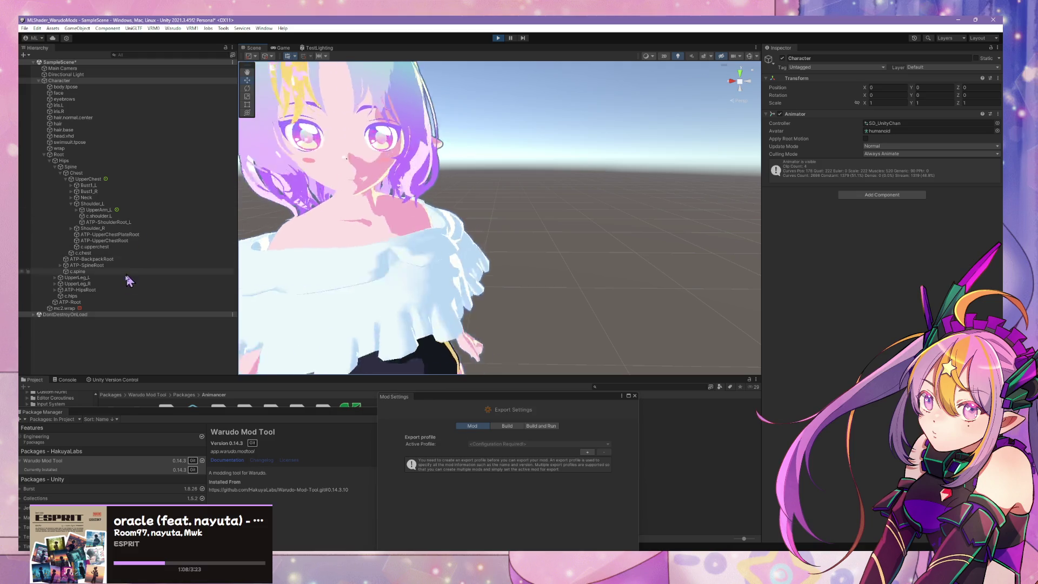
On mc2.wrap's cloth, set Self Collision Self Mode to Full Mesh and Sync Mode to None
{"action": "left_click", "coordinate": [96, 307]}
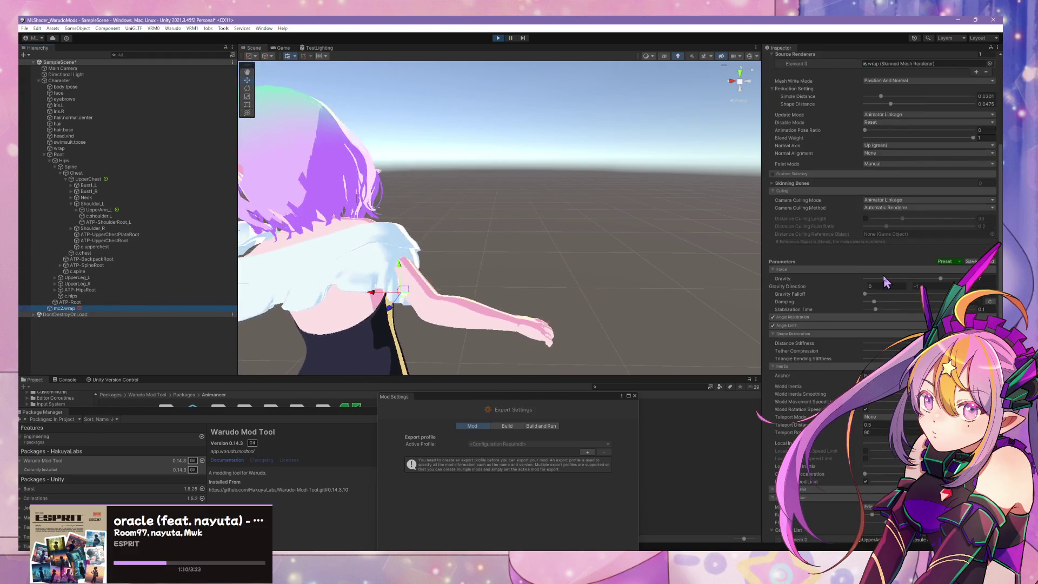
{"action": "scroll", "coordinate": [887, 282], "scroll_direction": "down", "scroll_amount": 5}
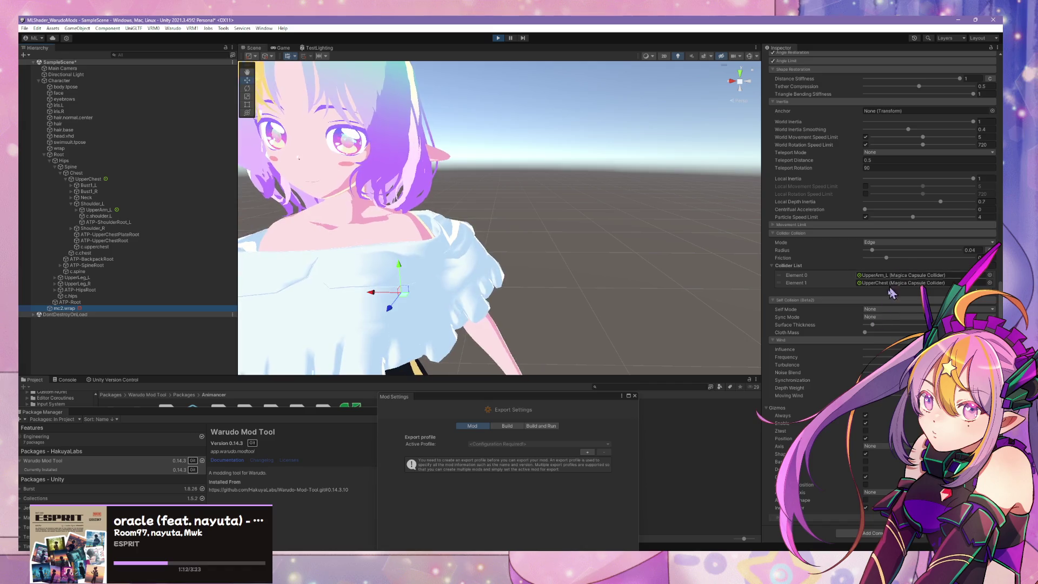
{"action": "left_click", "coordinate": [885, 327]}
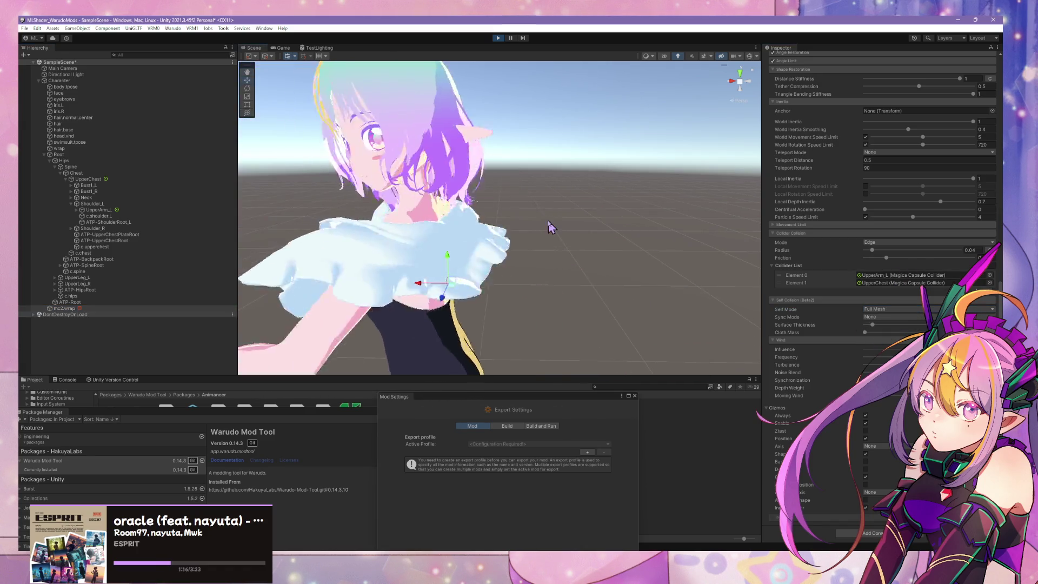
{"action": "left_click", "coordinate": [879, 309]}
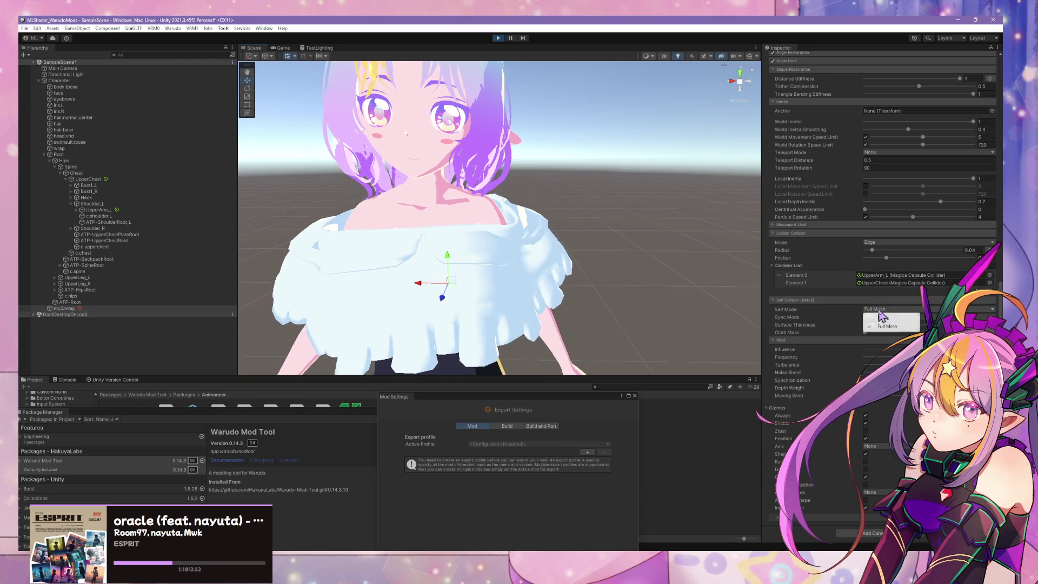
{"action": "left_click", "coordinate": [893, 333]}
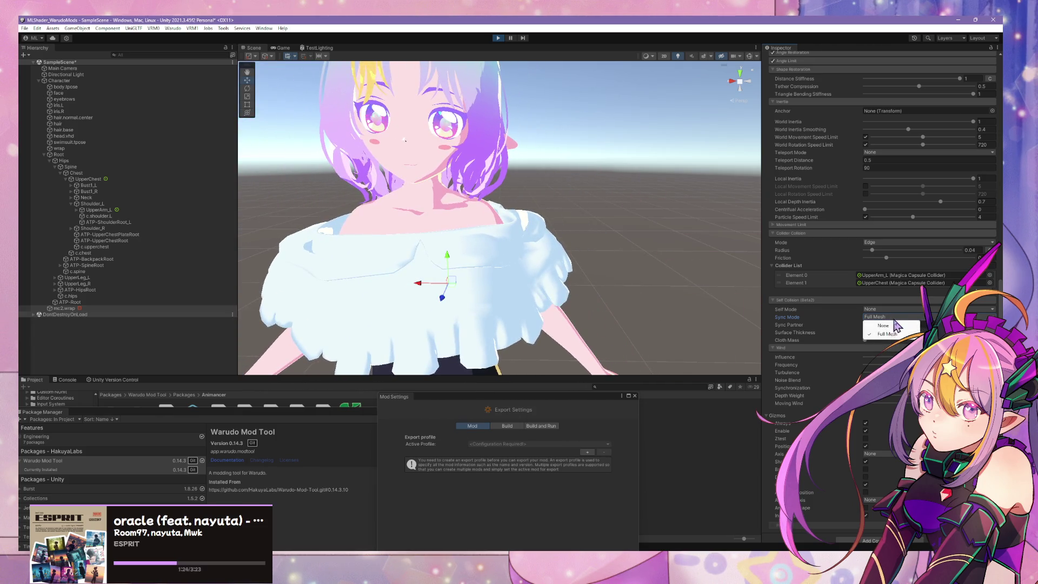
{"action": "left_click", "coordinate": [895, 325]}
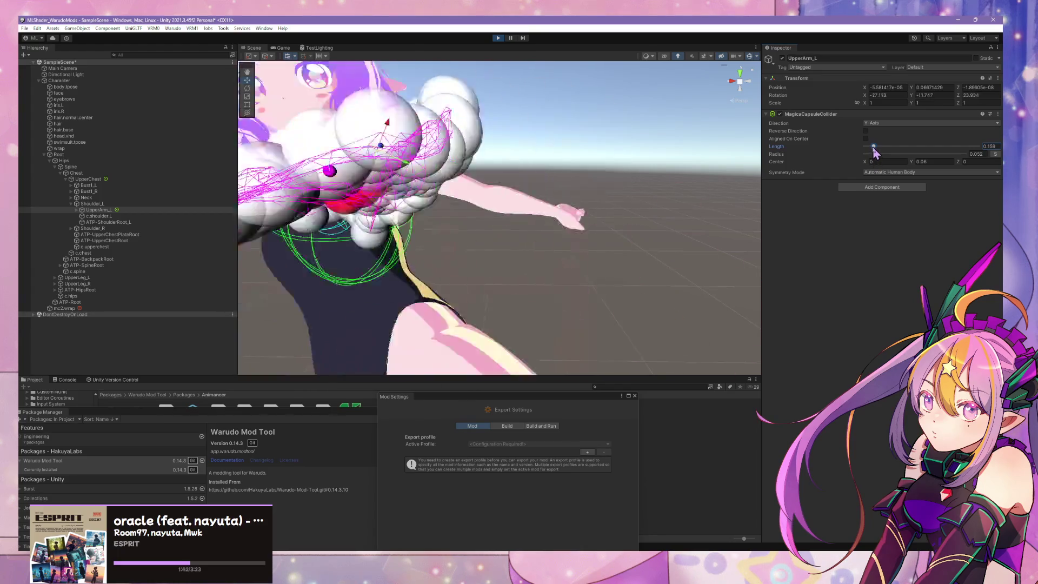
Lengthen UpperArm_L's capsule collider to about 0.188 and set its Center Y to 0
{"action": "left_click_drag", "start_coordinate": [870, 146], "coordinate": [875, 147]}
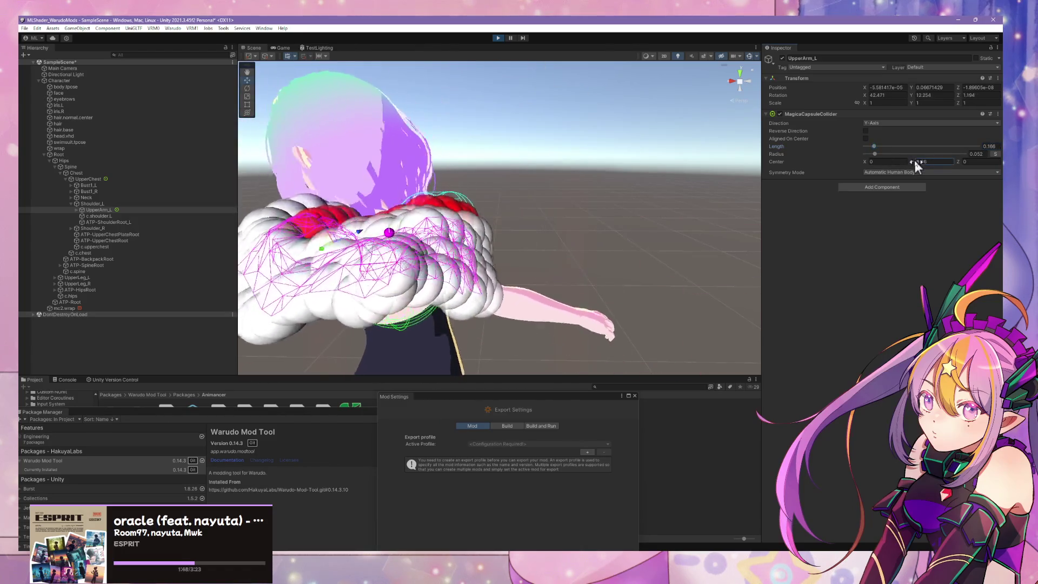
{"action": "left_click", "coordinate": [920, 161]}
{"action": "type", "text": "0.23"}
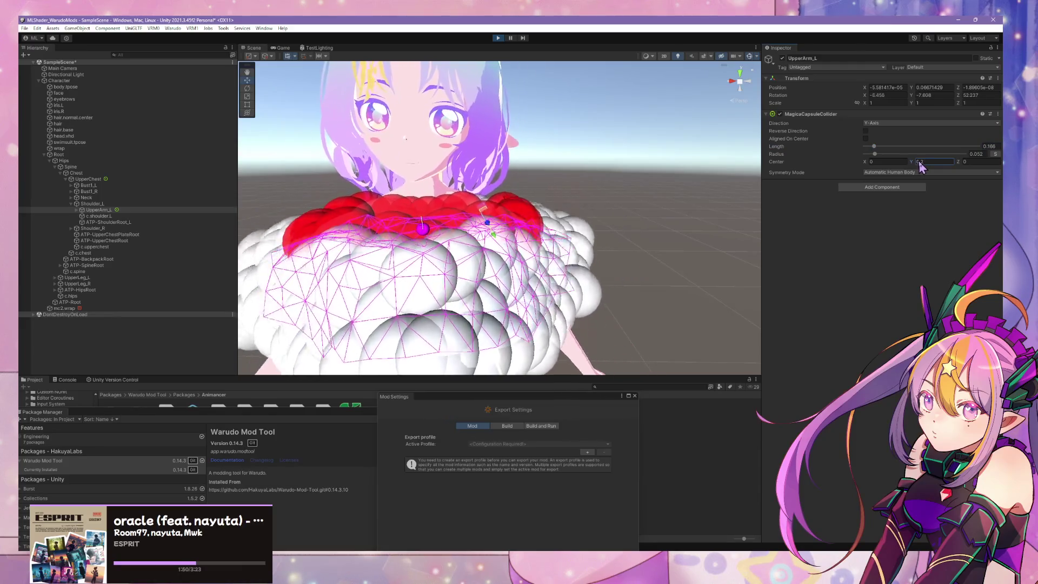
{"action": "key", "text": "BackSpace"}
{"action": "key", "text": "BackSpace"}
{"action": "type", "text": "18"}
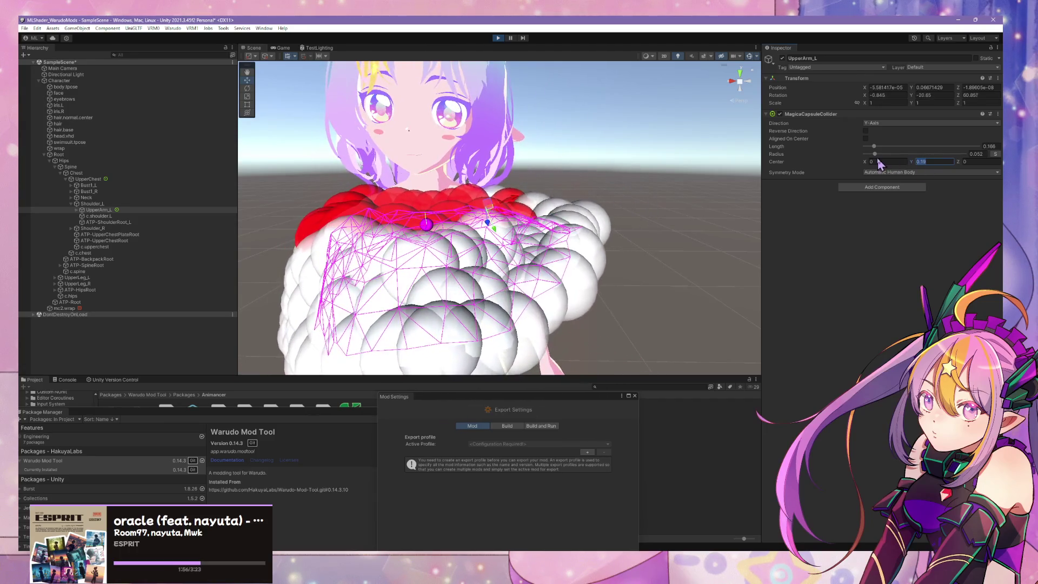
{"action": "key", "text": "BackSpace"}
{"action": "key", "text": "BackSpace"}
{"action": "key", "text": "BackSpace"}
{"action": "key", "text": "Return"}
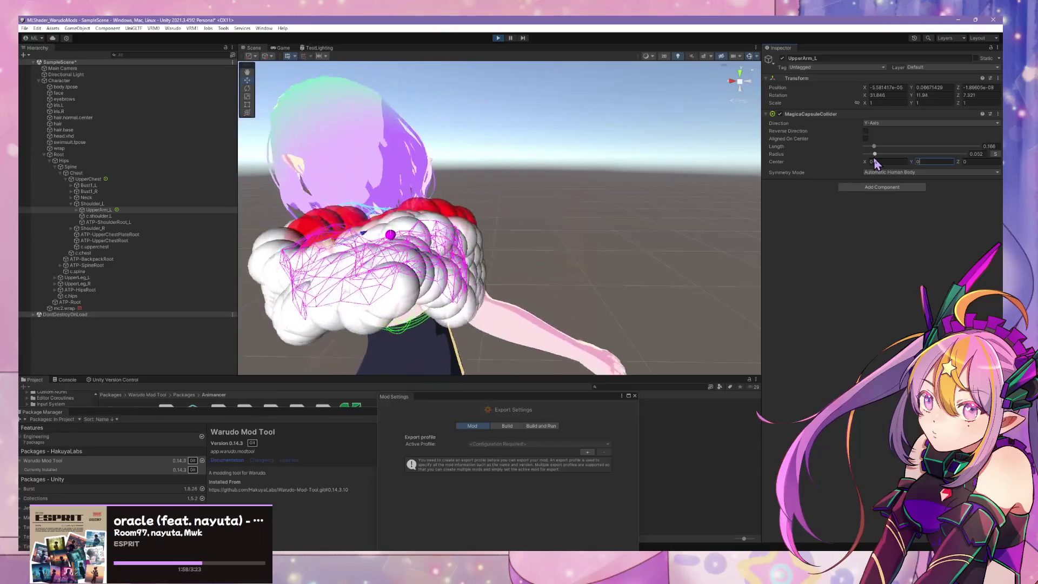
Orbit the Scene view up to the chest and pause the simulation to inspect it
{"action": "right_click_drag", "start_coordinate": [613, 276], "coordinate": [615, 68]}
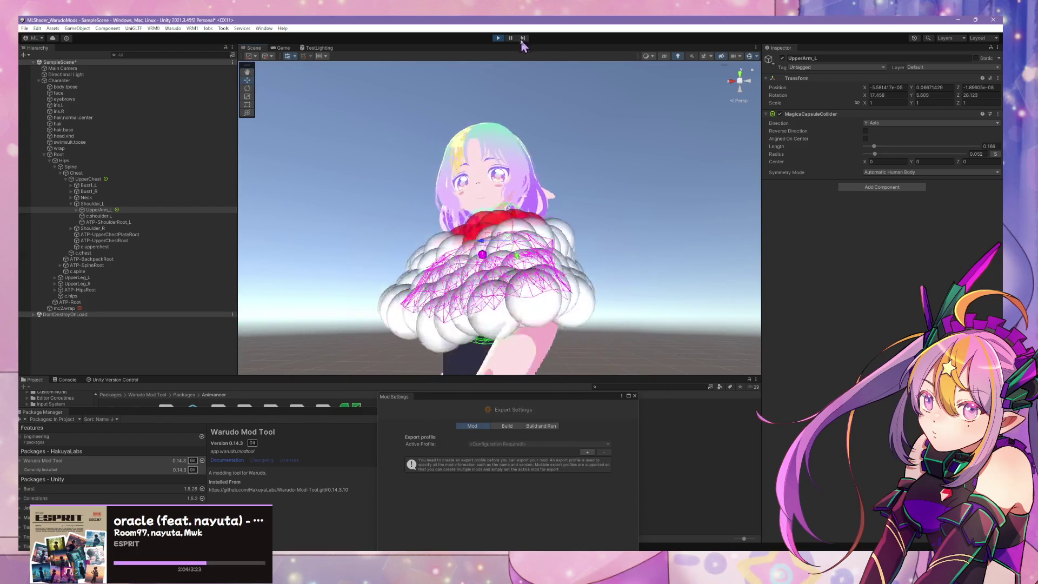
{"action": "right_click_drag", "start_coordinate": [617, 192], "coordinate": [628, 223]}
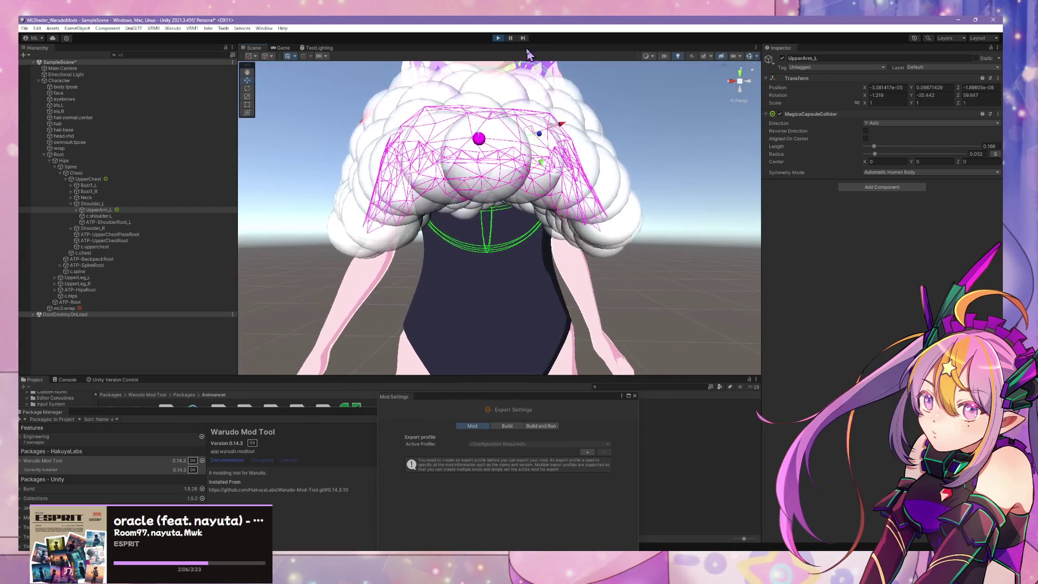
{"action": "left_click", "coordinate": [511, 38]}
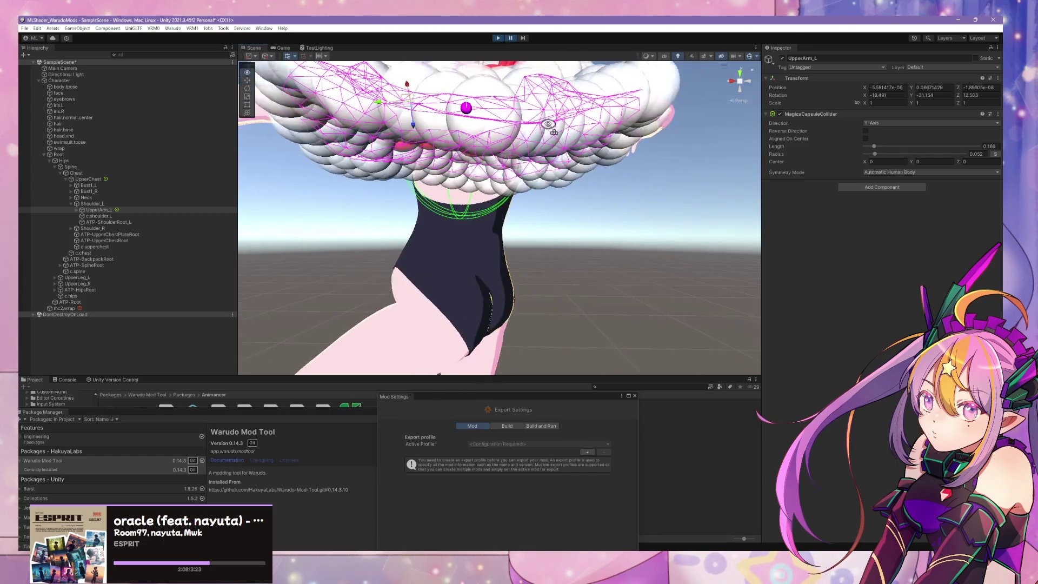
{"action": "right_click_drag", "start_coordinate": [532, 206], "coordinate": [539, 197]}
{"action": "key", "text": "s"}
{"action": "key", "text": "grave"}
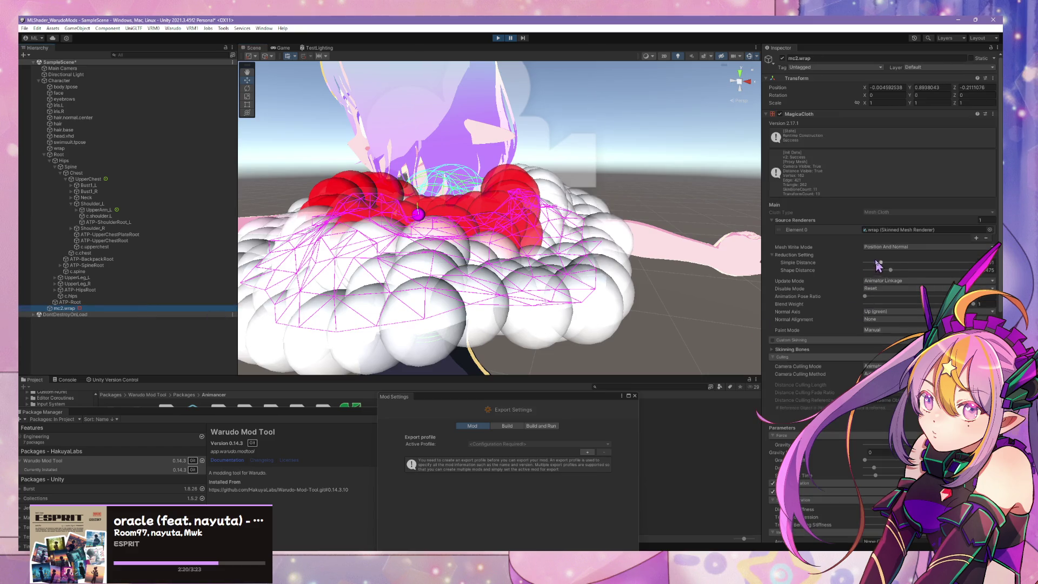
Scroll the mc2.wrap Inspector and unpause to watch the cloth in the Game view
{"action": "scroll", "coordinate": [915, 324], "scroll_direction": "down", "scroll_amount": 5}
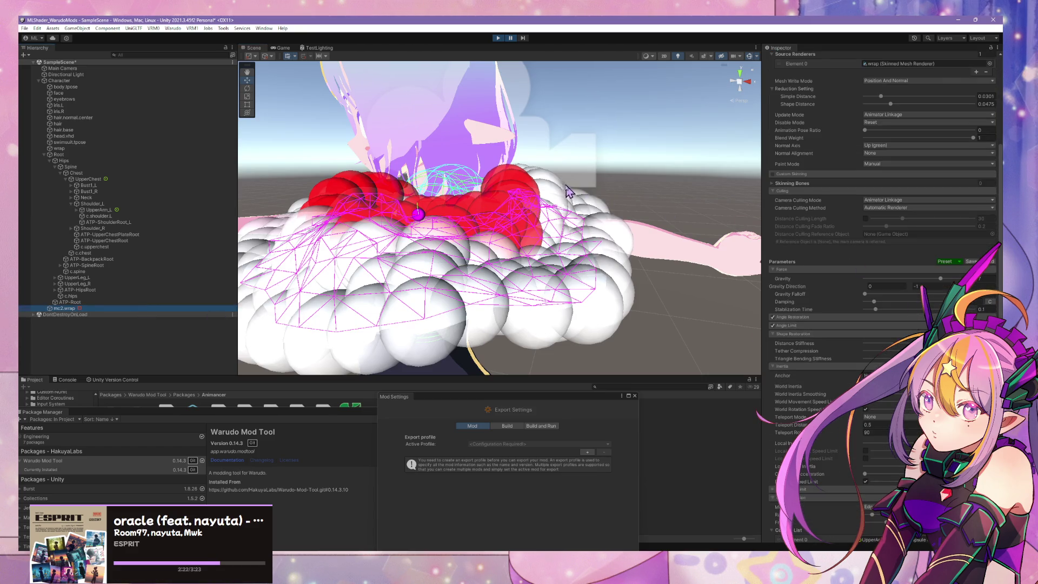
{"action": "mouse_move", "coordinate": [568, 191]}
{"action": "left_mouse_down", "text": "alt"}
{"action": "mouse_move", "coordinate": [614, 171]}
{"action": "mouse_move", "coordinate": [624, 211]}
{"action": "left_mouse_up", "text": "alt"}
{"action": "scroll", "coordinate": [881, 243], "scroll_direction": "down", "scroll_amount": 4}
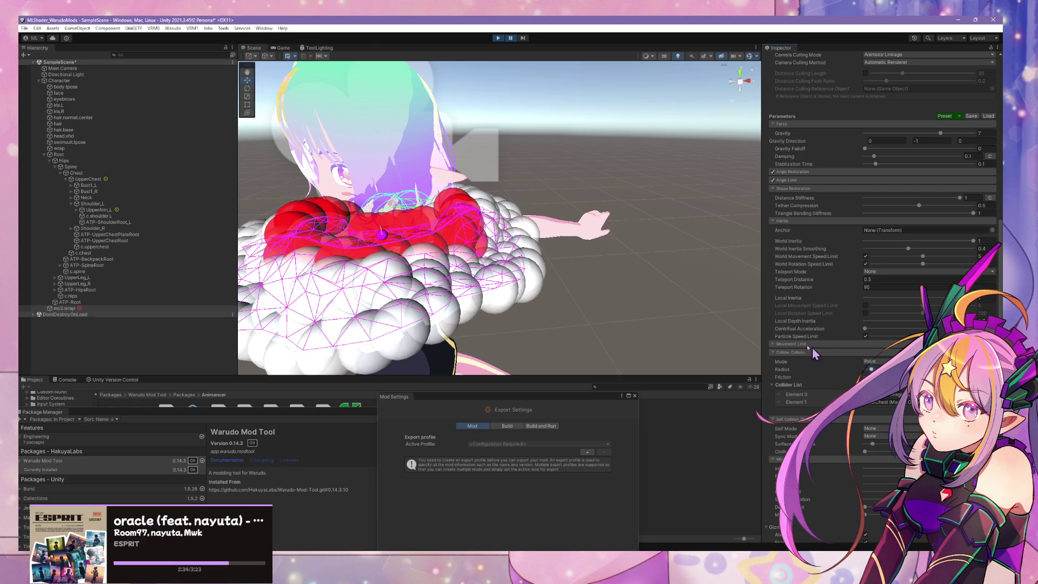
{"action": "left_click", "coordinate": [510, 38]}
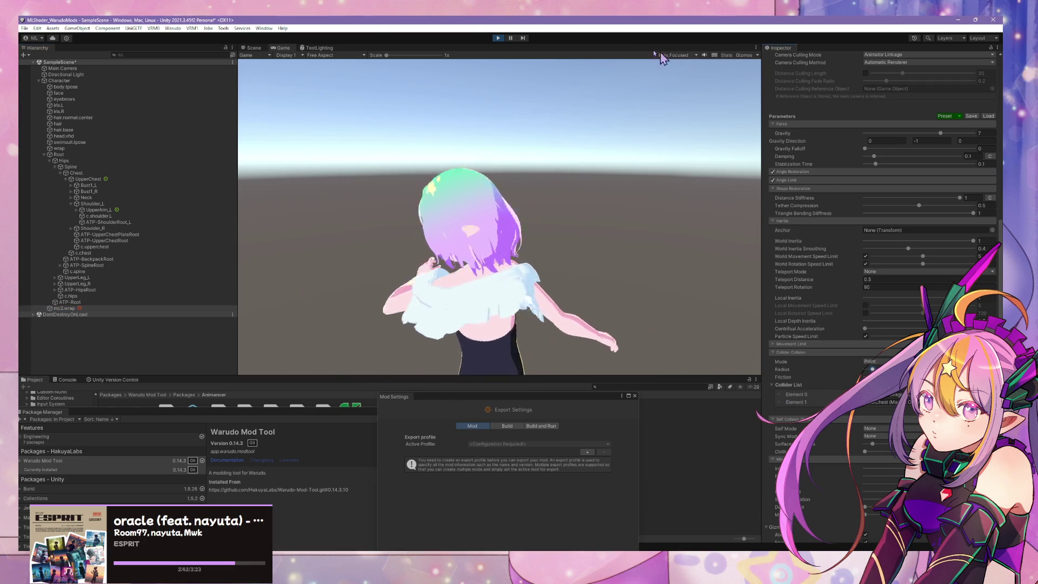
Return to the Scene view and fly around the chest colliders to check the cloth
{"action": "left_click", "coordinate": [255, 50]}
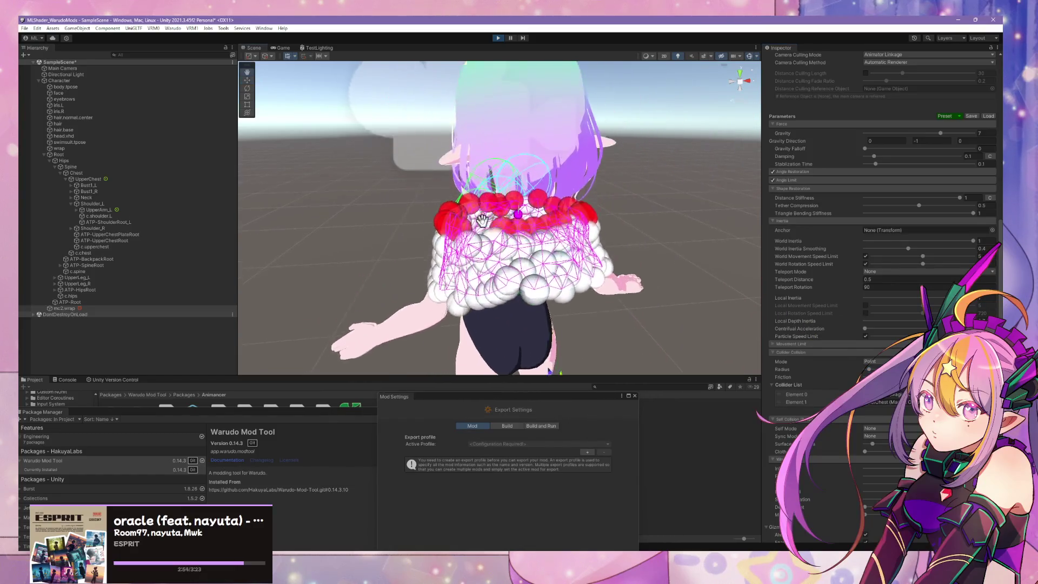
{"action": "scroll", "coordinate": [481, 220], "scroll_direction": "up", "scroll_amount": 10}
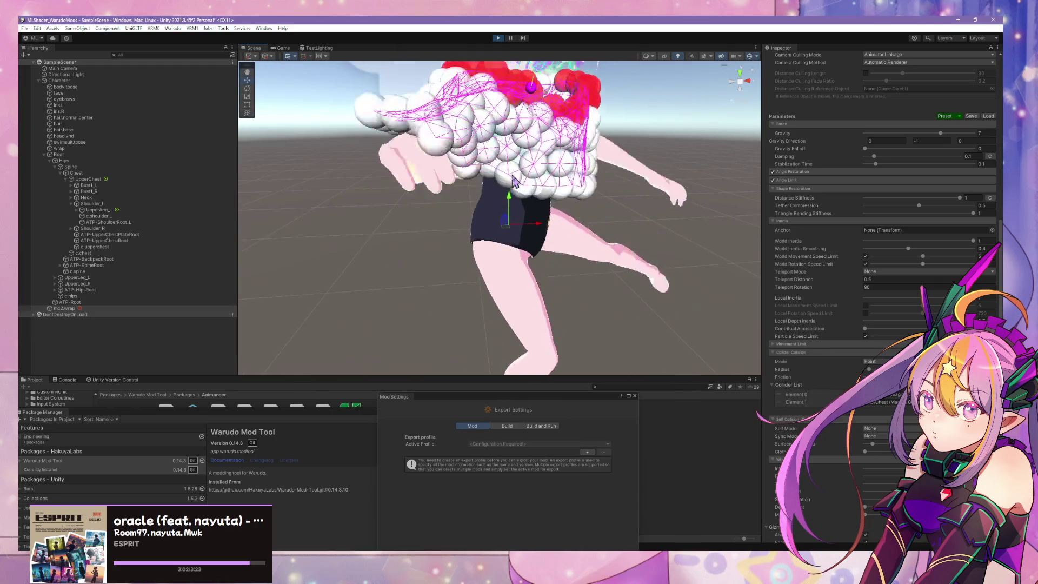
{"action": "right_click_drag", "start_coordinate": [542, 221], "coordinate": [703, 186]}
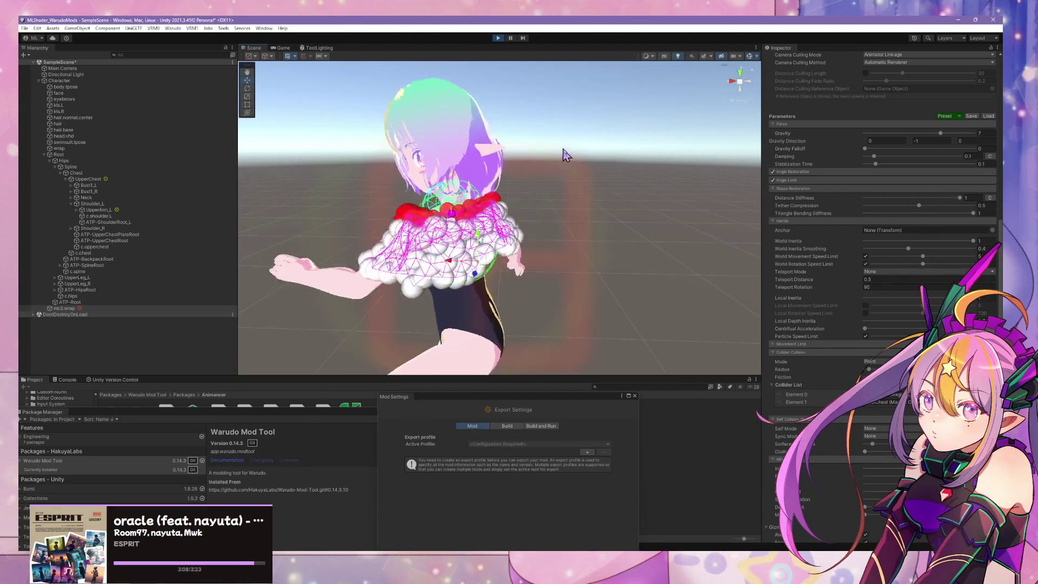
{"action": "mouse_move", "coordinate": [600, 186]}
{"action": "right_mouse_down"}
{"action": "mouse_move", "coordinate": [668, 184]}
{"action": "mouse_move", "coordinate": [660, 162]}
{"action": "right_mouse_up"}
{"action": "key", "text": "w"}
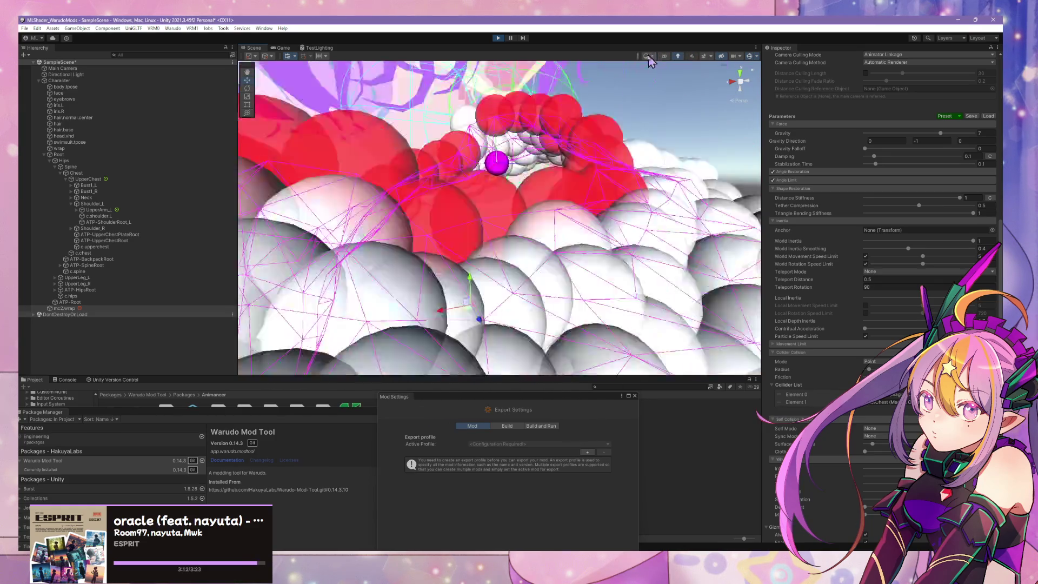
Switch the Scene view to wireframe and point ATP-SpineRoot's capsule collider along the X-Axis
{"action": "left_click", "coordinate": [647, 56]}
{"action": "left_click", "coordinate": [668, 77]}
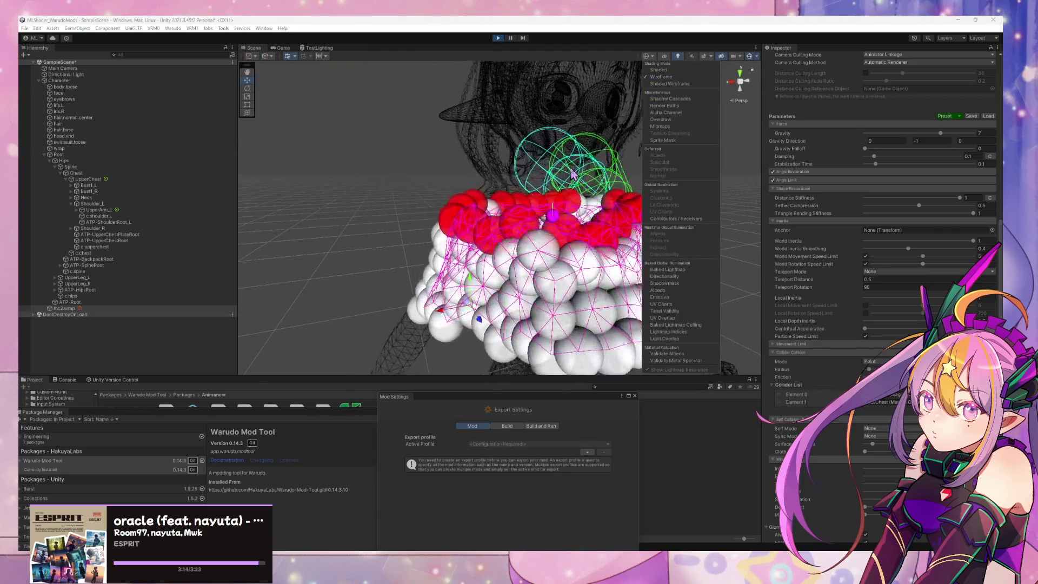
{"action": "double_click", "coordinate": [97, 265]}
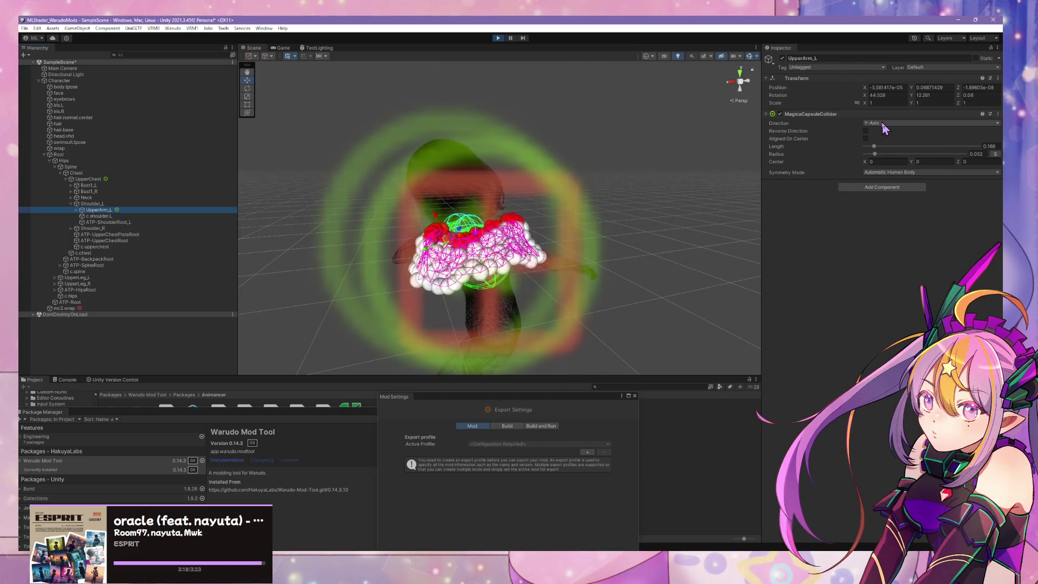
{"action": "left_click", "coordinate": [887, 132]}
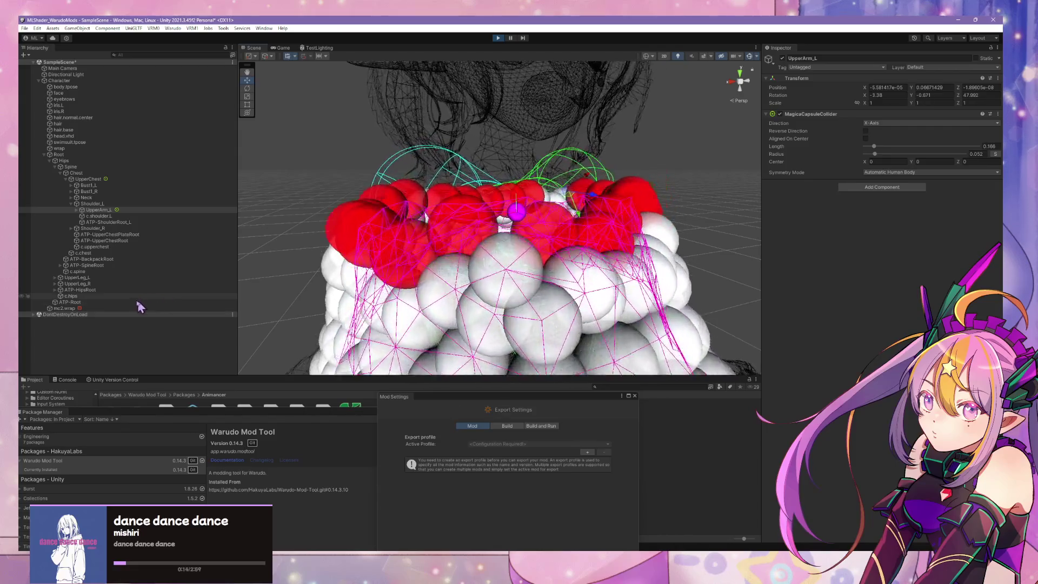
Toggle the mc2.wrap cloth object off and on, inspect the hair and wrap meshes, and check the Game view
{"action": "left_click", "coordinate": [118, 307]}
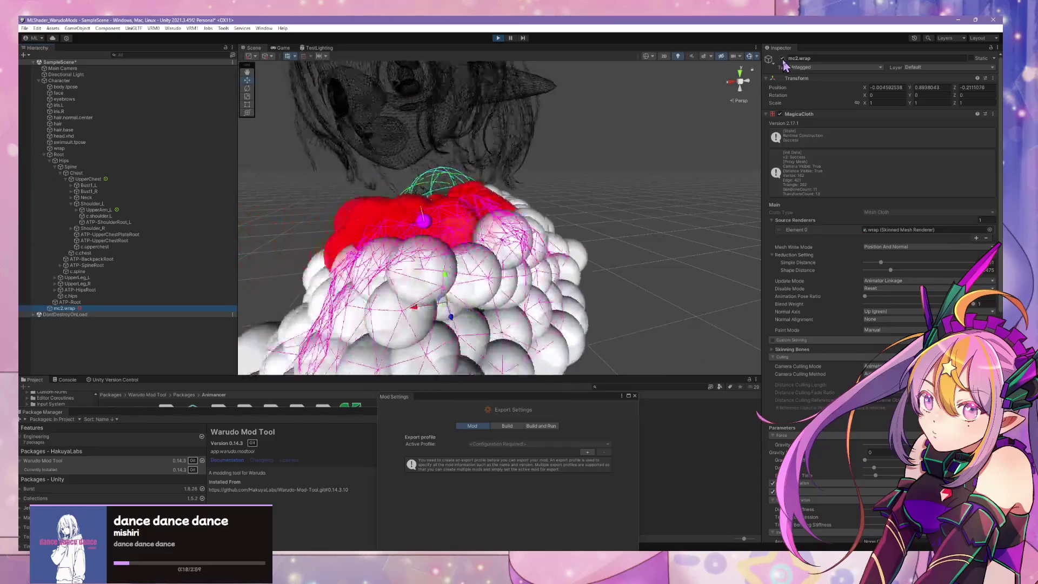
{"action": "left_click", "coordinate": [782, 59]}
{"action": "left_click", "coordinate": [781, 59]}
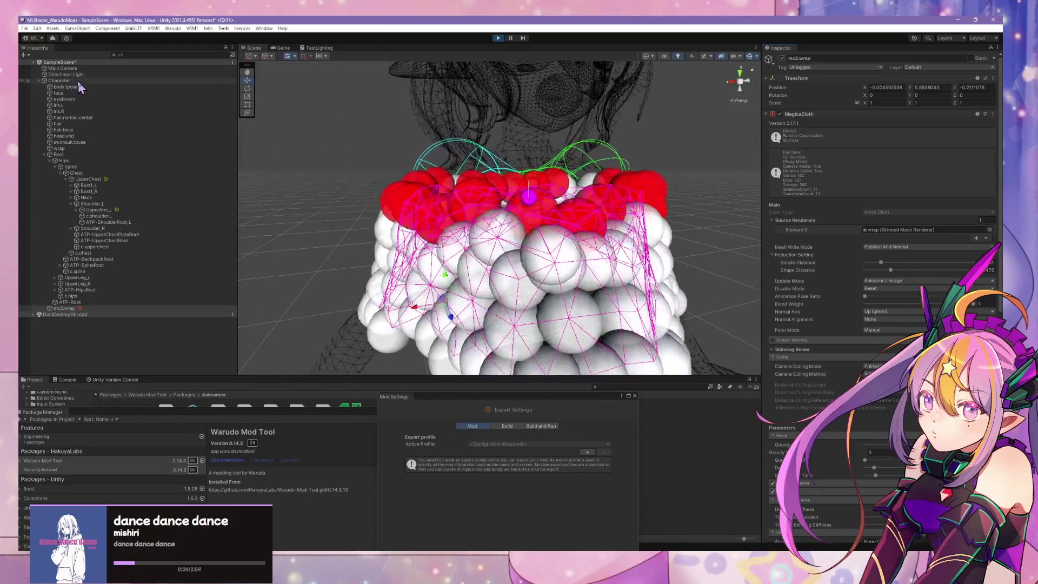
{"action": "left_click", "coordinate": [58, 123]}
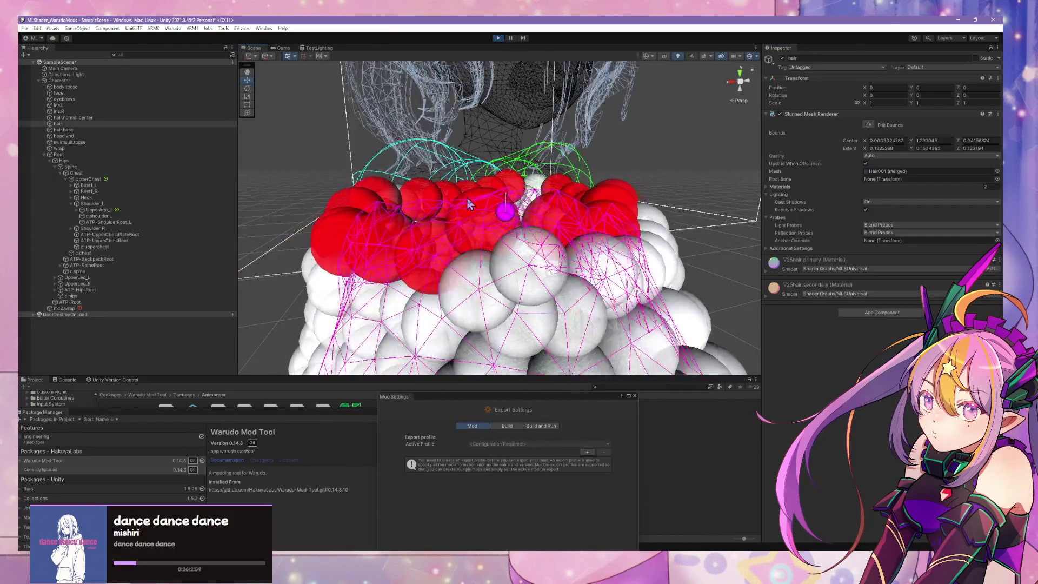
{"action": "left_click", "coordinate": [574, 221]}
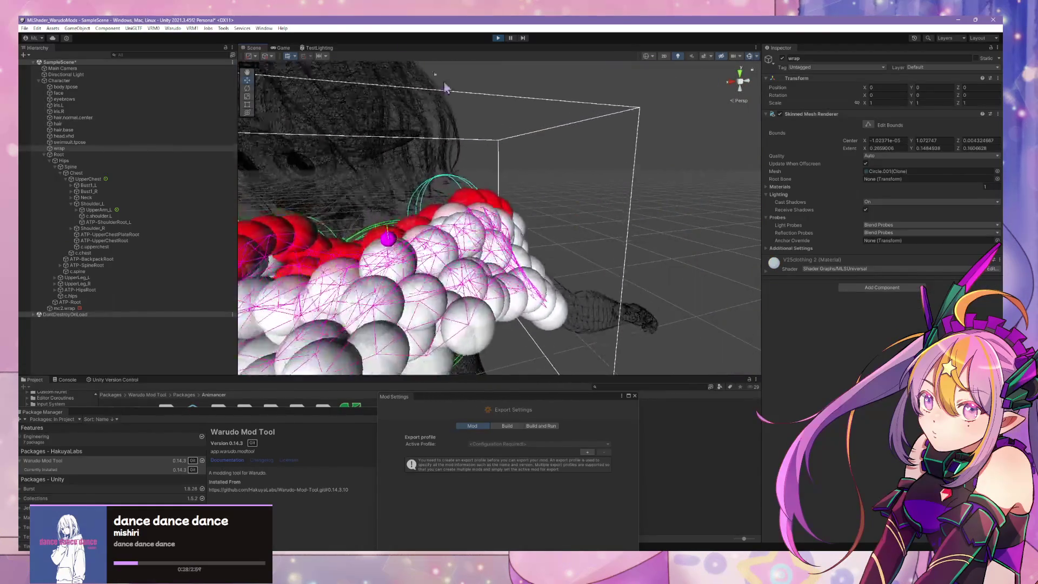
{"action": "left_click", "coordinate": [283, 48]}
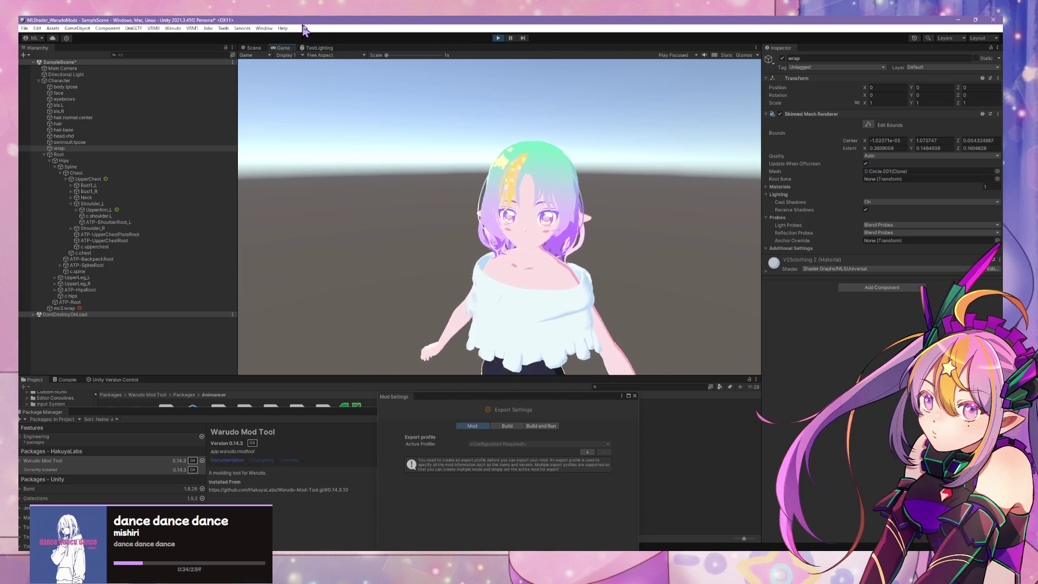
{"action": "left_click", "coordinate": [253, 48]}
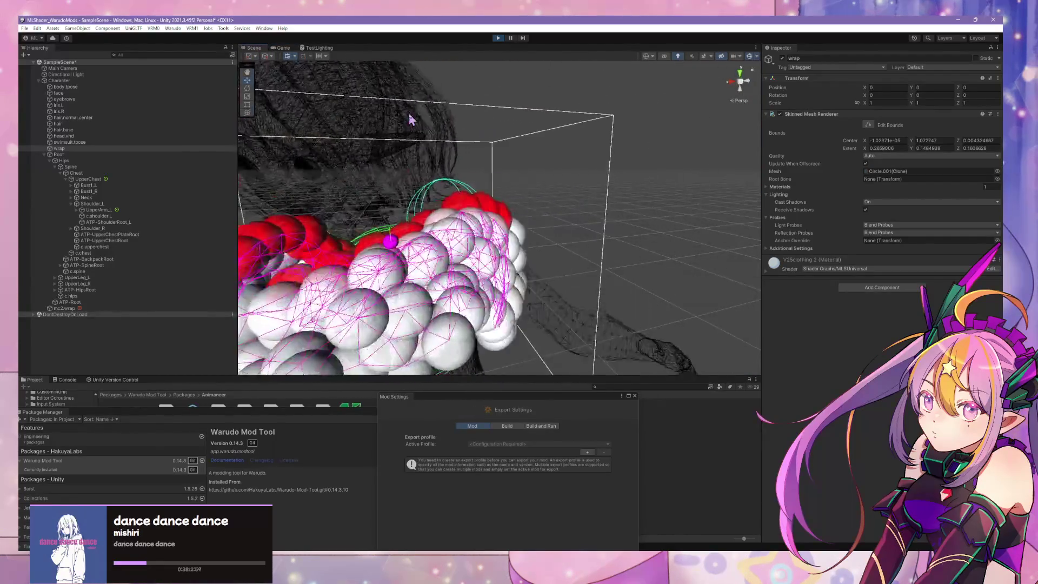
Select UpperArm_L and shorten its capsule collider Length to about 0.112
{"action": "scroll", "coordinate": [550, 228], "scroll_direction": "up", "scroll_amount": 3}
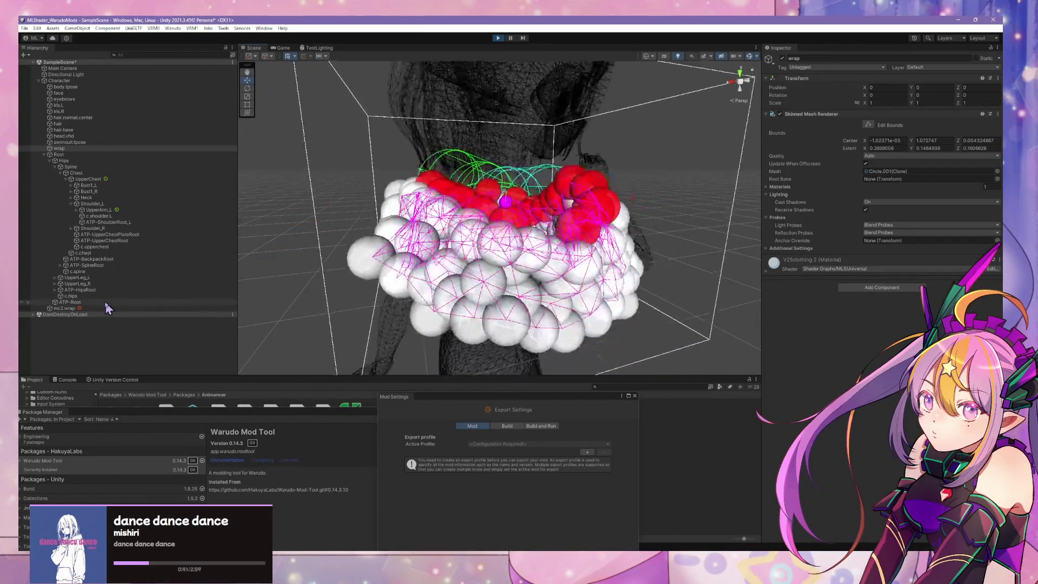
{"action": "double_click", "coordinate": [99, 210]}
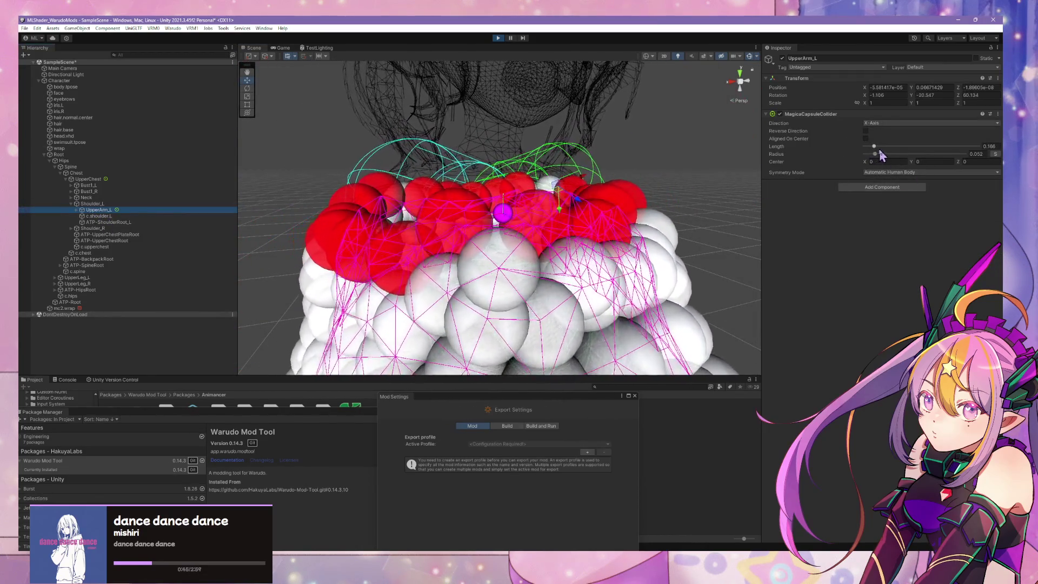
{"action": "left_click_drag", "start_coordinate": [874, 147], "coordinate": [873, 146]}
Stop play mode and try different Radius and Center offsets on the UpperArm_L capsule collider
{"action": "left_click", "coordinate": [498, 38]}
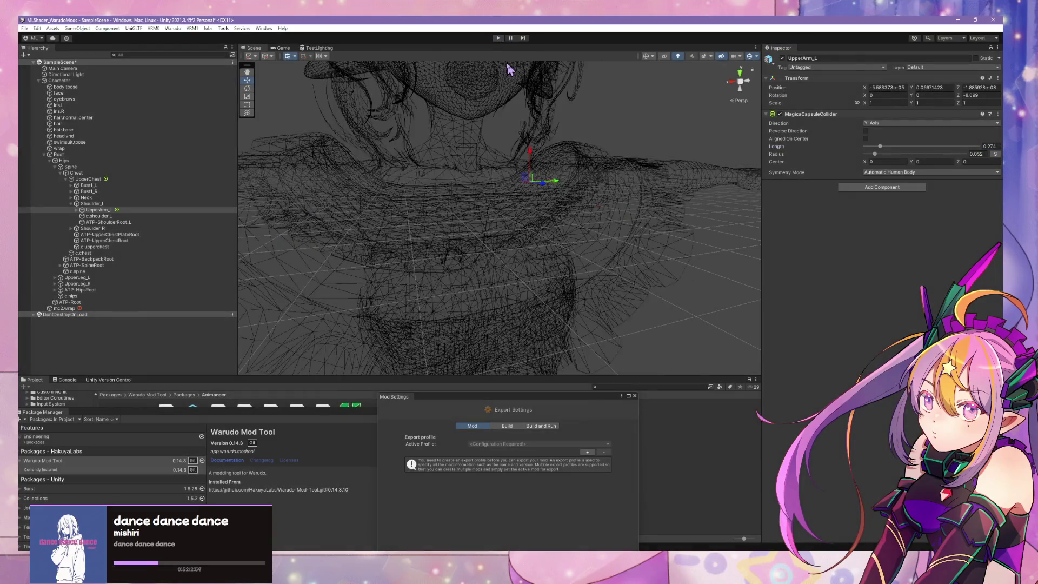
{"action": "mouse_move", "coordinate": [580, 104]}
{"action": "right_mouse_down"}
{"action": "mouse_move", "coordinate": [558, 106]}
{"action": "mouse_move", "coordinate": [584, 155]}
{"action": "mouse_move", "coordinate": [622, 156]}
{"action": "right_mouse_up"}
{"action": "left_click_drag", "start_coordinate": [880, 155], "coordinate": [881, 154]}
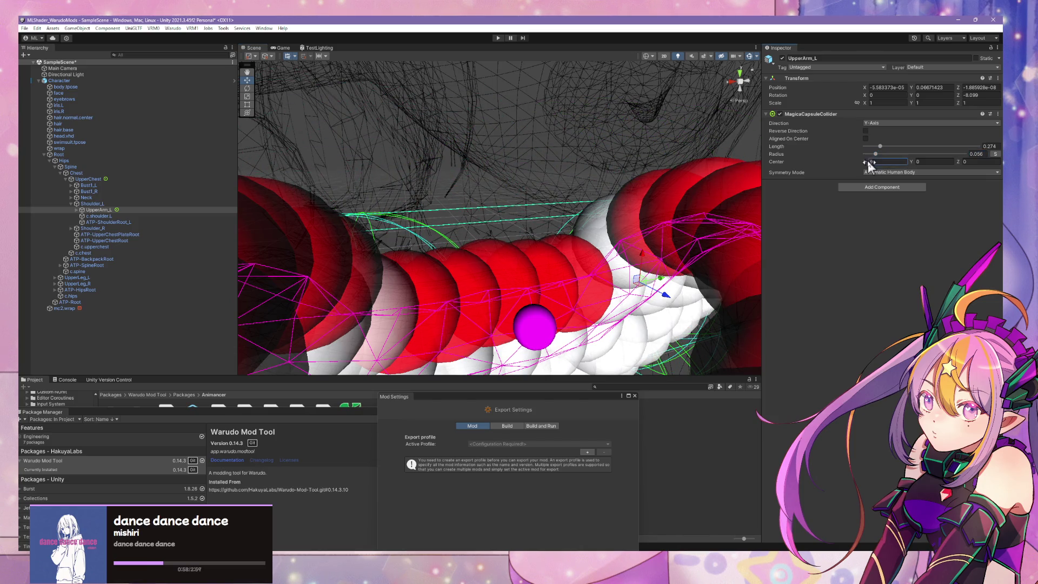
{"action": "key", "text": "BackSpace"}
{"action": "type", "text": ".1"}
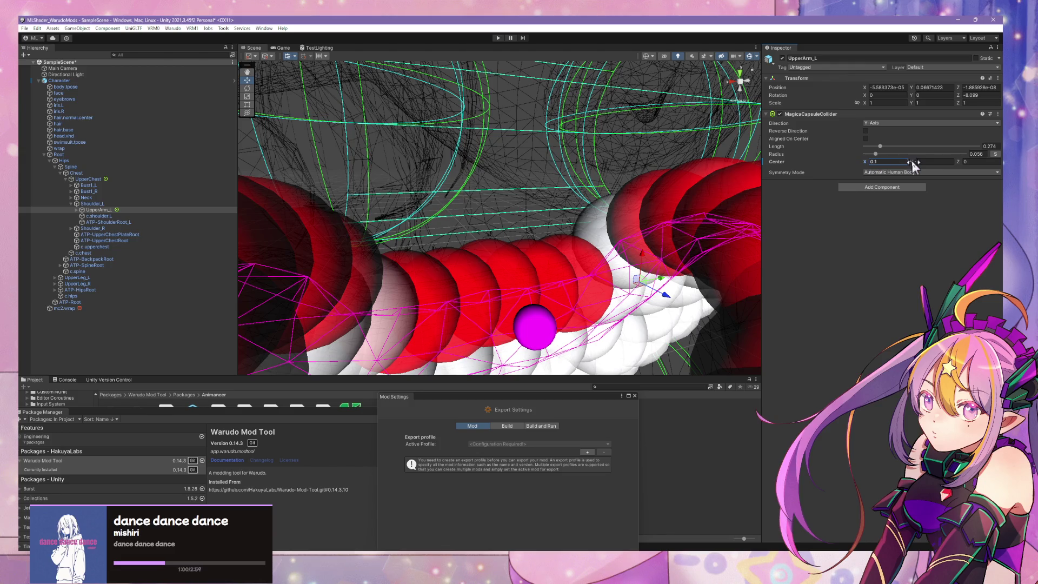
{"action": "left_click", "coordinate": [919, 162]}
{"action": "type", "text": "-0.06"}
{"action": "left_click_drag", "start_coordinate": [913, 168], "coordinate": [908, 168]}
{"action": "scroll", "coordinate": [670, 136], "scroll_direction": "down", "scroll_amount": 5}
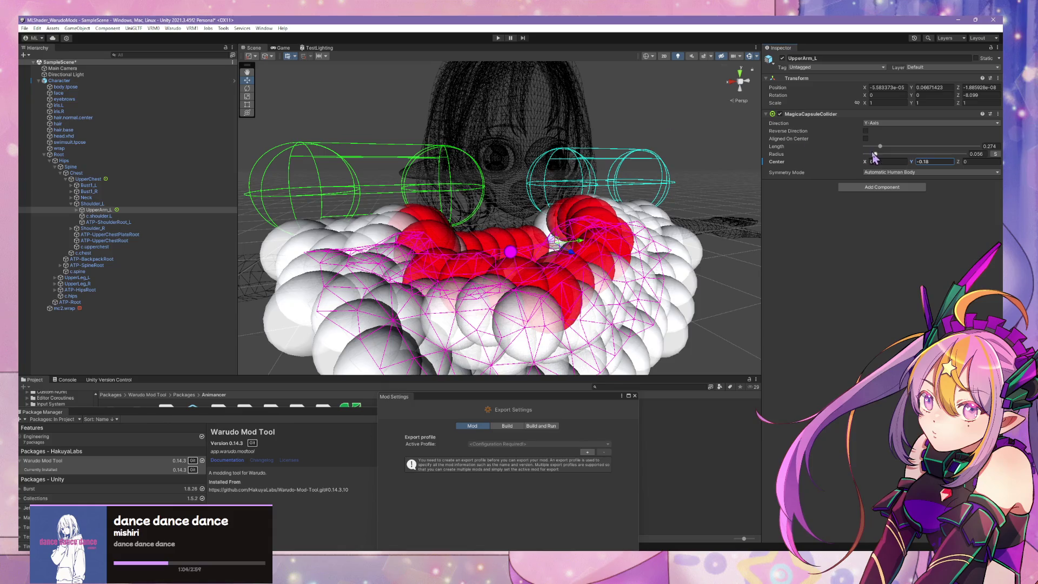
{"action": "type", "text": "0"}
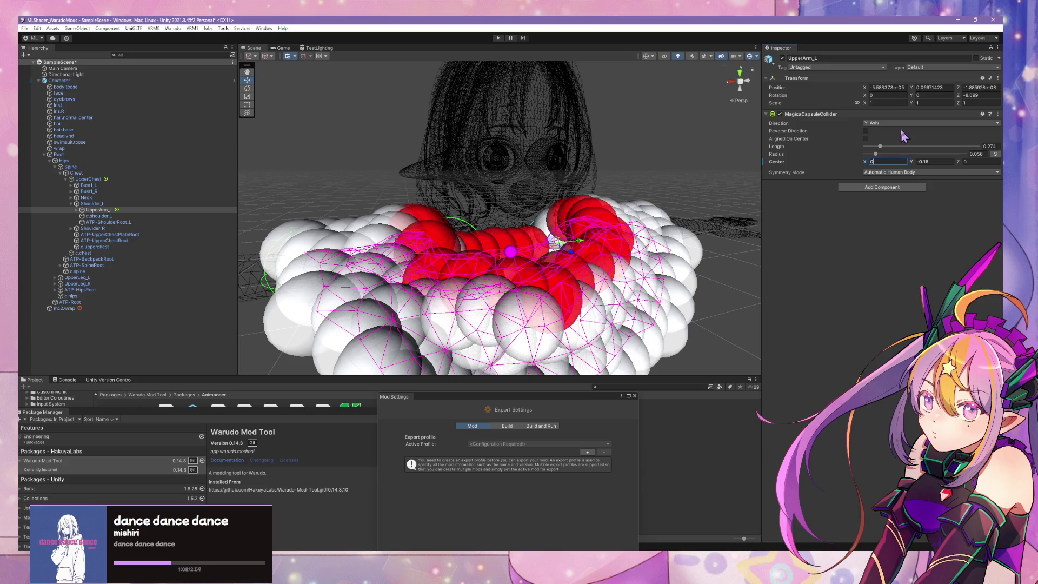
Point the collider along the X-Axis, zero Center X and Y, and shrink Radius to 0.054
{"action": "left_click", "coordinate": [899, 122]}
{"action": "left_click", "coordinate": [887, 130]}
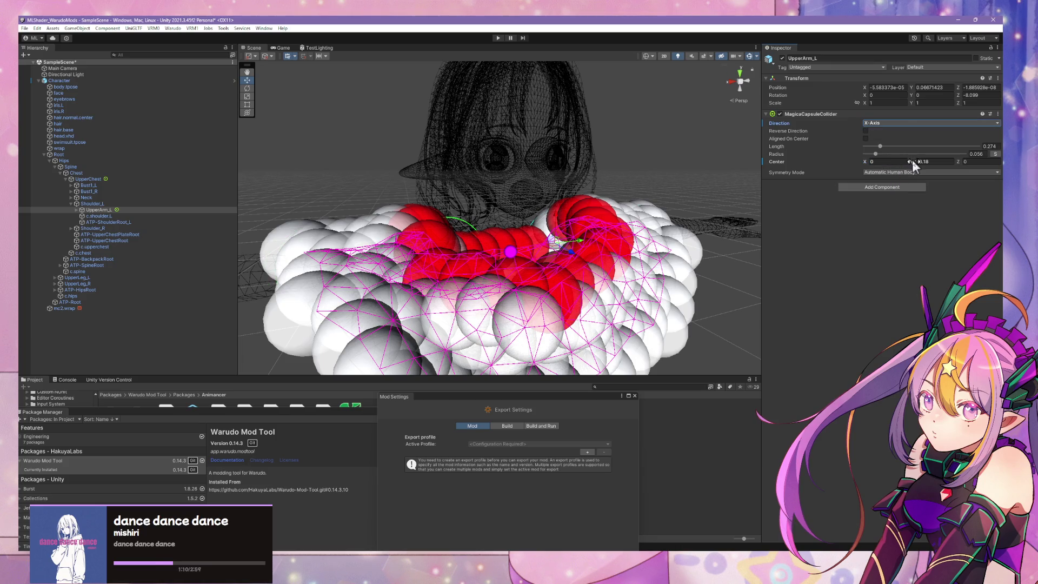
{"action": "left_click_drag", "start_coordinate": [911, 160], "coordinate": [871, 165]}
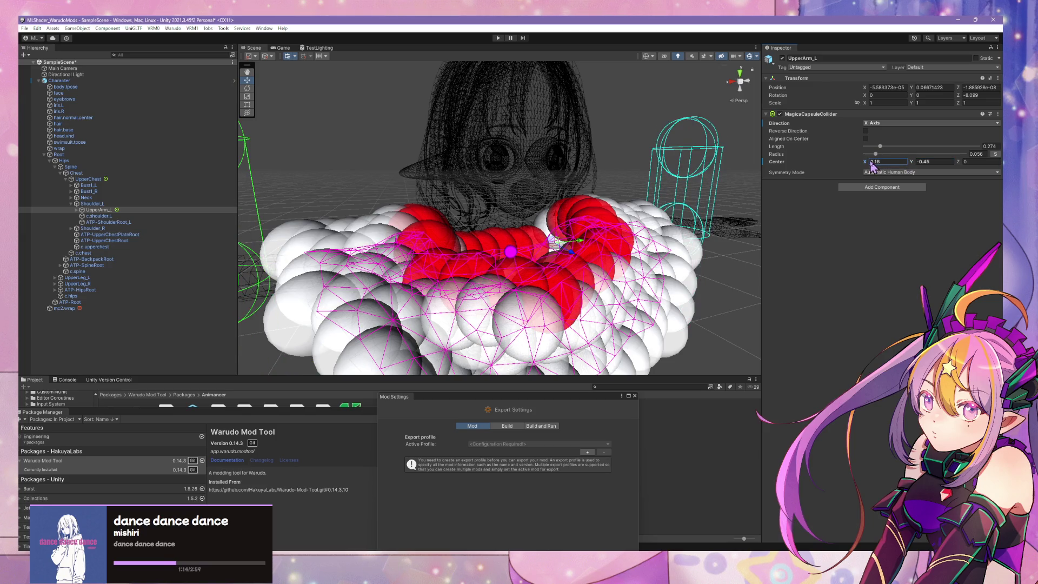
{"action": "type", "text": "0"}
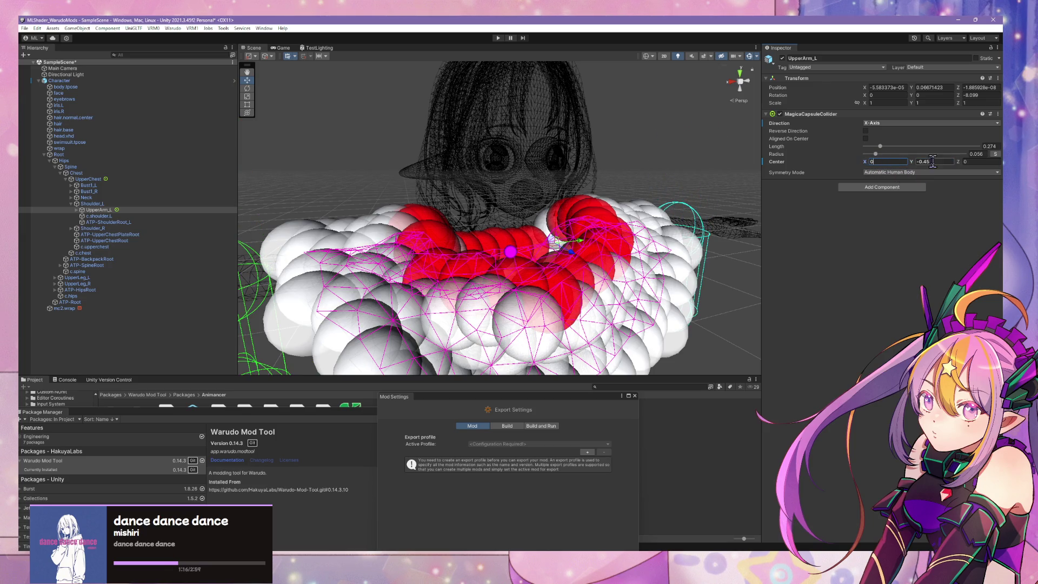
{"action": "left_click", "coordinate": [934, 154]}
{"action": "type", "text": "0"}
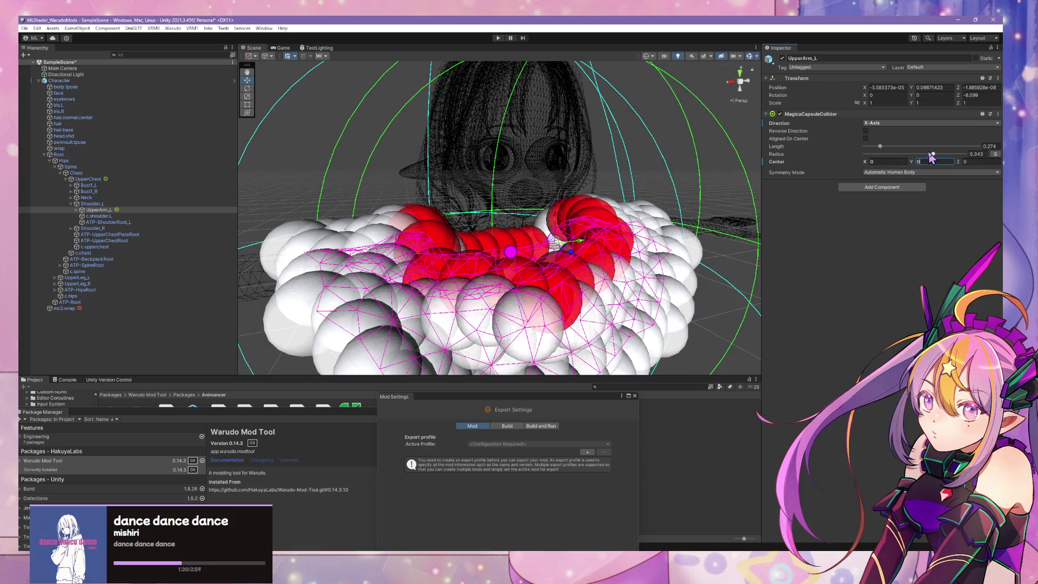
{"action": "left_click_drag", "start_coordinate": [931, 155], "coordinate": [877, 156]}
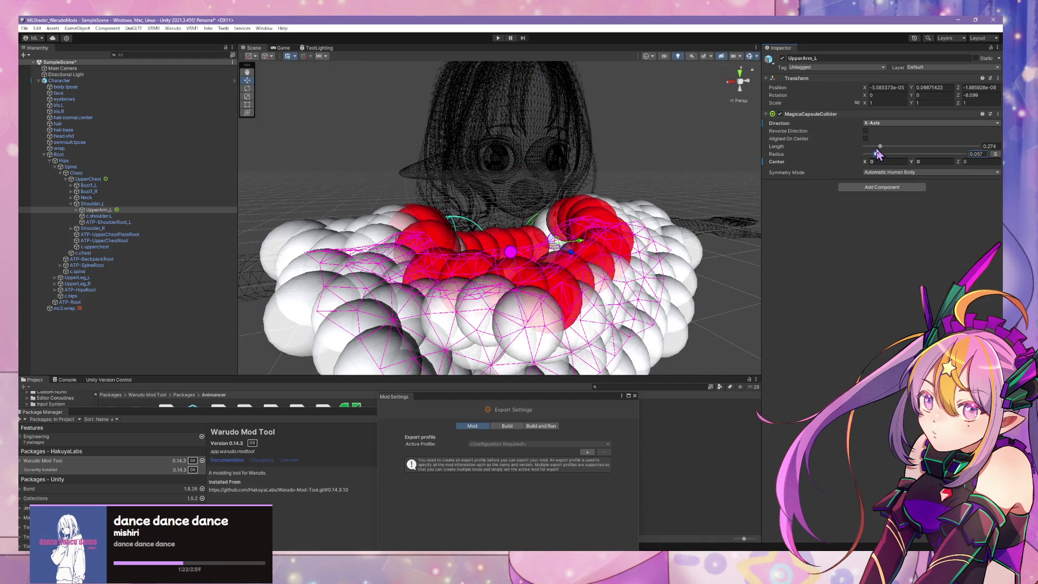
{"action": "mouse_move", "coordinate": [730, 154]}
{"action": "left_mouse_down", "text": "alt"}
{"action": "mouse_move", "coordinate": [597, 172]}
{"action": "mouse_move", "coordinate": [586, 162]}
{"action": "mouse_move", "coordinate": [723, 174]}
{"action": "mouse_move", "coordinate": [589, 177]}
{"action": "mouse_move", "coordinate": [482, 116]}
{"action": "mouse_move", "coordinate": [432, 174]}
{"action": "left_mouse_up", "text": "alt"}
{"action": "scroll", "coordinate": [723, 174], "scroll_direction": "down", "scroll_amount": 5}
{"action": "scroll", "coordinate": [432, 173], "scroll_direction": "up", "scroll_amount": 10}
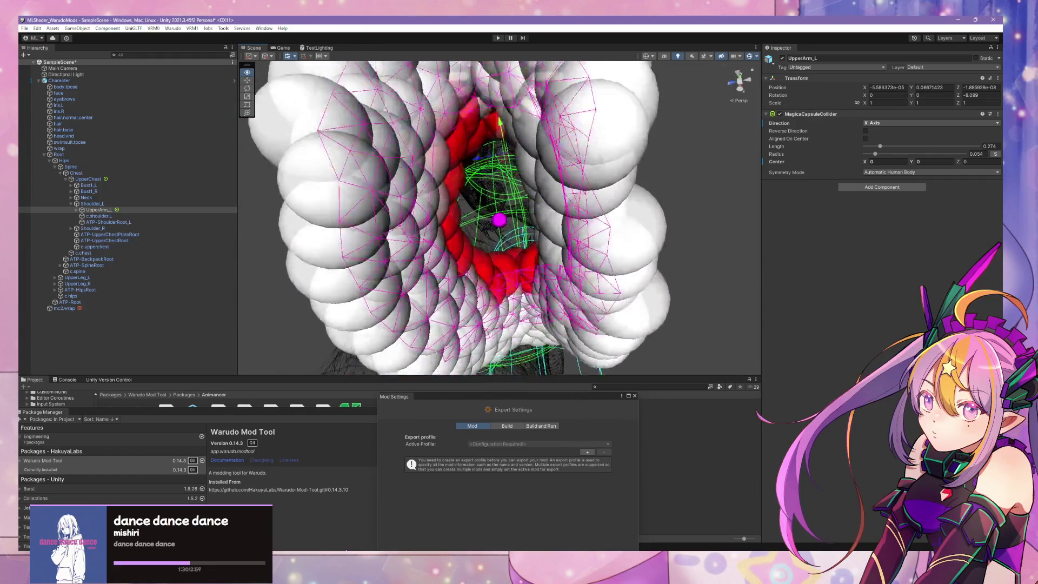
{"action": "scroll", "coordinate": [561, 218], "scroll_direction": "down", "scroll_amount": 10}
{"action": "scroll", "coordinate": [561, 217], "scroll_direction": "up", "scroll_amount": 3}
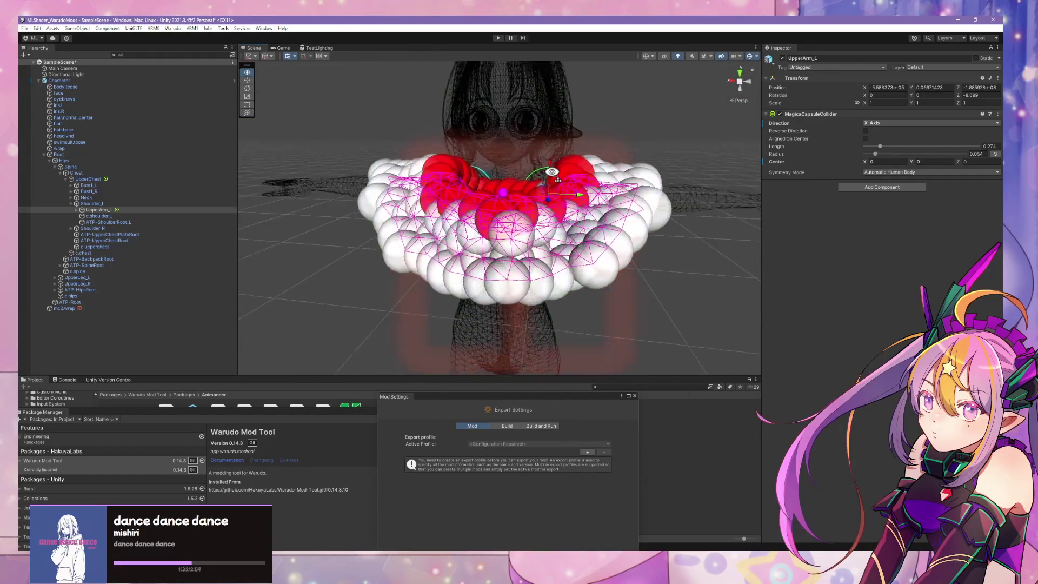
Select mc2.wrap and drag its Collider Collision Radius down to shrink the particle spheres
{"action": "left_click", "coordinate": [88, 179]}
{"action": "left_click", "coordinate": [61, 309]}
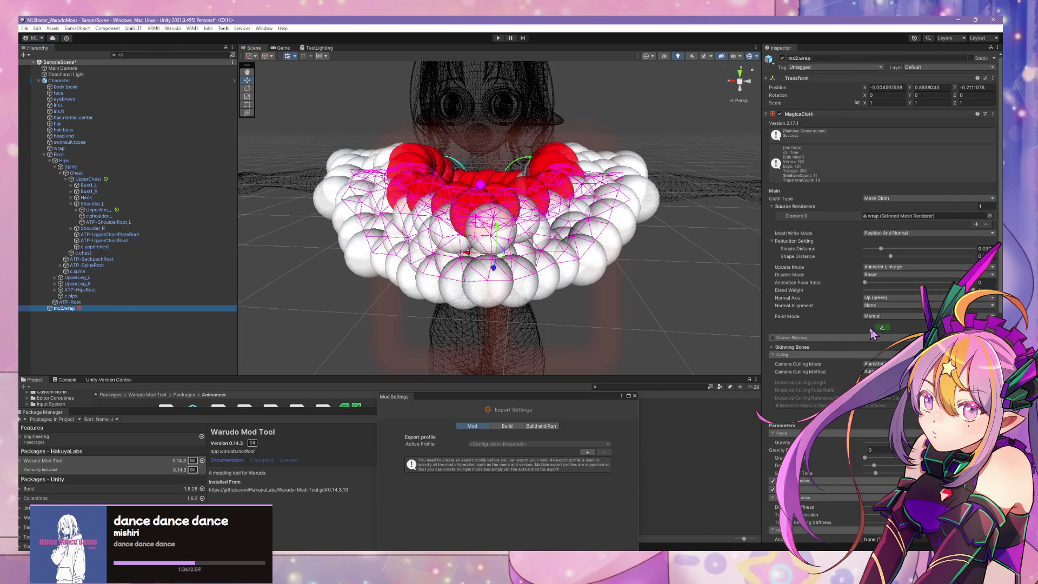
{"action": "scroll", "coordinate": [872, 333], "scroll_direction": "down", "scroll_amount": 5}
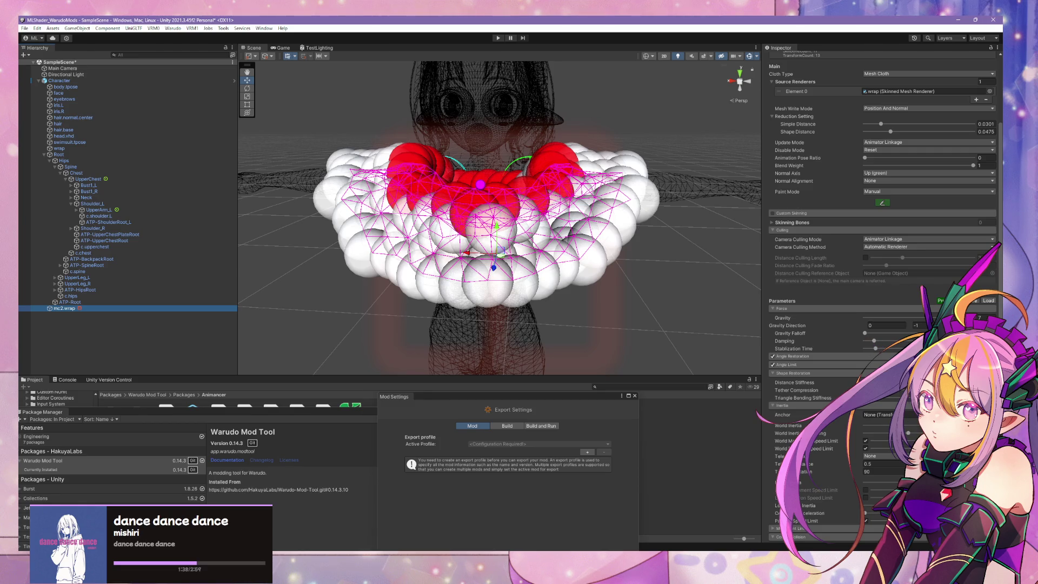
{"action": "scroll", "coordinate": [872, 333], "scroll_direction": "down", "scroll_amount": 7}
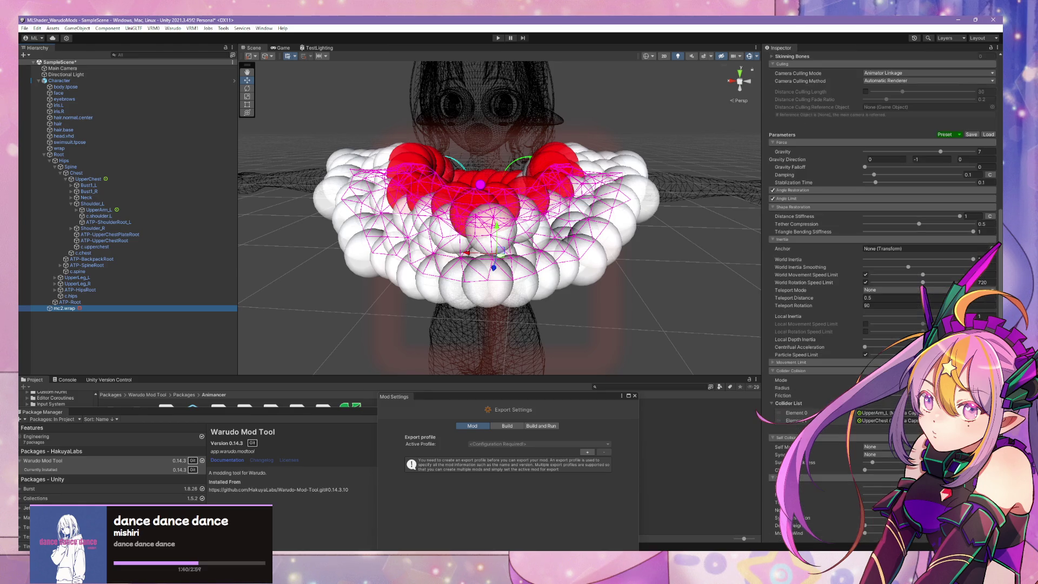
{"action": "left_click_drag", "start_coordinate": [782, 387], "coordinate": [772, 388]}
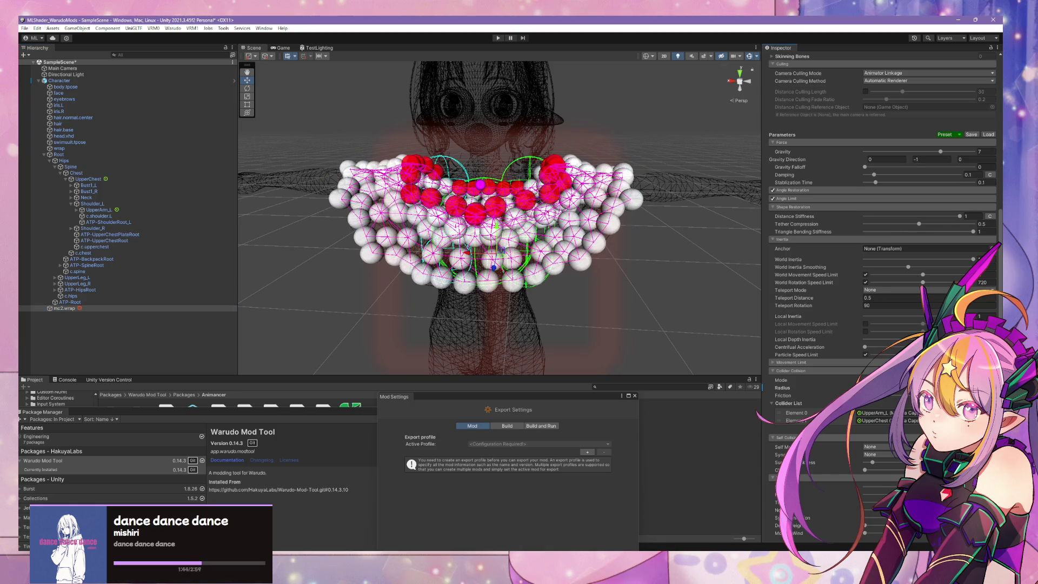
{"action": "mouse_move", "coordinate": [616, 292]}
{"action": "left_mouse_down", "text": "alt"}
{"action": "mouse_move", "coordinate": [577, 278]}
{"action": "mouse_move", "coordinate": [654, 281]}
{"action": "left_mouse_up", "text": "alt"}
{"action": "scroll", "coordinate": [616, 292], "scroll_direction": "up", "scroll_amount": 5}
{"action": "scroll", "coordinate": [652, 281], "scroll_direction": "down", "scroll_amount": 5}
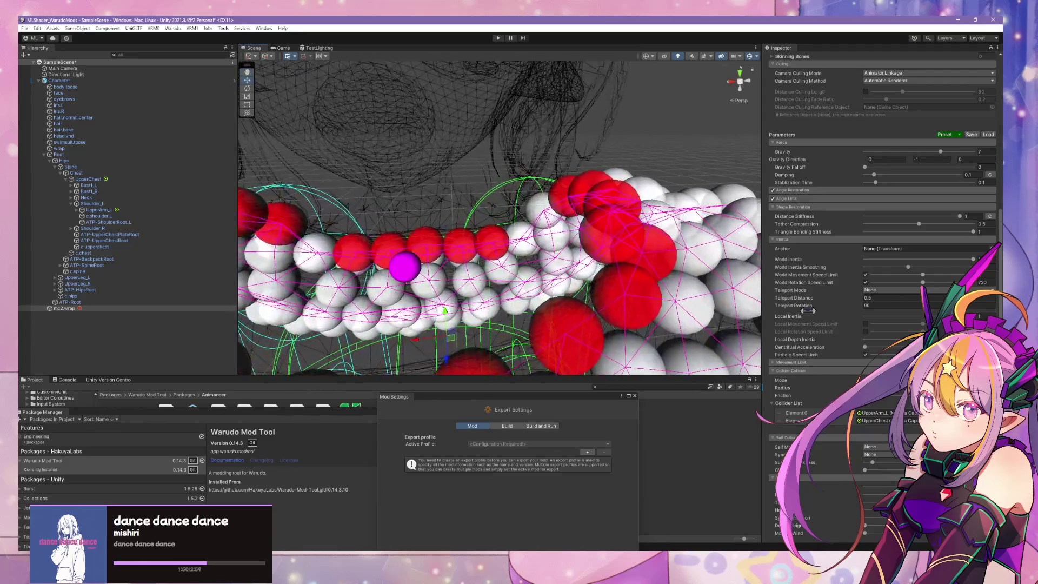
{"action": "scroll", "coordinate": [916, 427], "scroll_direction": "down", "scroll_amount": 3}
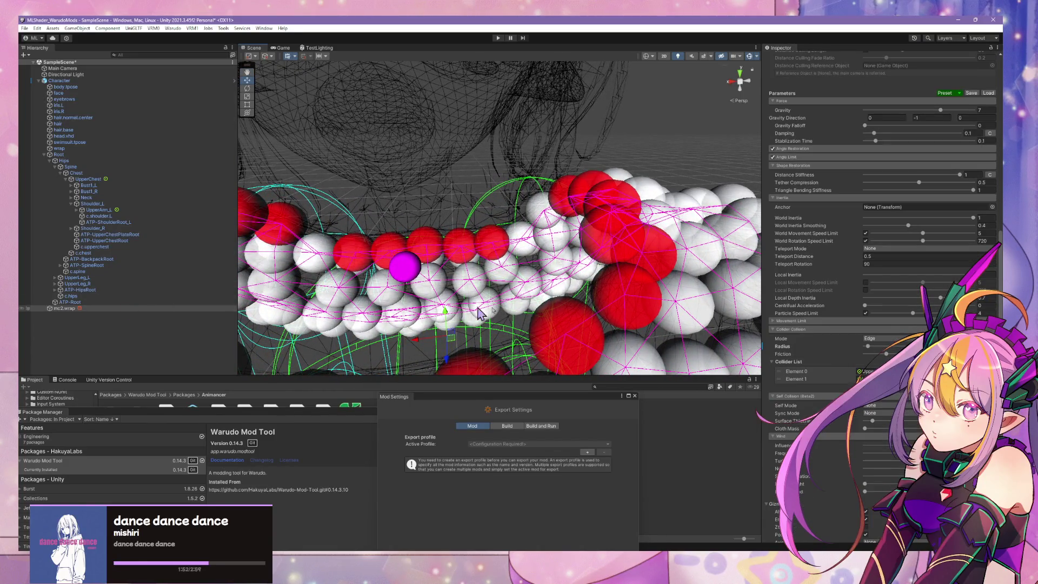
{"action": "scroll", "coordinate": [911, 319], "scroll_direction": "down", "scroll_amount": 3}
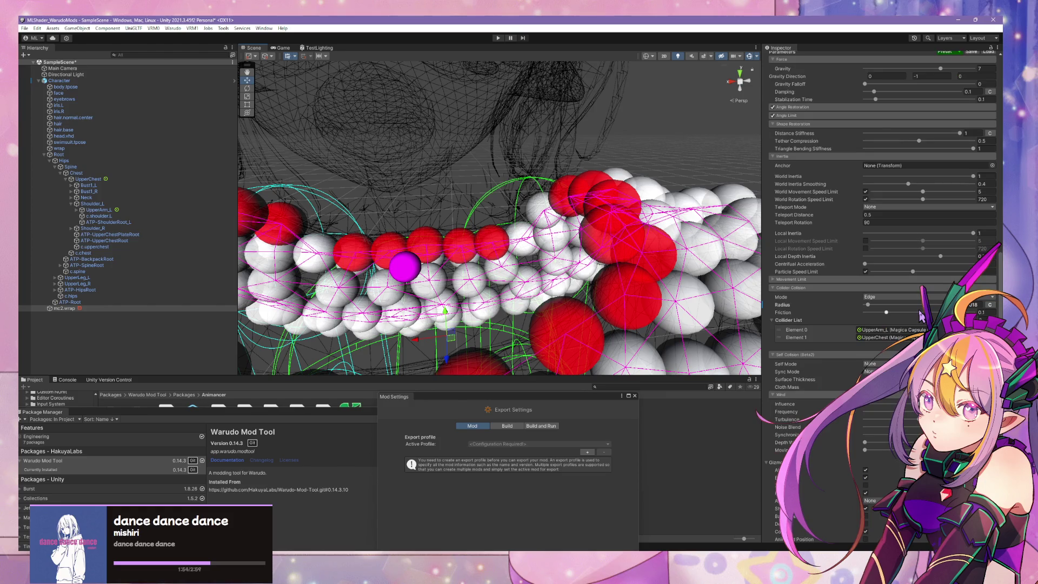
{"action": "scroll", "coordinate": [922, 316], "scroll_direction": "up", "scroll_amount": 15}
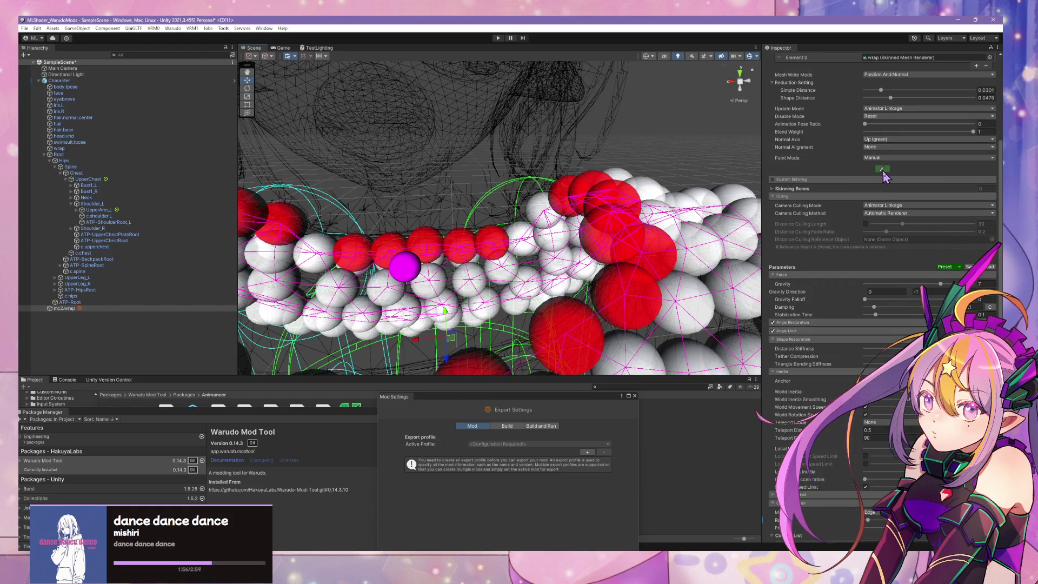
Enter Movement attribute paint on the blouse and orbit the collar's fixed and moving points
{"action": "left_click", "coordinate": [882, 169]}
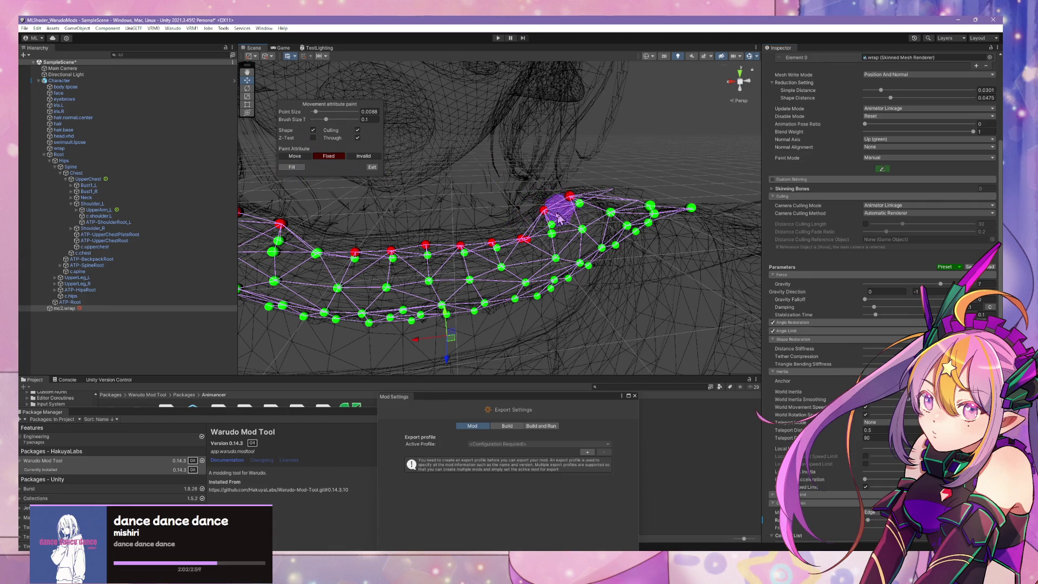
{"action": "mouse_move", "coordinate": [559, 216]}
{"action": "left_mouse_down", "text": "alt"}
{"action": "mouse_move", "coordinate": [426, 209]}
{"action": "mouse_move", "coordinate": [505, 213]}
{"action": "mouse_move", "coordinate": [489, 214]}
{"action": "mouse_move", "coordinate": [475, 241]}
{"action": "mouse_move", "coordinate": [528, 343]}
{"action": "mouse_move", "coordinate": [560, 343]}
{"action": "mouse_move", "coordinate": [318, 242]}
{"action": "mouse_move", "coordinate": [234, 157]}
{"action": "mouse_move", "coordinate": [378, 239]}
{"action": "mouse_move", "coordinate": [128, 206]}
{"action": "mouse_move", "coordinate": [28, 217]}
{"action": "mouse_move", "coordinate": [206, 234]}
{"action": "mouse_move", "coordinate": [273, 205]}
{"action": "left_mouse_up", "text": "alt"}
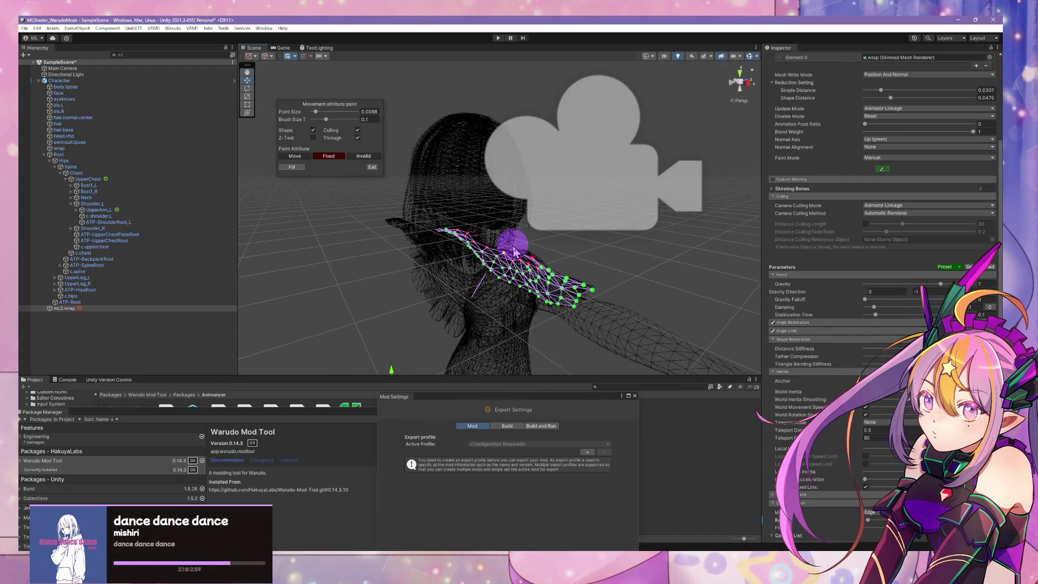
{"action": "left_click_drag", "start_coordinate": [513, 250], "coordinate": [512, 285], "text": "alt"}
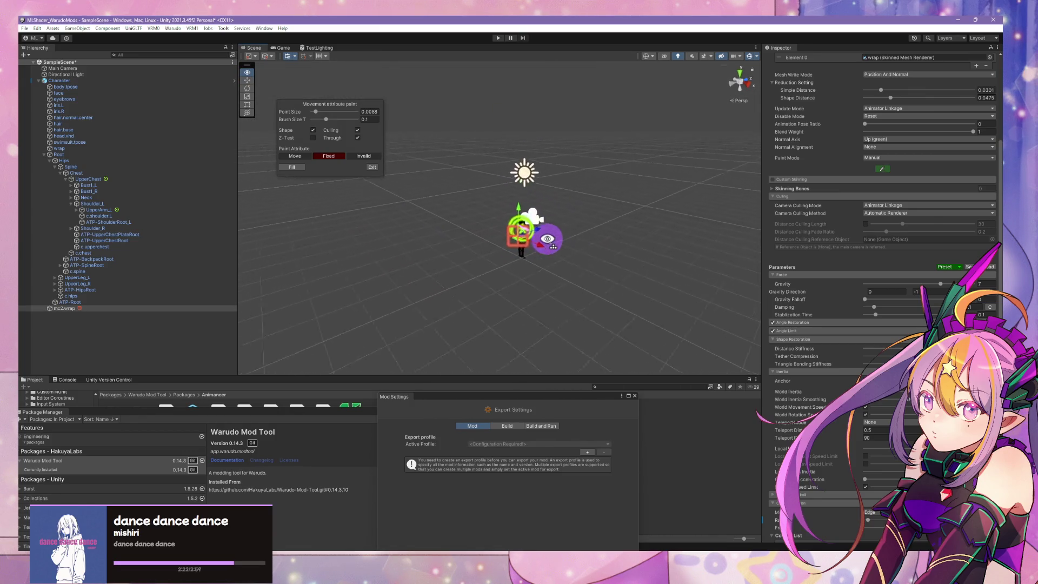
{"action": "mouse_move", "coordinate": [564, 250]}
{"action": "left_mouse_down", "text": "alt"}
{"action": "mouse_move", "coordinate": [588, 192]}
{"action": "mouse_move", "coordinate": [635, 218]}
{"action": "mouse_move", "coordinate": [330, 209]}
{"action": "left_mouse_up", "text": "alt"}
{"action": "scroll", "coordinate": [330, 217], "scroll_direction": "up", "scroll_amount": 5, "text": "alt"}
{"action": "scroll", "coordinate": [316, 228], "scroll_direction": "down", "scroll_amount": 4, "text": "alt"}
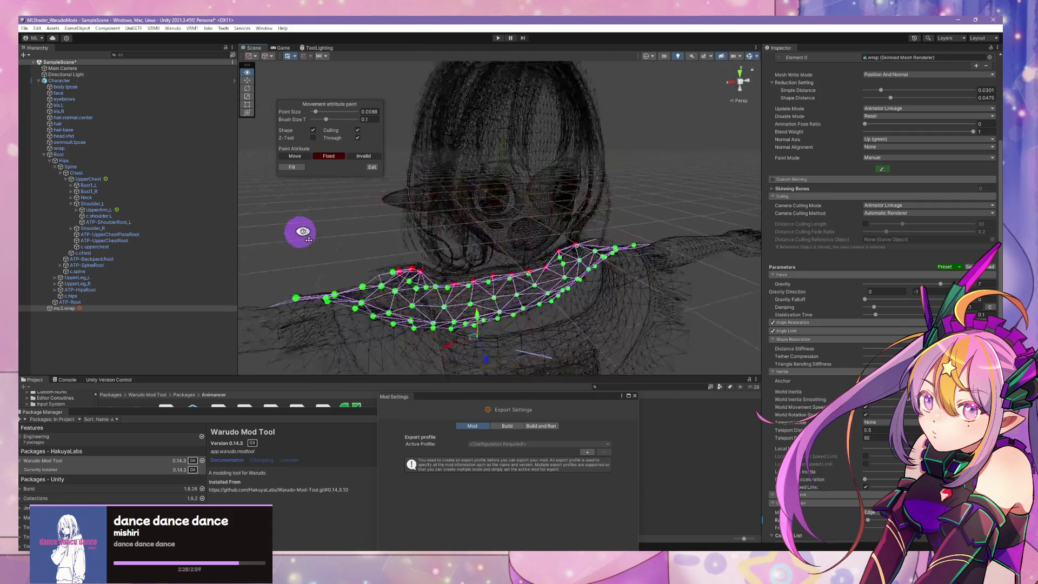
{"action": "scroll", "coordinate": [298, 231], "scroll_direction": "up", "scroll_amount": 3, "text": "alt"}
{"action": "scroll", "coordinate": [286, 233], "scroll_direction": "down", "scroll_amount": 5, "text": "alt"}
{"action": "scroll", "coordinate": [281, 231], "scroll_direction": "up", "scroll_amount": 4, "text": "alt"}
{"action": "left_click_drag", "start_coordinate": [285, 232], "coordinate": [315, 234], "text": "alt"}
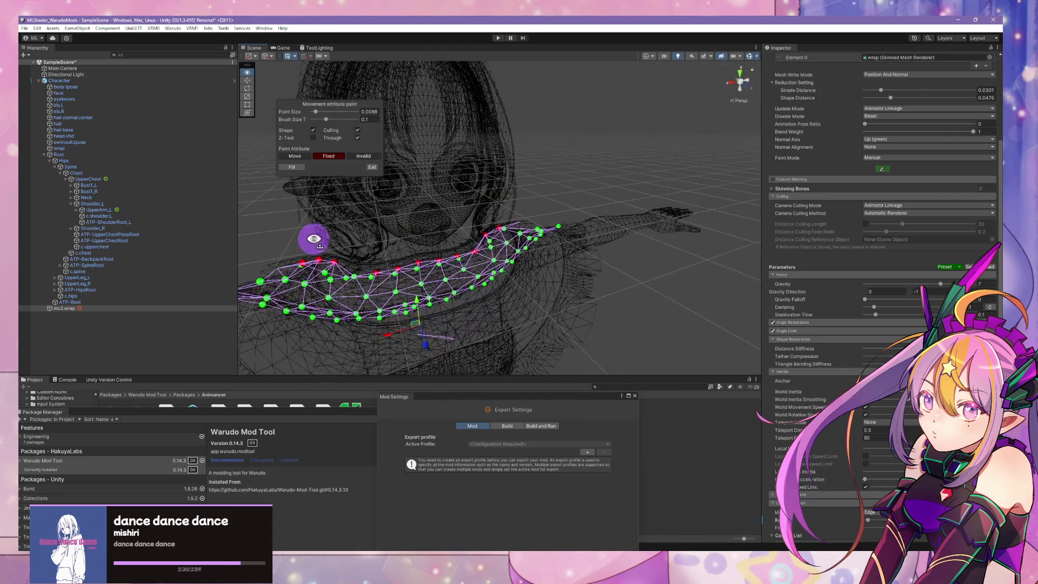
{"action": "scroll", "coordinate": [473, 247], "scroll_direction": "down", "scroll_amount": 5}
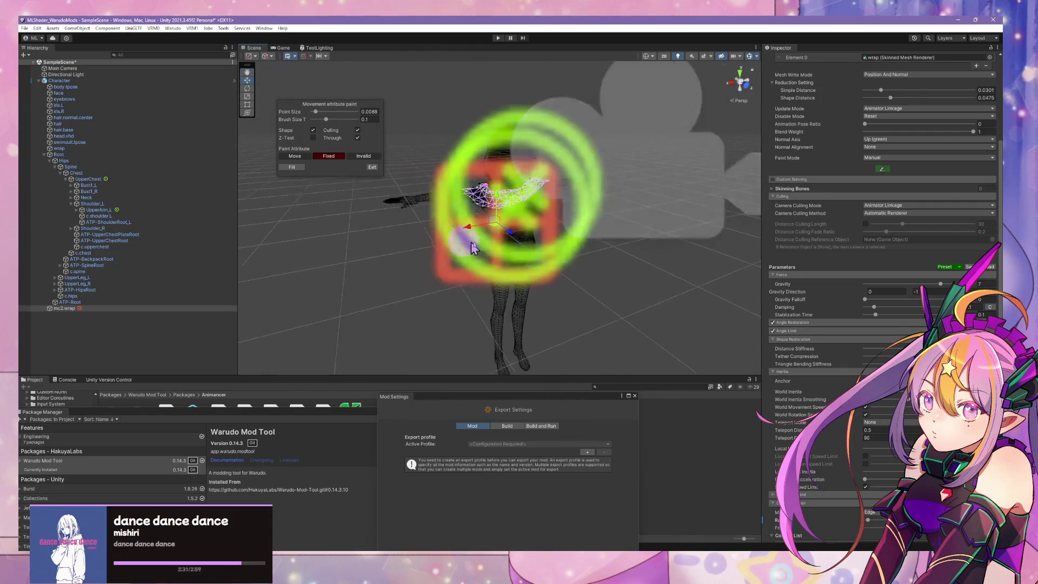
Paint the neckline points on the left and right shoulders as Fixed, then frame them
{"action": "left_click", "coordinate": [748, 88]}
{"action": "left_click", "coordinate": [754, 81]}
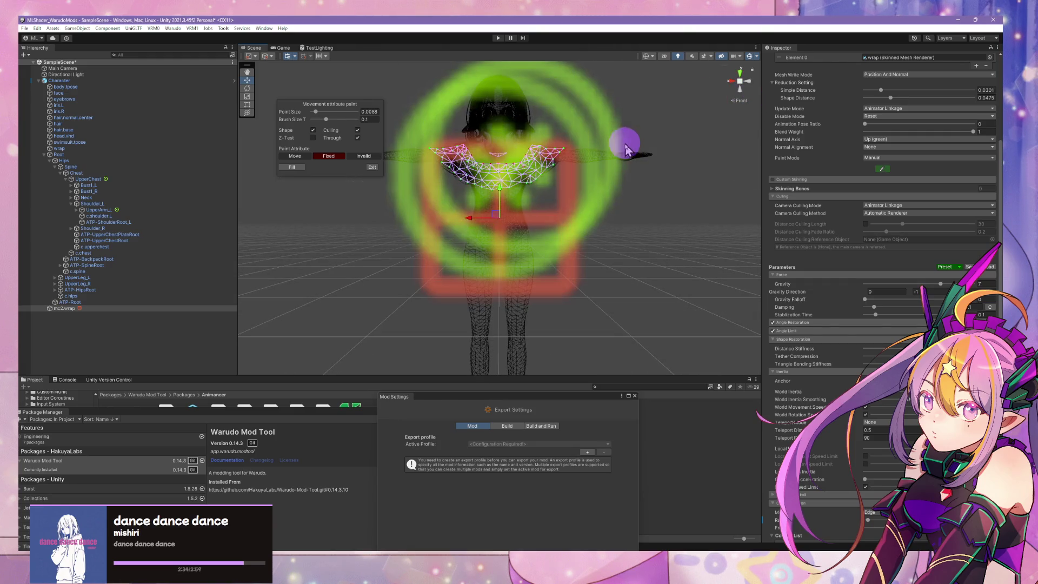
{"action": "left_click", "coordinate": [755, 86]}
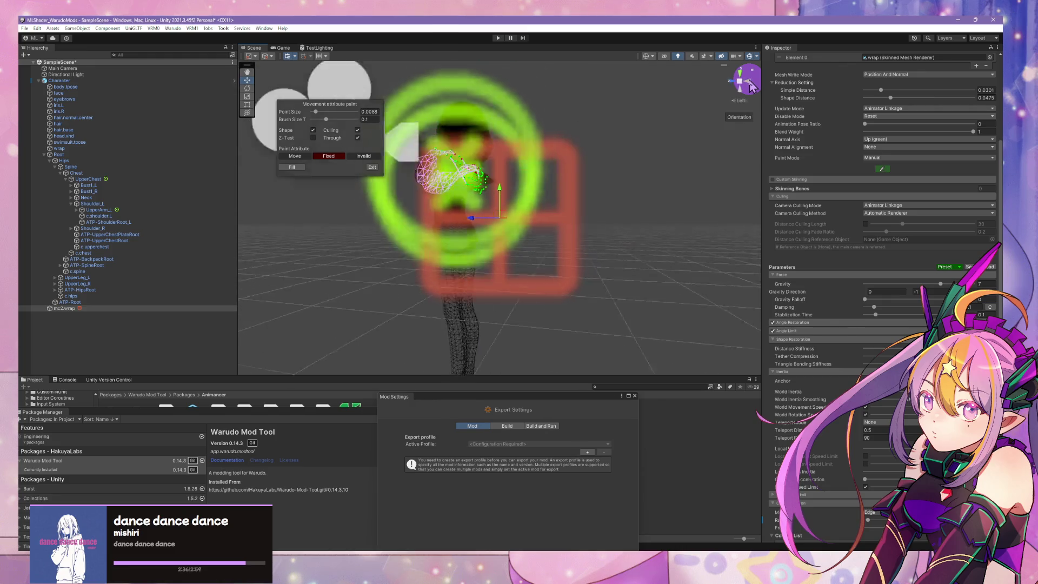
{"action": "scroll", "coordinate": [620, 158], "scroll_direction": "up", "scroll_amount": 3}
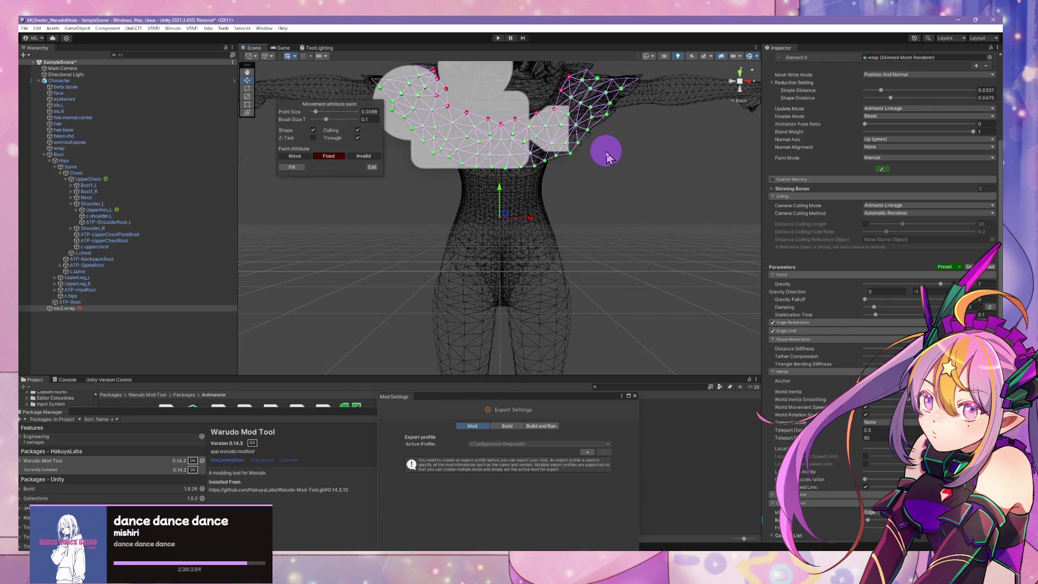
{"action": "middle_click_drag", "start_coordinate": [581, 146], "coordinate": [575, 157]}
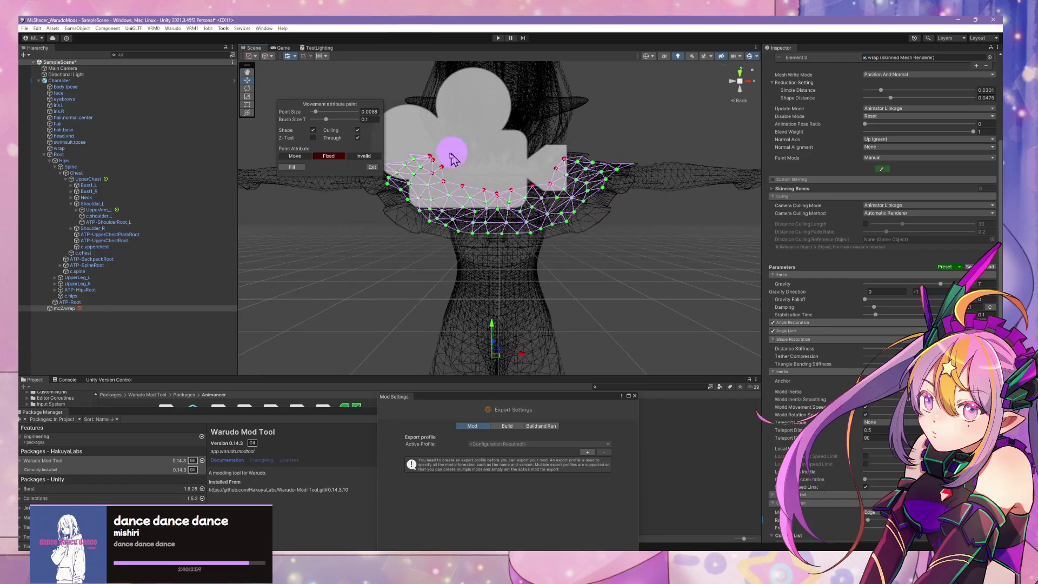
{"action": "left_click", "coordinate": [429, 155]}
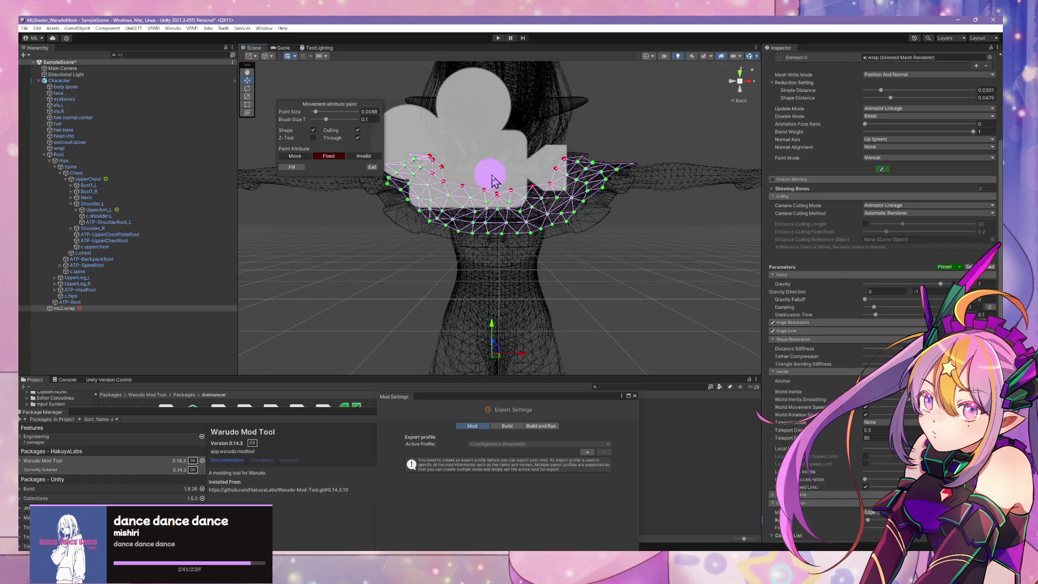
{"action": "left_click", "coordinate": [553, 175]}
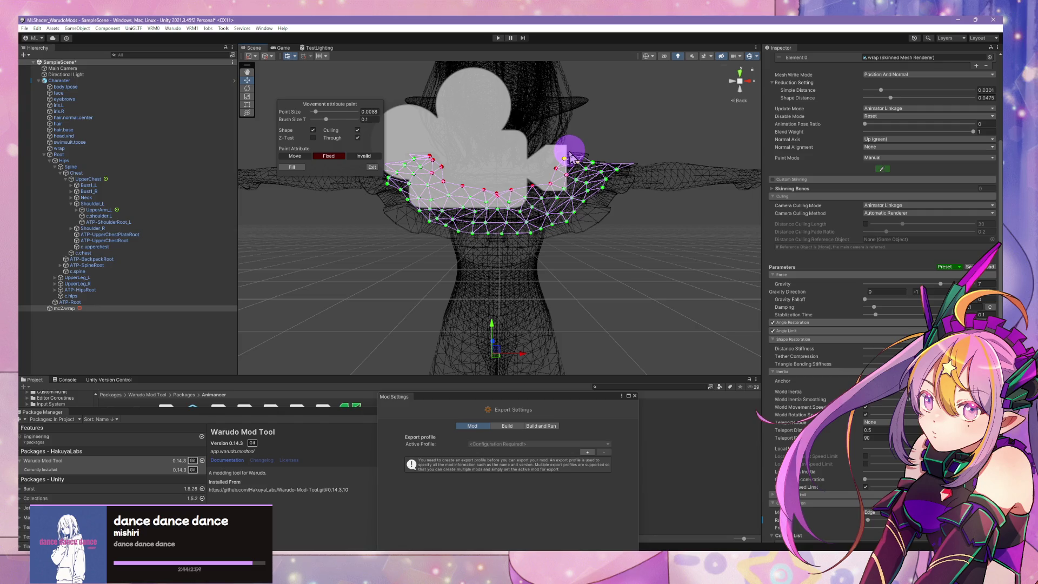
{"action": "left_click", "coordinate": [565, 159]}
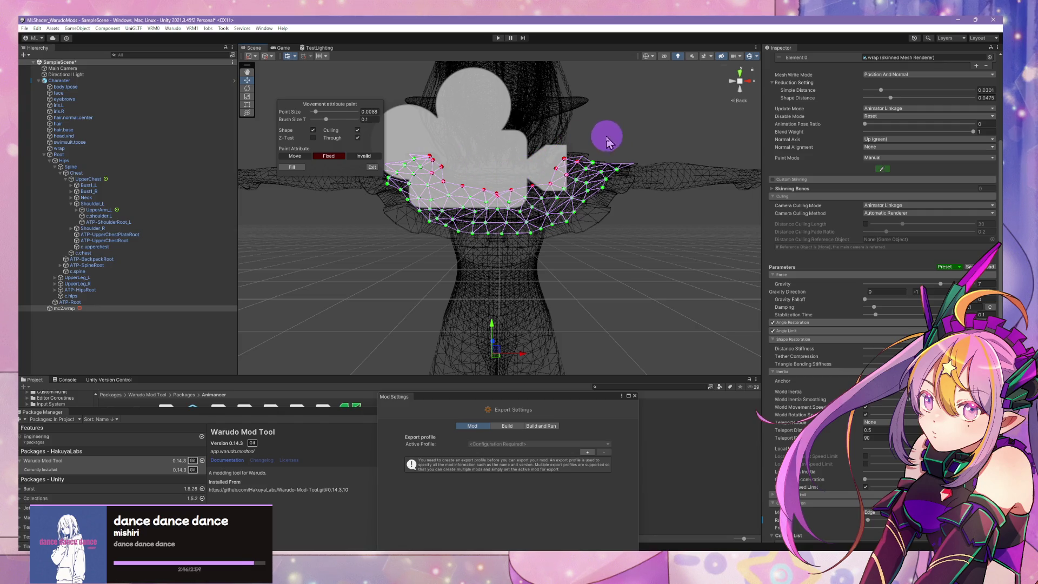
{"action": "left_click_drag", "start_coordinate": [493, 208], "coordinate": [792, 247], "text": "alt"}
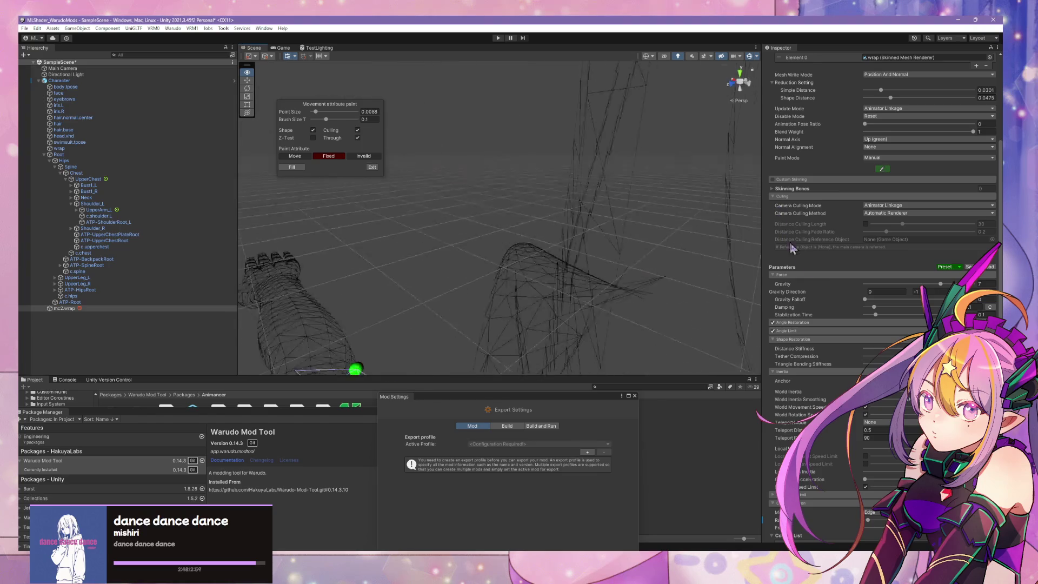
{"action": "key", "text": "f"}
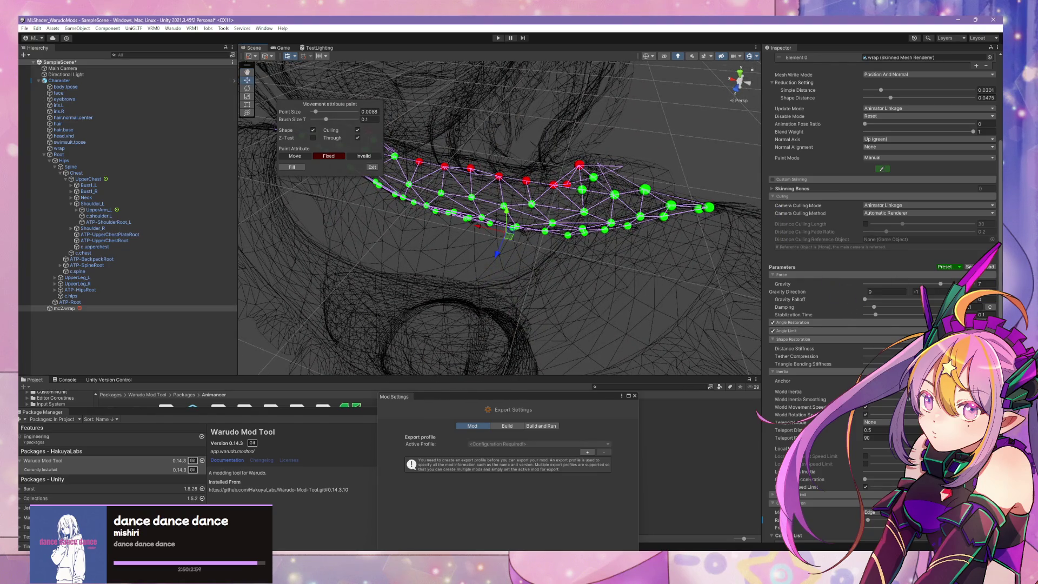
Toggle painting to check the colliders, then paint the remaining run of edge points as Fixed
{"action": "left_click", "coordinate": [373, 168]}
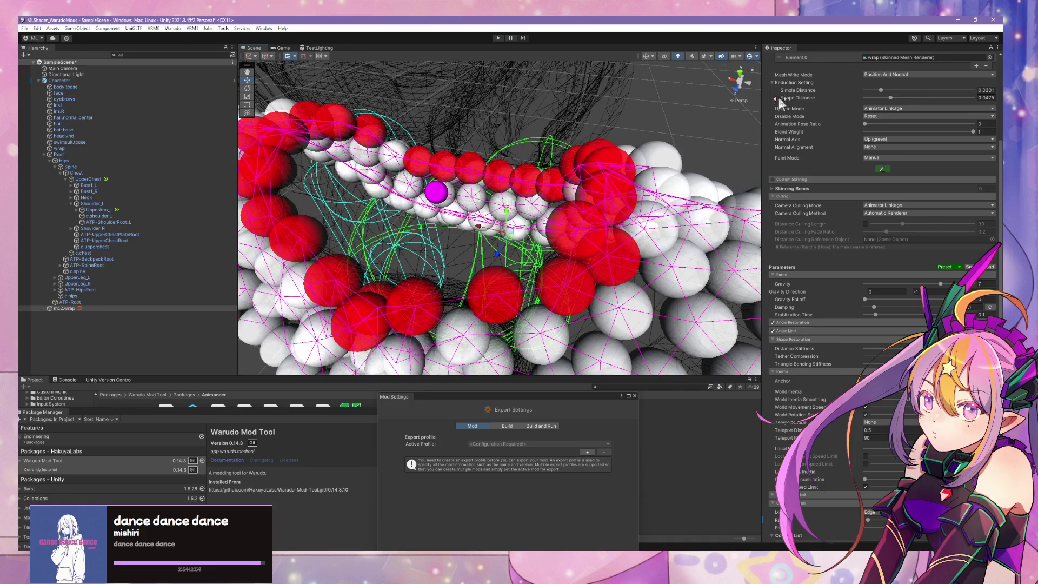
{"action": "left_click", "coordinate": [882, 169]}
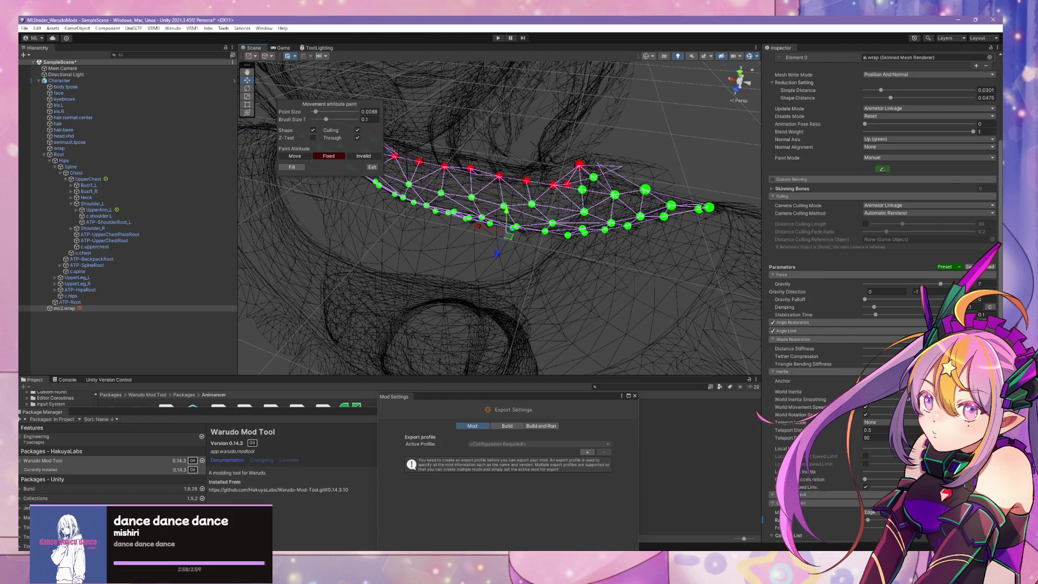
{"action": "left_click", "coordinate": [883, 169]}
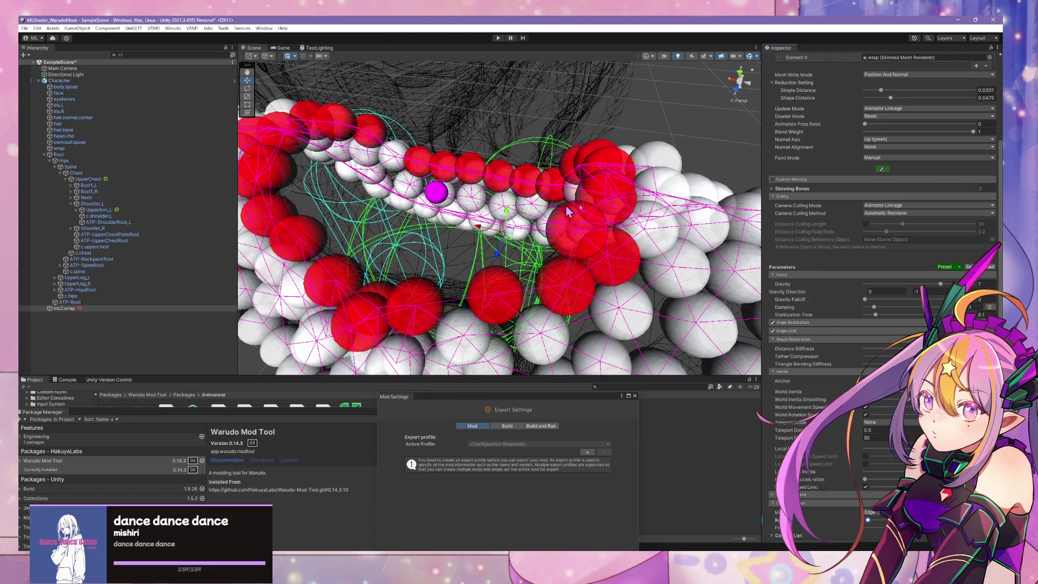
{"action": "mouse_move", "coordinate": [527, 204]}
{"action": "left_mouse_down", "text": "alt"}
{"action": "mouse_move", "coordinate": [574, 216]}
{"action": "mouse_move", "coordinate": [594, 178]}
{"action": "mouse_move", "coordinate": [565, 233]}
{"action": "mouse_move", "coordinate": [608, 190]}
{"action": "mouse_move", "coordinate": [562, 208]}
{"action": "mouse_move", "coordinate": [607, 139]}
{"action": "mouse_move", "coordinate": [603, 173]}
{"action": "mouse_move", "coordinate": [498, 296]}
{"action": "mouse_move", "coordinate": [514, 270]}
{"action": "left_mouse_up", "text": "alt"}
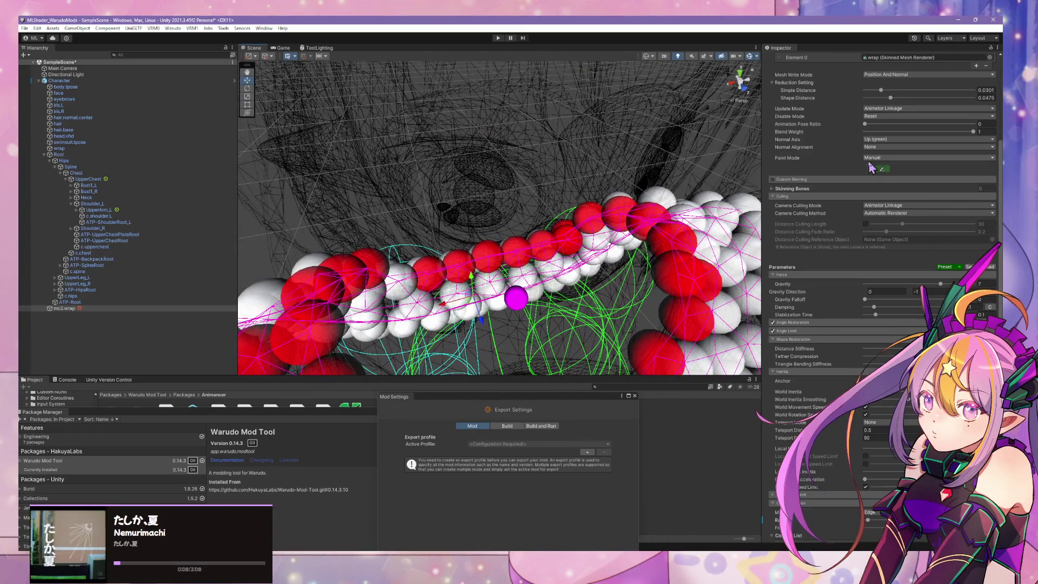
{"action": "left_click", "coordinate": [882, 168]}
{"action": "left_click", "coordinate": [388, 270]}
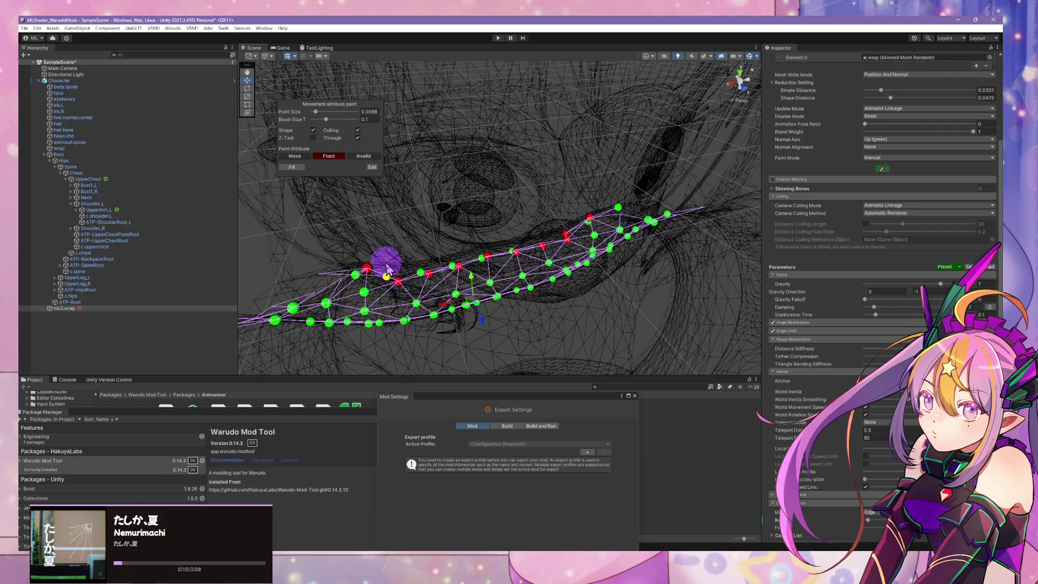
{"action": "left_click_drag", "start_coordinate": [424, 266], "coordinate": [576, 219]}
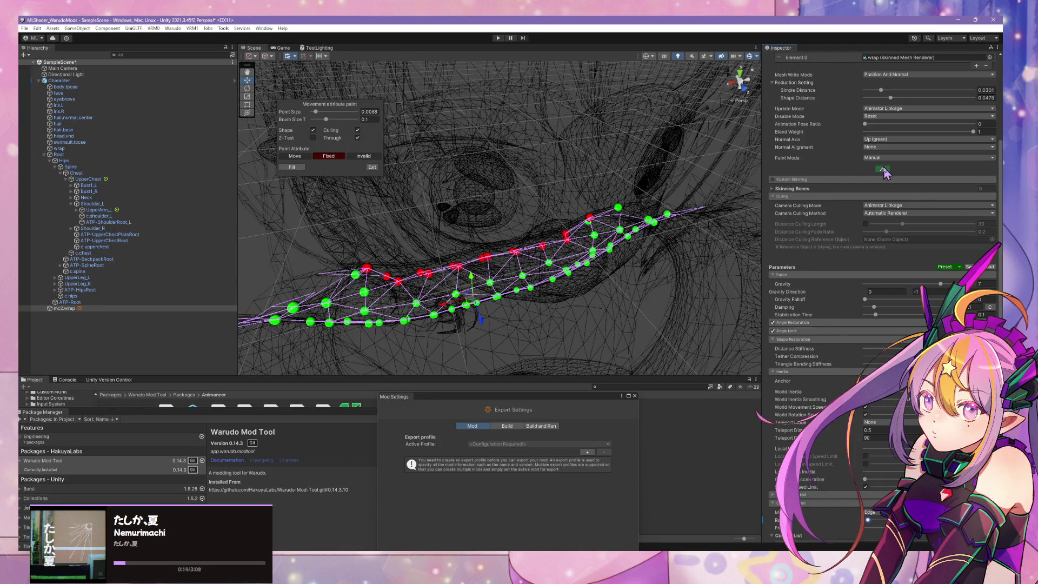
Exit attribute painting and review the fixed particle spheres along the neckline
{"action": "left_click", "coordinate": [883, 170]}
{"action": "scroll", "coordinate": [589, 208], "scroll_direction": "down", "scroll_amount": 10}
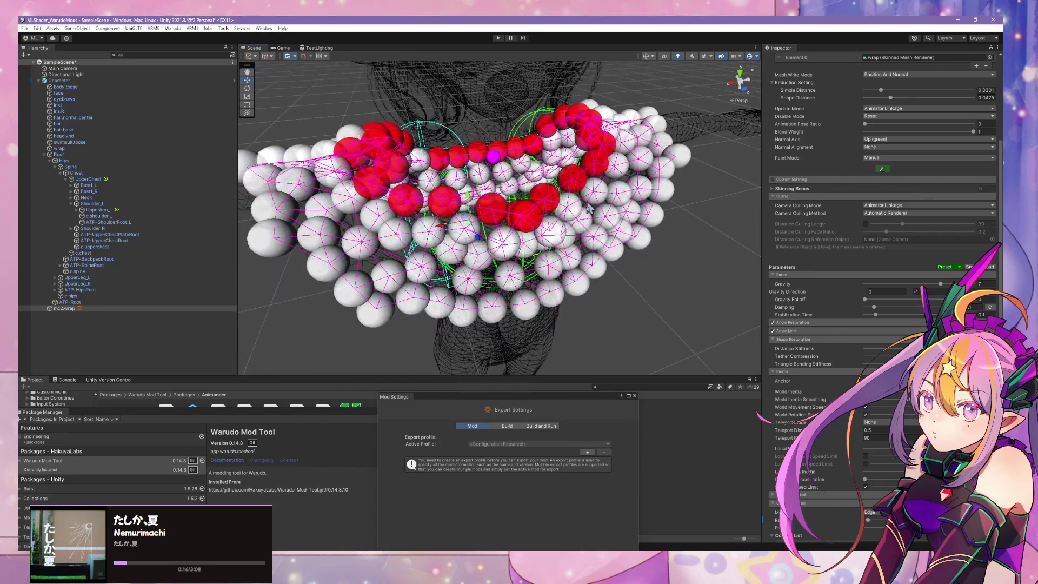
{"action": "mouse_move", "coordinate": [588, 208]}
{"action": "left_mouse_down", "text": "alt"}
{"action": "mouse_move", "coordinate": [440, 140]}
{"action": "mouse_move", "coordinate": [514, 139]}
{"action": "left_mouse_up", "text": "alt"}
{"action": "left_click", "coordinate": [881, 169]}
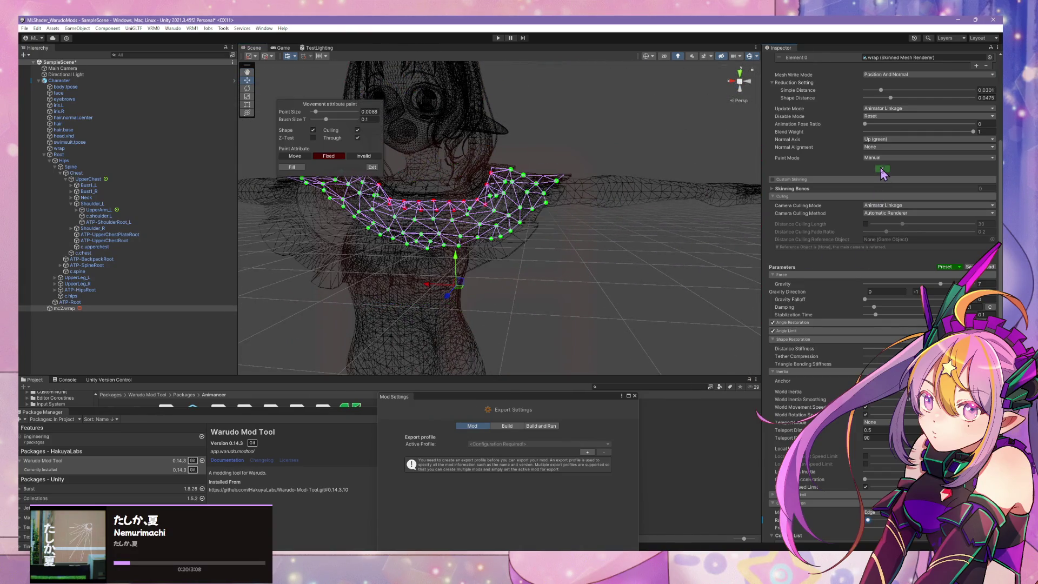
{"action": "left_click", "coordinate": [371, 168]}
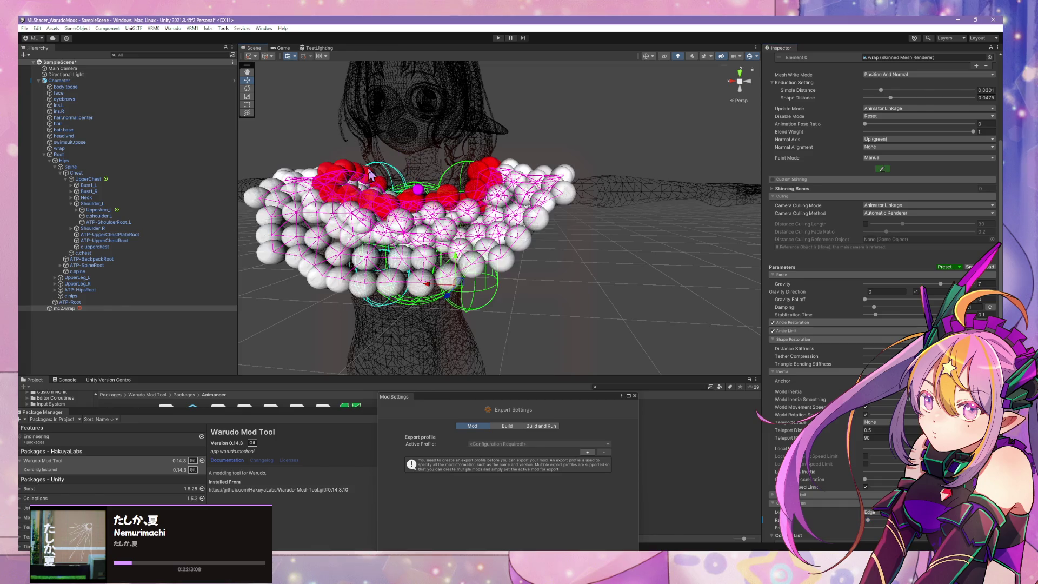
{"action": "scroll", "coordinate": [880, 435], "scroll_direction": "down", "scroll_amount": 5}
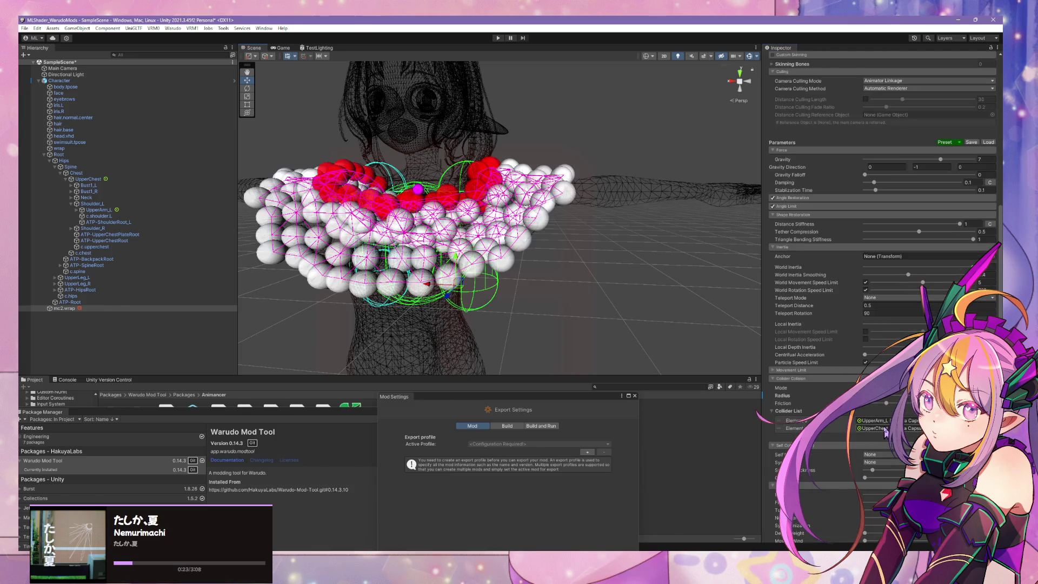
Select UpperArm_L and orient its capsule collider along the Y-Axis
{"action": "left_click", "coordinate": [884, 387]}
{"action": "left_click", "coordinate": [873, 403]}
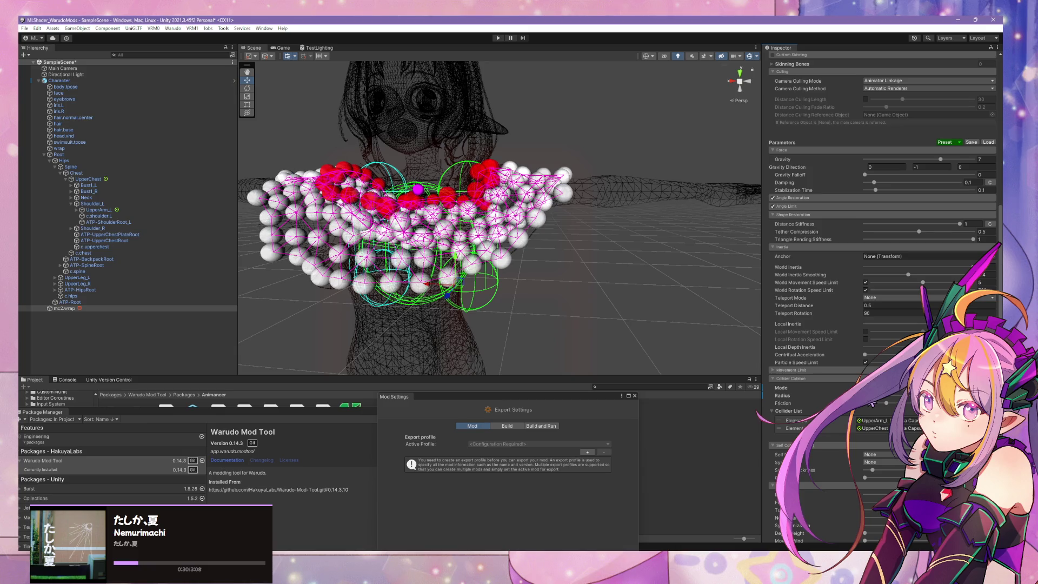
{"action": "left_click", "coordinate": [99, 209]}
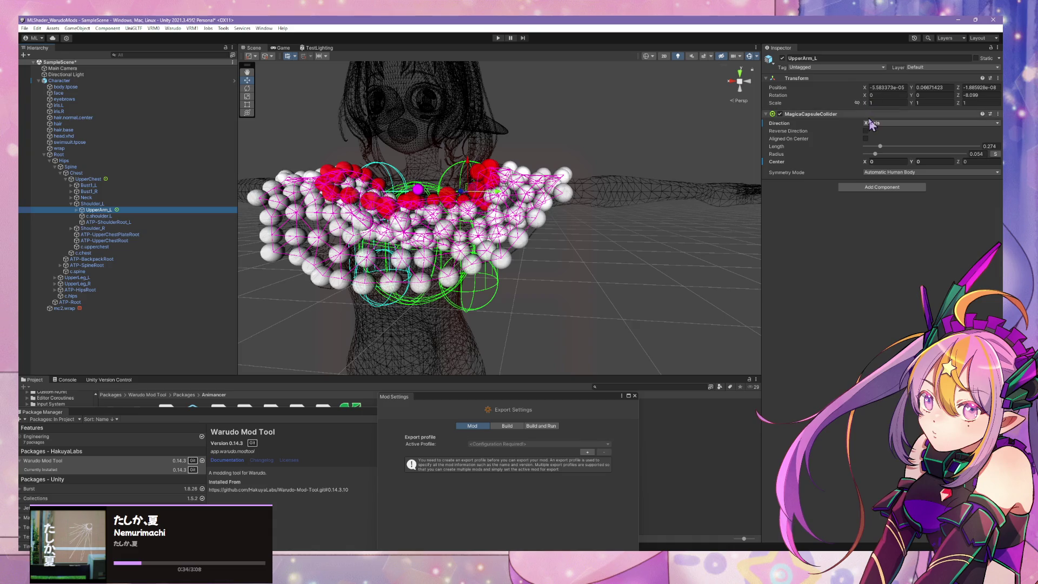
{"action": "left_click", "coordinate": [866, 131]}
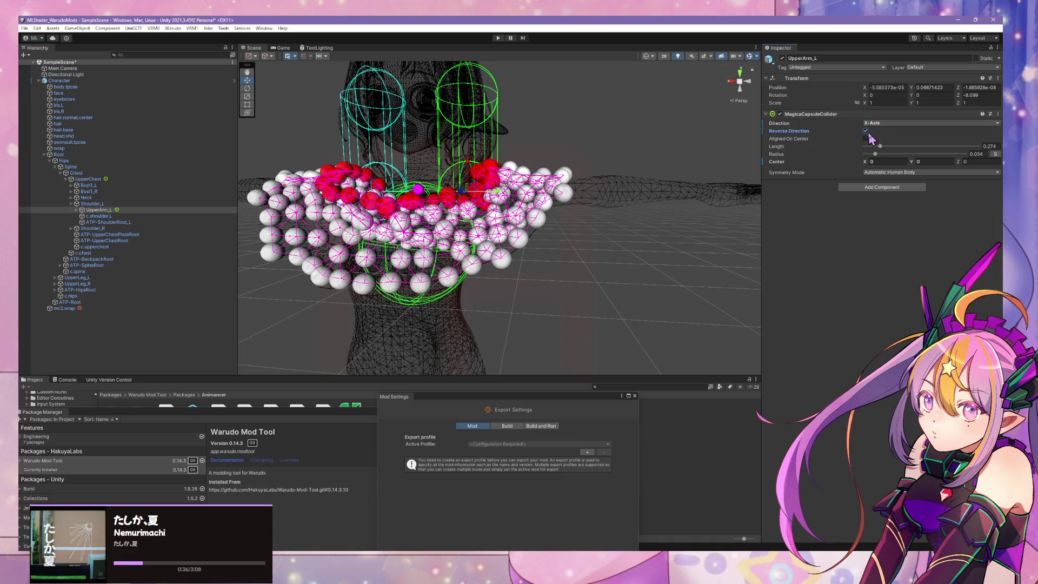
{"action": "left_click", "coordinate": [866, 131]}
{"action": "left_click", "coordinate": [867, 131]}
{"action": "left_click", "coordinate": [866, 131]}
{"action": "left_click", "coordinate": [878, 123]}
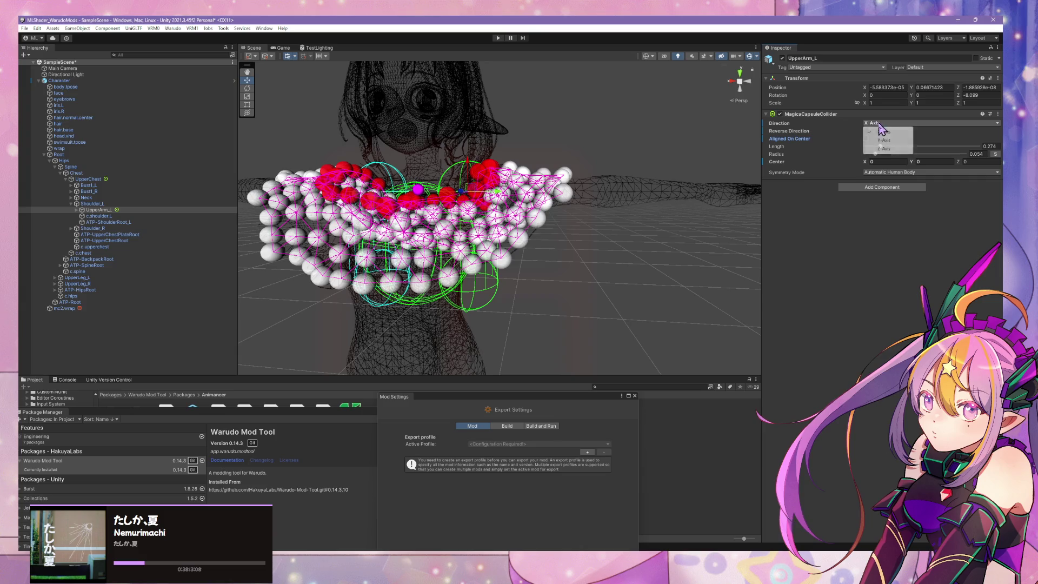
{"action": "left_click", "coordinate": [877, 140]}
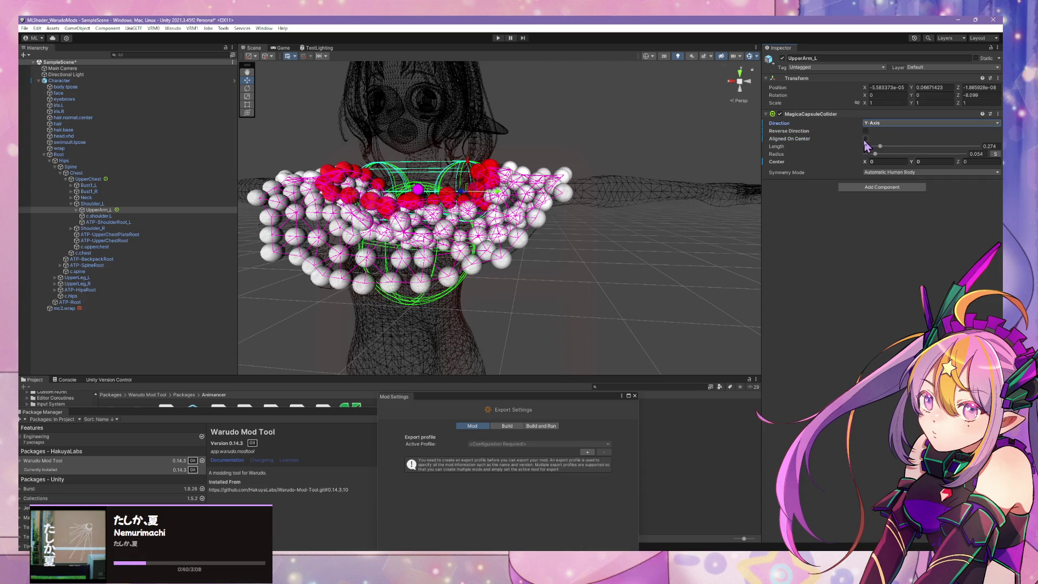
Set the capsule's Length to 0.267, Center Y to 0.21 and Center X to 0
{"action": "left_click_drag", "start_coordinate": [879, 147], "coordinate": [880, 153]}
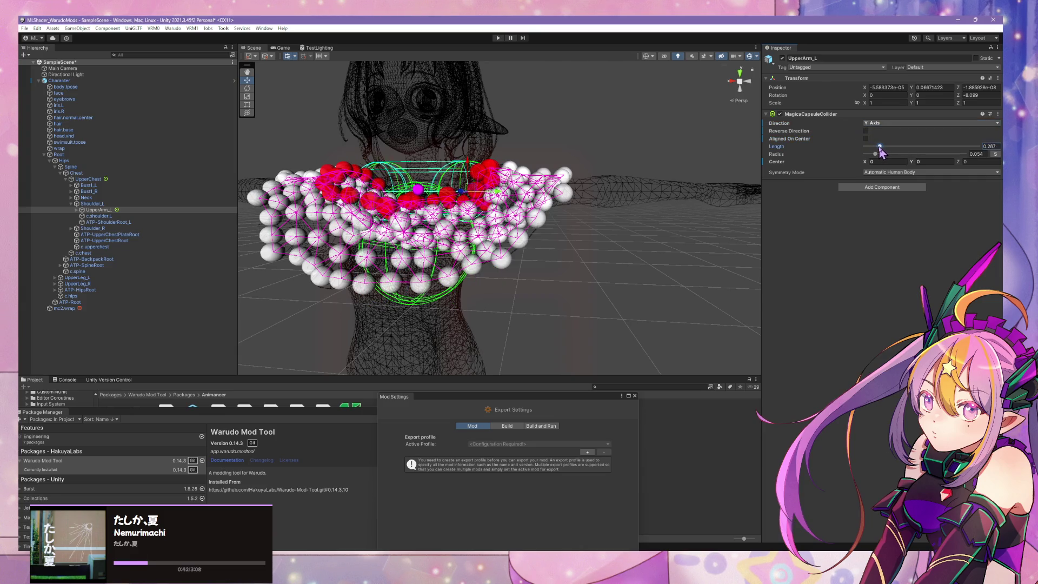
{"action": "left_click", "coordinate": [869, 162]}
{"action": "type", "text": "0.24"}
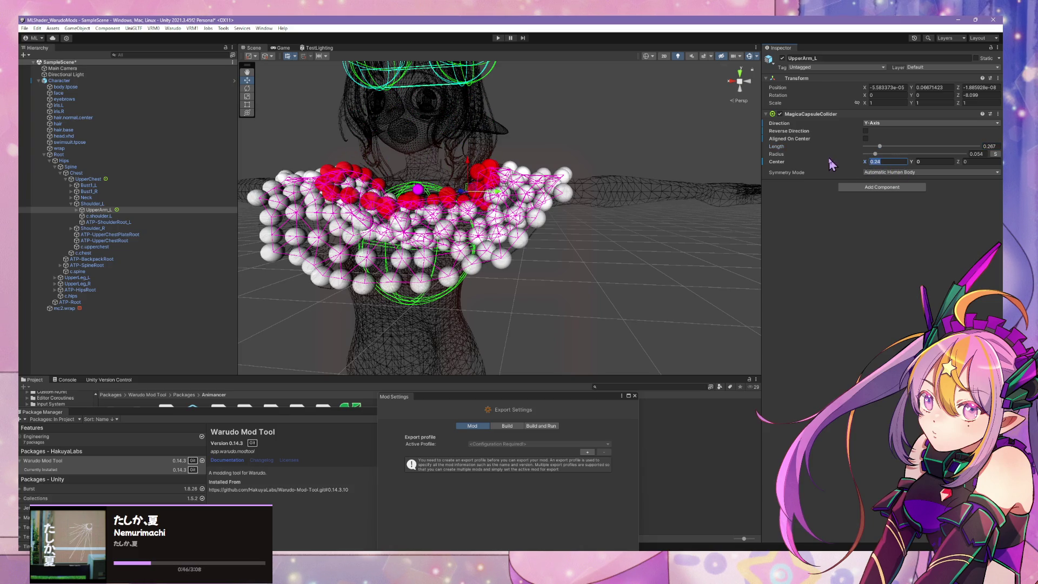
{"action": "type", "text": "0"}
{"action": "left_click", "coordinate": [916, 162]}
{"action": "type", "text": "0.21"}
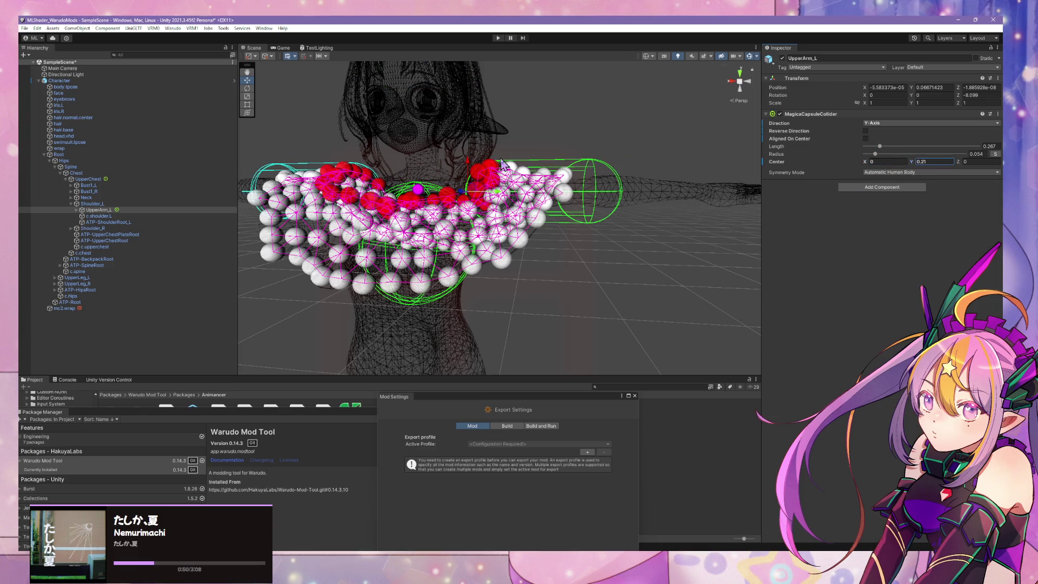
{"action": "left_click_drag", "start_coordinate": [865, 162], "coordinate": [863, 161]}
{"action": "type", "text": "0"}
{"action": "left_click_drag", "start_coordinate": [552, 180], "coordinate": [505, 182], "text": "alt"}
Review the Character's prefab overrides, then enter Play mode to test the blouse cloth
{"action": "left_click", "coordinate": [60, 80]}
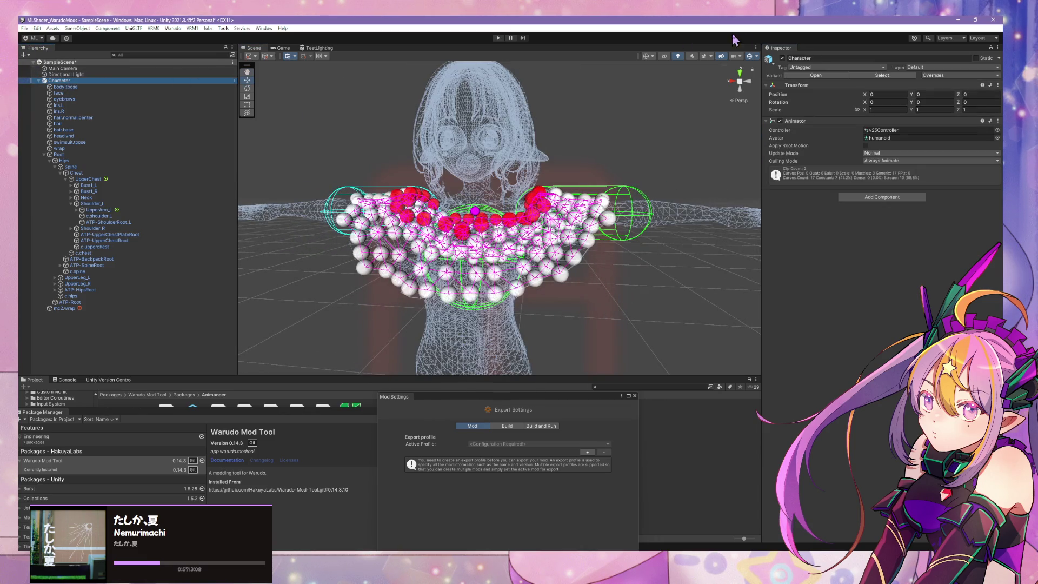
{"action": "left_click", "coordinate": [958, 76]}
{"action": "left_click", "coordinate": [512, 38]}
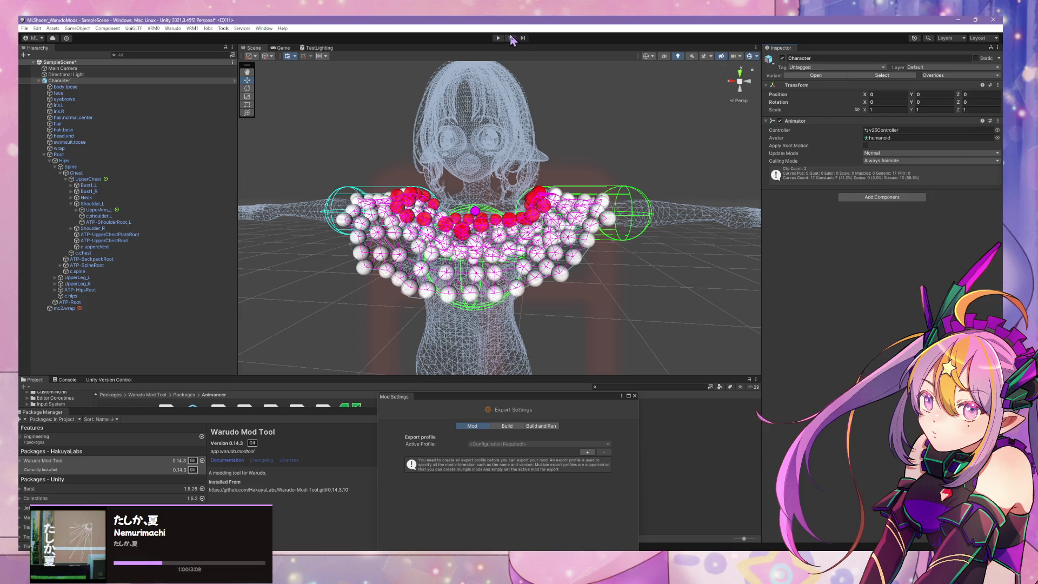
{"action": "left_click", "coordinate": [498, 39]}
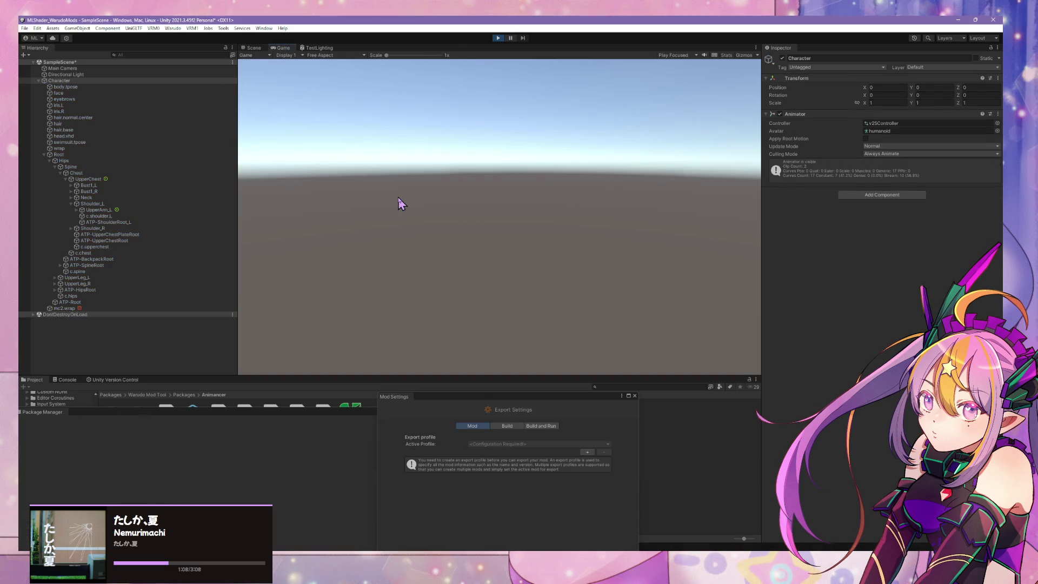
Return to the Scene view, frame the Character, and orbit around the chest and sphere colliders
{"action": "left_click", "coordinate": [254, 48]}
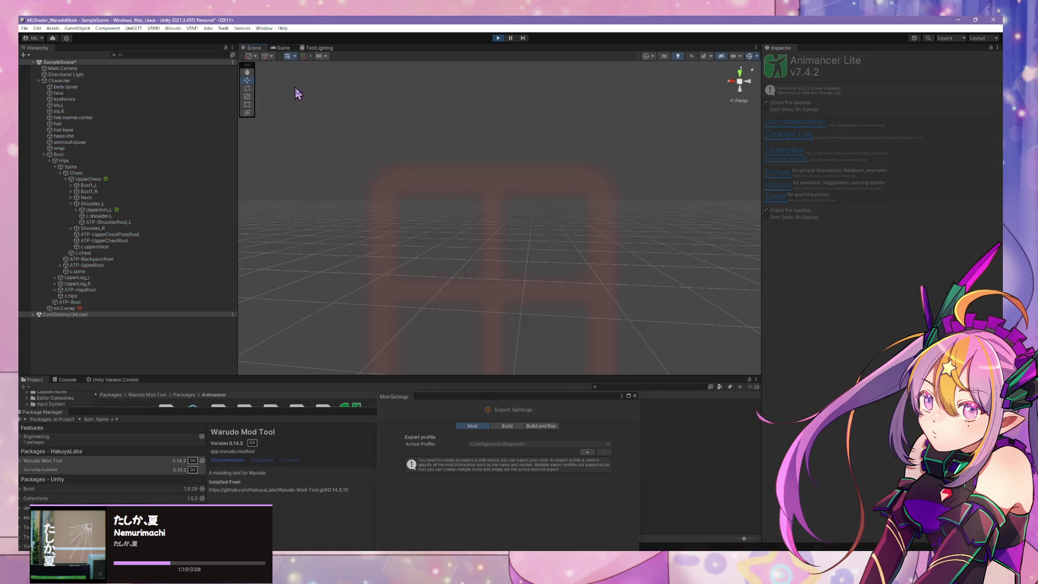
{"action": "left_click", "coordinate": [95, 79]}
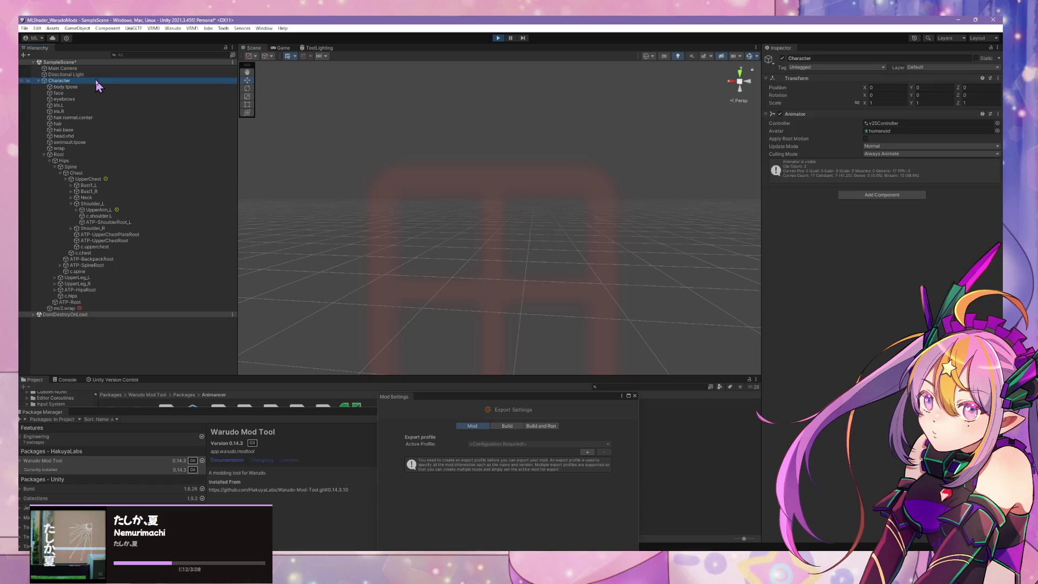
{"action": "key", "text": "f"}
{"action": "scroll", "coordinate": [470, 221], "scroll_direction": "up", "scroll_amount": 5}
{"action": "mouse_move", "coordinate": [542, 231]}
{"action": "left_mouse_down", "text": "alt"}
{"action": "mouse_move", "coordinate": [433, 180]}
{"action": "mouse_move", "coordinate": [542, 156]}
{"action": "mouse_move", "coordinate": [511, 313]}
{"action": "mouse_move", "coordinate": [461, 274]}
{"action": "left_mouse_up", "text": "alt"}
{"action": "scroll", "coordinate": [433, 180], "scroll_direction": "up", "scroll_amount": 5}
{"action": "scroll", "coordinate": [433, 180], "scroll_direction": "down", "scroll_amount": 5}
{"action": "scroll", "coordinate": [543, 155], "scroll_direction": "up", "scroll_amount": 6}
{"action": "scroll", "coordinate": [544, 179], "scroll_direction": "down", "scroll_amount": 5}
{"action": "scroll", "coordinate": [529, 135], "scroll_direction": "up", "scroll_amount": 5}
{"action": "scroll", "coordinate": [565, 307], "scroll_direction": "up", "scroll_amount": 4}
{"action": "scroll", "coordinate": [565, 306], "scroll_direction": "down", "scroll_amount": 3}
{"action": "mouse_move", "coordinate": [477, 279]}
{"action": "left_mouse_down", "text": "alt"}
{"action": "mouse_move", "coordinate": [598, 283]}
{"action": "mouse_move", "coordinate": [552, 262]}
{"action": "left_mouse_up", "text": "alt"}
{"action": "scroll", "coordinate": [553, 261], "scroll_direction": "down", "scroll_amount": 5}
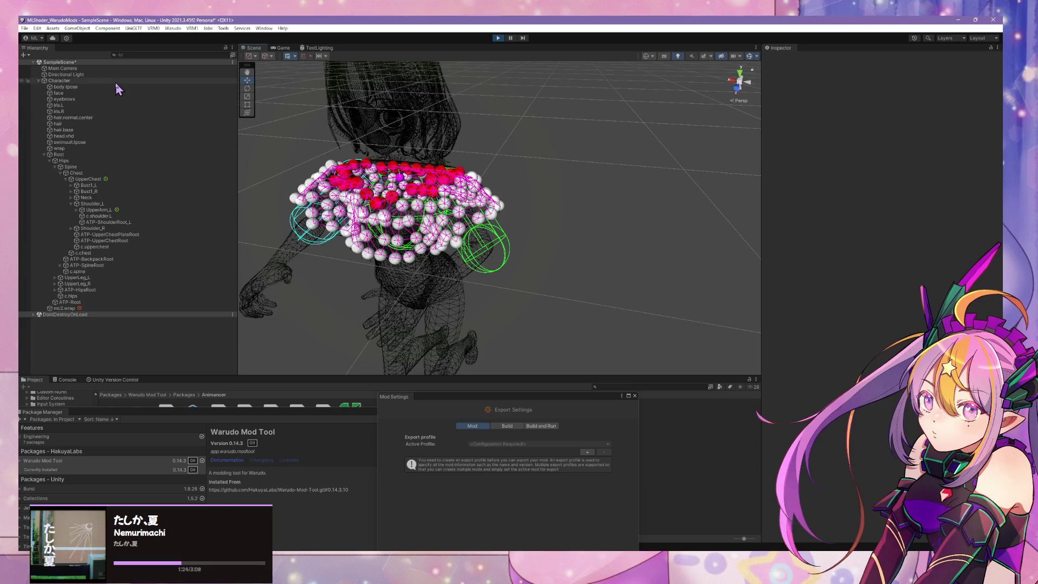
Assign SD_UnityChan as the Character's animator controller, then inspect UpperArm_L's capsule collider
{"action": "left_click", "coordinate": [115, 81]}
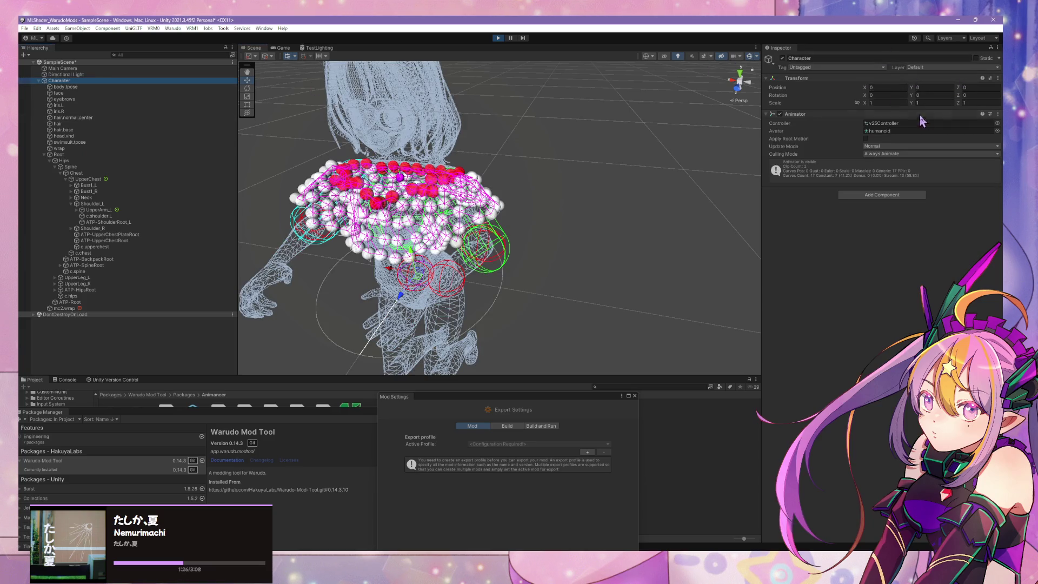
{"action": "left_click", "coordinate": [998, 124]}
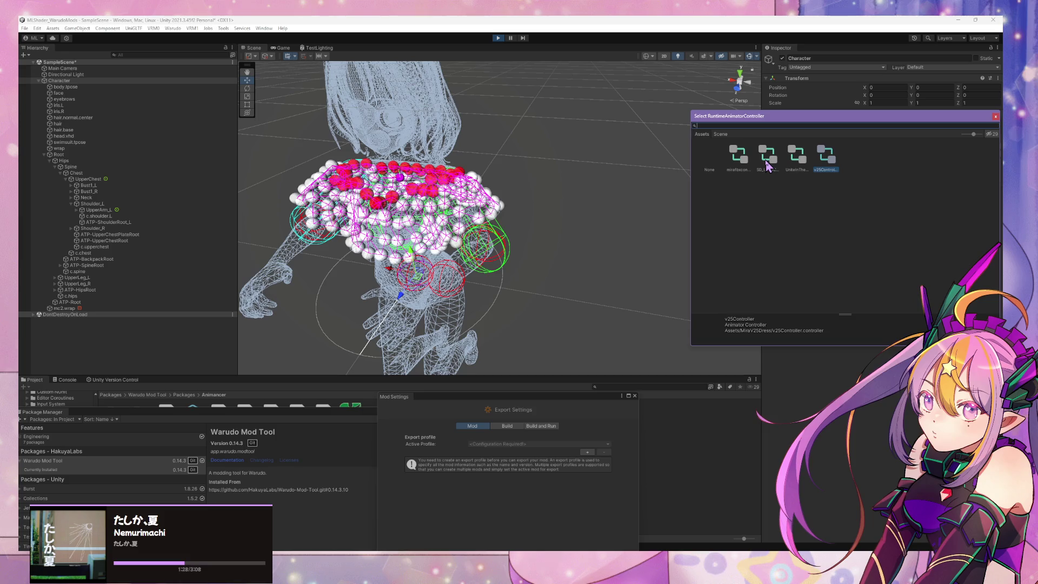
{"action": "double_click", "coordinate": [767, 165]}
{"action": "mouse_move", "coordinate": [768, 165]}
{"action": "left_mouse_down", "text": "alt"}
{"action": "mouse_move", "coordinate": [695, 161]}
{"action": "mouse_move", "coordinate": [602, 121]}
{"action": "mouse_move", "coordinate": [579, 44]}
{"action": "mouse_move", "coordinate": [621, 111]}
{"action": "mouse_move", "coordinate": [614, 83]}
{"action": "left_mouse_up", "text": "alt"}
{"action": "scroll", "coordinate": [619, 86], "scroll_direction": "up", "scroll_amount": 3}
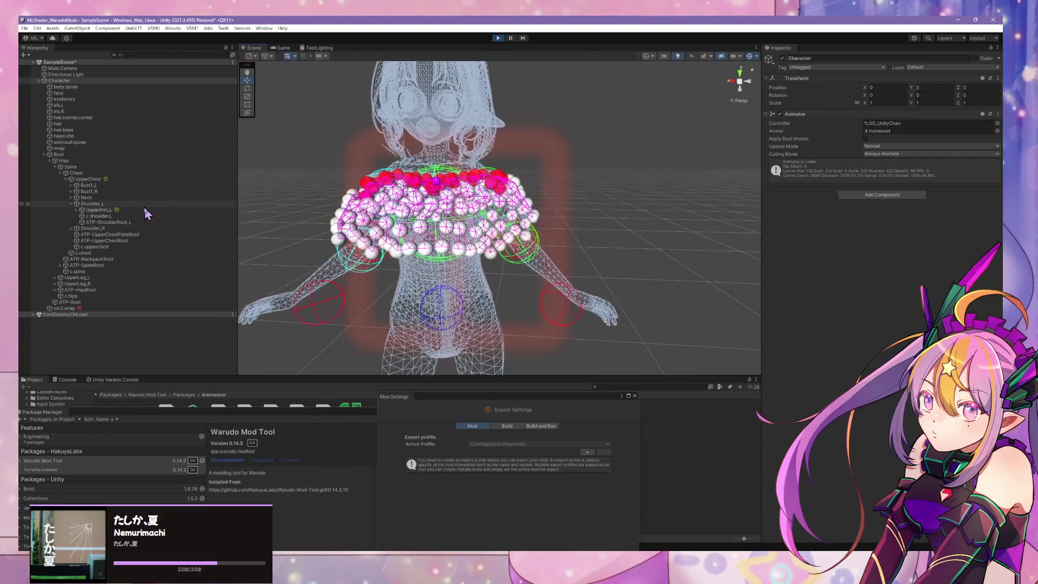
{"action": "left_click", "coordinate": [98, 210]}
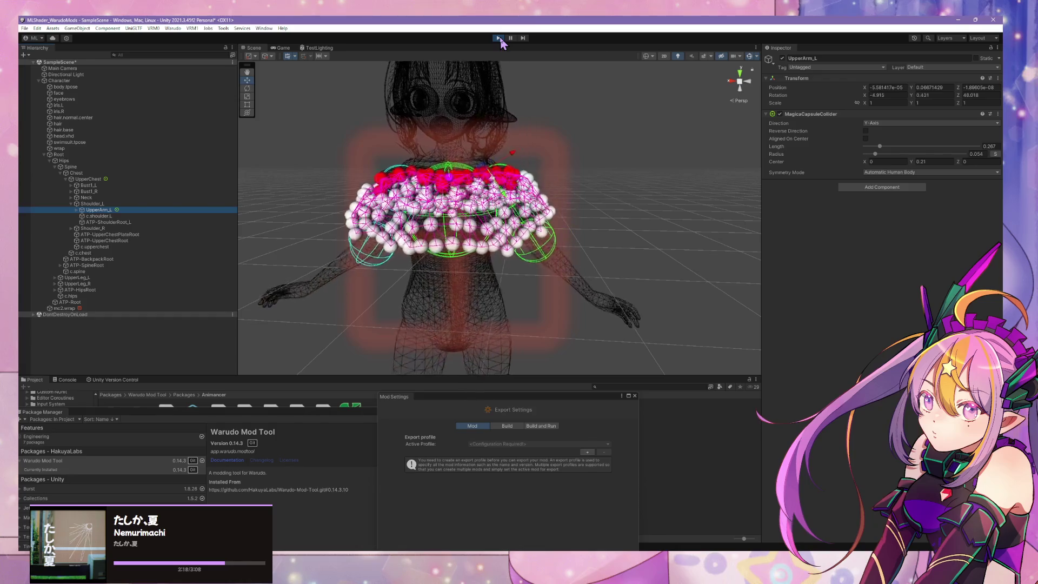
Stop Play mode and copy UpperArm_L's MagicaCapsuleCollider component
{"action": "left_click", "coordinate": [499, 38]}
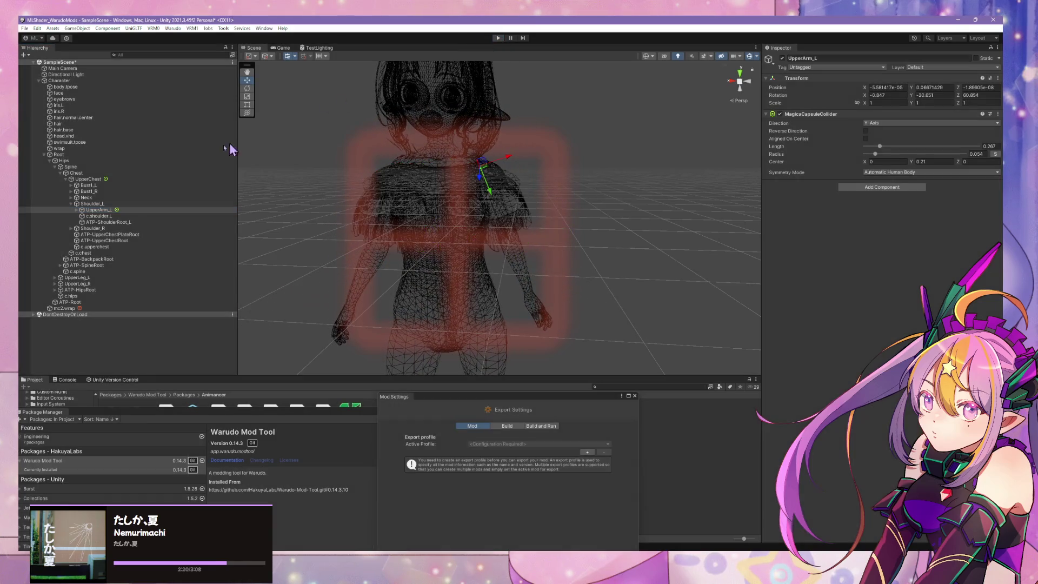
{"action": "left_click", "coordinate": [107, 213]}
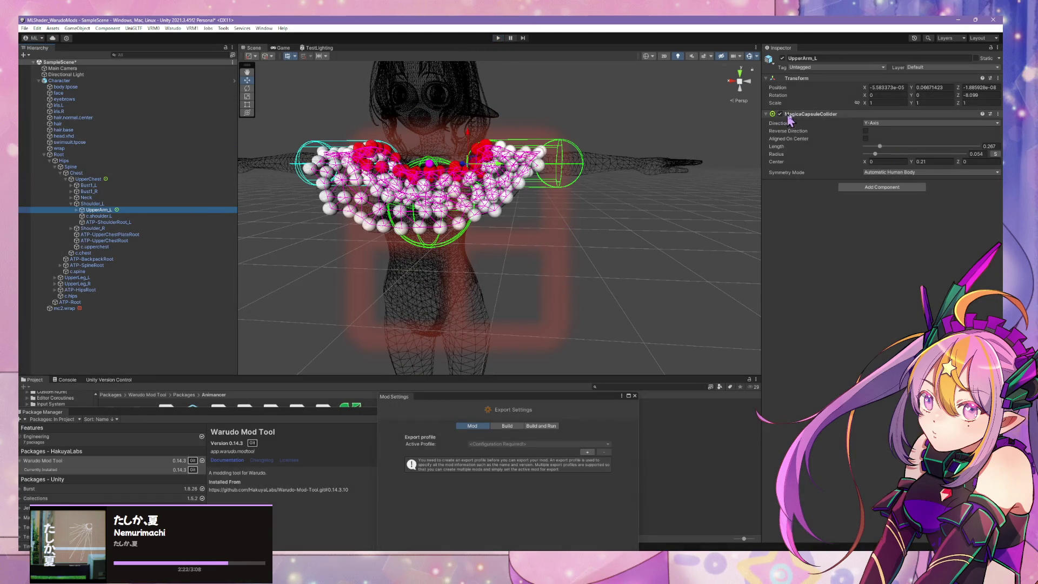
{"action": "left_click", "coordinate": [998, 114]}
{"action": "left_click", "coordinate": [967, 160]}
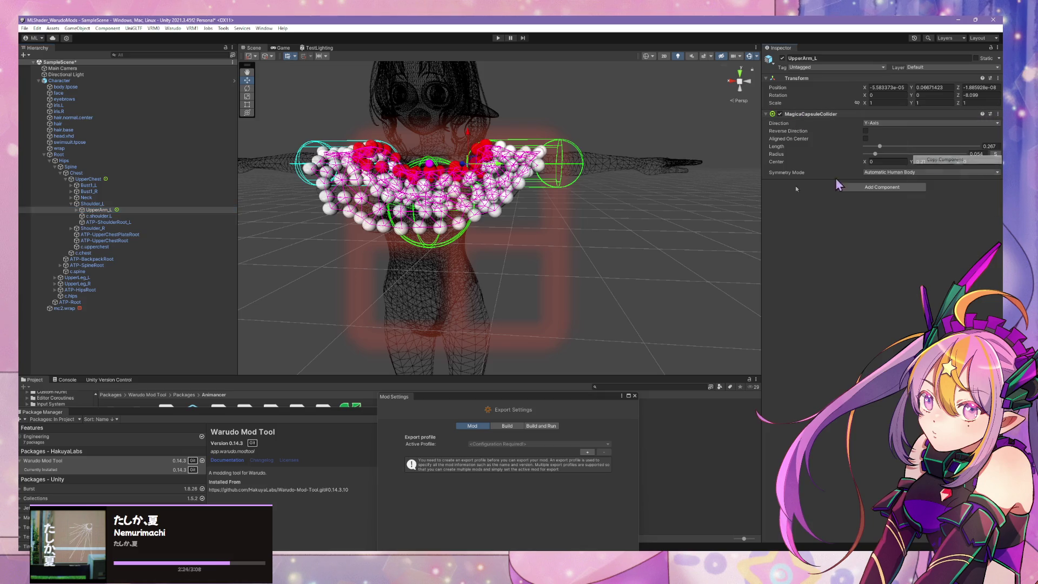
{"action": "left_click", "coordinate": [866, 132]}
{"action": "left_click", "coordinate": [866, 131]}
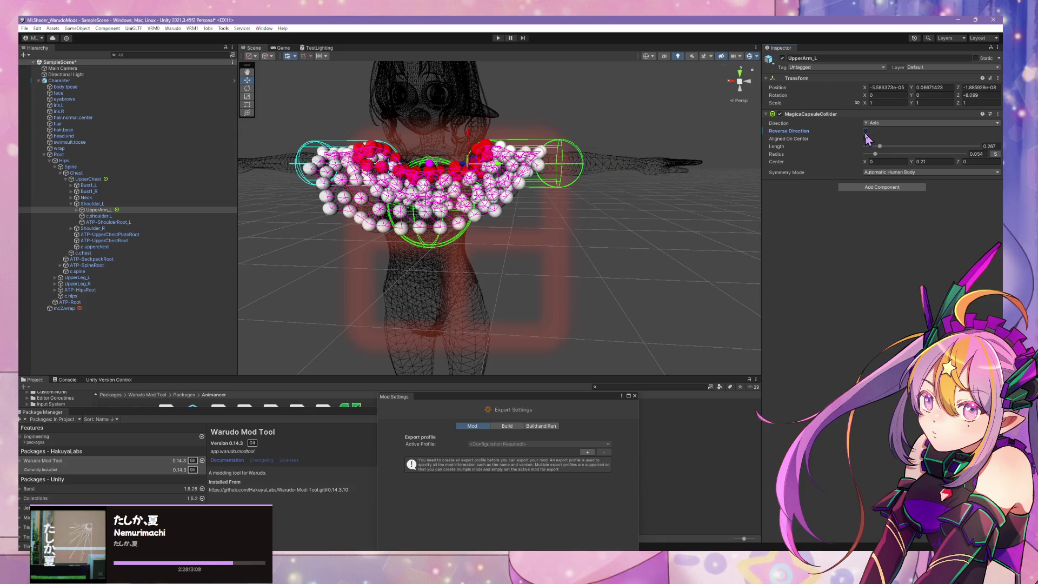
Paste the copied capsule collider onto LowerArm_L as a new component
{"action": "left_click", "coordinate": [76, 210]}
{"action": "left_click", "coordinate": [105, 217]}
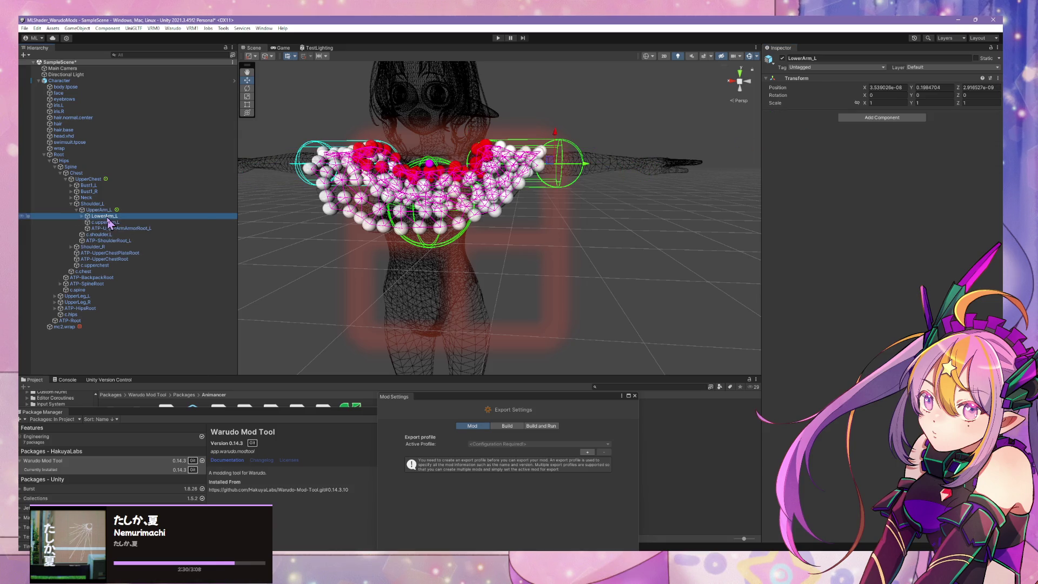
{"action": "right_click", "coordinate": [108, 217]}
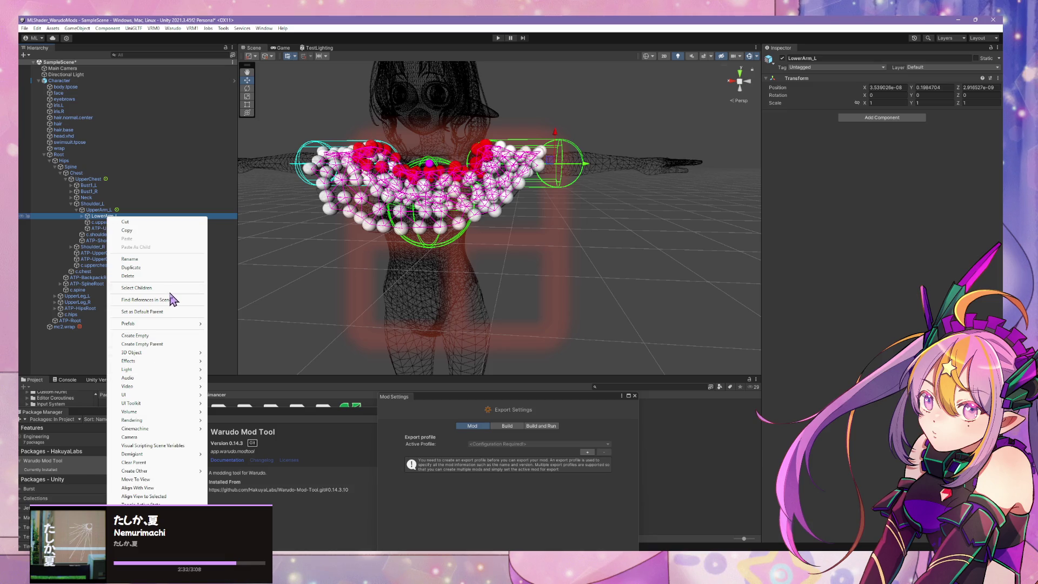
{"action": "left_click", "coordinate": [998, 79]}
{"action": "mouse_move", "coordinate": [976, 152]}
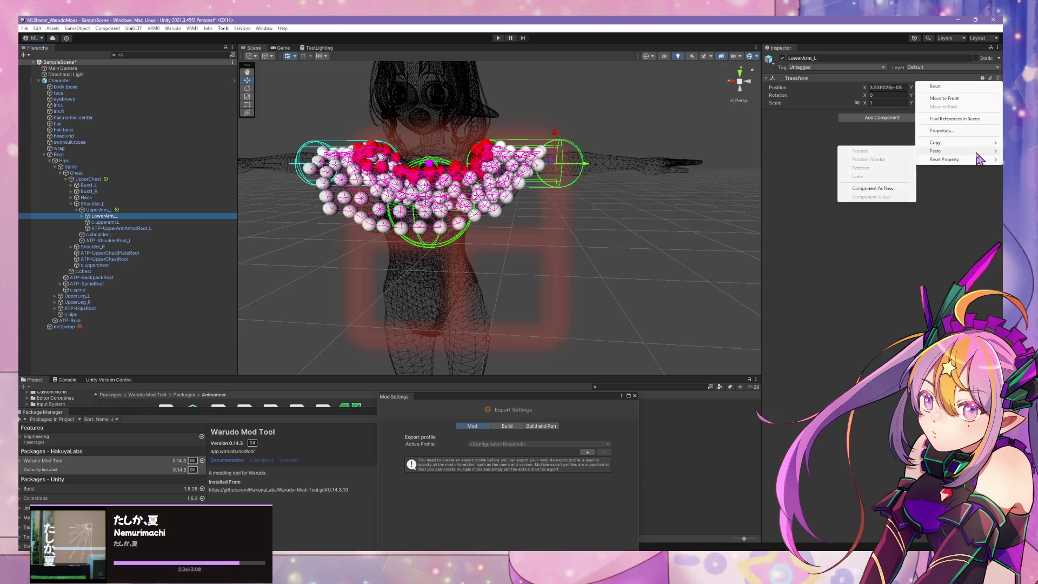
{"action": "left_click", "coordinate": [901, 187]}
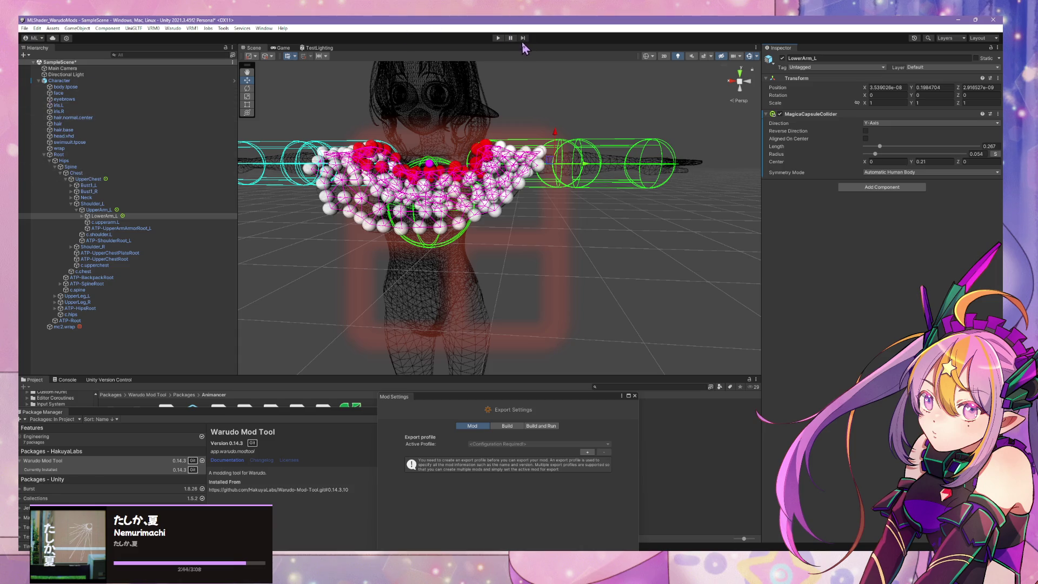
{"action": "left_click", "coordinate": [79, 327]}
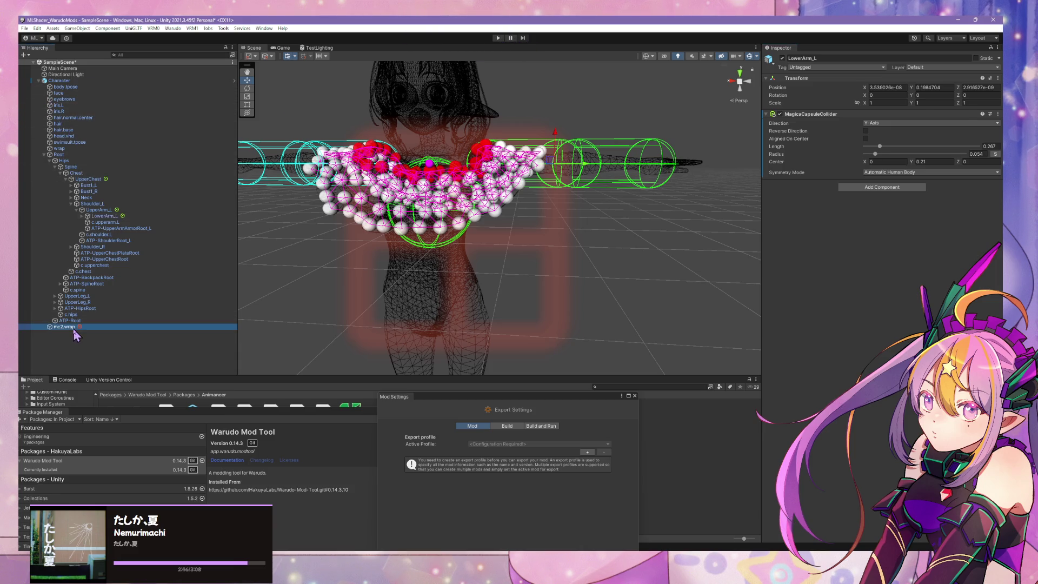
Add LowerArm_L as a third entry in mc2.wrap's Collider List and move UpperChest to the top
{"action": "scroll", "coordinate": [885, 292], "scroll_direction": "down", "scroll_amount": 10}
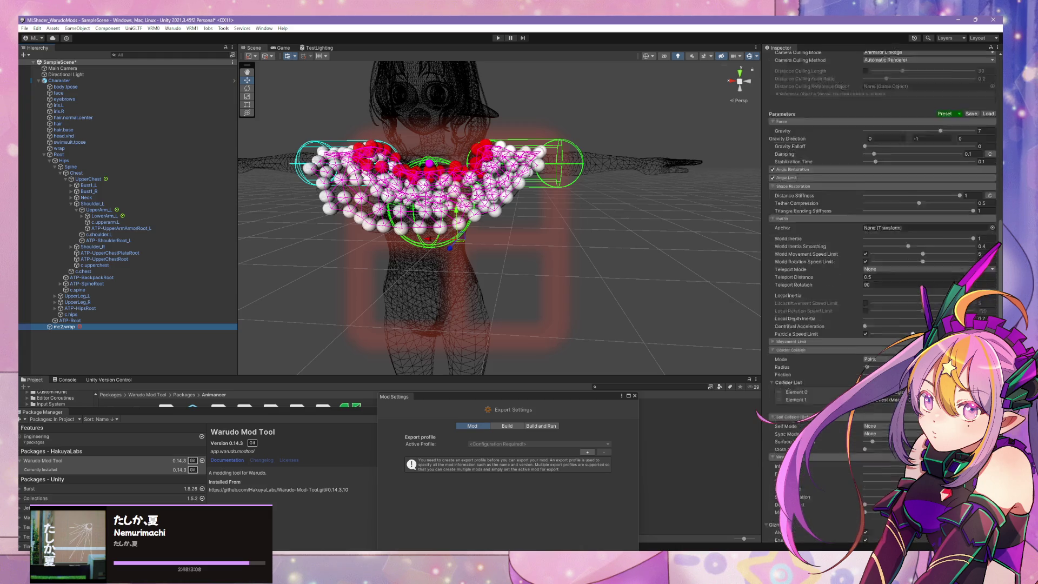
{"action": "left_click", "coordinate": [973, 325]}
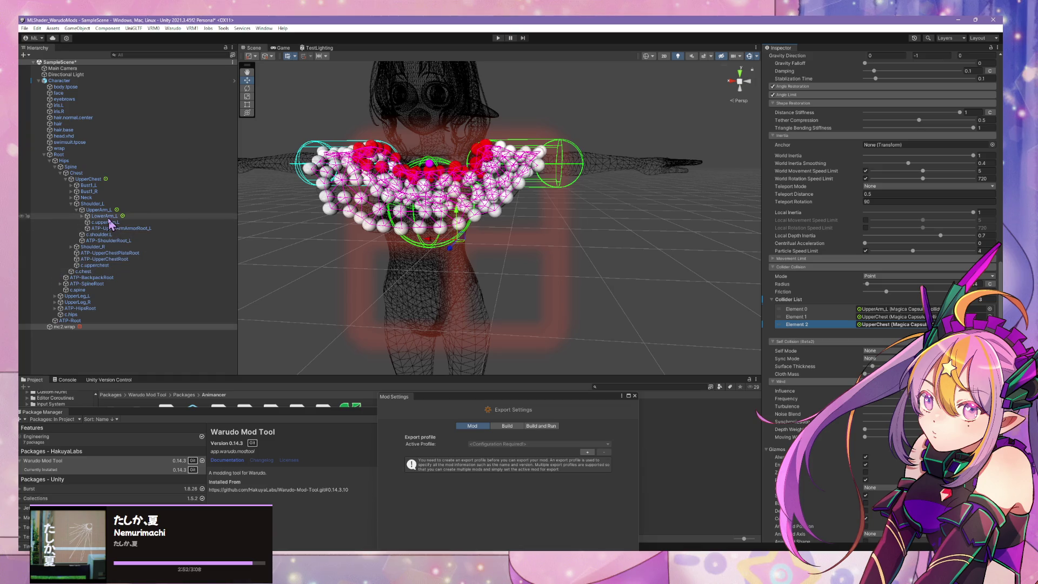
{"action": "left_click_drag", "start_coordinate": [895, 328], "coordinate": [895, 326]}
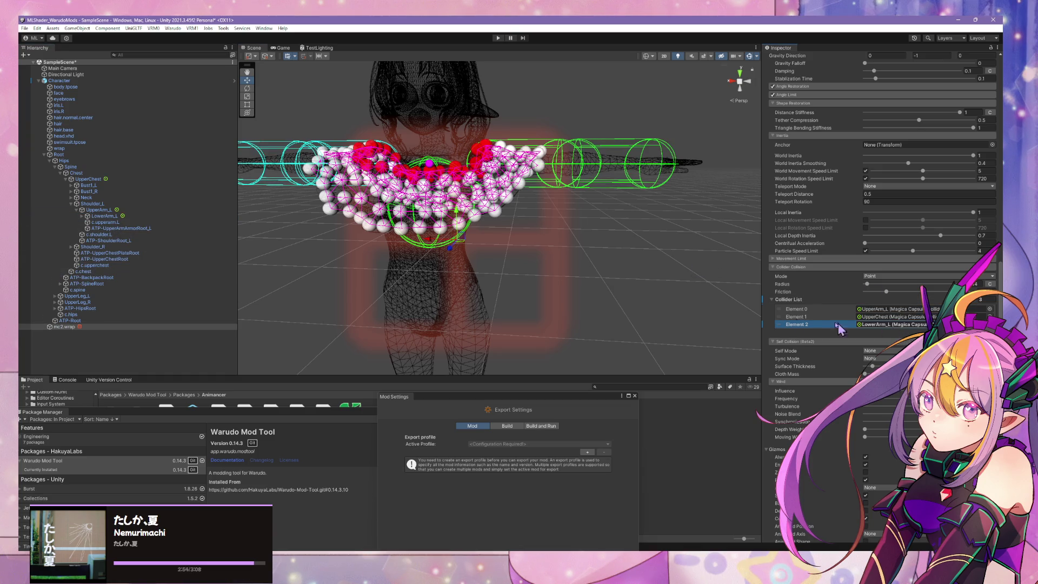
{"action": "left_click_drag", "start_coordinate": [780, 317], "coordinate": [781, 310]}
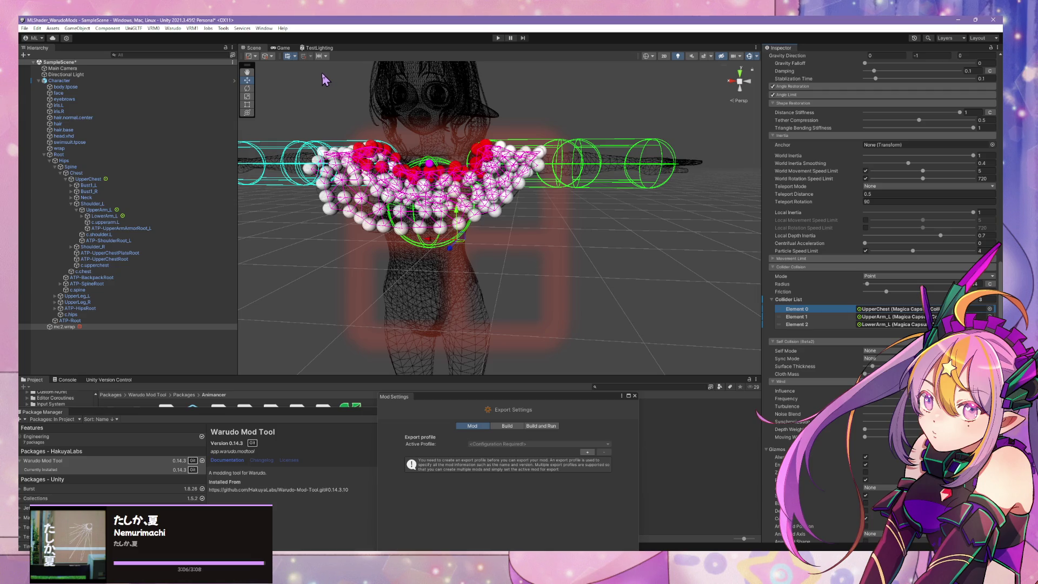
Check the Character's prefab overrides and the Warudo menu, then enter Play mode
{"action": "left_click", "coordinate": [87, 81]}
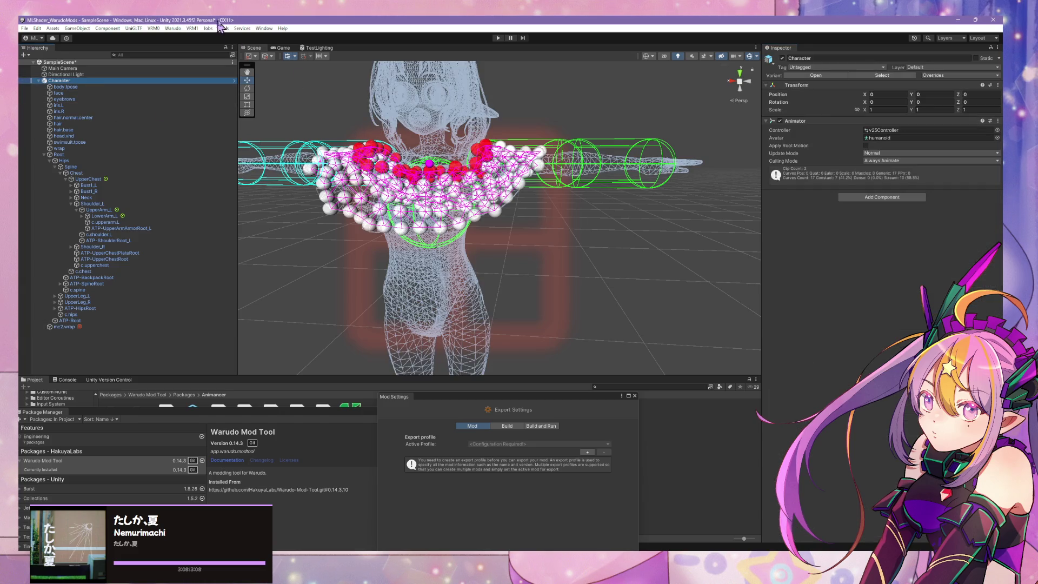
{"action": "left_click", "coordinate": [965, 77]}
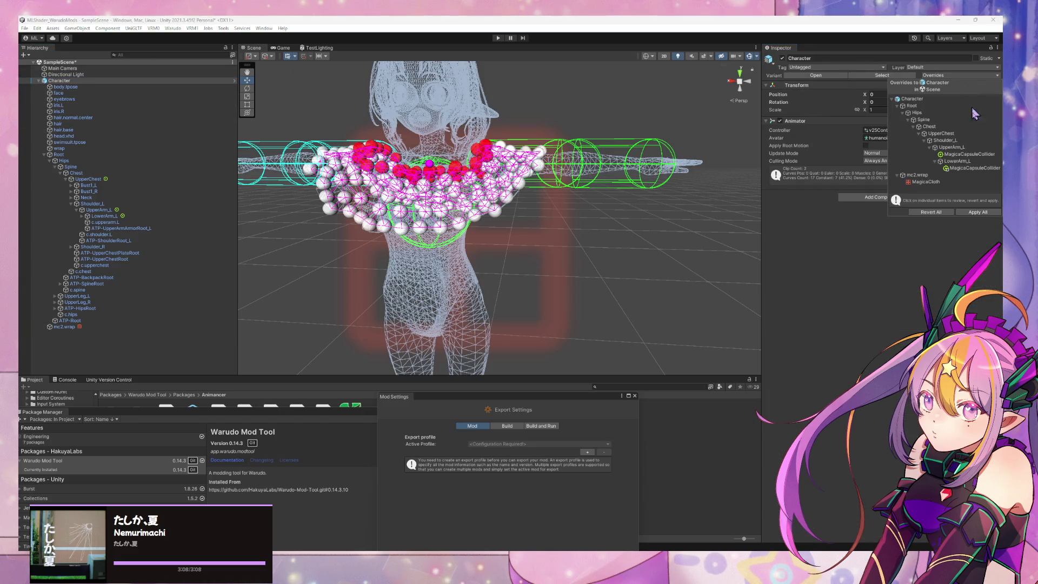
{"action": "left_click", "coordinate": [160, 19]}
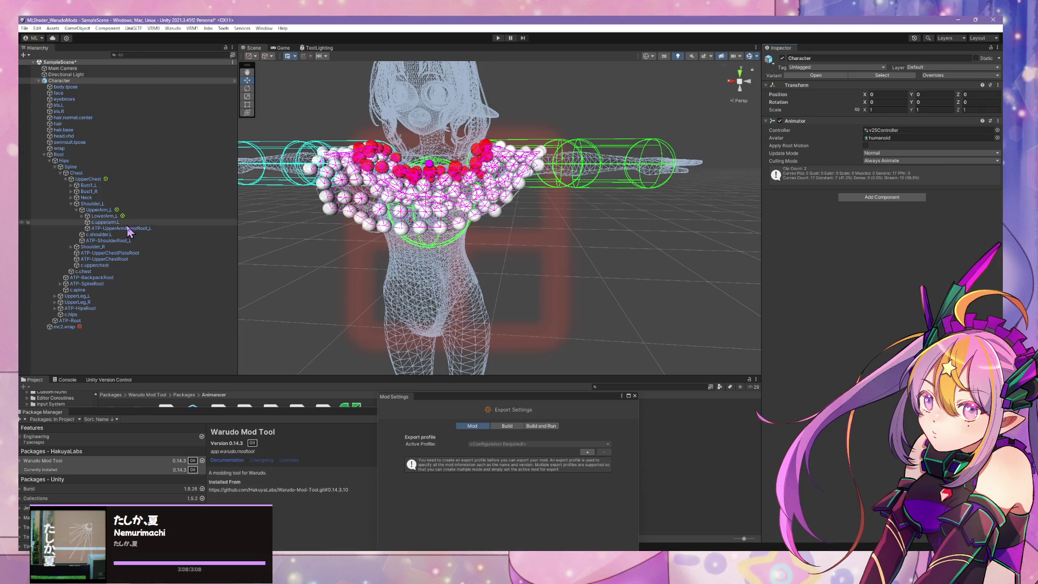
{"action": "left_click", "coordinate": [173, 28]}
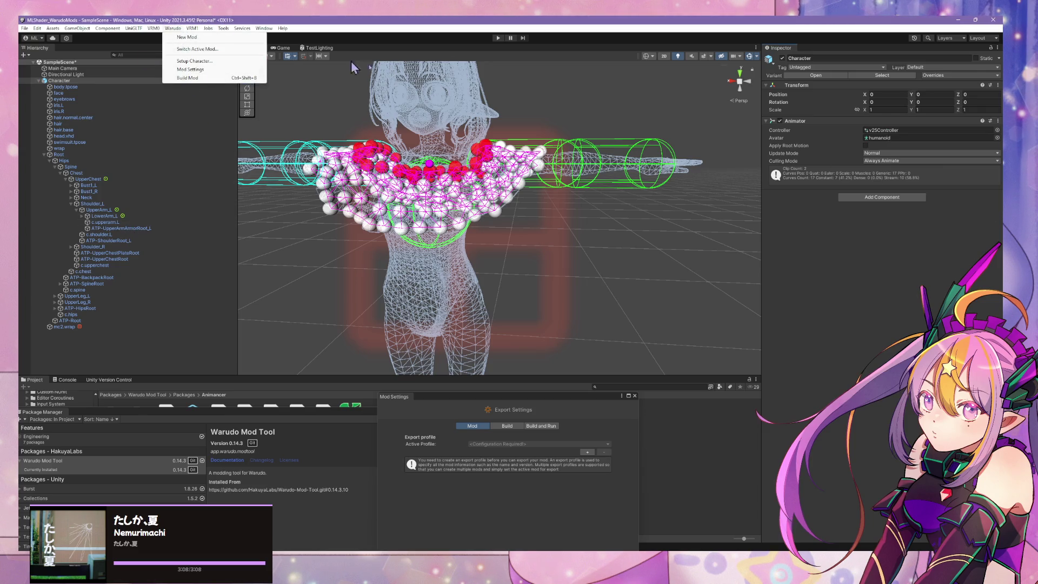
{"action": "left_click", "coordinate": [607, 92]}
{"action": "left_click", "coordinate": [498, 39]}
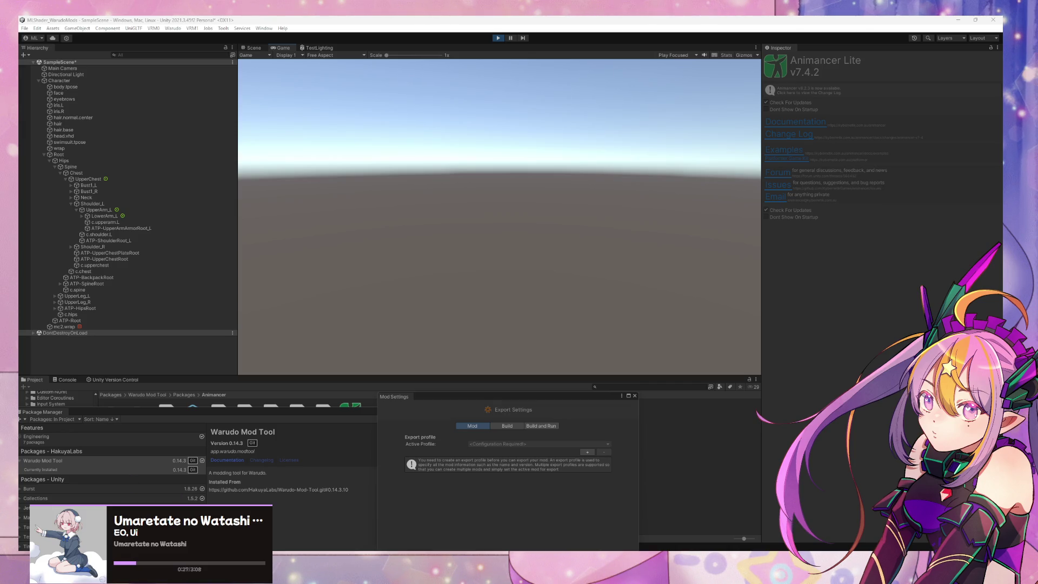
{"action": "key", "text": "alt+Tab"}
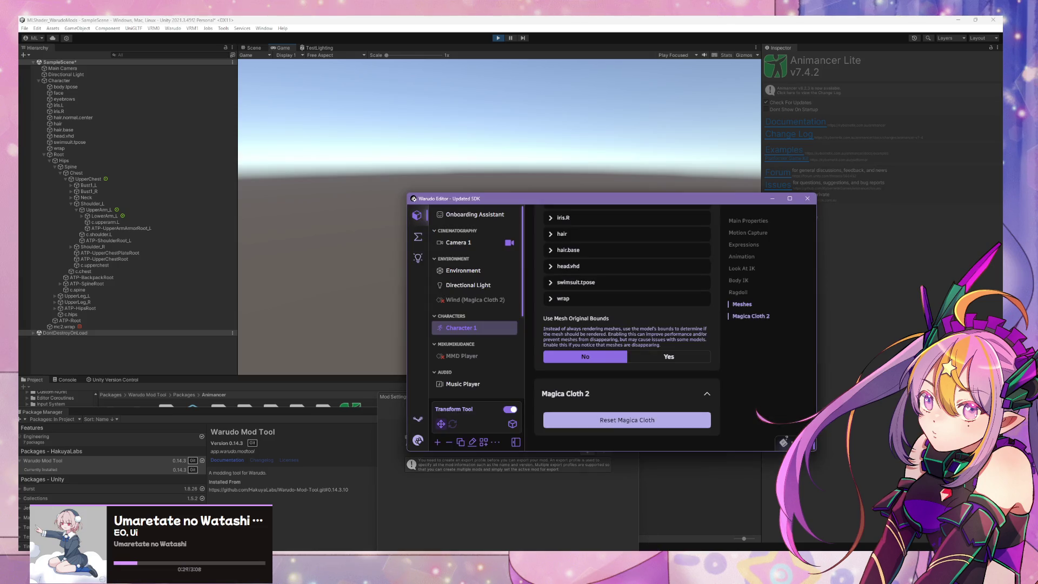
{"action": "key", "text": "alt+Tab"}
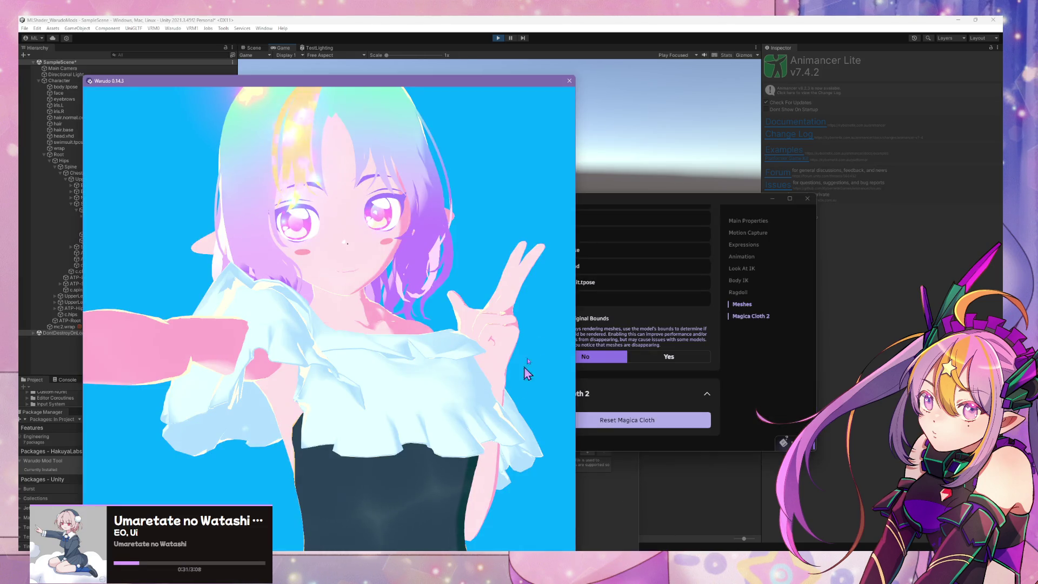
{"action": "left_click", "coordinate": [485, 40]}
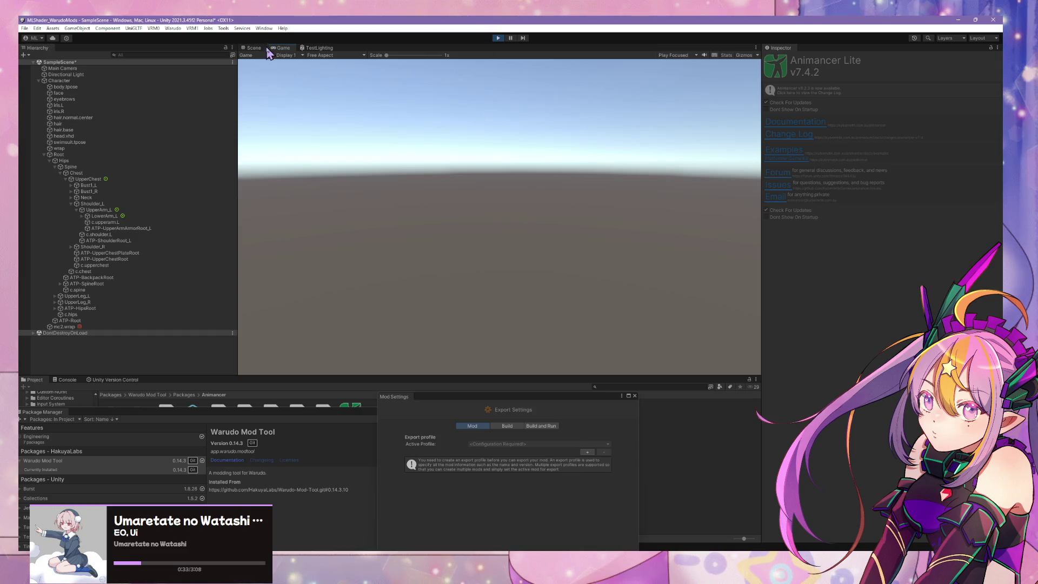
{"action": "left_click", "coordinate": [264, 49]}
{"action": "left_click_drag", "start_coordinate": [507, 234], "coordinate": [488, 332], "text": "alt"}
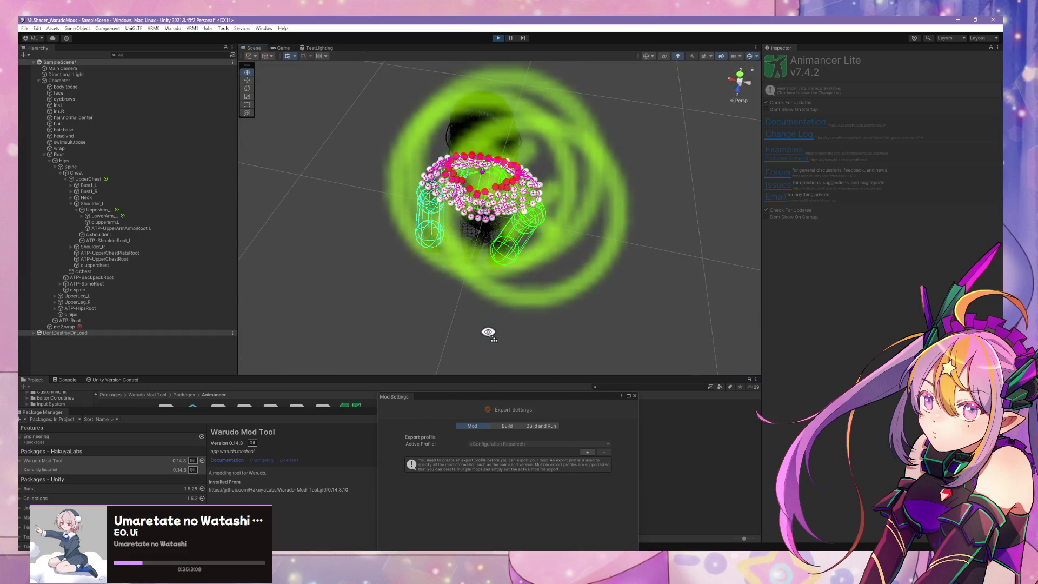
Set the Character's animator controller to SD_UnityChan, then select UpperArm_L to inspect its collider
{"action": "left_click", "coordinate": [76, 80]}
{"action": "left_click", "coordinate": [998, 123]}
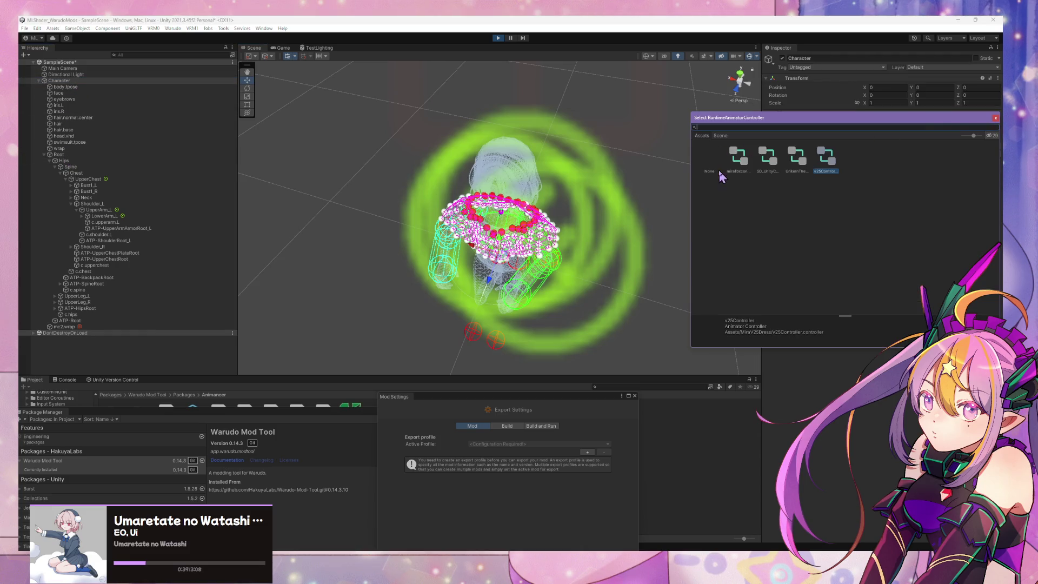
{"action": "double_click", "coordinate": [767, 157]}
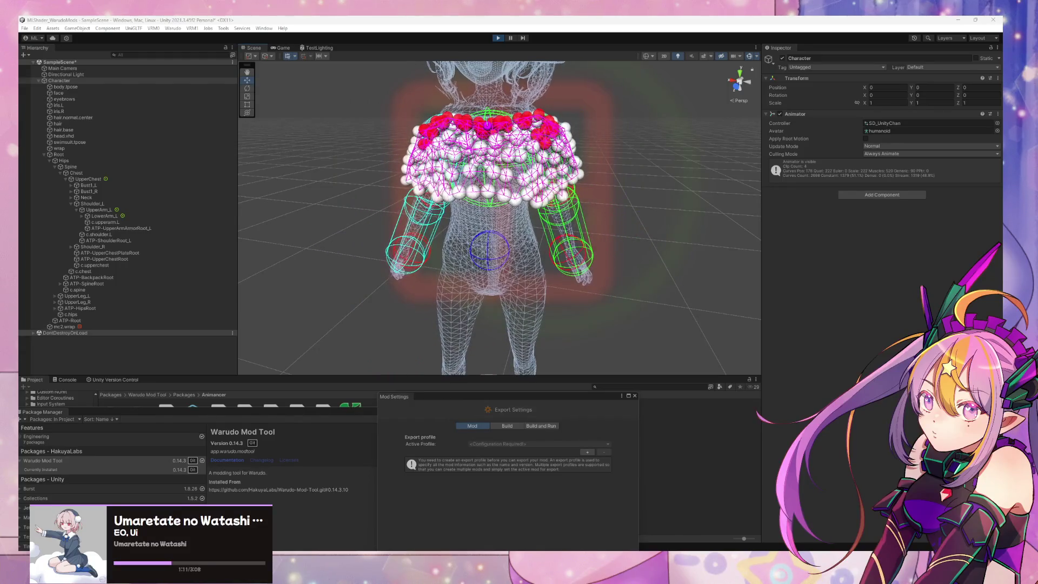
{"action": "left_click", "coordinate": [103, 210]}
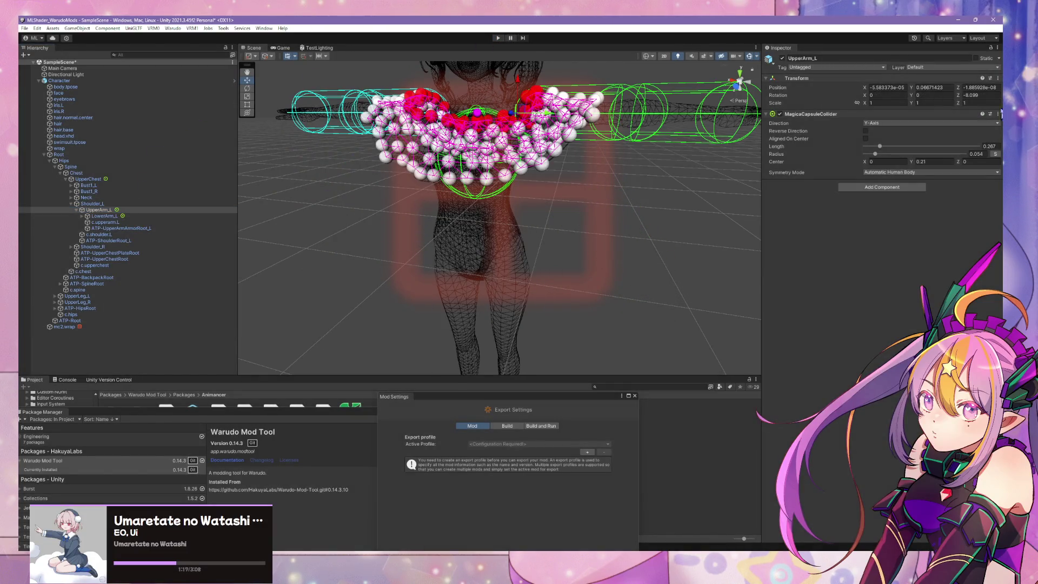
Copy UpperArm_L's MagicaCapsuleCollider, then remove it from the upper arm
{"action": "left_click", "coordinate": [997, 113]}
{"action": "left_click", "coordinate": [943, 177]}
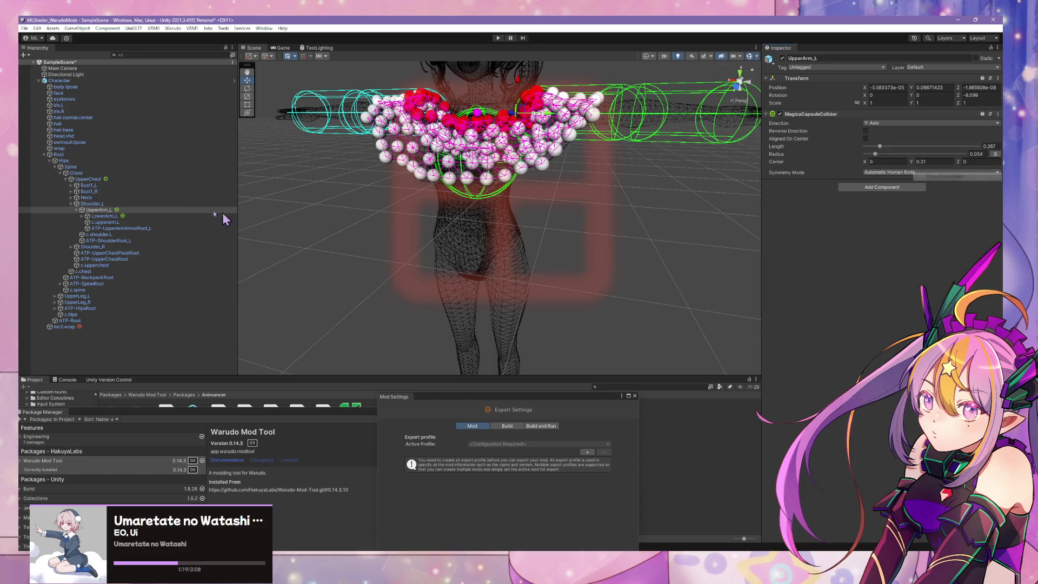
{"action": "left_click", "coordinate": [998, 113]}
{"action": "left_click", "coordinate": [949, 150]}
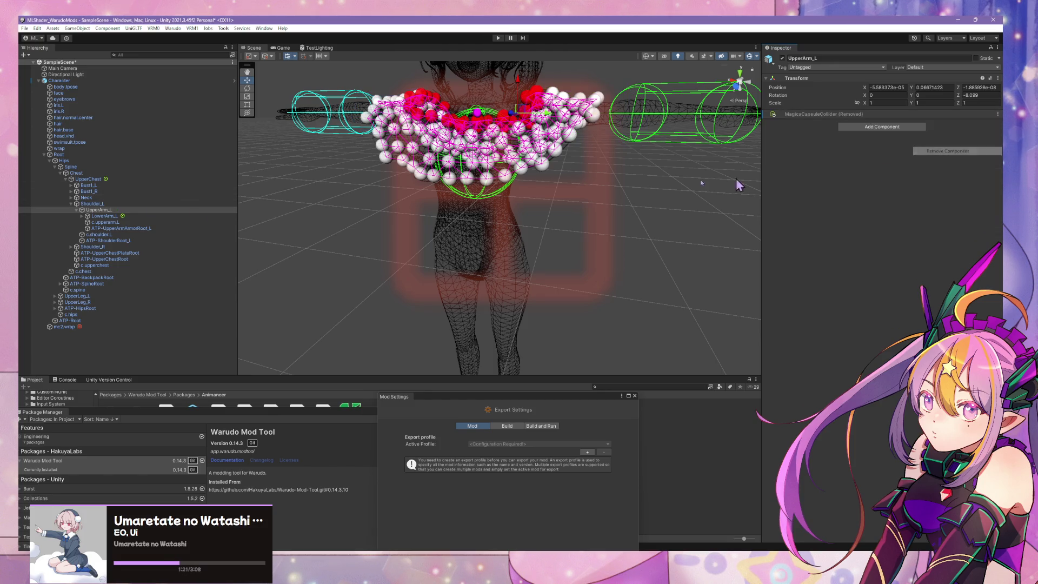
Select the Shoulder_L bone and open the Inspector's window options
{"action": "left_click", "coordinate": [88, 179]}
{"action": "left_click", "coordinate": [93, 203]}
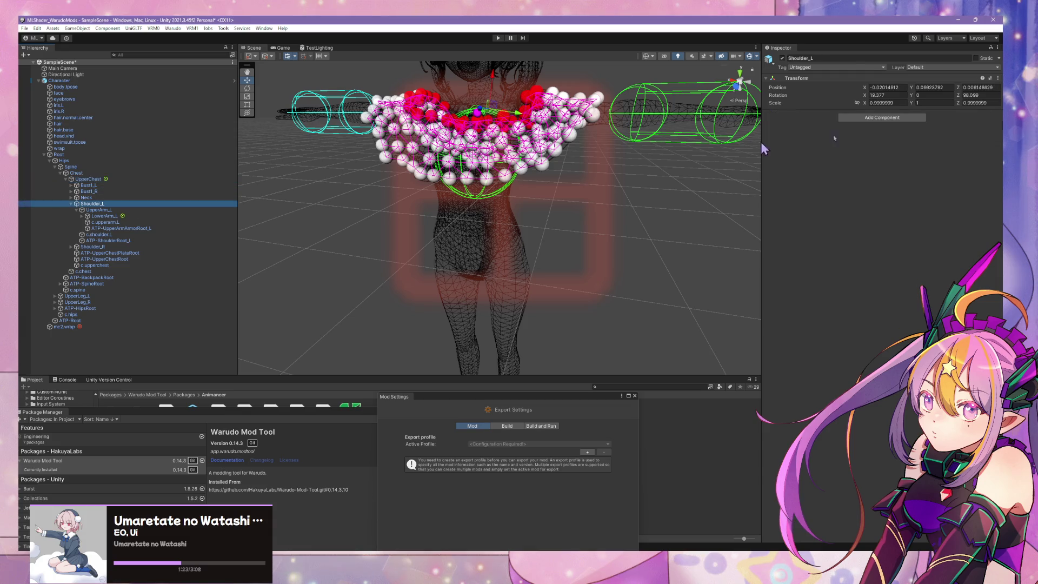
{"action": "left_click", "coordinate": [998, 47]}
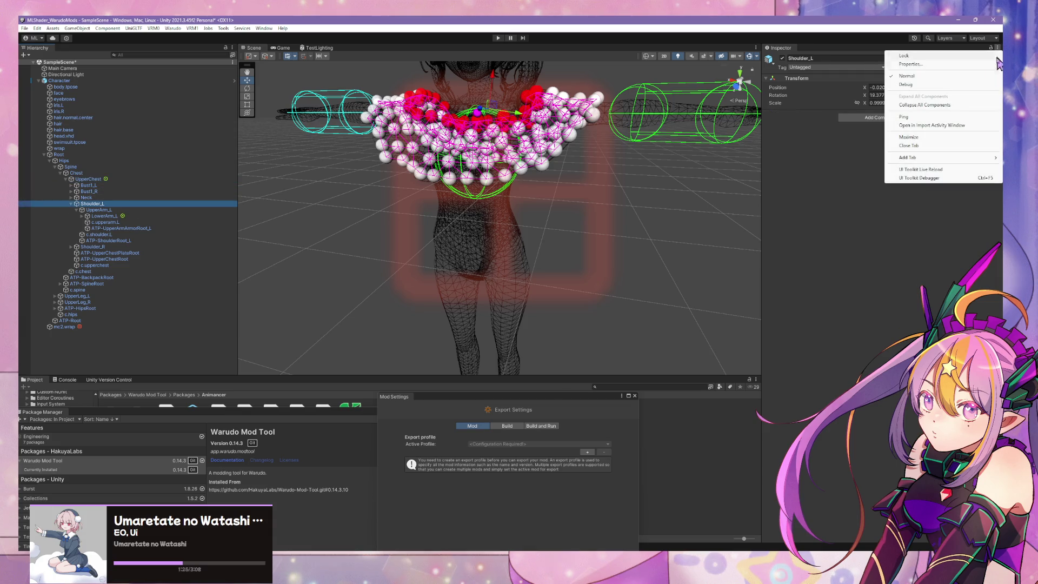
{"action": "left_click", "coordinate": [875, 201]}
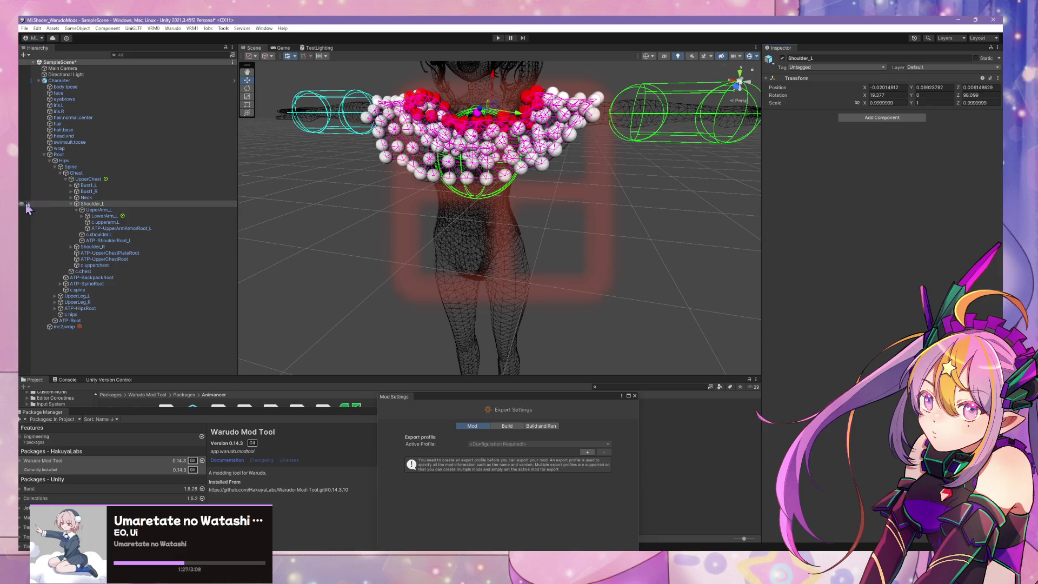
{"action": "left_click", "coordinate": [104, 216]}
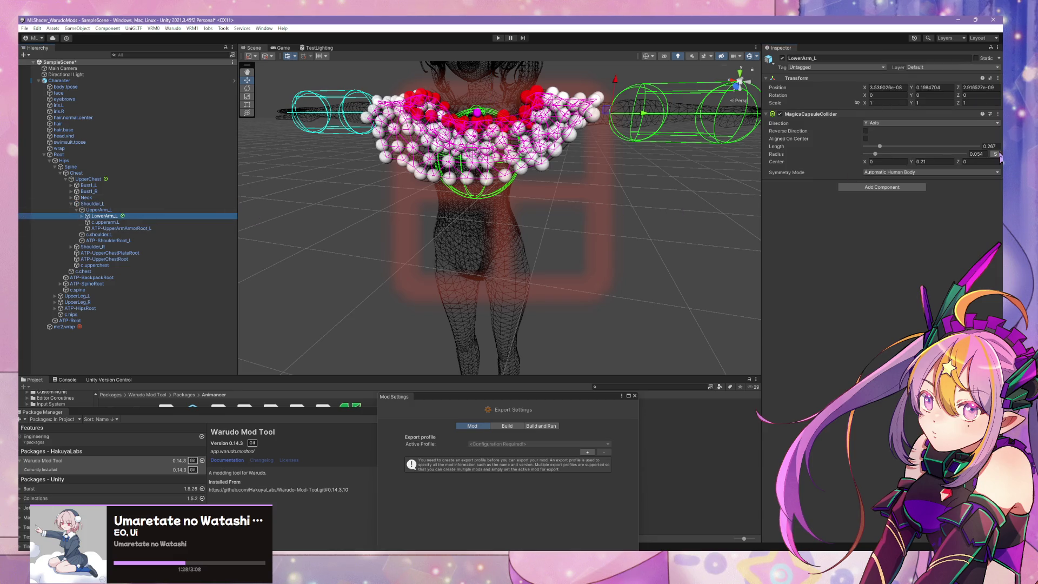
{"action": "left_click", "coordinate": [998, 49]}
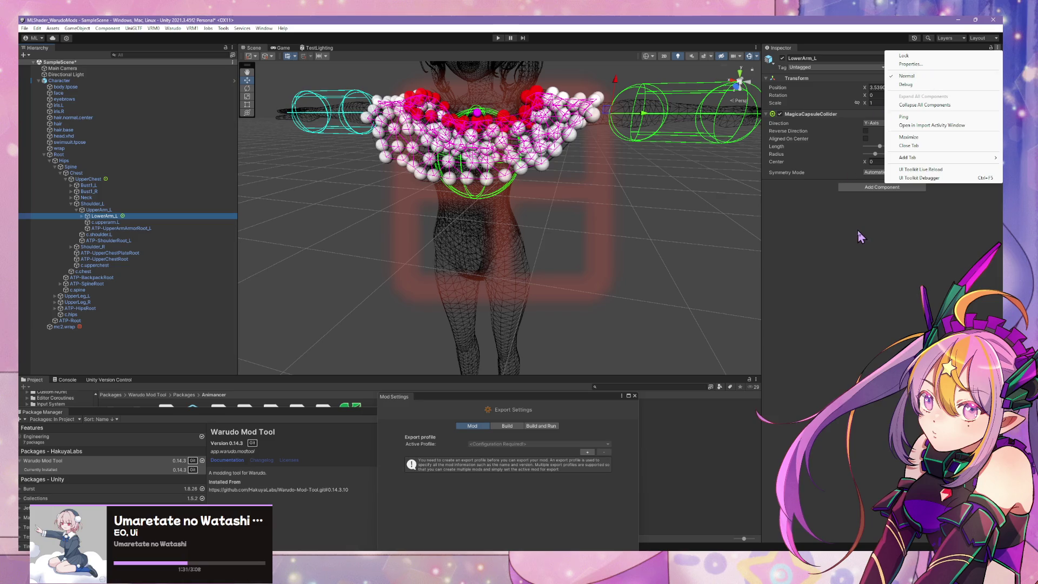
{"action": "left_click", "coordinate": [852, 229]}
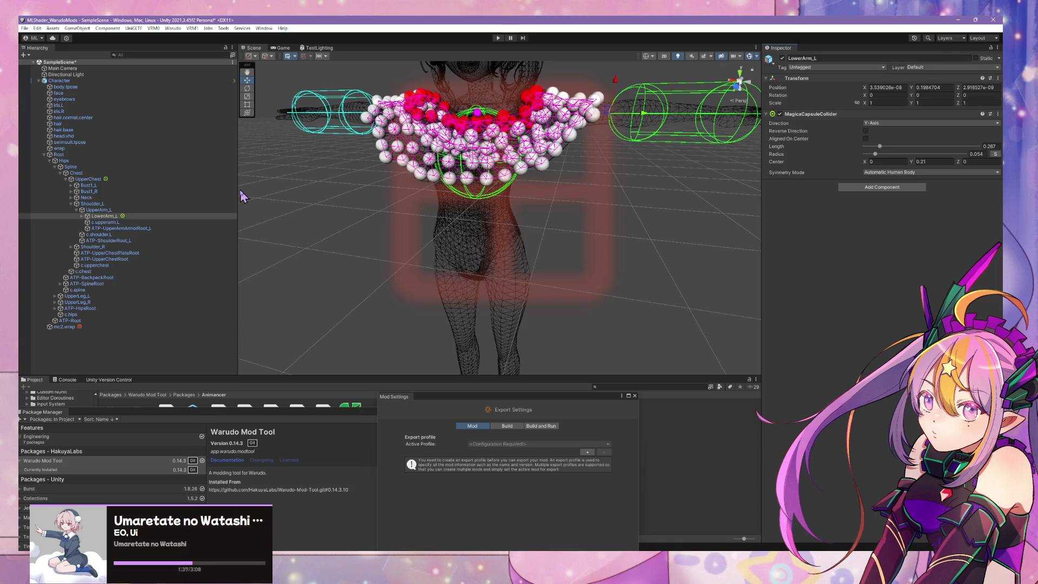
{"action": "left_click", "coordinate": [105, 216]}
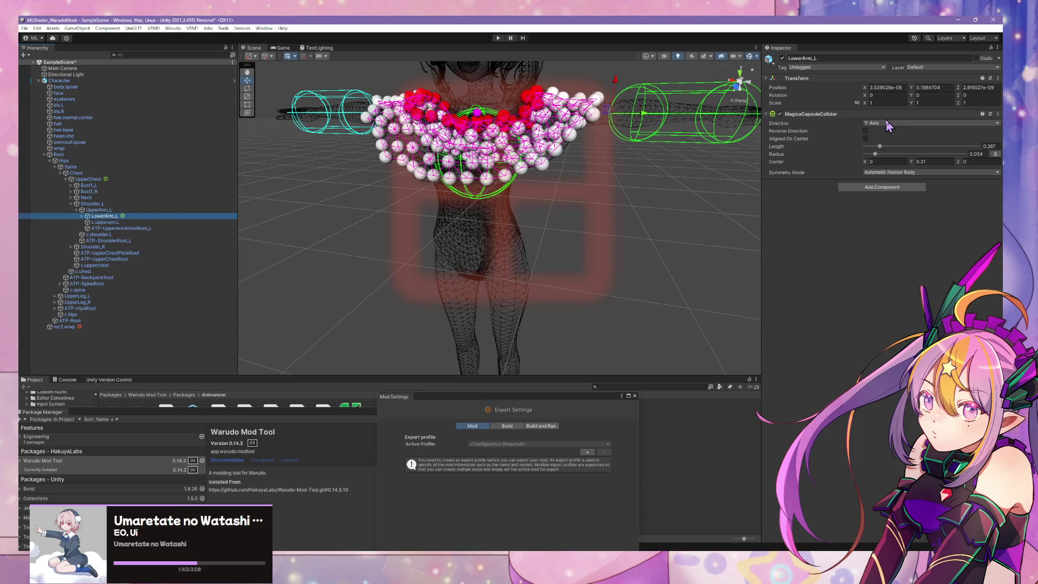
{"action": "left_click", "coordinate": [865, 131]}
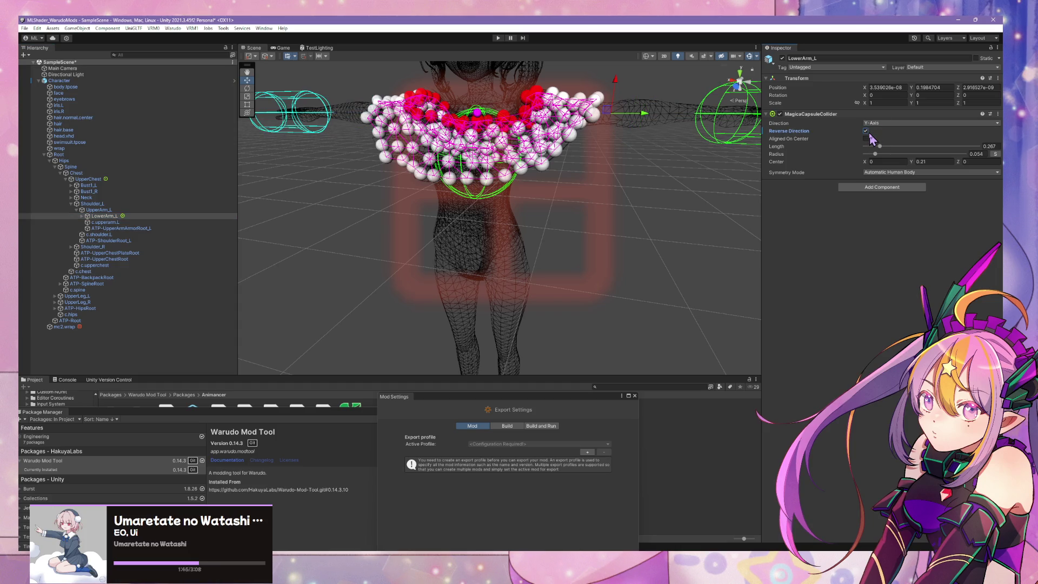
{"action": "left_click", "coordinate": [869, 135]}
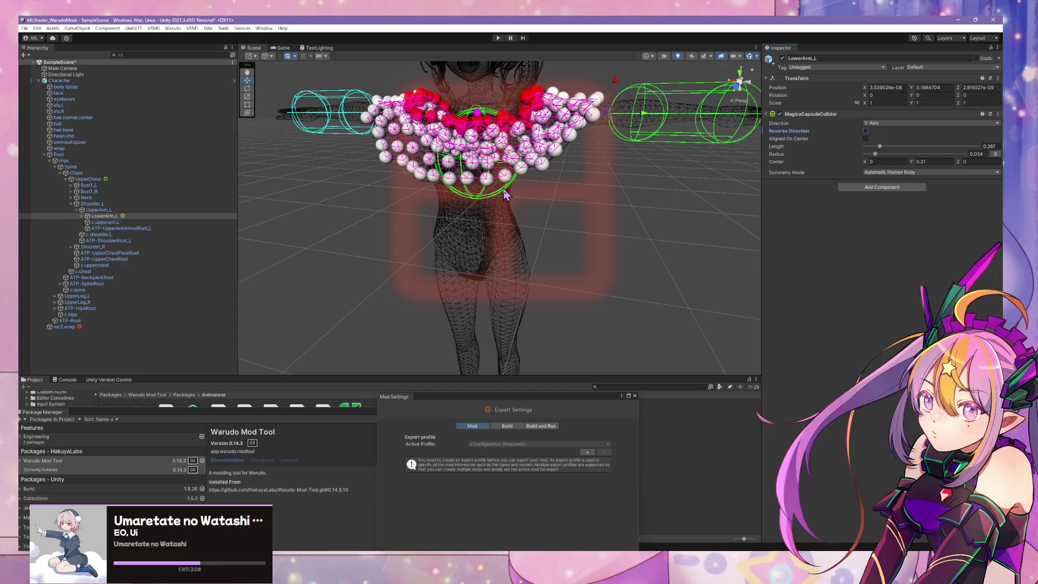
{"action": "left_click", "coordinate": [100, 210]}
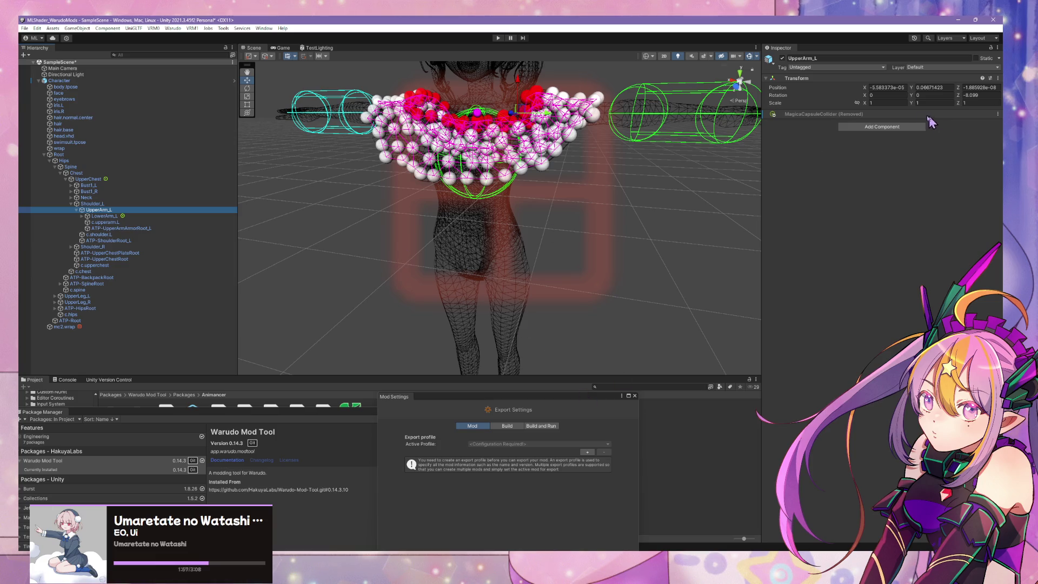
Revert the removed UpperArm_L capsule collider from the Character's prefab overrides
{"action": "left_click", "coordinate": [995, 120]}
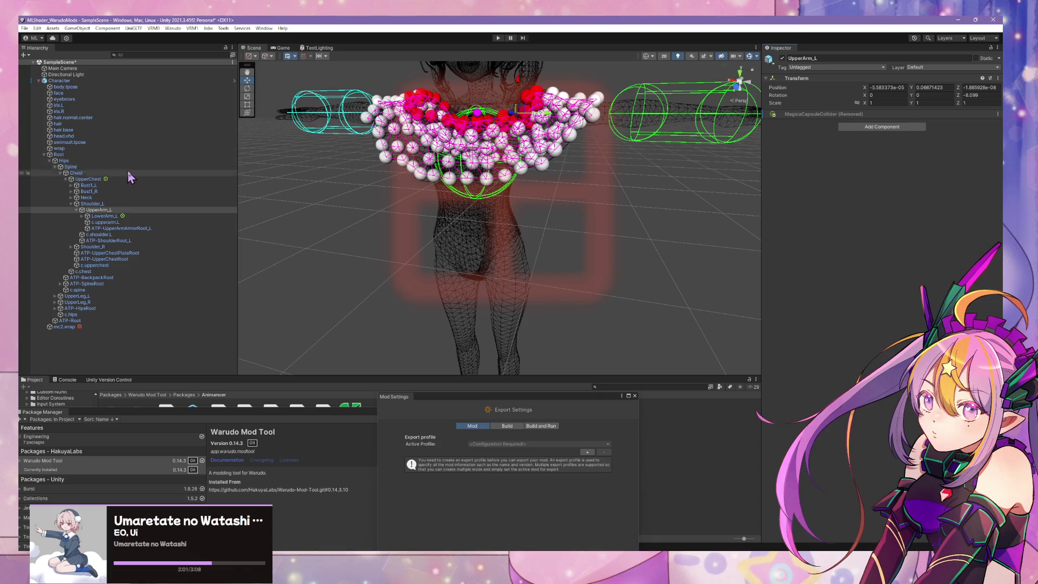
{"action": "left_click", "coordinate": [135, 156]}
{"action": "left_click", "coordinate": [138, 80]}
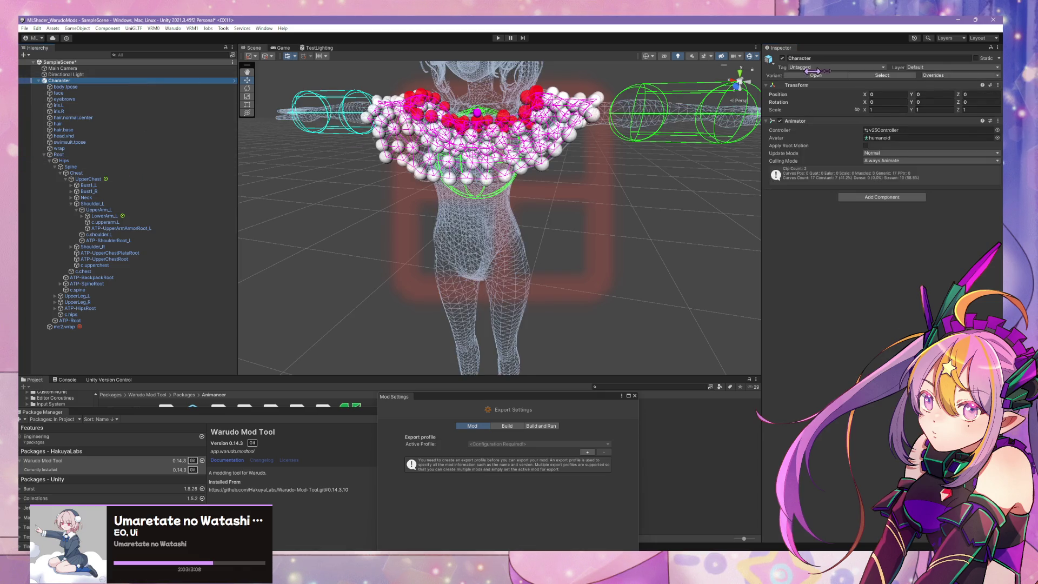
{"action": "left_click", "coordinate": [968, 75]}
{"action": "left_click", "coordinate": [865, 194]}
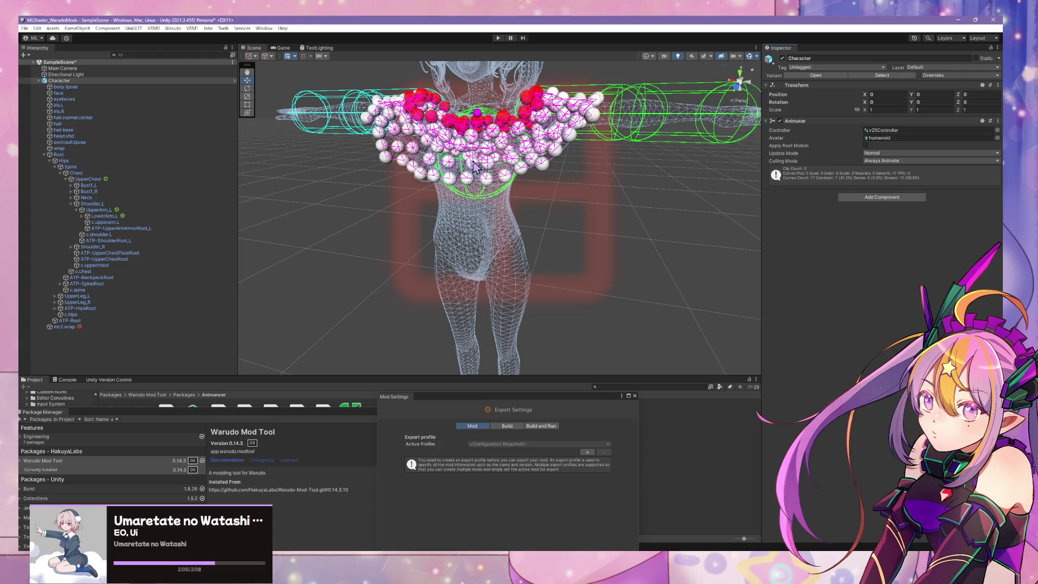
Copy the restored UpperArm_L MagicaCapsuleCollider's settings
{"action": "left_click", "coordinate": [106, 210]}
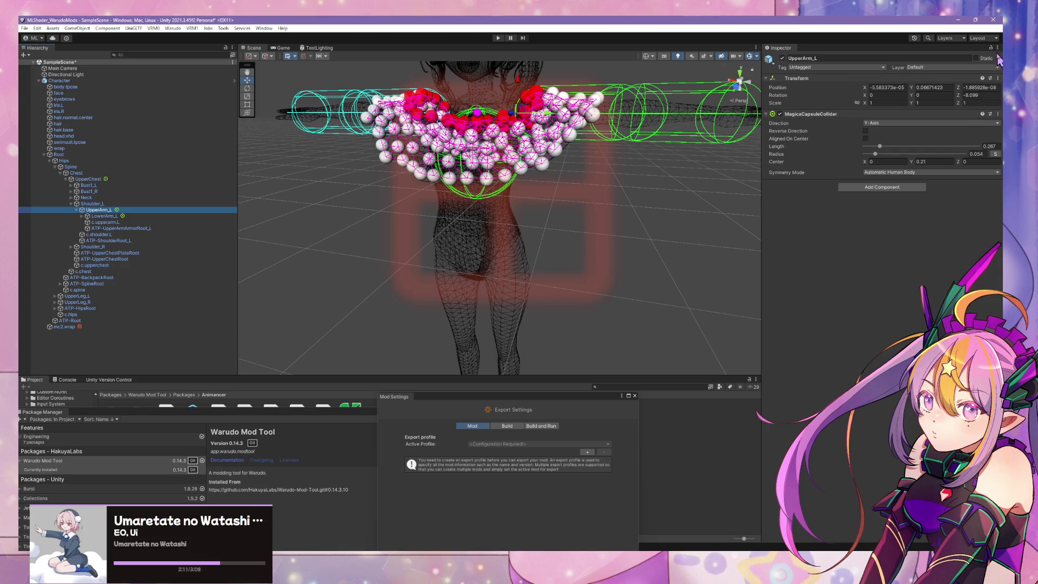
{"action": "left_click", "coordinate": [998, 114]}
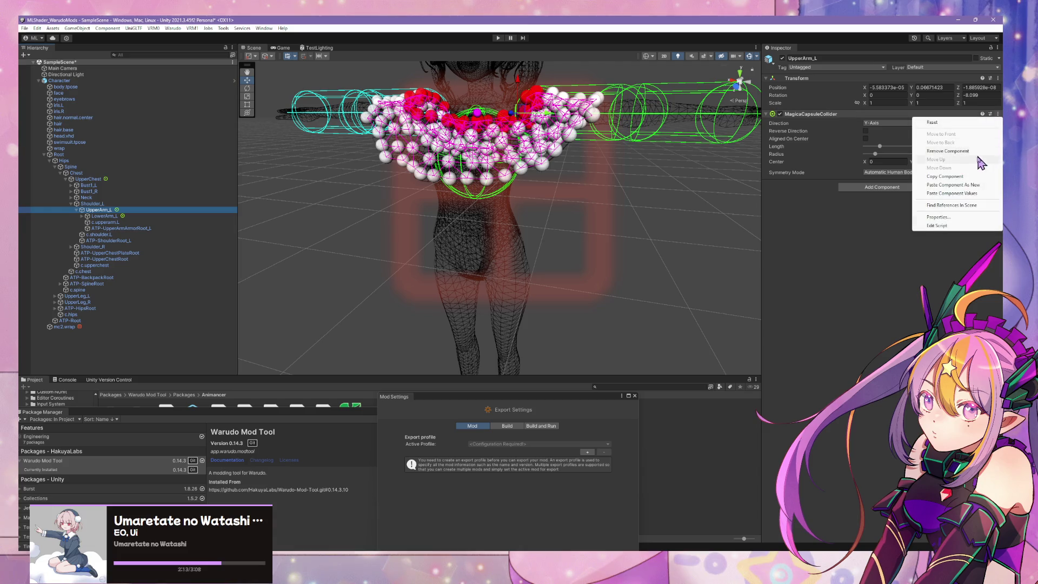
{"action": "left_click", "coordinate": [976, 176]}
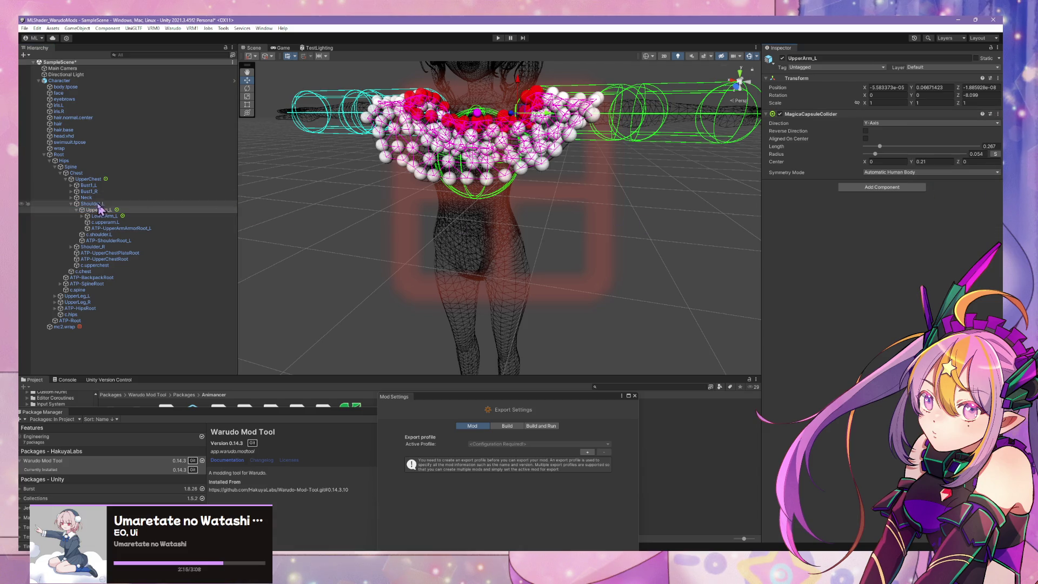
{"action": "left_click", "coordinate": [93, 204]}
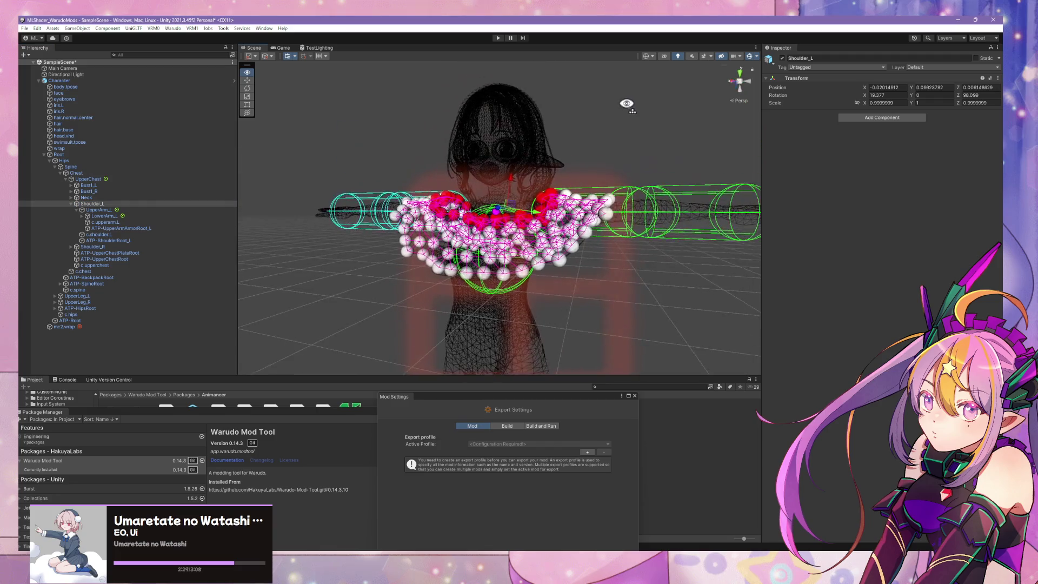
Inspect the UpperArm_L and LowerArm_L colliders side-on, then enter Play mode
{"action": "scroll", "coordinate": [634, 113], "scroll_direction": "up", "scroll_amount": 5}
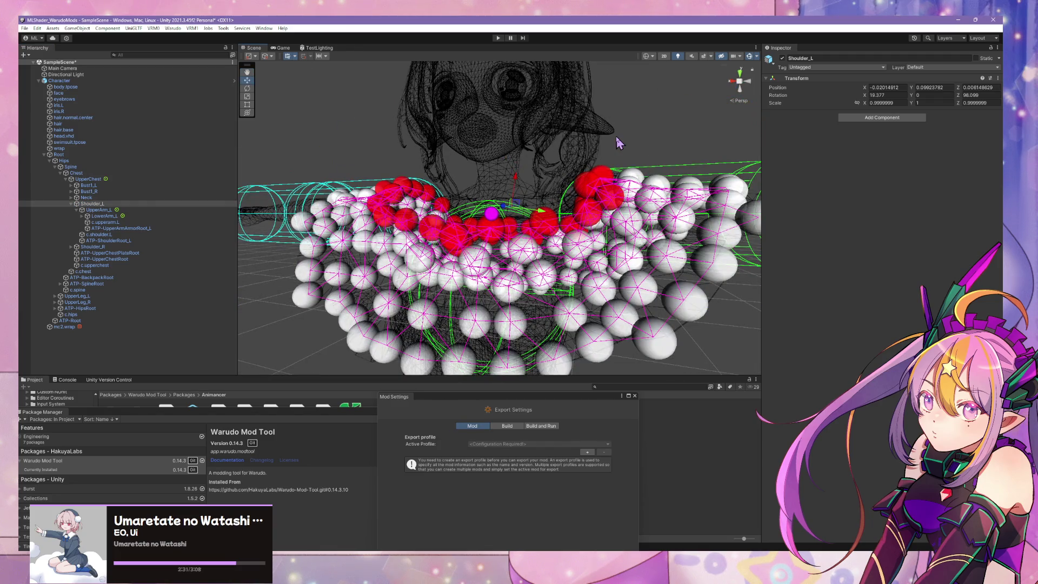
{"action": "mouse_move", "coordinate": [620, 143]}
{"action": "left_mouse_down", "text": "alt"}
{"action": "mouse_move", "coordinate": [623, 130]}
{"action": "mouse_move", "coordinate": [592, 131]}
{"action": "mouse_move", "coordinate": [559, 167]}
{"action": "left_mouse_up", "text": "alt"}
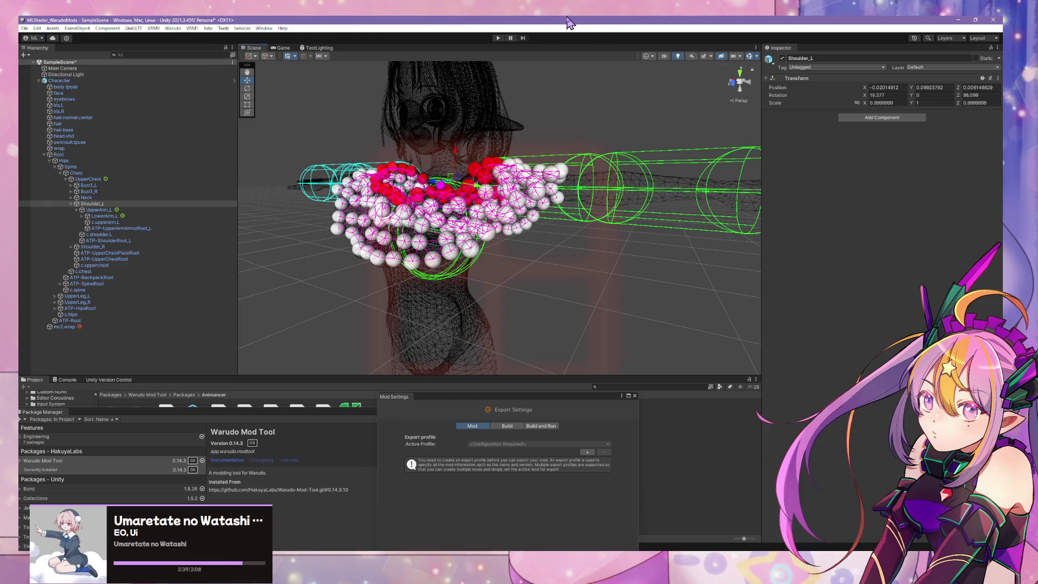
{"action": "left_click", "coordinate": [153, 211]}
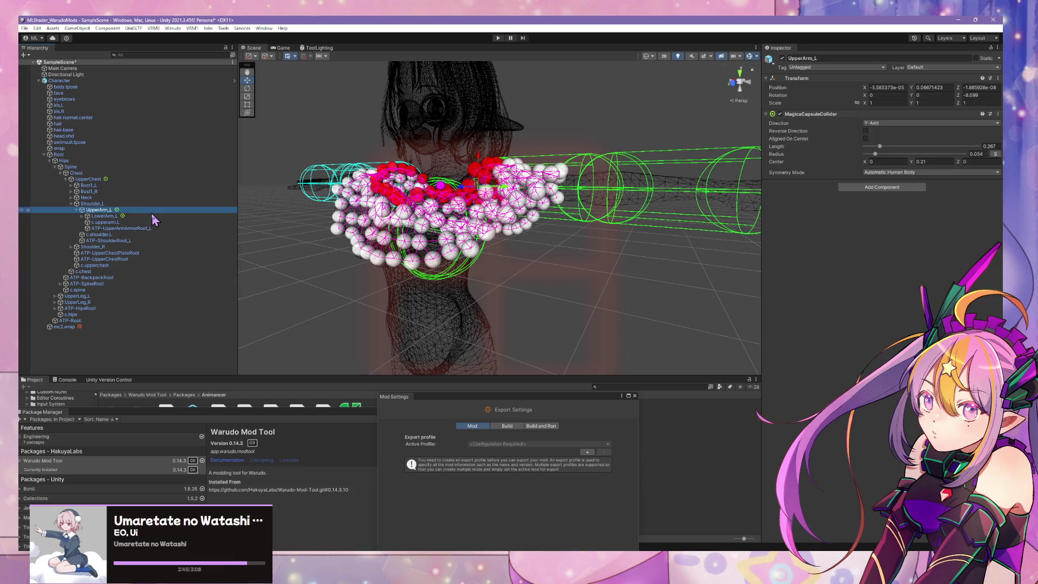
{"action": "left_click", "coordinate": [150, 216]}
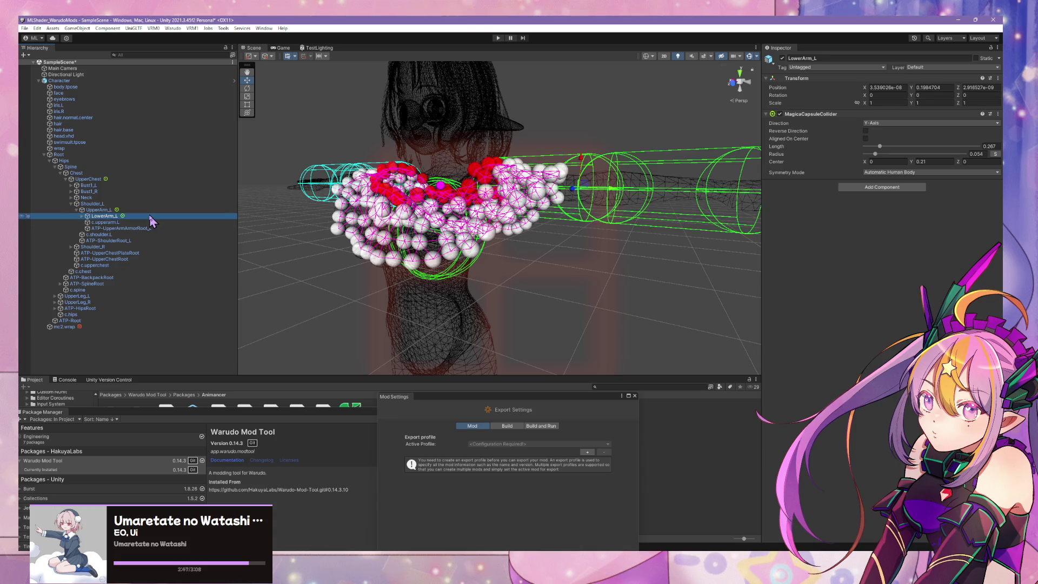
{"action": "scroll", "coordinate": [324, 162], "scroll_direction": "down", "scroll_amount": 3}
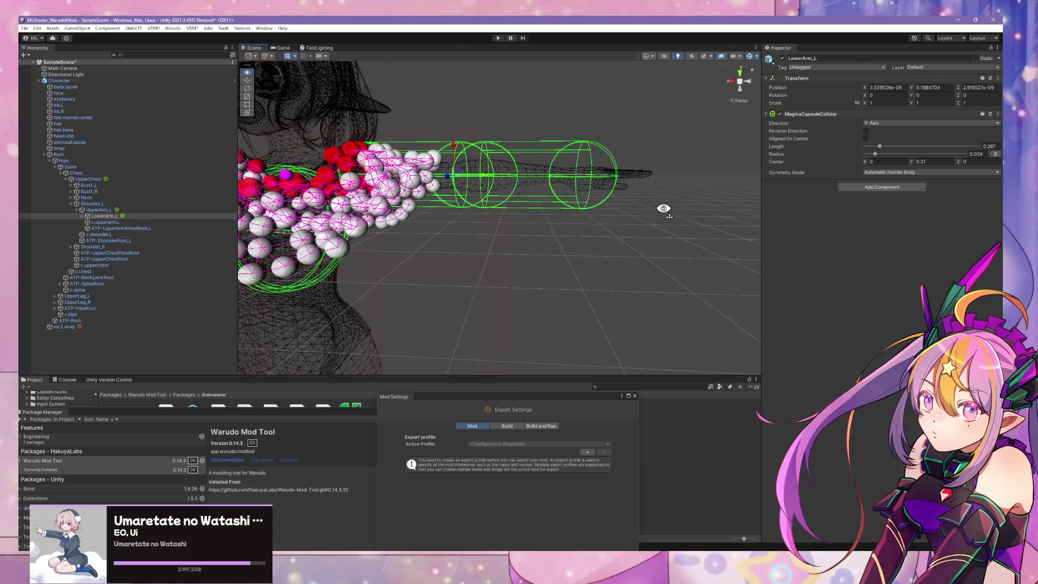
{"action": "scroll", "coordinate": [303, 108], "scroll_direction": "up", "scroll_amount": 2}
{"action": "left_click", "coordinate": [498, 38]}
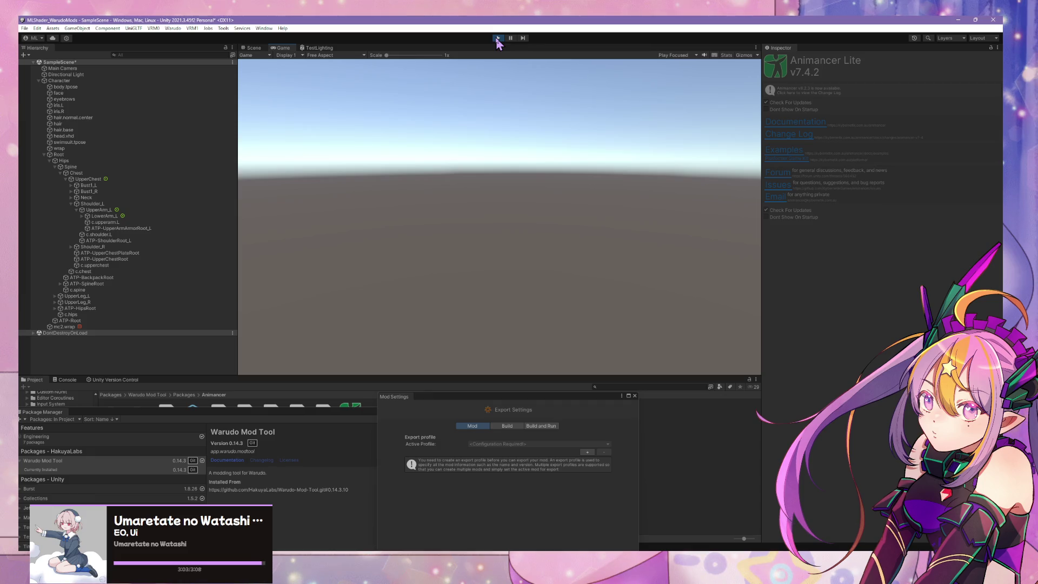
Switch the running Character to the SD_UnityChan controller, watch the blouse near the chest, then stop Play
{"action": "left_click", "coordinate": [252, 48]}
{"action": "left_click", "coordinate": [107, 81]}
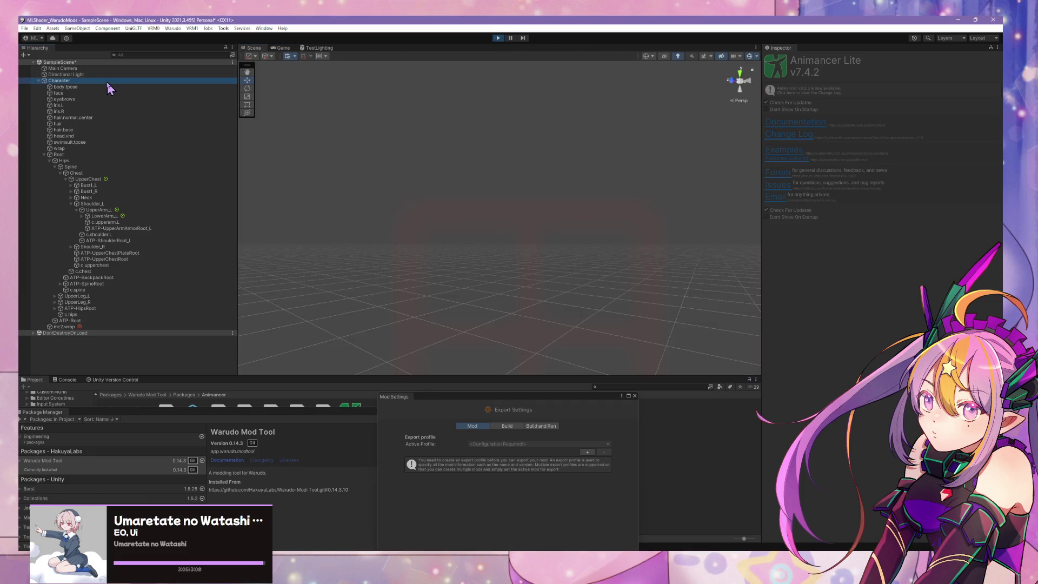
{"action": "key", "text": "f"}
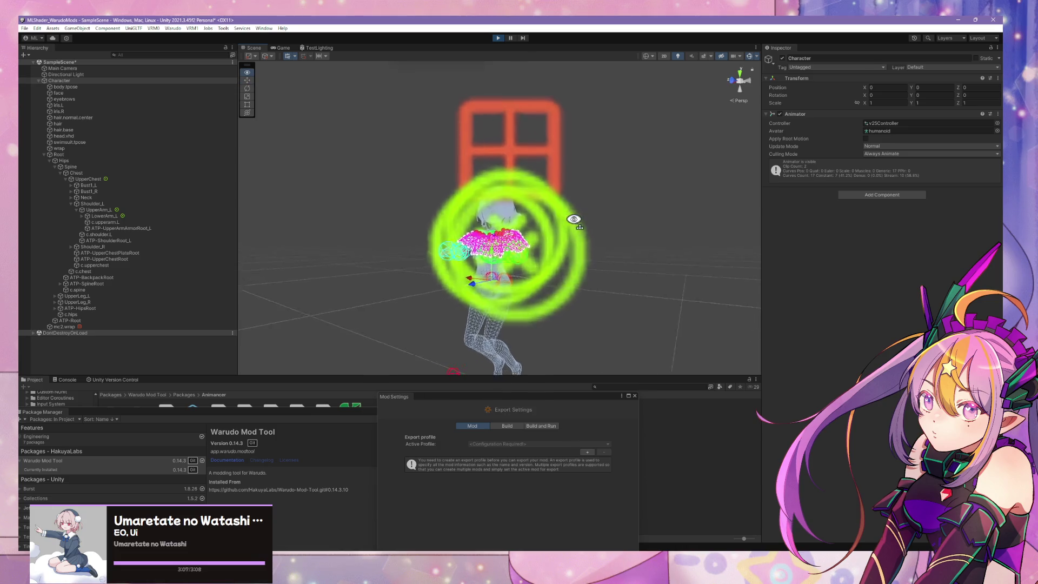
{"action": "mouse_move", "coordinate": [574, 219]}
{"action": "right_mouse_down"}
{"action": "mouse_move", "coordinate": [598, 250]}
{"action": "mouse_move", "coordinate": [566, 287]}
{"action": "right_mouse_up"}
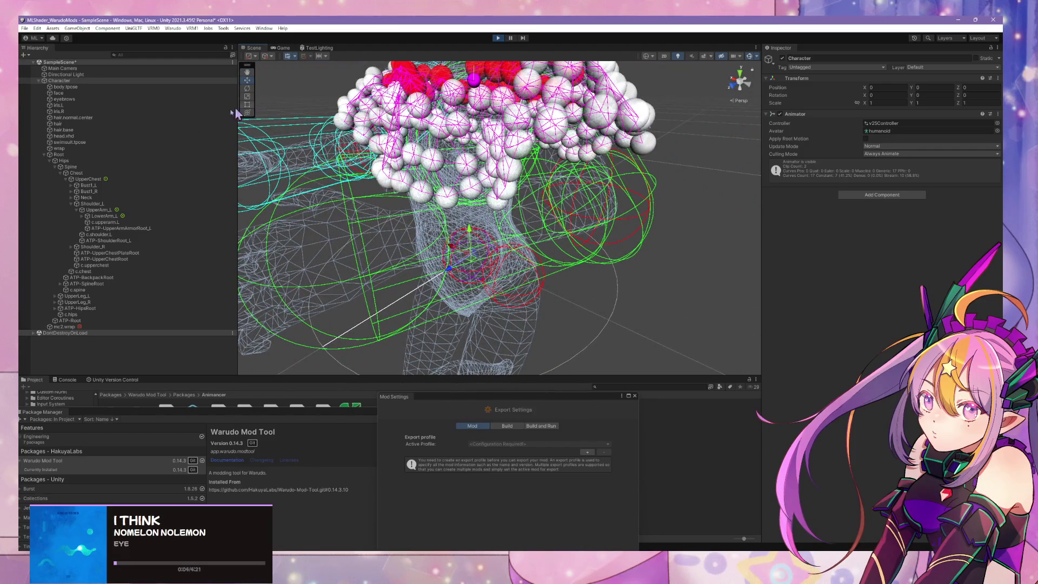
{"action": "left_click", "coordinate": [997, 123]}
{"action": "double_click", "coordinate": [767, 157]}
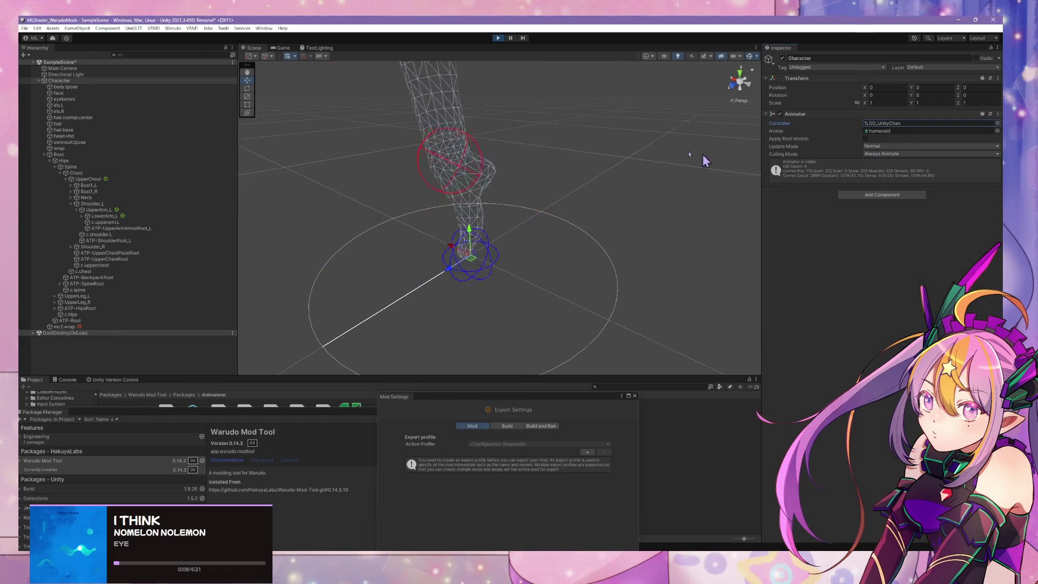
{"action": "mouse_move", "coordinate": [689, 151]}
{"action": "right_mouse_down"}
{"action": "mouse_move", "coordinate": [652, 99]}
{"action": "mouse_move", "coordinate": [710, 117]}
{"action": "mouse_move", "coordinate": [690, 115]}
{"action": "right_mouse_up"}
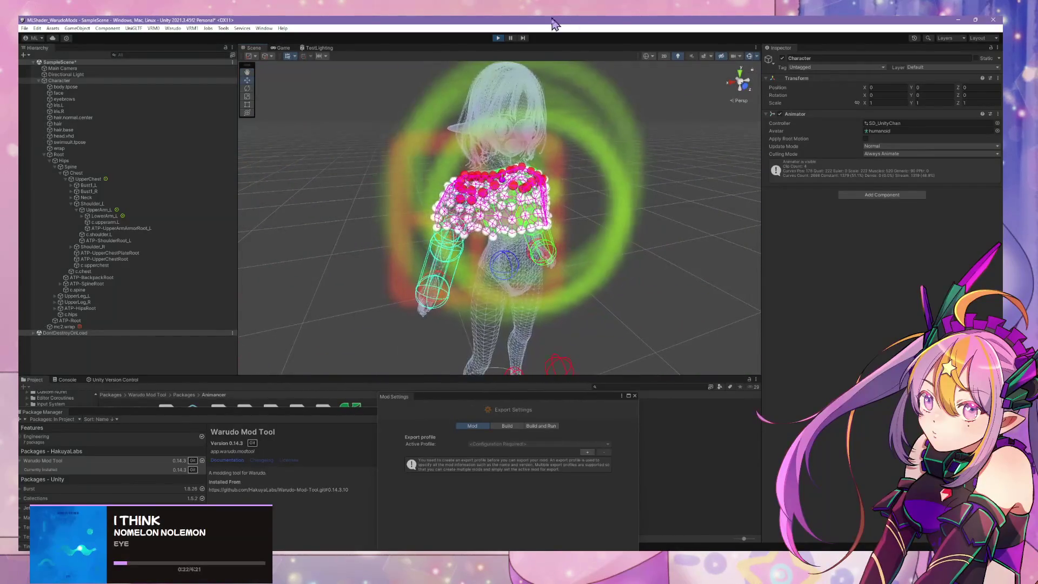
{"action": "left_click", "coordinate": [497, 38]}
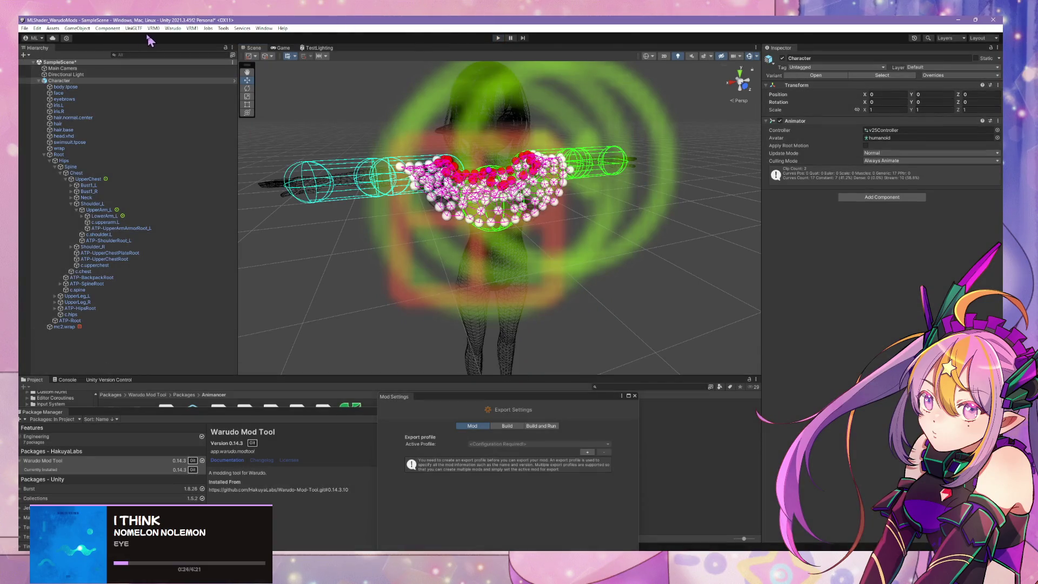
Open Warudo Mod Settings, create a new export profile named 'mi', and choose its asset folder
{"action": "left_click", "coordinate": [934, 76]}
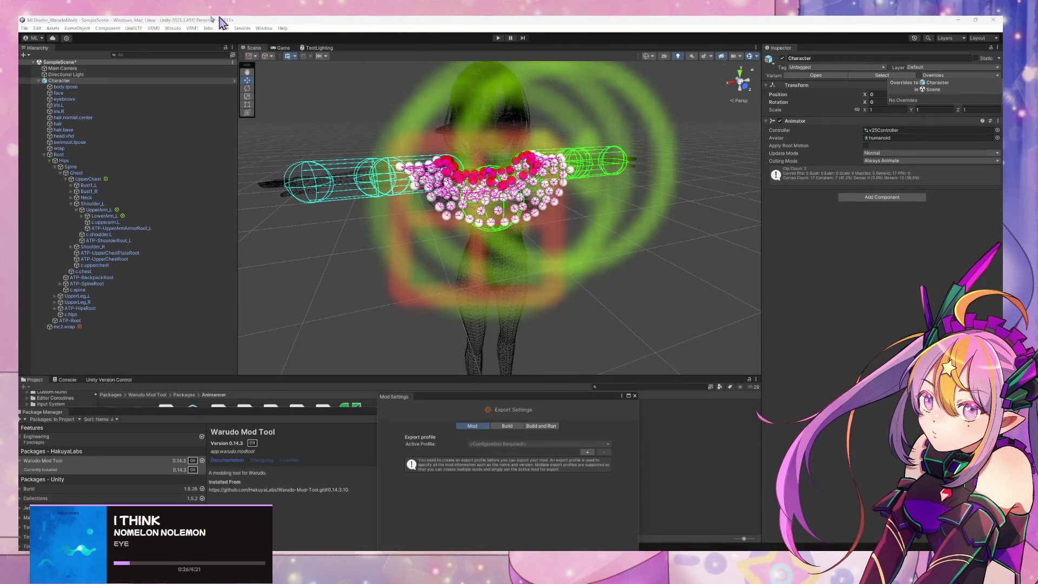
{"action": "left_click", "coordinate": [153, 28]}
{"action": "left_click", "coordinate": [227, 78]}
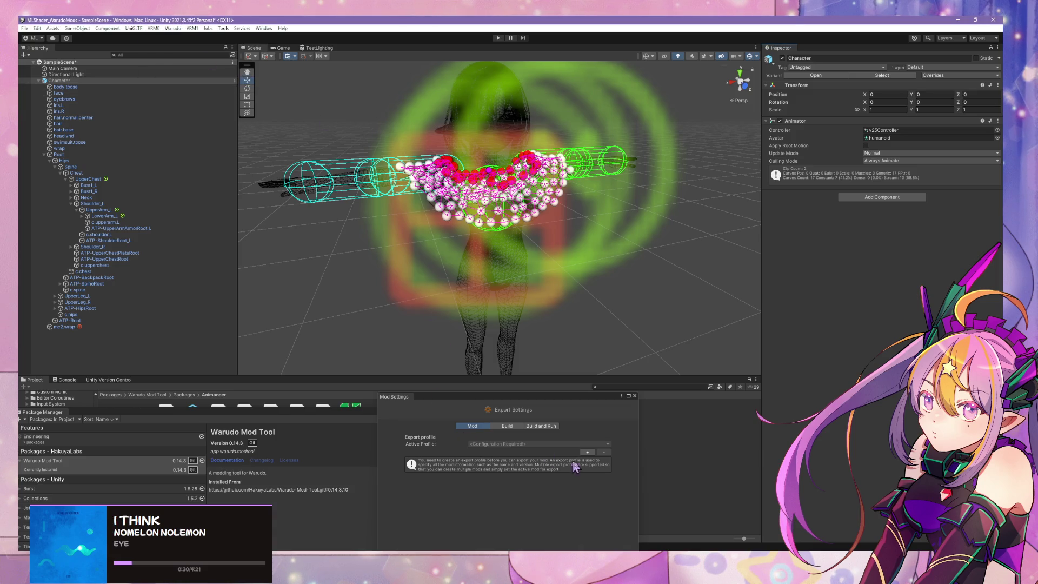
{"action": "left_click", "coordinate": [588, 452]}
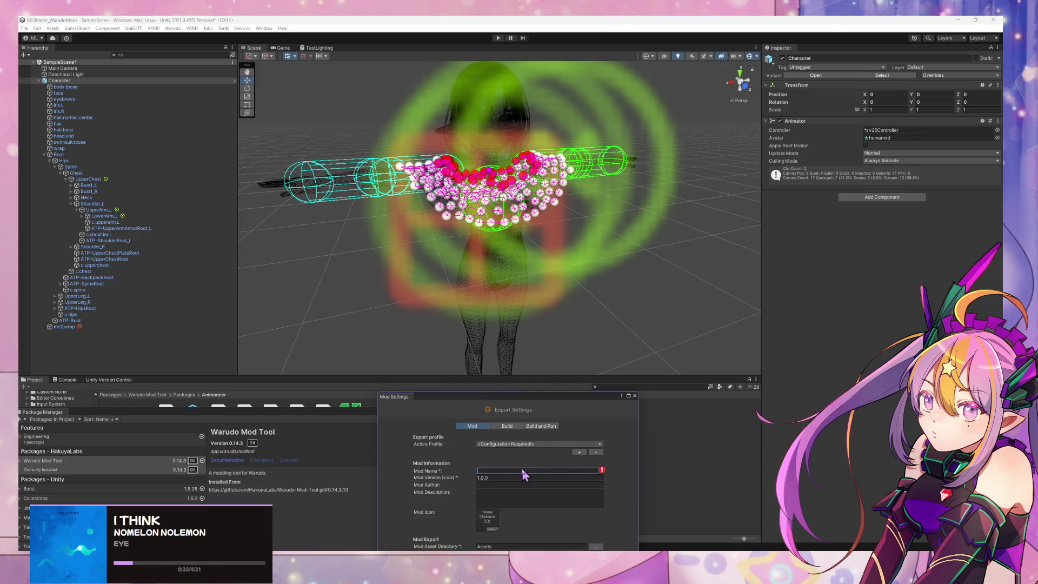
{"action": "type", "text": "mirav25d2gltf"}
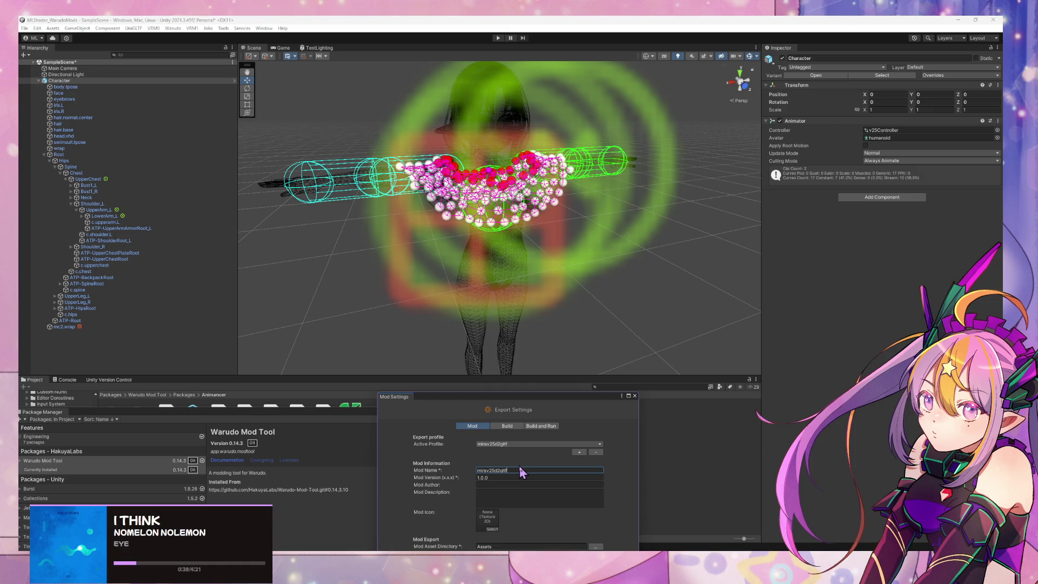
{"action": "left_click_drag", "start_coordinate": [548, 398], "coordinate": [607, 211]}
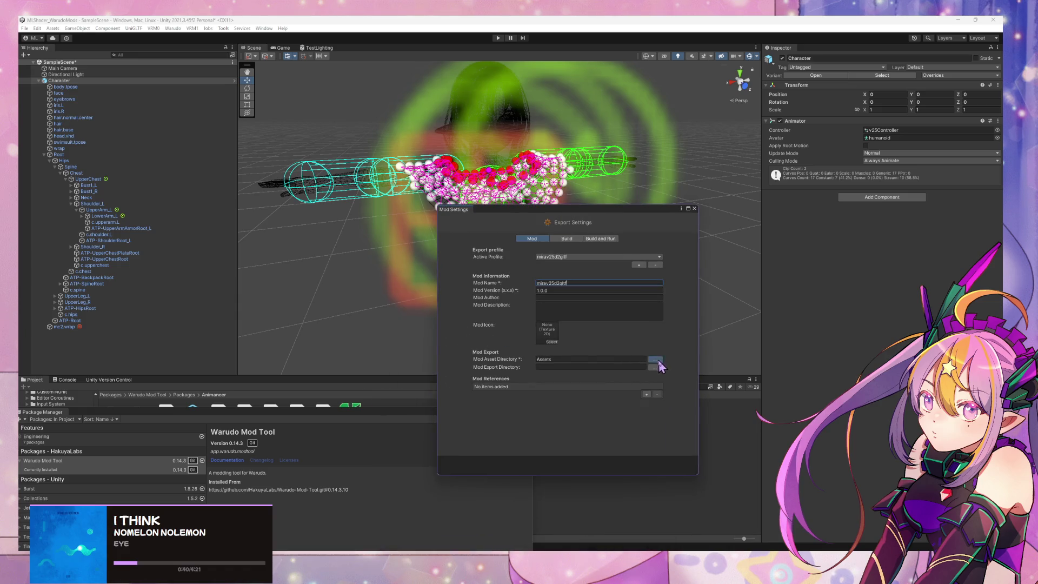
{"action": "left_click", "coordinate": [655, 360]}
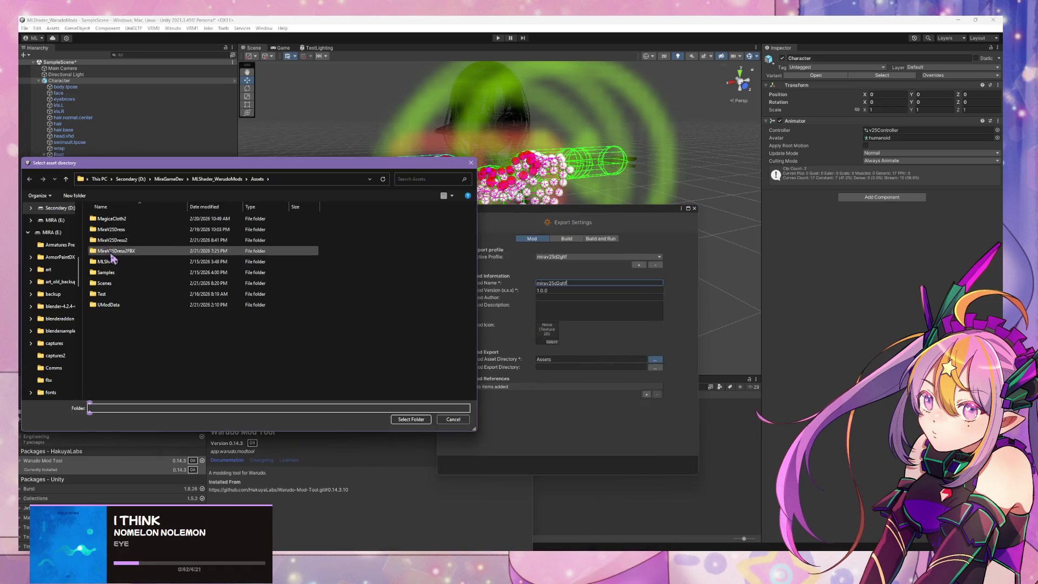
Set the Mod Asset Directory to Assets/MiraV25Dress2, then browse for an export folder
{"action": "double_click", "coordinate": [132, 240]}
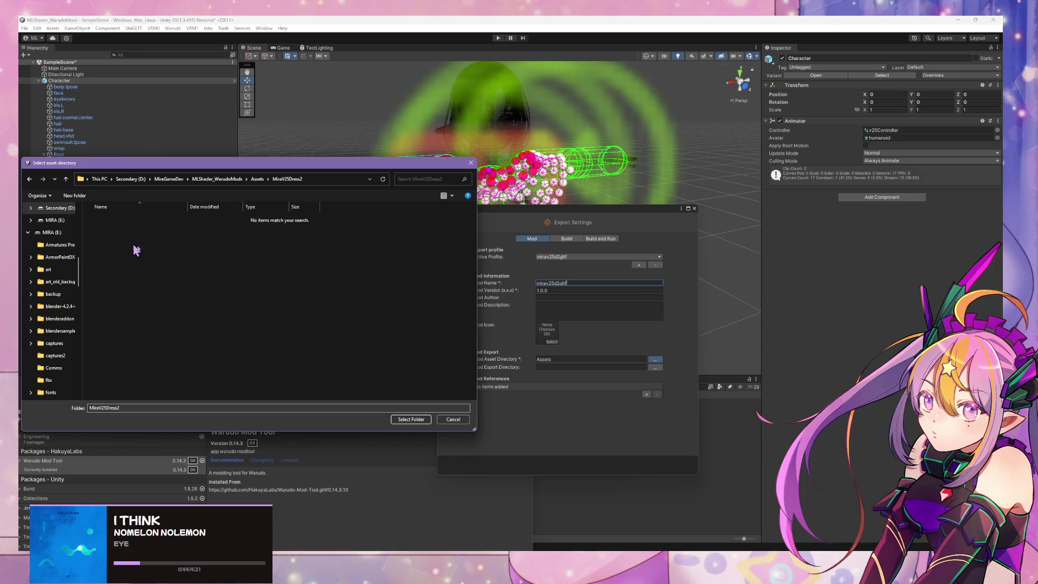
{"action": "left_click", "coordinate": [421, 420]}
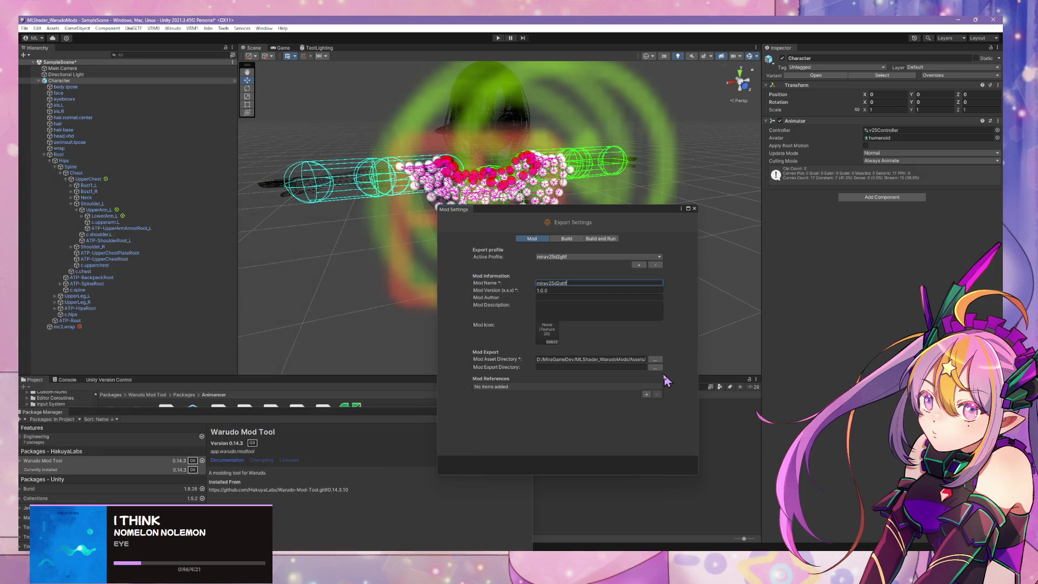
{"action": "left_click", "coordinate": [655, 367]}
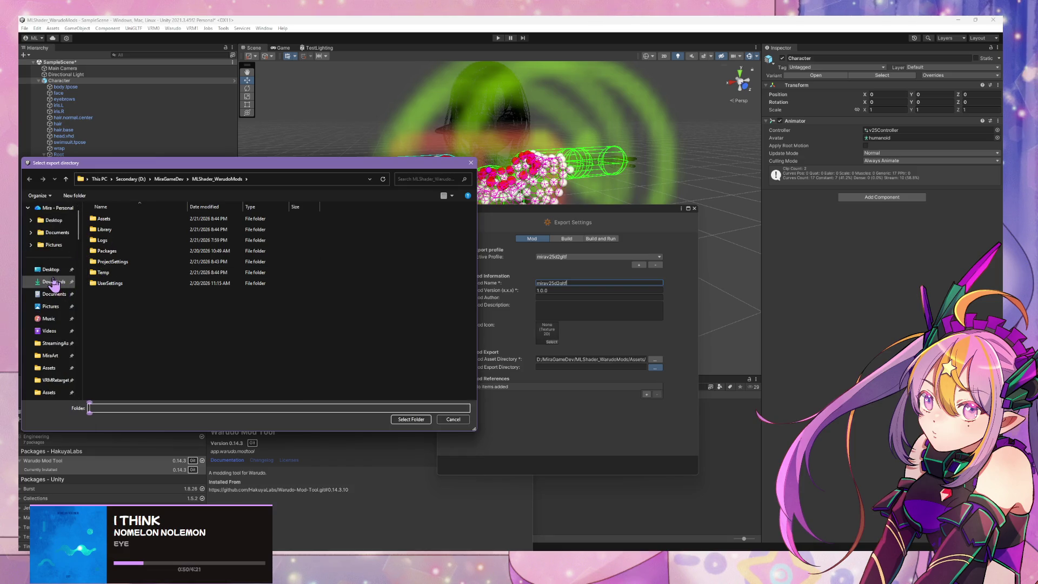
{"action": "left_click", "coordinate": [53, 281]}
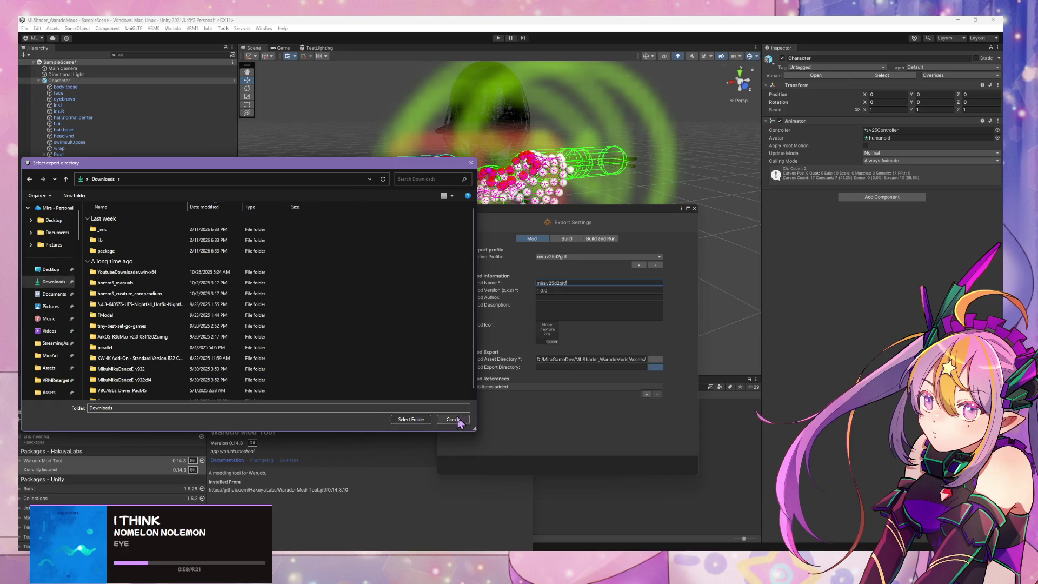
{"action": "left_click", "coordinate": [453, 420]}
Set the Mod Export Directory to Warudo_Data/StreamingAssets/Characters and run Warudo > Build Mod
{"action": "left_click", "coordinate": [654, 367]}
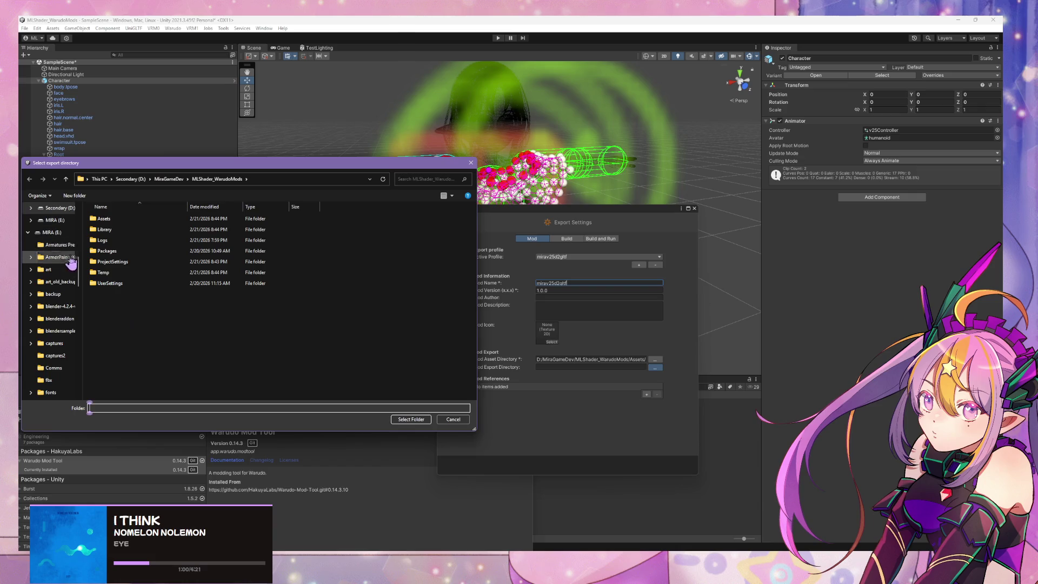
{"action": "left_click", "coordinate": [48, 270]}
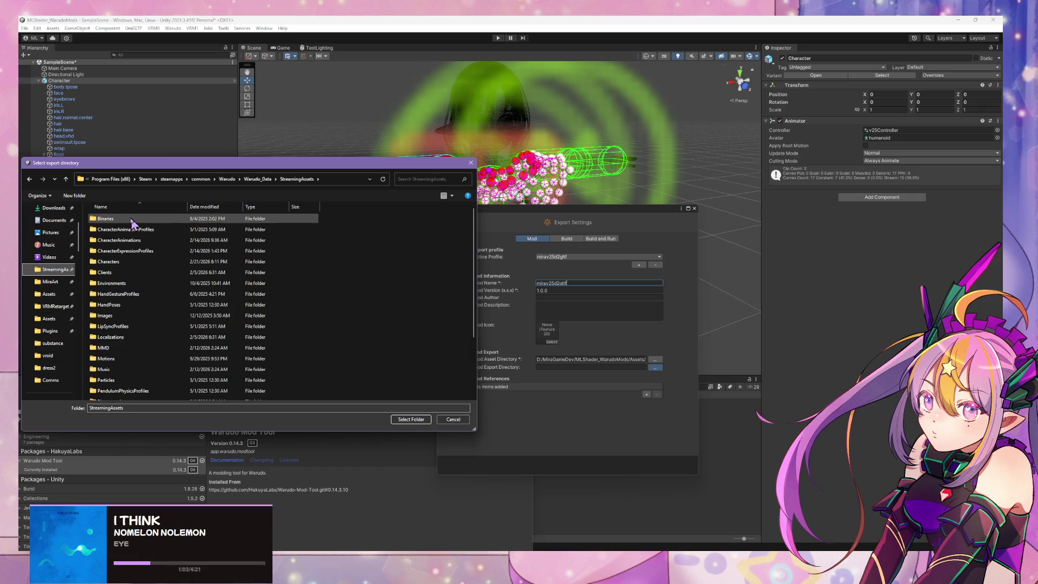
{"action": "double_click", "coordinate": [128, 266]}
{"action": "left_click", "coordinate": [423, 422]}
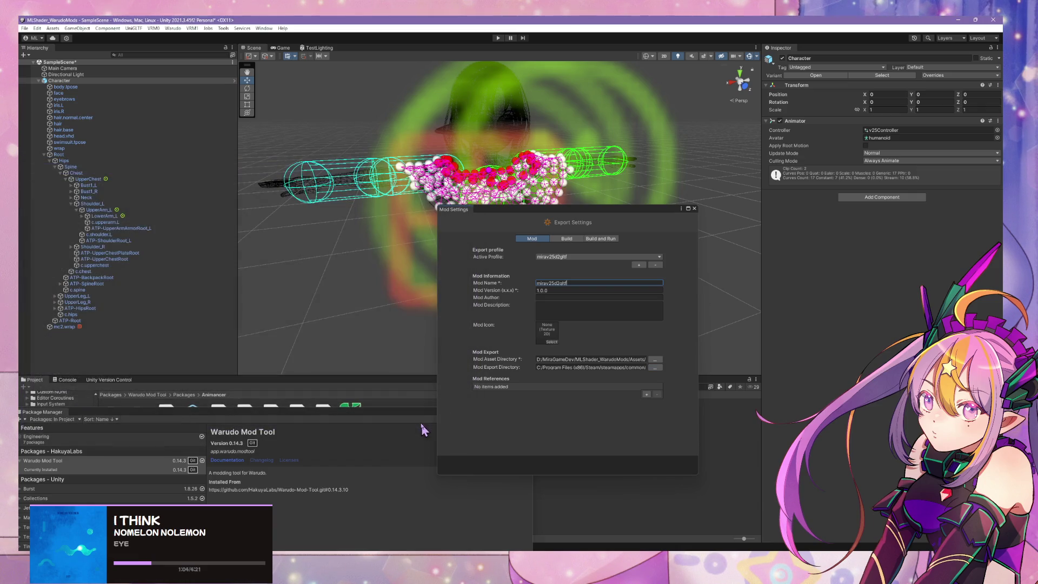
{"action": "left_click", "coordinate": [173, 28]}
{"action": "left_click", "coordinate": [182, 78]}
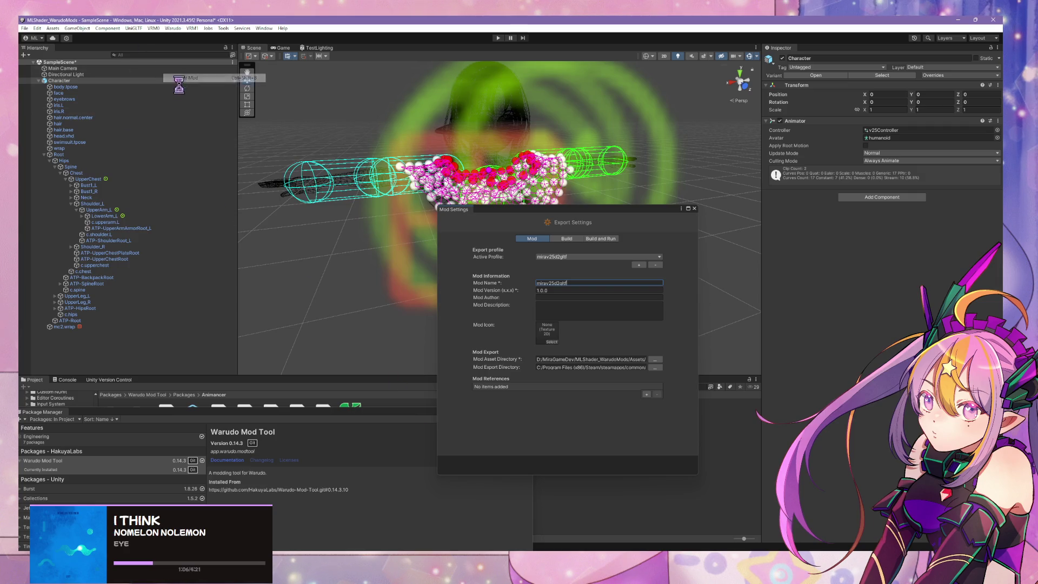
Save the modified scene at the prompt so the blouse mod build continues
{"action": "left_click", "coordinate": [504, 303]}
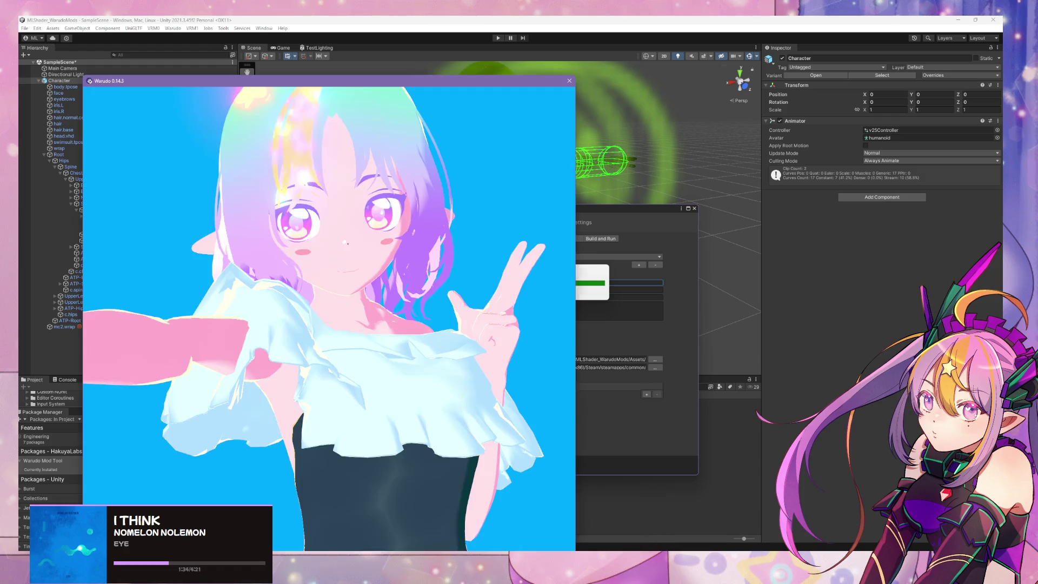
Orbit around the animated avatar in Warudo to check the blouse, then raise the Warudo Editor
{"action": "left_click", "coordinate": [664, 517]}
{"action": "left_click", "coordinate": [364, 429]}
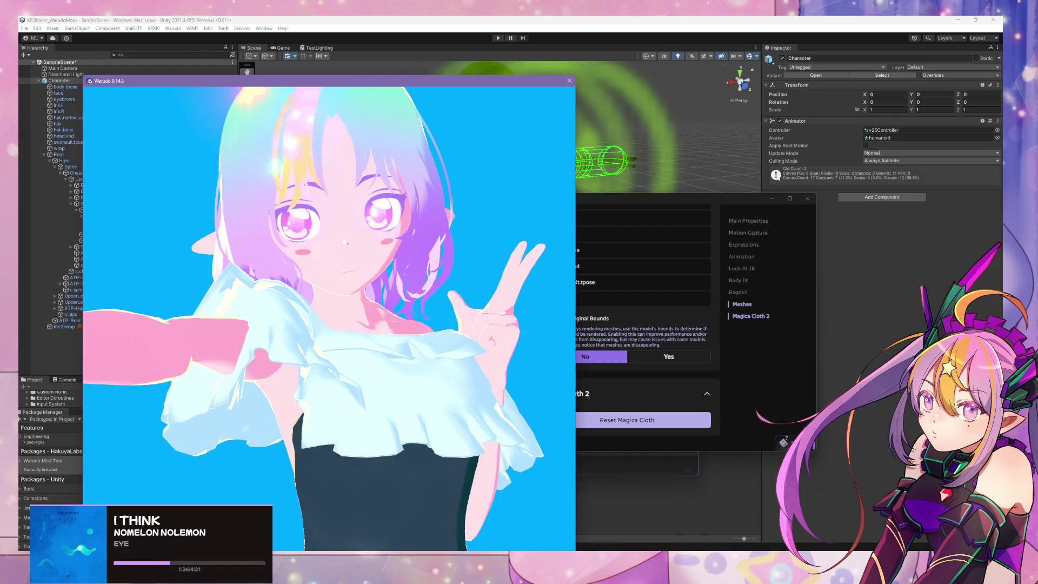
{"action": "mouse_move", "coordinate": [364, 429]}
{"action": "left_mouse_down"}
{"action": "mouse_move", "coordinate": [390, 407]}
{"action": "mouse_move", "coordinate": [296, 399]}
{"action": "mouse_move", "coordinate": [301, 408]}
{"action": "left_mouse_up"}
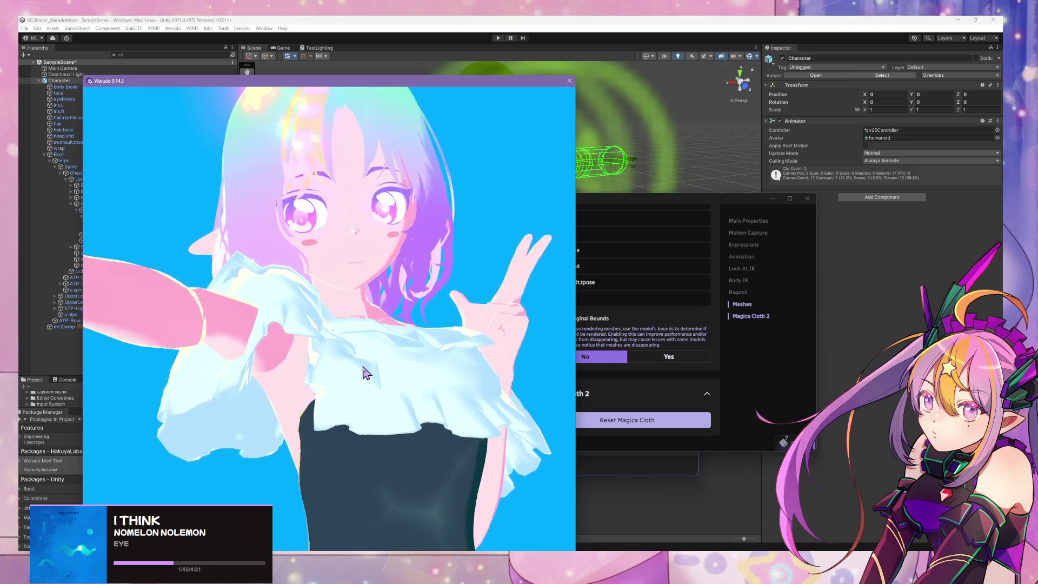
{"action": "key", "text": "alt+Tab"}
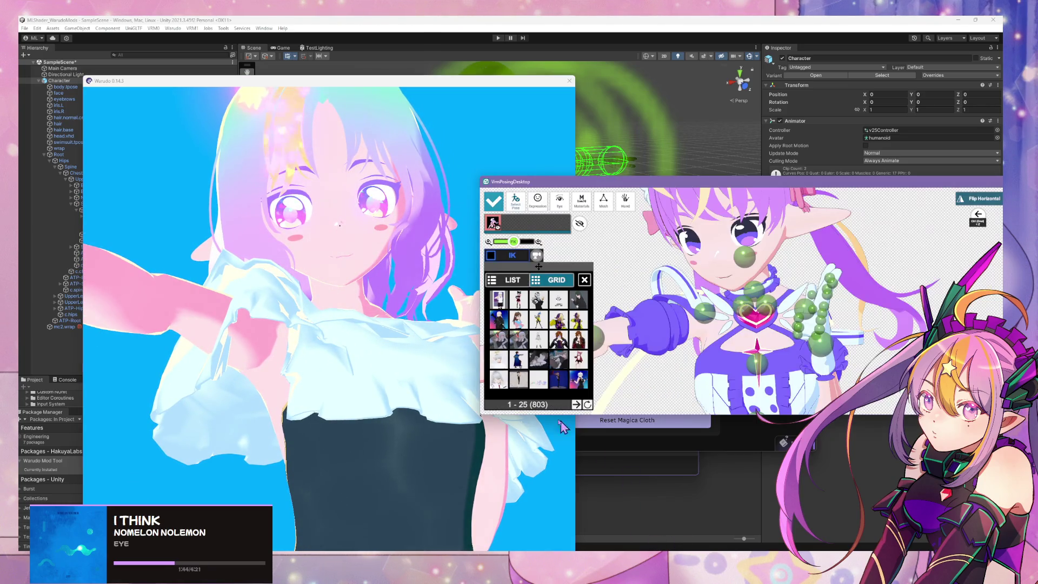
{"action": "left_click", "coordinate": [430, 383]}
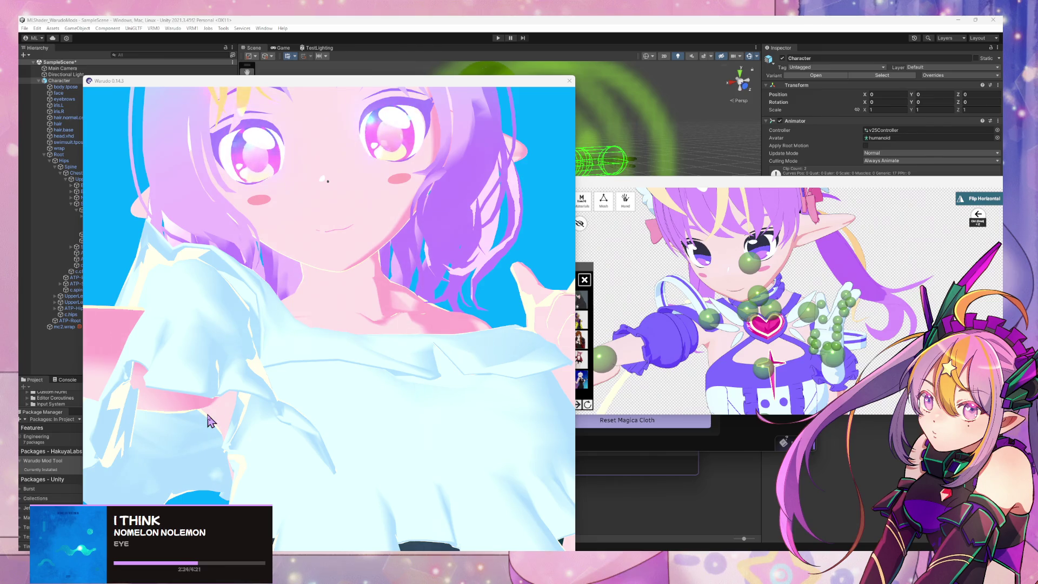
{"action": "mouse_move", "coordinate": [211, 421]}
{"action": "left_mouse_down"}
{"action": "mouse_move", "coordinate": [254, 389]}
{"action": "mouse_move", "coordinate": [287, 403]}
{"action": "mouse_move", "coordinate": [426, 358]}
{"action": "mouse_move", "coordinate": [432, 324]}
{"action": "left_mouse_up"}
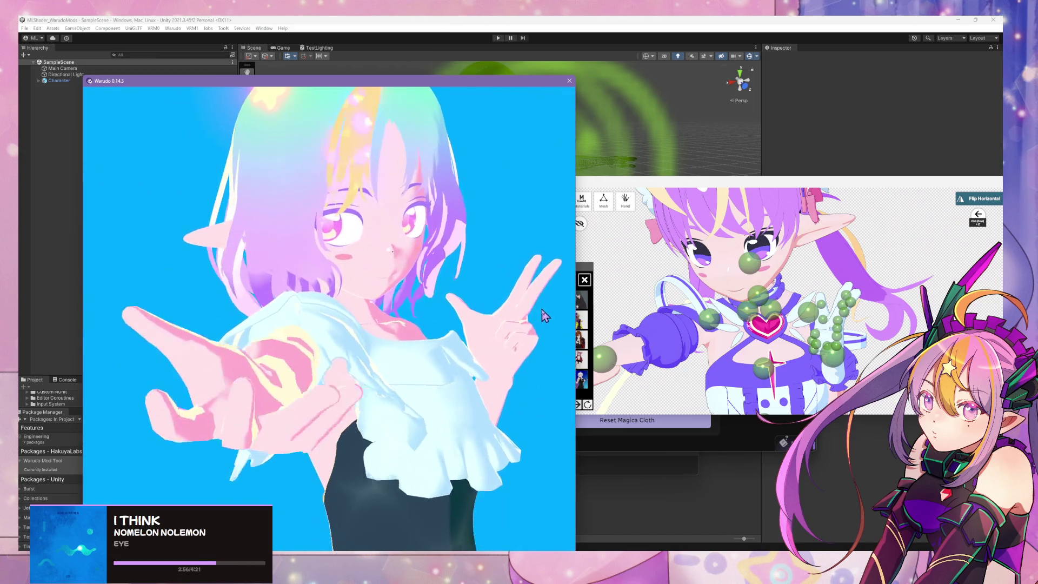
{"action": "key", "text": "alt+Tab"}
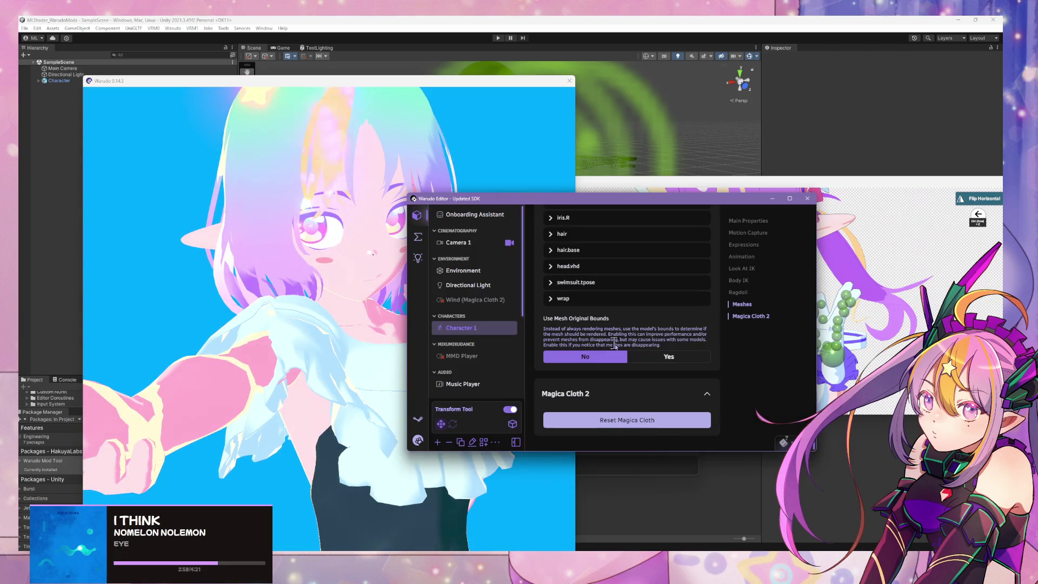
Reset the Magica Cloth simulation twice while watching the avatar view
{"action": "left_click", "coordinate": [646, 426]}
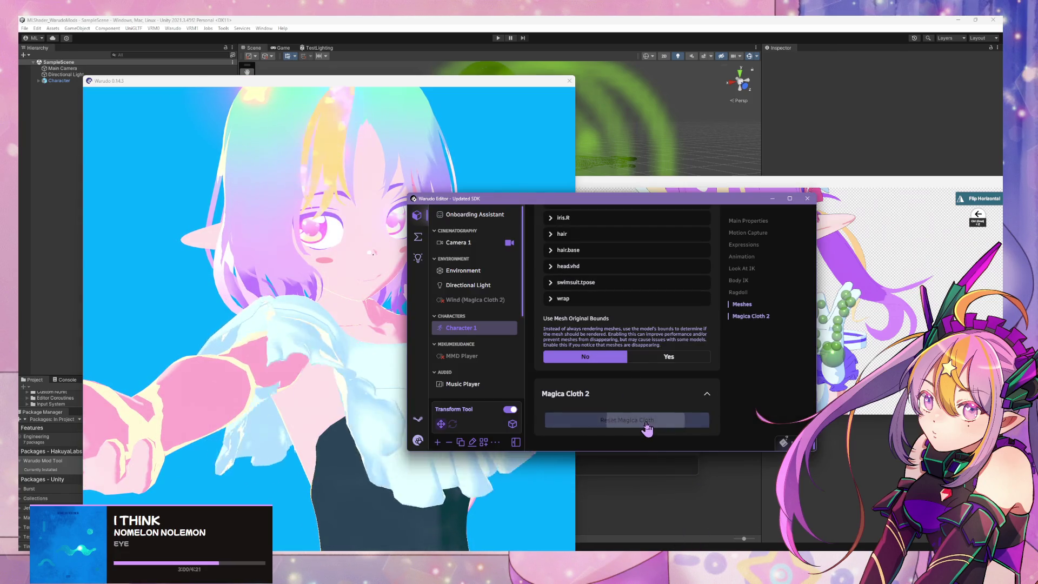
{"action": "left_click", "coordinate": [676, 425]}
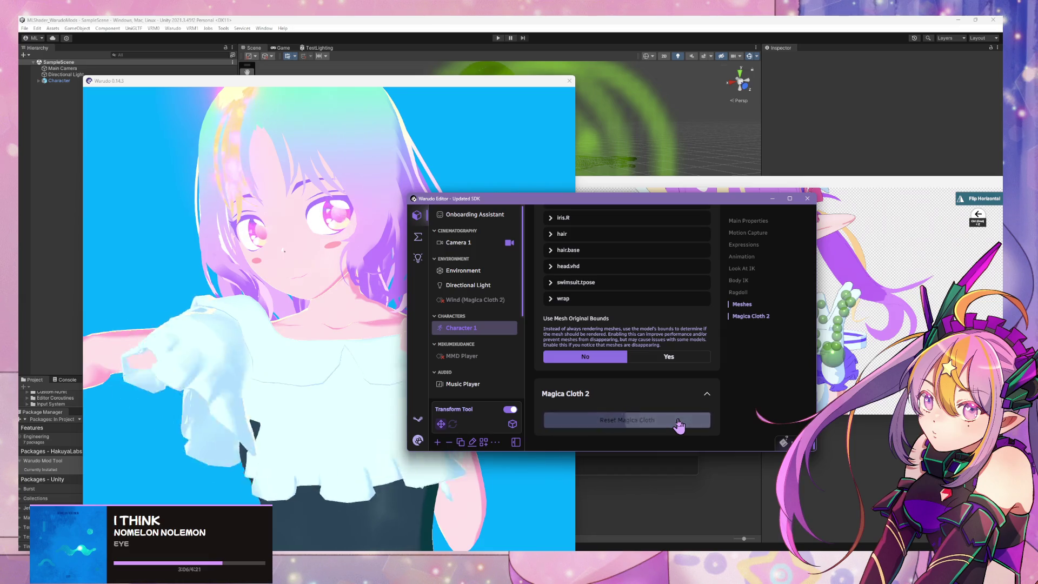
{"action": "left_click", "coordinate": [348, 375]}
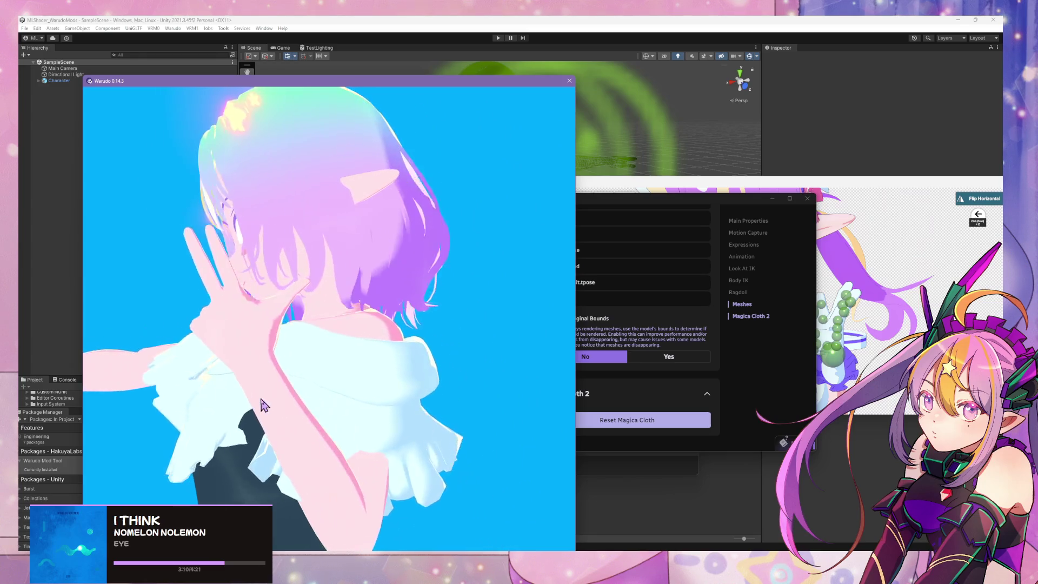
{"action": "left_click", "coordinate": [654, 427]}
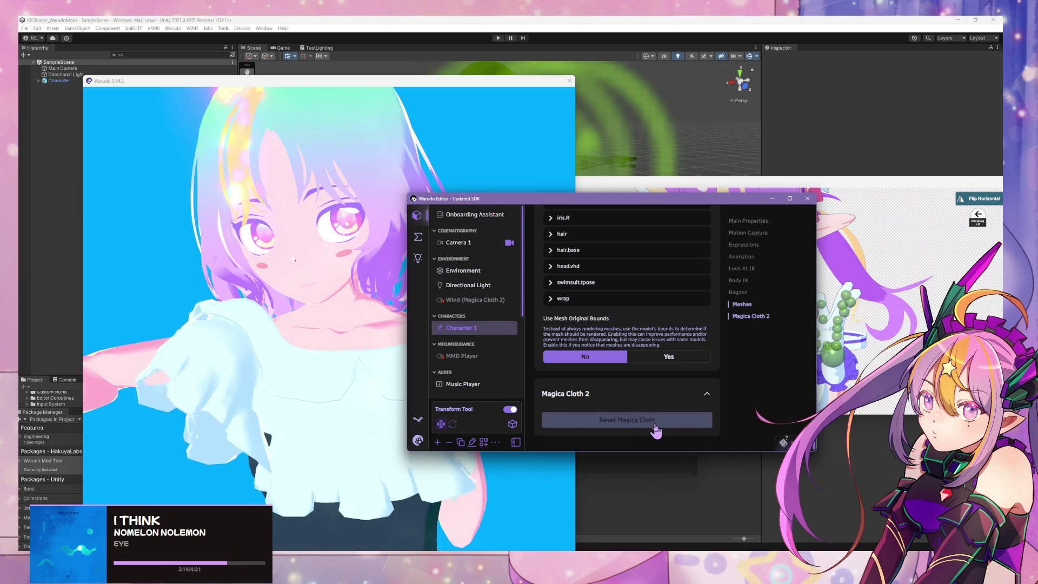
Try several posing-app poses, including hands near face, orbiting around the avatar, then reset Magica Cloth
{"action": "key", "text": "alt+Tab"}
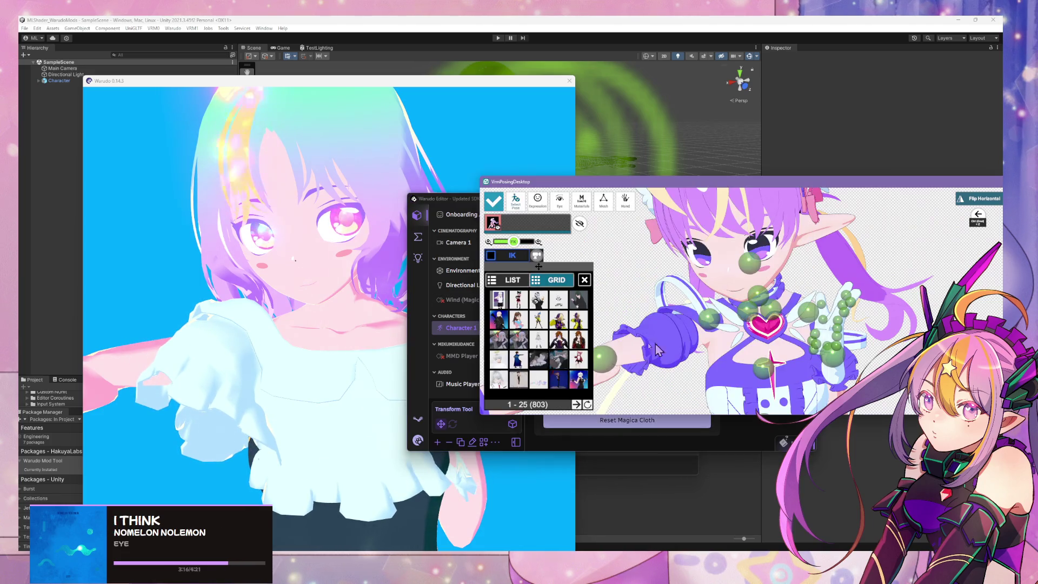
{"action": "left_click", "coordinate": [567, 343]}
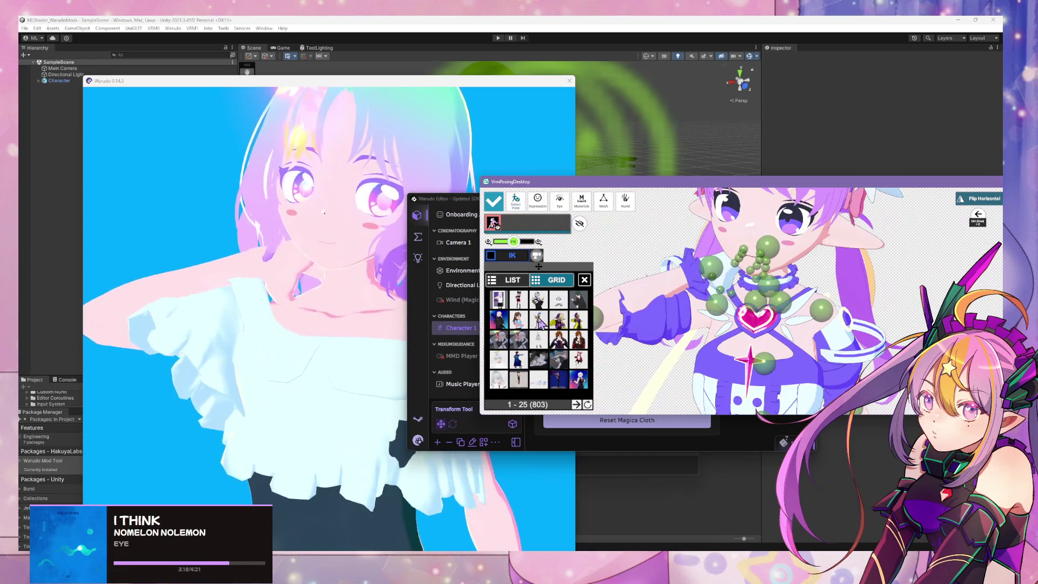
{"action": "left_click", "coordinate": [540, 323]}
{"action": "mouse_move", "coordinate": [335, 303]}
{"action": "left_mouse_down"}
{"action": "mouse_move", "coordinate": [309, 297]}
{"action": "mouse_move", "coordinate": [400, 405]}
{"action": "mouse_move", "coordinate": [443, 432]}
{"action": "mouse_move", "coordinate": [456, 354]}
{"action": "mouse_move", "coordinate": [308, 338]}
{"action": "mouse_move", "coordinate": [453, 342]}
{"action": "left_mouse_up"}
{"action": "left_click", "coordinate": [590, 354]}
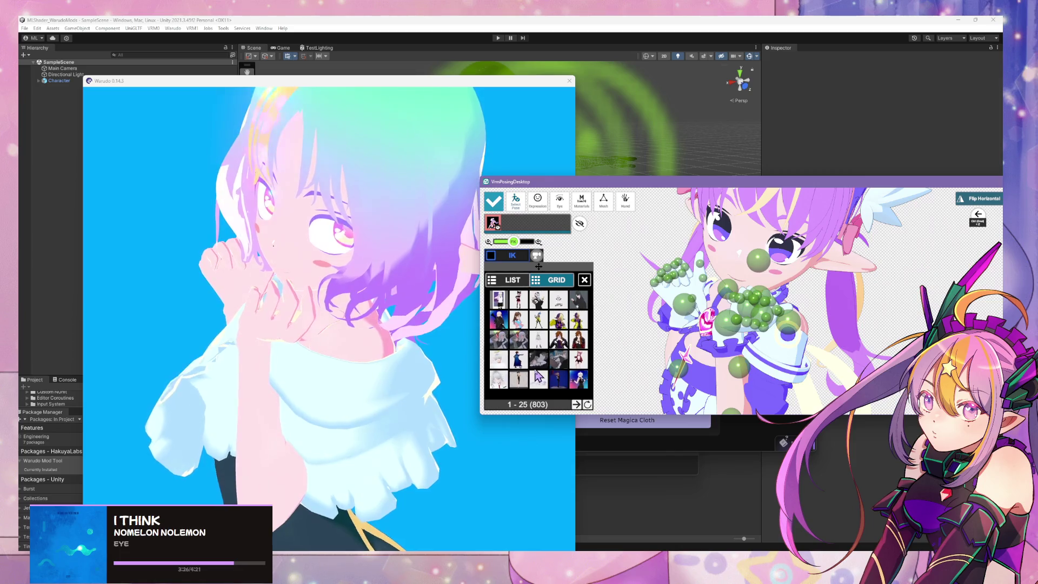
{"action": "left_click", "coordinate": [507, 361]}
{"action": "mouse_move", "coordinate": [325, 314]}
{"action": "left_mouse_down"}
{"action": "mouse_move", "coordinate": [143, 290]}
{"action": "mouse_move", "coordinate": [162, 301]}
{"action": "mouse_move", "coordinate": [241, 296]}
{"action": "mouse_move", "coordinate": [223, 304]}
{"action": "left_mouse_up"}
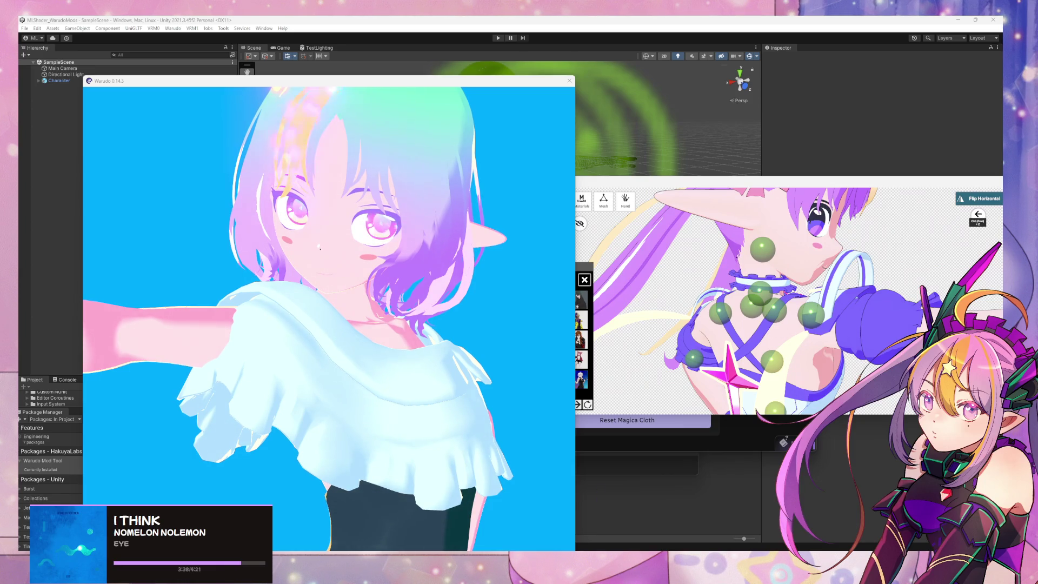
{"action": "left_click", "coordinate": [646, 420]}
{"action": "left_click", "coordinate": [646, 422]}
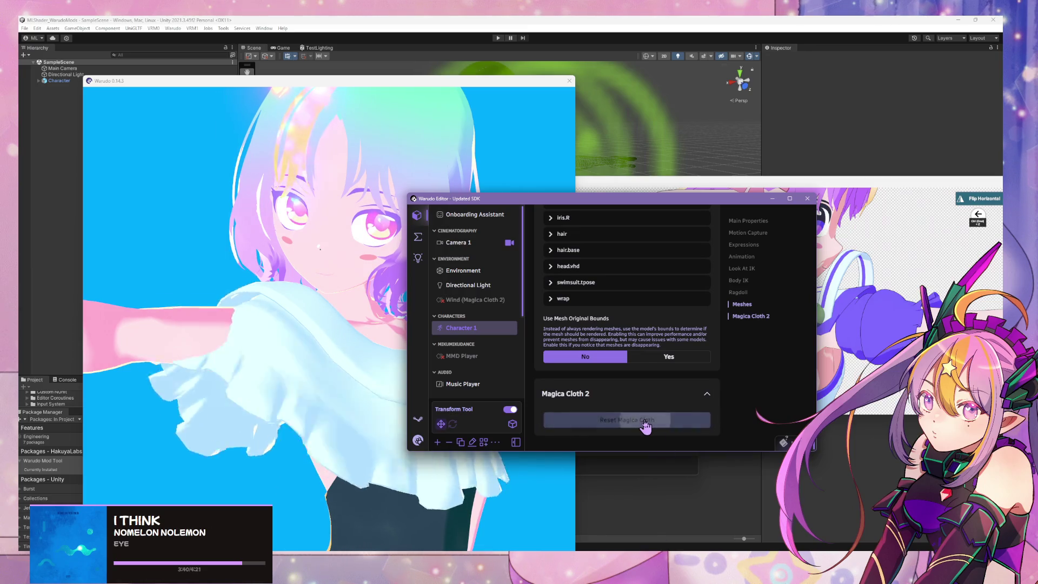
Reset Magica Cloth once more and orbit from the avatar's back to its front
{"action": "left_click", "coordinate": [451, 364]}
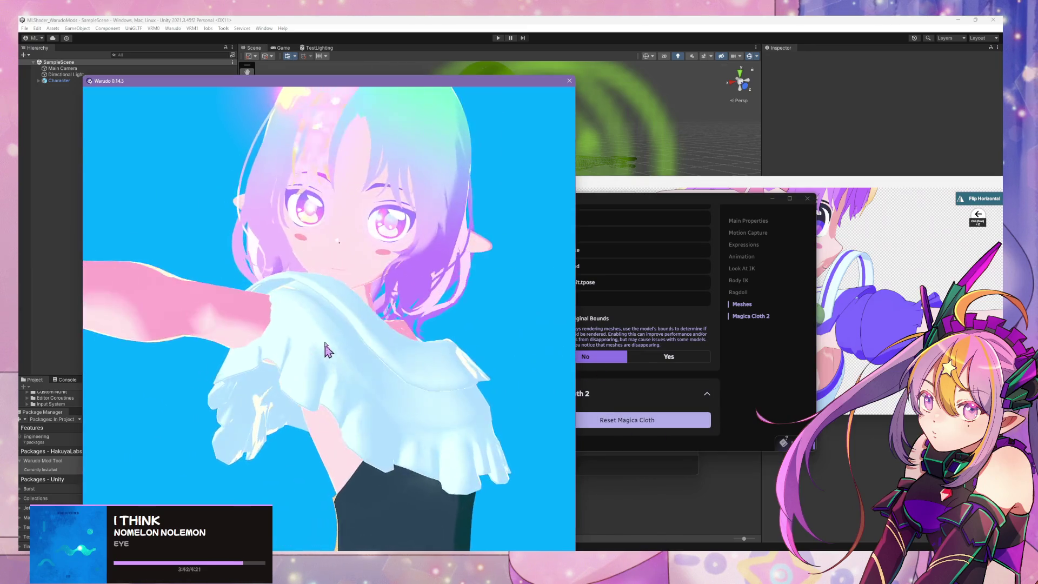
{"action": "left_click", "coordinate": [595, 421]}
{"action": "left_click", "coordinate": [617, 421]}
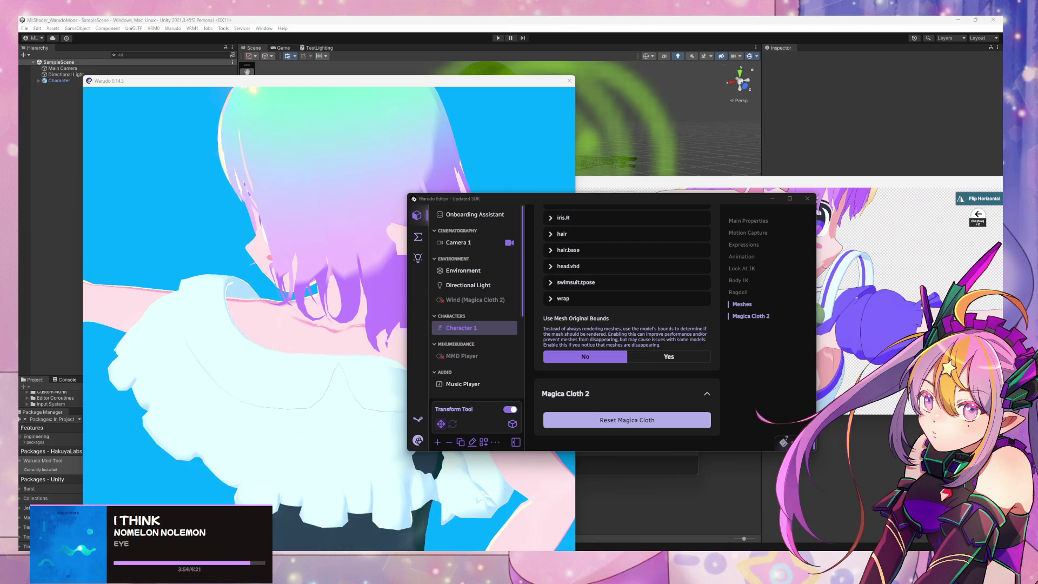
{"action": "left_click_drag", "start_coordinate": [278, 331], "coordinate": [324, 302]}
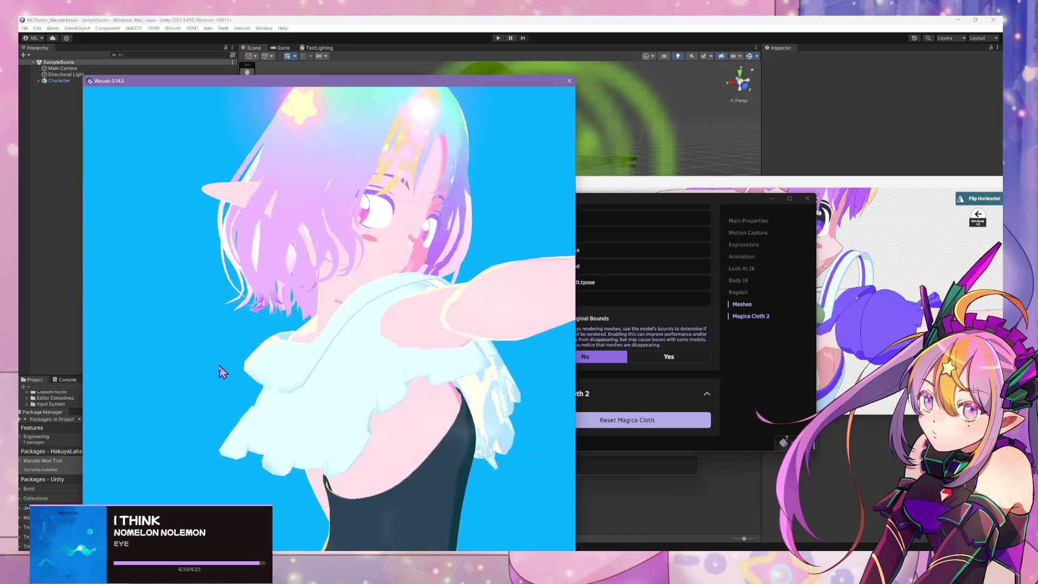
{"action": "left_click", "coordinate": [183, 382]}
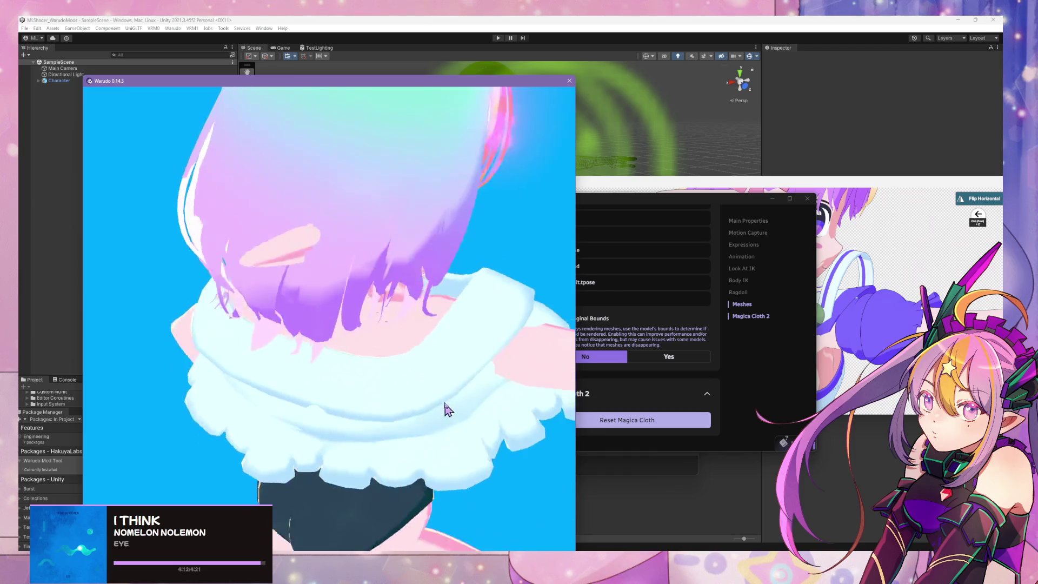
{"action": "left_click", "coordinate": [846, 361]}
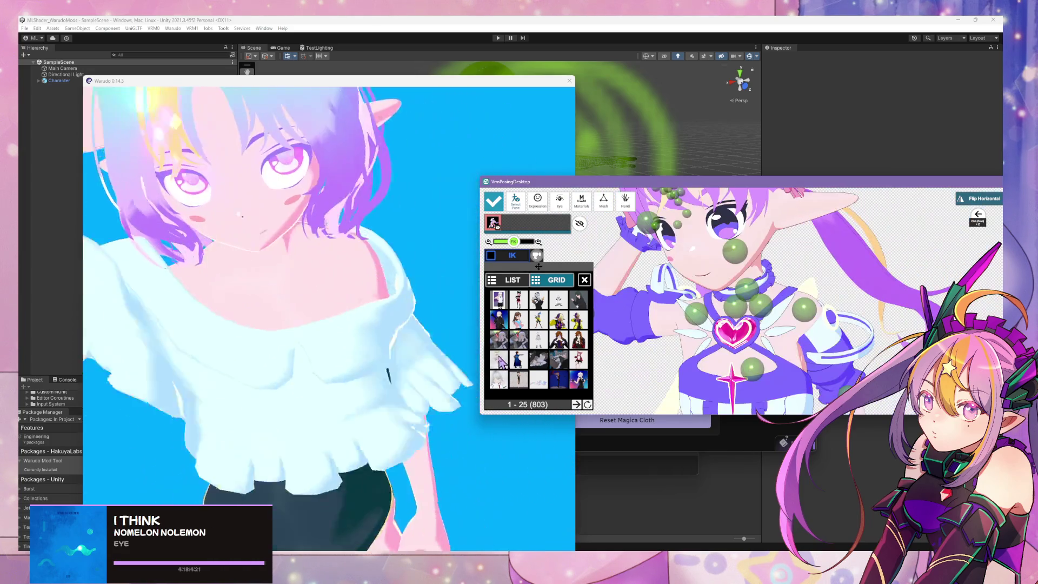
Lower the avatar's arm by rotating its arm joint in the posing app
{"action": "left_click", "coordinate": [307, 252]}
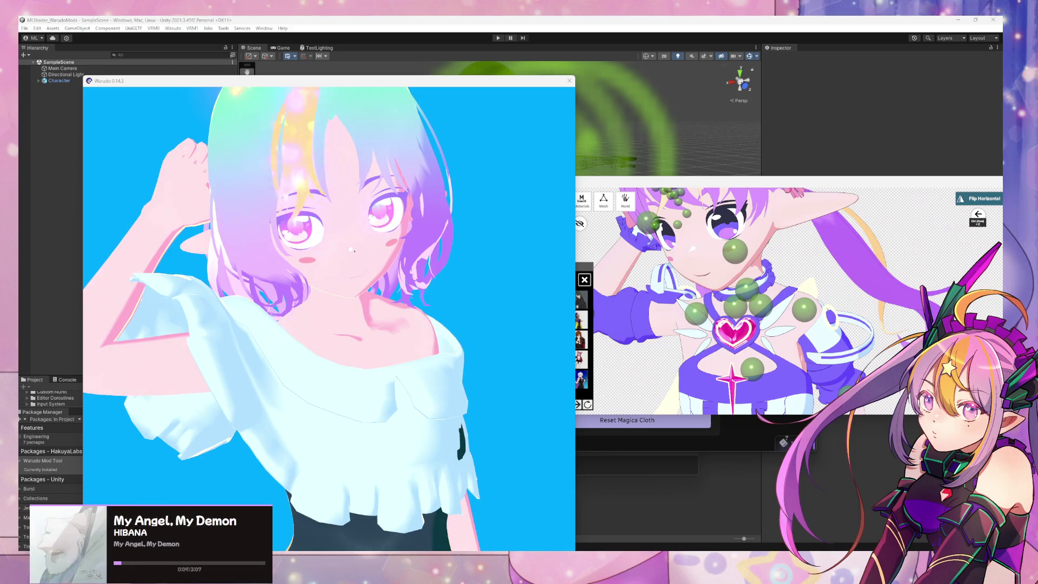
{"action": "left_click", "coordinate": [656, 307]}
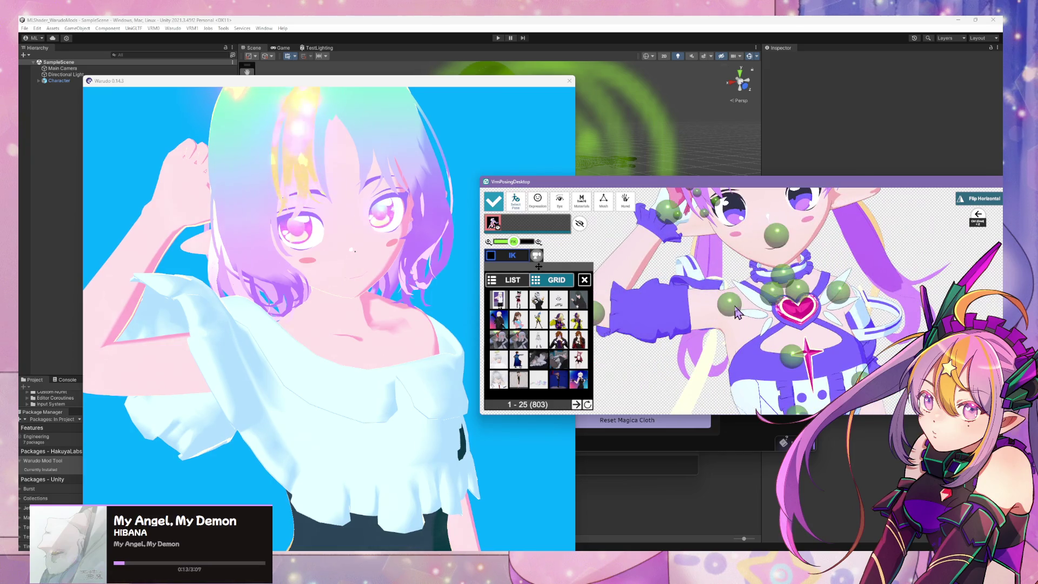
{"action": "left_click", "coordinate": [726, 302]}
{"action": "mouse_move", "coordinate": [699, 317]}
{"action": "left_mouse_down"}
{"action": "mouse_move", "coordinate": [702, 342]}
{"action": "mouse_move", "coordinate": [718, 310]}
{"action": "mouse_move", "coordinate": [781, 286]}
{"action": "left_mouse_up"}
Select the upper arm bone and swing the arm up across the chest
{"action": "left_click", "coordinate": [537, 256]}
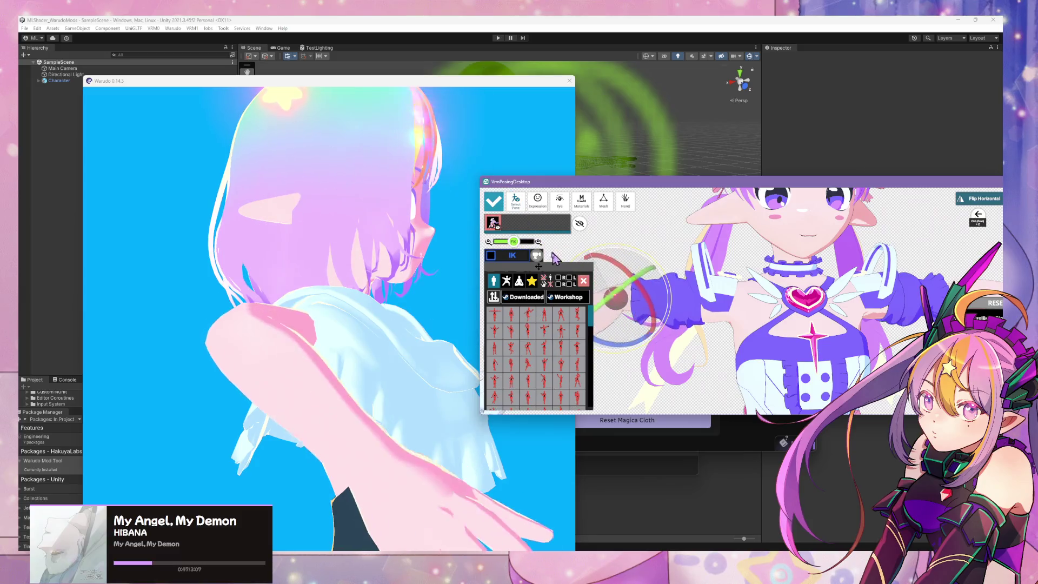
{"action": "left_click", "coordinate": [611, 295]}
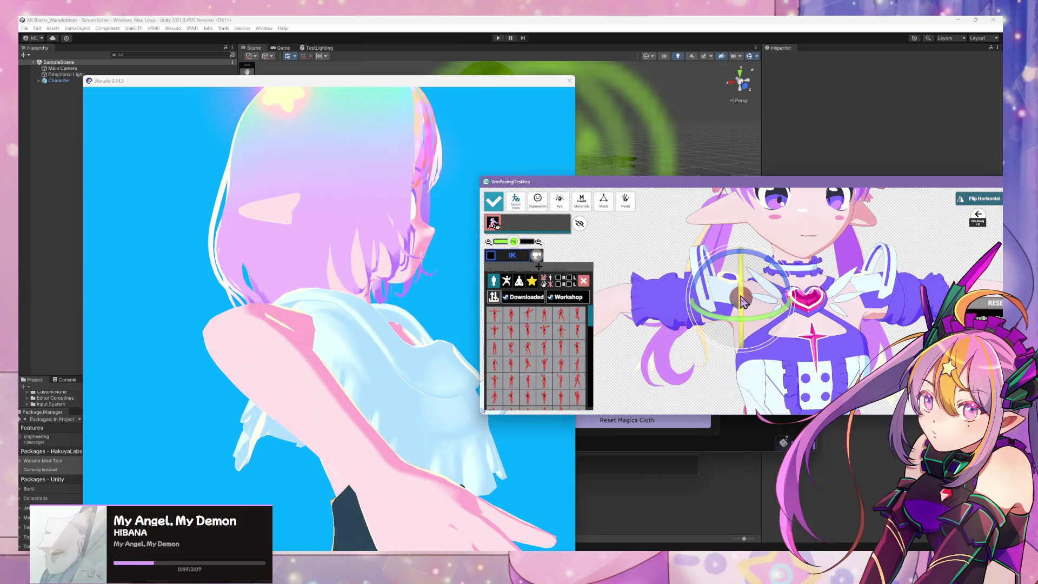
{"action": "mouse_move", "coordinate": [698, 281]}
{"action": "left_mouse_down"}
{"action": "mouse_move", "coordinate": [760, 259]}
{"action": "mouse_move", "coordinate": [649, 283]}
{"action": "mouse_move", "coordinate": [741, 267]}
{"action": "mouse_move", "coordinate": [626, 300]}
{"action": "mouse_move", "coordinate": [328, 335]}
{"action": "left_mouse_up"}
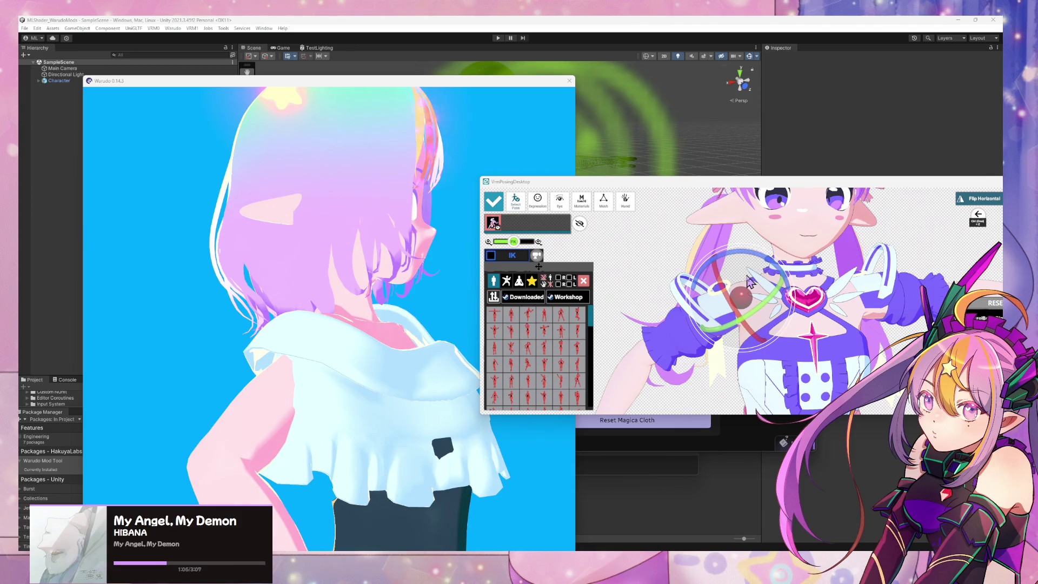
{"action": "mouse_move", "coordinate": [750, 282]}
{"action": "left_mouse_down"}
{"action": "mouse_move", "coordinate": [759, 232]}
{"action": "mouse_move", "coordinate": [746, 237]}
{"action": "mouse_move", "coordinate": [773, 351]}
{"action": "mouse_move", "coordinate": [748, 254]}
{"action": "left_mouse_up"}
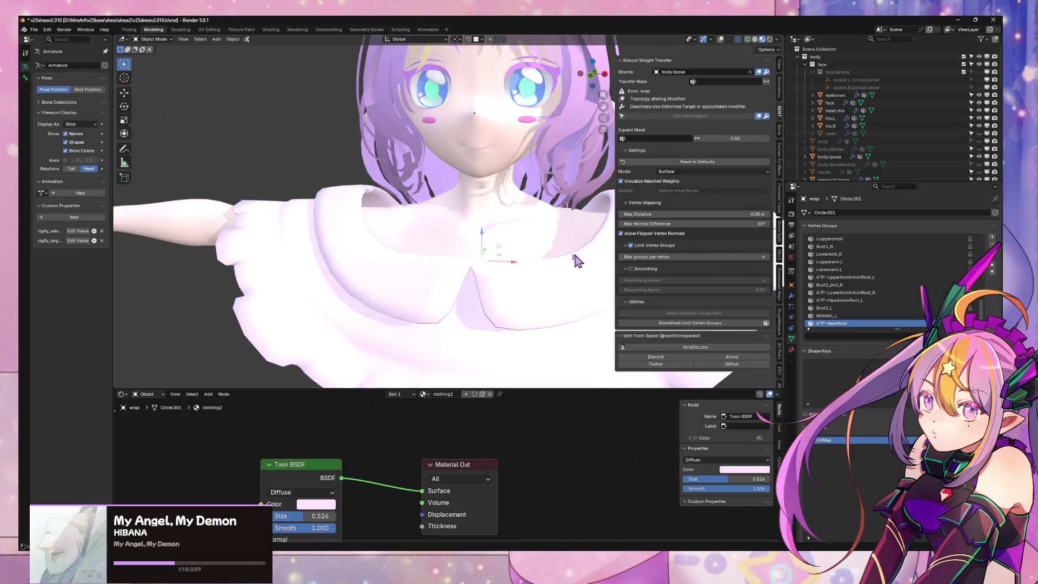
Delete all vertex groups on the blouse mesh and attempt a glTF 2.0 export
{"action": "left_click", "coordinate": [990, 269]}
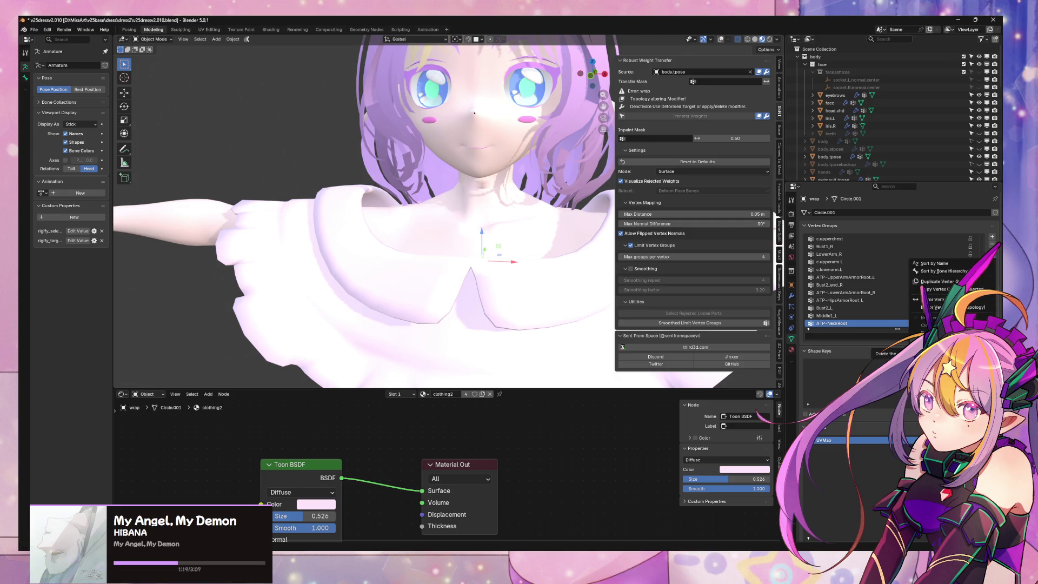
{"action": "left_click", "coordinate": [940, 341]}
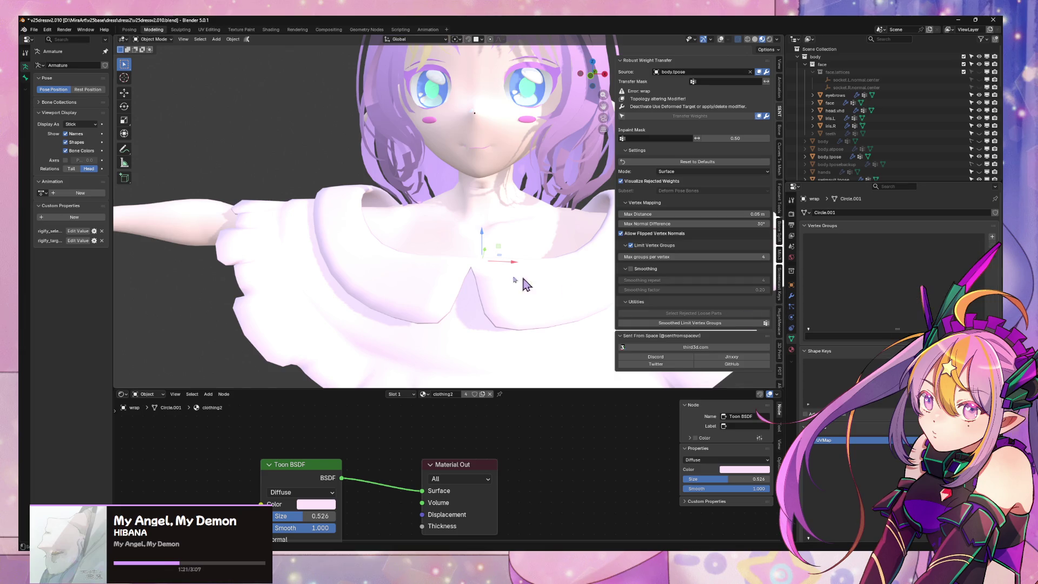
{"action": "left_click", "coordinate": [35, 30]}
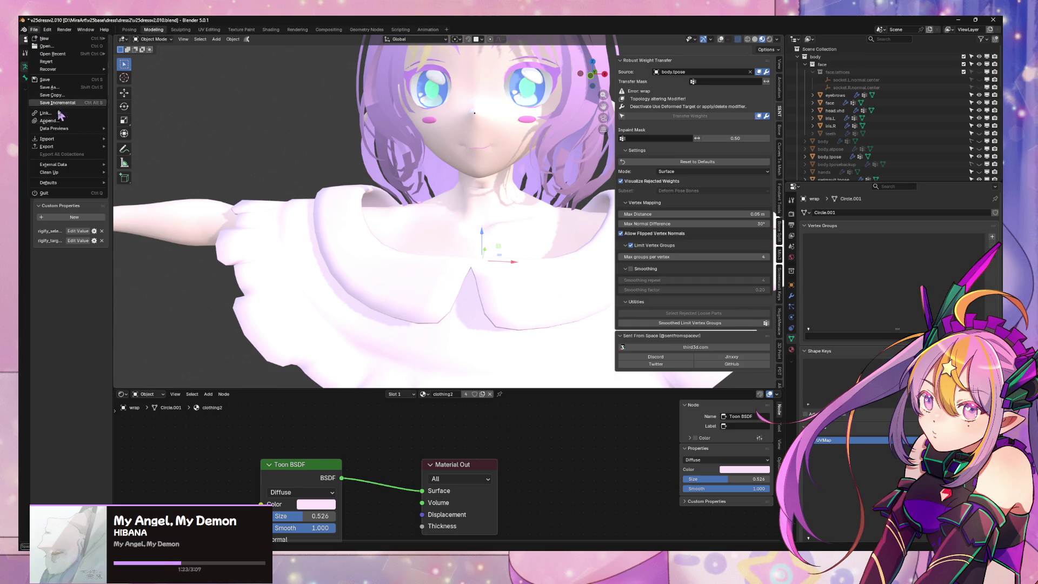
{"action": "mouse_move", "coordinate": [68, 139]}
{"action": "key", "text": "Escape"}
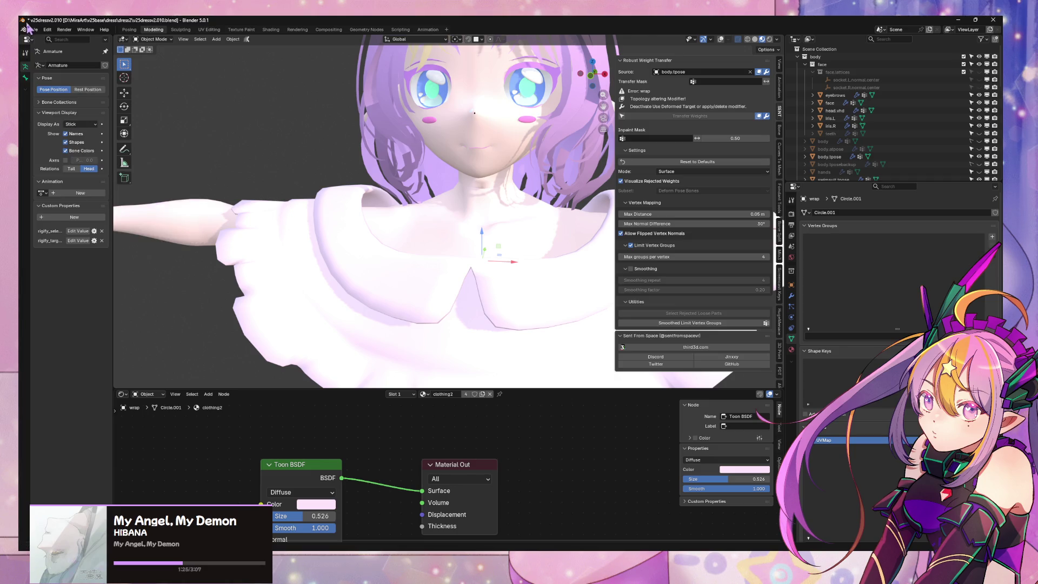
{"action": "left_click", "coordinate": [32, 30]}
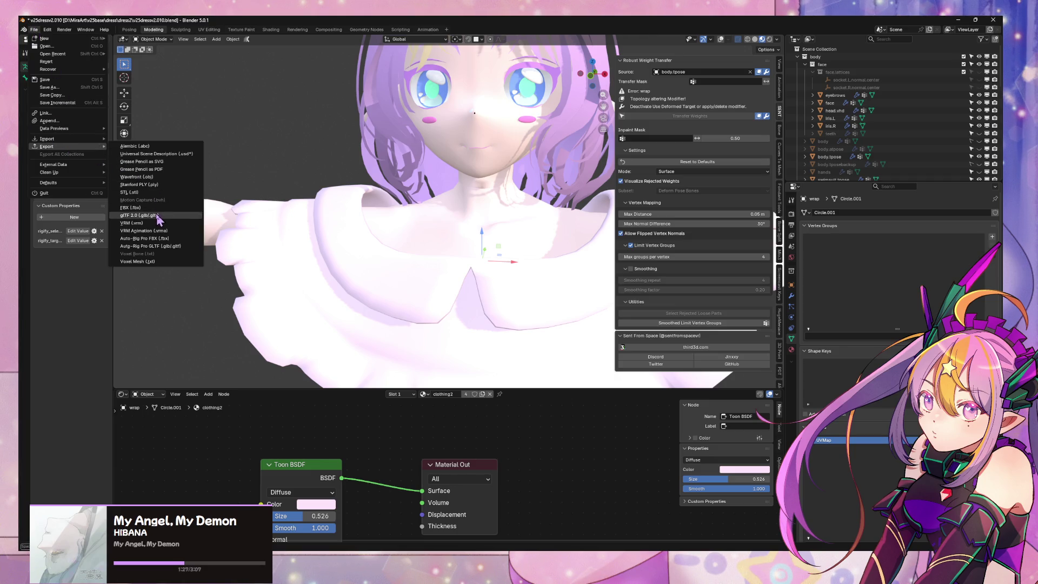
{"action": "left_click", "coordinate": [136, 223]}
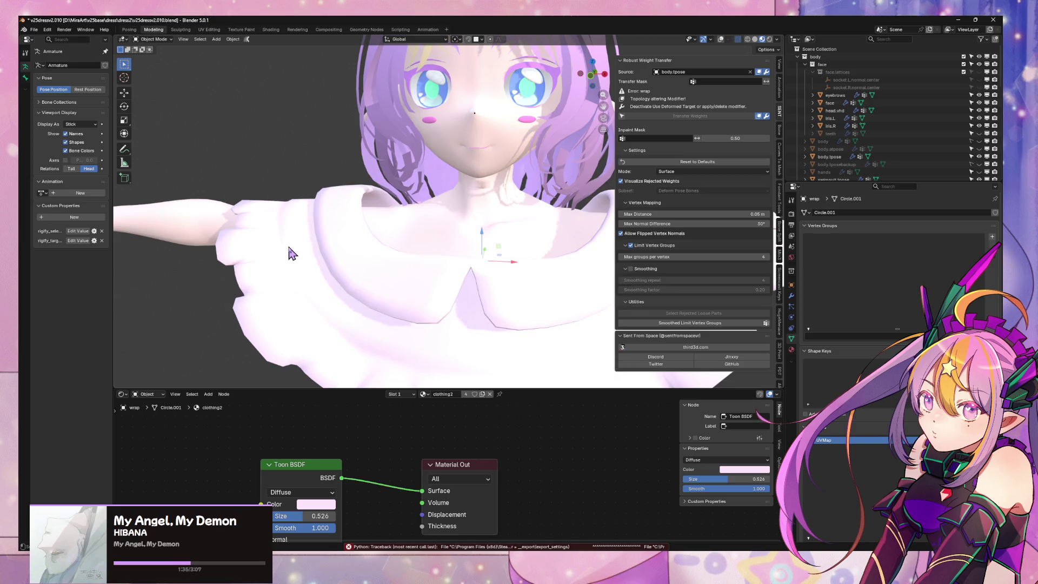
Undo back to before the vertex groups were removed, then view the avatar front-on in Warudo
{"action": "left_click", "coordinate": [292, 254]}
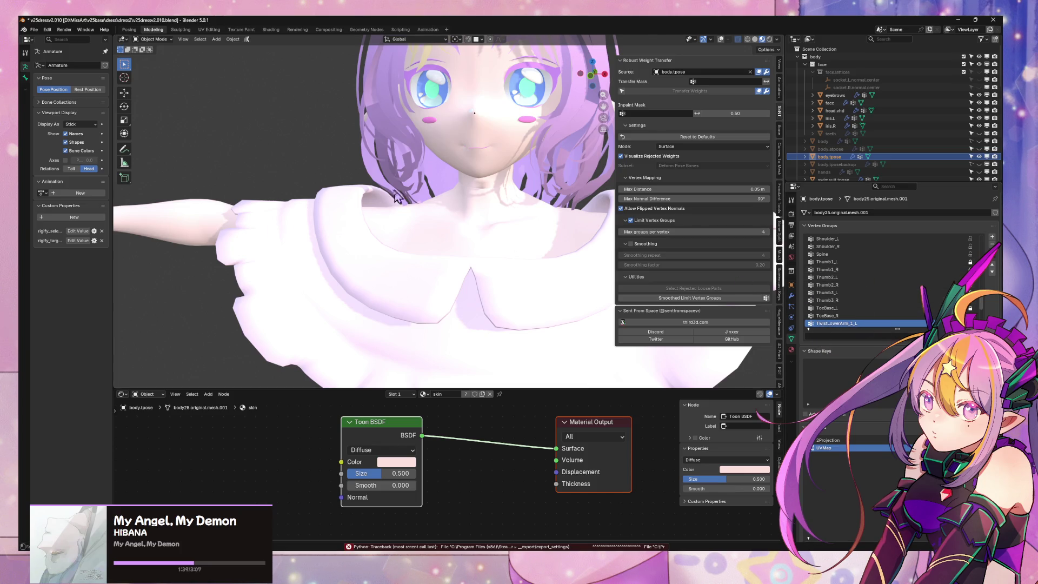
{"action": "left_click", "coordinate": [47, 29]}
{"action": "mouse_move", "coordinate": [65, 54]}
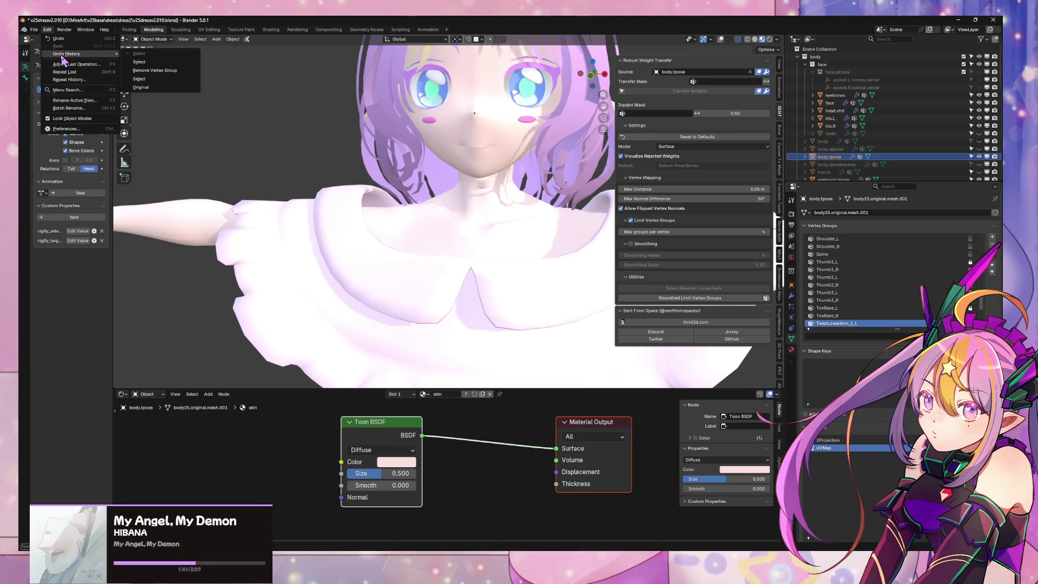
{"action": "left_click", "coordinate": [171, 80]}
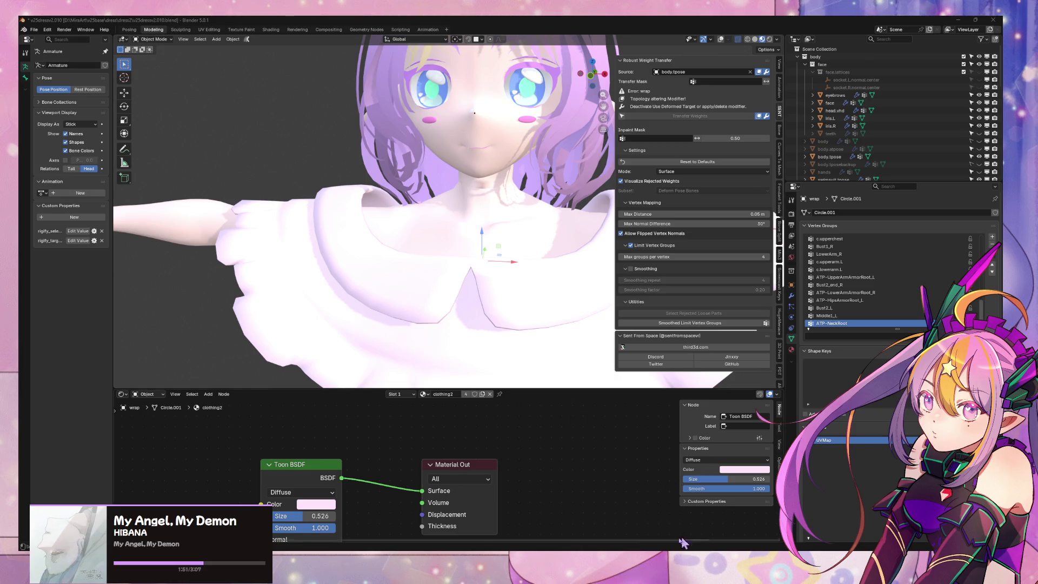
{"action": "key", "text": "alt+Tab"}
{"action": "mouse_move", "coordinate": [498, 454]}
{"action": "left_mouse_down"}
{"action": "mouse_move", "coordinate": [308, 424]}
{"action": "mouse_move", "coordinate": [128, 470]}
{"action": "mouse_move", "coordinate": [517, 461]}
{"action": "mouse_move", "coordinate": [395, 384]}
{"action": "mouse_move", "coordinate": [297, 371]}
{"action": "mouse_move", "coordinate": [479, 396]}
{"action": "mouse_move", "coordinate": [454, 395]}
{"action": "left_mouse_up"}
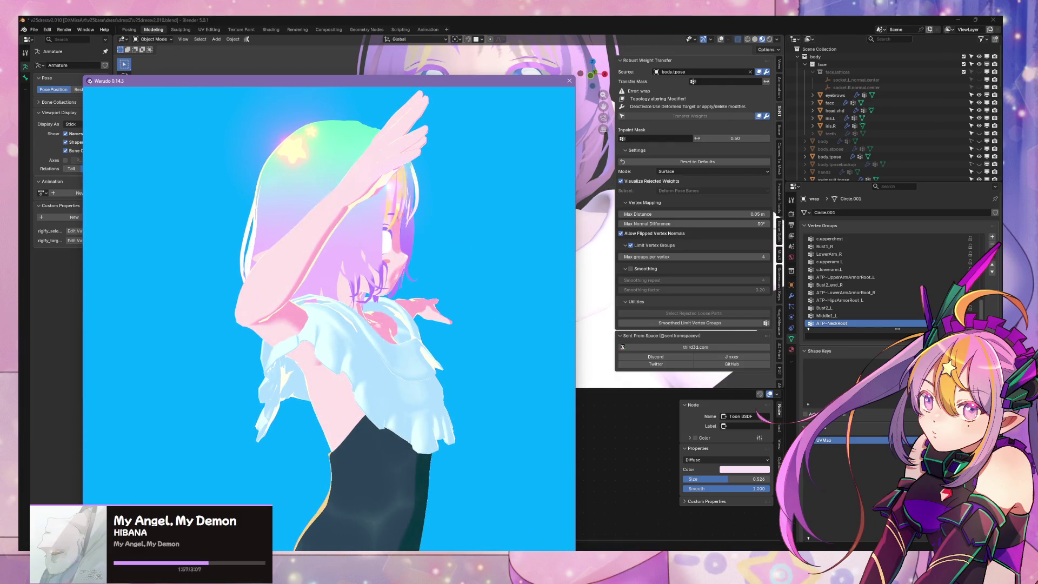
Move the Mod Settings window aside and switch the Scene view draw mode to Shaded
{"action": "key", "text": "alt+Tab"}
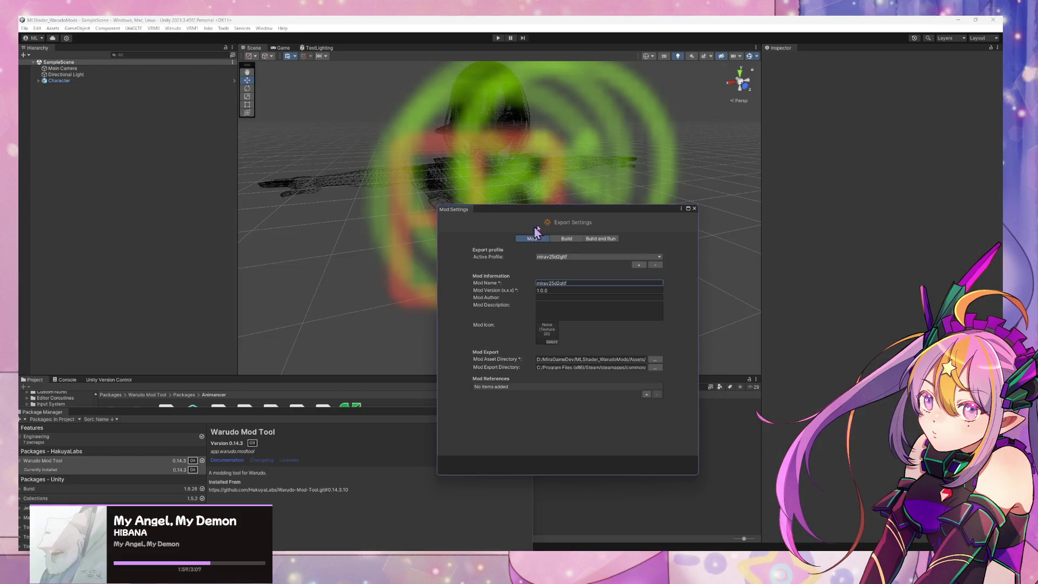
{"action": "left_click_drag", "start_coordinate": [693, 210], "coordinate": [897, 255]}
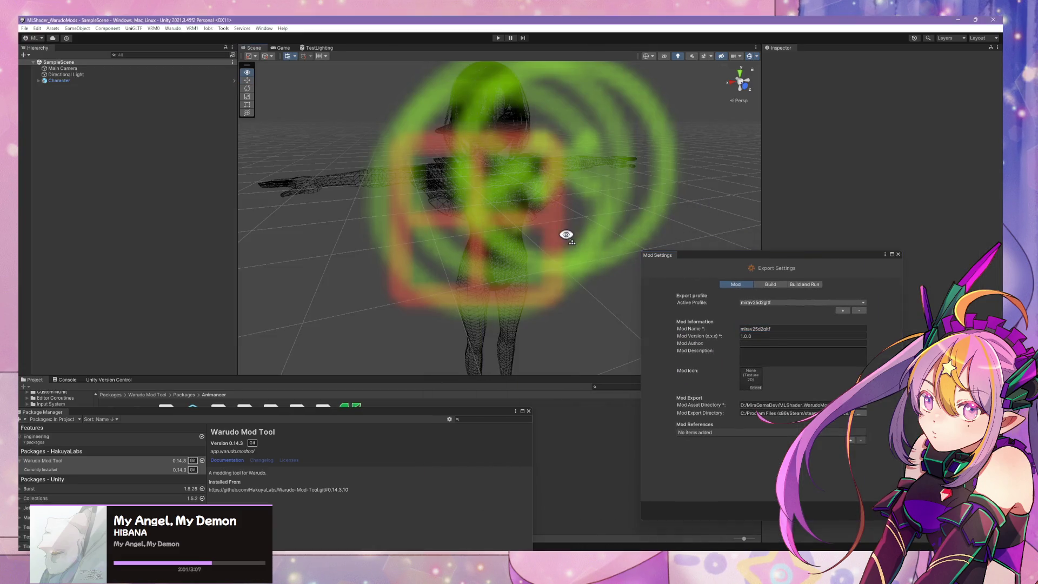
{"action": "left_click", "coordinate": [647, 56]}
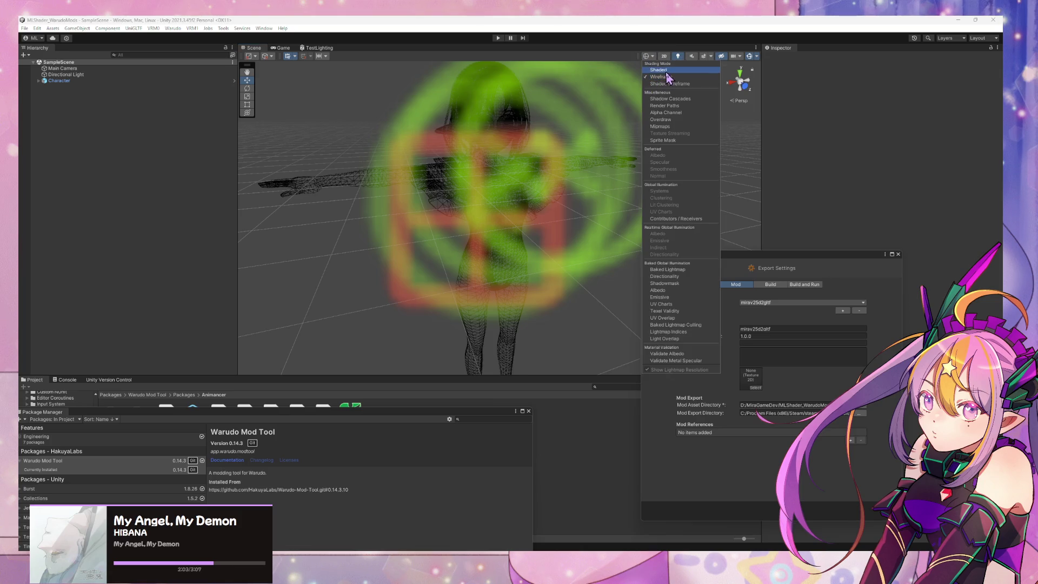
{"action": "left_click", "coordinate": [654, 81]}
{"action": "mouse_move", "coordinate": [538, 173]}
{"action": "right_mouse_down"}
{"action": "mouse_move", "coordinate": [544, 147]}
{"action": "mouse_move", "coordinate": [532, 141]}
{"action": "right_mouse_up"}
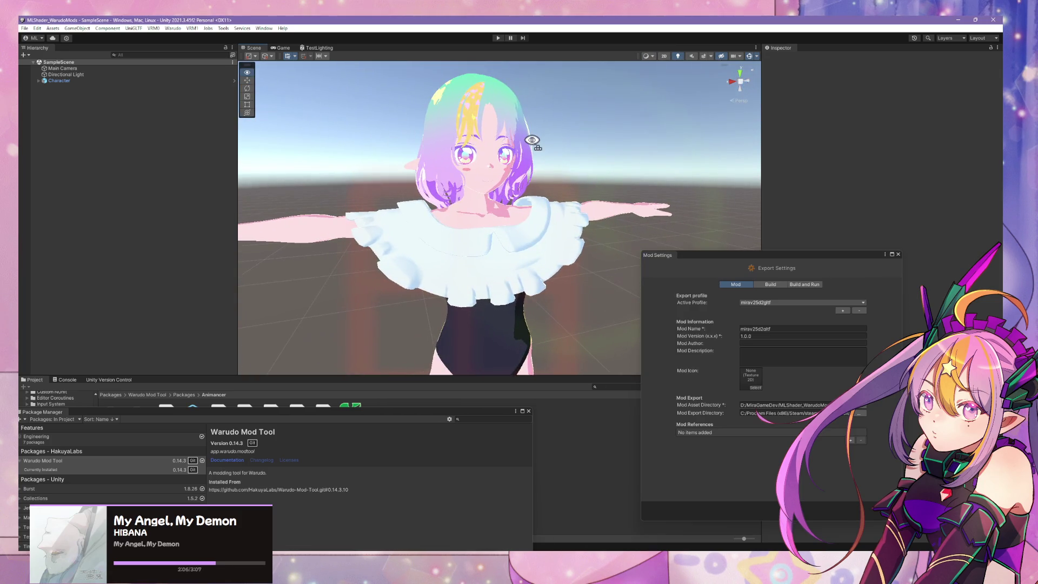
Enter play mode, detach the package list window, and return to the Scene tab
{"action": "left_click", "coordinate": [498, 38]}
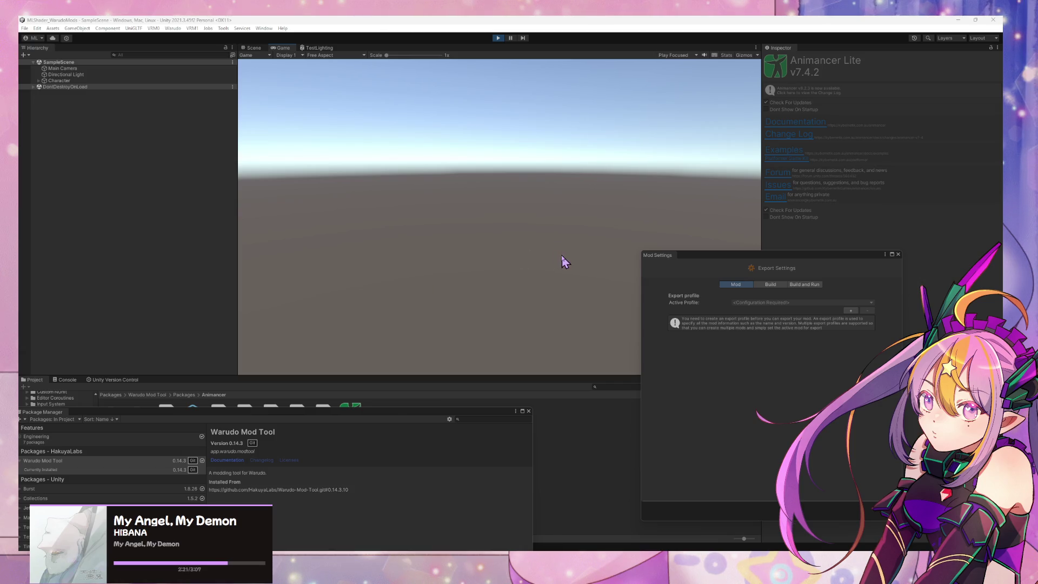
{"action": "left_click_drag", "start_coordinate": [347, 413], "coordinate": [627, 343]}
{"action": "left_click", "coordinate": [253, 48]}
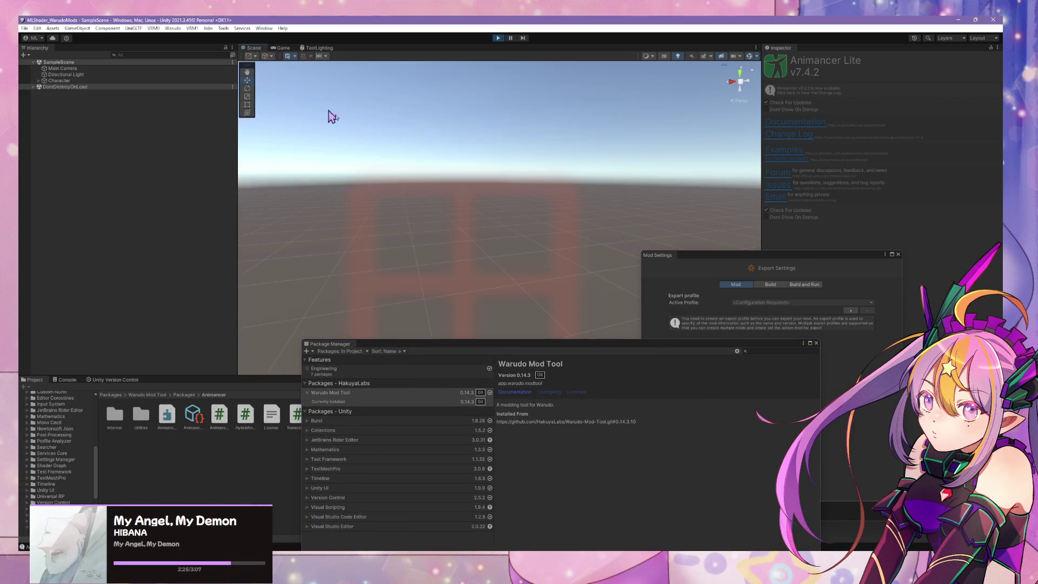
Select Character and drag it along X to position 0.23 to shake the blouse
{"action": "mouse_move", "coordinate": [331, 113]}
{"action": "left_mouse_down", "text": "alt"}
{"action": "mouse_move", "coordinate": [451, 261]}
{"action": "mouse_move", "coordinate": [535, 139]}
{"action": "left_mouse_up", "text": "alt"}
{"action": "scroll", "coordinate": [451, 261], "scroll_direction": "up", "scroll_amount": 5}
{"action": "scroll", "coordinate": [536, 139], "scroll_direction": "down", "scroll_amount": 5}
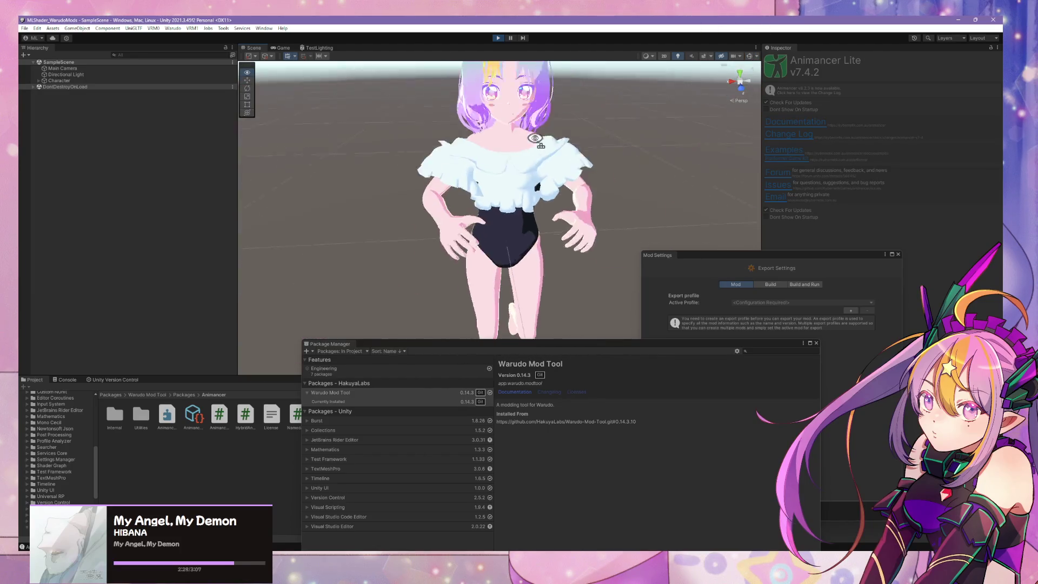
{"action": "scroll", "coordinate": [535, 139], "scroll_direction": "down", "scroll_amount": 2}
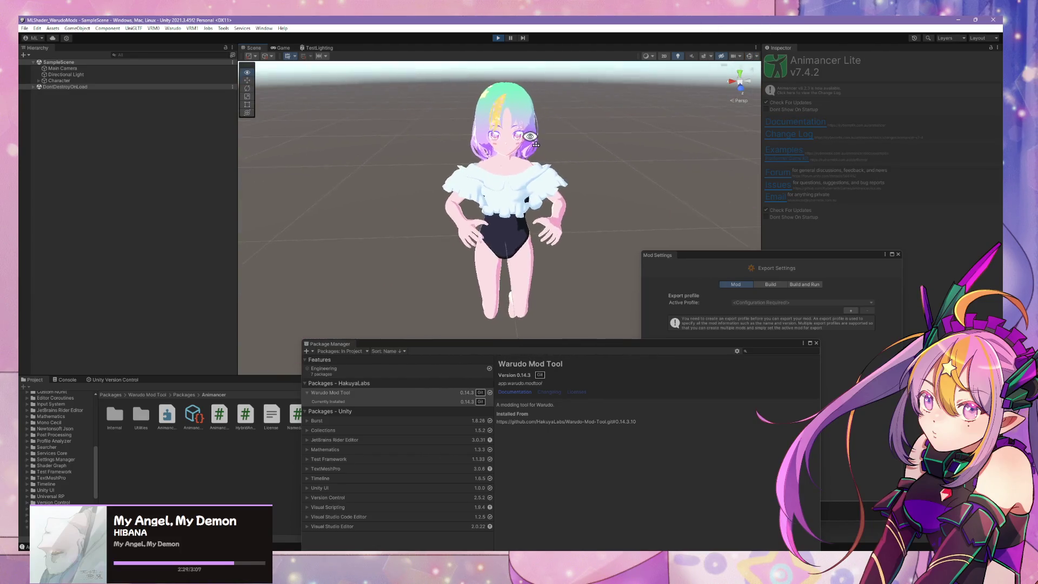
{"action": "scroll", "coordinate": [535, 137], "scroll_direction": "up", "scroll_amount": 6}
{"action": "scroll", "coordinate": [534, 135], "scroll_direction": "down", "scroll_amount": 2}
{"action": "scroll", "coordinate": [535, 135], "scroll_direction": "down", "scroll_amount": 3}
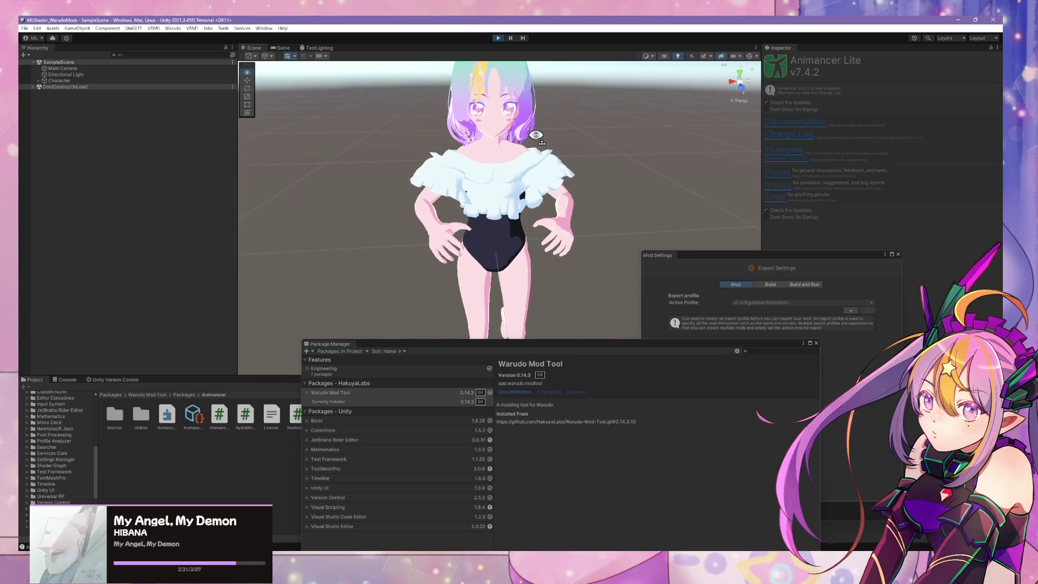
{"action": "left_click", "coordinate": [59, 80]}
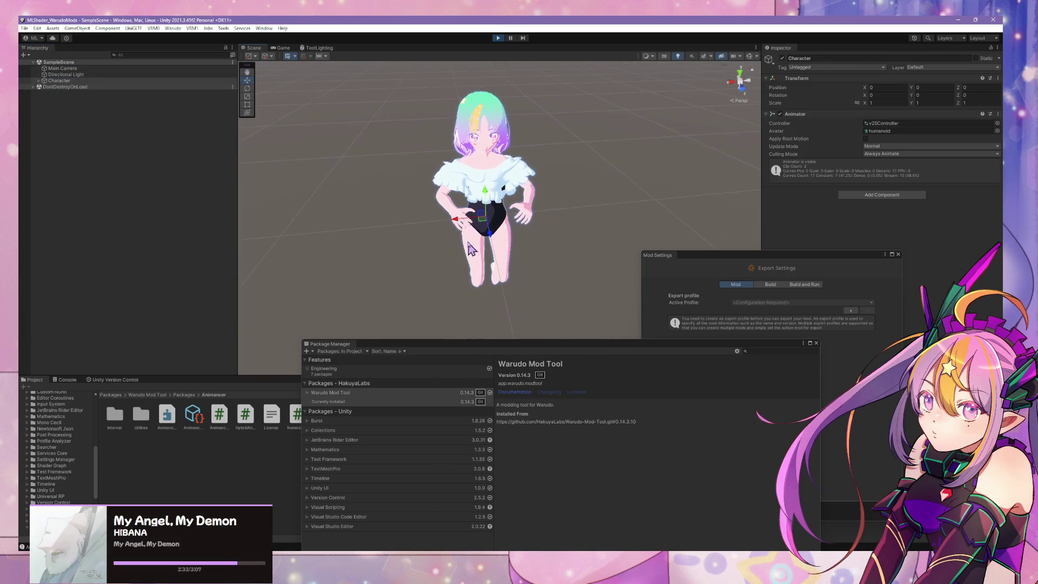
{"action": "mouse_move", "coordinate": [463, 244]}
{"action": "left_mouse_down"}
{"action": "mouse_move", "coordinate": [556, 232]}
{"action": "mouse_move", "coordinate": [433, 227]}
{"action": "mouse_move", "coordinate": [424, 215]}
{"action": "left_mouse_up"}
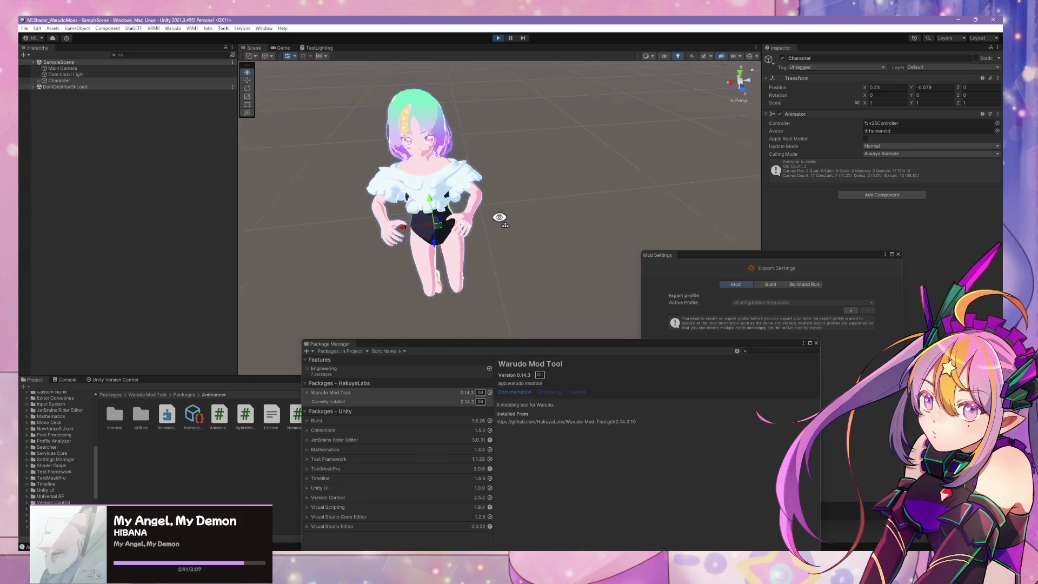
Zoom in low on the blouse frills and expand Character's children
{"action": "scroll", "coordinate": [382, 162], "scroll_direction": "up", "scroll_amount": 5}
{"action": "mouse_move", "coordinate": [382, 162]}
{"action": "left_mouse_down", "text": "alt"}
{"action": "mouse_move", "coordinate": [377, 150]}
{"action": "mouse_move", "coordinate": [390, 146]}
{"action": "mouse_move", "coordinate": [498, 165]}
{"action": "left_mouse_up", "text": "alt"}
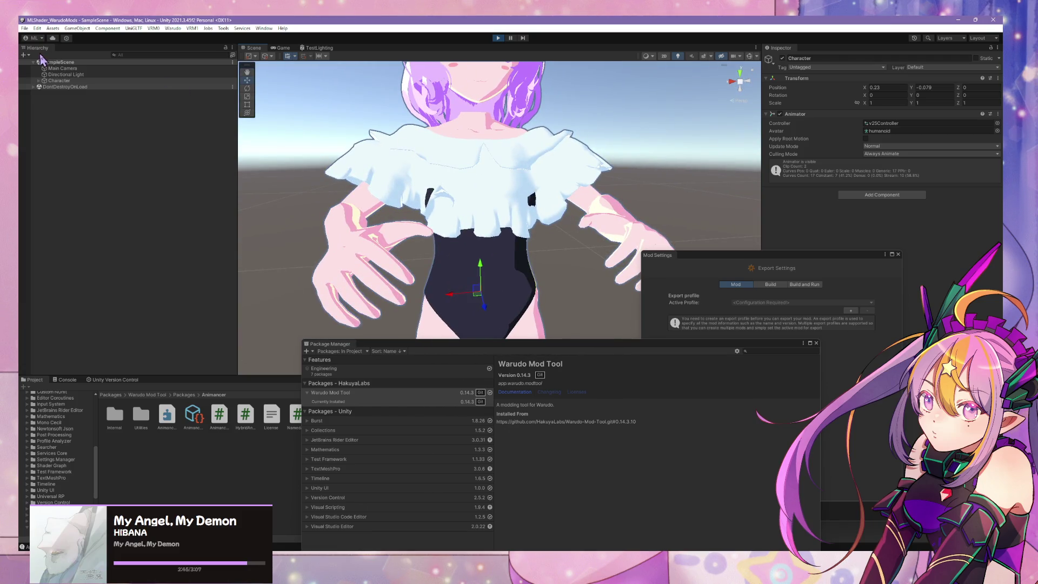
{"action": "left_click", "coordinate": [39, 81]}
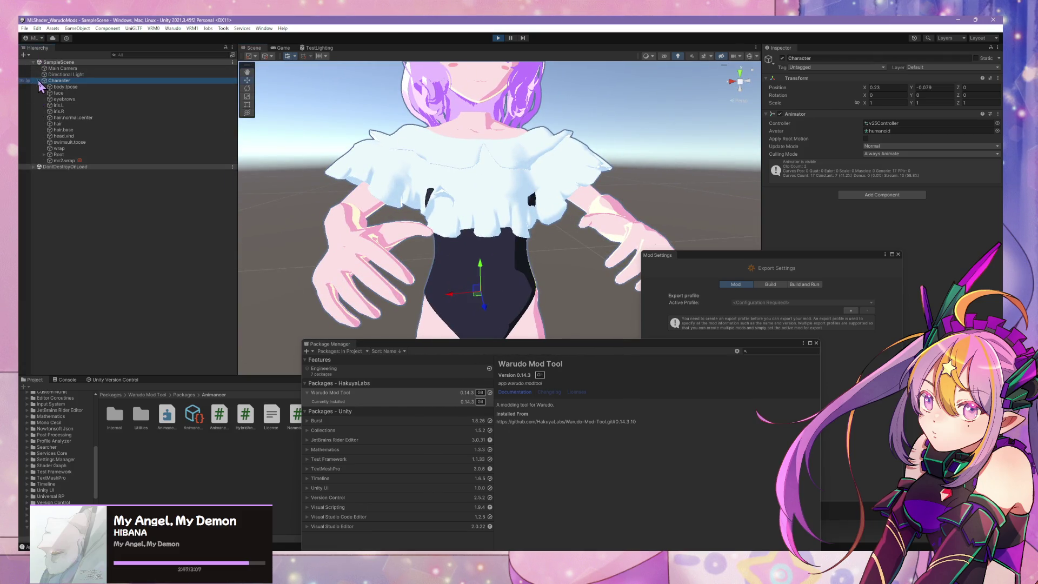
Select the UpperChest bone under Root > Hips > Spine > Chest and enlarge its collider radius to 0.111
{"action": "left_click", "coordinate": [44, 154]}
{"action": "left_click", "coordinate": [49, 161]}
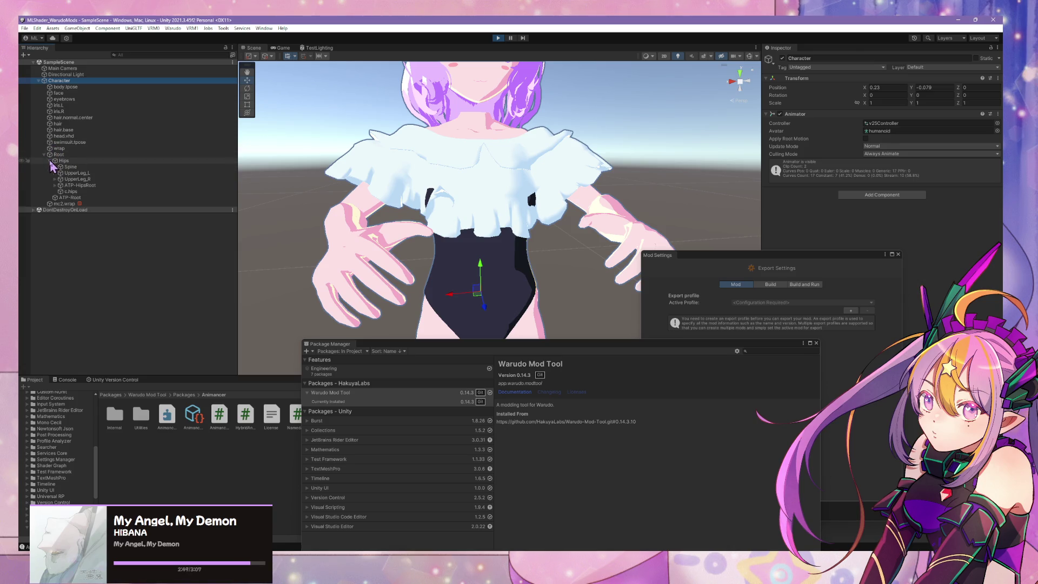
{"action": "left_click", "coordinate": [55, 167]}
{"action": "left_click", "coordinate": [60, 173]}
{"action": "left_click", "coordinate": [87, 179]}
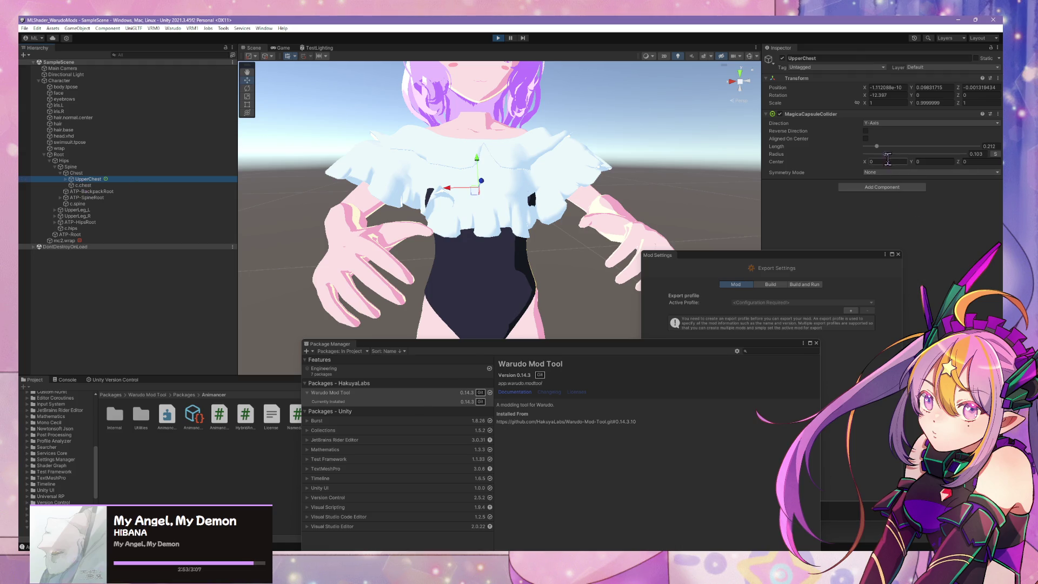
{"action": "left_click_drag", "start_coordinate": [884, 154], "coordinate": [887, 156]}
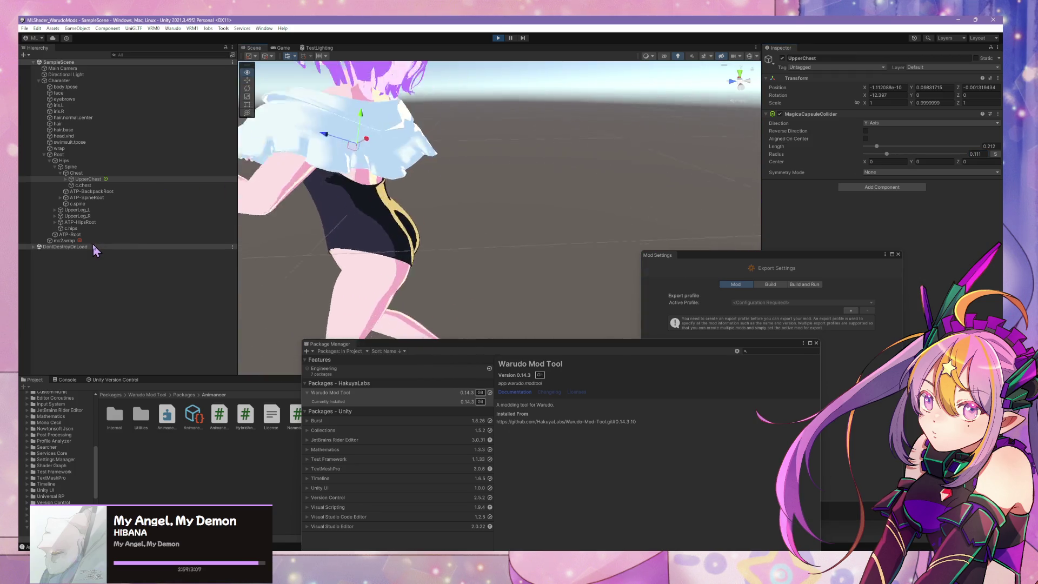
Frame the chest, then orbit and zoom to inspect how the ruffled blouse drapes while playing
{"action": "key", "text": "f"}
{"action": "mouse_move", "coordinate": [346, 216]}
{"action": "right_mouse_down"}
{"action": "mouse_move", "coordinate": [316, 220]}
{"action": "mouse_move", "coordinate": [352, 224]}
{"action": "mouse_move", "coordinate": [304, 231]}
{"action": "right_mouse_up"}
{"action": "key", "text": "w"}
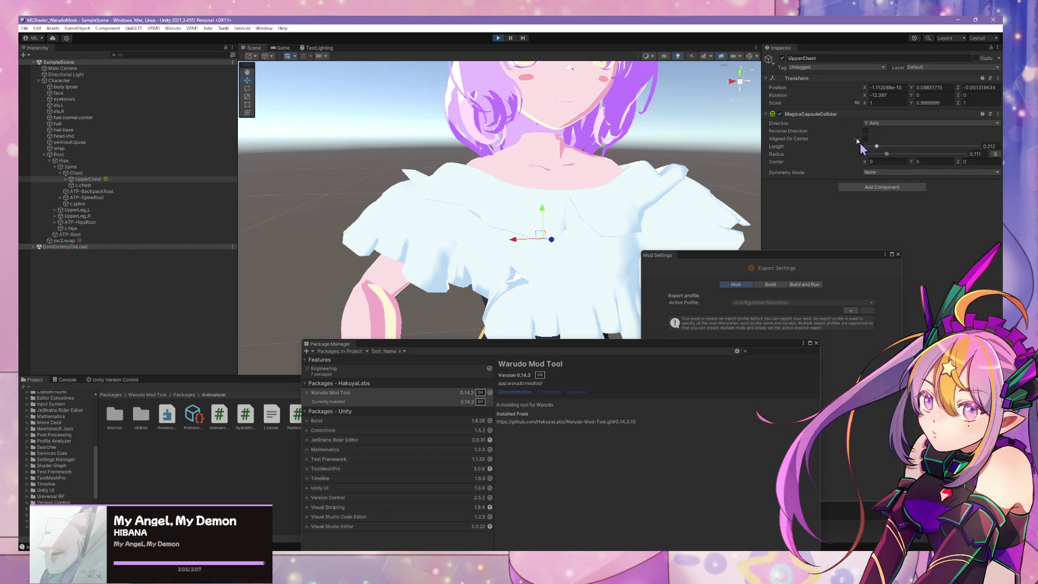
{"action": "key", "text": "f"}
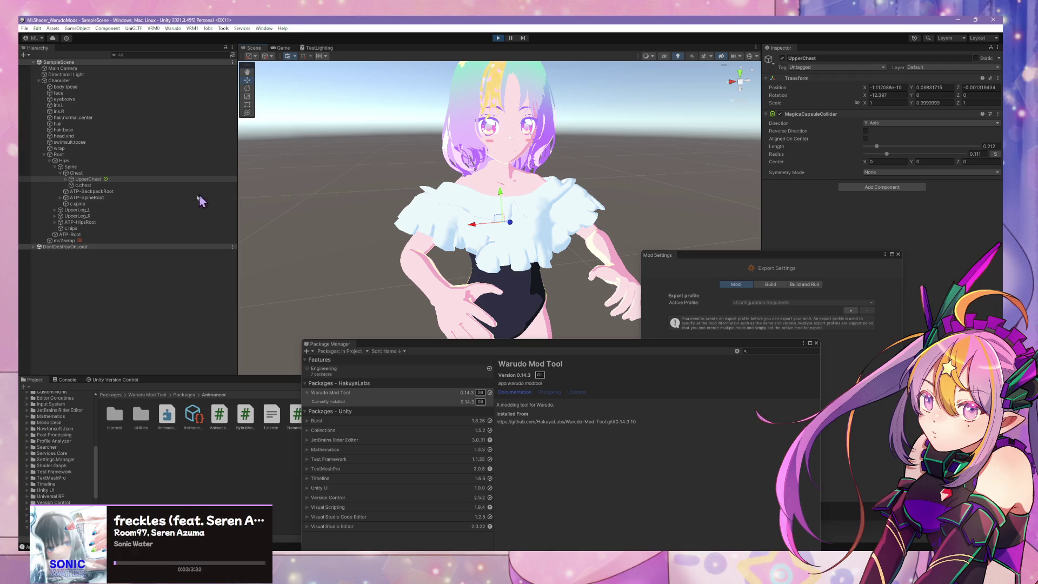
{"action": "scroll", "coordinate": [572, 262], "scroll_direction": "down", "scroll_amount": 5}
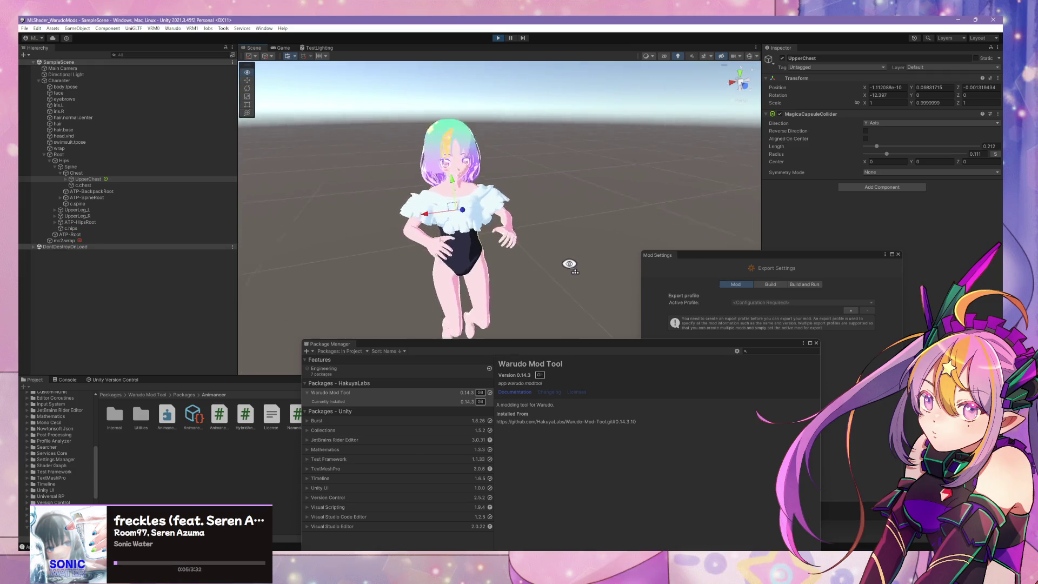
{"action": "left_click_drag", "start_coordinate": [572, 262], "coordinate": [545, 258], "text": "alt"}
{"action": "scroll", "coordinate": [545, 258], "scroll_direction": "up", "scroll_amount": 8}
{"action": "scroll", "coordinate": [543, 255], "scroll_direction": "up", "scroll_amount": 2}
{"action": "scroll", "coordinate": [532, 250], "scroll_direction": "down", "scroll_amount": 8}
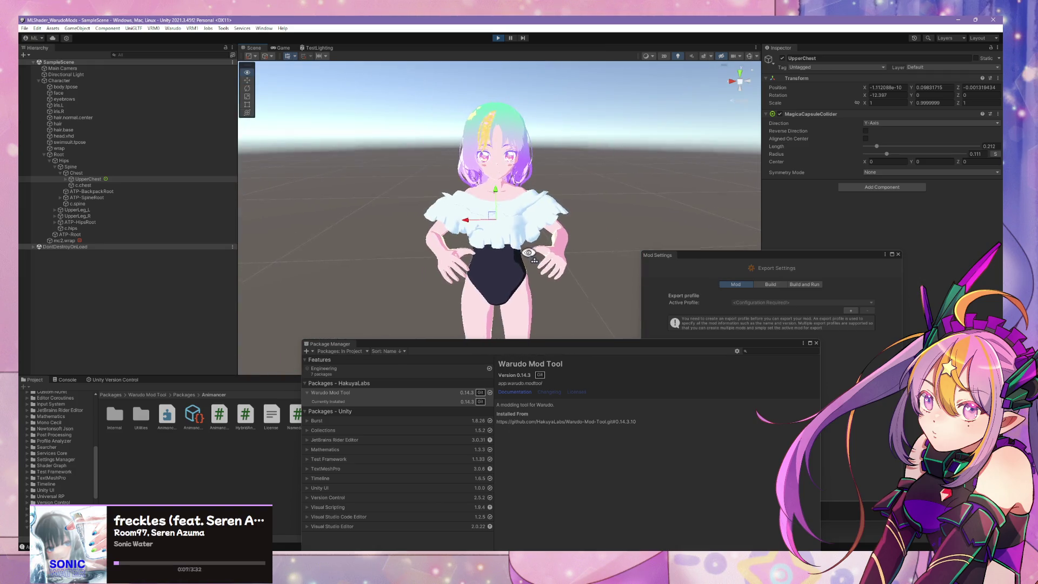
{"action": "scroll", "coordinate": [535, 247], "scroll_direction": "up", "scroll_amount": 4}
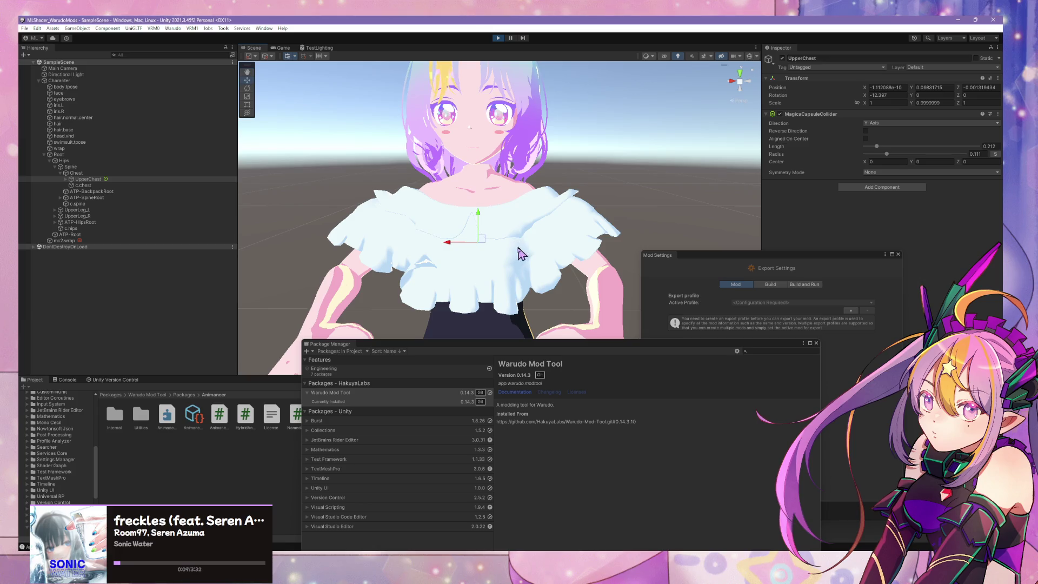
Select the wrap blouse mesh, then the whole Character object in the Hierarchy
{"action": "left_click", "coordinate": [439, 248]}
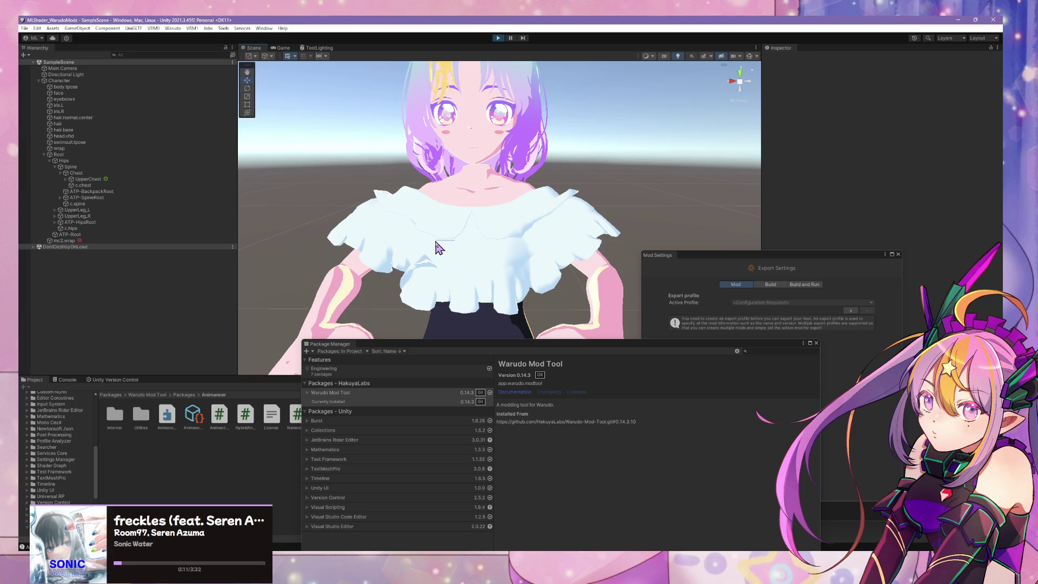
{"action": "left_click", "coordinate": [468, 245]}
{"action": "left_click", "coordinate": [116, 80]}
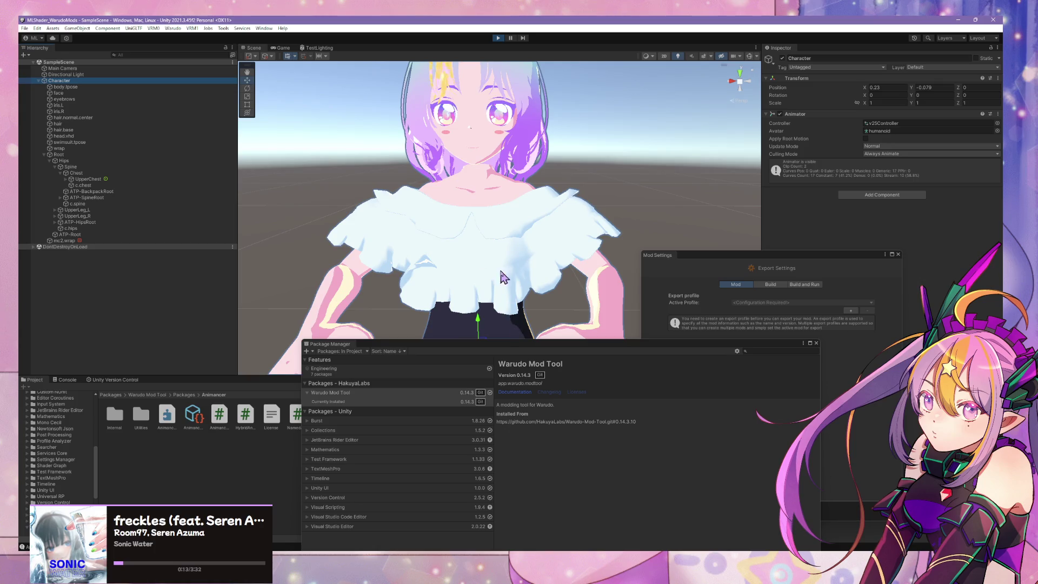
Shove the Character sideways along X to shake the blouse, then exit Play mode so it resets to 0,0,0
{"action": "key", "text": "f"}
{"action": "mouse_move", "coordinate": [462, 248]}
{"action": "left_mouse_down"}
{"action": "mouse_move", "coordinate": [518, 264]}
{"action": "mouse_move", "coordinate": [325, 254]}
{"action": "mouse_move", "coordinate": [475, 256]}
{"action": "mouse_move", "coordinate": [335, 241]}
{"action": "mouse_move", "coordinate": [478, 231]}
{"action": "mouse_move", "coordinate": [314, 238]}
{"action": "mouse_move", "coordinate": [505, 233]}
{"action": "mouse_move", "coordinate": [465, 217]}
{"action": "left_mouse_up"}
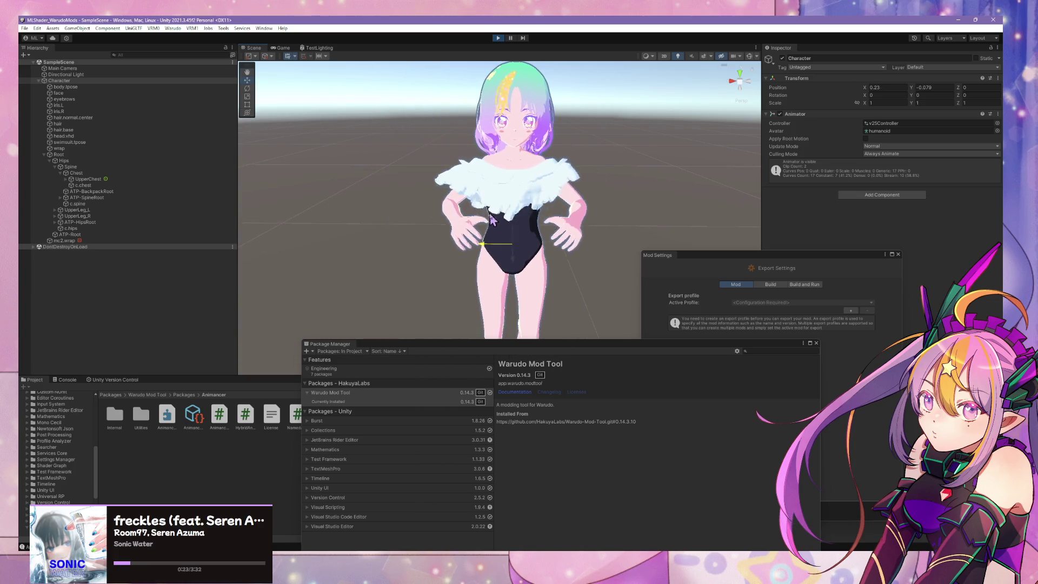
{"action": "scroll", "coordinate": [495, 191], "scroll_direction": "up", "scroll_amount": 8}
{"action": "scroll", "coordinate": [494, 190], "scroll_direction": "down", "scroll_amount": 8}
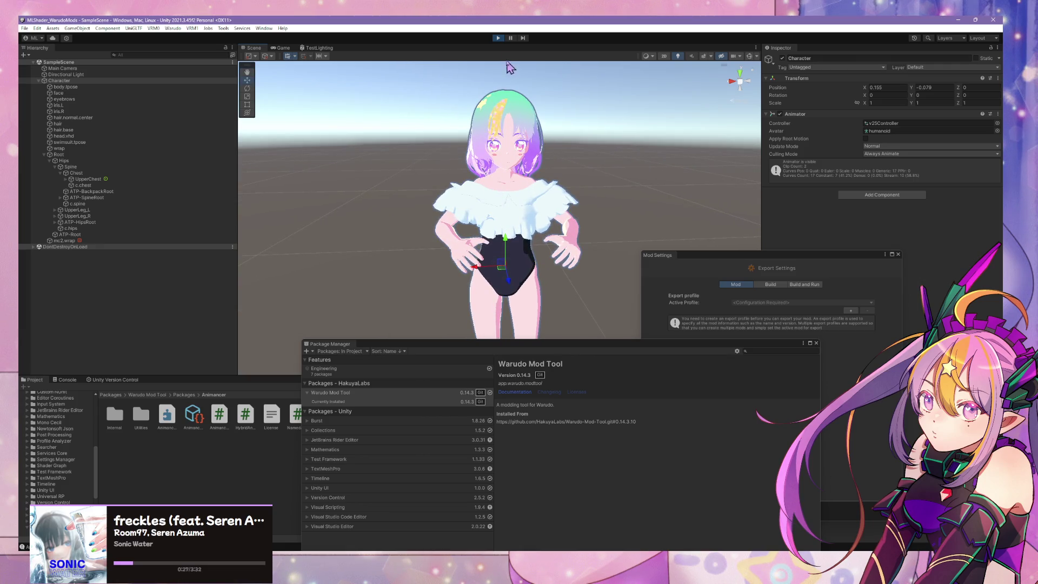
{"action": "left_click", "coordinate": [498, 37]}
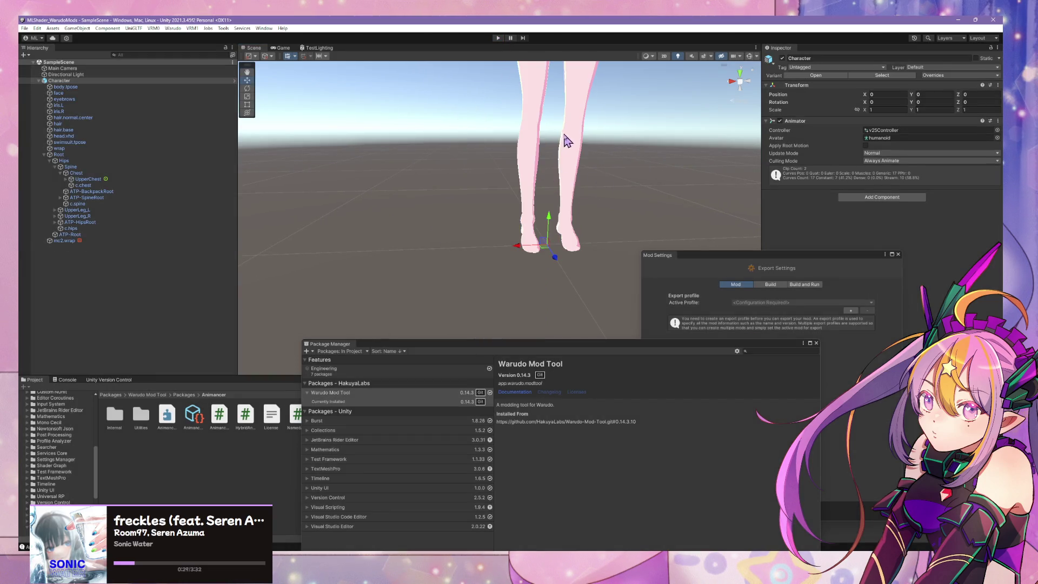
{"action": "key", "text": "f"}
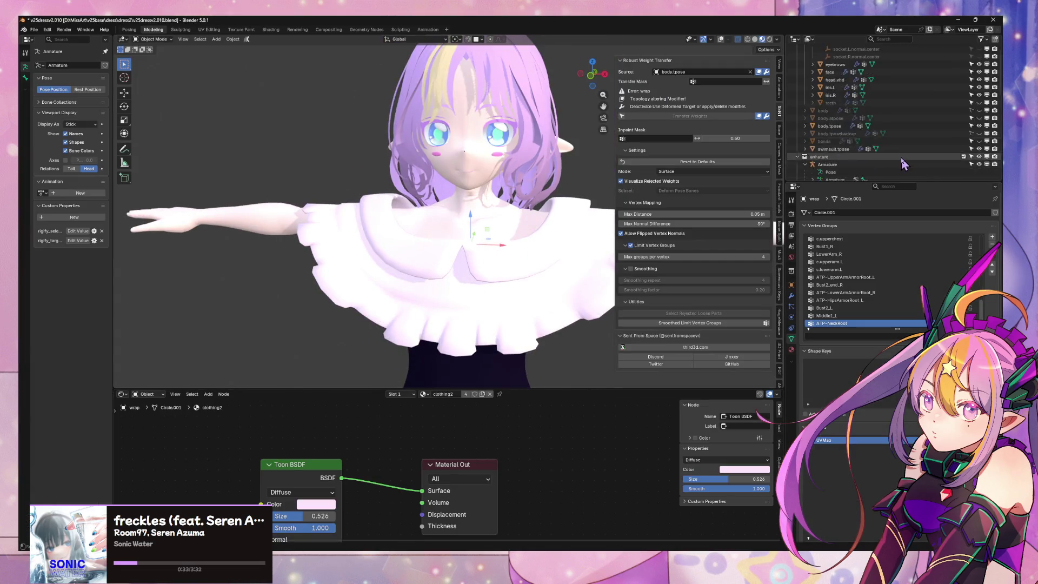
Select the wrap.001 collar copy and enable the wireframe, bone and statistics overlays
{"action": "scroll", "coordinate": [900, 160], "scroll_direction": "down", "scroll_amount": 5}
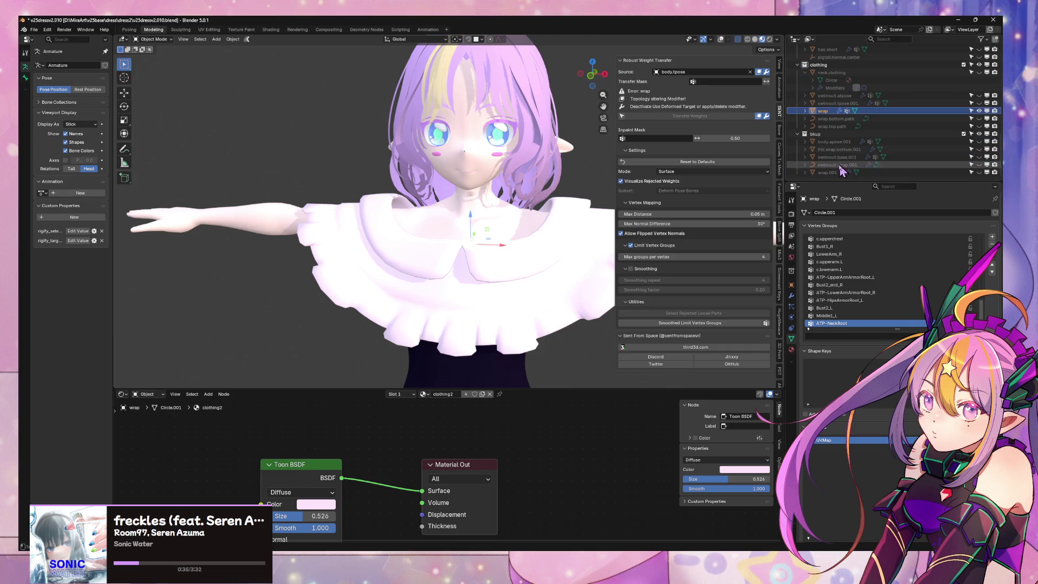
{"action": "left_click", "coordinate": [826, 172]}
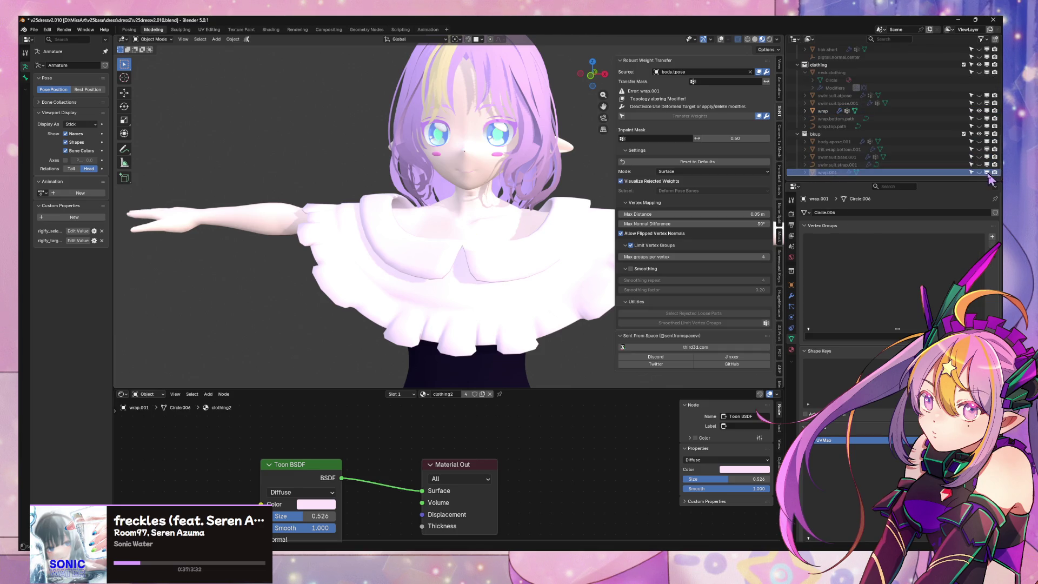
{"action": "scroll", "coordinate": [489, 194], "scroll_direction": "down", "scroll_amount": 5}
{"action": "middle_click_drag", "start_coordinate": [540, 213], "coordinate": [535, 232]}
{"action": "left_click", "coordinate": [720, 40]}
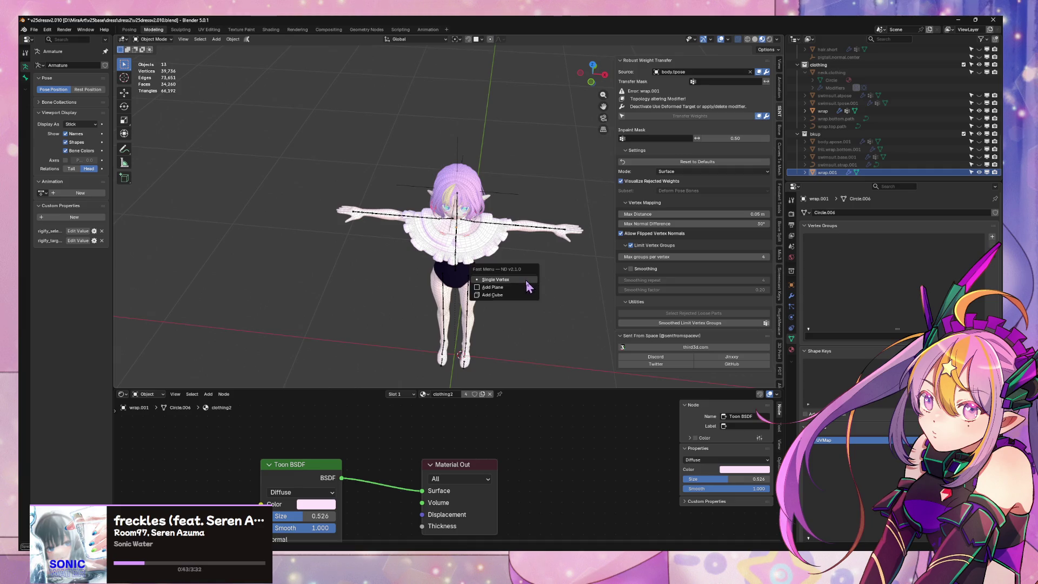
Isolate wrap.001 in local view to orbit around it, then return to the full scene
{"action": "left_click", "coordinate": [822, 173]}
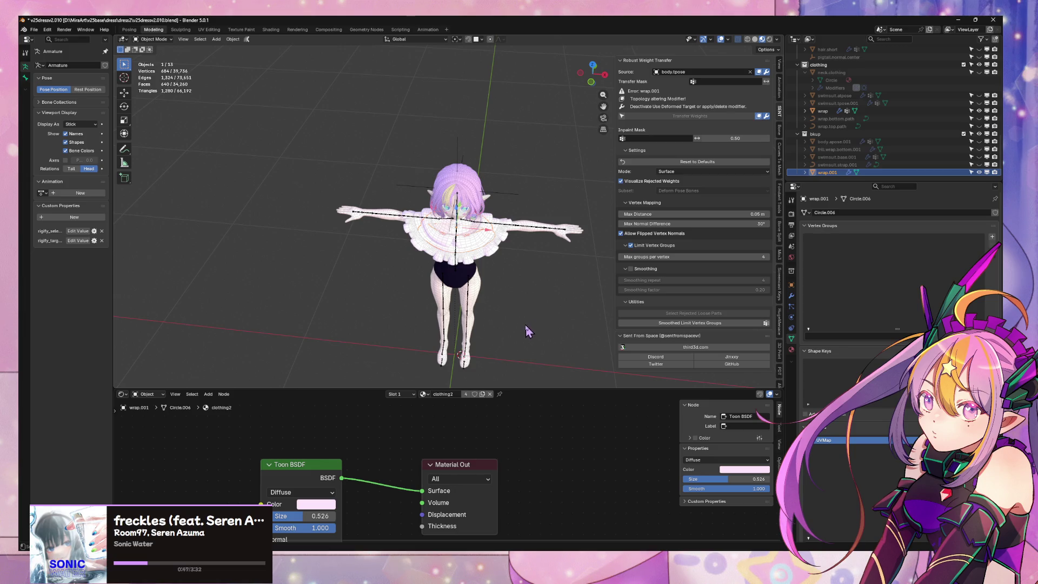
{"action": "key", "text": "slash"}
{"action": "mouse_move", "coordinate": [520, 312]}
{"action": "middle_mouse_down"}
{"action": "mouse_move", "coordinate": [562, 232]}
{"action": "mouse_move", "coordinate": [563, 213]}
{"action": "mouse_move", "coordinate": [533, 215]}
{"action": "mouse_move", "coordinate": [546, 167]}
{"action": "middle_mouse_up"}
{"action": "key", "text": "slash"}
{"action": "key", "text": "slash"}
{"action": "key", "text": "slash"}
{"action": "scroll", "coordinate": [547, 167], "scroll_direction": "up", "scroll_amount": 3}
Inspect the wrap blouse's collar up close, then hide the wrap object
{"action": "left_click", "coordinate": [547, 256]}
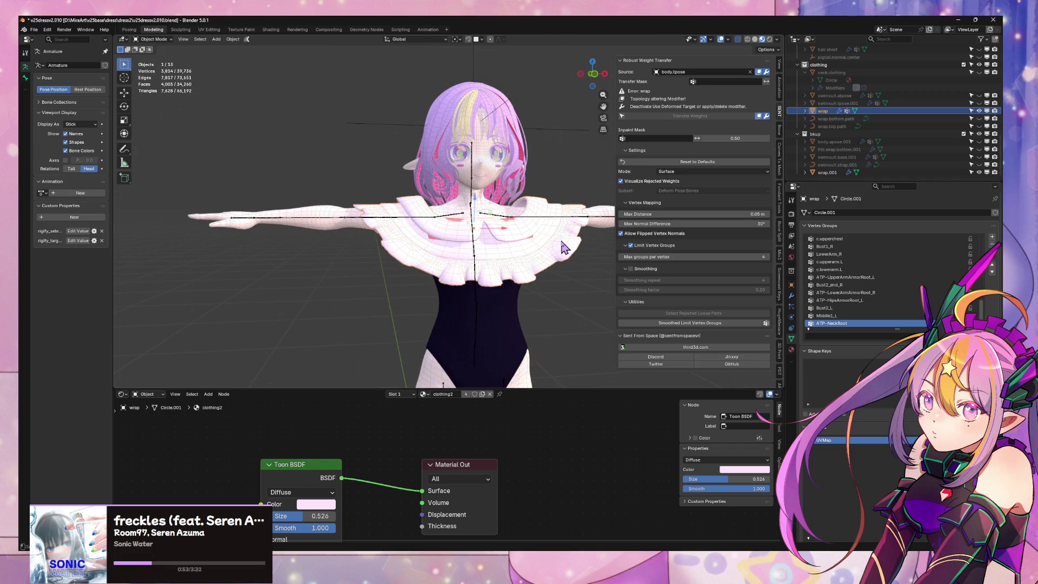
{"action": "middle_click_drag", "start_coordinate": [562, 247], "coordinate": [540, 238]}
{"action": "scroll", "coordinate": [480, 229], "scroll_direction": "up", "scroll_amount": 5}
{"action": "mouse_move", "coordinate": [480, 230]}
{"action": "middle_mouse_down"}
{"action": "mouse_move", "coordinate": [454, 229]}
{"action": "mouse_move", "coordinate": [520, 254]}
{"action": "mouse_move", "coordinate": [541, 246]}
{"action": "mouse_move", "coordinate": [503, 216]}
{"action": "mouse_move", "coordinate": [475, 234]}
{"action": "middle_mouse_up"}
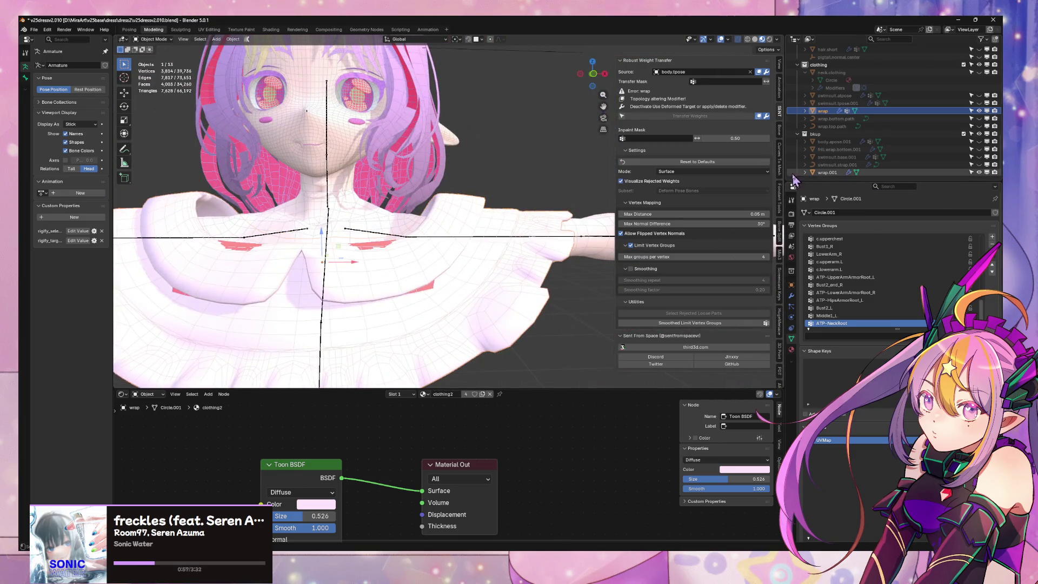
{"action": "left_click", "coordinate": [978, 110]}
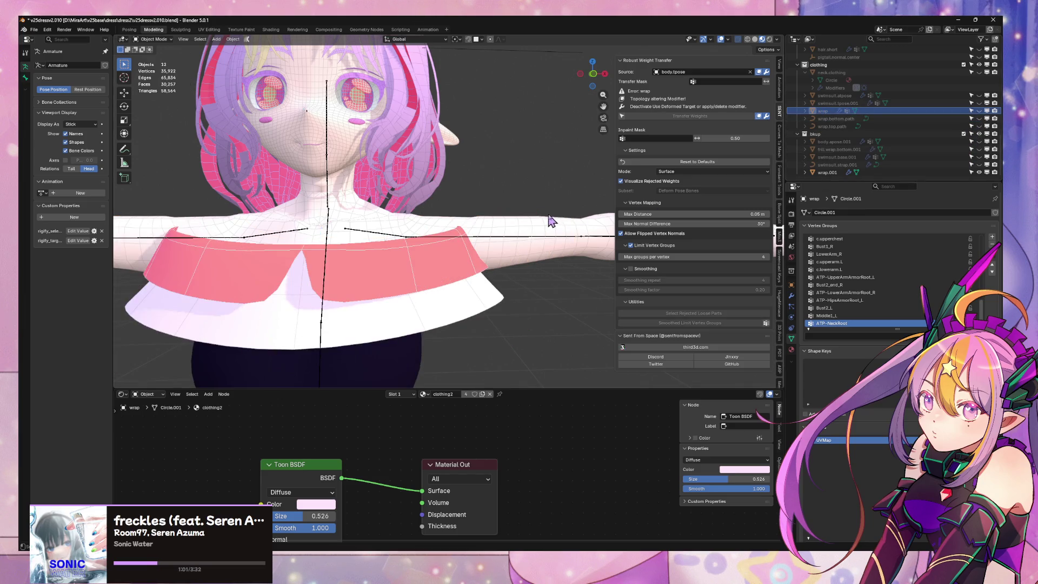
Orbit around to the avatar's back, then select and hide the wrap.001 capelet
{"action": "middle_click_drag", "start_coordinate": [550, 220], "coordinate": [165, 223]}
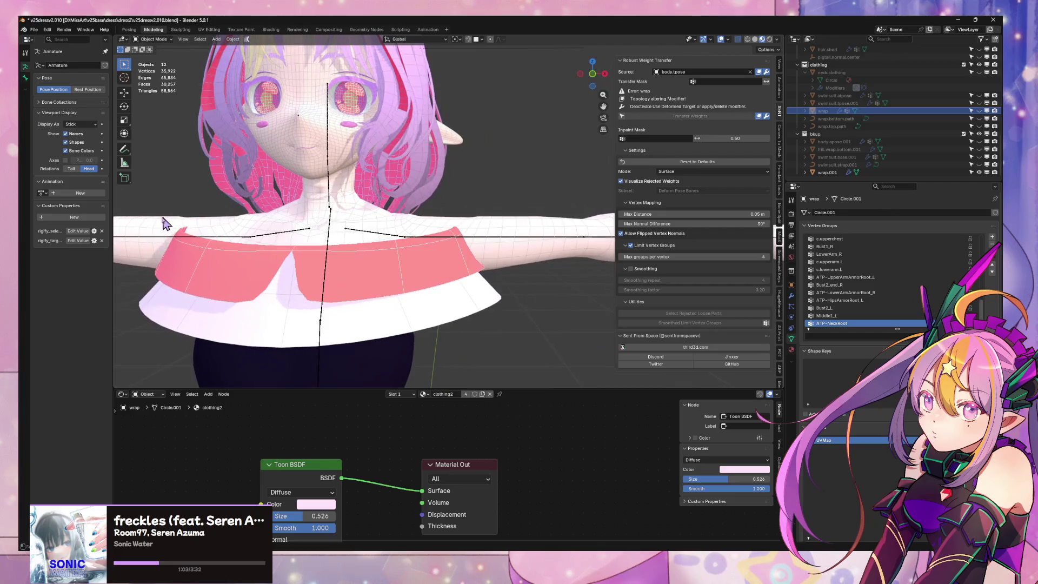
{"action": "scroll", "coordinate": [411, 195], "scroll_direction": "down", "scroll_amount": 5}
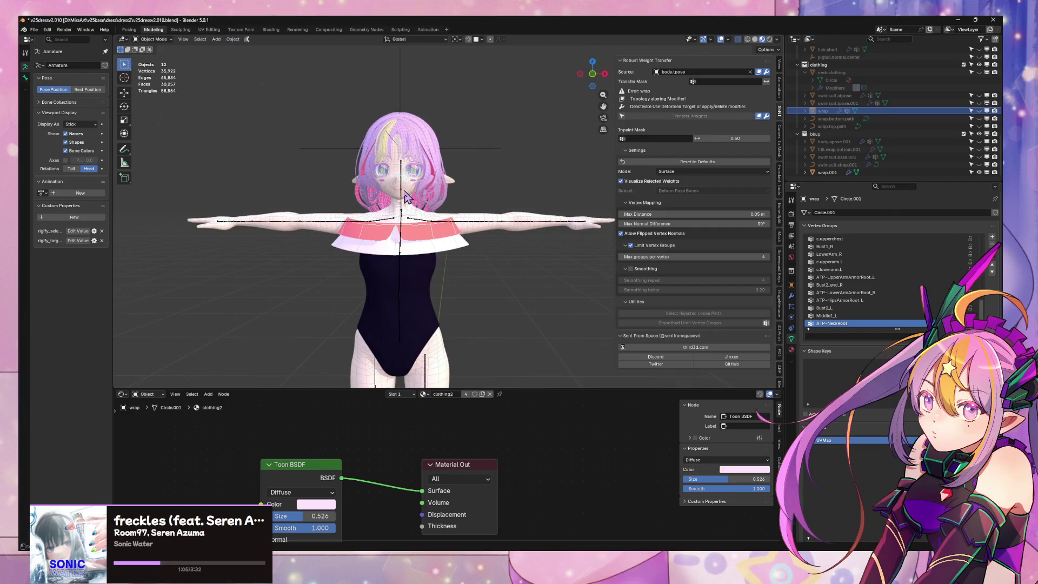
{"action": "mouse_move", "coordinate": [411, 150]}
{"action": "middle_mouse_down"}
{"action": "mouse_move", "coordinate": [622, 272]}
{"action": "mouse_move", "coordinate": [457, 254]}
{"action": "mouse_move", "coordinate": [503, 250]}
{"action": "mouse_move", "coordinate": [481, 257]}
{"action": "mouse_move", "coordinate": [429, 235]}
{"action": "middle_mouse_up"}
{"action": "left_click", "coordinate": [457, 254]}
{"action": "left_click", "coordinate": [979, 172]}
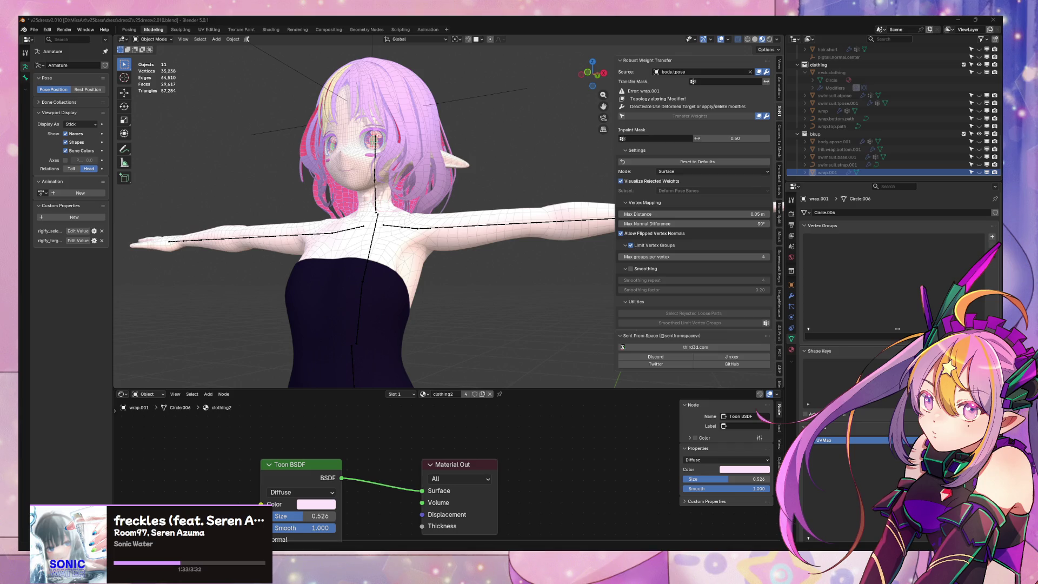
Turn off the Wireframe overlay, switch to rainbow normal matcap shading, and snap to front view
{"action": "left_click", "coordinate": [727, 39]}
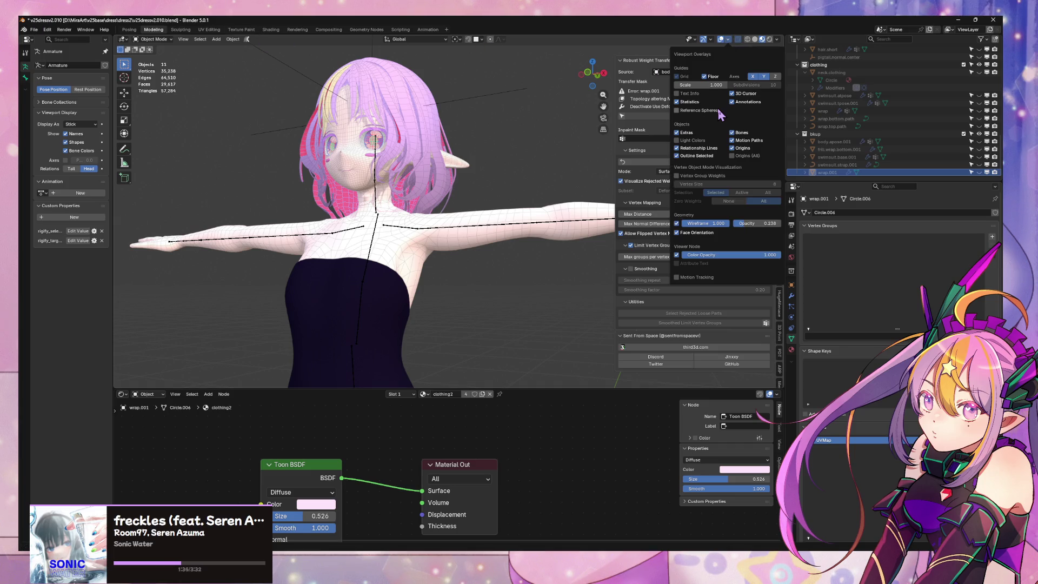
{"action": "left_click", "coordinate": [676, 223]}
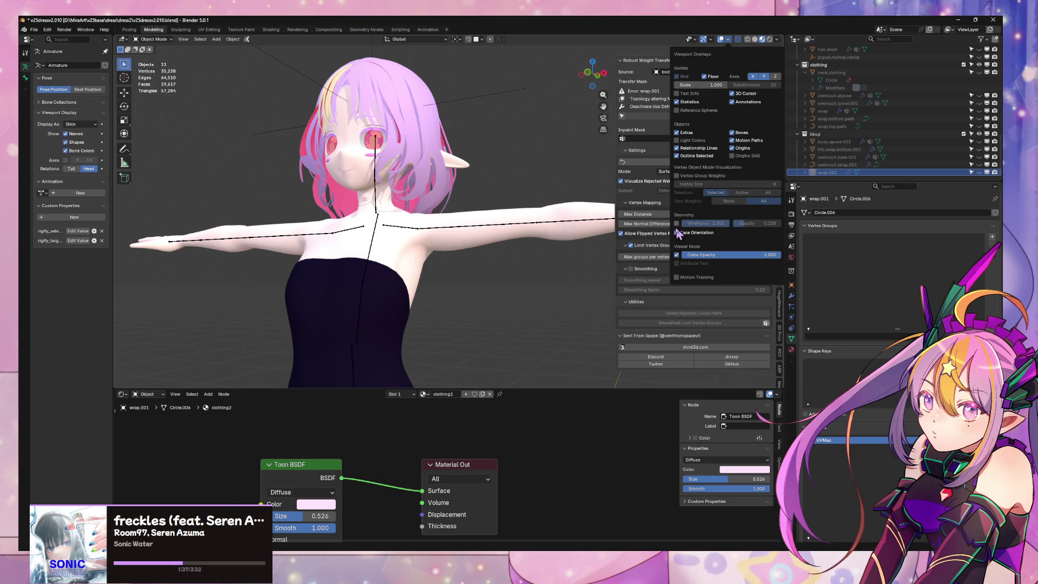
{"action": "key", "text": "z"}
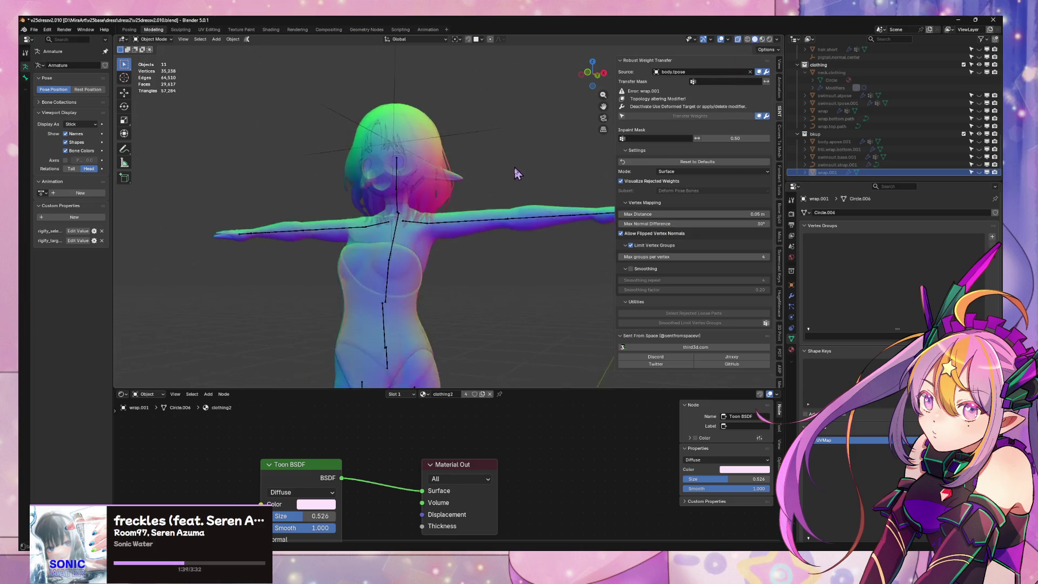
{"action": "middle_click_drag", "start_coordinate": [517, 173], "coordinate": [516, 198]}
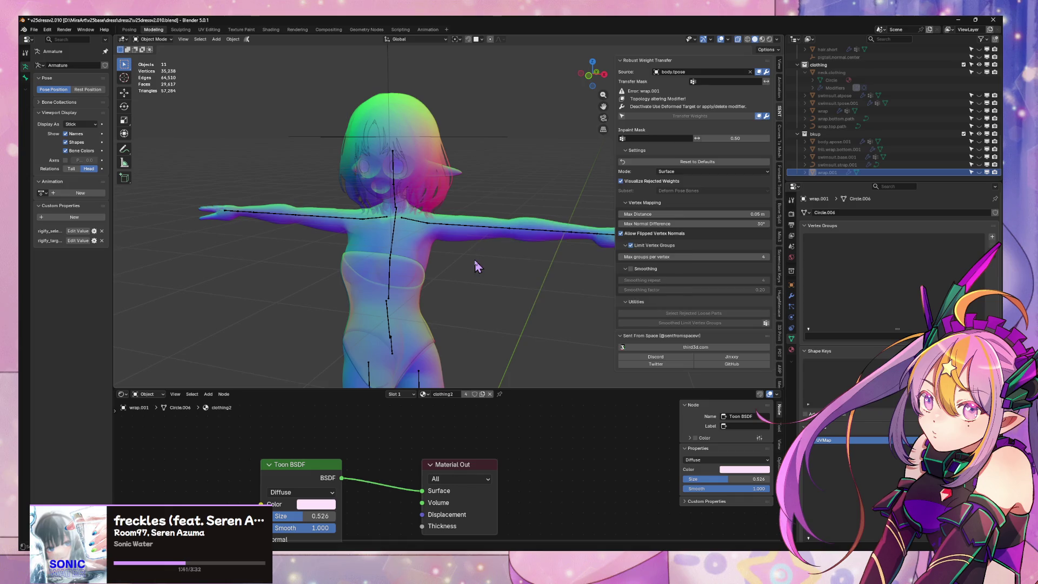
{"action": "key", "text": "KP_1"}
{"action": "scroll", "coordinate": [464, 255], "scroll_direction": "up", "scroll_amount": 2}
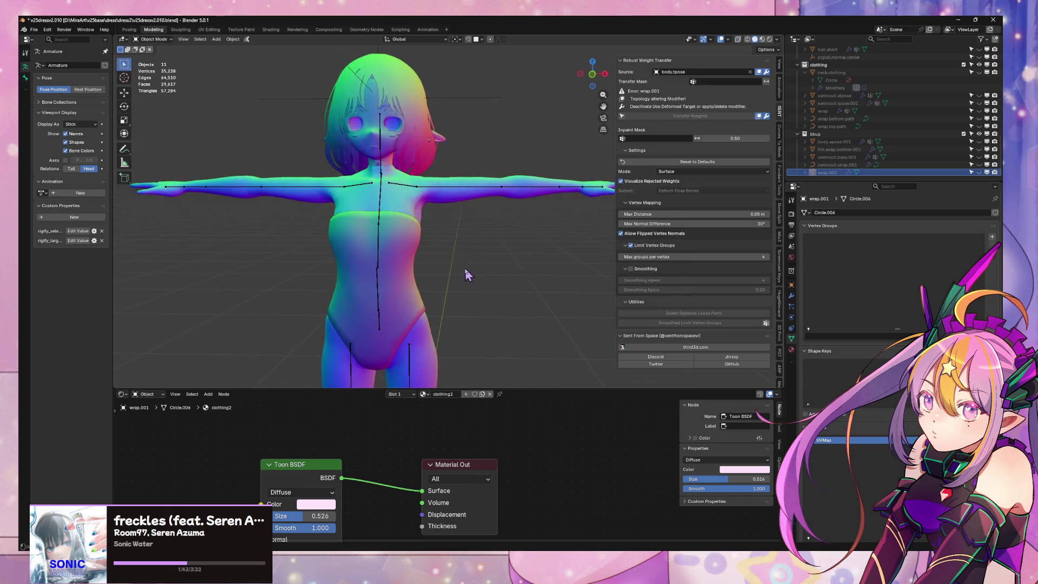
{"action": "scroll", "coordinate": [470, 275], "scroll_direction": "down", "scroll_amount": 1}
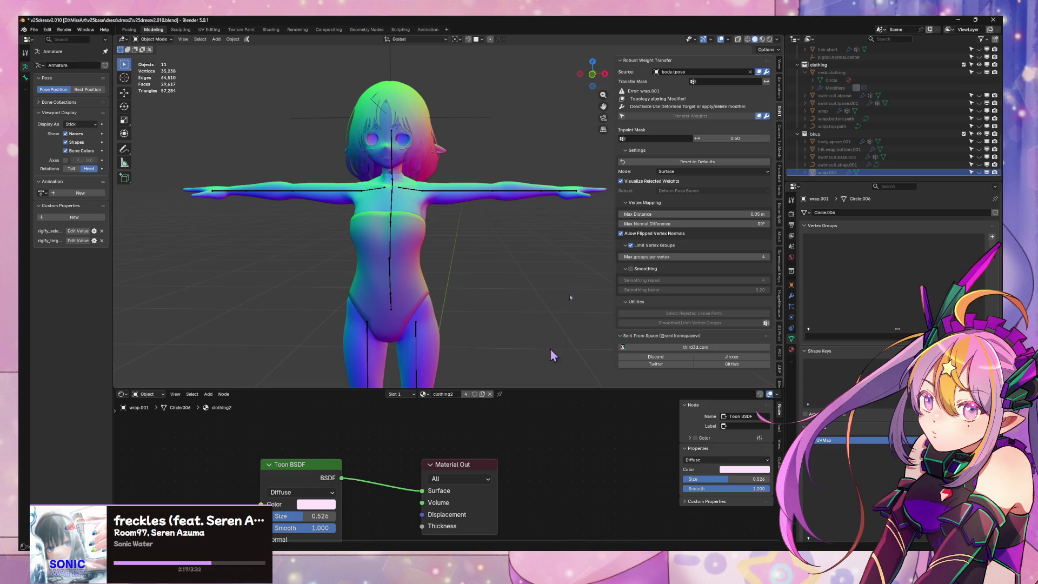
Reopen v25dressv2.009 from recent files, choosing Don't Save for the current file
{"action": "scroll", "coordinate": [871, 124], "scroll_direction": "up", "scroll_amount": 10}
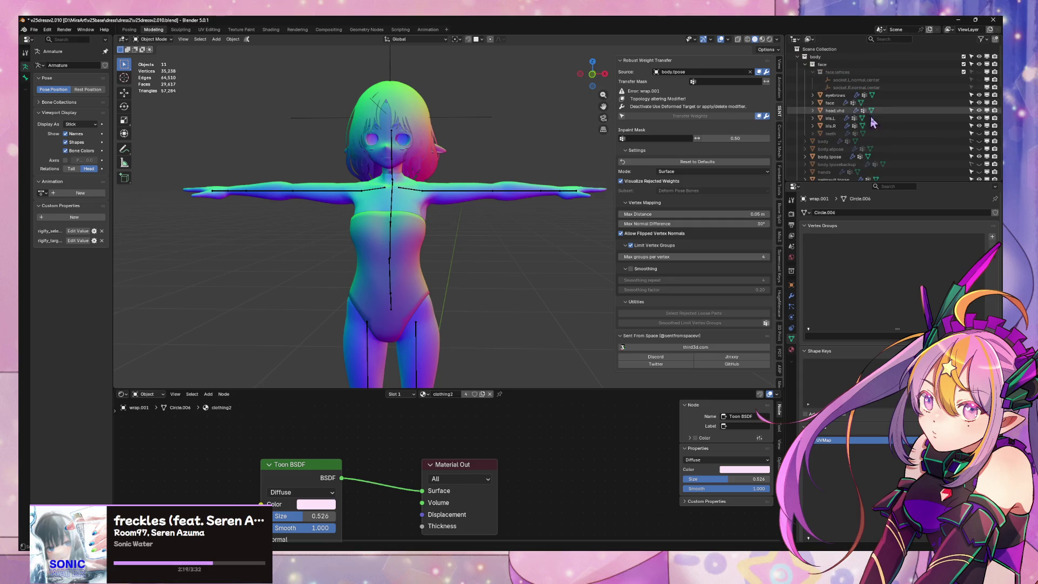
{"action": "left_click", "coordinate": [844, 64]}
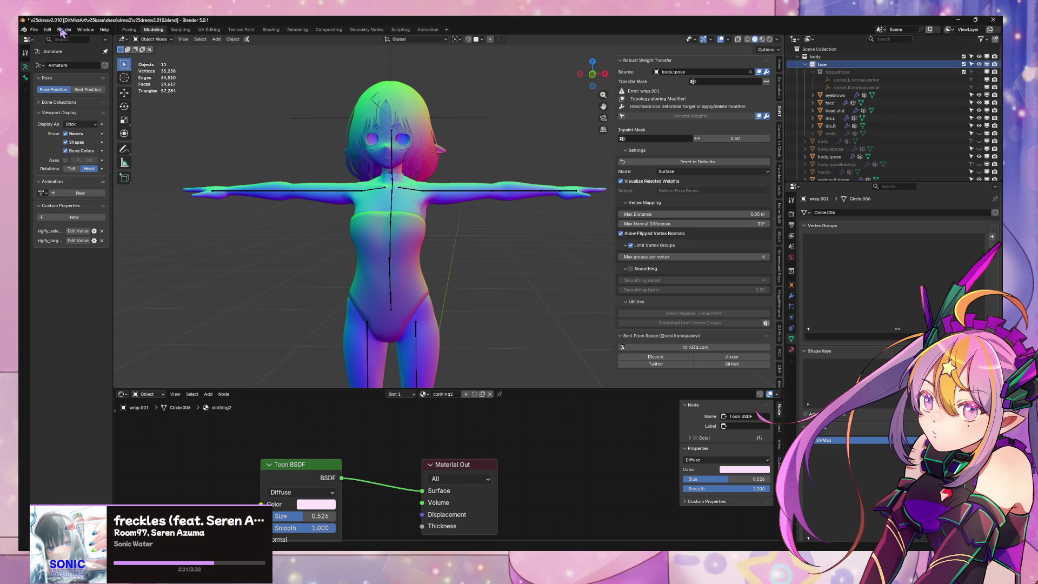
{"action": "left_click", "coordinate": [33, 30]}
{"action": "mouse_move", "coordinate": [76, 61]}
{"action": "left_click", "coordinate": [149, 64]}
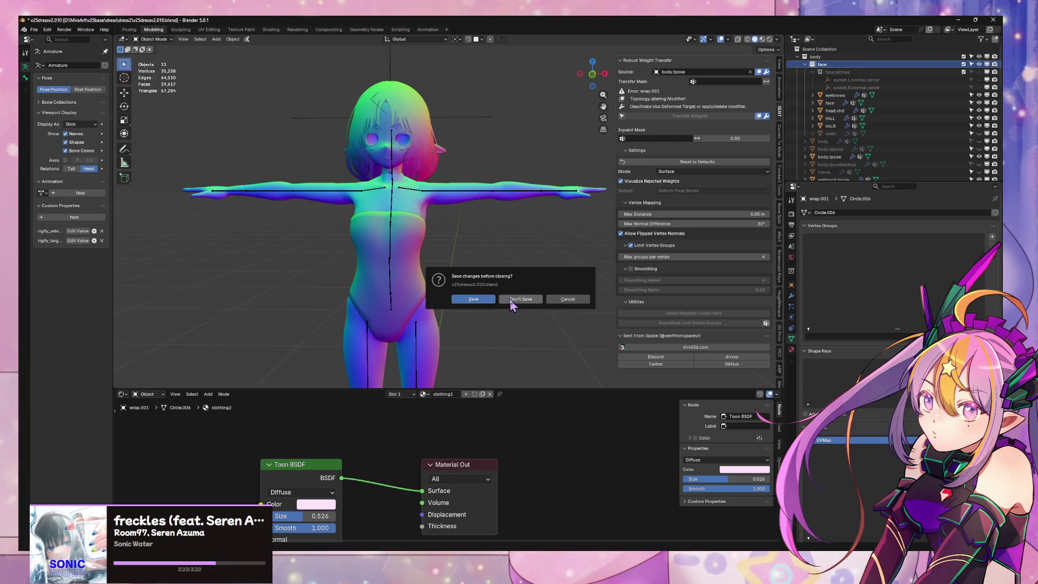
{"action": "left_click", "coordinate": [511, 301]}
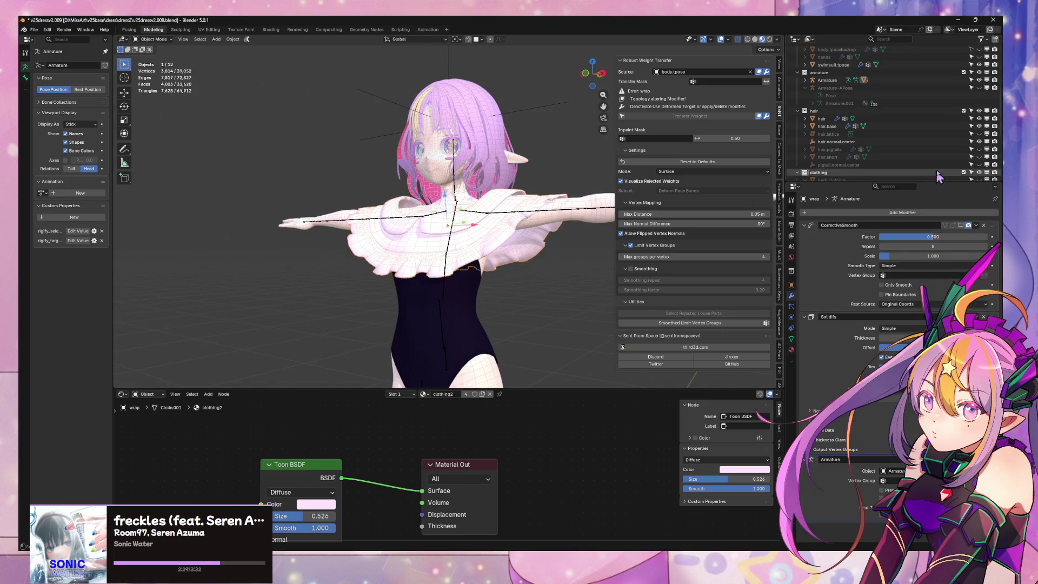
Hide the wrap capelet in the Outliner and turn the view to face the character
{"action": "scroll", "coordinate": [856, 144], "scroll_direction": "down", "scroll_amount": 5}
{"action": "left_click", "coordinate": [857, 141]}
{"action": "scroll", "coordinate": [856, 143], "scroll_direction": "down", "scroll_amount": 2}
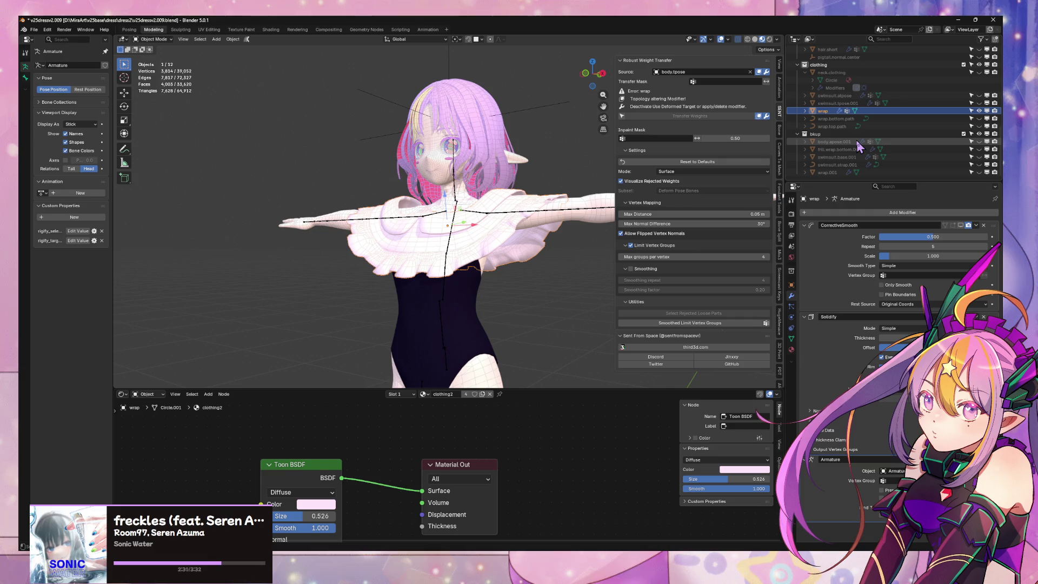
{"action": "left_click", "coordinate": [979, 111]}
{"action": "middle_click_drag", "start_coordinate": [513, 142], "coordinate": [546, 154]}
{"action": "scroll", "coordinate": [529, 154], "scroll_direction": "up", "scroll_amount": 4}
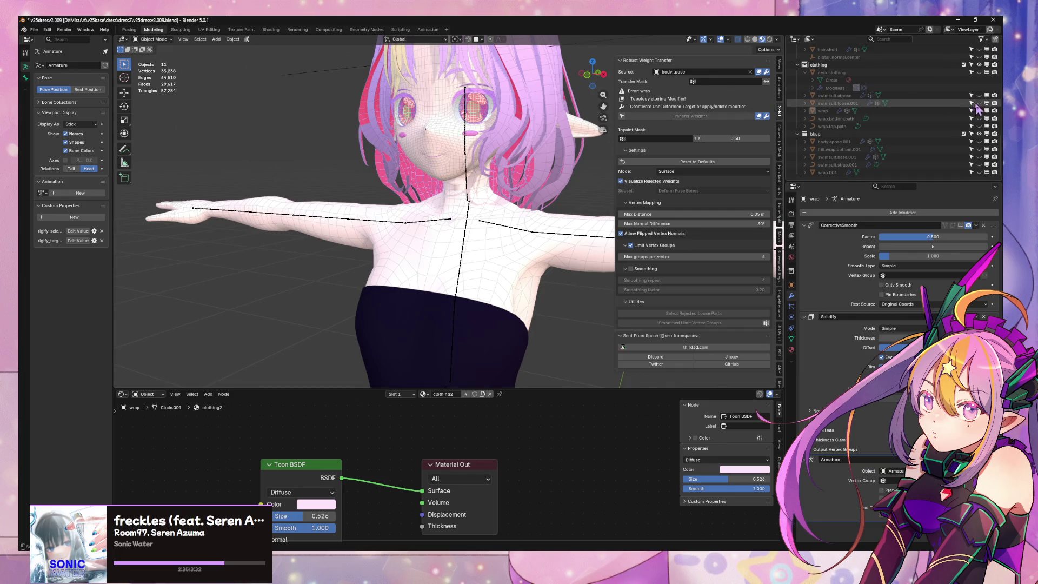
Compare the torso with and without the swimsuit straps, leaving the straps hidden
{"action": "left_click", "coordinate": [979, 96]}
{"action": "double_click", "coordinate": [979, 103]}
{"action": "double_click", "coordinate": [979, 103]}
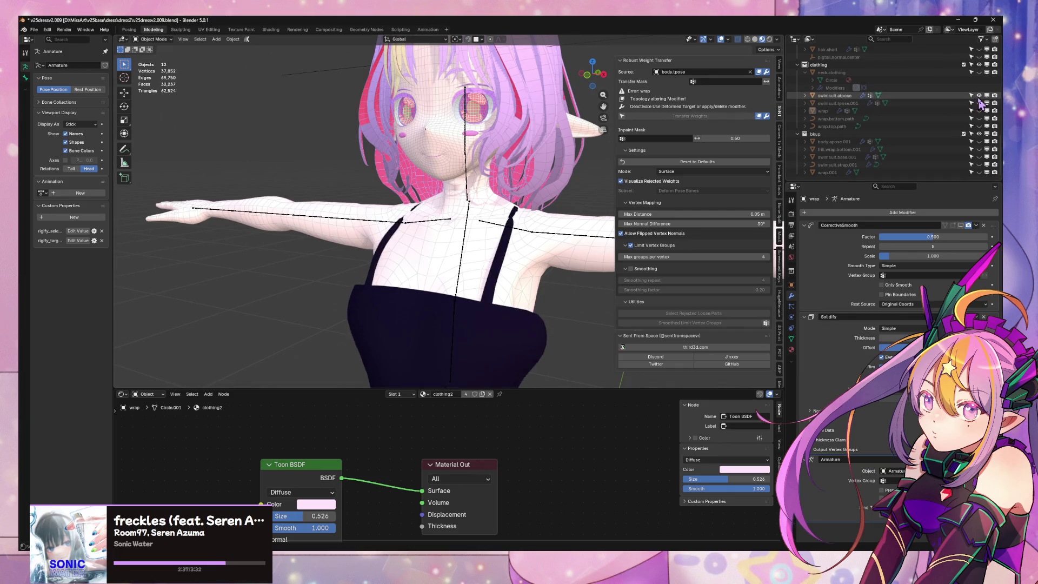
{"action": "double_click", "coordinate": [979, 103]}
{"action": "left_click", "coordinate": [979, 102]}
{"action": "left_click", "coordinate": [979, 102]}
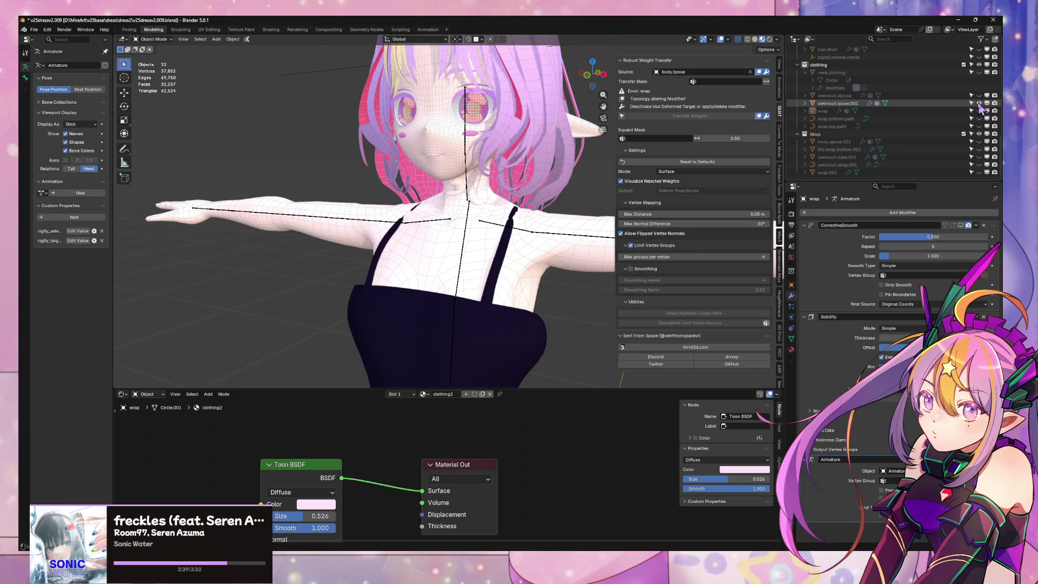
{"action": "double_click", "coordinate": [979, 103]}
{"action": "double_click", "coordinate": [979, 103]}
{"action": "double_click", "coordinate": [979, 103]}
{"action": "left_click", "coordinate": [979, 103]}
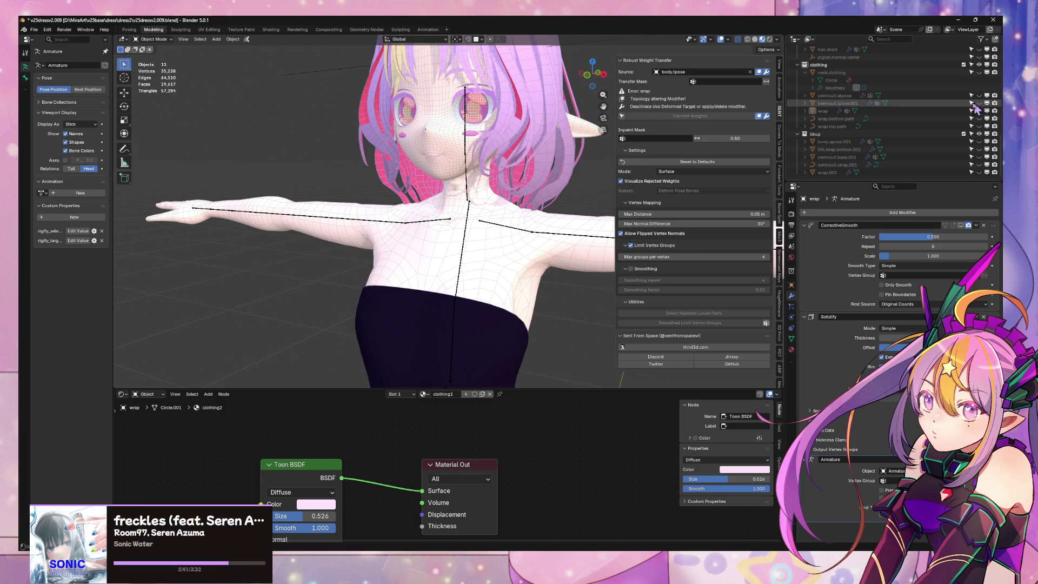
Orbit back to a front view and select the swimsuit top
{"action": "scroll", "coordinate": [925, 133], "scroll_direction": "up", "scroll_amount": 10}
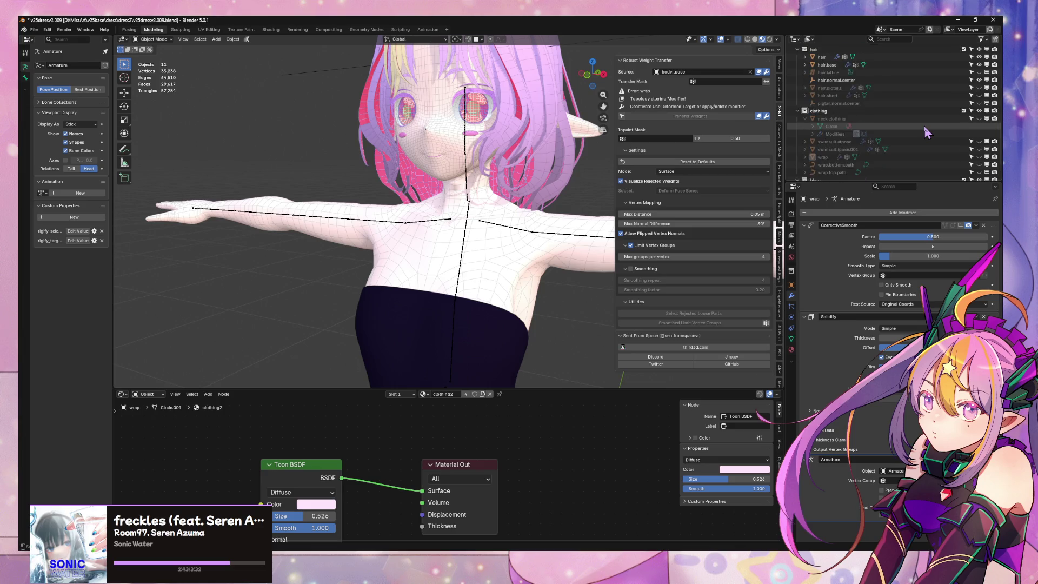
{"action": "scroll", "coordinate": [926, 133], "scroll_direction": "up", "scroll_amount": 3}
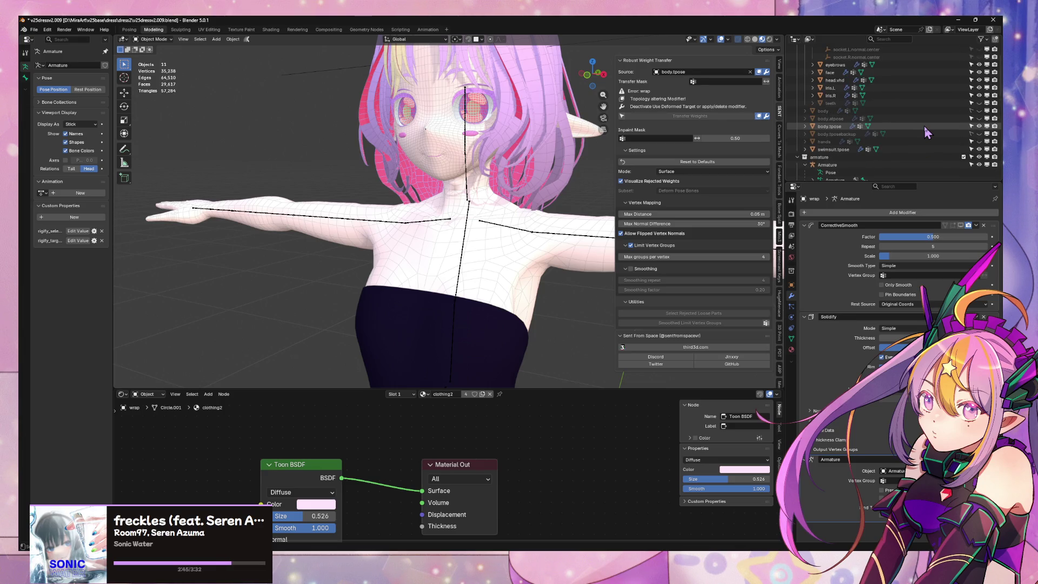
{"action": "scroll", "coordinate": [480, 241], "scroll_direction": "down", "scroll_amount": 2}
{"action": "middle_click_drag", "start_coordinate": [480, 241], "coordinate": [511, 226]}
{"action": "left_click", "coordinate": [482, 262]}
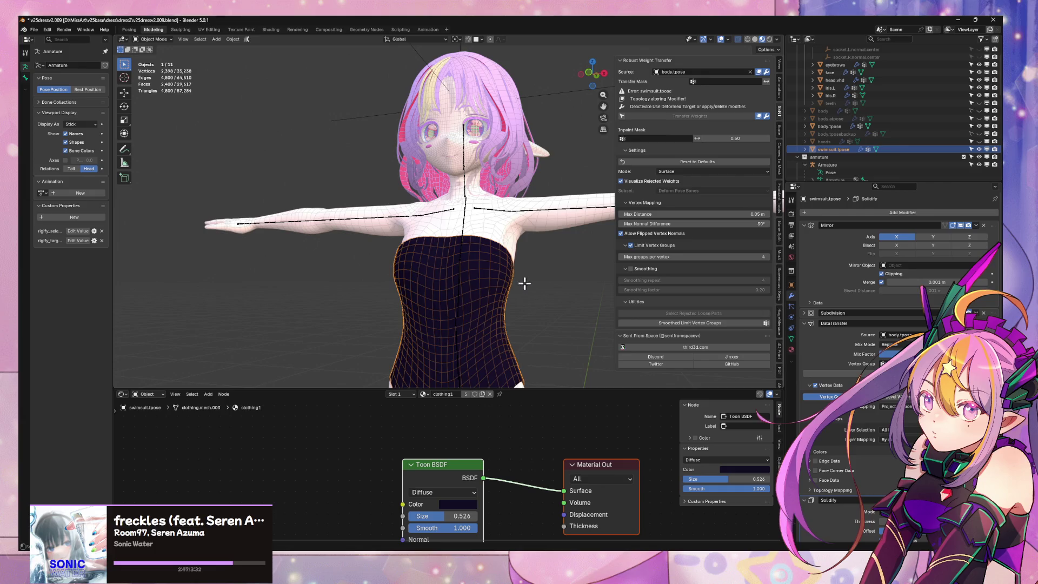
Put the swimsuit top in Edit Mode and select its horizontal waist edge loop
{"action": "mouse_move", "coordinate": [529, 311]}
{"action": "middle_mouse_down", "text": "shift"}
{"action": "mouse_move", "coordinate": [512, 246]}
{"action": "mouse_move", "coordinate": [468, 253]}
{"action": "mouse_move", "coordinate": [503, 259]}
{"action": "mouse_move", "coordinate": [478, 278]}
{"action": "middle_mouse_up", "text": "shift"}
{"action": "scroll", "coordinate": [511, 243], "scroll_direction": "up", "scroll_amount": 3}
{"action": "scroll", "coordinate": [533, 250], "scroll_direction": "down", "scroll_amount": 5}
{"action": "key", "text": "Tab"}
{"action": "left_click", "coordinate": [476, 286], "text": "alt"}
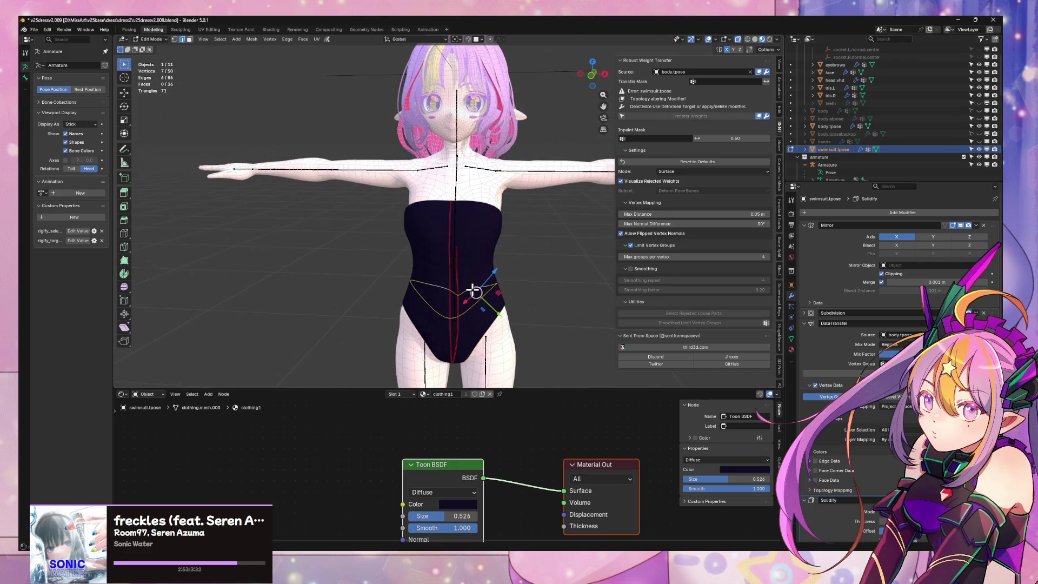
{"action": "scroll", "coordinate": [480, 292], "scroll_direction": "up", "scroll_amount": 1}
{"action": "left_click", "coordinate": [479, 294], "text": "alt"}
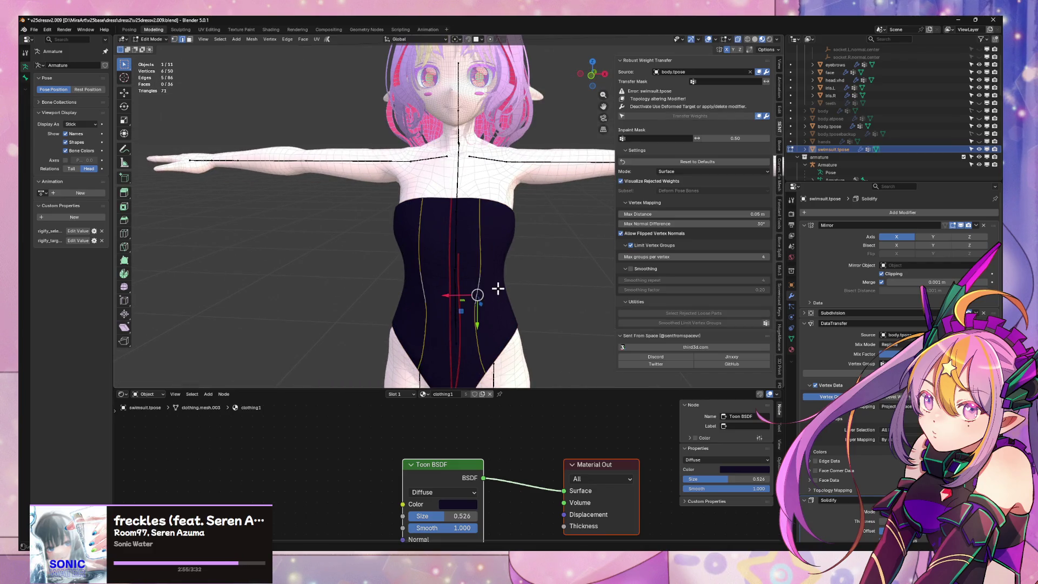
{"action": "left_click", "coordinate": [499, 288], "text": "alt"}
{"action": "left_click", "coordinate": [456, 290], "text": "alt"}
Try different waist loops with X-ray on and off, settling on the waist edge loop
{"action": "middle_click_drag", "start_coordinate": [514, 278], "coordinate": [529, 261]}
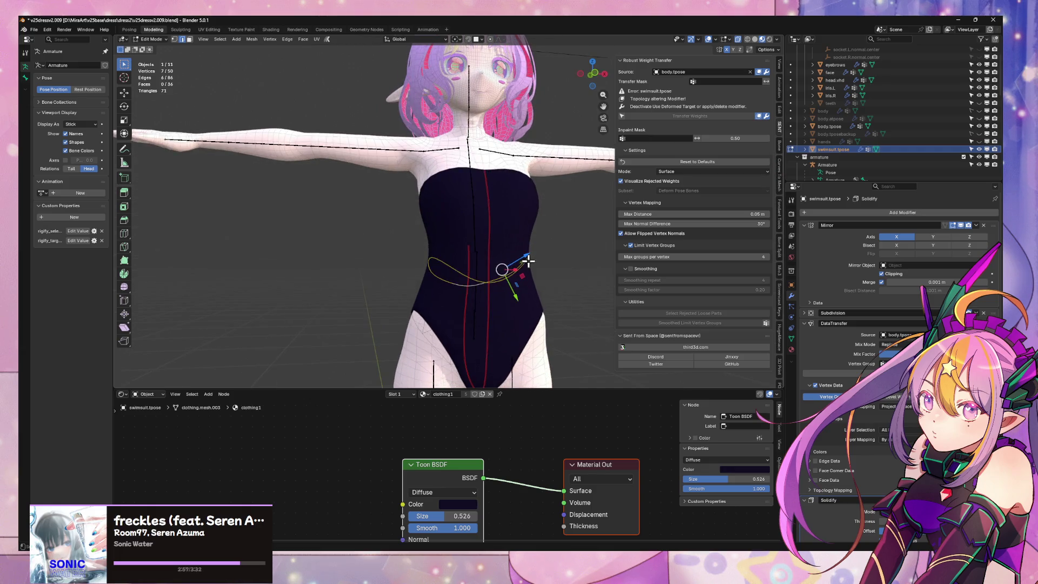
{"action": "left_click", "coordinate": [479, 271], "text": "alt"}
{"action": "left_click", "coordinate": [475, 271], "text": "alt"}
{"action": "left_click", "coordinate": [458, 273], "text": "alt"}
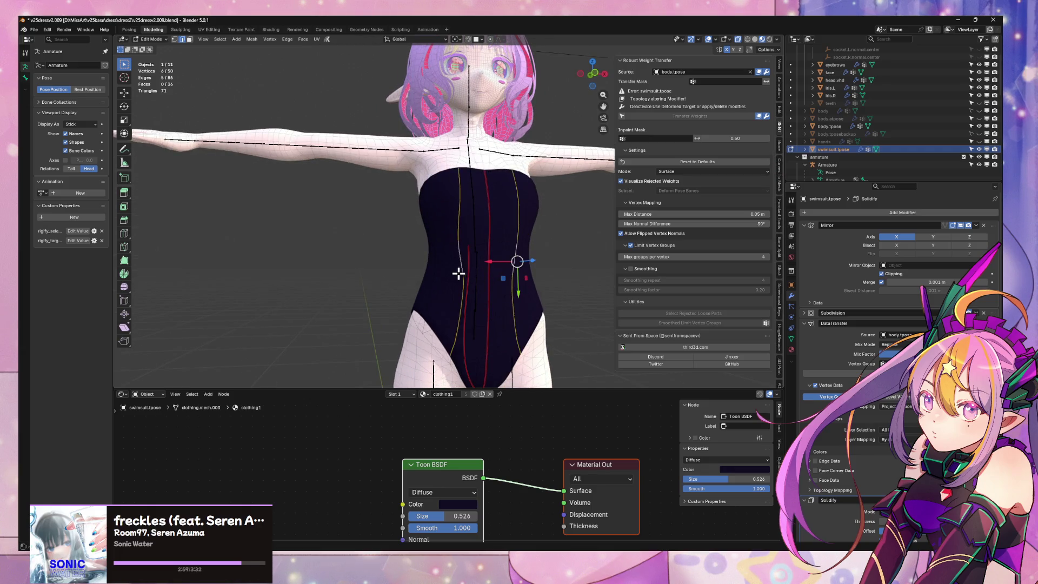
{"action": "left_click", "coordinate": [448, 270], "text": "alt"}
{"action": "left_click", "coordinate": [755, 40]}
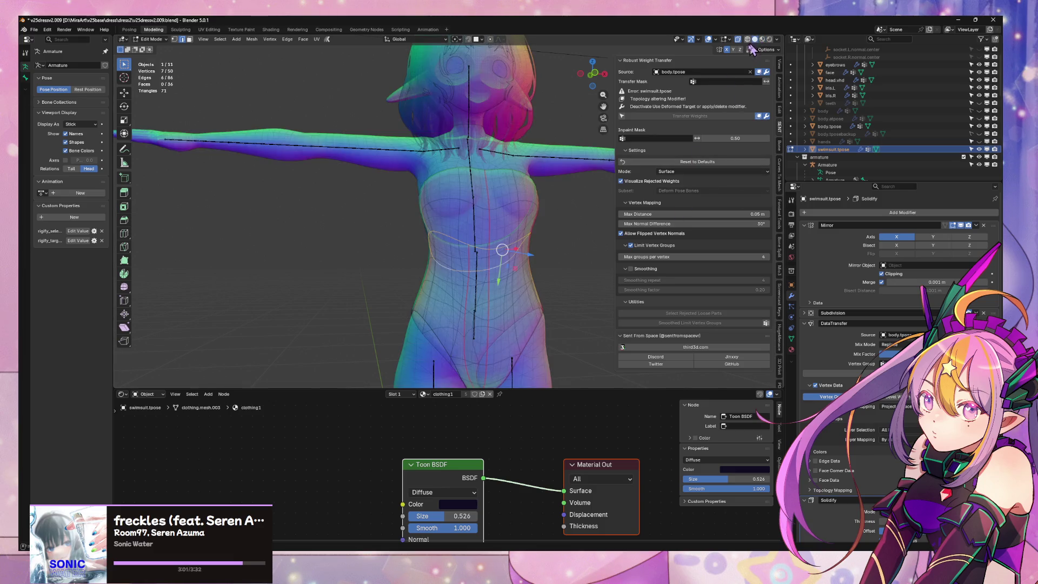
{"action": "key", "text": "alt+z"}
{"action": "left_click", "coordinate": [468, 289], "text": "alt"}
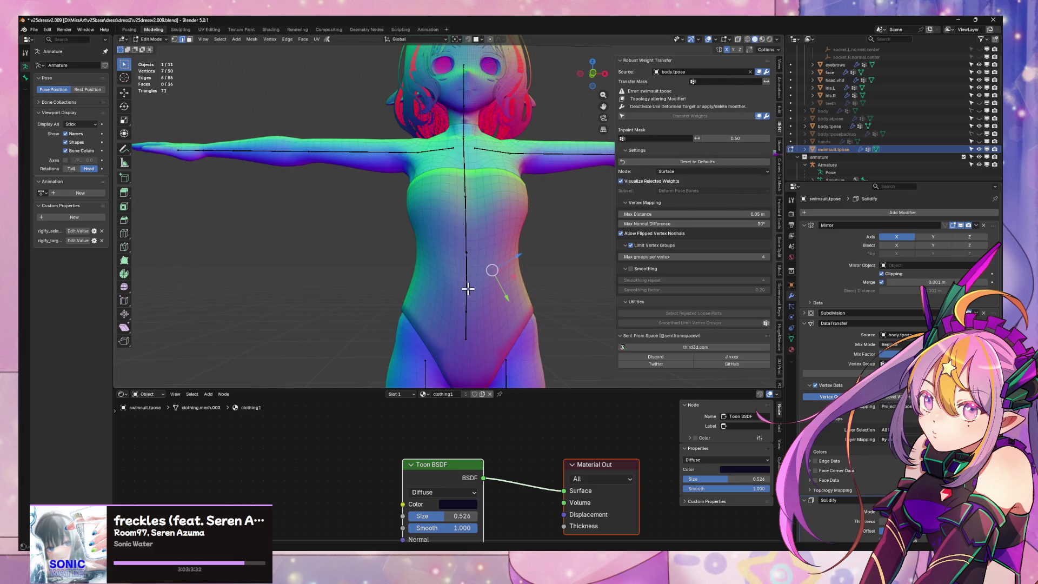
{"action": "left_click", "coordinate": [493, 285], "text": "alt"}
{"action": "middle_click_drag", "start_coordinate": [543, 262], "coordinate": [517, 269]}
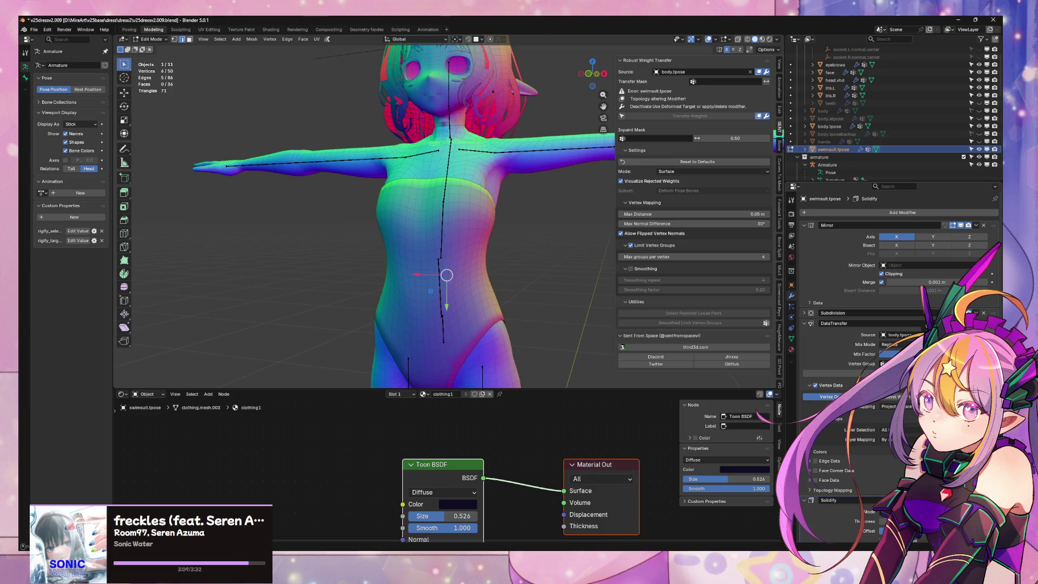
{"action": "scroll", "coordinate": [919, 227], "scroll_direction": "down", "scroll_amount": 2}
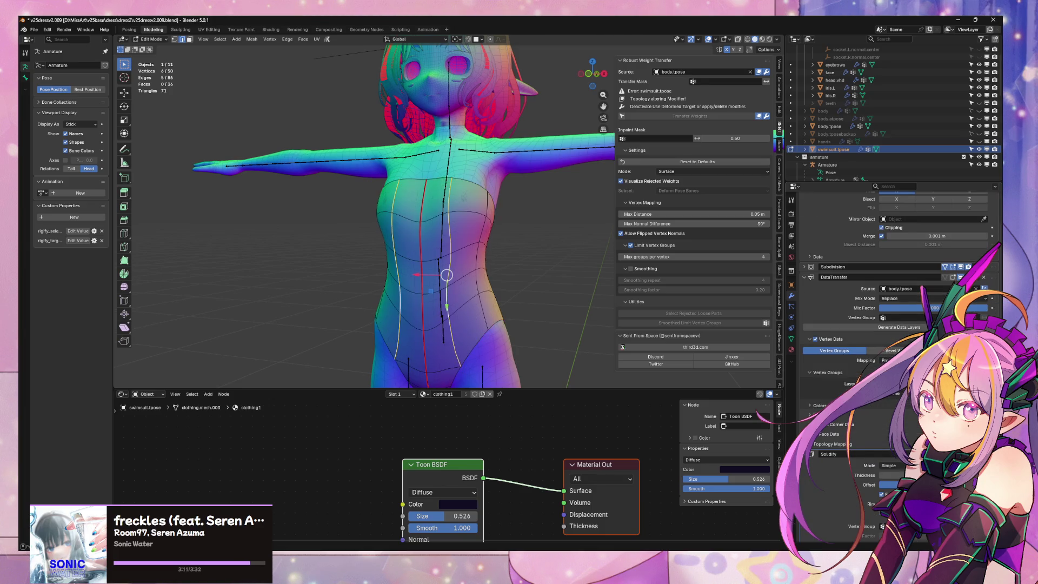
{"action": "left_click", "coordinate": [459, 282], "text": "alt"}
{"action": "scroll", "coordinate": [561, 256], "scroll_direction": "up", "scroll_amount": 2}
Inspect the waist loop from the sides and back, returning to numpad 1 front view
{"action": "mouse_move", "coordinate": [561, 256]}
{"action": "middle_mouse_down"}
{"action": "mouse_move", "coordinate": [595, 260]}
{"action": "mouse_move", "coordinate": [535, 254]}
{"action": "middle_mouse_up"}
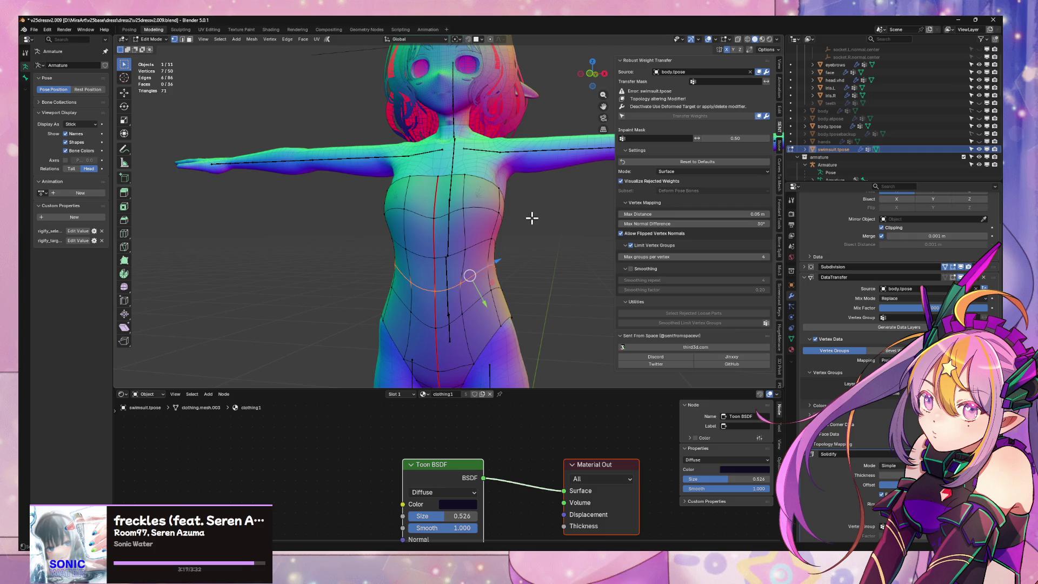
{"action": "middle_click_drag", "start_coordinate": [526, 225], "coordinate": [500, 222]}
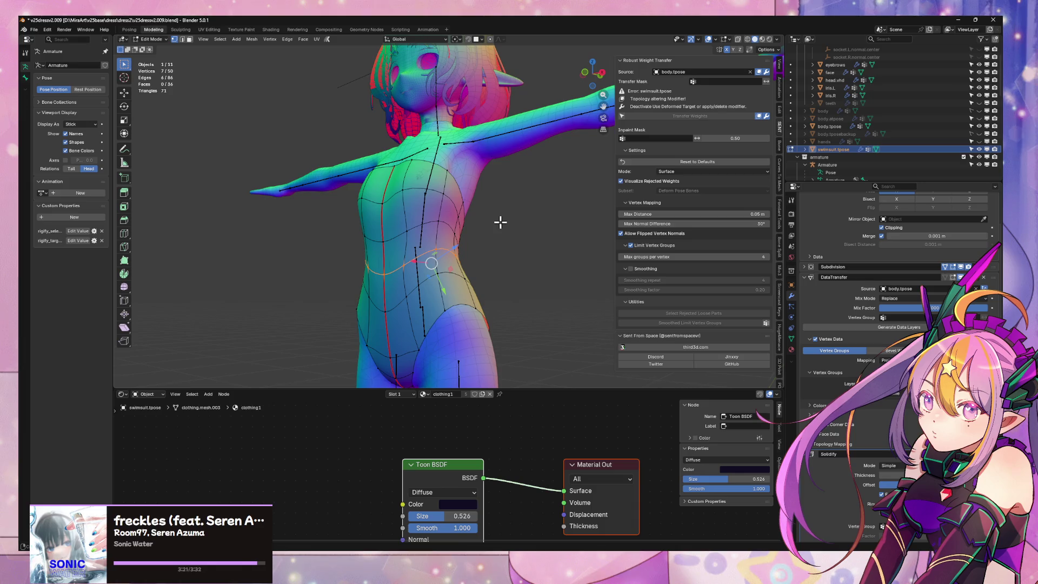
{"action": "mouse_move", "coordinate": [500, 222]}
{"action": "middle_mouse_down"}
{"action": "mouse_move", "coordinate": [560, 229]}
{"action": "mouse_move", "coordinate": [505, 260]}
{"action": "mouse_move", "coordinate": [589, 257]}
{"action": "middle_mouse_up"}
{"action": "scroll", "coordinate": [564, 260], "scroll_direction": "up", "scroll_amount": 3}
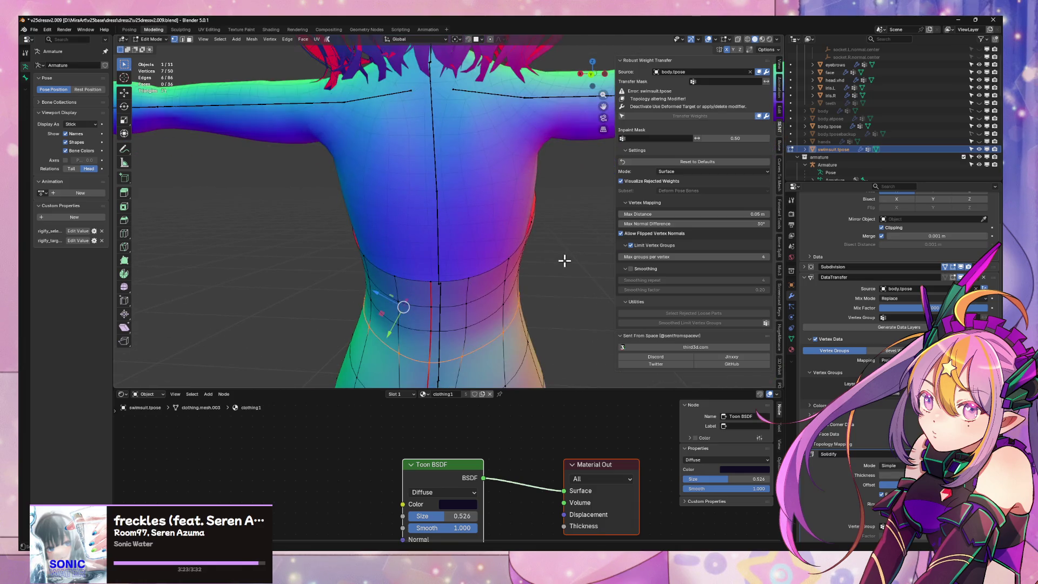
{"action": "scroll", "coordinate": [565, 260], "scroll_direction": "down", "scroll_amount": 2}
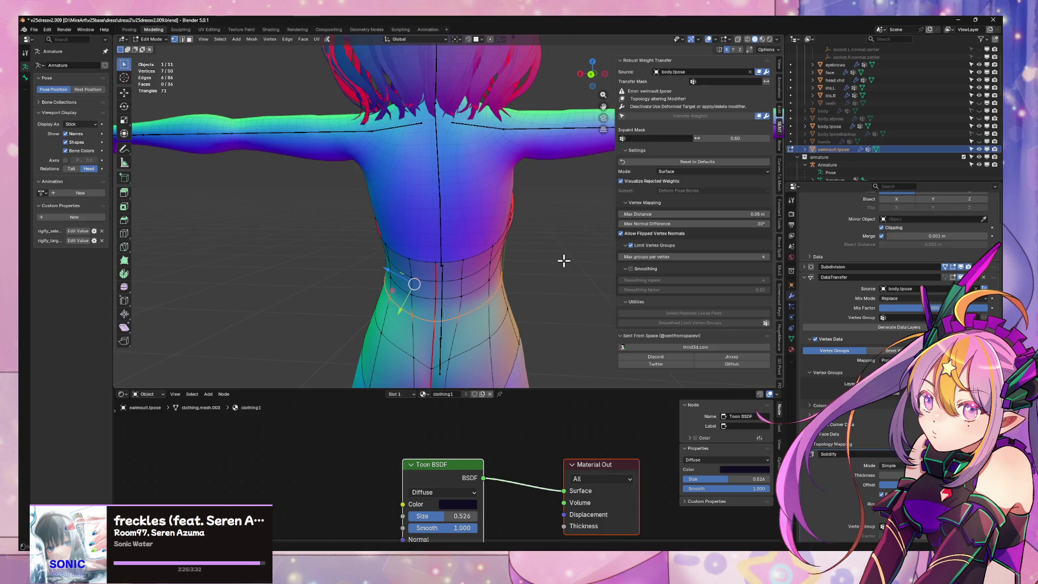
{"action": "middle_click_drag", "start_coordinate": [564, 260], "coordinate": [412, 254]}
{"action": "key", "text": "KP_1"}
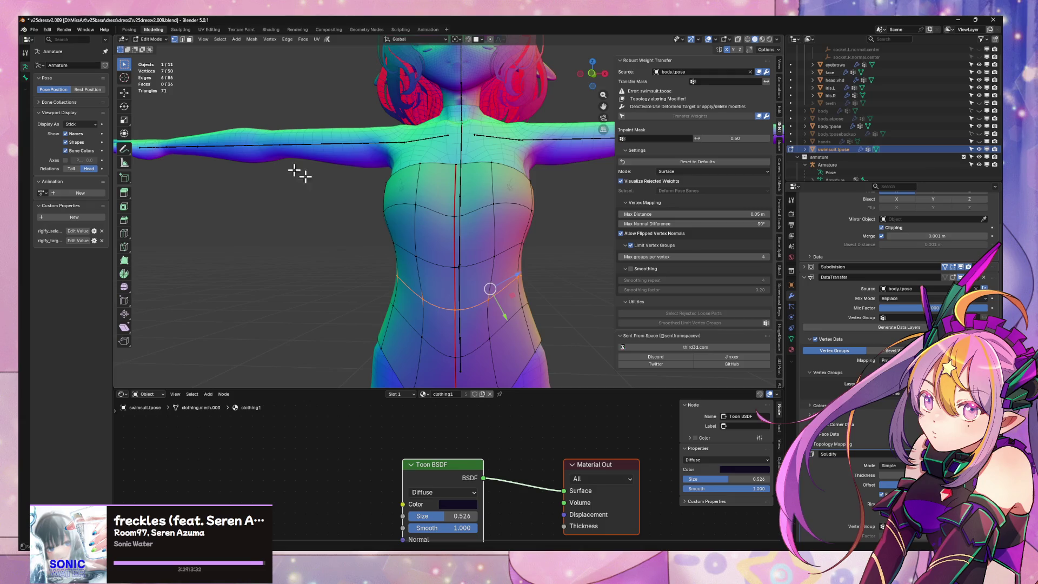
{"action": "mouse_move", "coordinate": [504, 294]}
{"action": "middle_mouse_down"}
{"action": "mouse_move", "coordinate": [503, 269]}
{"action": "mouse_move", "coordinate": [486, 273]}
{"action": "mouse_move", "coordinate": [654, 292]}
{"action": "middle_mouse_up"}
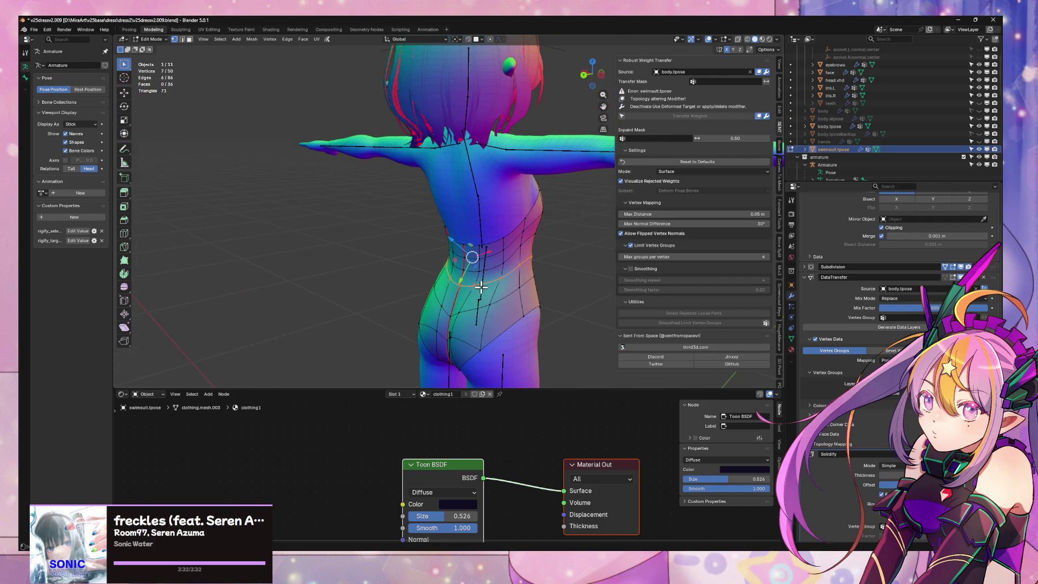
{"action": "mouse_move", "coordinate": [543, 275]}
{"action": "middle_mouse_down"}
{"action": "mouse_move", "coordinate": [461, 266]}
{"action": "mouse_move", "coordinate": [524, 276]}
{"action": "mouse_move", "coordinate": [493, 274]}
{"action": "mouse_move", "coordinate": [528, 243]}
{"action": "middle_mouse_up"}
{"action": "key", "text": "KP_1"}
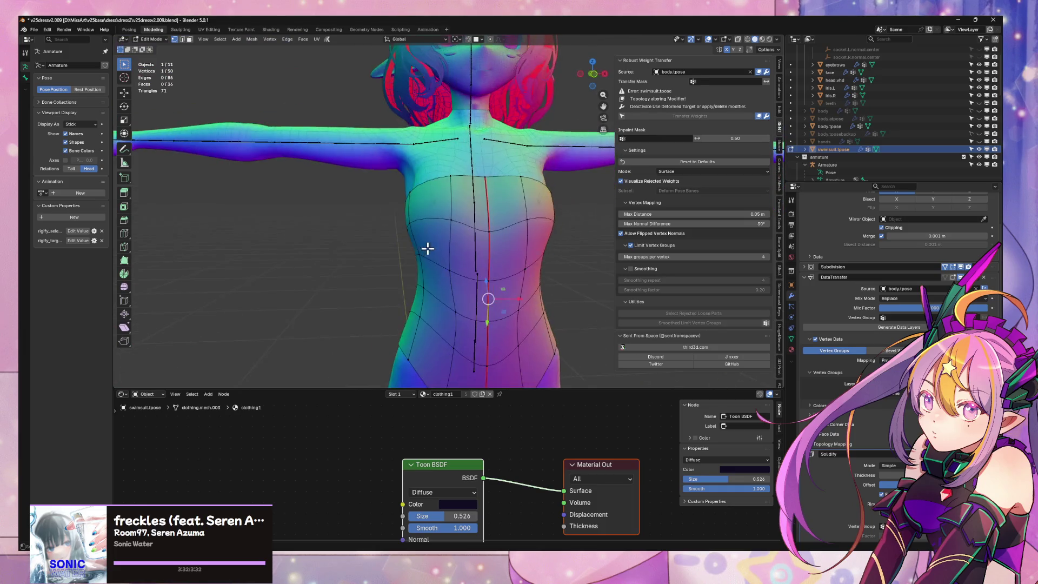
{"action": "scroll", "coordinate": [999, 223], "scroll_direction": "up", "scroll_amount": 2}
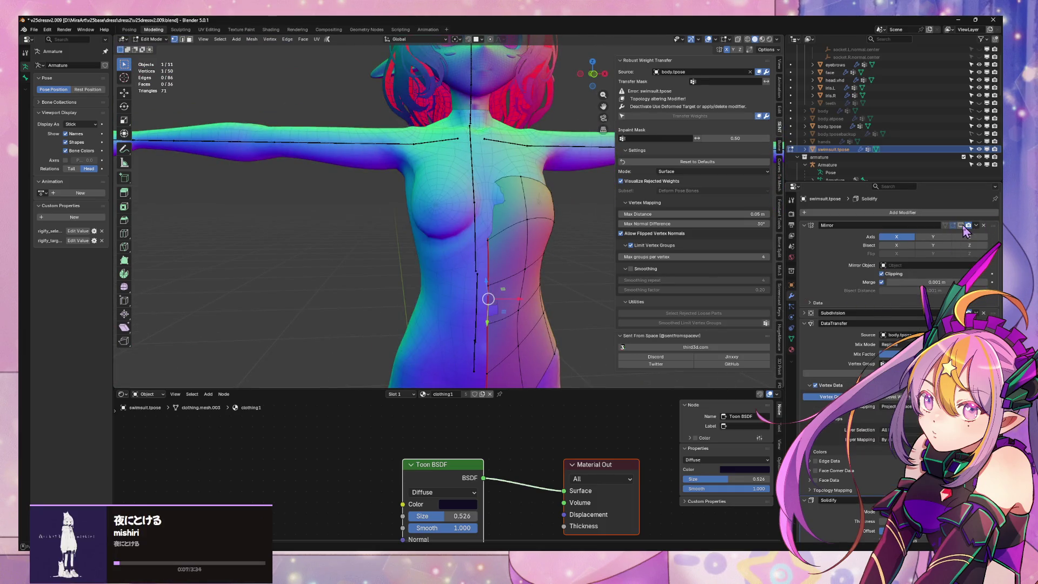
{"action": "mouse_move", "coordinate": [552, 199]}
{"action": "middle_mouse_down"}
{"action": "mouse_move", "coordinate": [456, 178]}
{"action": "mouse_move", "coordinate": [399, 206]}
{"action": "middle_mouse_up"}
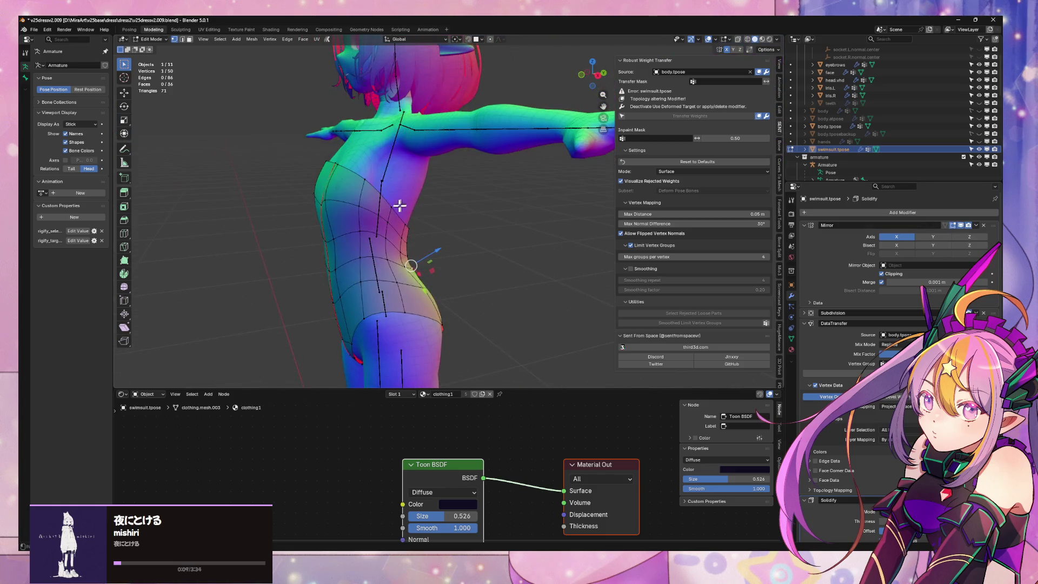
{"action": "key", "text": "ctrl+r"}
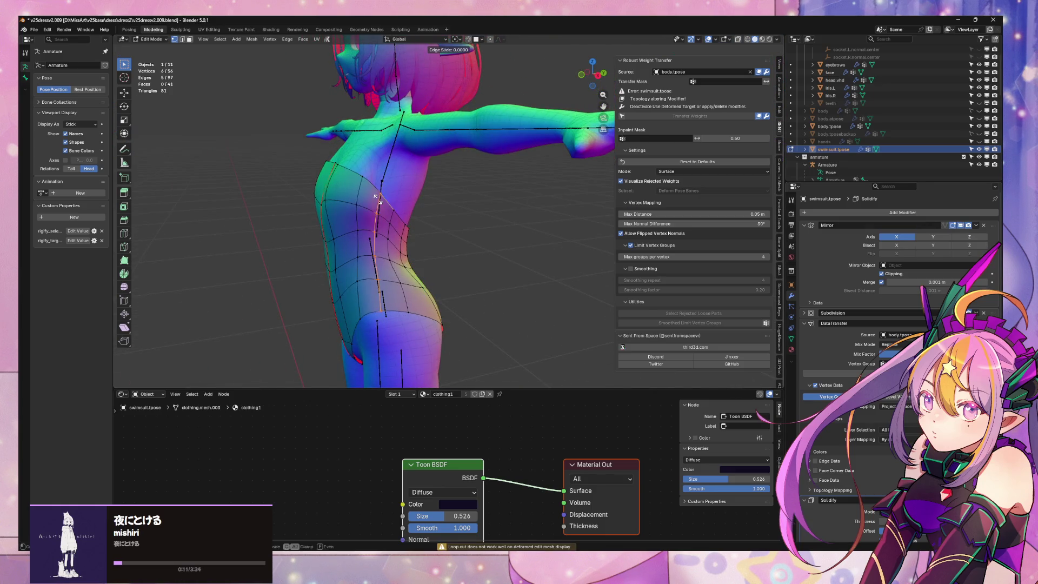
{"action": "left_click", "coordinate": [380, 252]}
{"action": "right_click", "coordinate": [384, 257]}
{"action": "left_click", "coordinate": [380, 256], "text": "alt"}
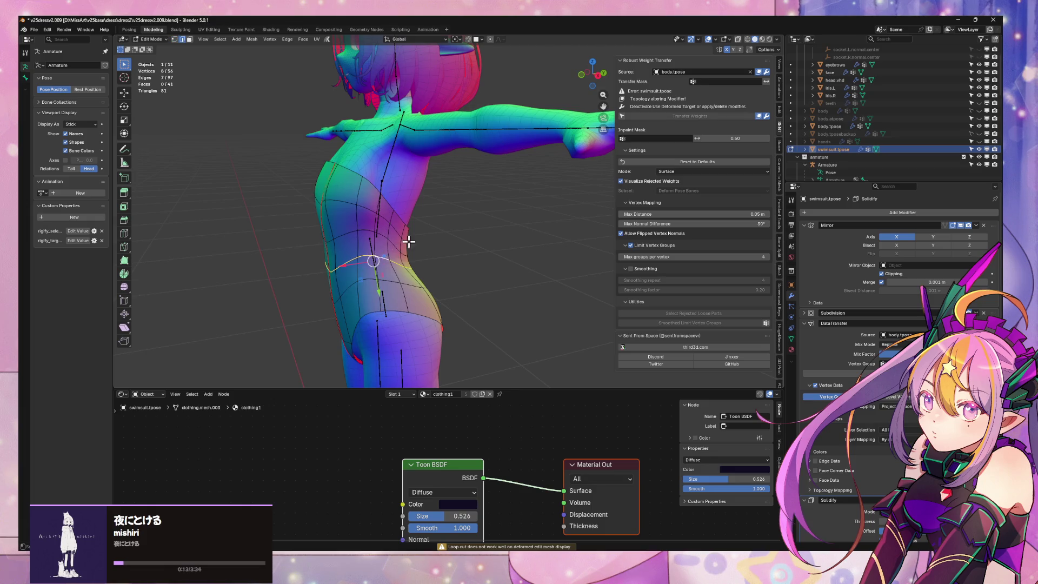
{"action": "middle_click_drag", "start_coordinate": [409, 241], "coordinate": [475, 226]}
{"action": "left_click", "coordinate": [476, 226], "text": "alt"}
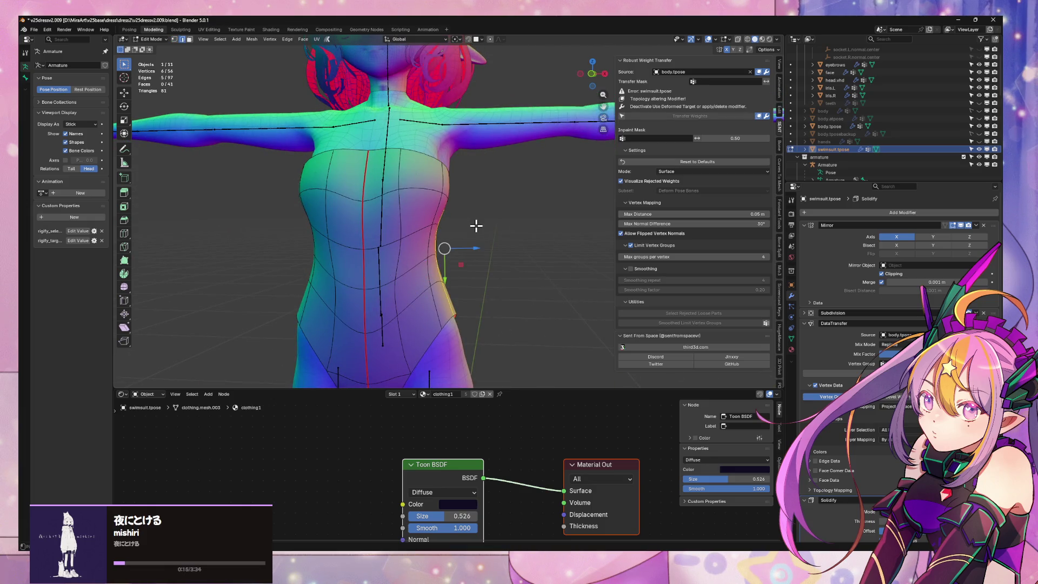
{"action": "key", "text": "1"}
{"action": "mouse_move", "coordinate": [517, 232]}
{"action": "middle_mouse_down"}
{"action": "mouse_move", "coordinate": [451, 234]}
{"action": "mouse_move", "coordinate": [355, 213]}
{"action": "mouse_move", "coordinate": [355, 227]}
{"action": "middle_mouse_up"}
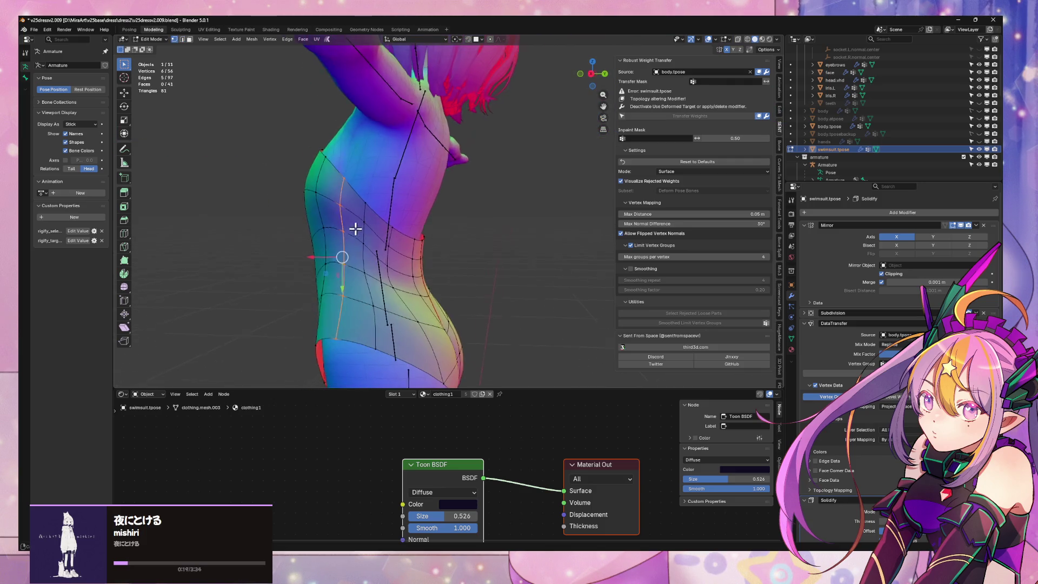
{"action": "key", "text": "ctrl+z"}
{"action": "key", "text": "ctrl+r"}
{"action": "left_click", "coordinate": [378, 247]}
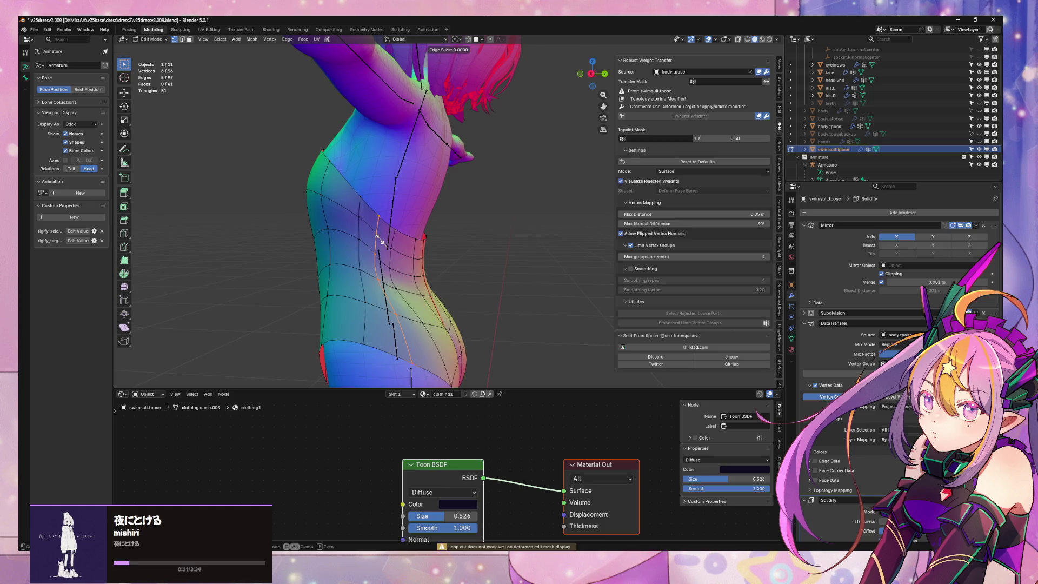
{"action": "right_click", "coordinate": [419, 243]}
{"action": "key", "text": "Tab"}
{"action": "mouse_move", "coordinate": [437, 235]}
{"action": "middle_mouse_down"}
{"action": "mouse_move", "coordinate": [530, 207]}
{"action": "mouse_move", "coordinate": [477, 243]}
{"action": "middle_mouse_up"}
{"action": "key", "text": "Tab"}
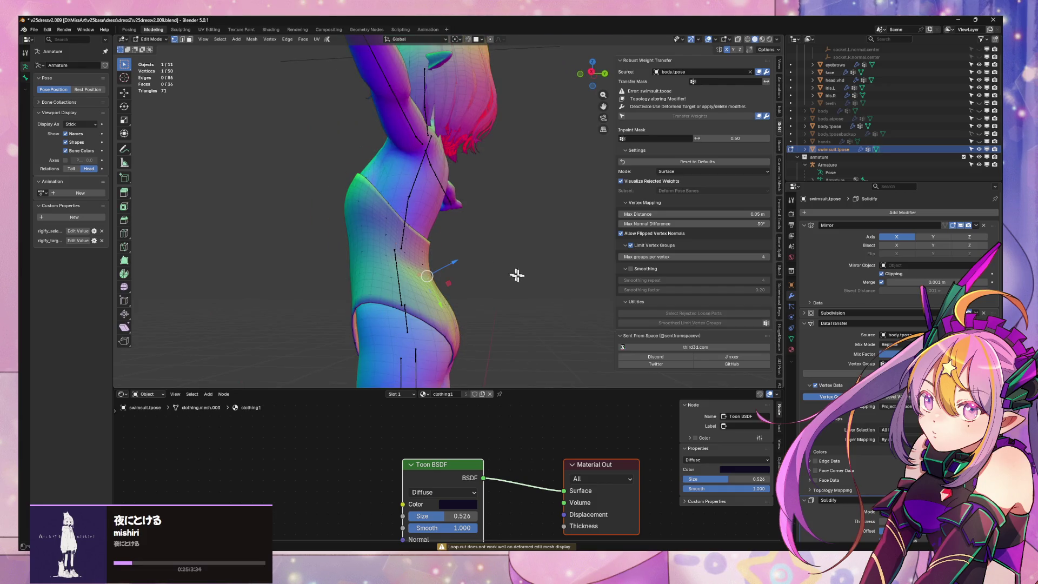
{"action": "key", "text": "ctrl+z"}
{"action": "middle_click_drag", "start_coordinate": [490, 292], "coordinate": [422, 267]}
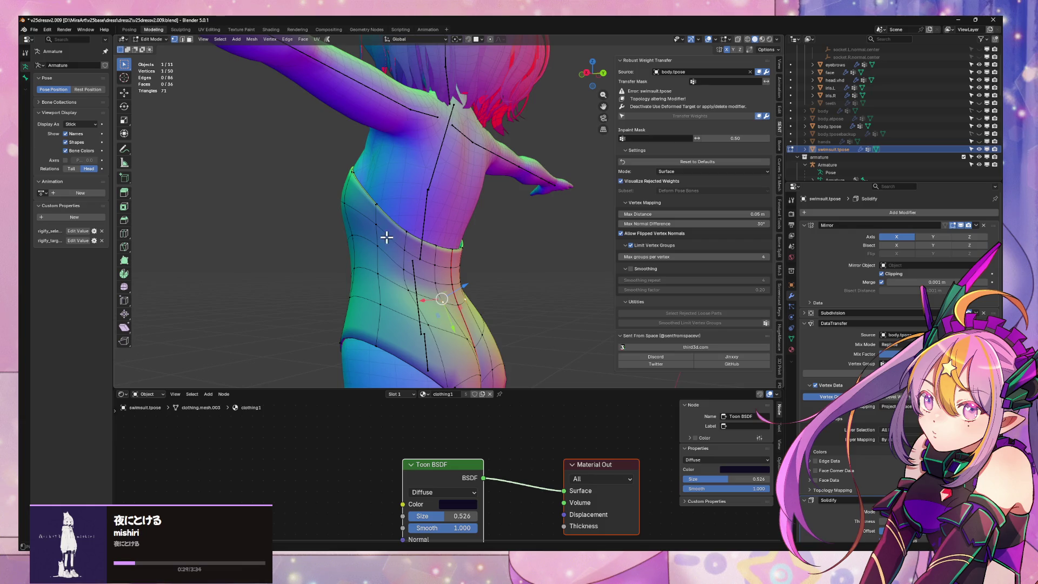
{"action": "key", "text": "ctrl+t"}
{"action": "key", "text": "ctrl+r"}
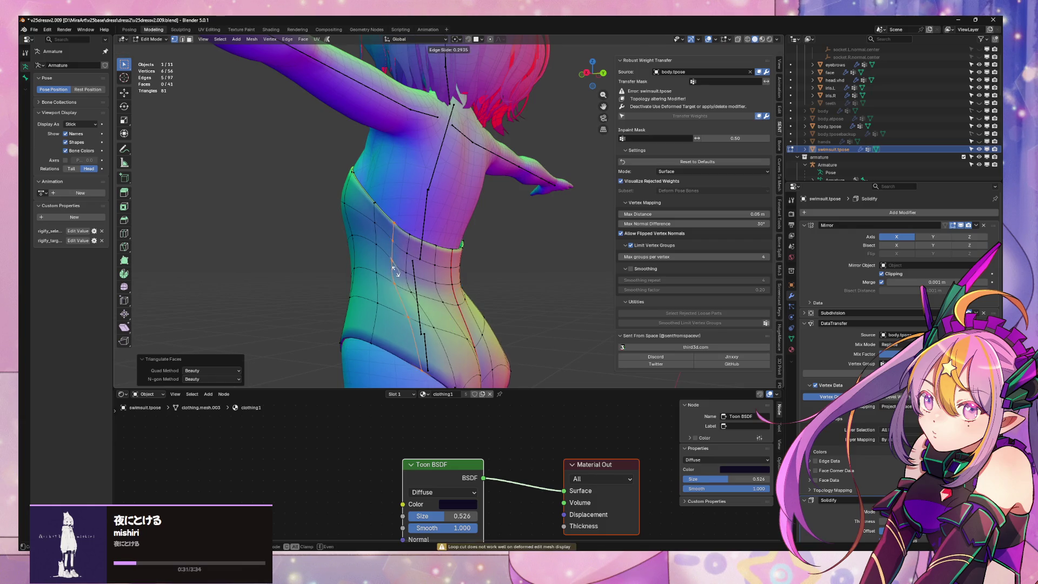
{"action": "left_click", "coordinate": [392, 273]}
{"action": "right_click", "coordinate": [392, 273]}
{"action": "mouse_move", "coordinate": [392, 273]}
{"action": "middle_mouse_down"}
{"action": "mouse_move", "coordinate": [437, 252]}
{"action": "mouse_move", "coordinate": [461, 253]}
{"action": "mouse_move", "coordinate": [419, 279]}
{"action": "mouse_move", "coordinate": [397, 262]}
{"action": "mouse_move", "coordinate": [546, 244]}
{"action": "mouse_move", "coordinate": [526, 266]}
{"action": "middle_mouse_up"}
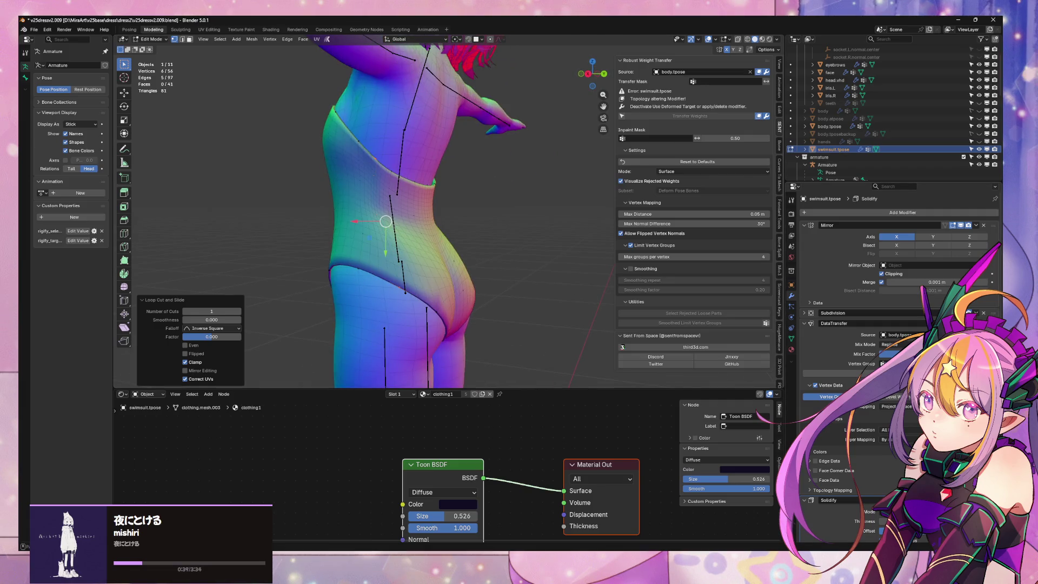
{"action": "scroll", "coordinate": [494, 257], "scroll_direction": "up", "scroll_amount": 5}
{"action": "key", "text": "ctrl+z"}
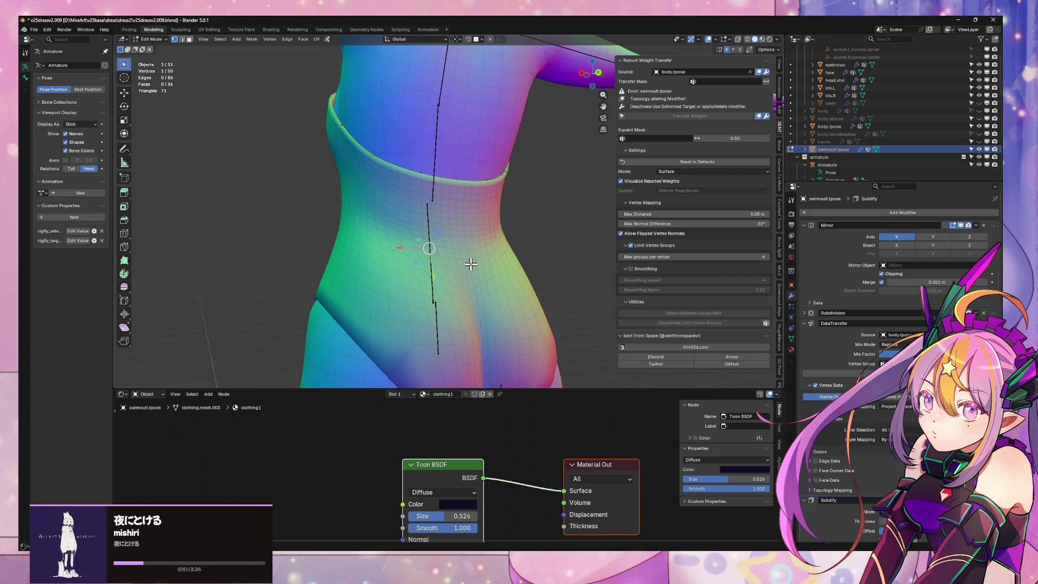
{"action": "mouse_move", "coordinate": [471, 263]}
{"action": "middle_mouse_down"}
{"action": "mouse_move", "coordinate": [438, 286]}
{"action": "mouse_move", "coordinate": [437, 271]}
{"action": "middle_mouse_up"}
{"action": "scroll", "coordinate": [438, 286], "scroll_direction": "up", "scroll_amount": 2}
{"action": "key", "text": "Tab"}
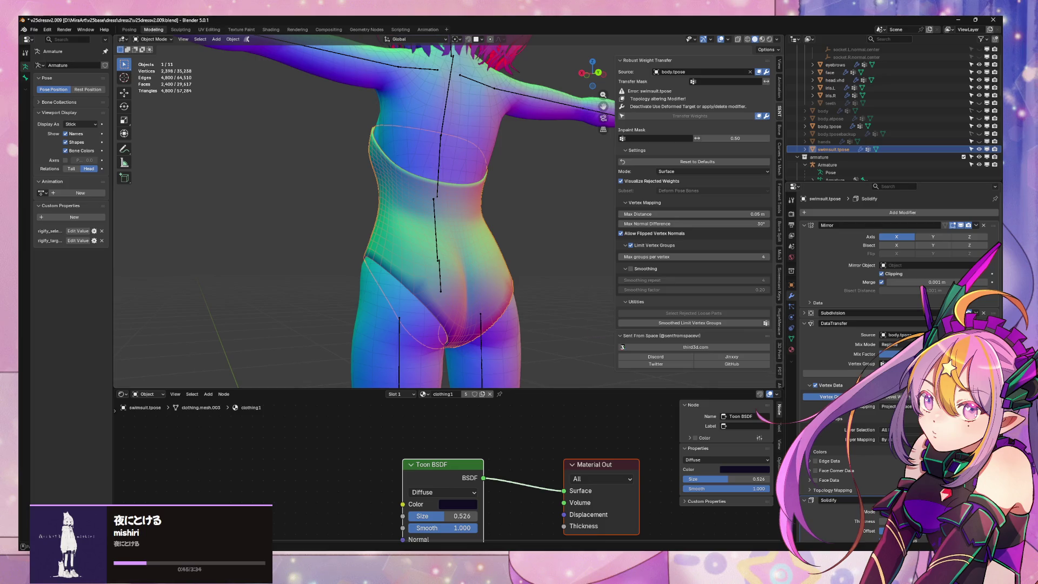
{"action": "key", "text": "Tab"}
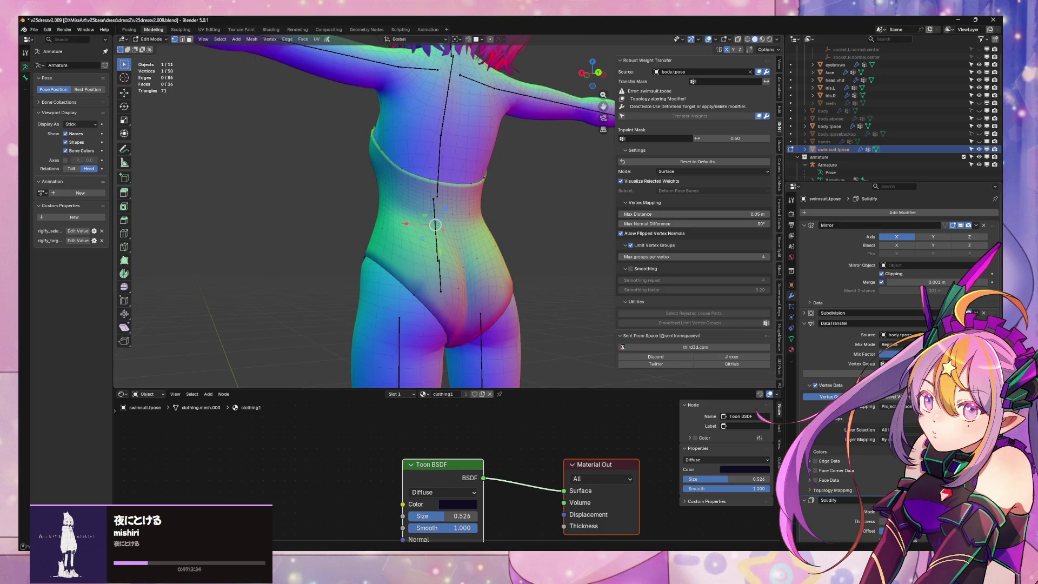
{"action": "key", "text": "ctrl+KP_1"}
{"action": "scroll", "coordinate": [484, 315], "scroll_direction": "up", "scroll_amount": 4}
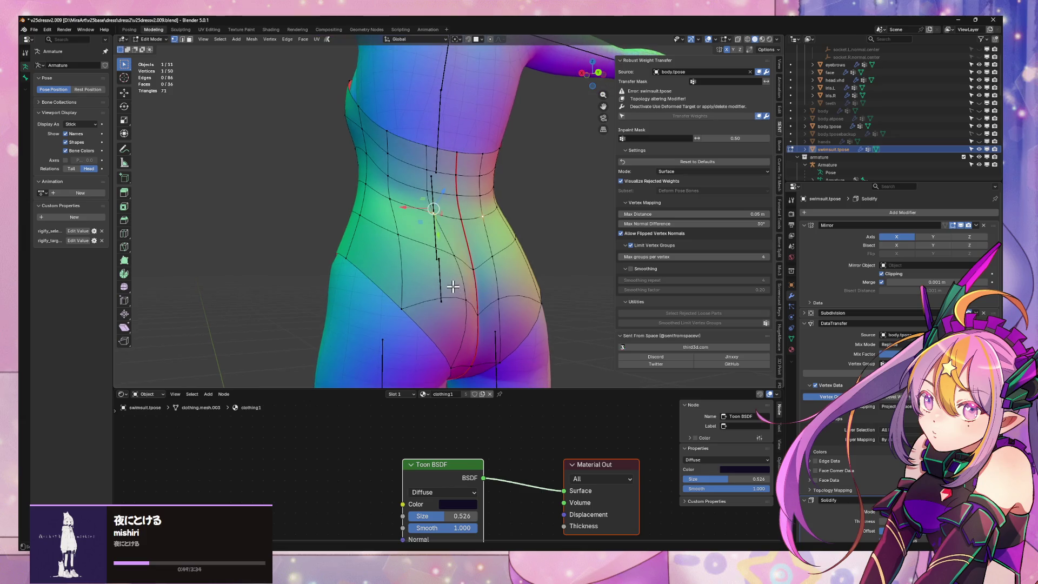
{"action": "mouse_move", "coordinate": [412, 288]}
{"action": "middle_mouse_down"}
{"action": "mouse_move", "coordinate": [519, 296]}
{"action": "mouse_move", "coordinate": [505, 287]}
{"action": "mouse_move", "coordinate": [540, 284]}
{"action": "mouse_move", "coordinate": [501, 290]}
{"action": "mouse_move", "coordinate": [512, 266]}
{"action": "middle_mouse_up"}
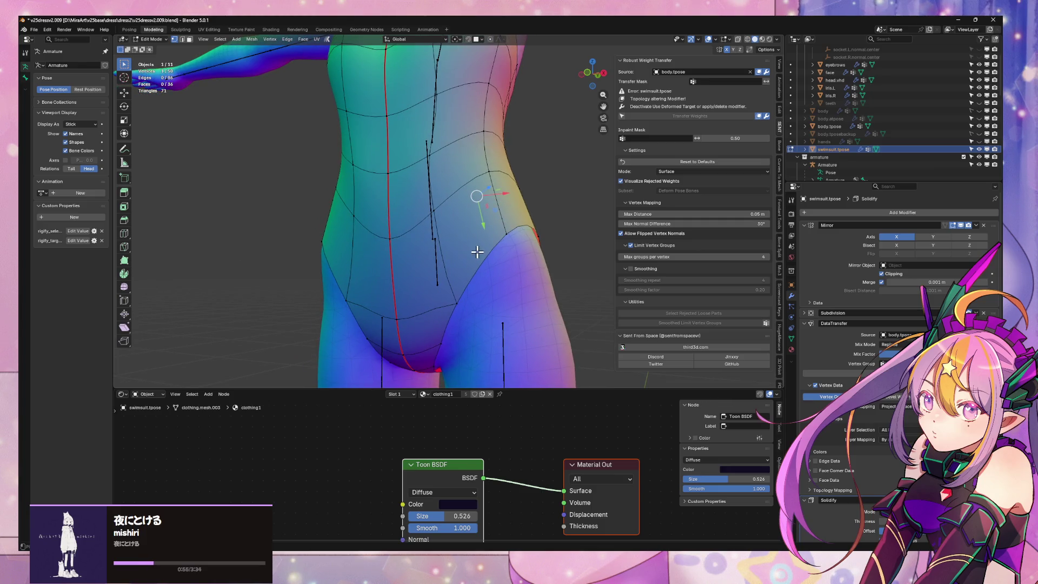
{"action": "key", "text": "ctrl+r"}
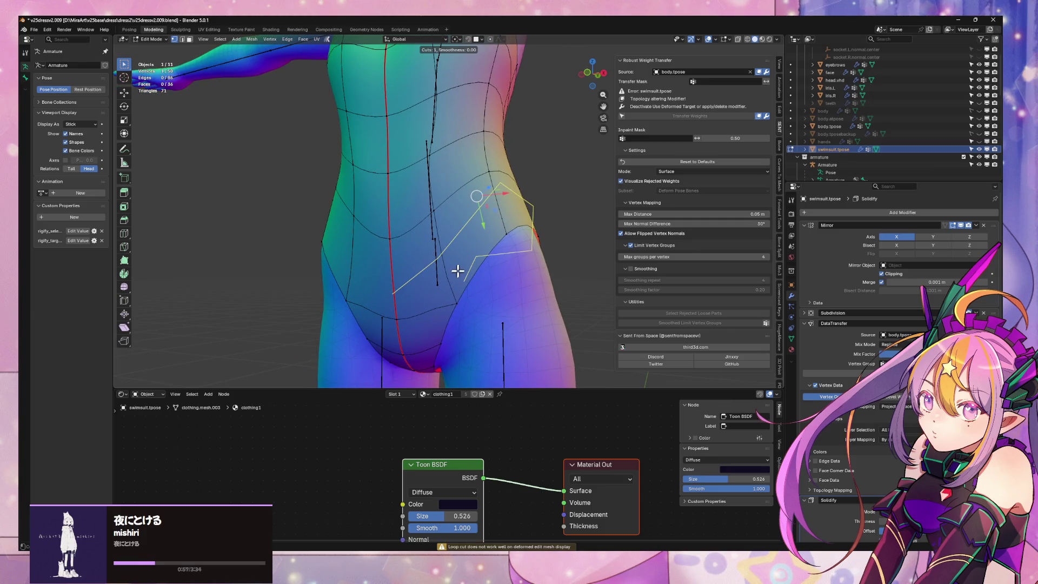
{"action": "key", "text": "Escape"}
{"action": "mouse_move", "coordinate": [505, 279]}
{"action": "middle_mouse_down"}
{"action": "mouse_move", "coordinate": [420, 301]}
{"action": "mouse_move", "coordinate": [503, 294]}
{"action": "middle_mouse_up"}
{"action": "mouse_move", "coordinate": [519, 291]}
{"action": "middle_mouse_down"}
{"action": "mouse_move", "coordinate": [542, 290]}
{"action": "mouse_move", "coordinate": [498, 280]}
{"action": "mouse_move", "coordinate": [522, 287]}
{"action": "middle_mouse_up"}
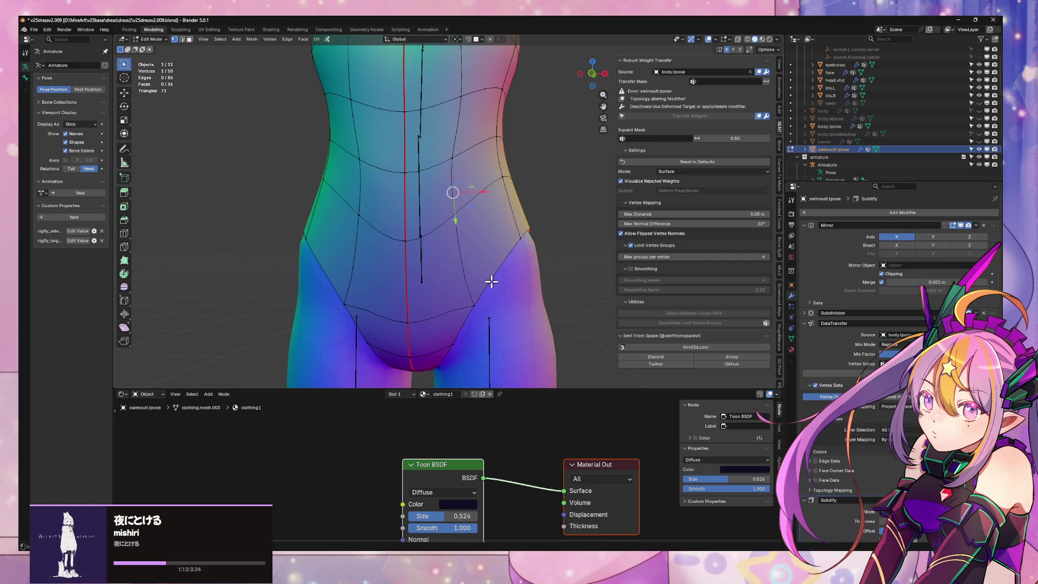
{"action": "key", "text": "ctrl+r"}
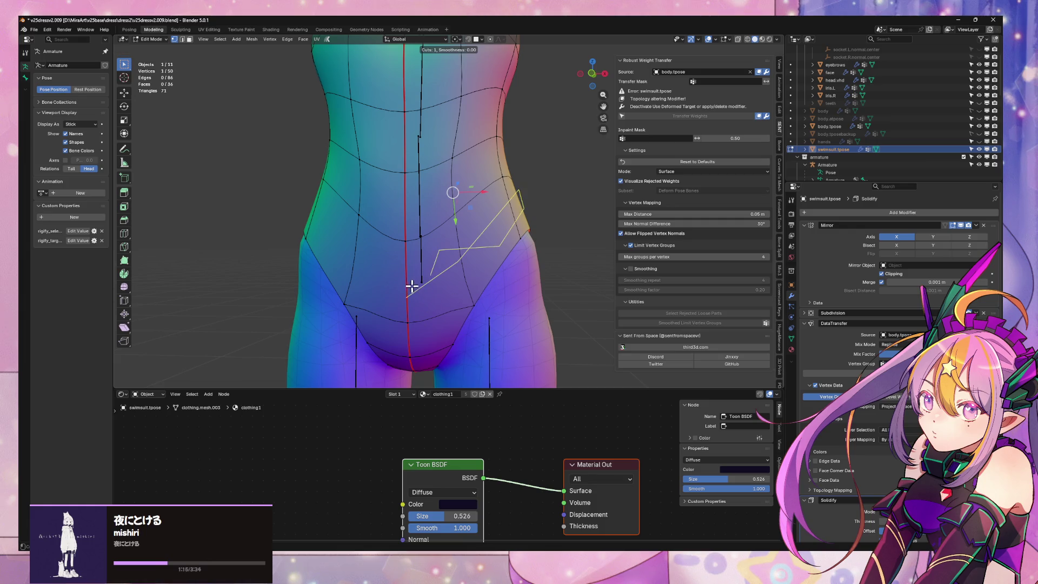
{"action": "key", "text": "Escape"}
{"action": "key", "text": "k"}
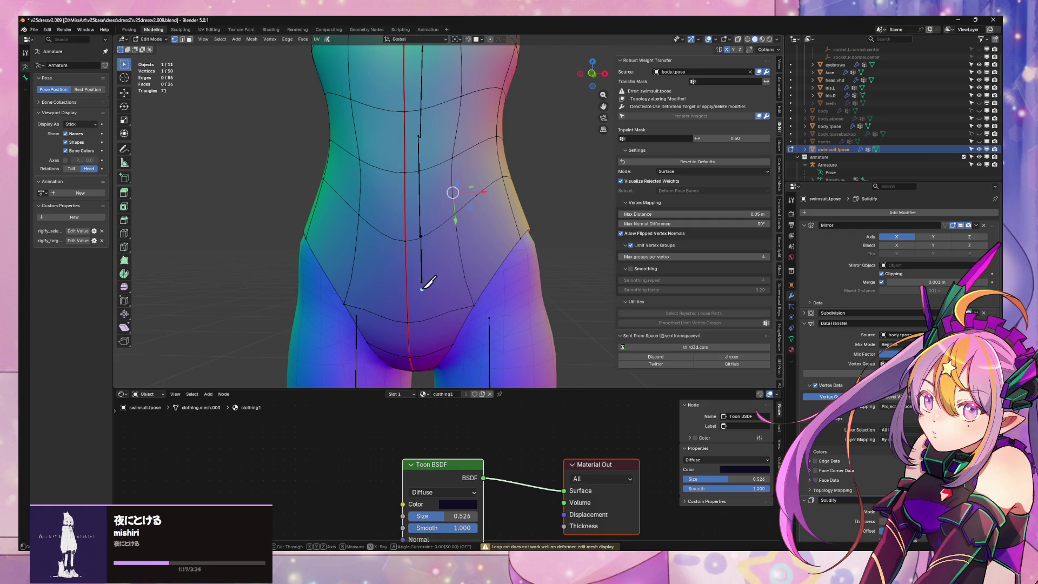
{"action": "left_click", "coordinate": [406, 292]}
{"action": "left_click", "coordinate": [490, 280]}
{"action": "key", "text": "Return"}
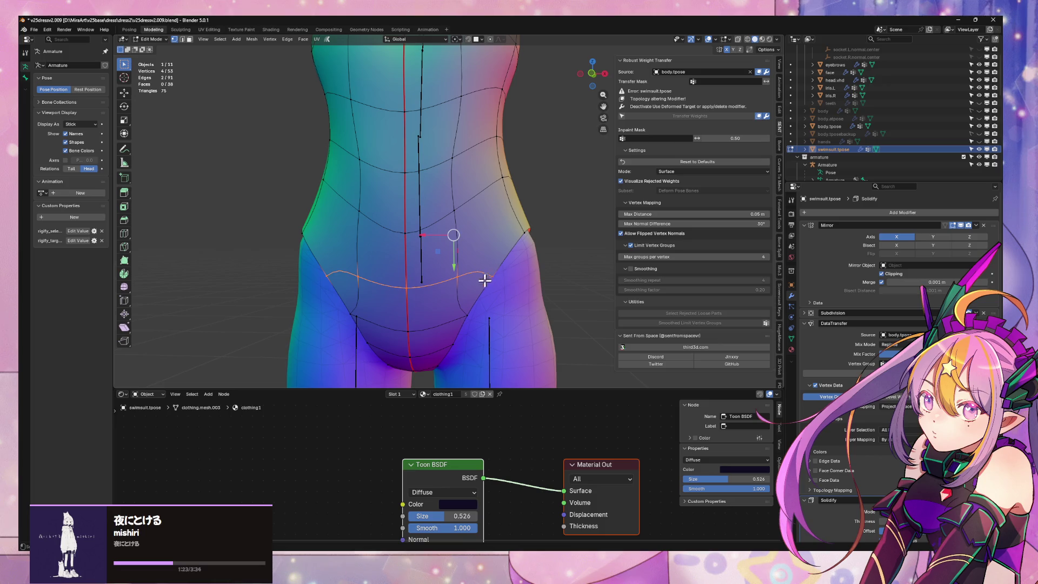
{"action": "key", "text": "ctrl+z"}
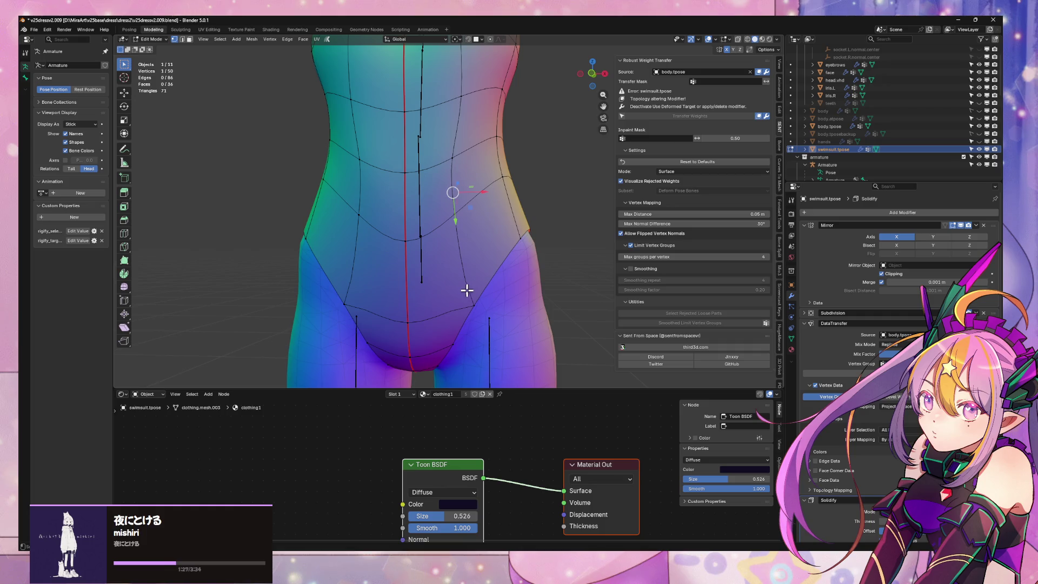
{"action": "mouse_move", "coordinate": [434, 271]}
{"action": "middle_mouse_down"}
{"action": "mouse_move", "coordinate": [563, 280]}
{"action": "mouse_move", "coordinate": [498, 282]}
{"action": "mouse_move", "coordinate": [557, 276]}
{"action": "mouse_move", "coordinate": [556, 264]}
{"action": "mouse_move", "coordinate": [552, 273]}
{"action": "middle_mouse_up"}
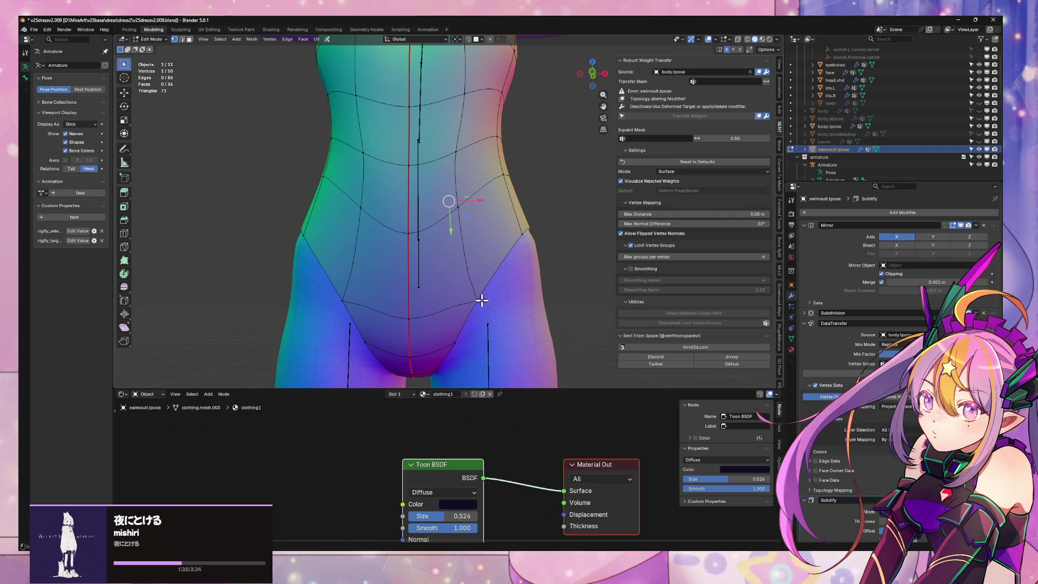
{"action": "key", "text": "k"}
{"action": "left_click", "coordinate": [407, 280]}
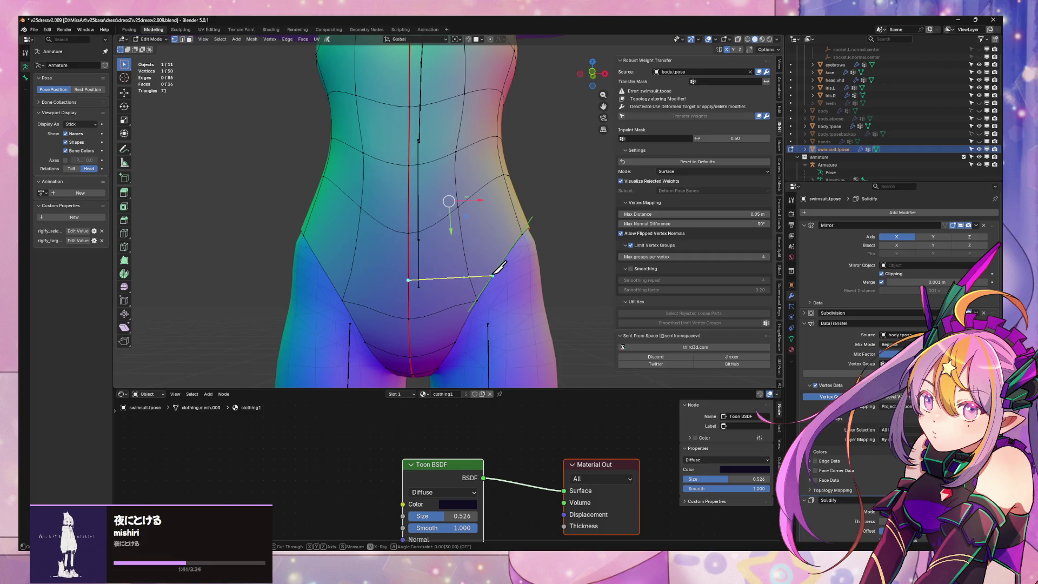
{"action": "left_click", "coordinate": [492, 276]}
{"action": "key", "text": "Return"}
{"action": "key", "text": "2"}
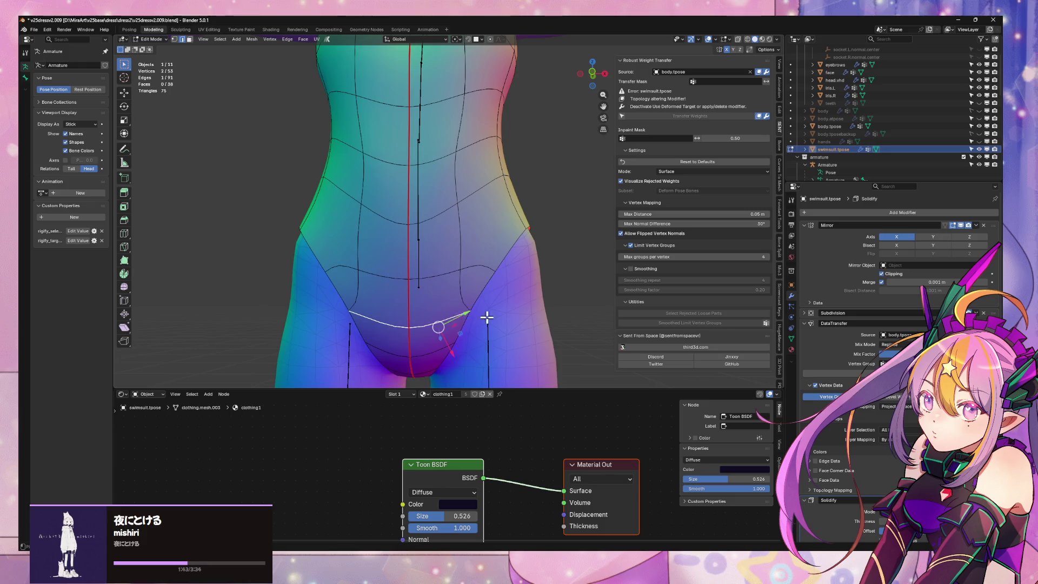
{"action": "key", "text": "ctrl+x"}
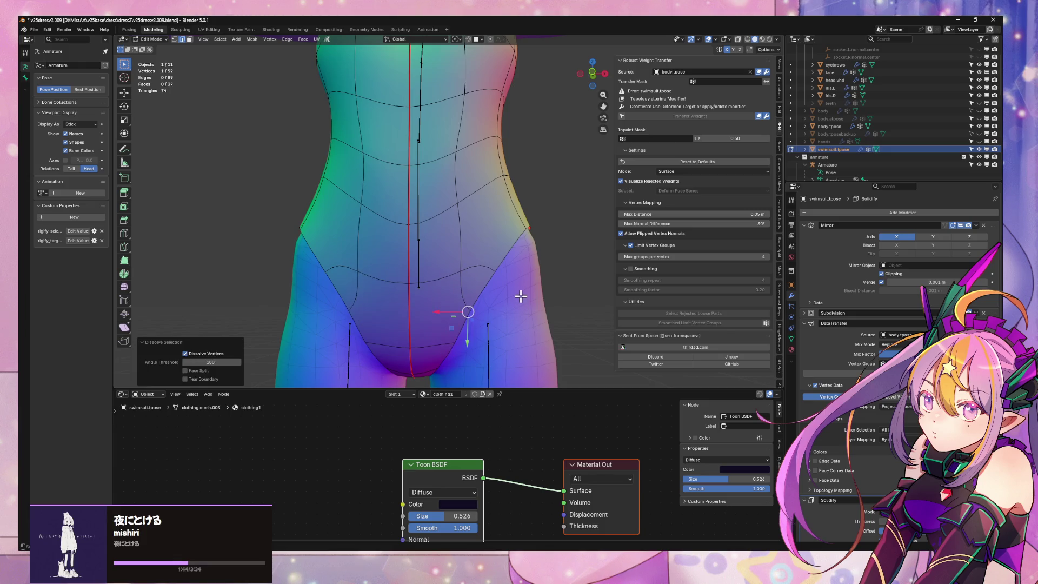
{"action": "mouse_move", "coordinate": [521, 296]}
{"action": "middle_mouse_down"}
{"action": "mouse_move", "coordinate": [482, 294]}
{"action": "mouse_move", "coordinate": [557, 282]}
{"action": "mouse_move", "coordinate": [474, 304]}
{"action": "mouse_move", "coordinate": [527, 302]}
{"action": "middle_mouse_up"}
{"action": "key", "text": "f"}
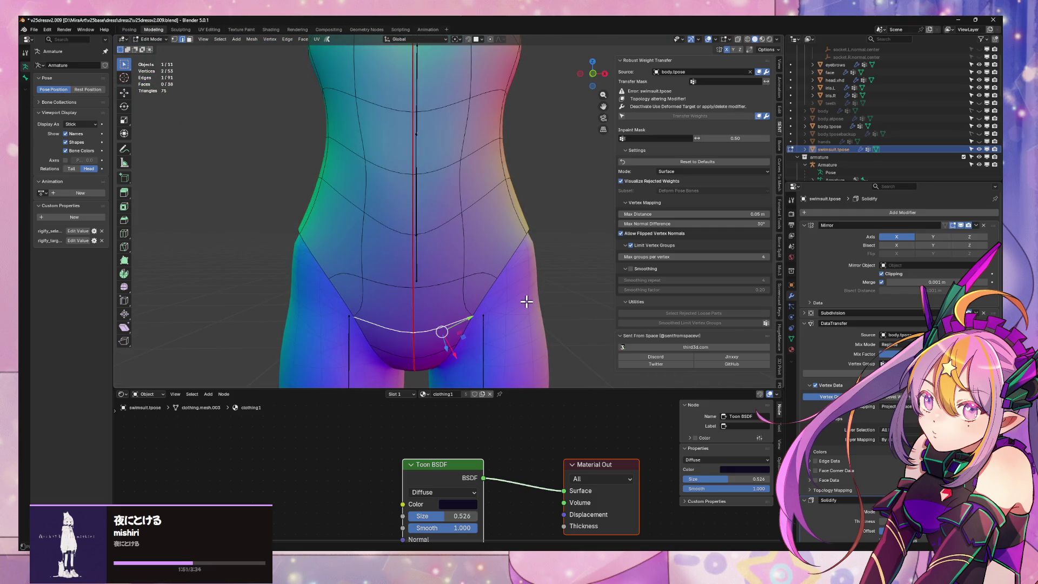
{"action": "key", "text": "ctrl+z"}
{"action": "middle_click_drag", "start_coordinate": [527, 301], "coordinate": [528, 290]}
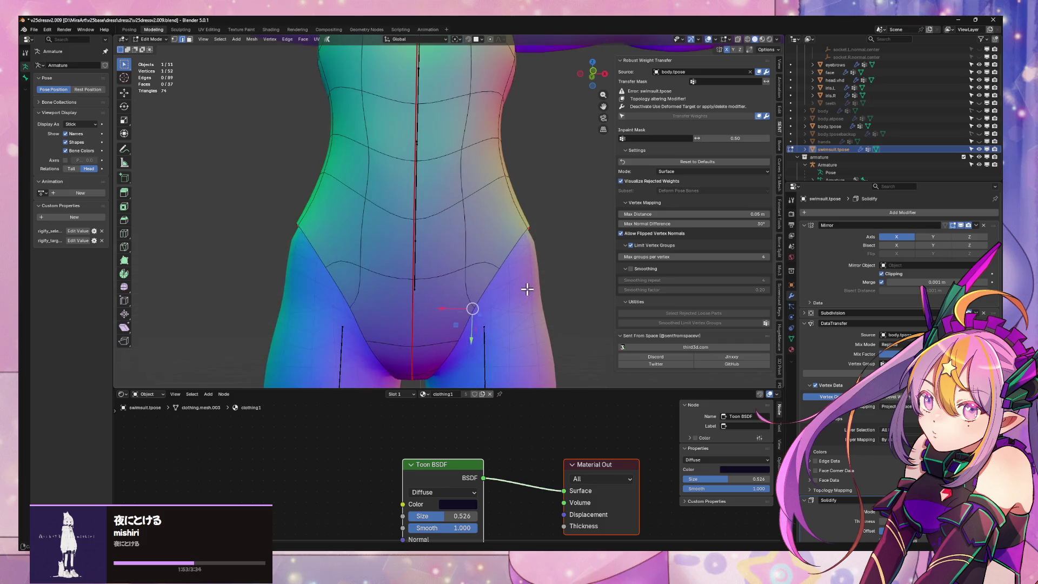
{"action": "key", "text": "ctrl+shift+z"}
{"action": "key", "text": "ctrl+z"}
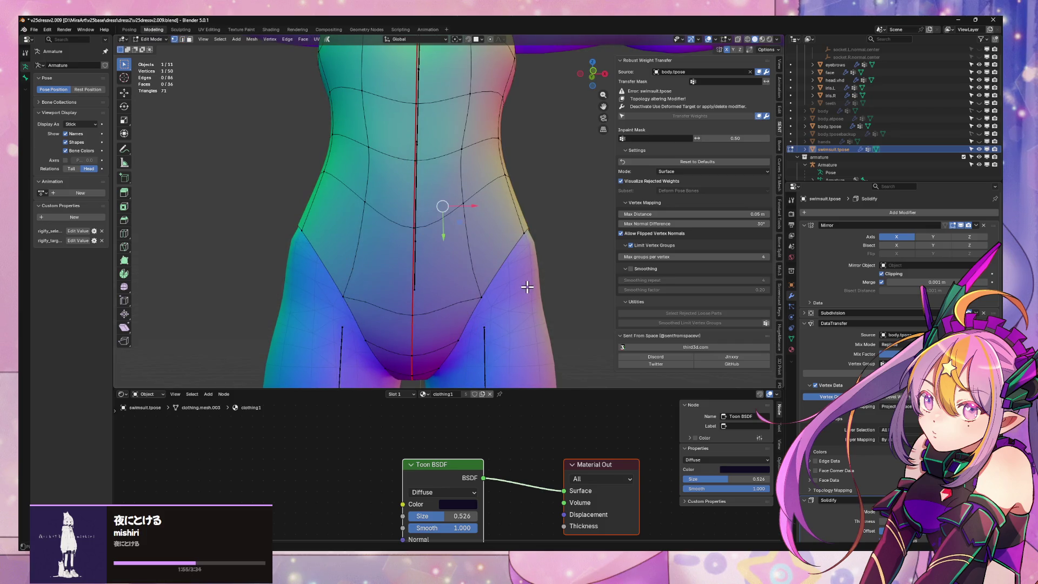
{"action": "mouse_move", "coordinate": [527, 287]}
{"action": "middle_mouse_down"}
{"action": "mouse_move", "coordinate": [420, 308]}
{"action": "mouse_move", "coordinate": [530, 302]}
{"action": "mouse_move", "coordinate": [468, 296]}
{"action": "mouse_move", "coordinate": [534, 275]}
{"action": "middle_mouse_up"}
{"action": "scroll", "coordinate": [438, 301], "scroll_direction": "down", "scroll_amount": 3}
{"action": "scroll", "coordinate": [468, 295], "scroll_direction": "up", "scroll_amount": 4}
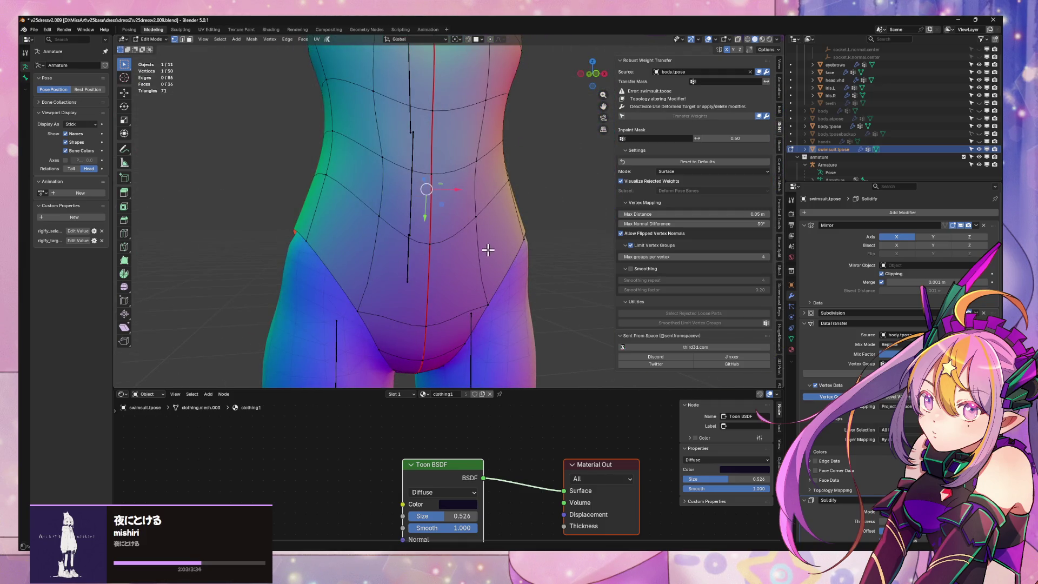
{"action": "middle_click_drag", "start_coordinate": [488, 250], "coordinate": [451, 247]}
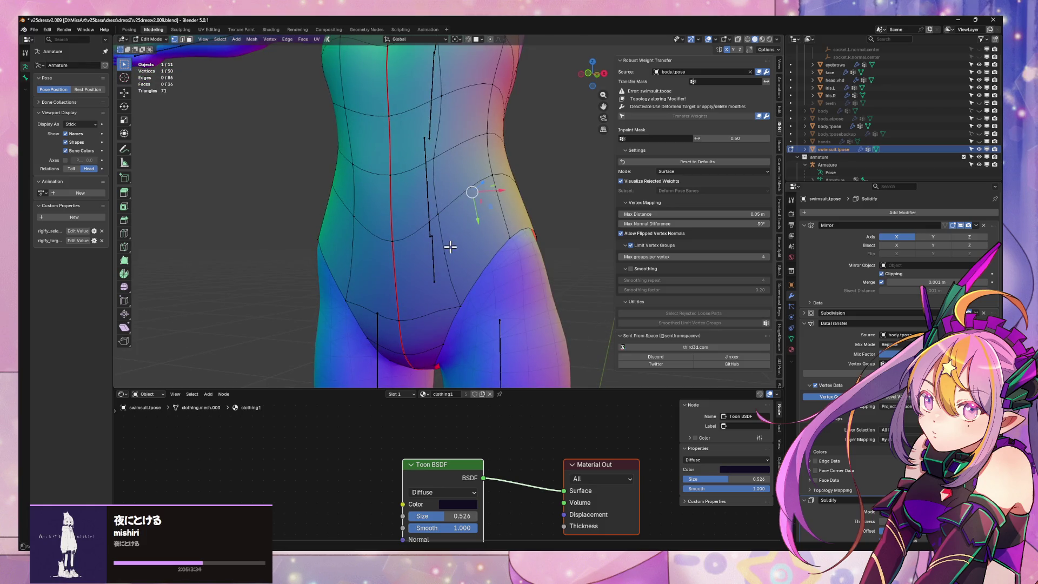
{"action": "scroll", "coordinate": [450, 247], "scroll_direction": "down", "scroll_amount": 5}
{"action": "scroll", "coordinate": [451, 247], "scroll_direction": "up", "scroll_amount": 3}
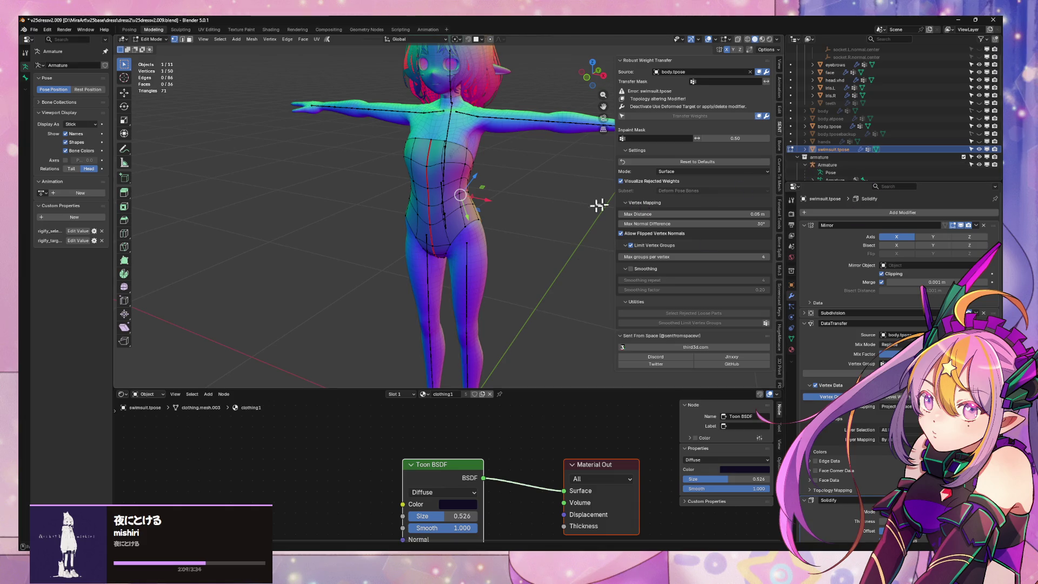
Select the swimsuit's waist edge loop in edge mode, then return to Object Mode
{"action": "key", "text": "alt+a"}
{"action": "scroll", "coordinate": [486, 225], "scroll_direction": "up", "scroll_amount": 4}
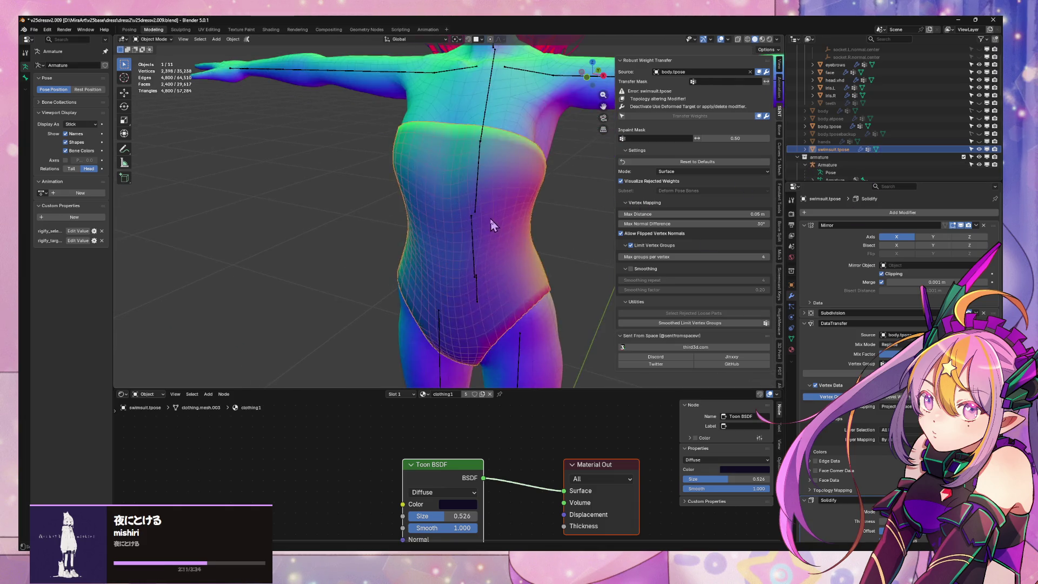
{"action": "left_click", "coordinate": [480, 275], "text": "alt"}
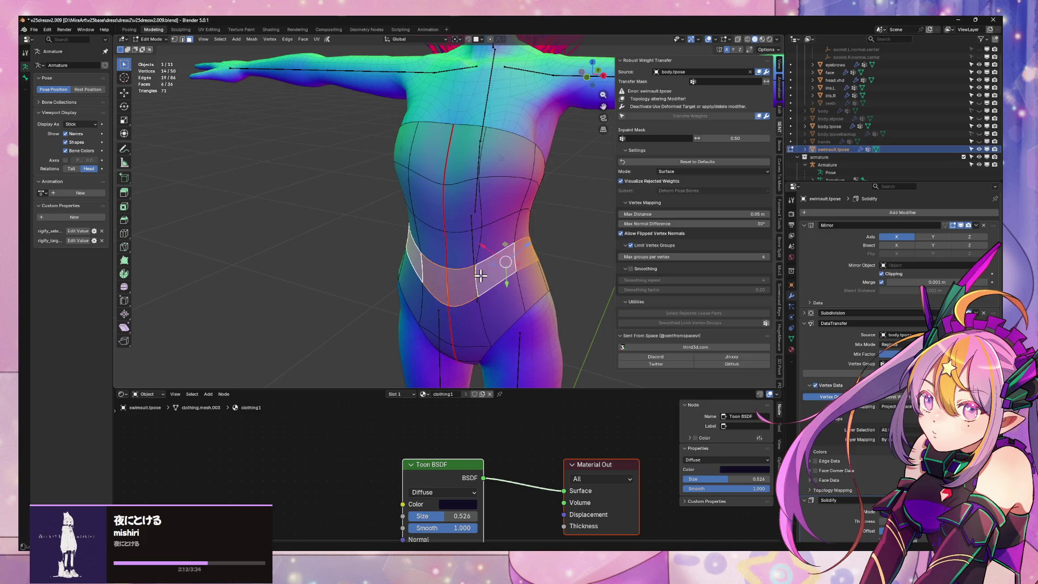
{"action": "left_click", "coordinate": [482, 306], "text": "alt+shift"}
{"action": "mouse_move", "coordinate": [472, 364]}
{"action": "middle_mouse_down"}
{"action": "mouse_move", "coordinate": [607, 302]}
{"action": "mouse_move", "coordinate": [589, 306]}
{"action": "mouse_move", "coordinate": [665, 302]}
{"action": "mouse_move", "coordinate": [524, 295]}
{"action": "mouse_move", "coordinate": [541, 299]}
{"action": "middle_mouse_up"}
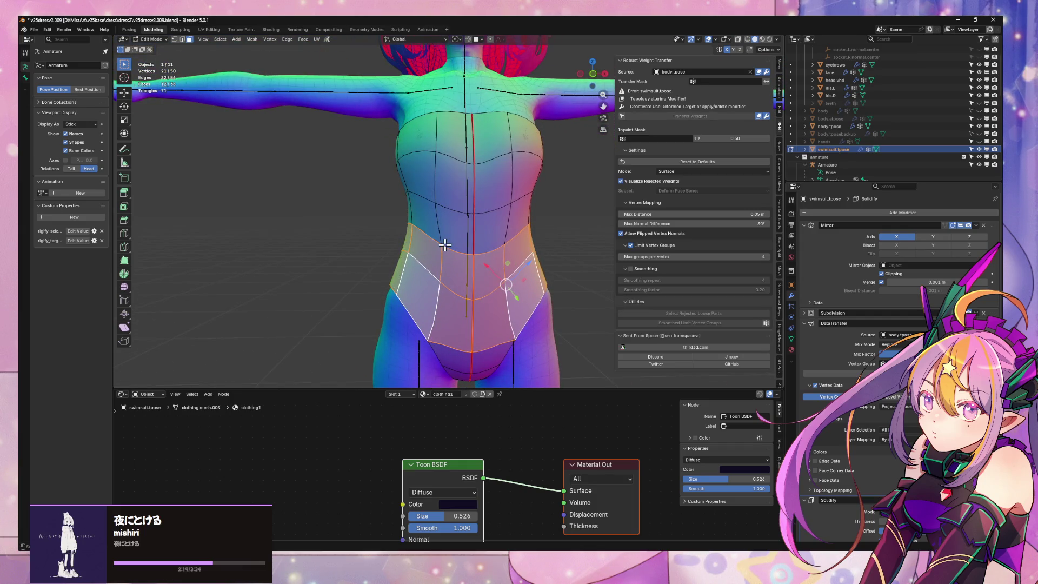
{"action": "key", "text": "2"}
{"action": "left_click", "coordinate": [489, 250], "text": "alt"}
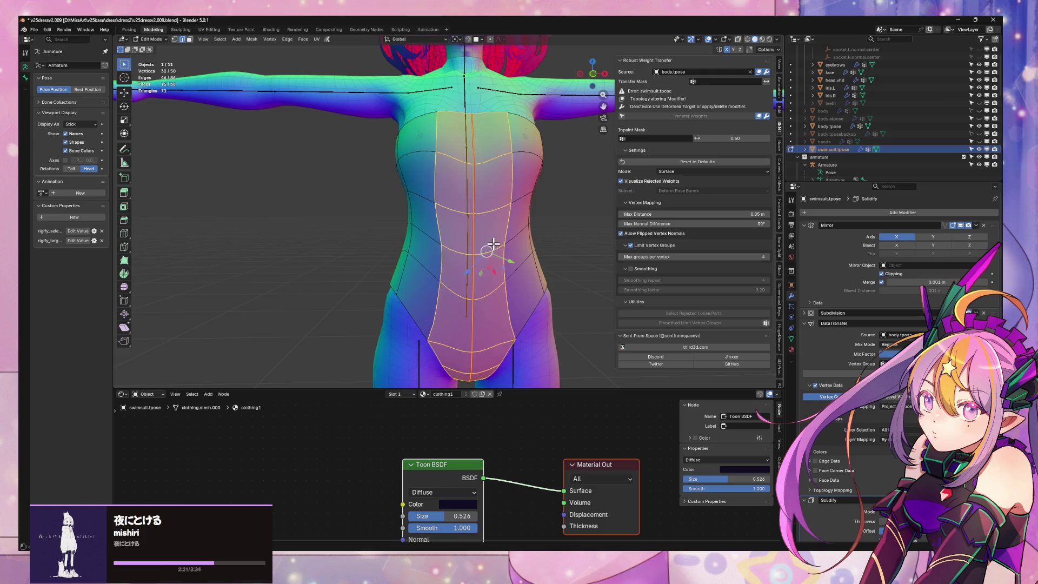
{"action": "key", "text": "Tab"}
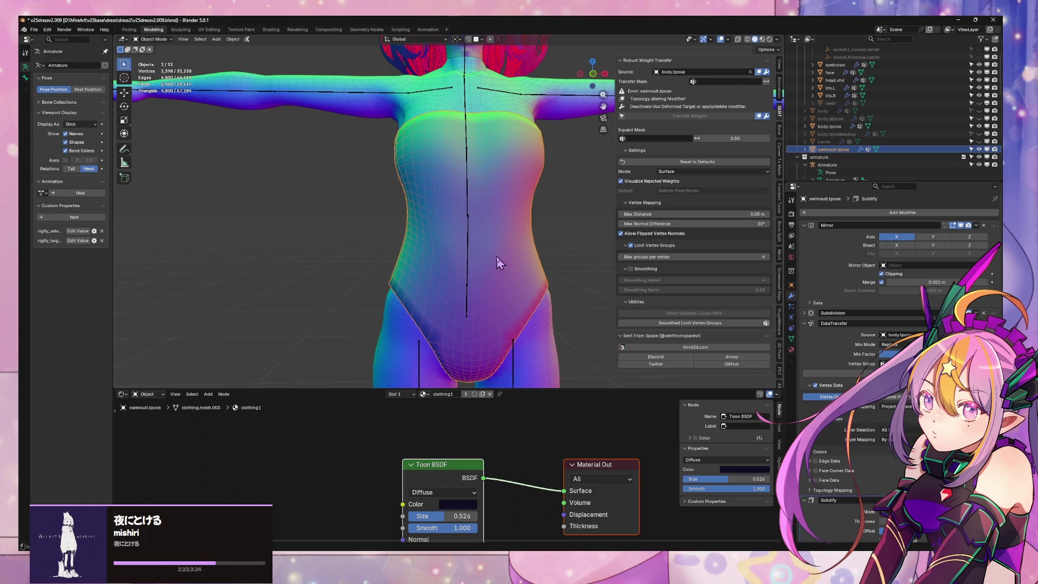
Duplicate the swimsuit in place and rename the copy dress.top
{"action": "key", "text": "shift+d"}
{"action": "key", "text": "Escape"}
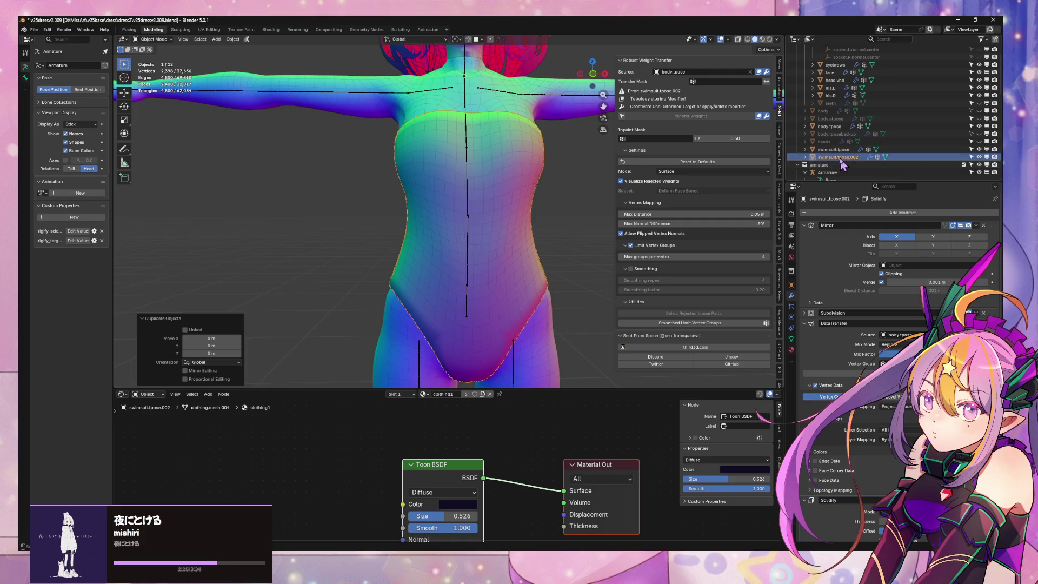
{"action": "key", "text": "F2"}
{"action": "type", "text": "c"}
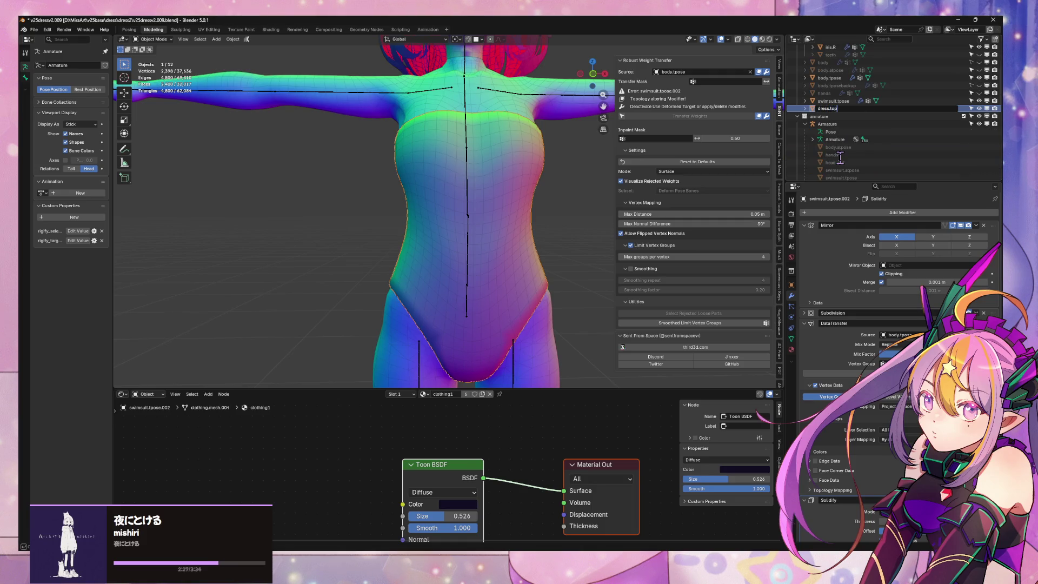
{"action": "key", "text": "Return"}
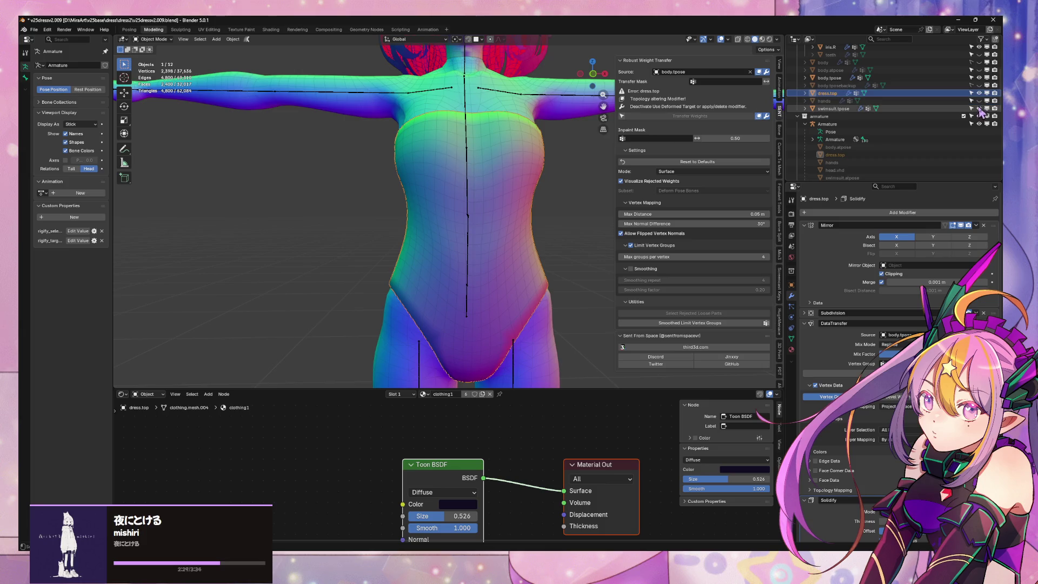
{"action": "key", "text": "Tab"}
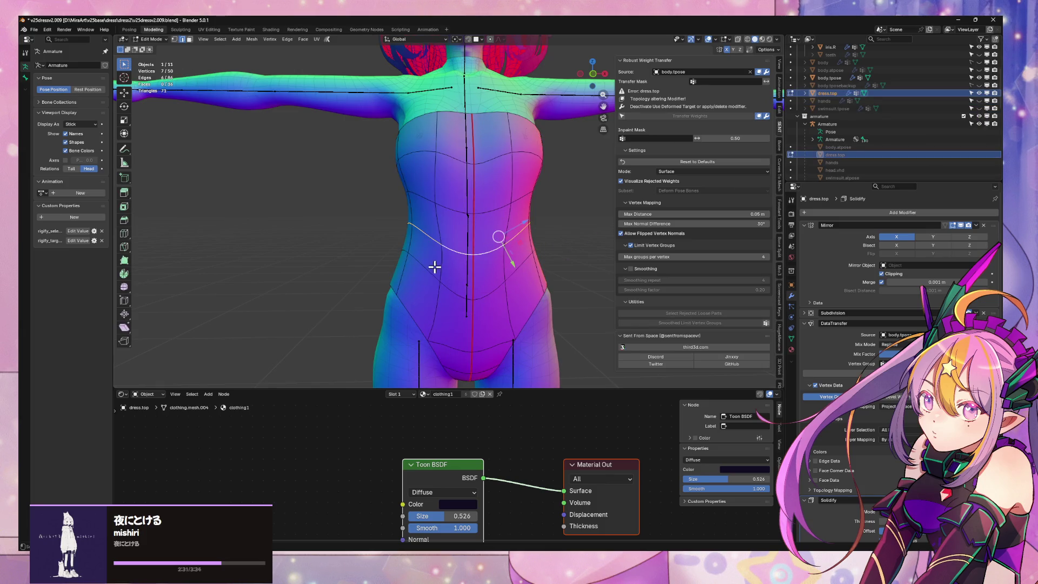
Flatten dress.top's waist loop by scaling it to 0 along Z, then deselect
{"action": "key", "text": "s"}
{"action": "key", "text": "z"}
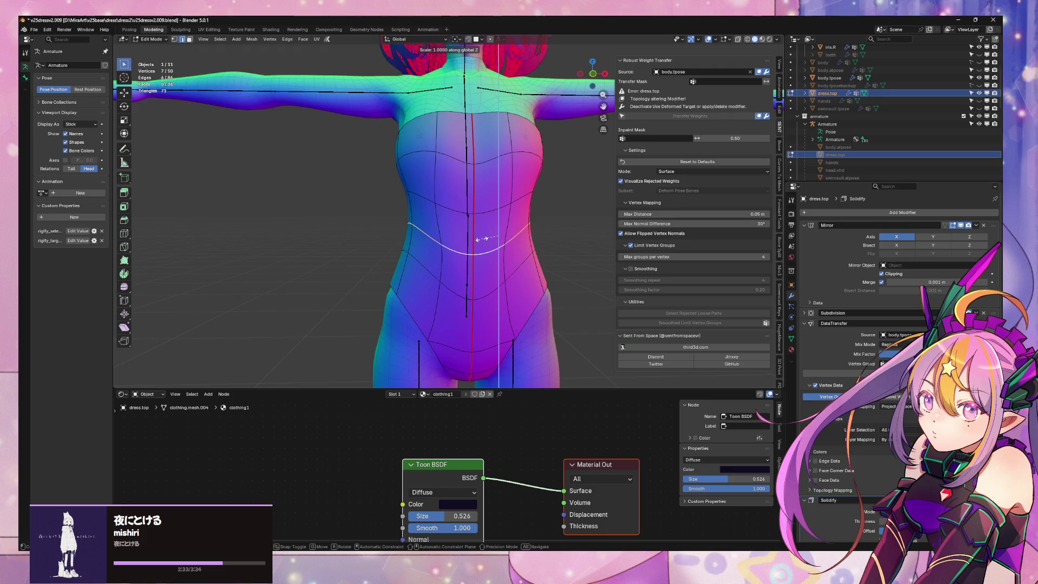
{"action": "key", "text": "0"}
{"action": "key", "text": "Return"}
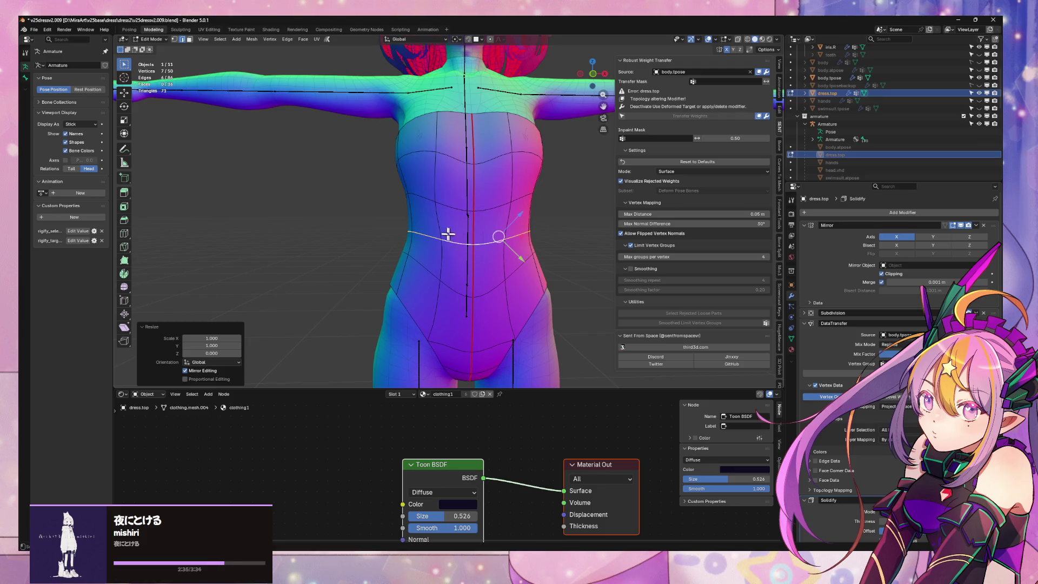
{"action": "mouse_move", "coordinate": [486, 274]}
{"action": "middle_mouse_down"}
{"action": "mouse_move", "coordinate": [306, 275]}
{"action": "mouse_move", "coordinate": [484, 276]}
{"action": "middle_mouse_up"}
{"action": "key", "text": "alt+a"}
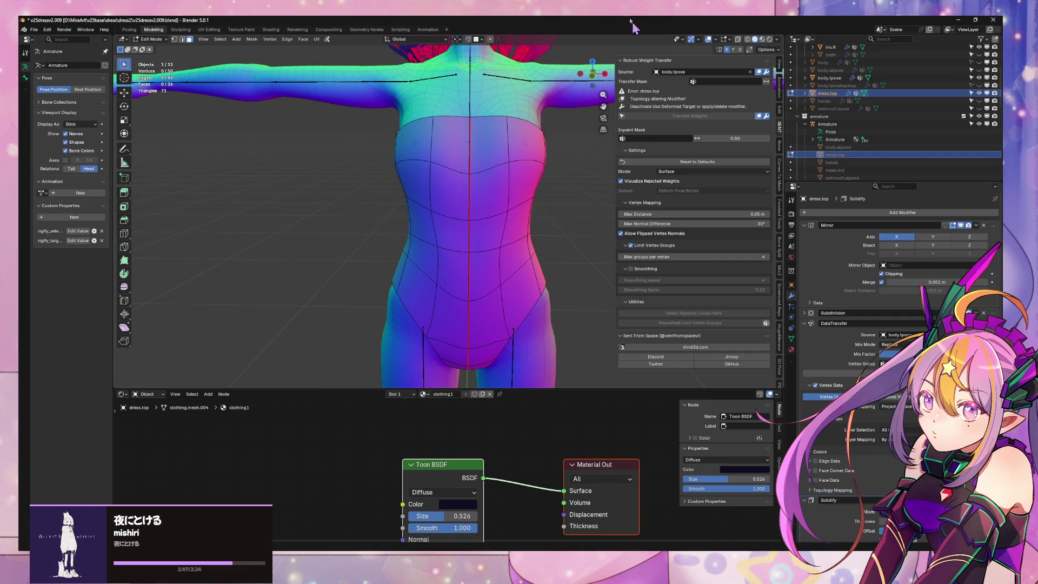
Switch to front orthographic view and bring up the sidebar's View settings
{"action": "left_click", "coordinate": [592, 76]}
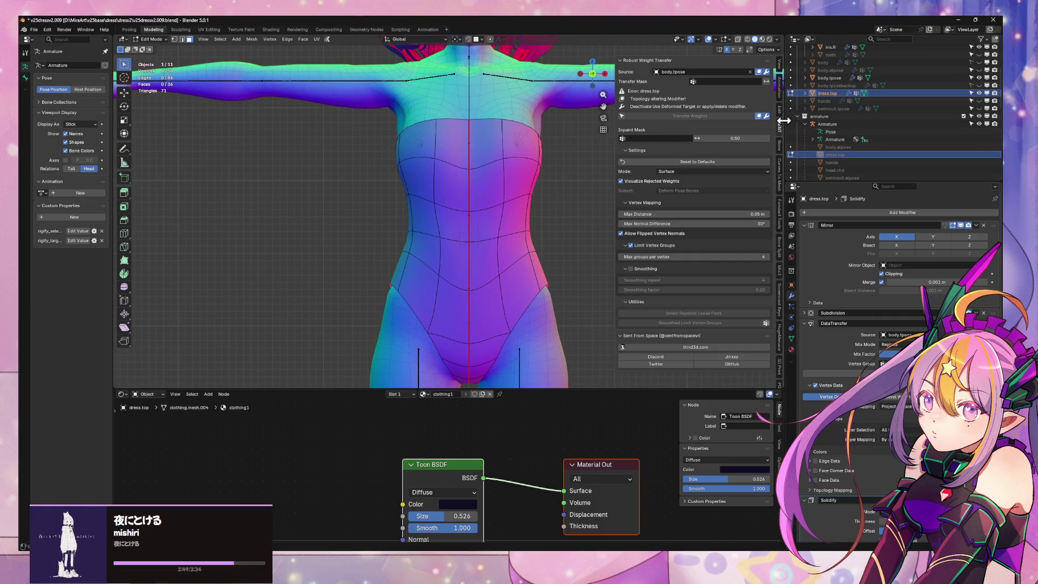
{"action": "scroll", "coordinate": [778, 305], "scroll_direction": "down", "scroll_amount": 5}
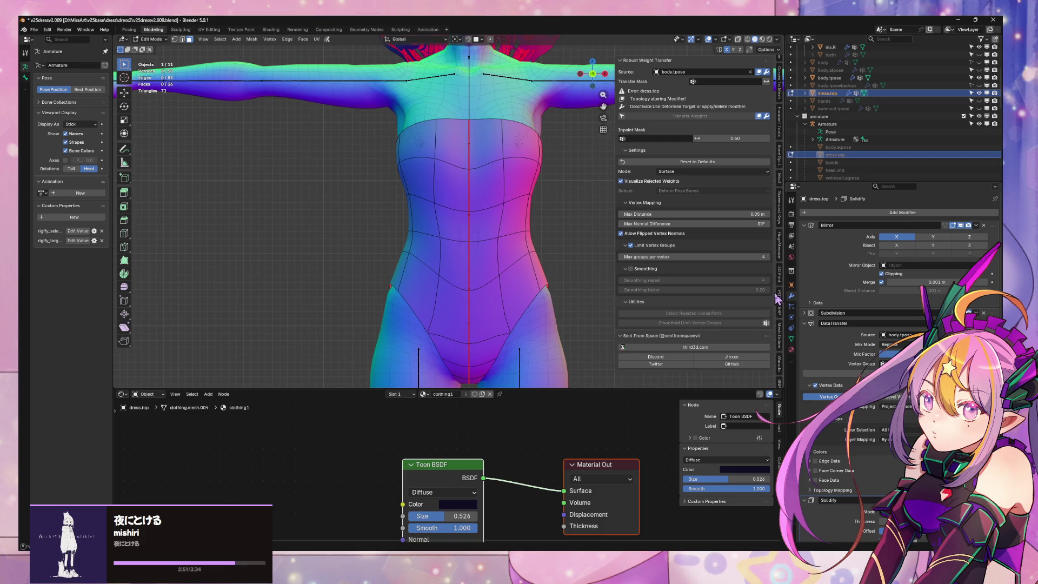
{"action": "scroll", "coordinate": [781, 293], "scroll_direction": "up", "scroll_amount": 5}
{"action": "left_click", "coordinate": [779, 116]}
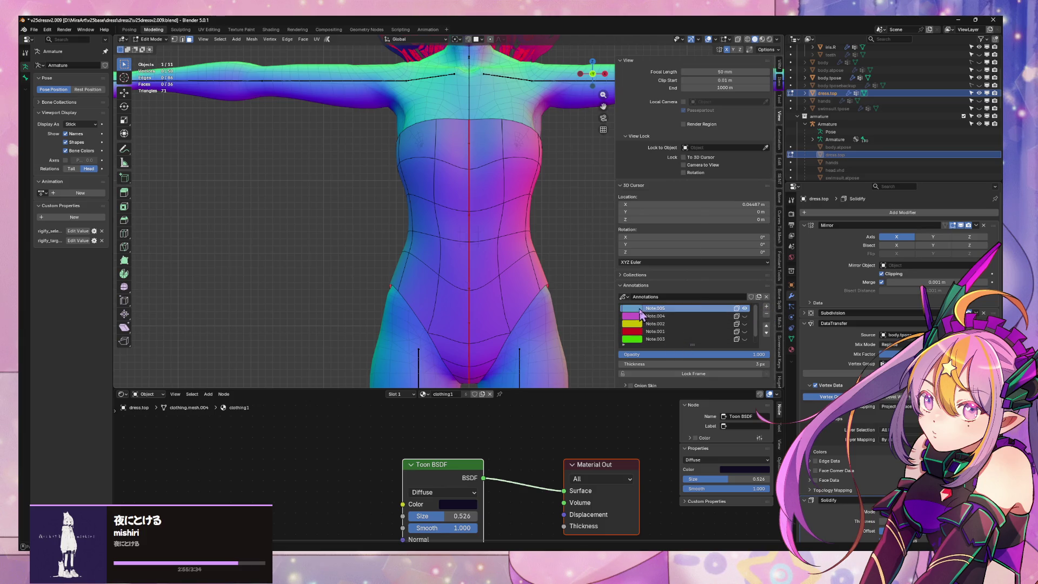
Make annotation layer Note.005 yellow, draw a level waist line, and edge-select the waist loop
{"action": "left_click", "coordinate": [631, 308]}
{"action": "left_click", "coordinate": [628, 237]}
{"action": "left_click_drag", "start_coordinate": [408, 227], "coordinate": [547, 227]}
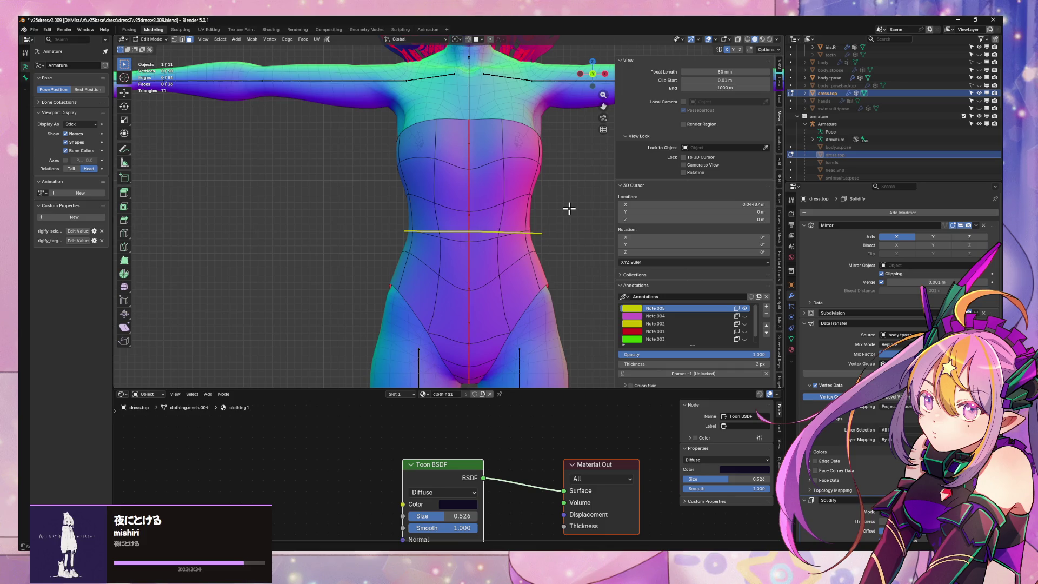
{"action": "key", "text": "2"}
{"action": "left_click", "coordinate": [453, 238], "text": "alt"}
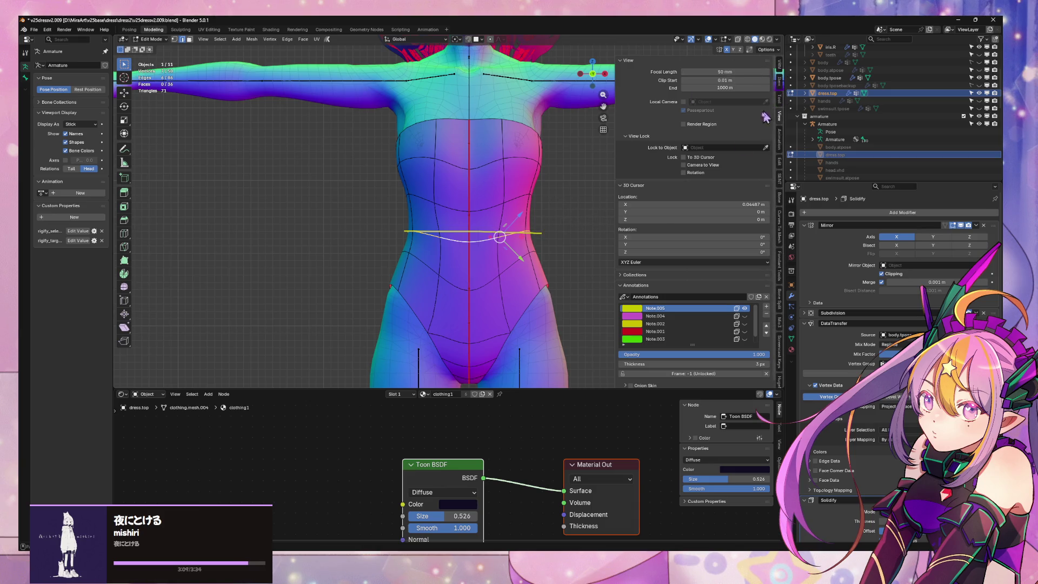
{"action": "left_click", "coordinate": [779, 104]}
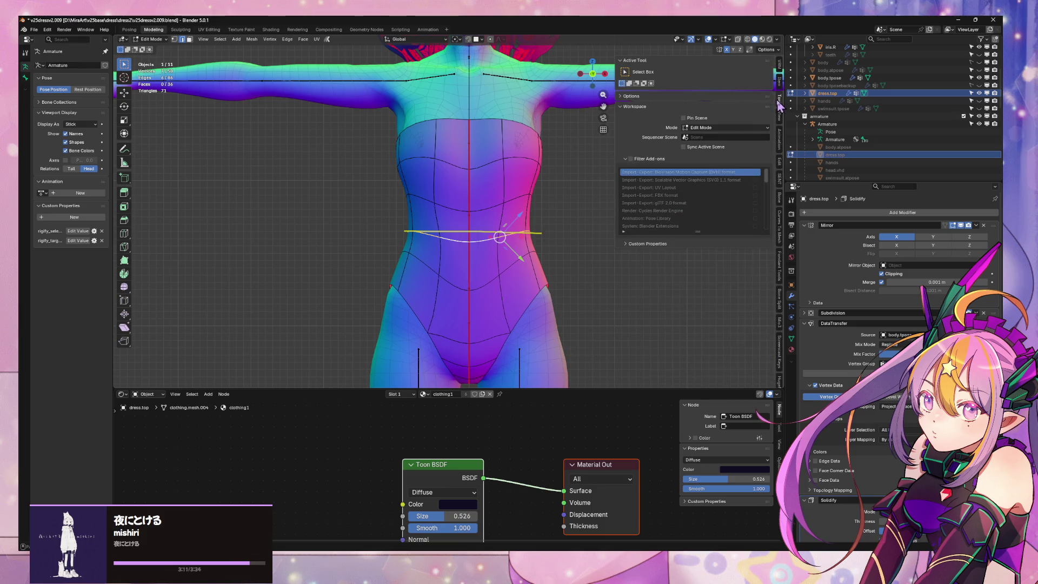
Give the waist edges a 0.57 crease and move the loop along Z onto the guide line
{"action": "left_click", "coordinate": [779, 83]}
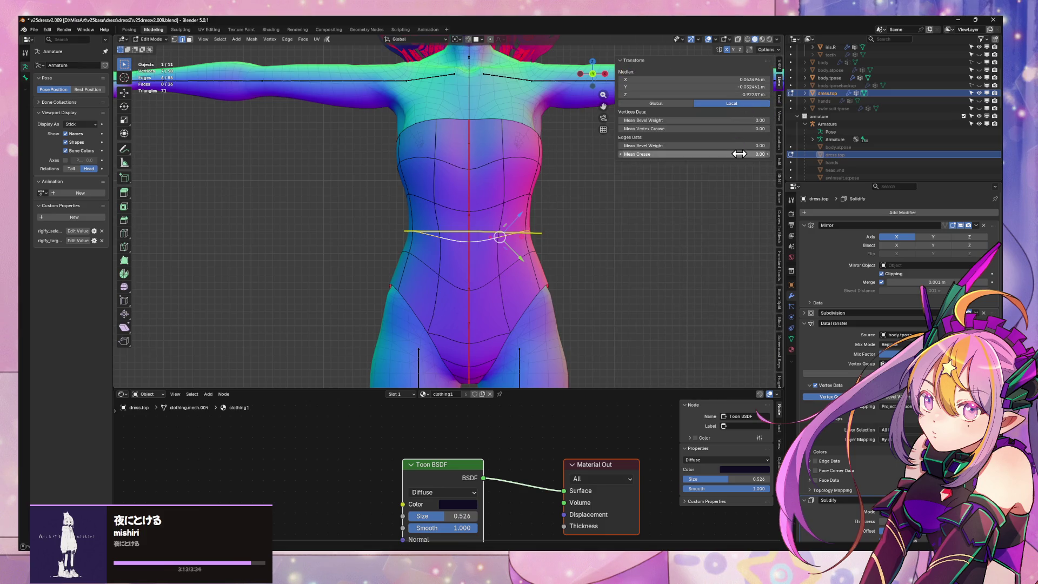
{"action": "left_click_drag", "start_coordinate": [754, 154], "coordinate": [792, 154]}
{"action": "key", "text": "g"}
{"action": "key", "text": "z"}
{"action": "left_click", "coordinate": [530, 235]}
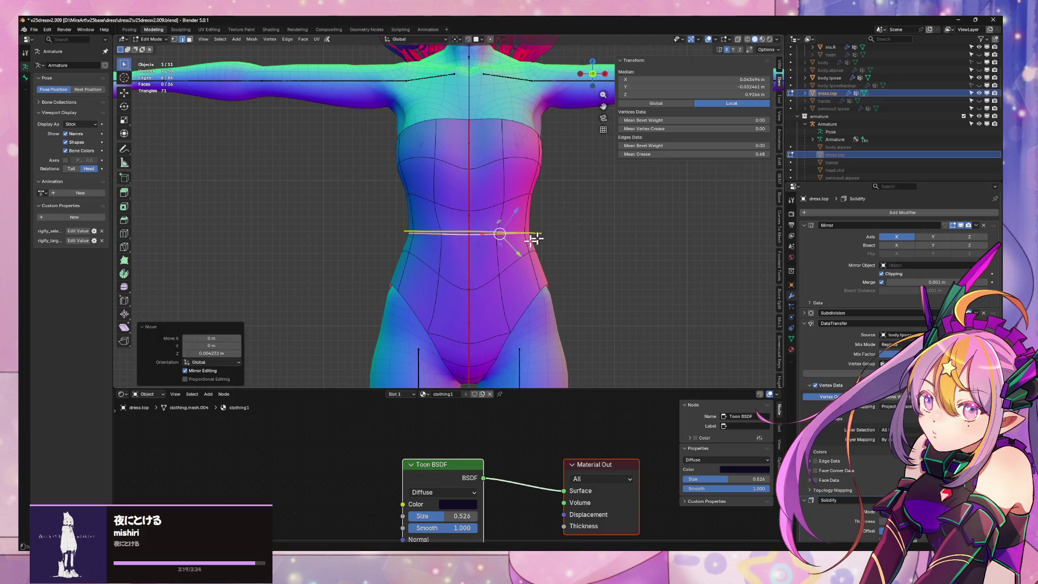
{"action": "left_click", "coordinate": [554, 227]}
Reselect the waist loop from the side, cancel a further crease change, and undo a deselect
{"action": "middle_click_drag", "start_coordinate": [554, 227], "coordinate": [470, 232]}
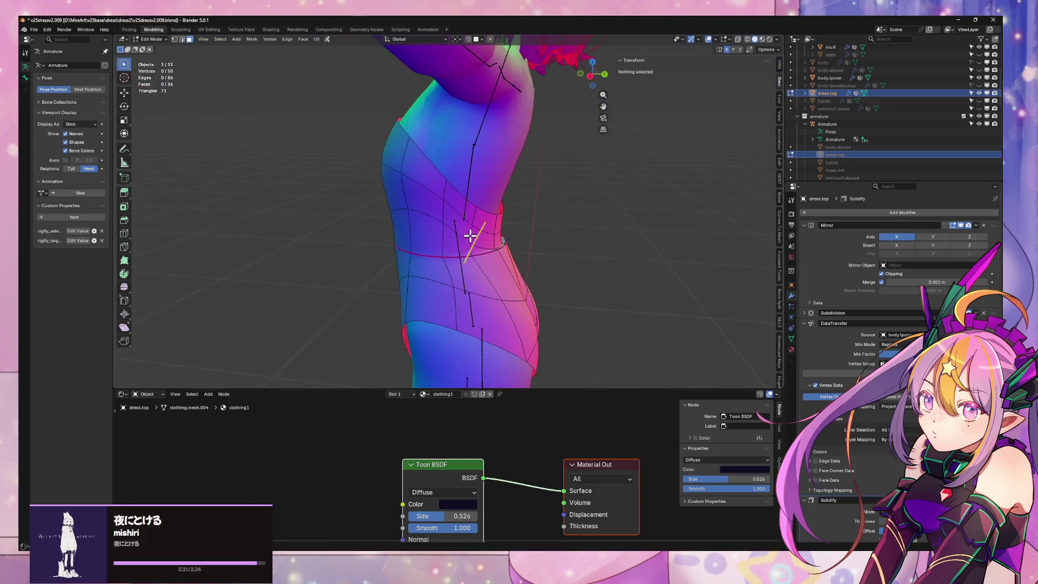
{"action": "left_click", "coordinate": [505, 246], "text": "alt"}
{"action": "middle_click_drag", "start_coordinate": [530, 244], "coordinate": [544, 230]}
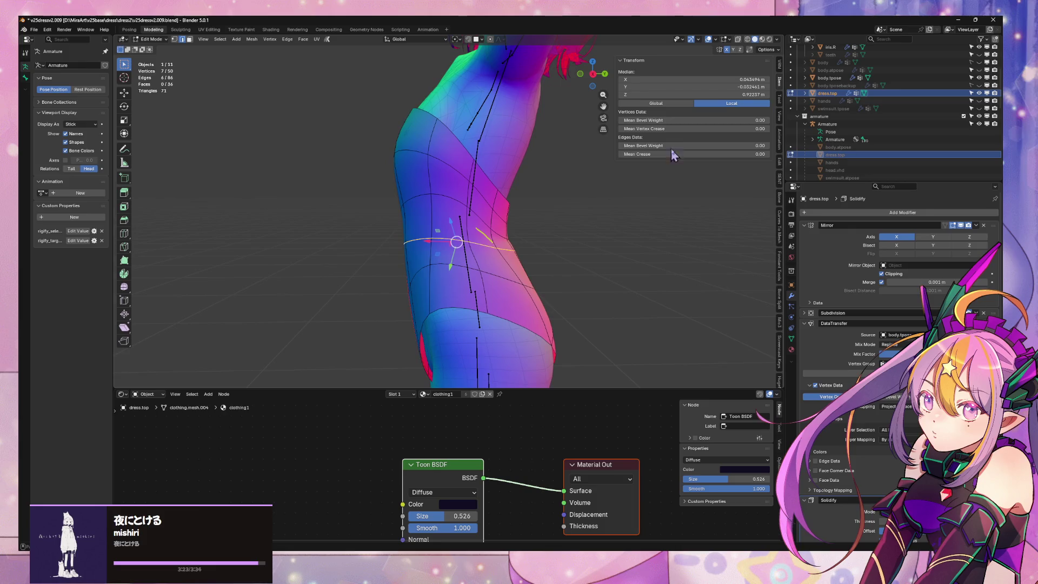
{"action": "left_click_drag", "start_coordinate": [674, 154], "coordinate": [685, 154]}
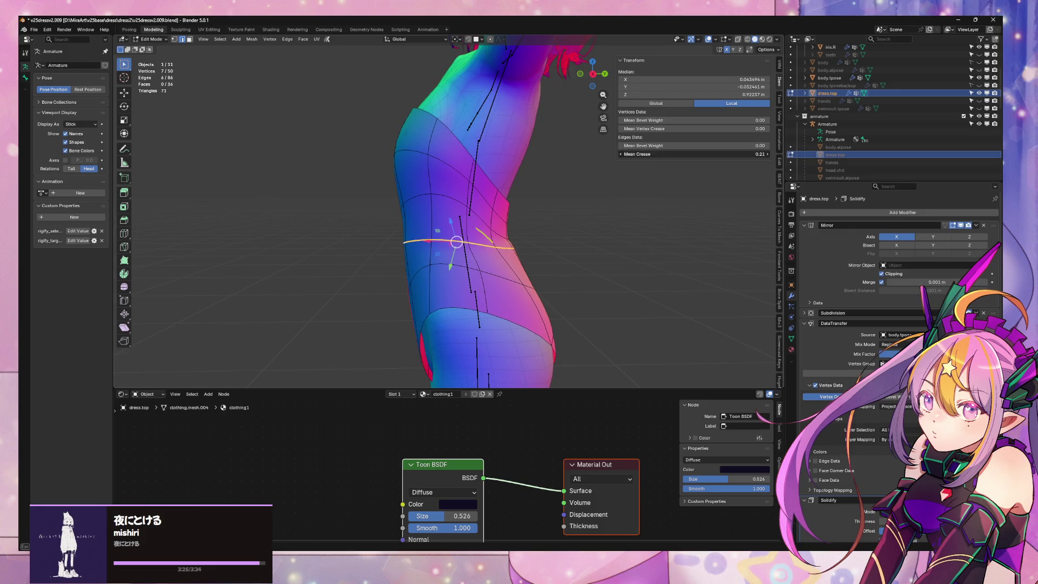
{"action": "key", "text": "Escape"}
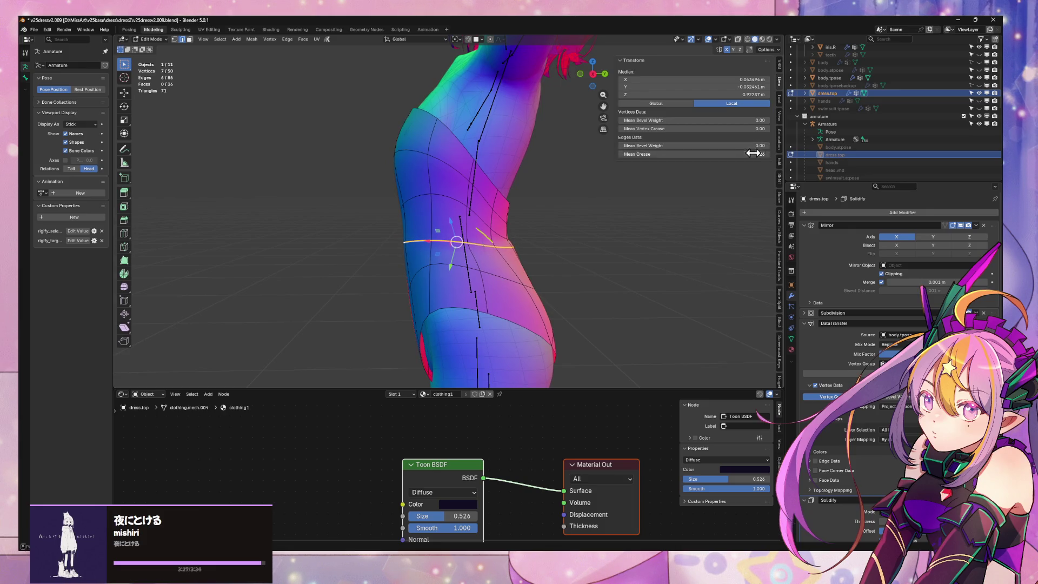
{"action": "mouse_move", "coordinate": [553, 210]}
{"action": "middle_mouse_down"}
{"action": "mouse_move", "coordinate": [492, 210]}
{"action": "mouse_move", "coordinate": [604, 197]}
{"action": "mouse_move", "coordinate": [529, 197]}
{"action": "mouse_move", "coordinate": [632, 201]}
{"action": "mouse_move", "coordinate": [569, 216]}
{"action": "mouse_move", "coordinate": [592, 240]}
{"action": "mouse_move", "coordinate": [623, 242]}
{"action": "mouse_move", "coordinate": [523, 241]}
{"action": "mouse_move", "coordinate": [561, 239]}
{"action": "middle_mouse_up"}
{"action": "left_click", "coordinate": [560, 239]}
{"action": "key", "text": "ctrl+z"}
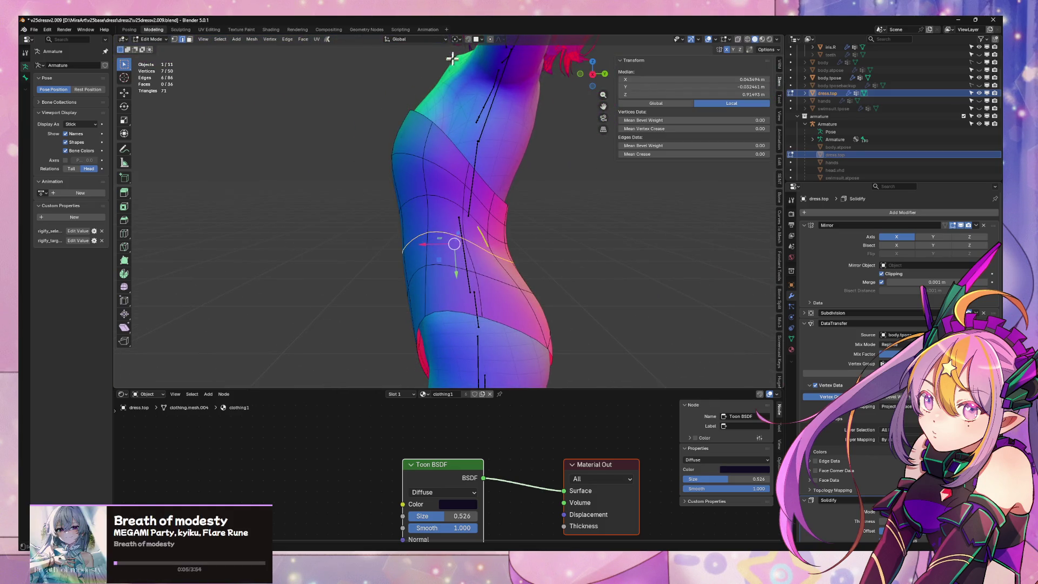
Smooth the waist loop vertices with X and Y disabled, and set its crease to about 0.59
{"action": "left_click", "coordinate": [456, 39]}
{"action": "key", "text": "F3"}
{"action": "left_click", "coordinate": [620, 199]}
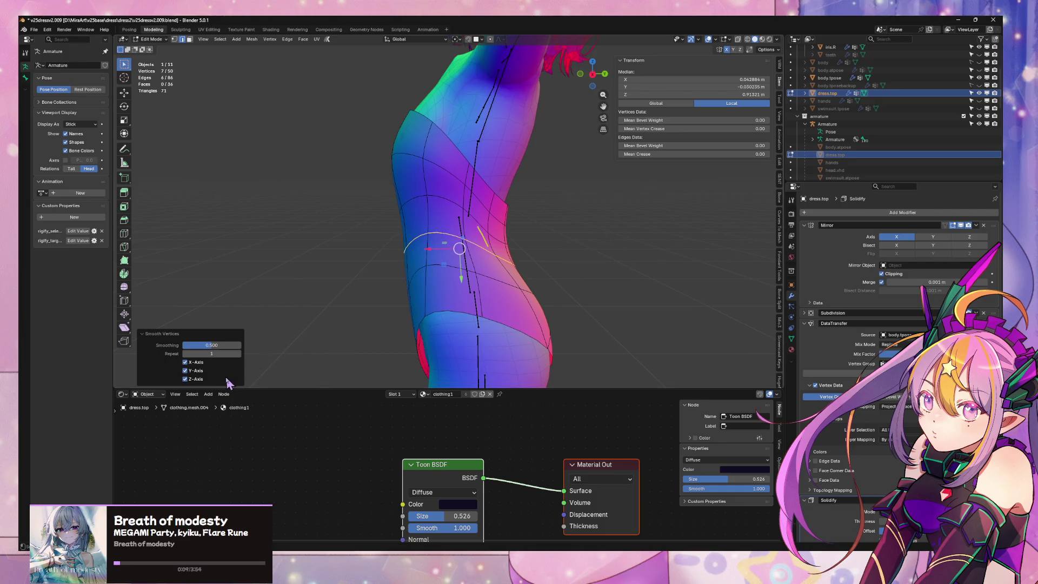
{"action": "left_click", "coordinate": [185, 371]}
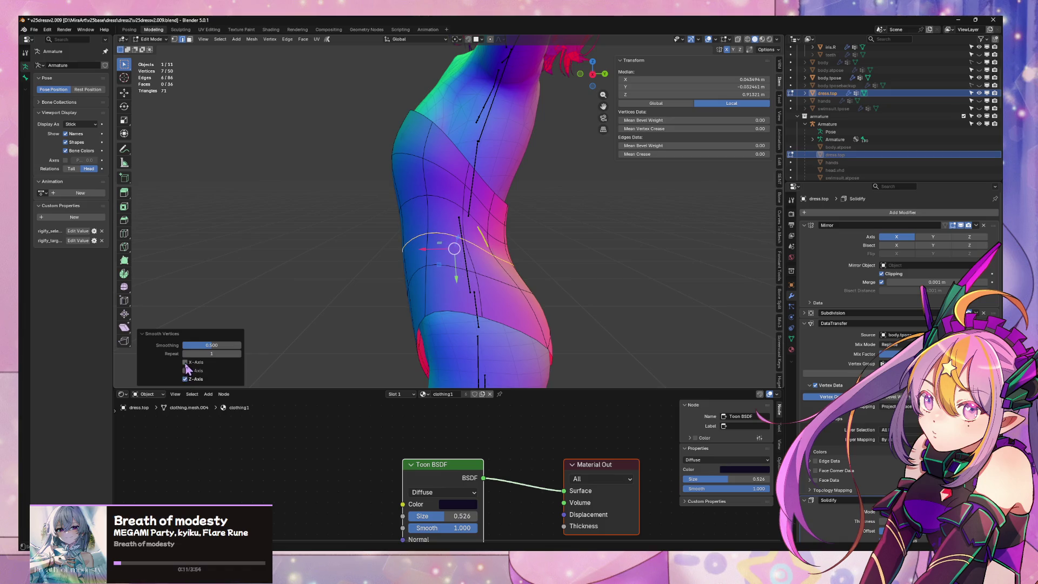
{"action": "left_click", "coordinate": [185, 362]}
{"action": "left_click_drag", "start_coordinate": [692, 154], "coordinate": [746, 154]}
{"action": "middle_click_drag", "start_coordinate": [584, 222], "coordinate": [511, 232]}
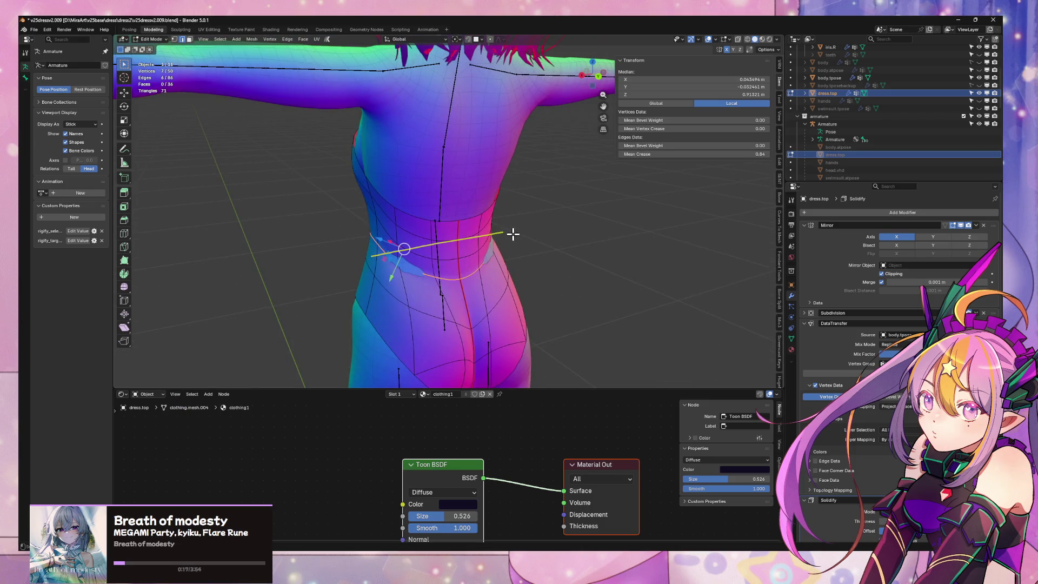
{"action": "key", "text": "ctrl+z"}
{"action": "key", "text": "ctrl+z"}
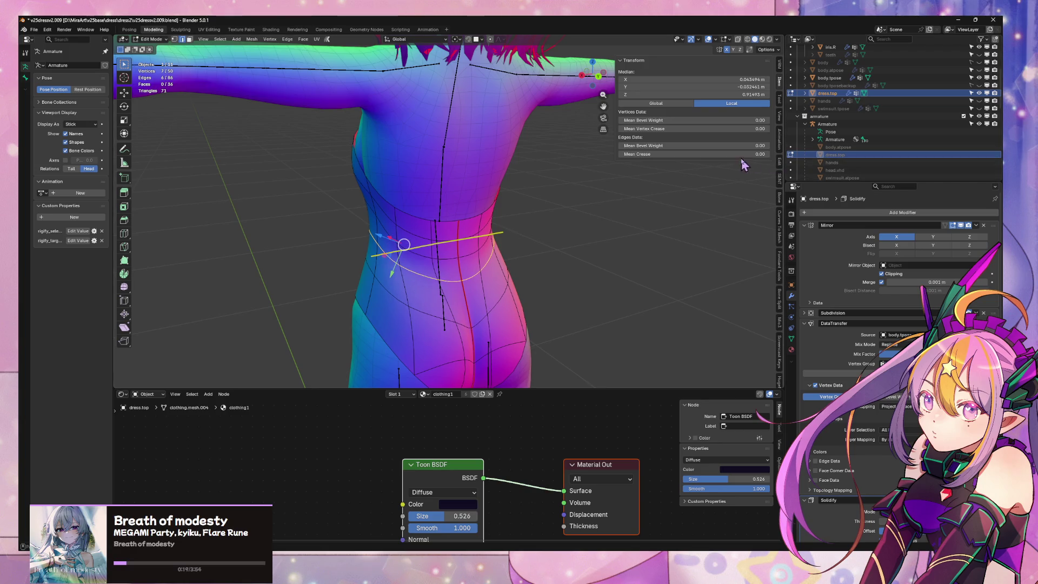
{"action": "left_click_drag", "start_coordinate": [698, 154], "coordinate": [741, 154]}
{"action": "middle_click_drag", "start_coordinate": [486, 222], "coordinate": [579, 229]}
Squash the waist loop vertically along Z, cancelling a follow-up uniform scale
{"action": "key", "text": "s"}
{"action": "key", "text": "z"}
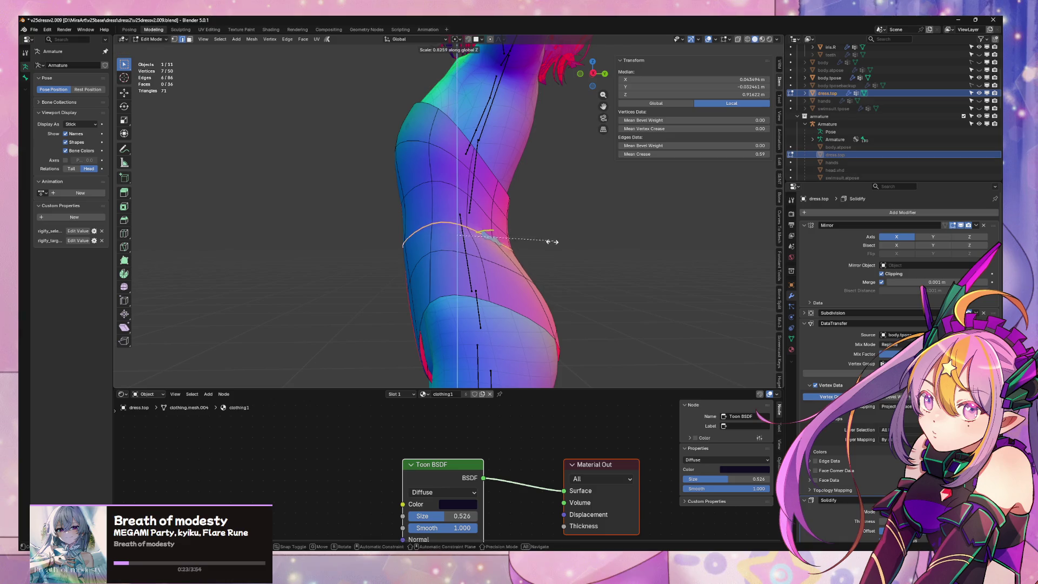
{"action": "left_click", "coordinate": [503, 249]}
{"action": "mouse_move", "coordinate": [533, 241]}
{"action": "middle_mouse_down"}
{"action": "mouse_move", "coordinate": [463, 248]}
{"action": "mouse_move", "coordinate": [463, 238]}
{"action": "mouse_move", "coordinate": [576, 241]}
{"action": "mouse_move", "coordinate": [522, 243]}
{"action": "middle_mouse_up"}
{"action": "key", "text": "s"}
{"action": "key", "text": "Escape"}
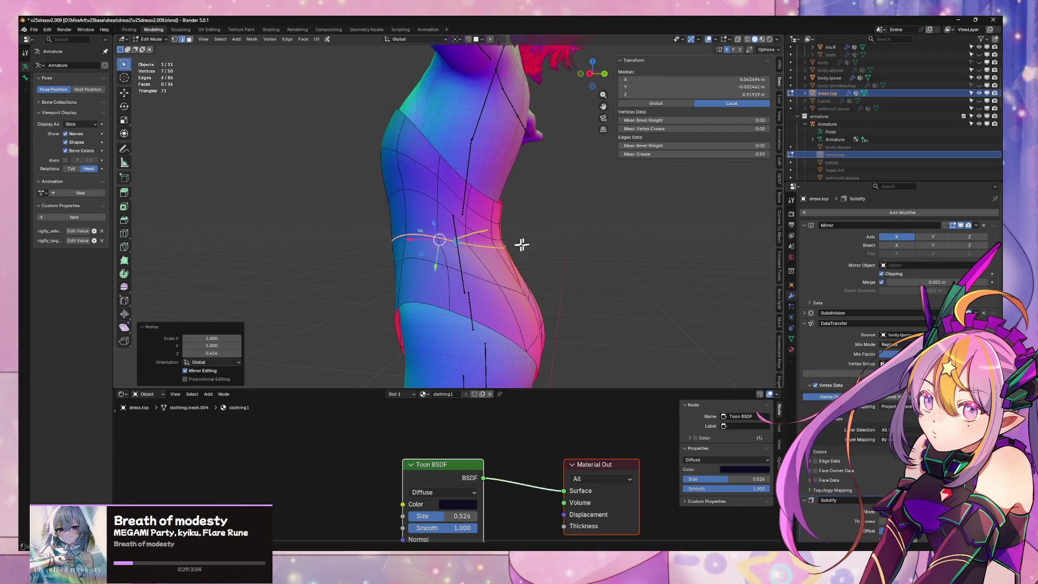
Smooth the waist vertices at about 0.708 strength and raise the loop's crease to 1.00
{"action": "right_click", "coordinate": [487, 249]}
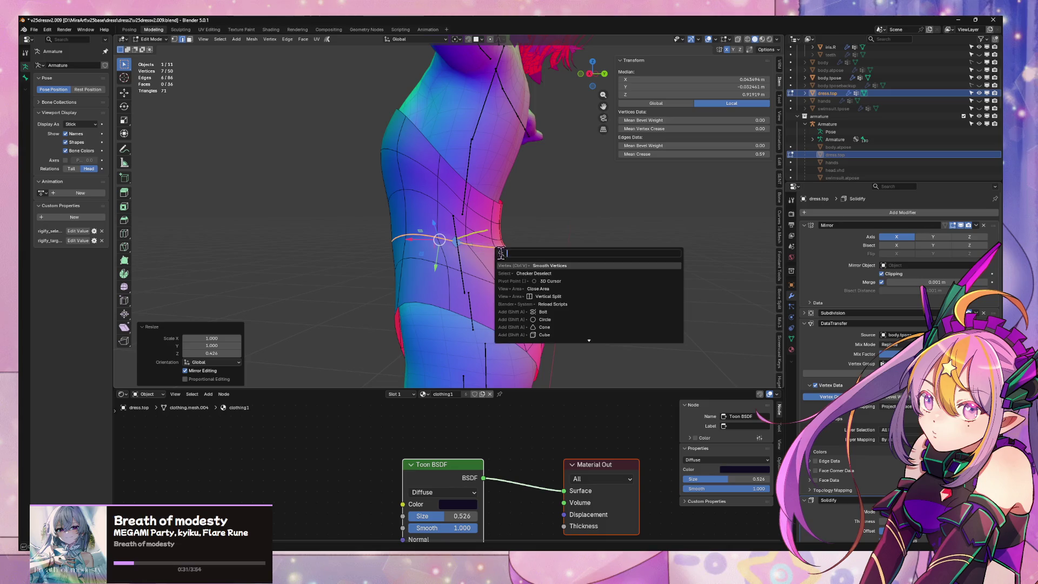
{"action": "left_click", "coordinate": [515, 264]}
{"action": "mouse_move", "coordinate": [211, 345]}
{"action": "left_mouse_down"}
{"action": "mouse_move", "coordinate": [224, 344]}
{"action": "mouse_move", "coordinate": [205, 345]}
{"action": "left_mouse_up"}
{"action": "mouse_move", "coordinate": [737, 154]}
{"action": "left_mouse_down"}
{"action": "mouse_move", "coordinate": [768, 154]}
{"action": "mouse_move", "coordinate": [726, 154]}
{"action": "left_mouse_up"}
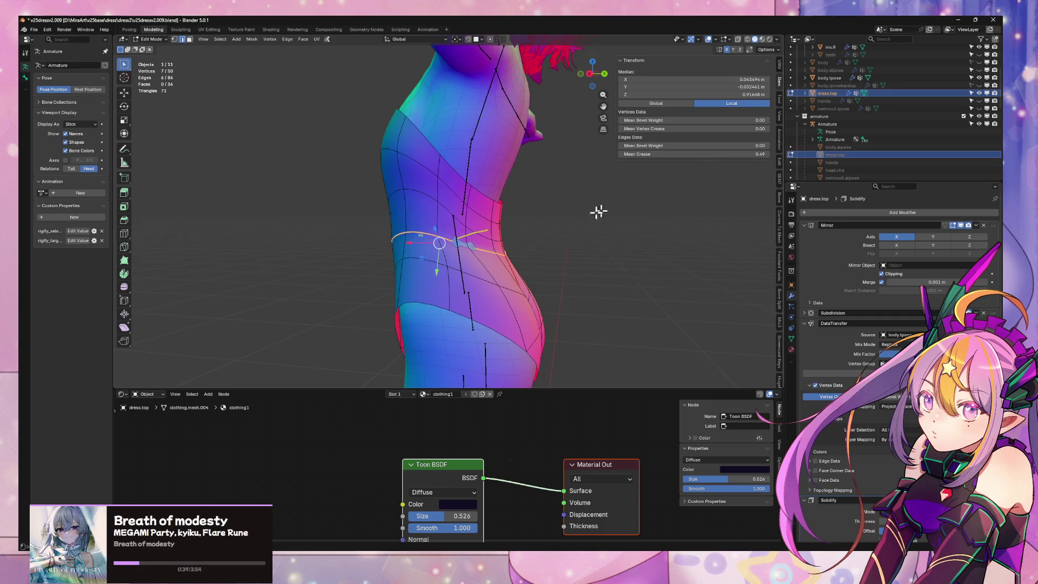
{"action": "middle_click_drag", "start_coordinate": [597, 211], "coordinate": [570, 235]}
Delete the ring of waist faces and hide the separated lower dress band
{"action": "key", "text": "3"}
{"action": "left_click", "coordinate": [509, 254], "text": "alt"}
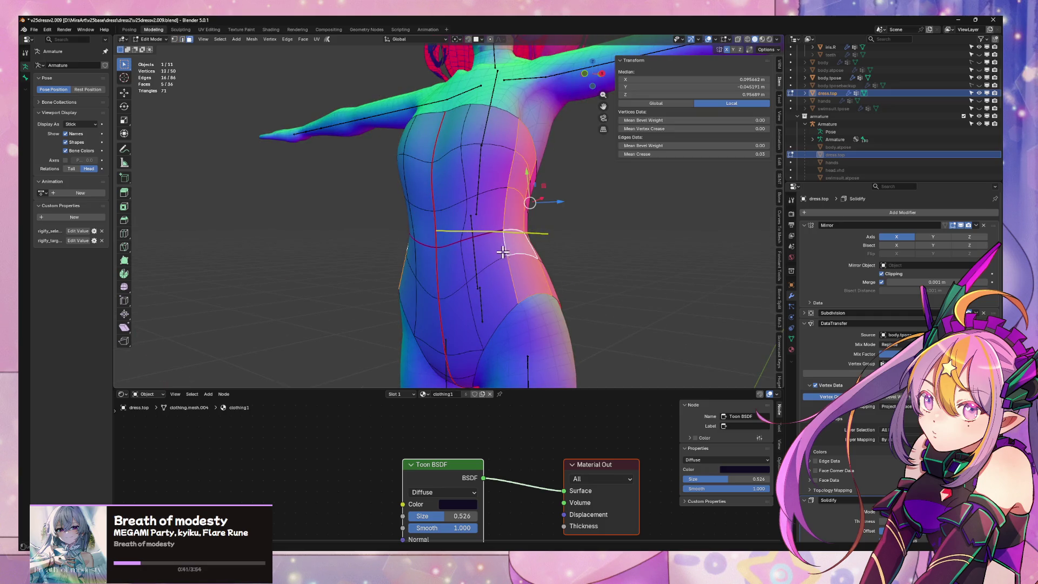
{"action": "left_click", "coordinate": [464, 265], "text": "alt"}
{"action": "key", "text": "x"}
{"action": "left_click", "coordinate": [465, 284]}
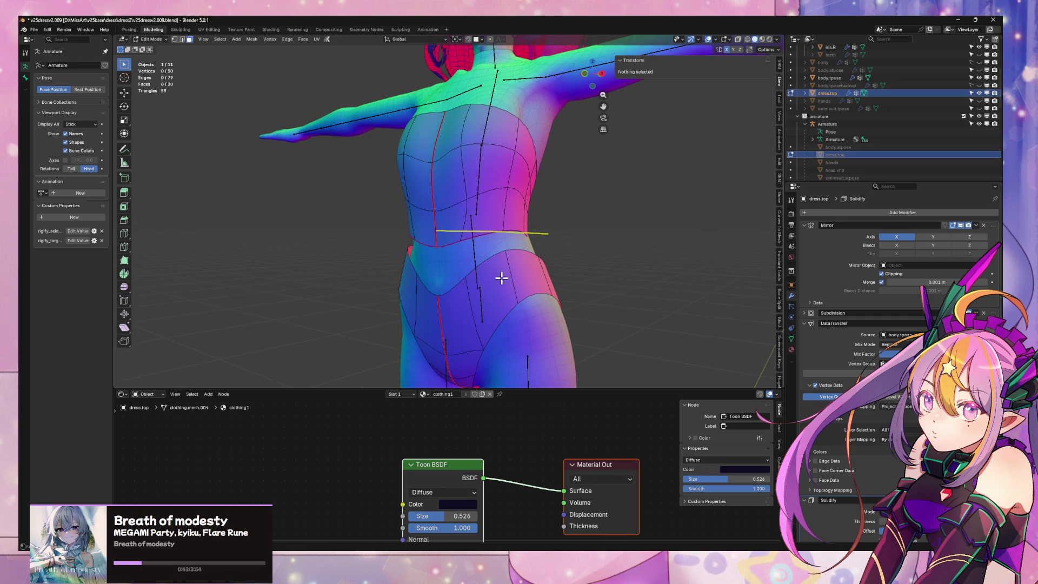
{"action": "left_click", "coordinate": [501, 278]}
{"action": "key", "text": "ctrl+l"}
{"action": "key", "text": "x"}
{"action": "left_click", "coordinate": [487, 279]}
{"action": "mouse_move", "coordinate": [487, 279]}
{"action": "middle_mouse_down"}
{"action": "mouse_move", "coordinate": [493, 264]}
{"action": "mouse_move", "coordinate": [479, 256]}
{"action": "middle_mouse_up"}
{"action": "middle_click_drag", "start_coordinate": [479, 253], "coordinate": [527, 246]}
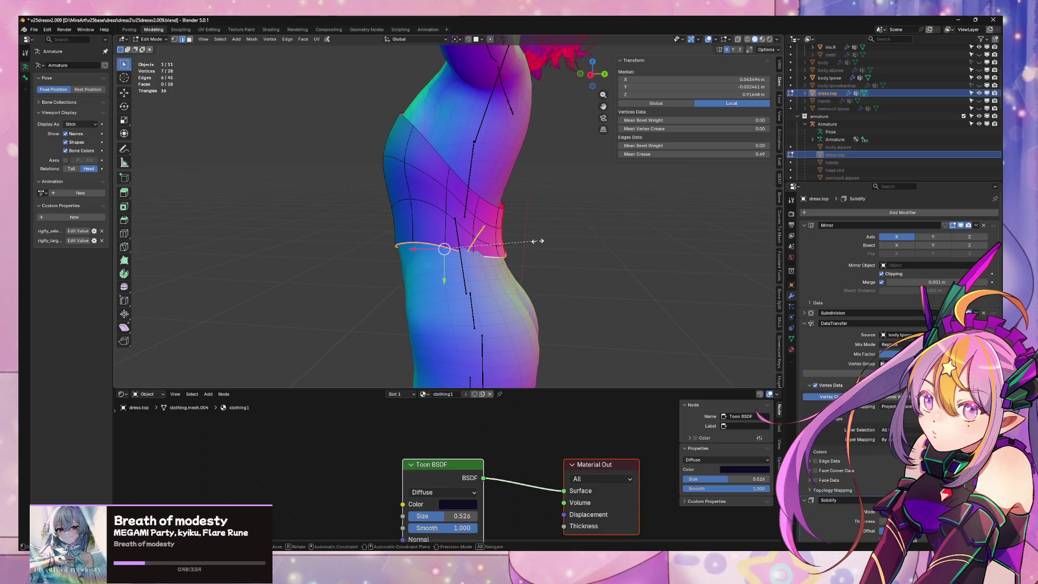
With Normal orientation, flatten the top's bottom loop with S Y 0, then nudge it into place
{"action": "left_click", "coordinate": [405, 47]}
{"action": "left_click", "coordinate": [411, 76]}
{"action": "key", "text": "s"}
{"action": "key", "text": "z"}
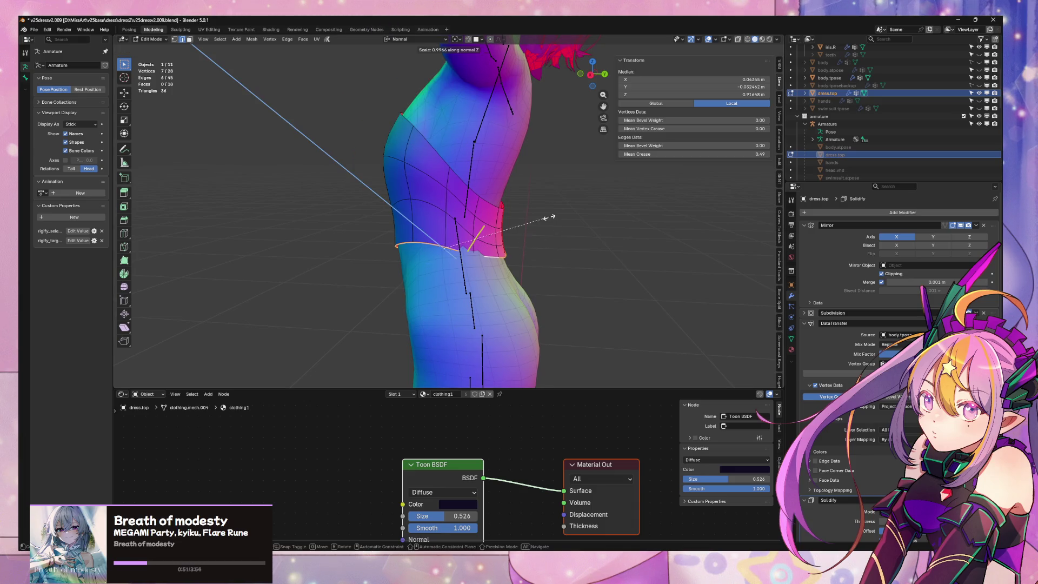
{"action": "key", "text": "y"}
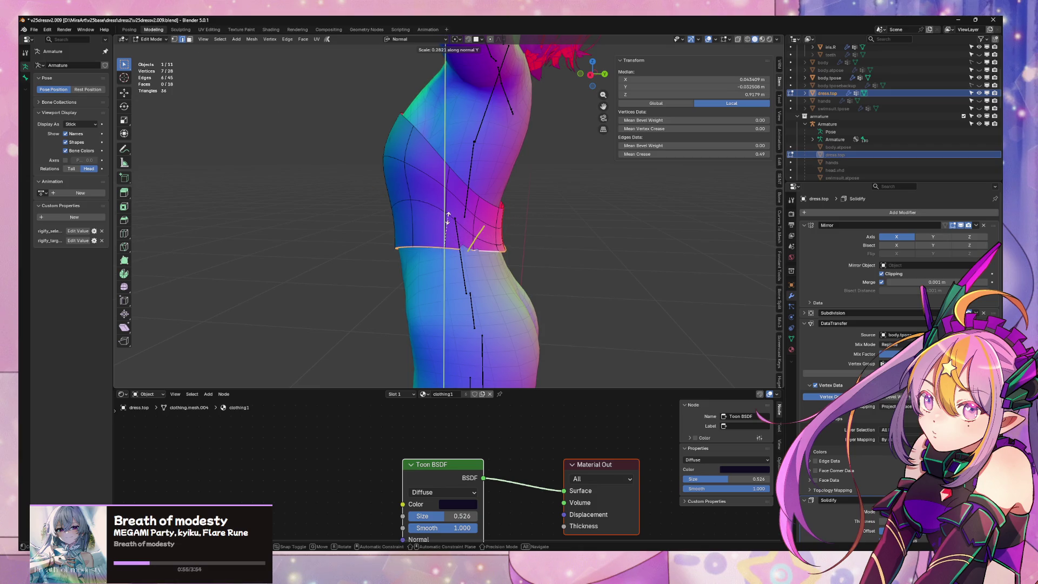
{"action": "key", "text": "0"}
{"action": "key", "text": "Return"}
{"action": "mouse_move", "coordinate": [688, 202]}
{"action": "middle_mouse_down"}
{"action": "mouse_move", "coordinate": [601, 209]}
{"action": "mouse_move", "coordinate": [690, 194]}
{"action": "middle_mouse_up"}
{"action": "key", "text": "g"}
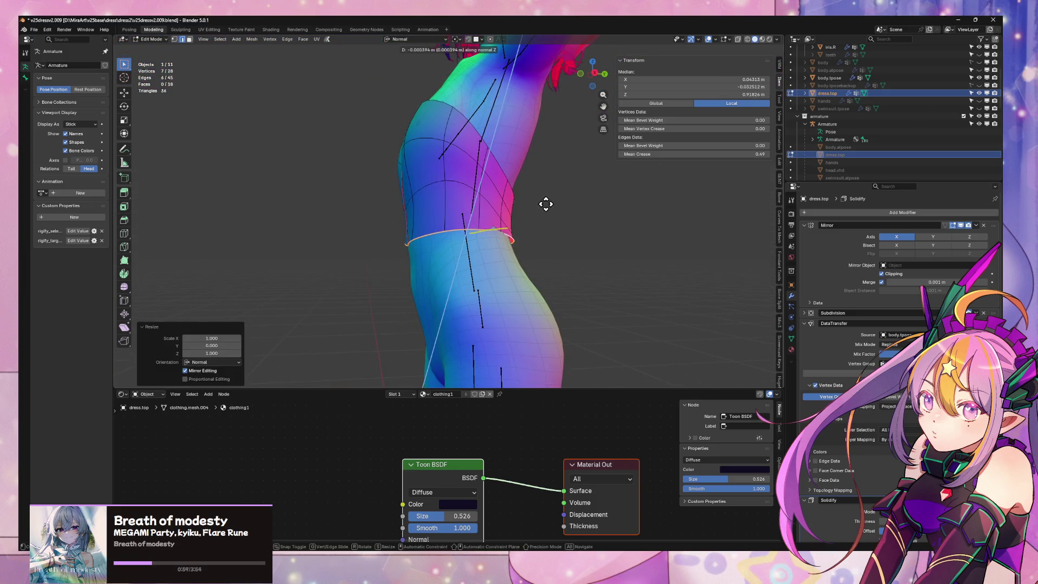
{"action": "left_click", "coordinate": [547, 203]}
{"action": "key", "text": "ctrl+KP_1"}
{"action": "right_click", "coordinate": [607, 205]}
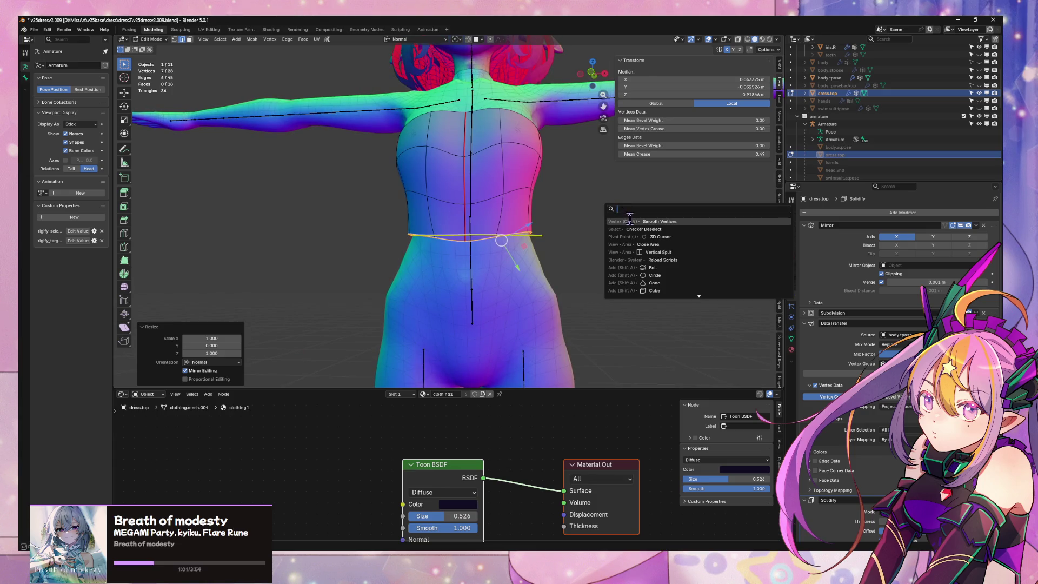
Smooth the bottom edge loop at 0.221 strength and scale it along normal Z
{"action": "left_click", "coordinate": [608, 227]}
{"action": "left_click_drag", "start_coordinate": [213, 355], "coordinate": [195, 346]}
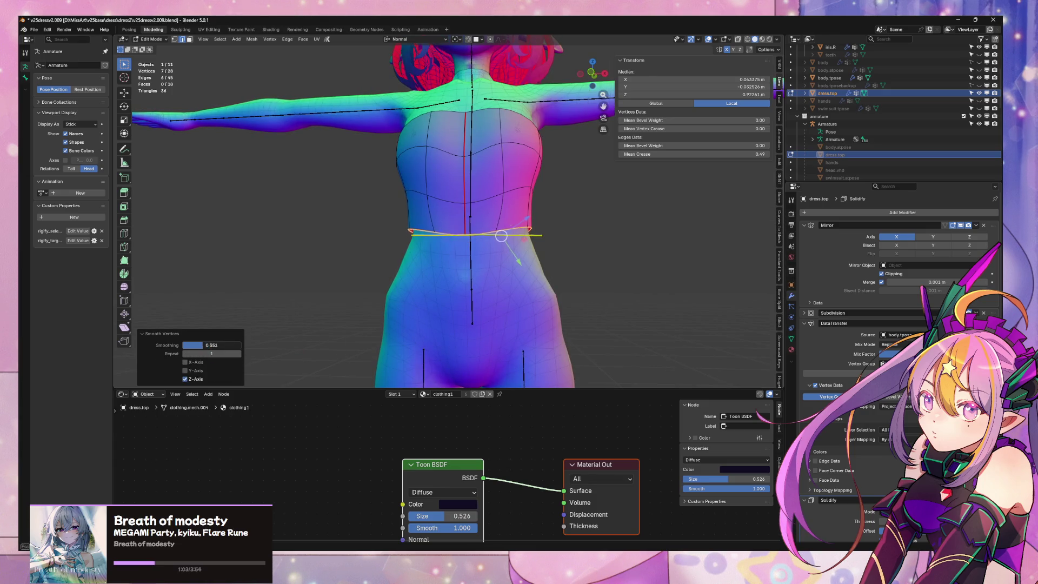
{"action": "key", "text": "s"}
{"action": "key", "text": "z"}
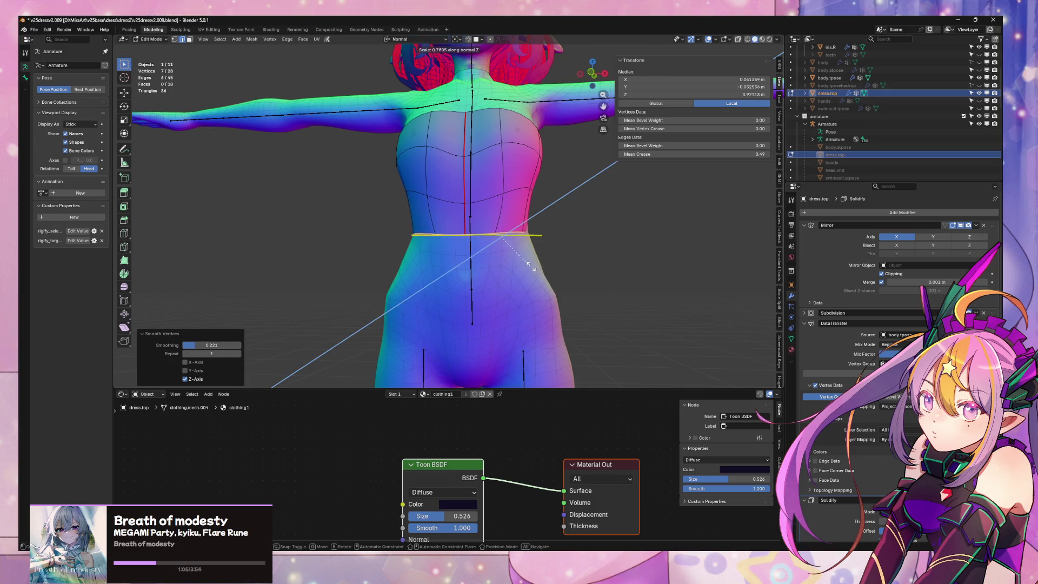
{"action": "left_click", "coordinate": [507, 222]}
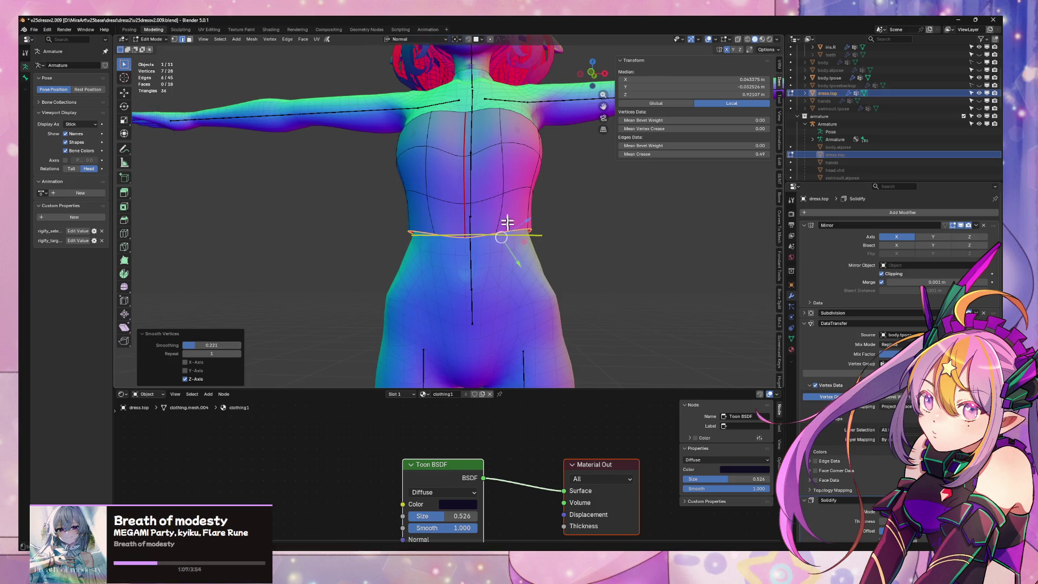
Switch to Global orientation and flatten the loop to one height with S Z 0
{"action": "left_click", "coordinate": [435, 39]}
{"action": "left_click", "coordinate": [420, 69]}
{"action": "mouse_move", "coordinate": [590, 157]}
{"action": "middle_mouse_down"}
{"action": "mouse_move", "coordinate": [535, 176]}
{"action": "mouse_move", "coordinate": [560, 181]}
{"action": "middle_mouse_up"}
{"action": "key", "text": "s"}
{"action": "key", "text": "z"}
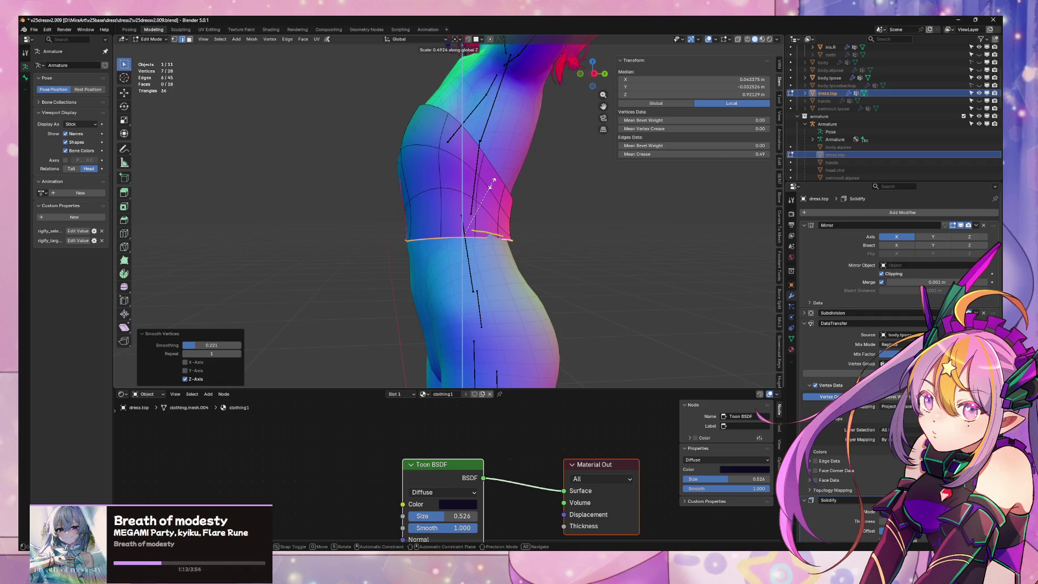
{"action": "key", "text": "0"}
{"action": "key", "text": "Return"}
Lower the edge loop along Z by about 0.013 m and clear the selection
{"action": "mouse_move", "coordinate": [516, 189]}
{"action": "middle_mouse_down"}
{"action": "mouse_move", "coordinate": [456, 200]}
{"action": "mouse_move", "coordinate": [492, 193]}
{"action": "middle_mouse_up"}
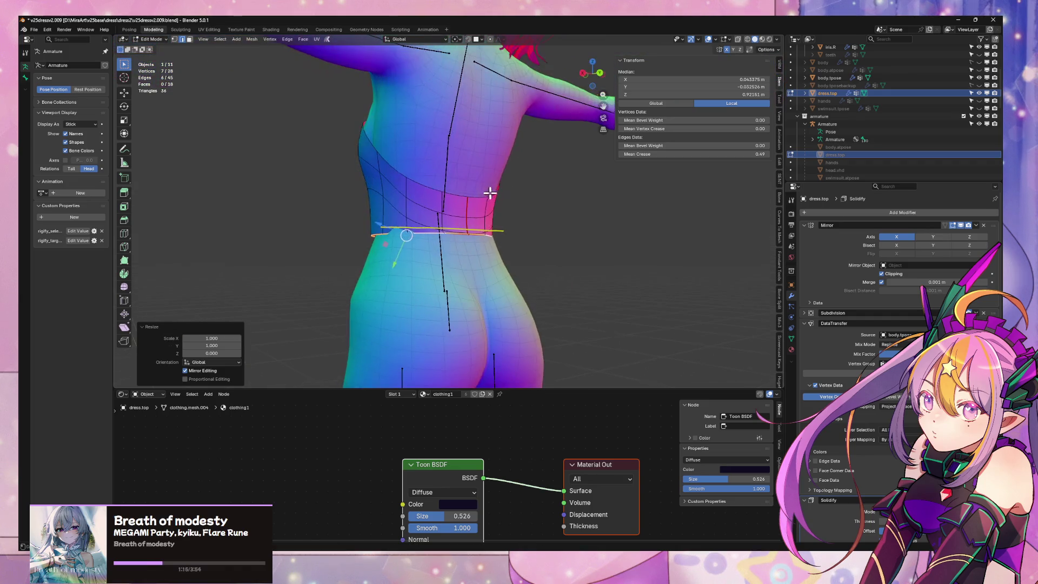
{"action": "key", "text": "g"}
{"action": "key", "text": "z"}
{"action": "left_click", "coordinate": [502, 204]}
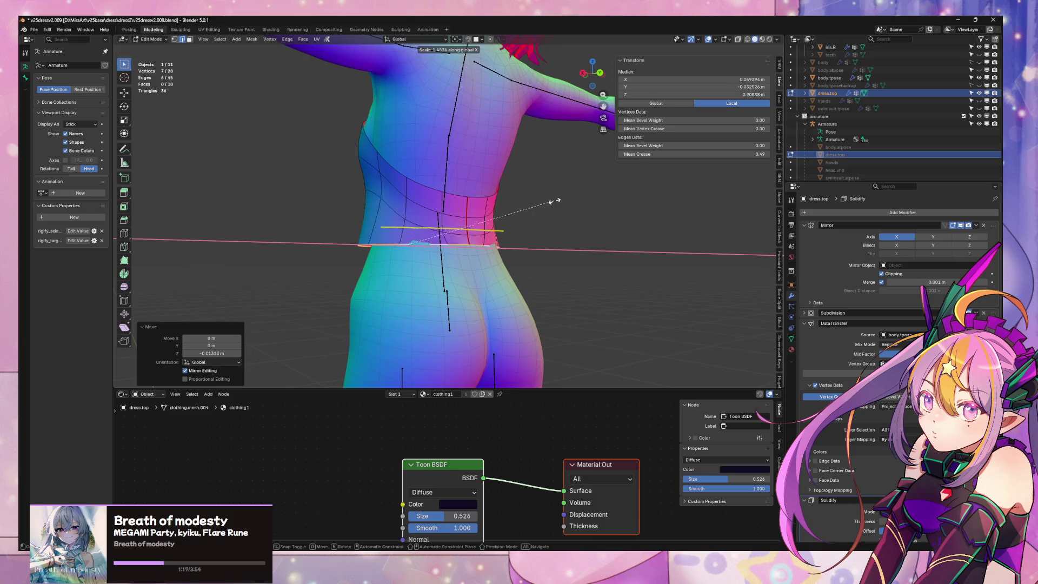
{"action": "mouse_move", "coordinate": [531, 210]}
{"action": "middle_mouse_down"}
{"action": "mouse_move", "coordinate": [621, 225]}
{"action": "mouse_move", "coordinate": [535, 229]}
{"action": "mouse_move", "coordinate": [573, 205]}
{"action": "middle_mouse_up"}
{"action": "scroll", "coordinate": [623, 222], "scroll_direction": "up", "scroll_amount": 3}
{"action": "left_click_drag", "start_coordinate": [593, 76], "coordinate": [582, 177]}
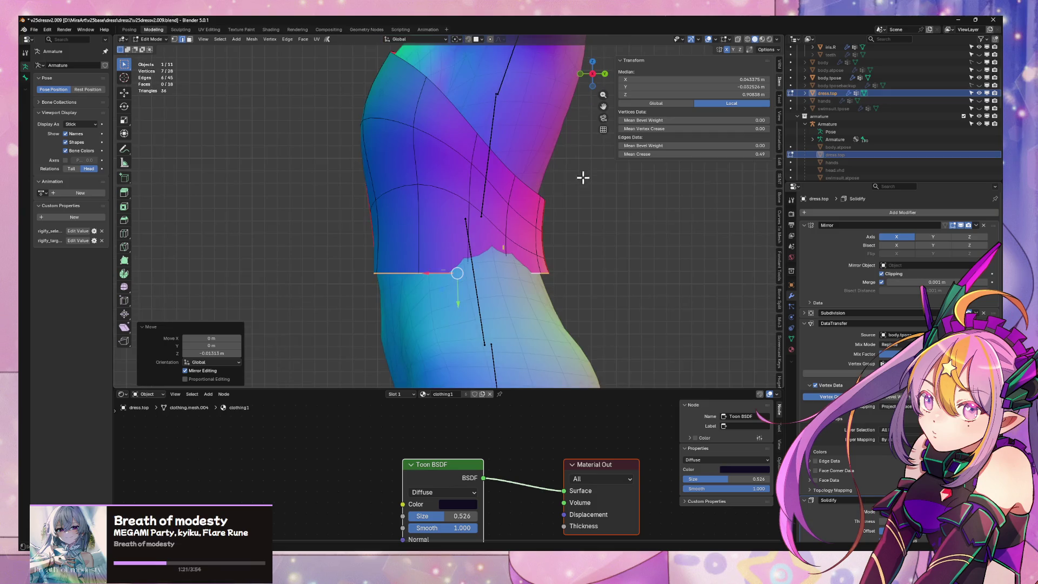
{"action": "key", "text": "g"}
{"action": "key", "text": "z"}
{"action": "key", "text": "z"}
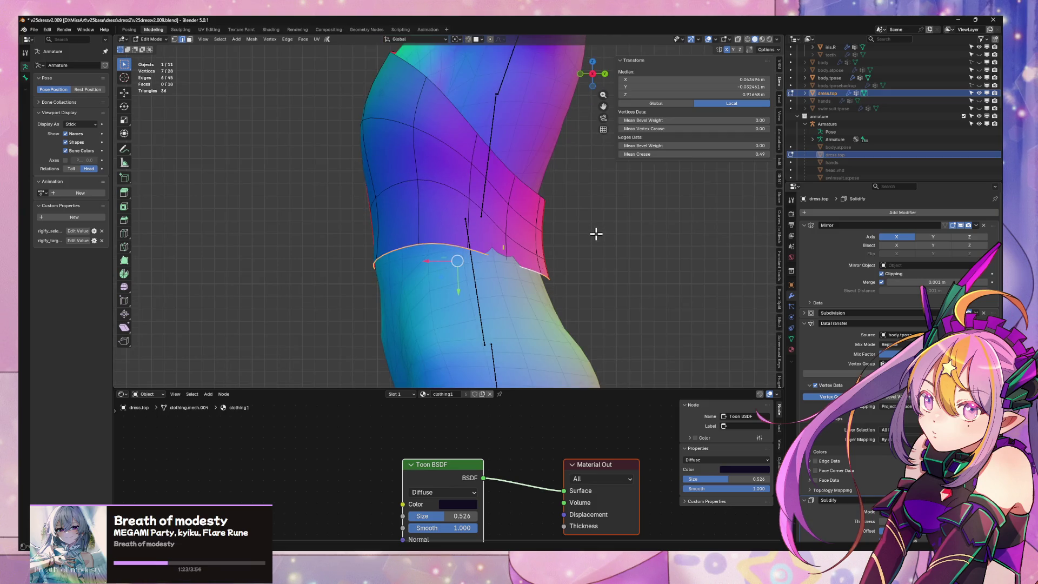
{"action": "left_click", "coordinate": [596, 233]}
Reveal the hidden lower waist band, reselect the edge loop, and return to Object Mode
{"action": "key", "text": "ctrl+z"}
{"action": "key", "text": "ctrl+z"}
{"action": "key", "text": "ctrl+z"}
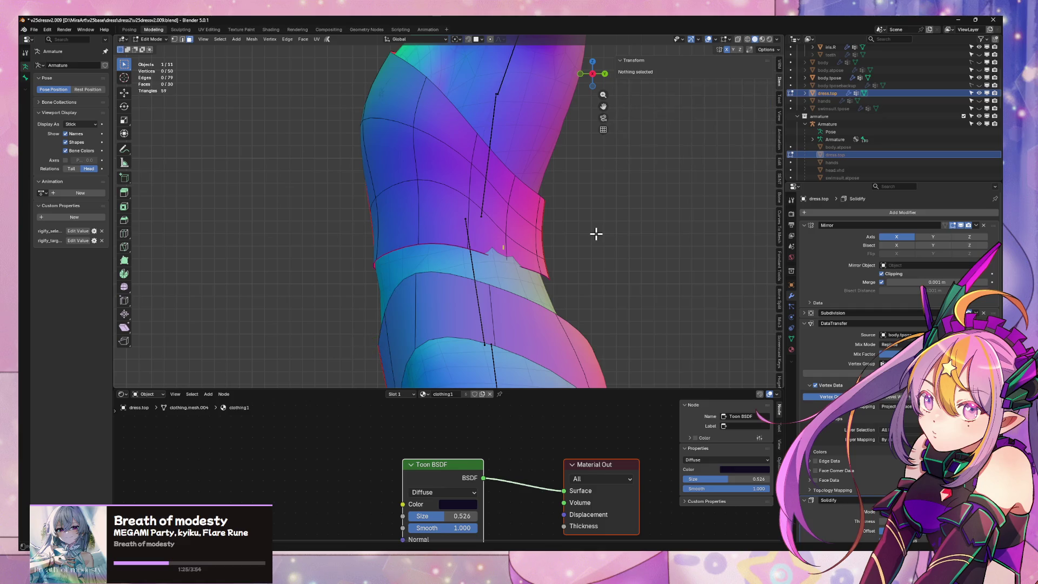
{"action": "key", "text": "ctrl+z"}
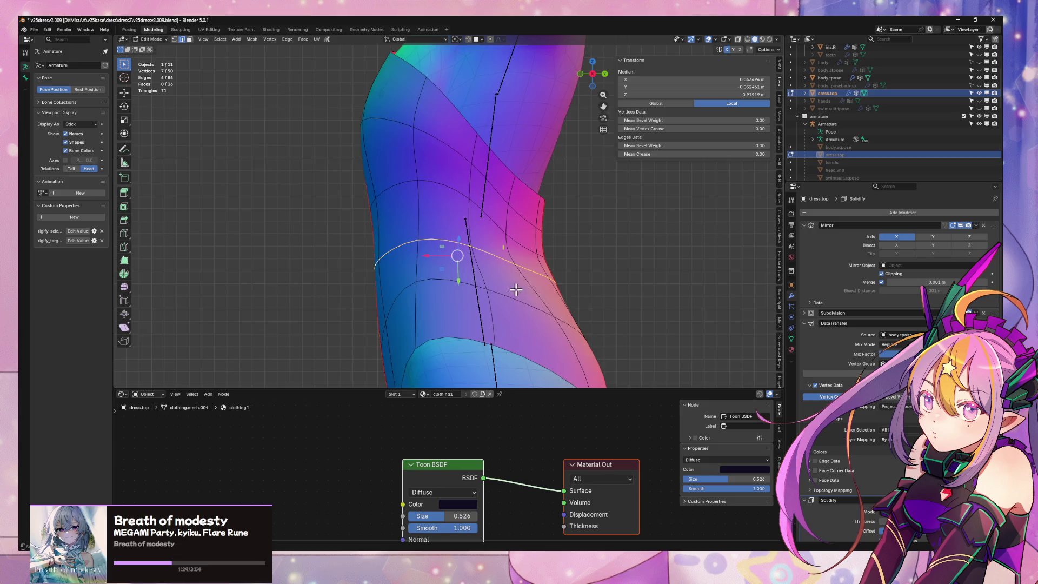
{"action": "middle_click_drag", "start_coordinate": [638, 254], "coordinate": [583, 281]}
{"action": "key", "text": "Tab"}
{"action": "scroll", "coordinate": [586, 285], "scroll_direction": "up", "scroll_amount": 2}
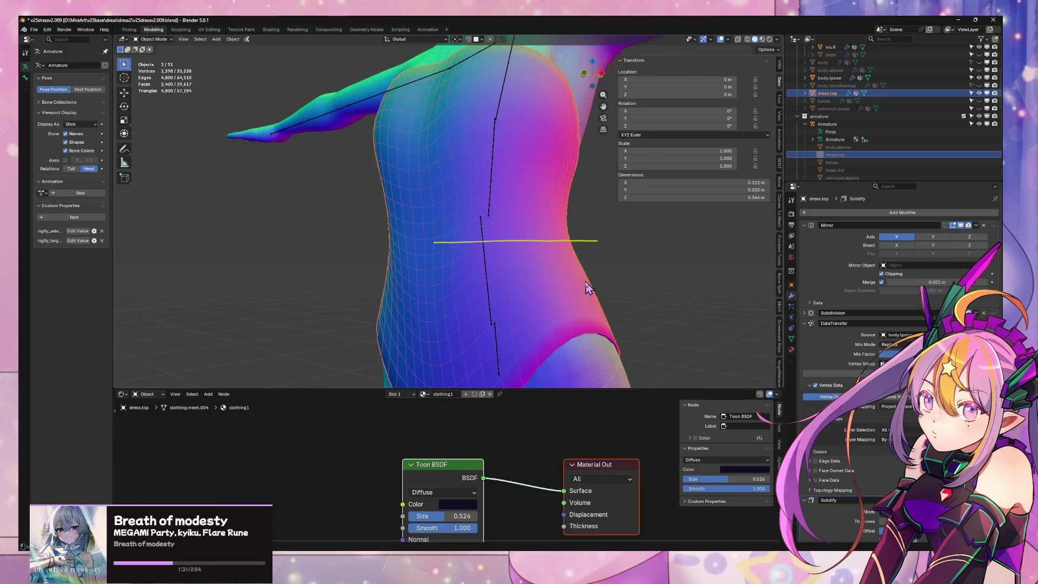
In Edit Mode, delete a face loop around the torso, then undo the deletion
{"action": "scroll", "coordinate": [590, 287], "scroll_direction": "down", "scroll_amount": 2}
{"action": "middle_click_drag", "start_coordinate": [589, 287], "coordinate": [563, 283]}
{"action": "key", "text": "Tab"}
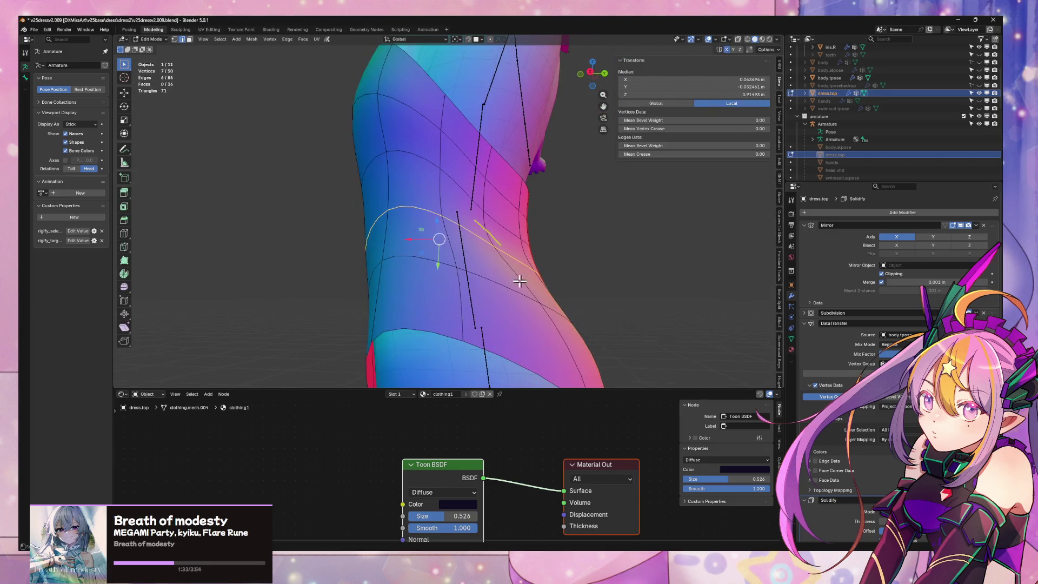
{"action": "key", "text": "alt+a"}
{"action": "left_click", "coordinate": [459, 274], "text": "alt"}
{"action": "key", "text": "x"}
{"action": "key", "text": "f"}
{"action": "left_click", "coordinate": [463, 298]}
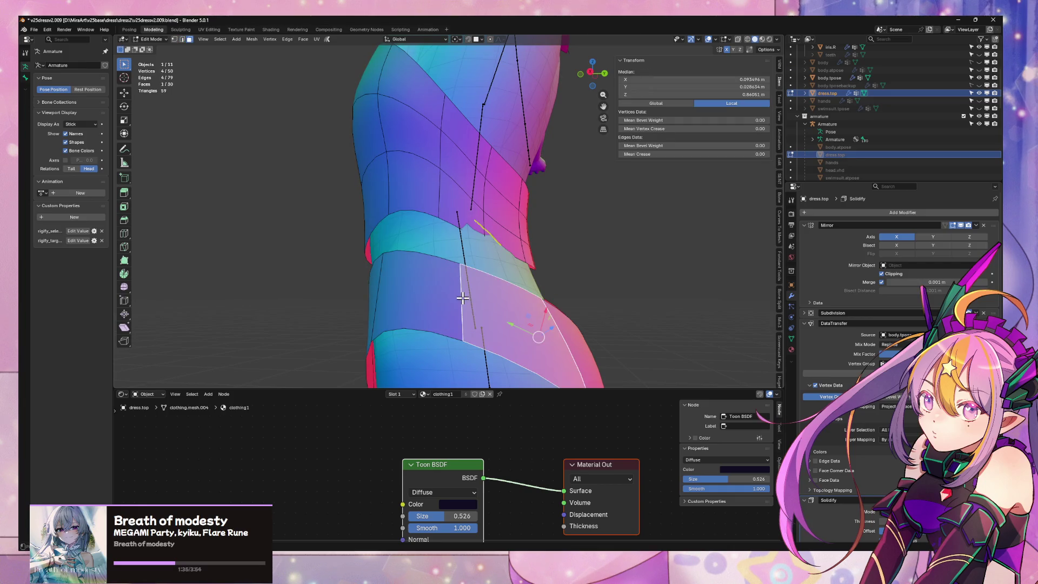
{"action": "key", "text": "ctrl+z"}
{"action": "key", "text": "ctrl+z"}
Give an edge loop across the band a 0.22 crease and delete the selected face loops
{"action": "key", "text": "2"}
{"action": "left_click", "coordinate": [460, 229], "text": "alt"}
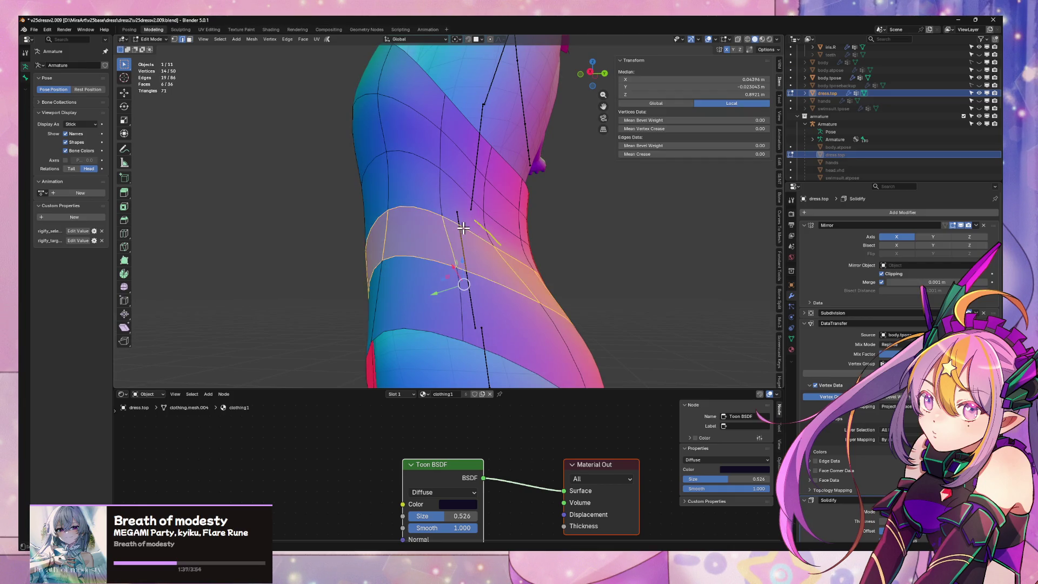
{"action": "left_click_drag", "start_coordinate": [739, 153], "coordinate": [762, 154]}
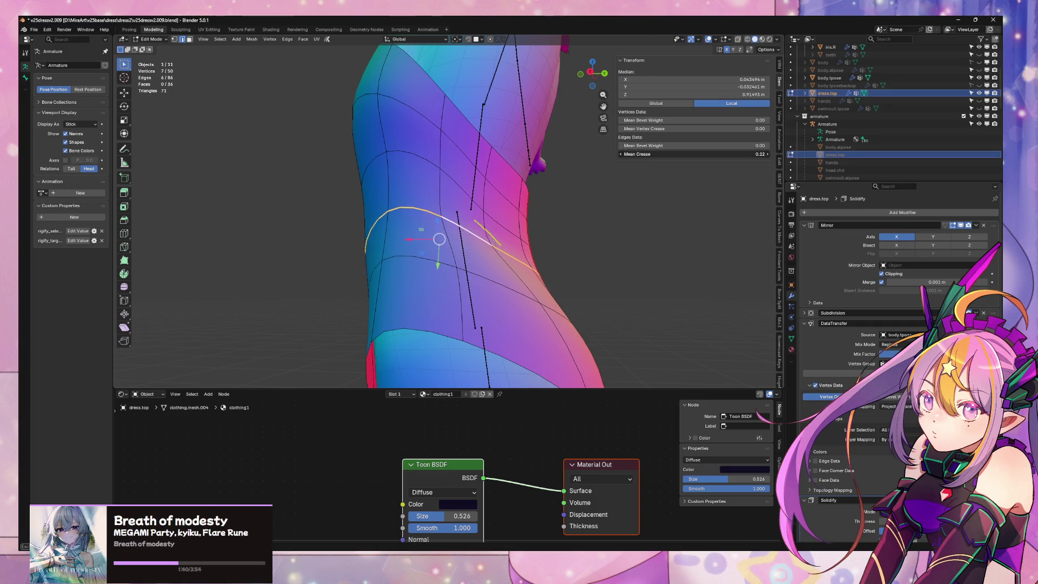
{"action": "key", "text": "3"}
{"action": "left_click", "coordinate": [464, 264], "text": "alt"}
{"action": "left_click", "coordinate": [460, 309], "text": "alt"}
{"action": "left_click", "coordinate": [455, 301], "text": "alt"}
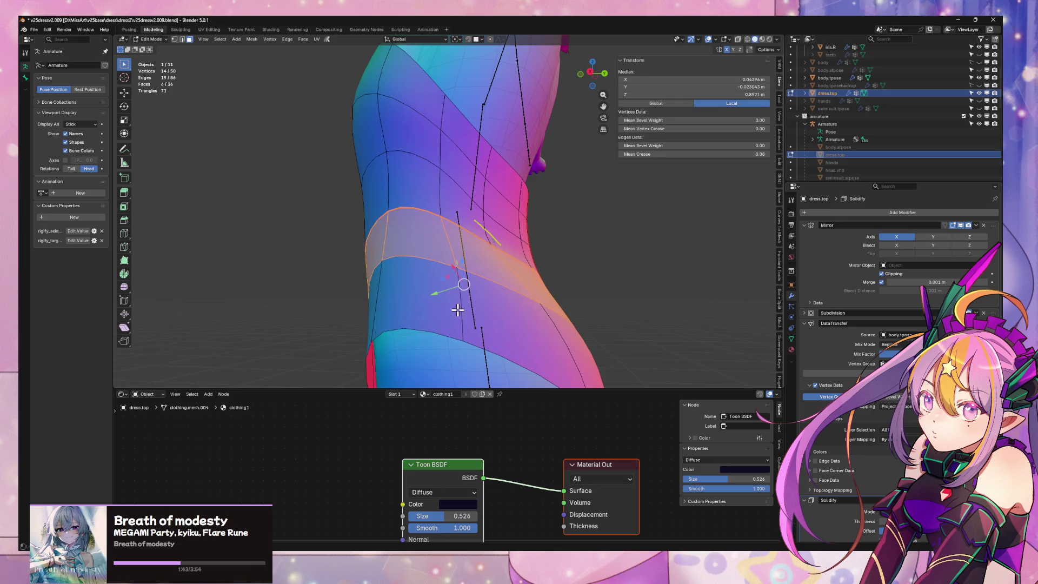
{"action": "left_click", "coordinate": [458, 308], "text": "alt"}
{"action": "key", "text": "x"}
{"action": "left_click", "coordinate": [459, 312]}
Enlarge the bottom boundary edge loop to a scale of 1.096
{"action": "middle_click_drag", "start_coordinate": [458, 312], "coordinate": [457, 262]}
{"action": "left_click", "coordinate": [460, 251], "text": "alt"}
{"action": "key", "text": "s"}
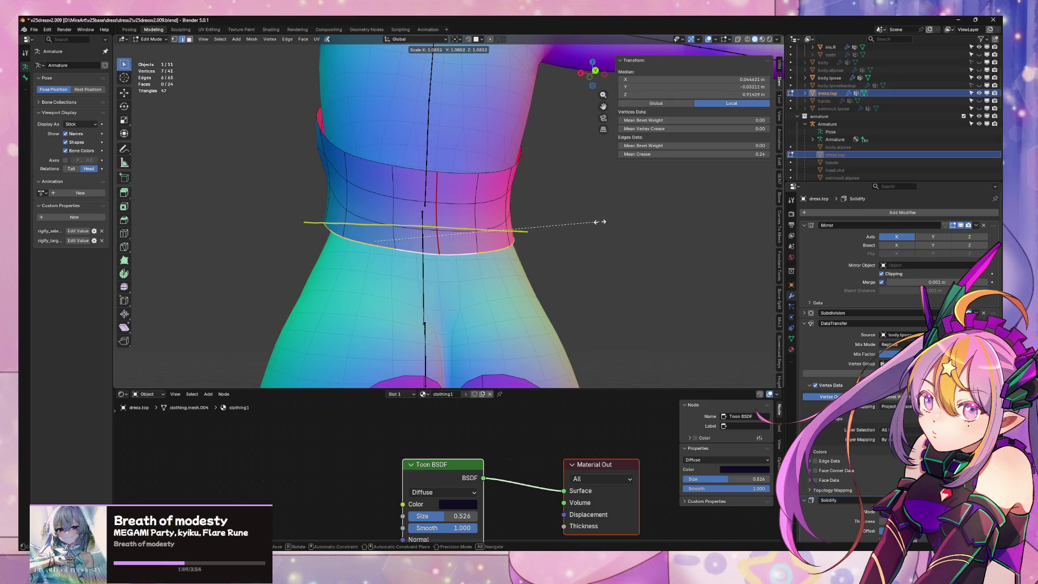
{"action": "left_click", "coordinate": [602, 222]}
Delete the patch of faces on the hip
{"action": "middle_click_drag", "start_coordinate": [597, 224], "coordinate": [337, 244]}
{"action": "scroll", "coordinate": [337, 244], "scroll_direction": "down", "scroll_amount": 5}
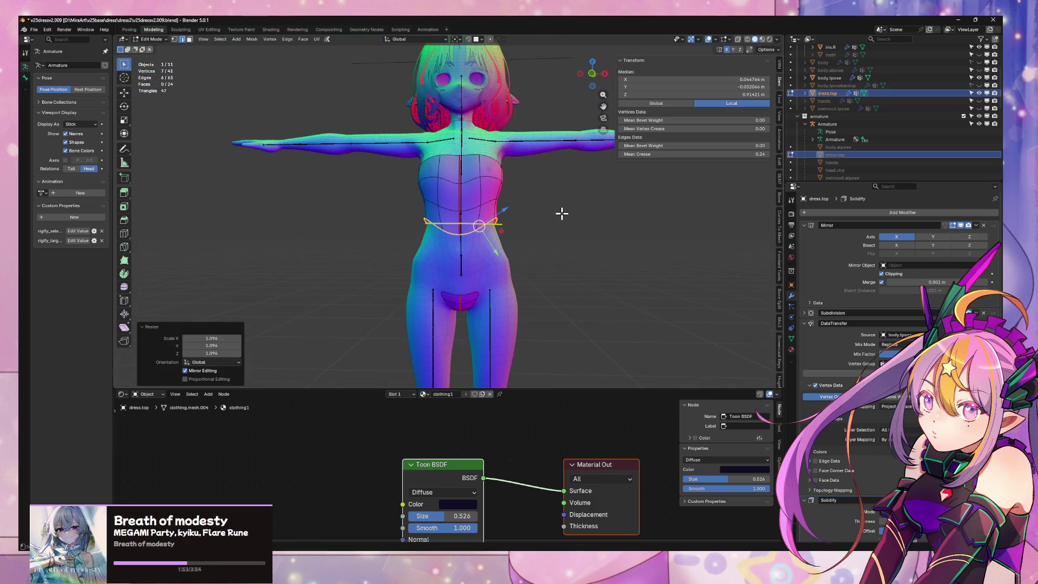
{"action": "mouse_move", "coordinate": [562, 213]}
{"action": "middle_mouse_down"}
{"action": "mouse_move", "coordinate": [540, 220]}
{"action": "mouse_move", "coordinate": [485, 323]}
{"action": "middle_mouse_up"}
{"action": "left_click", "coordinate": [479, 287]}
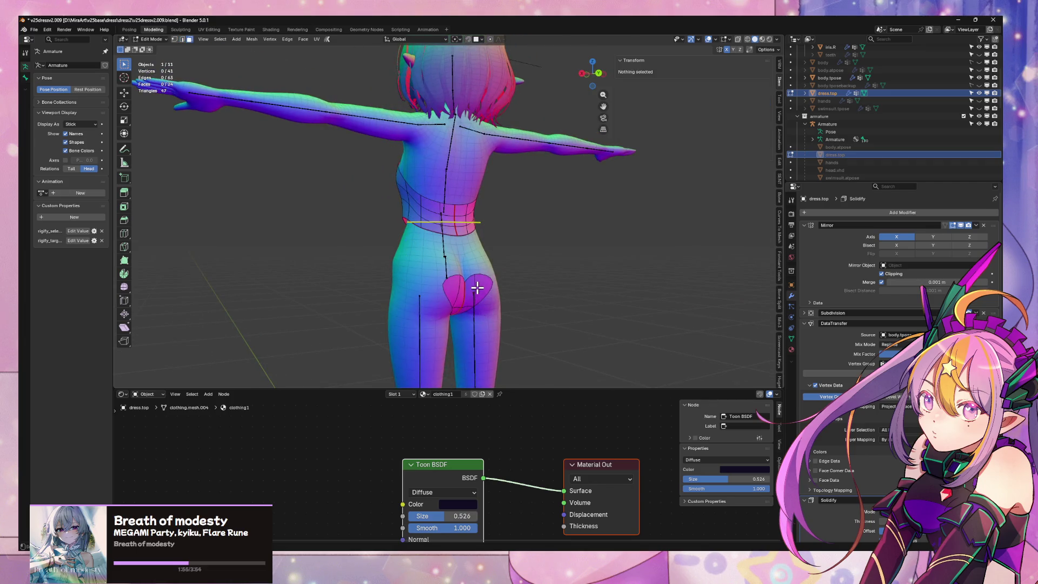
{"action": "key", "text": "l"}
{"action": "key", "text": "x"}
{"action": "left_click", "coordinate": [471, 286]}
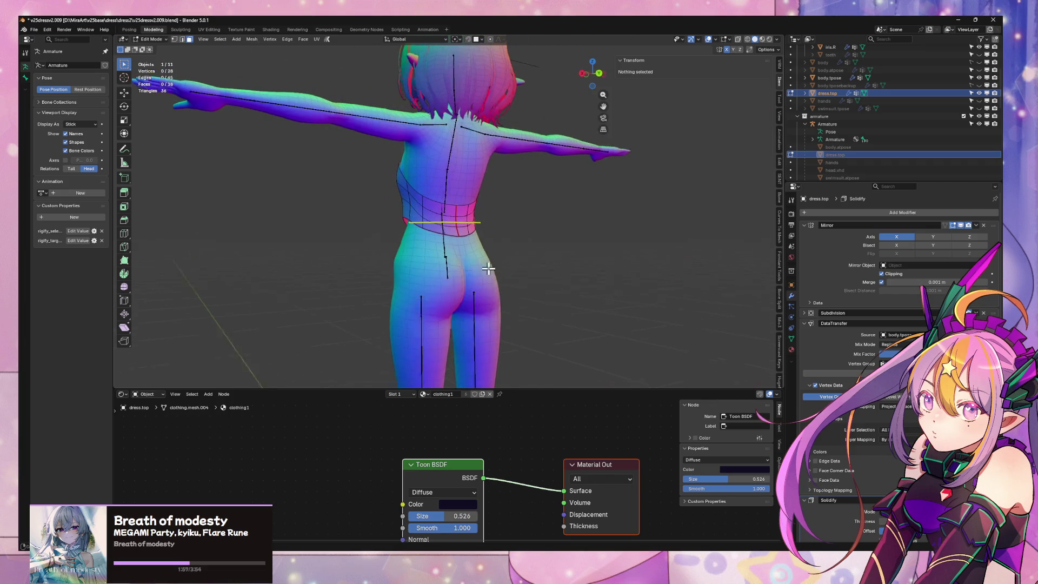
Scale the waist edge loop vertically to 0.292
{"action": "middle_click_drag", "start_coordinate": [473, 286], "coordinate": [556, 264]}
{"action": "left_click", "coordinate": [466, 233], "text": "alt"}
{"action": "key", "text": "s"}
{"action": "key", "text": "z"}
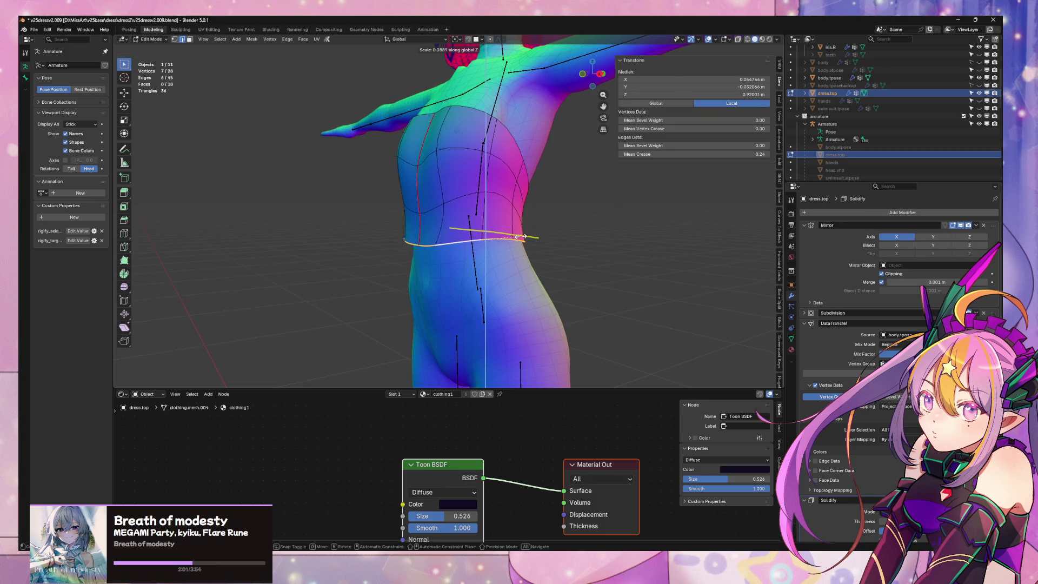
{"action": "left_click", "coordinate": [521, 236]}
Slim the rim front to back with S Y 0.937 and tilt it -4° around X
{"action": "mouse_move", "coordinate": [521, 237]}
{"action": "middle_mouse_down"}
{"action": "mouse_move", "coordinate": [508, 236]}
{"action": "mouse_move", "coordinate": [547, 225]}
{"action": "middle_mouse_up"}
{"action": "key", "text": "s"}
{"action": "key", "text": "y"}
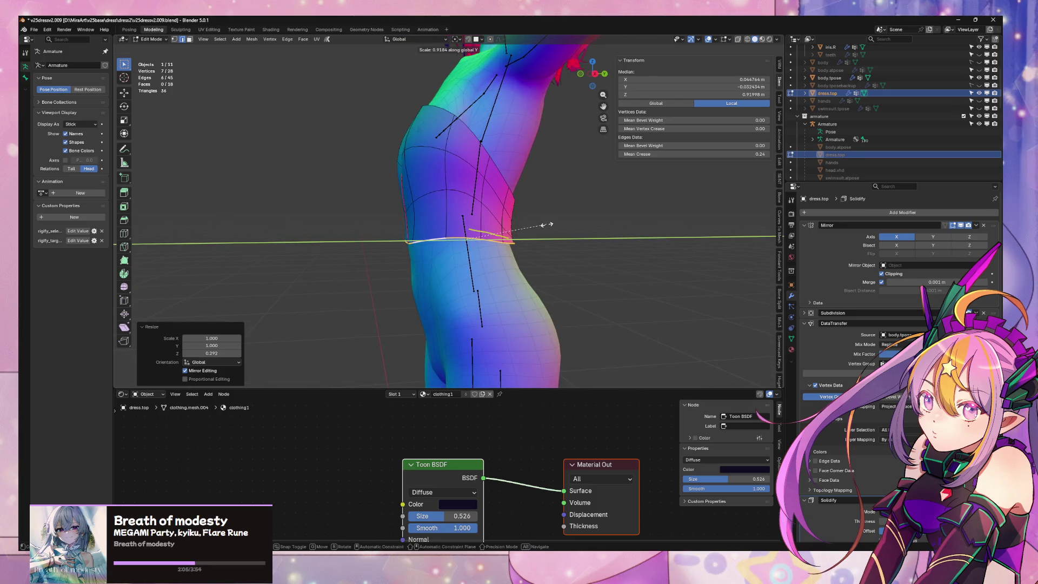
{"action": "left_click", "coordinate": [550, 224]}
{"action": "mouse_move", "coordinate": [550, 222]}
{"action": "middle_mouse_down"}
{"action": "mouse_move", "coordinate": [683, 232]}
{"action": "mouse_move", "coordinate": [617, 231]}
{"action": "middle_mouse_up"}
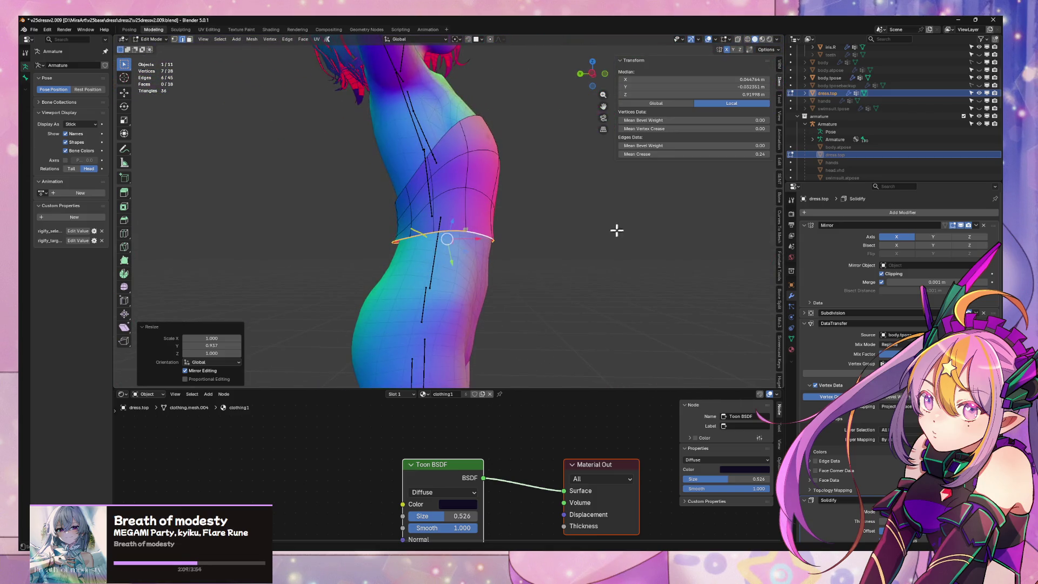
{"action": "key", "text": "r"}
{"action": "key", "text": "x"}
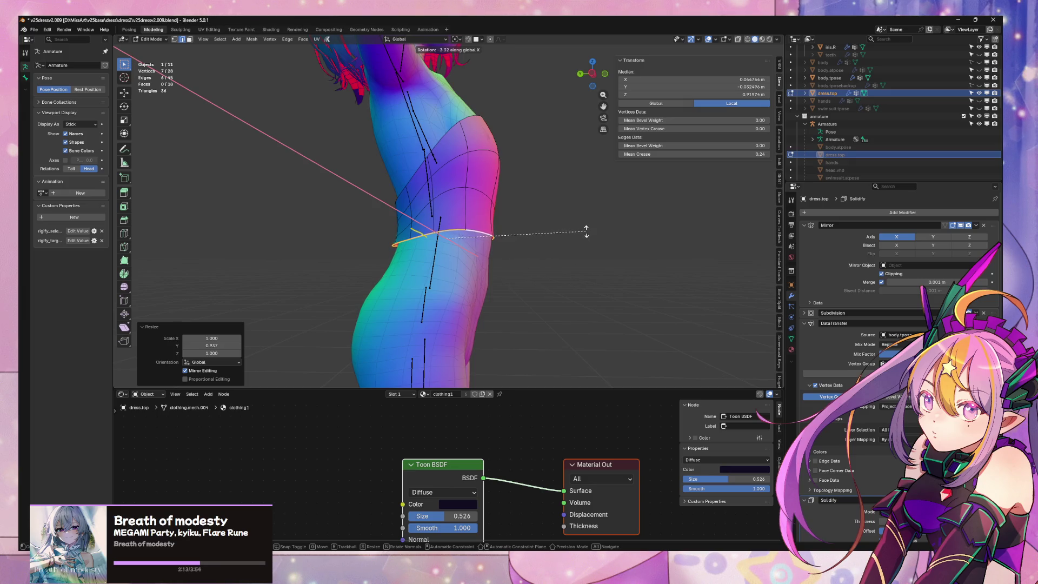
{"action": "left_click", "coordinate": [589, 229]}
Set the rim's mean crease to the full 1.00, then select the edge loop above
{"action": "middle_click_drag", "start_coordinate": [589, 228], "coordinate": [500, 241]}
{"action": "mouse_move", "coordinate": [755, 154]}
{"action": "left_mouse_down"}
{"action": "mouse_move", "coordinate": [719, 154]}
{"action": "mouse_move", "coordinate": [735, 154]}
{"action": "left_mouse_up"}
{"action": "mouse_move", "coordinate": [595, 222]}
{"action": "middle_mouse_down"}
{"action": "mouse_move", "coordinate": [530, 216]}
{"action": "mouse_move", "coordinate": [598, 232]}
{"action": "mouse_move", "coordinate": [613, 225]}
{"action": "mouse_move", "coordinate": [540, 216]}
{"action": "mouse_move", "coordinate": [728, 227]}
{"action": "mouse_move", "coordinate": [481, 213]}
{"action": "mouse_move", "coordinate": [508, 222]}
{"action": "middle_mouse_up"}
{"action": "left_click", "coordinate": [398, 249], "text": "alt"}
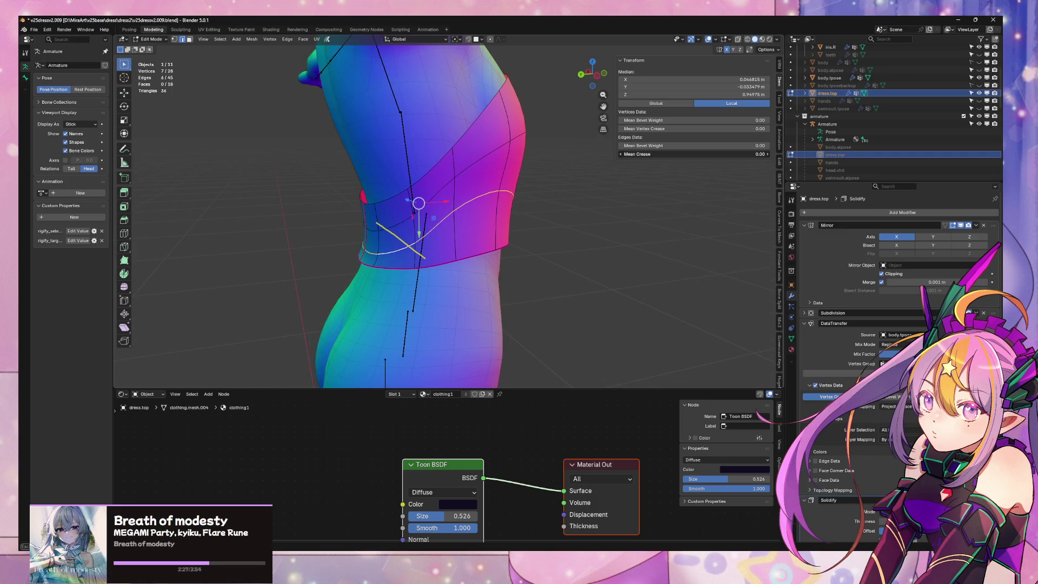
Flatten the loop to 0.538 on Z, extend to three loops, and smooth their vertices
{"action": "key", "text": "s"}
{"action": "key", "text": "z"}
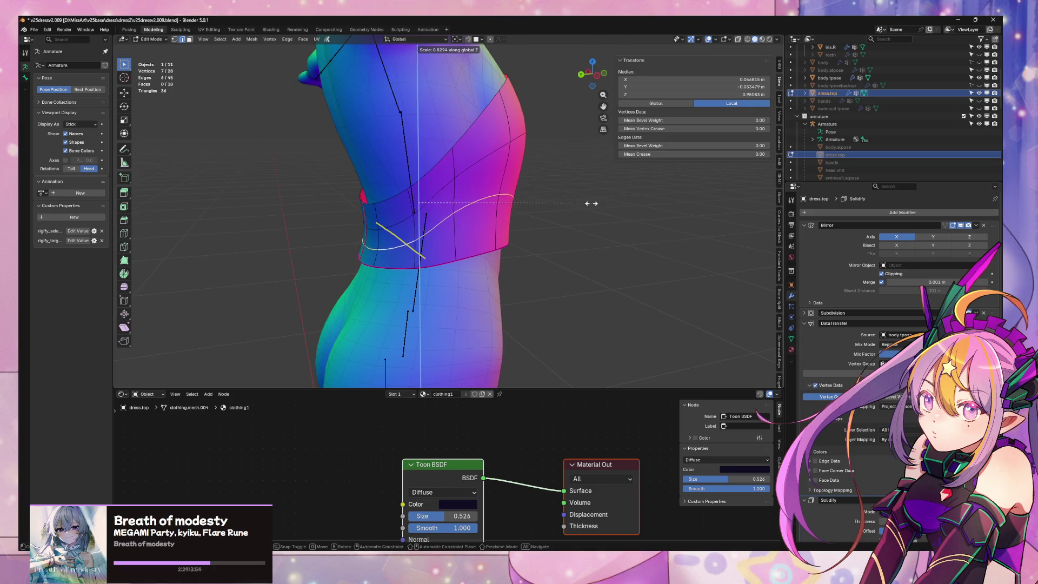
{"action": "left_click", "coordinate": [529, 229]}
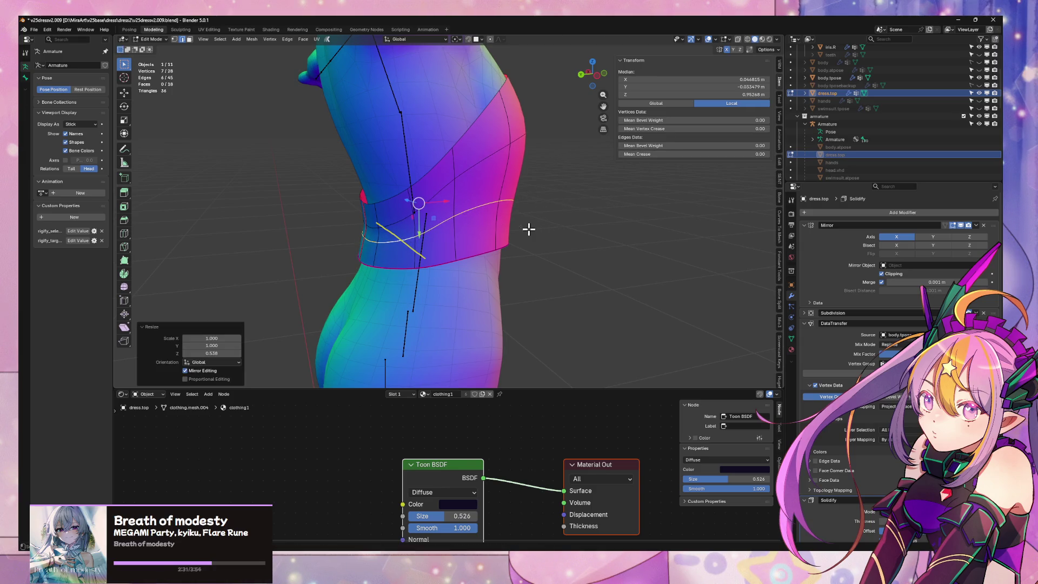
{"action": "left_click", "coordinate": [408, 231], "text": "alt"}
{"action": "left_click", "coordinate": [454, 162], "text": "alt+shift"}
{"action": "left_click", "coordinate": [389, 254], "text": "alt+shift"}
{"action": "key", "text": "F3"}
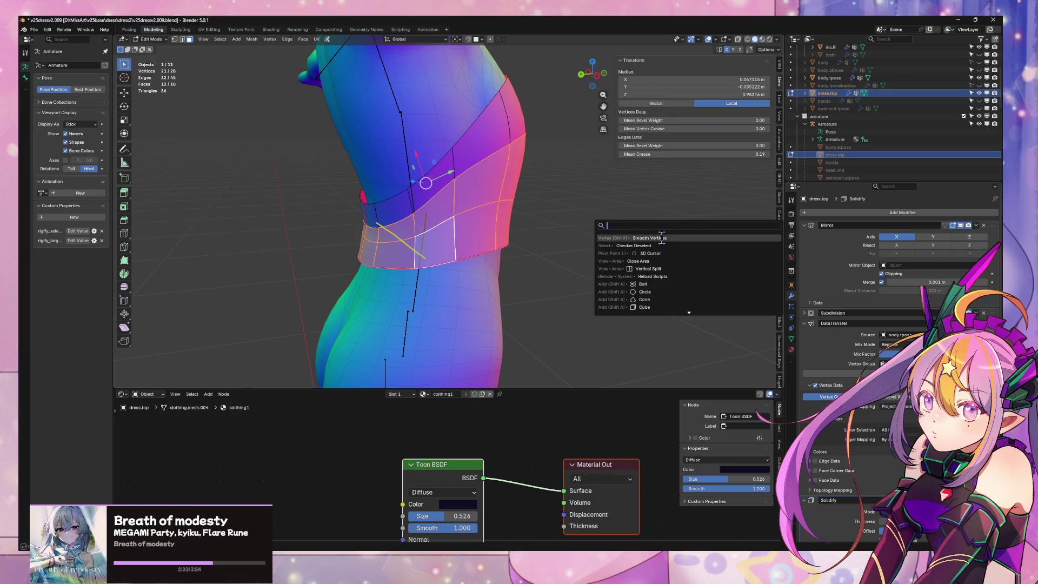
{"action": "left_click", "coordinate": [662, 238]}
Narrow the selection to the lower two loops and smooth them
{"action": "mouse_move", "coordinate": [654, 236]}
{"action": "middle_mouse_down"}
{"action": "mouse_move", "coordinate": [616, 216]}
{"action": "mouse_move", "coordinate": [547, 134]}
{"action": "mouse_move", "coordinate": [508, 196]}
{"action": "mouse_move", "coordinate": [452, 194]}
{"action": "mouse_move", "coordinate": [440, 174]}
{"action": "mouse_move", "coordinate": [534, 207]}
{"action": "middle_mouse_up"}
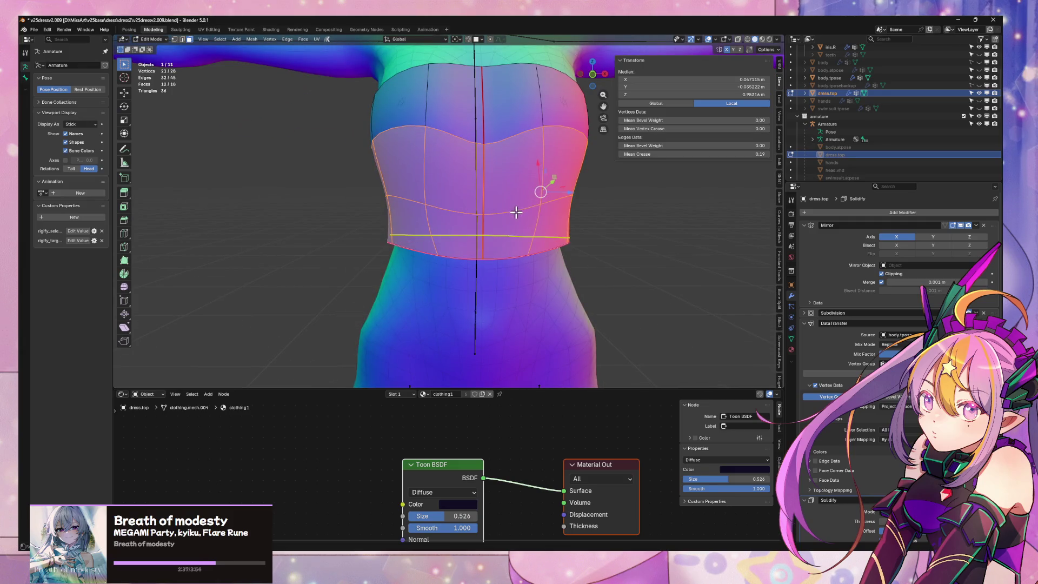
{"action": "left_click", "coordinate": [500, 138], "text": "alt+shift"}
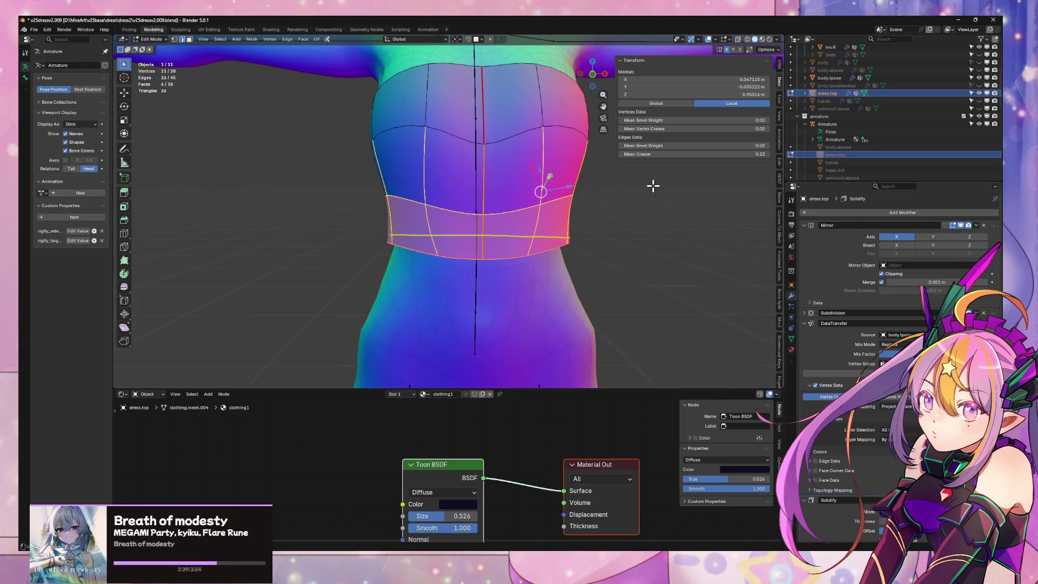
{"action": "left_click", "coordinate": [505, 247], "text": "alt+shift"}
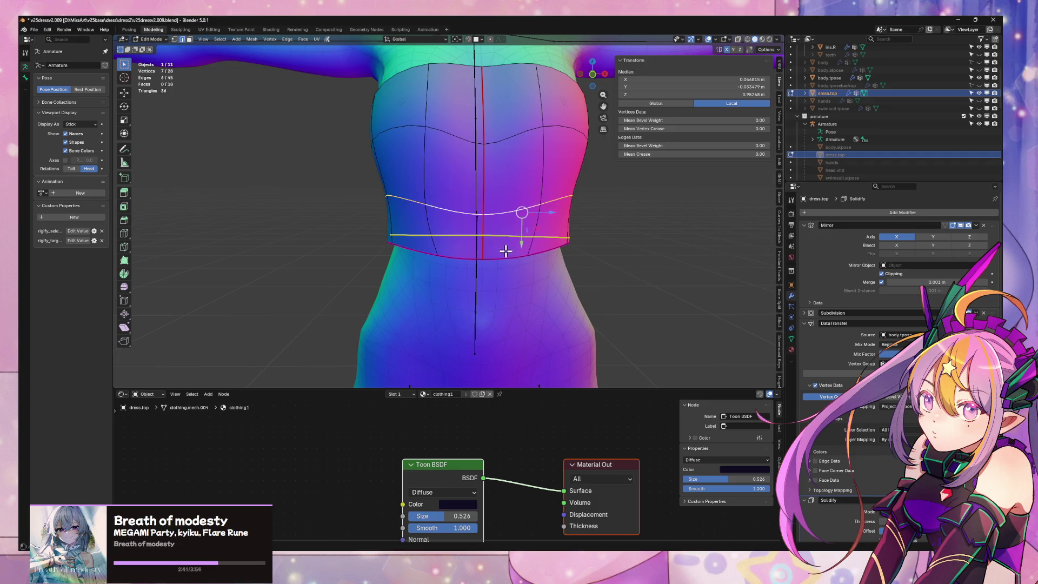
{"action": "right_click", "coordinate": [533, 232]}
{"action": "left_click", "coordinate": [598, 242]}
{"action": "right_click", "coordinate": [599, 242]}
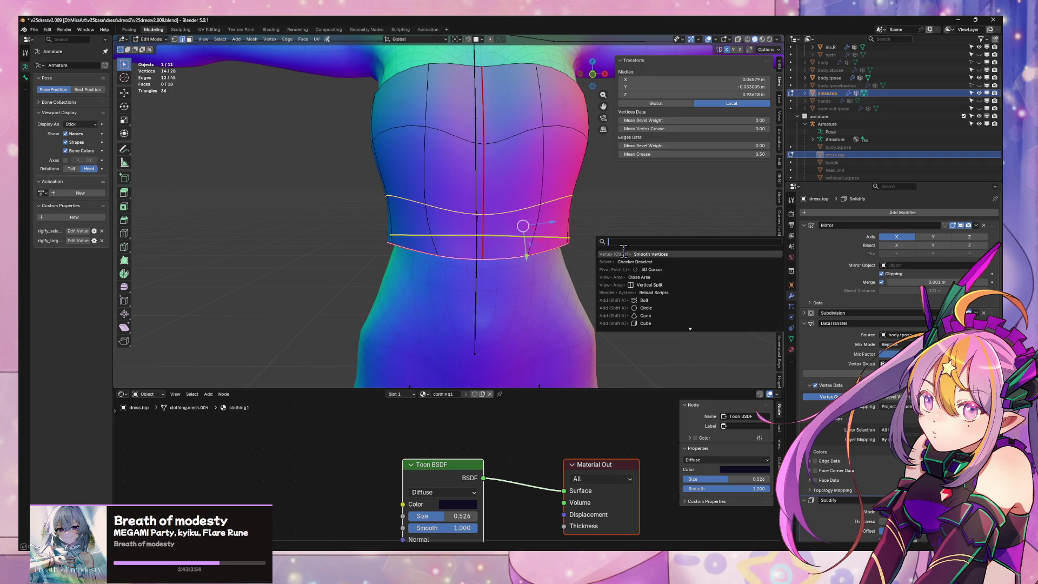
{"action": "left_click", "coordinate": [621, 252]}
Set the loops' mean crease to 0.39, smooth once more, and return to Object Mode
{"action": "left_click_drag", "start_coordinate": [697, 154], "coordinate": [673, 155]}
{"action": "mouse_move", "coordinate": [519, 178]}
{"action": "middle_mouse_down"}
{"action": "mouse_move", "coordinate": [633, 174]}
{"action": "mouse_move", "coordinate": [549, 153]}
{"action": "middle_mouse_up"}
{"action": "key", "text": "F3"}
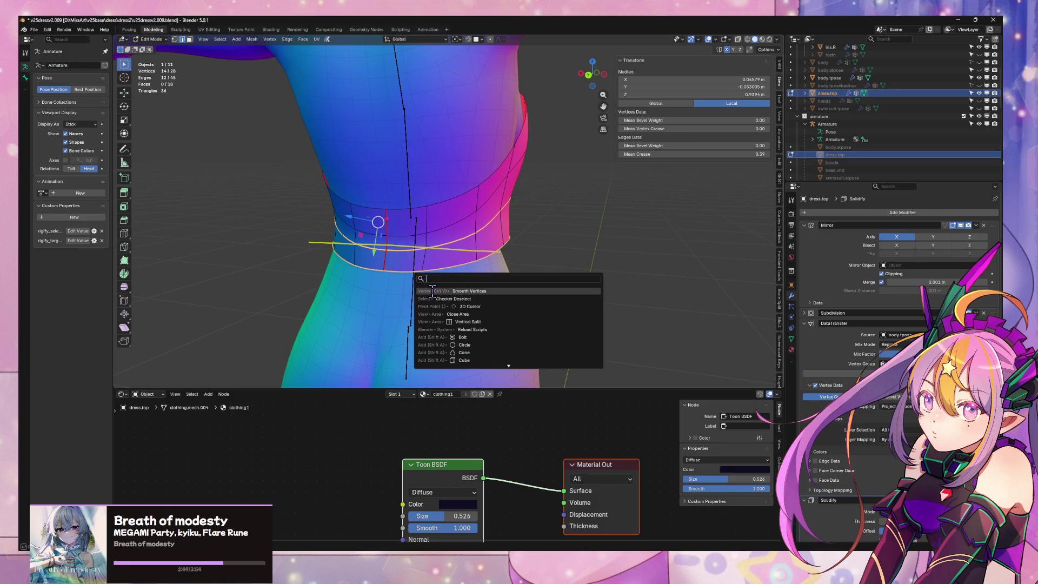
{"action": "left_click", "coordinate": [433, 291]}
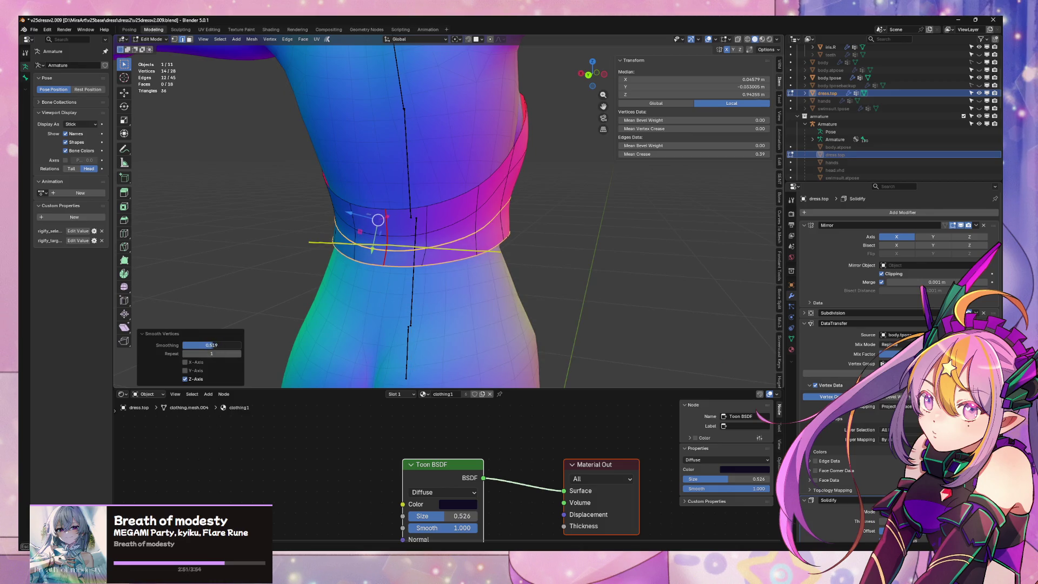
{"action": "mouse_move", "coordinate": [508, 256]}
{"action": "middle_mouse_down"}
{"action": "mouse_move", "coordinate": [433, 246]}
{"action": "mouse_move", "coordinate": [470, 254]}
{"action": "mouse_move", "coordinate": [448, 263]}
{"action": "mouse_move", "coordinate": [660, 262]}
{"action": "middle_mouse_up"}
{"action": "key", "text": "Tab"}
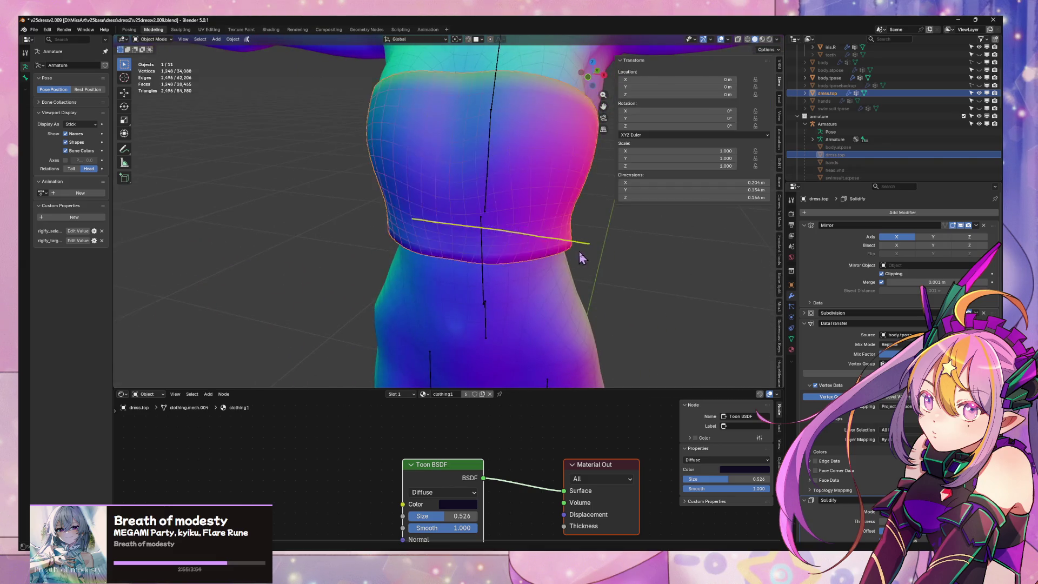
{"action": "scroll", "coordinate": [605, 241], "scroll_direction": "down", "scroll_amount": 6}
{"action": "scroll", "coordinate": [595, 239], "scroll_direction": "up", "scroll_amount": 5}
{"action": "left_click", "coordinate": [592, 238]}
{"action": "mouse_move", "coordinate": [592, 237]}
{"action": "middle_mouse_down"}
{"action": "mouse_move", "coordinate": [606, 230]}
{"action": "mouse_move", "coordinate": [626, 242]}
{"action": "mouse_move", "coordinate": [554, 238]}
{"action": "mouse_move", "coordinate": [704, 251]}
{"action": "mouse_move", "coordinate": [675, 236]}
{"action": "mouse_move", "coordinate": [718, 228]}
{"action": "mouse_move", "coordinate": [501, 225]}
{"action": "mouse_move", "coordinate": [537, 232]}
{"action": "mouse_move", "coordinate": [643, 238]}
{"action": "mouse_move", "coordinate": [644, 225]}
{"action": "mouse_move", "coordinate": [565, 225]}
{"action": "mouse_move", "coordinate": [491, 206]}
{"action": "middle_mouse_up"}
{"action": "scroll", "coordinate": [565, 224], "scroll_direction": "down", "scroll_amount": 6}
{"action": "scroll", "coordinate": [562, 222], "scroll_direction": "up", "scroll_amount": 2}
{"action": "scroll", "coordinate": [555, 230], "scroll_direction": "up", "scroll_amount": 5}
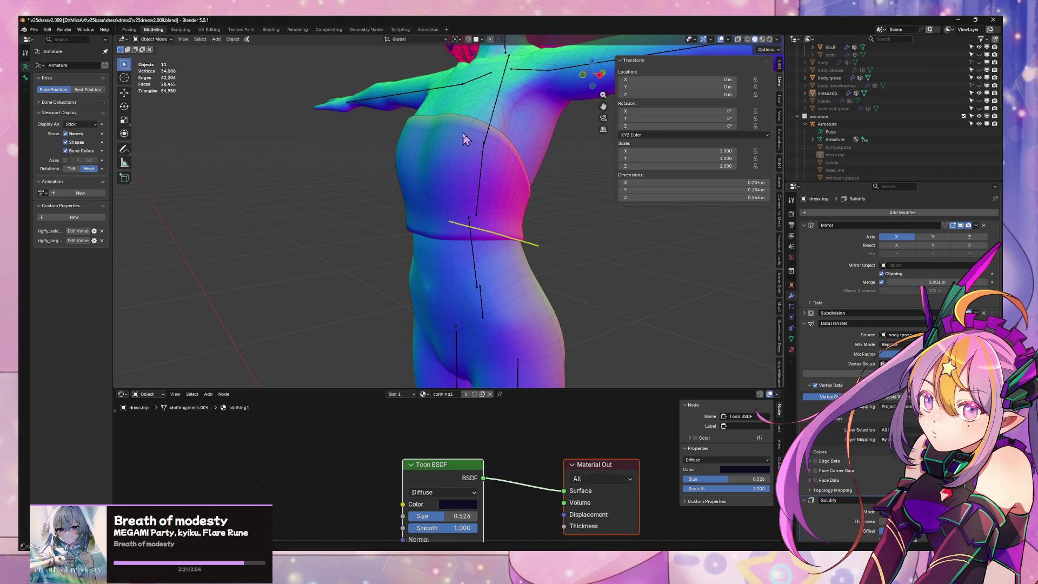
{"action": "left_click", "coordinate": [451, 177]}
{"action": "key", "text": "KP_1"}
{"action": "scroll", "coordinate": [497, 171], "scroll_direction": "up", "scroll_amount": 4}
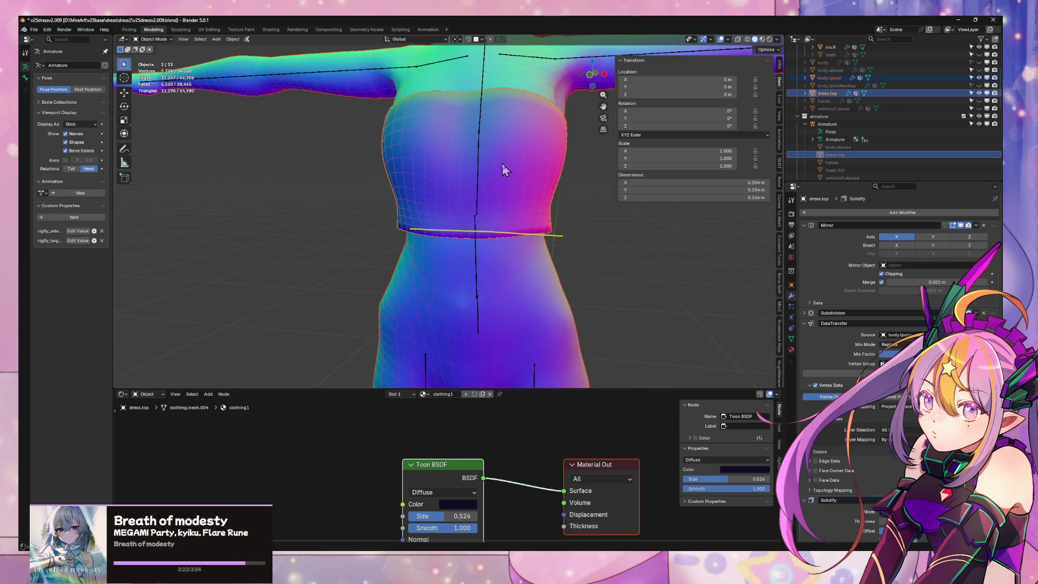
Leave mesh editing on both objects and select only the dress top
{"action": "middle_click_drag", "start_coordinate": [486, 169], "coordinate": [493, 221]}
{"action": "key", "text": "Tab"}
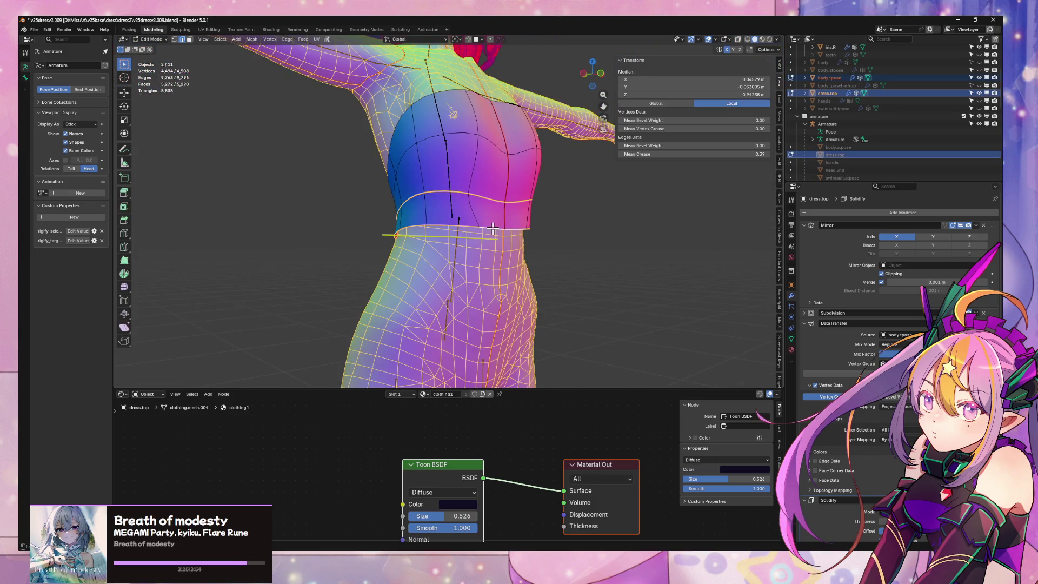
{"action": "left_click", "coordinate": [504, 228], "text": "alt"}
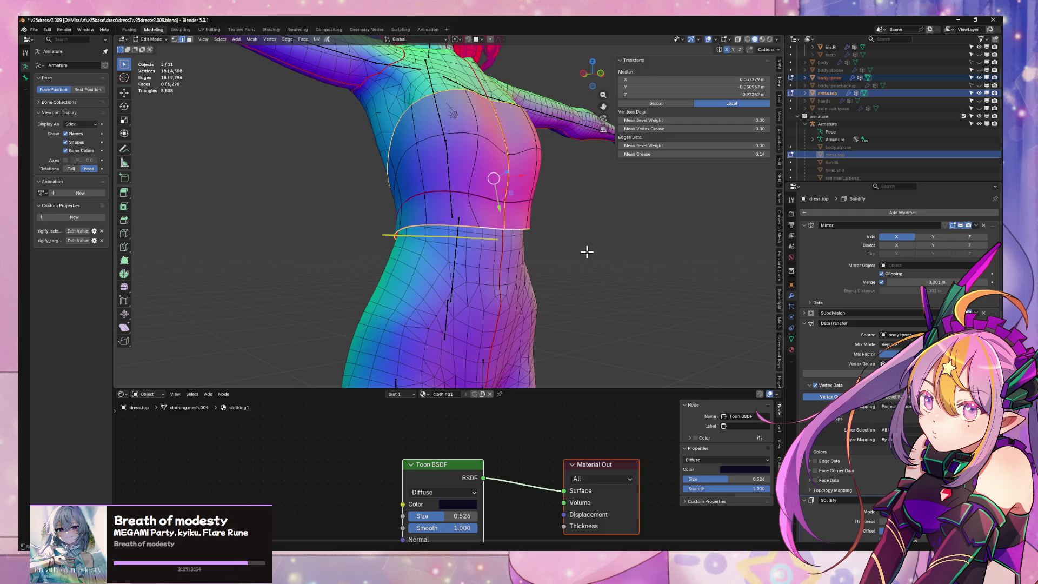
{"action": "key", "text": "Tab"}
{"action": "left_click", "coordinate": [567, 243]}
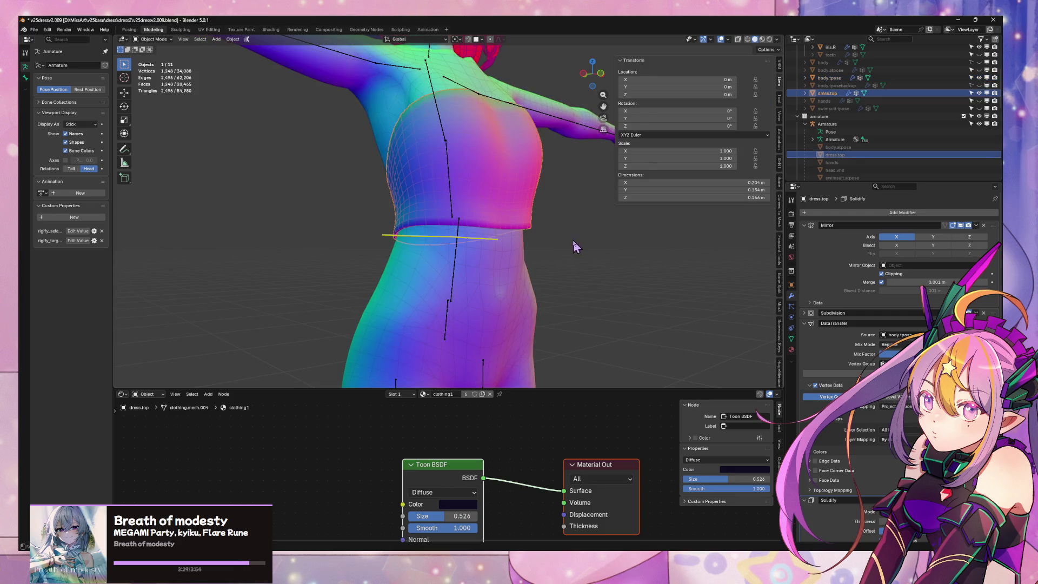
{"action": "key", "text": "Tab"}
{"action": "key", "text": "Tab"}
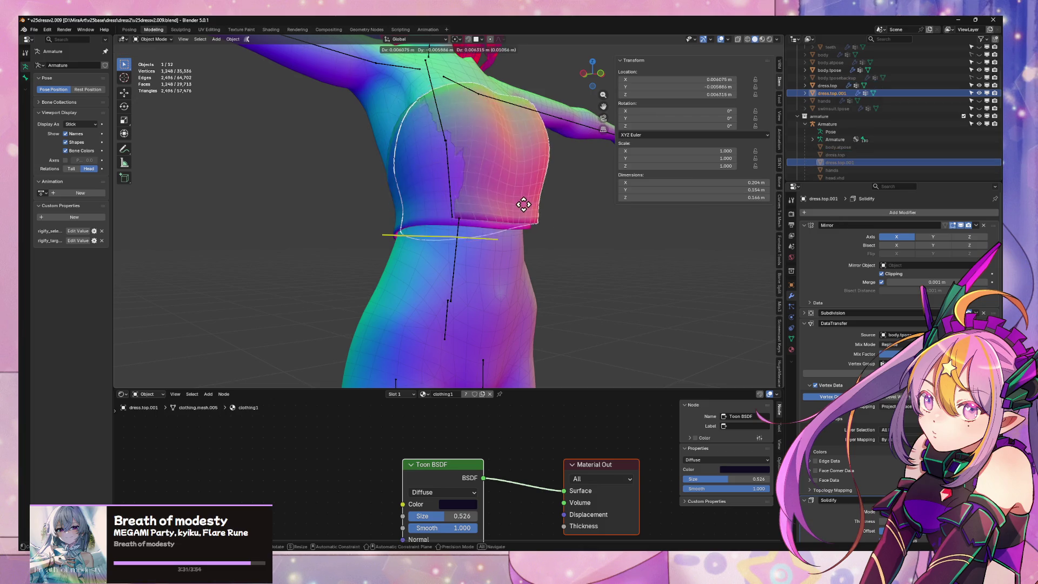
Duplicate the dress top's hem edge loop, separate it, and edit the new dress.top.001
{"action": "key", "text": "Tab"}
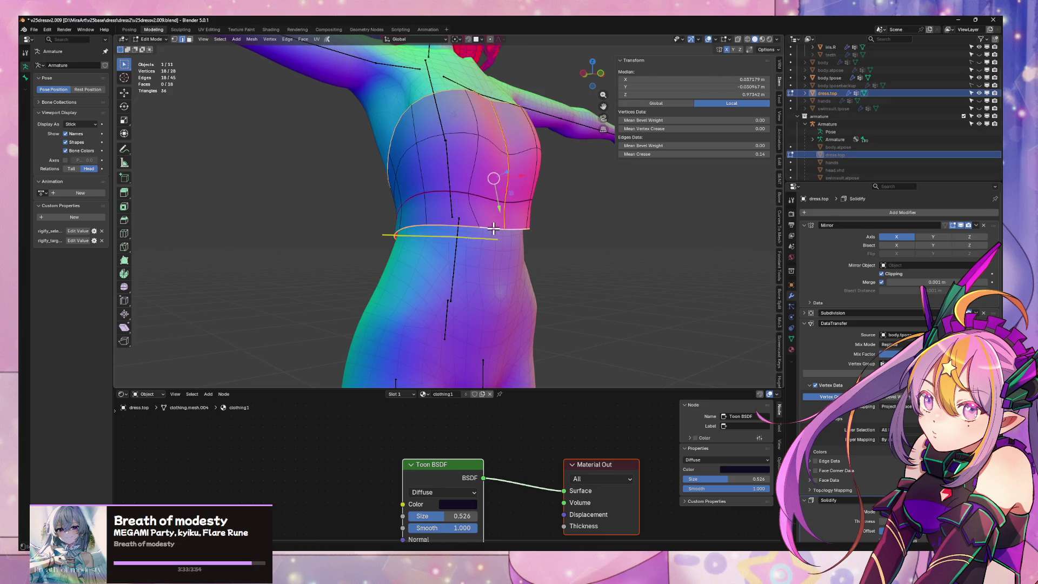
{"action": "left_click", "coordinate": [493, 229], "text": "alt"}
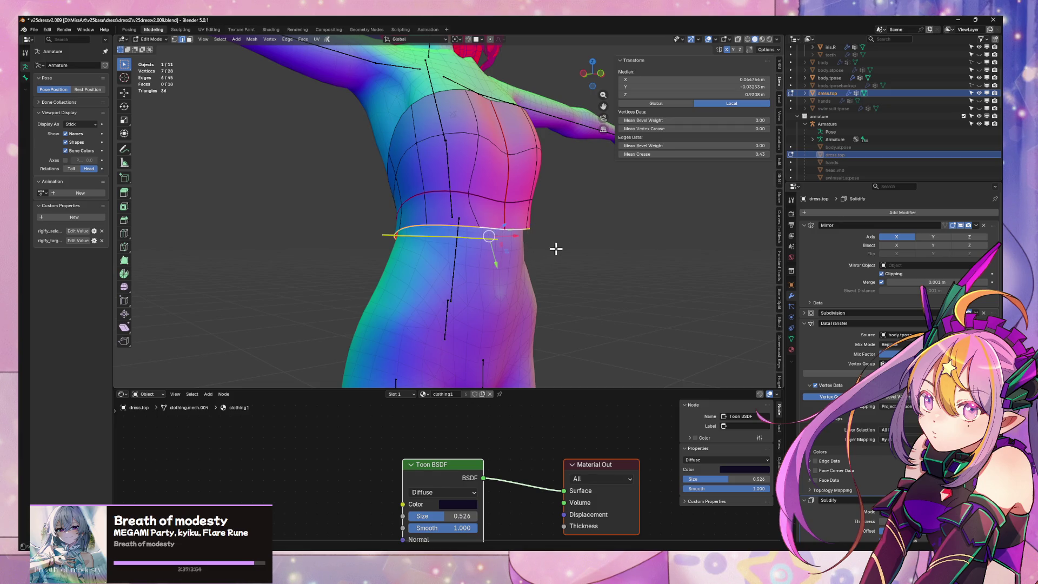
{"action": "key", "text": "shift+d"}
{"action": "key", "text": "Escape"}
{"action": "key", "text": "p"}
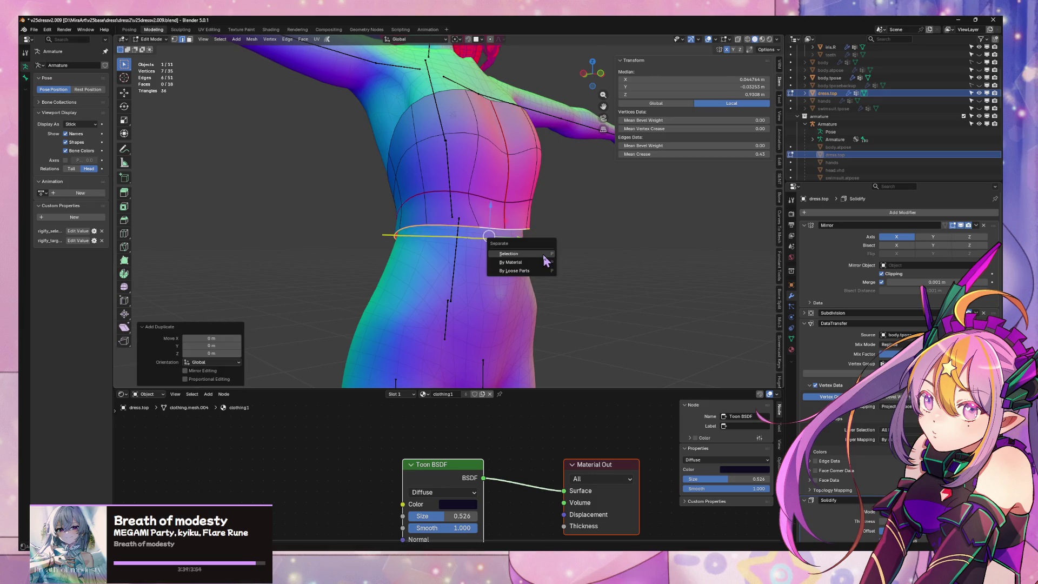
{"action": "left_click", "coordinate": [542, 253]}
{"action": "key", "text": "Tab"}
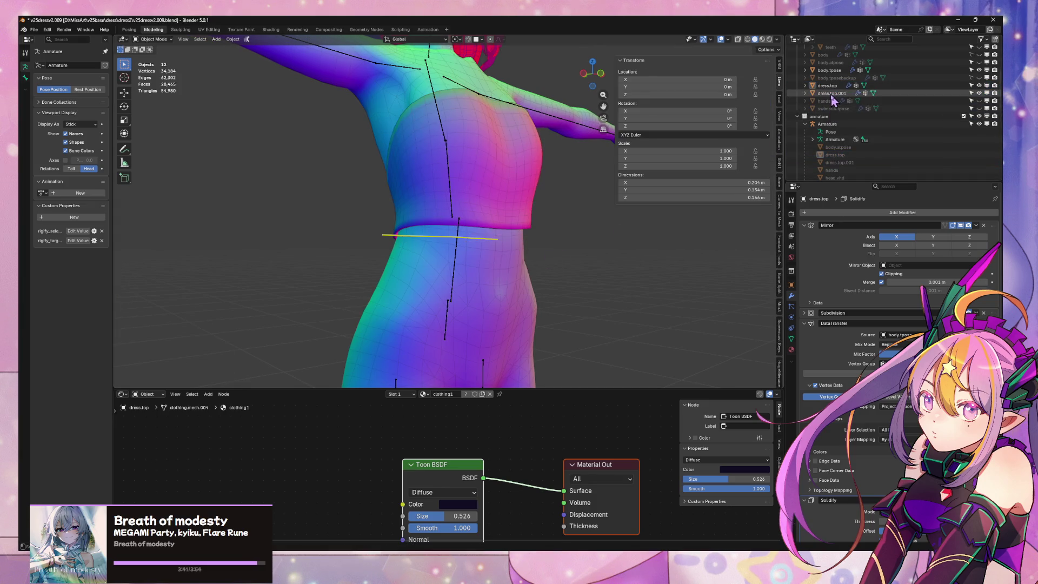
{"action": "left_click", "coordinate": [831, 93]}
{"action": "key", "text": "Tab"}
Extrude the whole hem loop into a band and recalculate its normals outward
{"action": "key", "text": "a"}
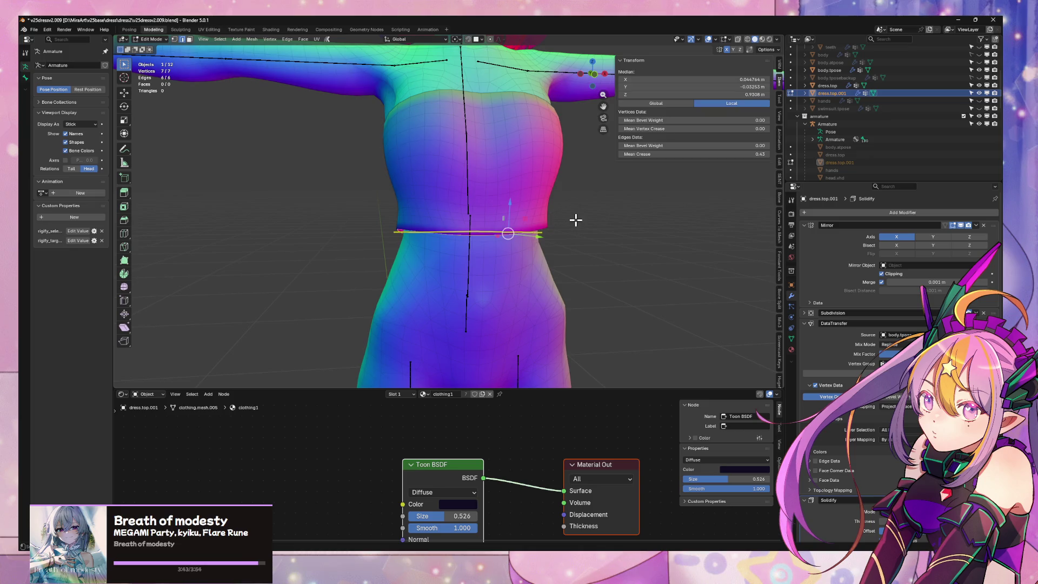
{"action": "key", "text": "e"}
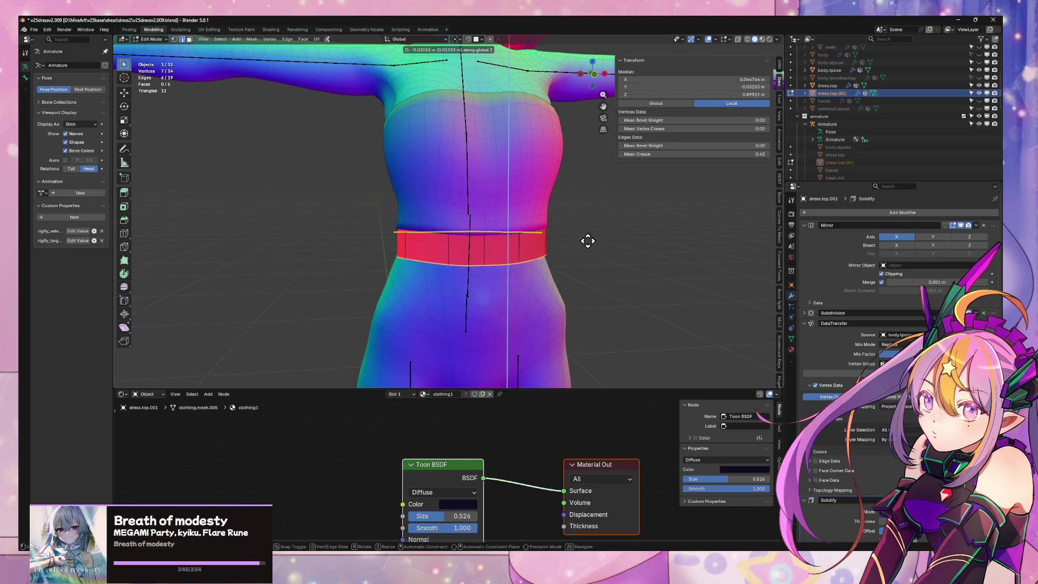
{"action": "left_click", "coordinate": [591, 255]}
{"action": "key", "text": "alt+n"}
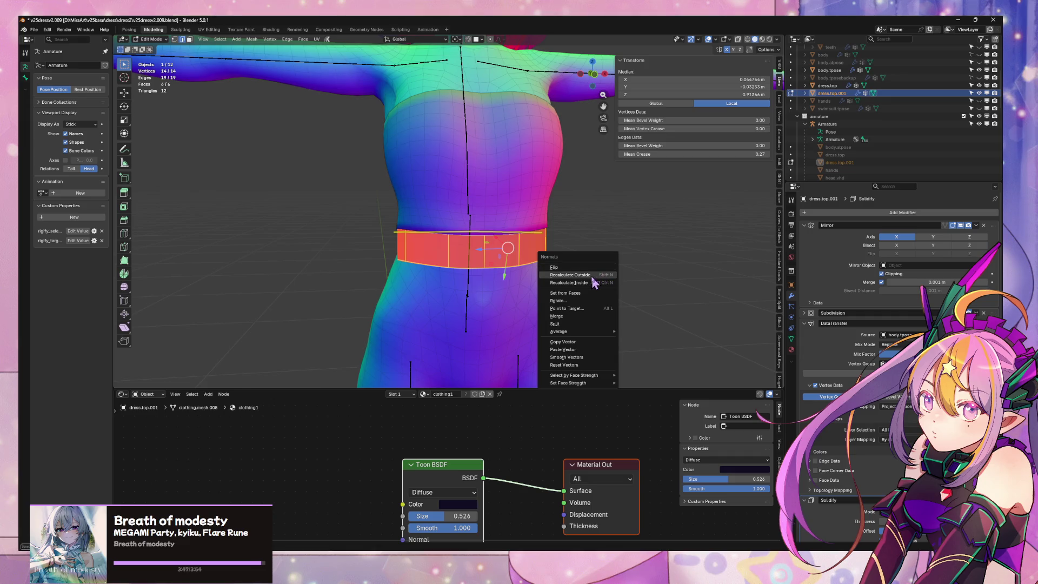
{"action": "left_click", "coordinate": [600, 276]}
Scale only the band's bottom edge loop outward into a slight flare
{"action": "key", "text": "s"}
{"action": "right_click", "coordinate": [604, 266]}
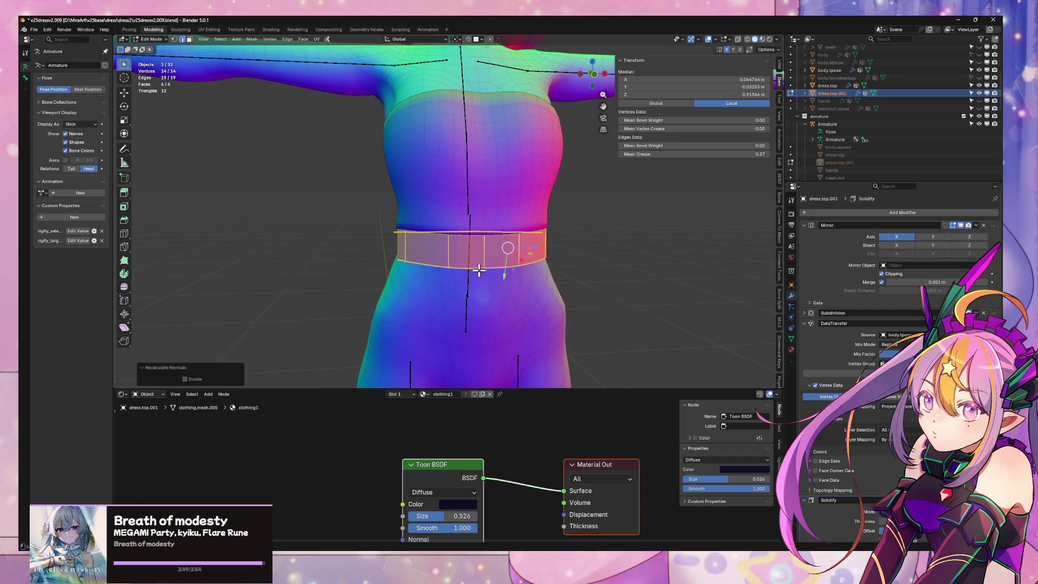
{"action": "left_click", "coordinate": [479, 268], "text": "alt"}
{"action": "key", "text": "s"}
{"action": "left_click", "coordinate": [595, 261]}
Set surface shading on the whole band, then return to Object Mode
{"action": "key", "text": "a"}
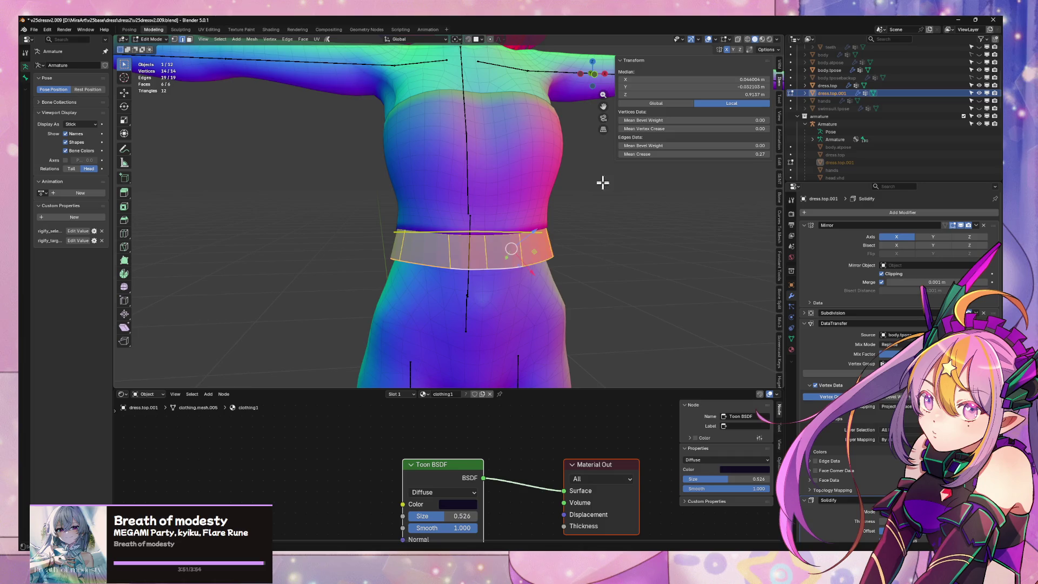
{"action": "key", "text": "ctrl+f"}
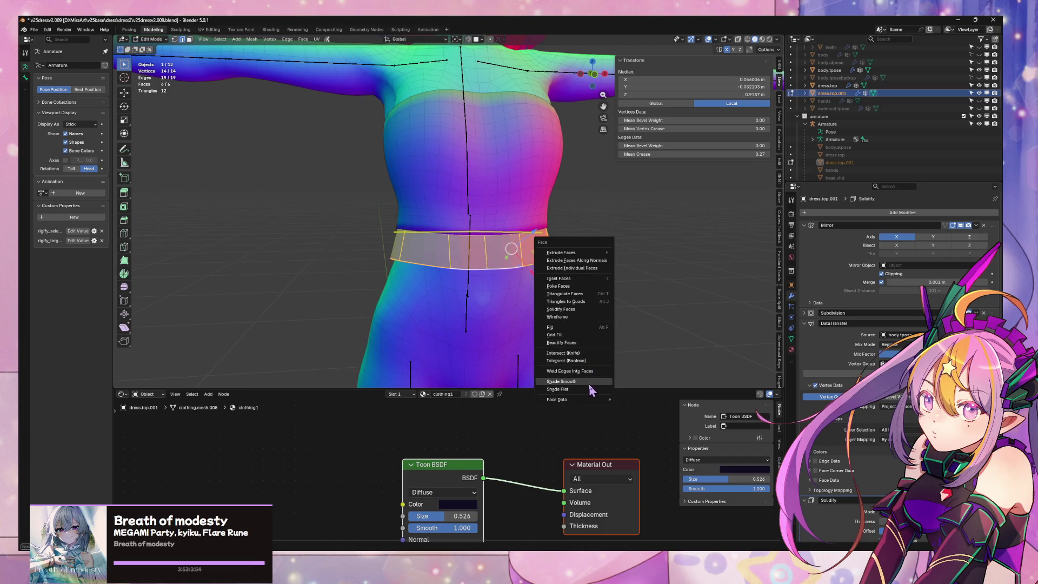
{"action": "left_click", "coordinate": [595, 390]}
{"action": "mouse_move", "coordinate": [594, 387]}
{"action": "middle_mouse_down"}
{"action": "mouse_move", "coordinate": [620, 243]}
{"action": "mouse_move", "coordinate": [575, 248]}
{"action": "mouse_move", "coordinate": [486, 201]}
{"action": "middle_mouse_up"}
{"action": "key", "text": "ctrl+z"}
{"action": "key", "text": "Tab"}
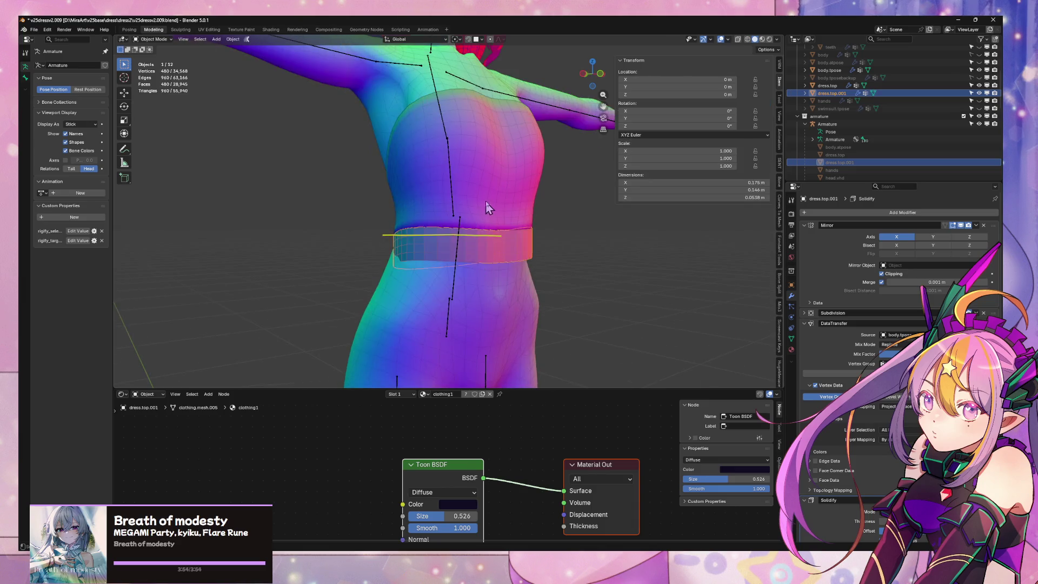
Edit the waist band object from the front and recalculate its normals to face outside
{"action": "left_click", "coordinate": [485, 201]}
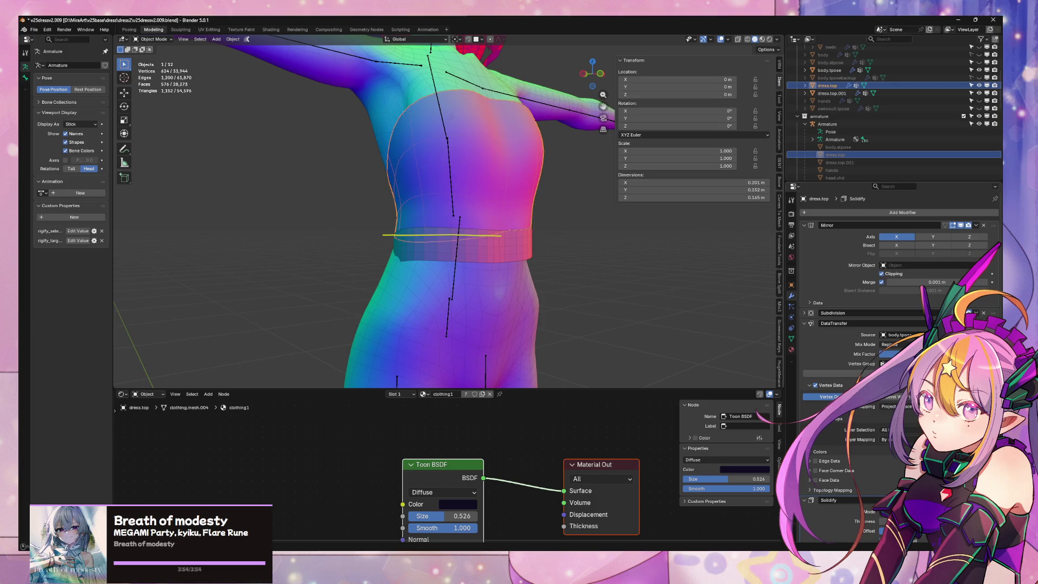
{"action": "left_click", "coordinate": [521, 255]}
{"action": "key", "text": "Tab"}
{"action": "key", "text": "KP_1"}
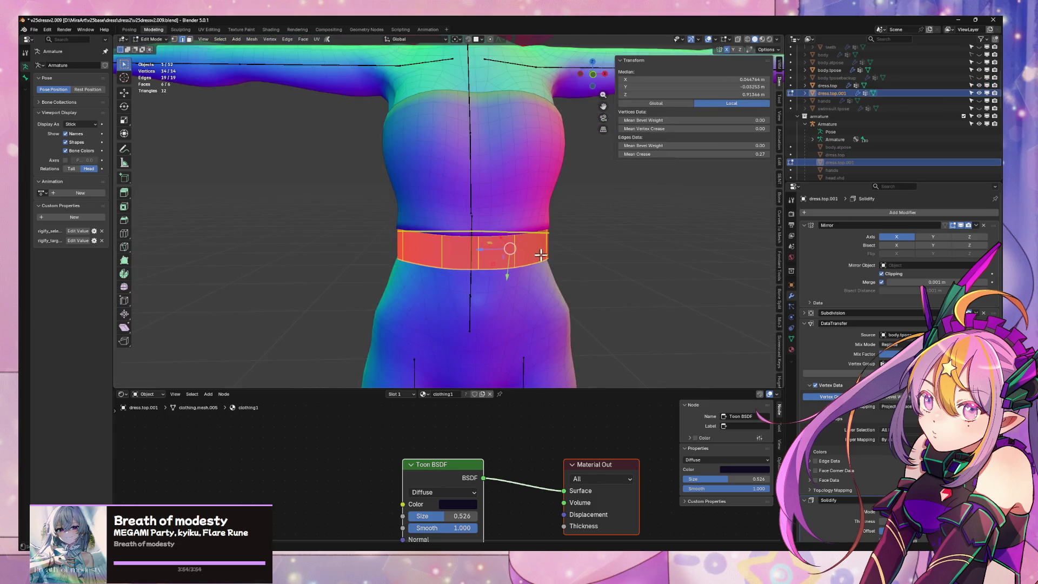
{"action": "right_click", "coordinate": [569, 309]}
{"action": "key", "text": "Escape"}
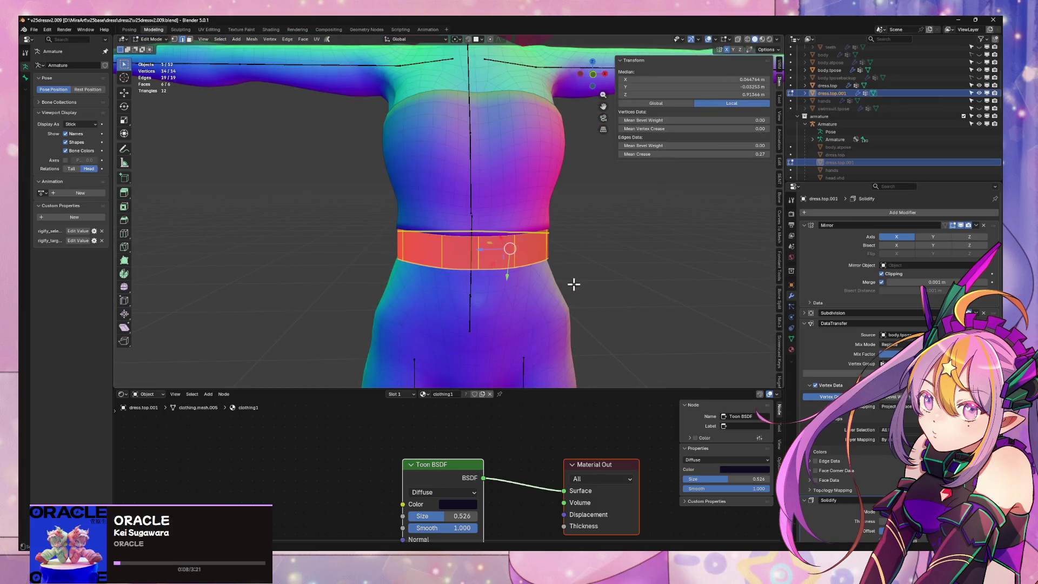
{"action": "key", "text": "alt+n"}
{"action": "left_click", "coordinate": [575, 282]}
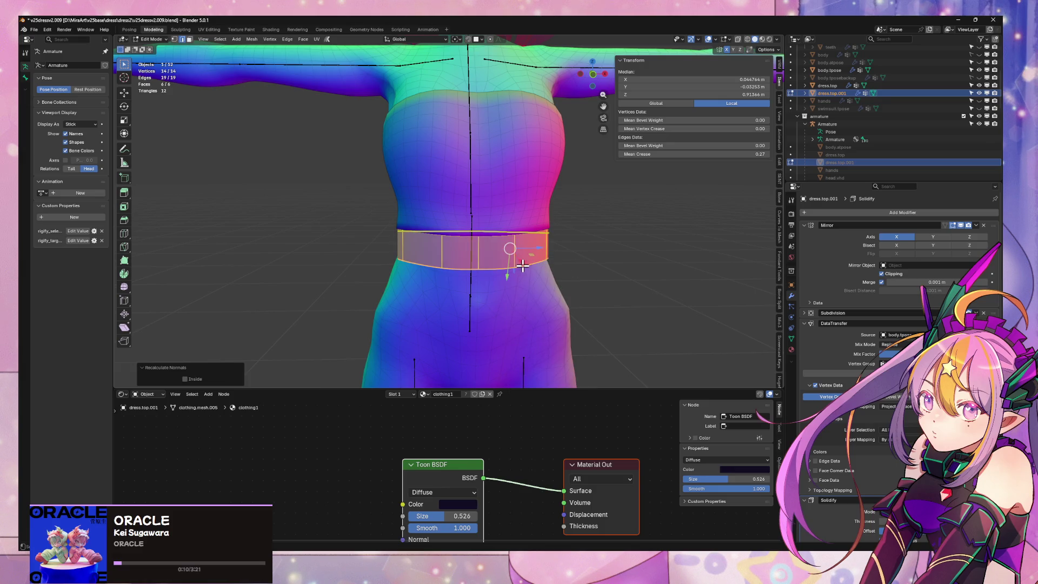
Scale the band's bottom edge loop to 1.189 and its top loop to 1.095
{"action": "left_click", "coordinate": [522, 265], "text": "alt"}
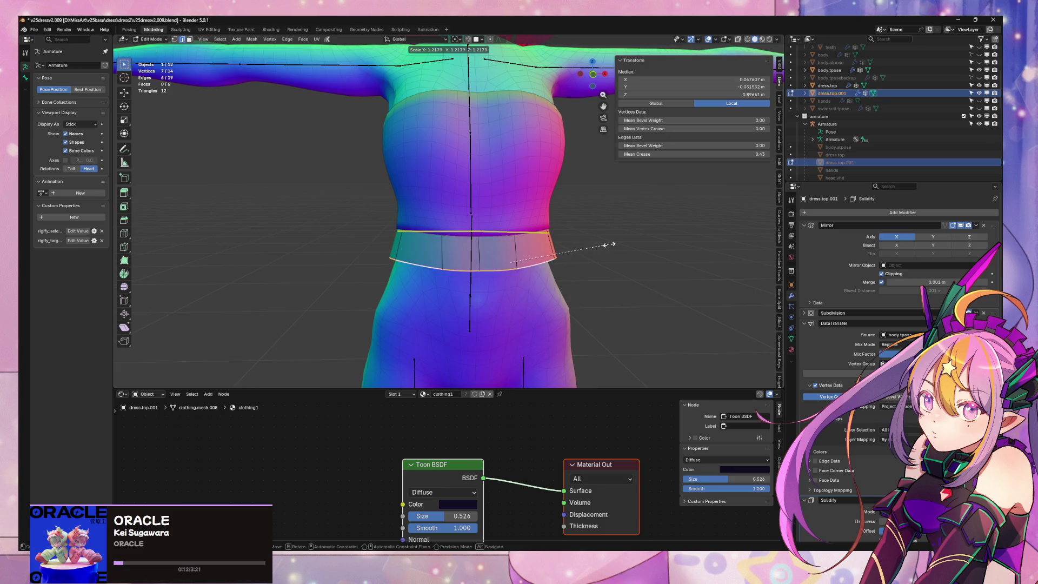
{"action": "left_click", "coordinate": [607, 247]}
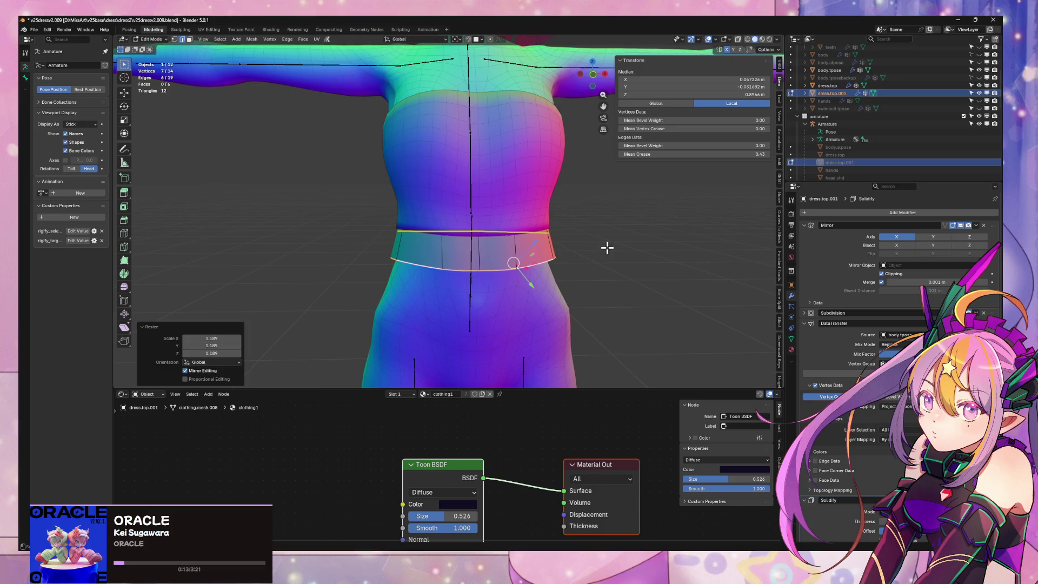
{"action": "left_click", "coordinate": [498, 235], "text": "alt"}
{"action": "key", "text": "s"}
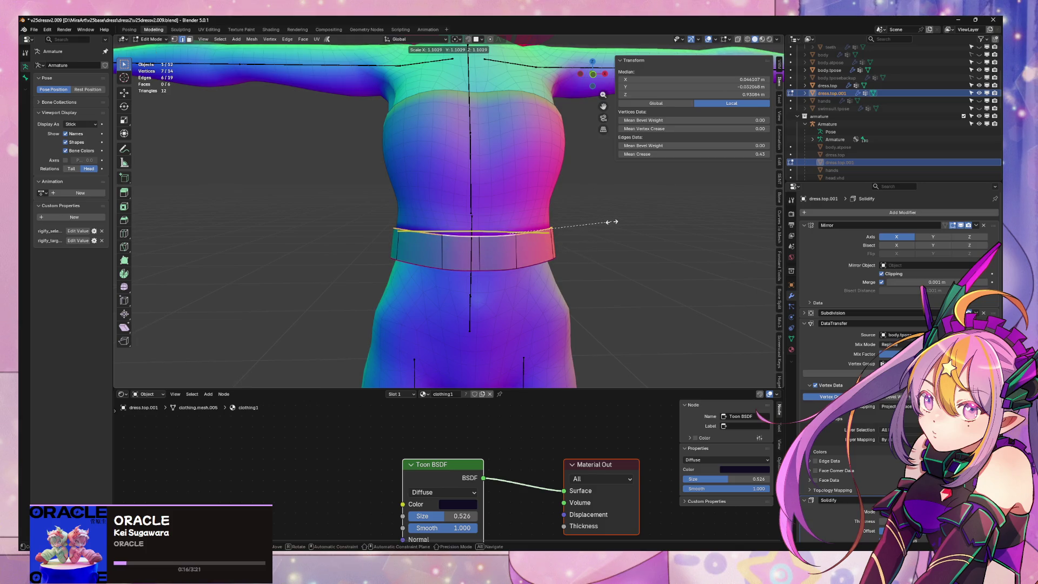
{"action": "left_click", "coordinate": [611, 221]}
{"action": "mouse_move", "coordinate": [610, 220]}
{"action": "middle_mouse_down"}
{"action": "mouse_move", "coordinate": [600, 255]}
{"action": "mouse_move", "coordinate": [568, 229]}
{"action": "mouse_move", "coordinate": [622, 197]}
{"action": "mouse_move", "coordinate": [665, 206]}
{"action": "mouse_move", "coordinate": [659, 194]}
{"action": "mouse_move", "coordinate": [540, 270]}
{"action": "mouse_move", "coordinate": [539, 283]}
{"action": "mouse_move", "coordinate": [621, 209]}
{"action": "mouse_move", "coordinate": [634, 214]}
{"action": "mouse_move", "coordinate": [532, 250]}
{"action": "middle_mouse_up"}
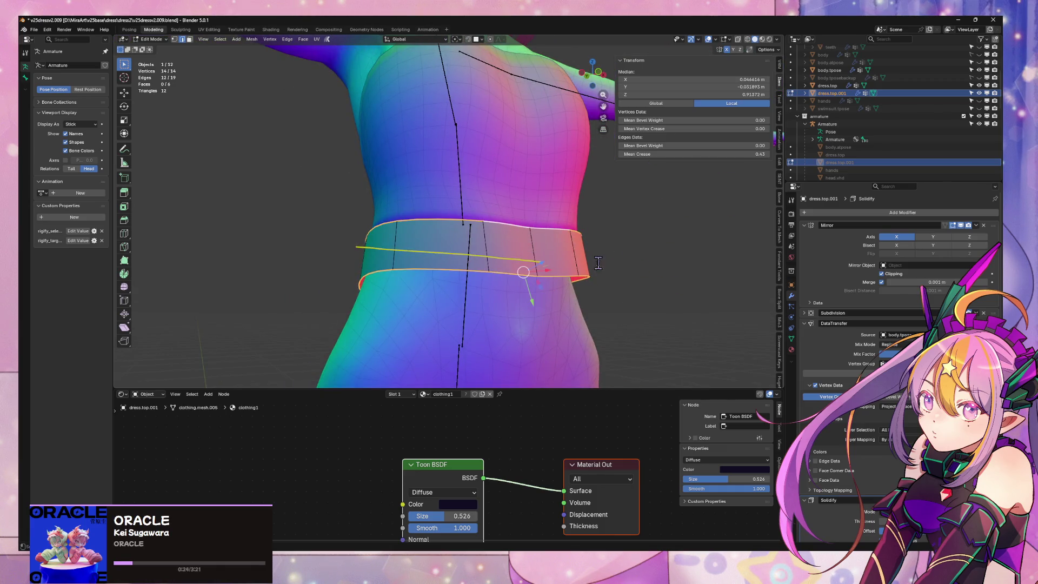
Try Smooth Vertices on the band, including X and Y axes, then undo it
{"action": "key", "text": "F3"}
{"action": "key", "text": "Return"}
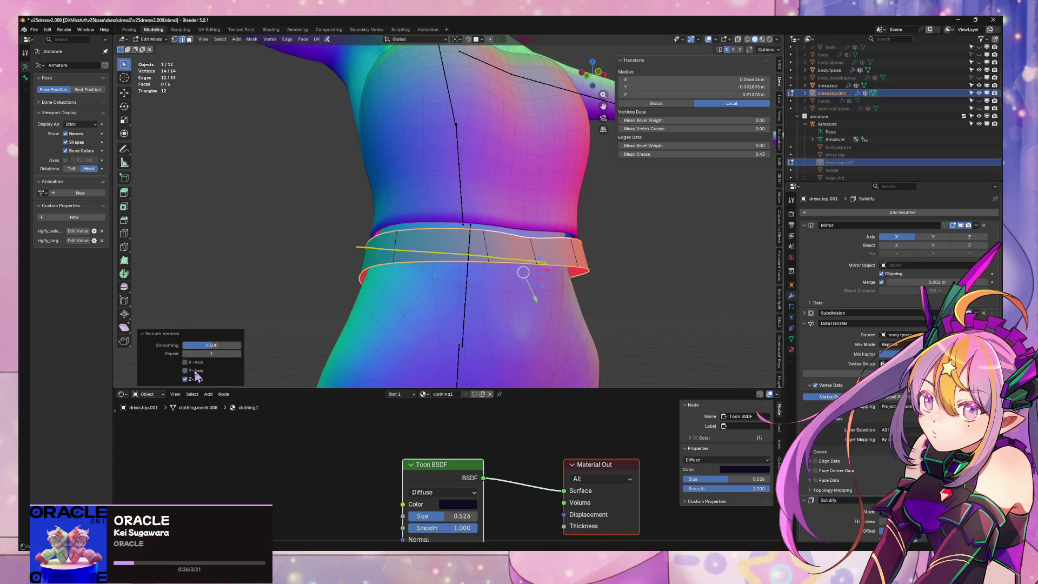
{"action": "left_click_drag", "start_coordinate": [195, 371], "coordinate": [202, 363]}
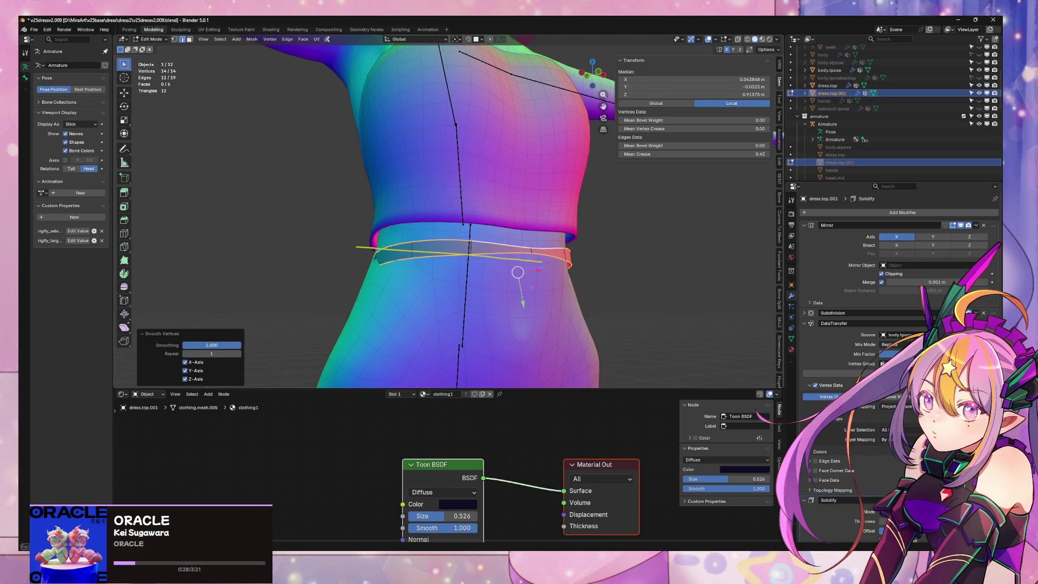
{"action": "key", "text": "ctrl+z"}
{"action": "key", "text": "ctrl+z"}
{"action": "left_click", "coordinate": [577, 284], "text": "alt"}
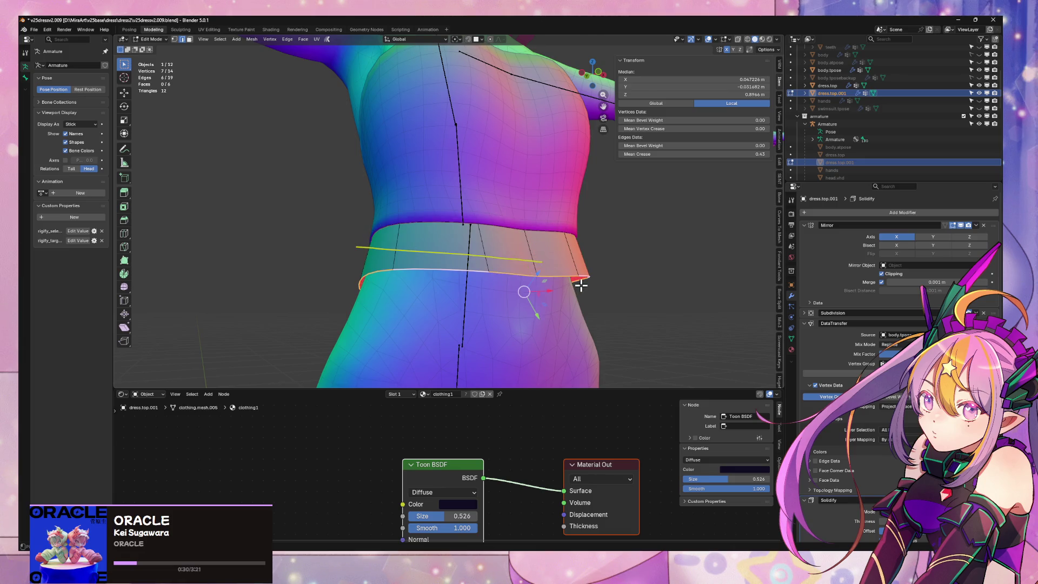
{"action": "mouse_move", "coordinate": [566, 282]}
{"action": "middle_mouse_down"}
{"action": "mouse_move", "coordinate": [537, 282]}
{"action": "mouse_move", "coordinate": [534, 314]}
{"action": "mouse_move", "coordinate": [624, 306]}
{"action": "mouse_move", "coordinate": [607, 285]}
{"action": "mouse_move", "coordinate": [544, 294]}
{"action": "mouse_move", "coordinate": [453, 274]}
{"action": "middle_mouse_up"}
{"action": "key", "text": "ctrl+z"}
{"action": "scroll", "coordinate": [530, 276], "scroll_direction": "down", "scroll_amount": 4}
{"action": "scroll", "coordinate": [470, 271], "scroll_direction": "up", "scroll_amount": 3}
{"action": "scroll", "coordinate": [453, 274], "scroll_direction": "up", "scroll_amount": 2}
Shift the band's bottom edge loop 0.004223 m along Y
{"action": "left_click", "coordinate": [514, 250], "text": "alt"}
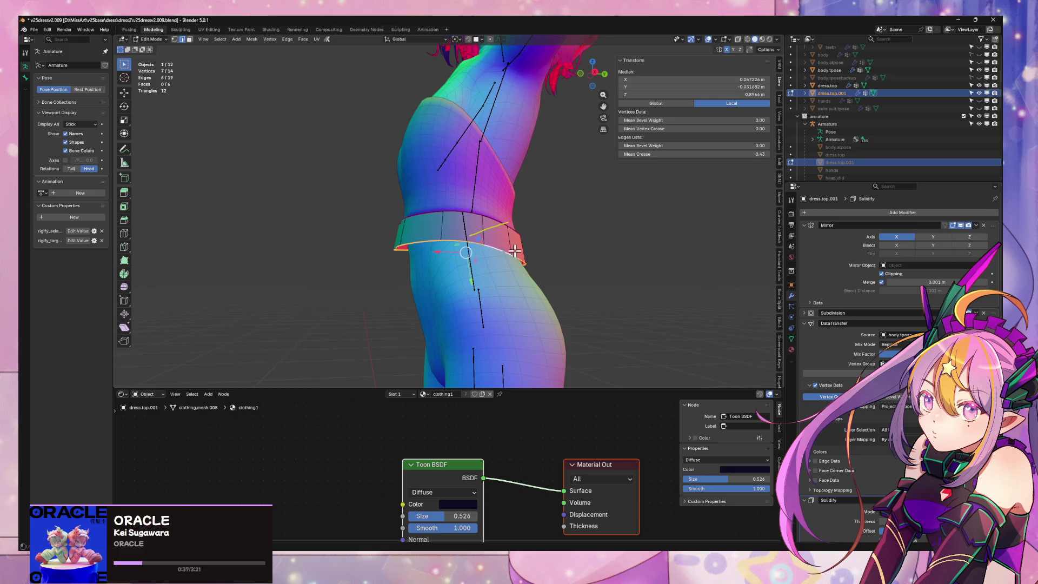
{"action": "key", "text": "g"}
{"action": "key", "text": "x"}
{"action": "key", "text": "y"}
{"action": "left_click", "coordinate": [582, 258]}
{"action": "scroll", "coordinate": [625, 277], "scroll_direction": "down", "scroll_amount": 3}
{"action": "mouse_move", "coordinate": [582, 257]}
{"action": "middle_mouse_down"}
{"action": "mouse_move", "coordinate": [625, 277]}
{"action": "mouse_move", "coordinate": [558, 262]}
{"action": "mouse_move", "coordinate": [546, 271]}
{"action": "mouse_move", "coordinate": [533, 239]}
{"action": "mouse_move", "coordinate": [274, 246]}
{"action": "mouse_move", "coordinate": [519, 225]}
{"action": "middle_mouse_up"}
{"action": "scroll", "coordinate": [625, 277], "scroll_direction": "up", "scroll_amount": 2}
Return to Object Mode and clear the selection
{"action": "key", "text": "Tab"}
{"action": "left_click", "coordinate": [590, 255]}
{"action": "scroll", "coordinate": [557, 257], "scroll_direction": "up", "scroll_amount": 2}
{"action": "scroll", "coordinate": [540, 234], "scroll_direction": "down", "scroll_amount": 2}
{"action": "scroll", "coordinate": [519, 225], "scroll_direction": "up", "scroll_amount": 3}
{"action": "scroll", "coordinate": [510, 294], "scroll_direction": "up", "scroll_amount": 2}
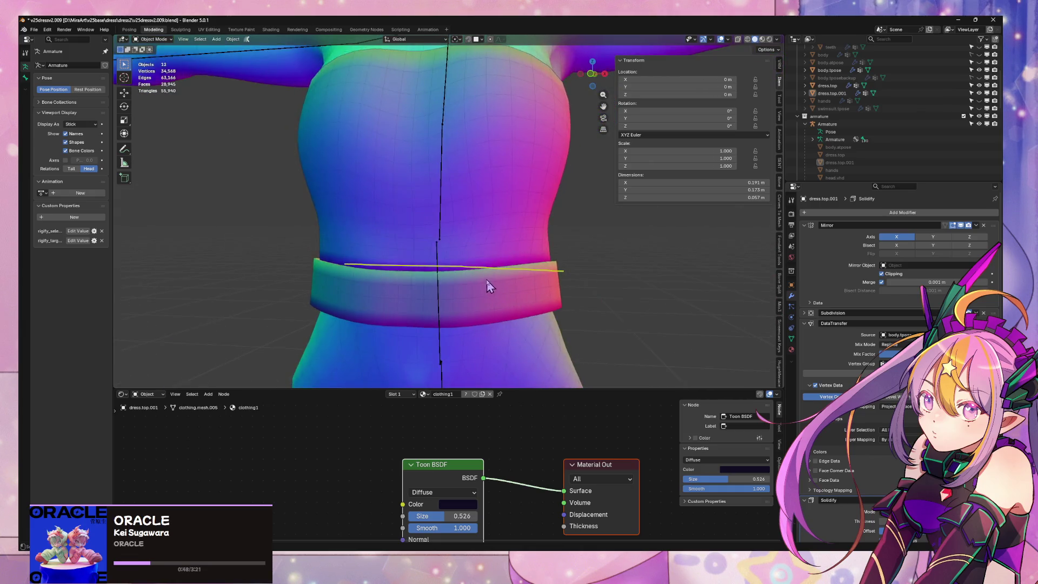
Angle the view down over the legs and snap the 3D cursor to the world origin
{"action": "scroll", "coordinate": [486, 286], "scroll_direction": "down", "scroll_amount": 6}
{"action": "middle_click_drag", "start_coordinate": [530, 220], "coordinate": [557, 248]}
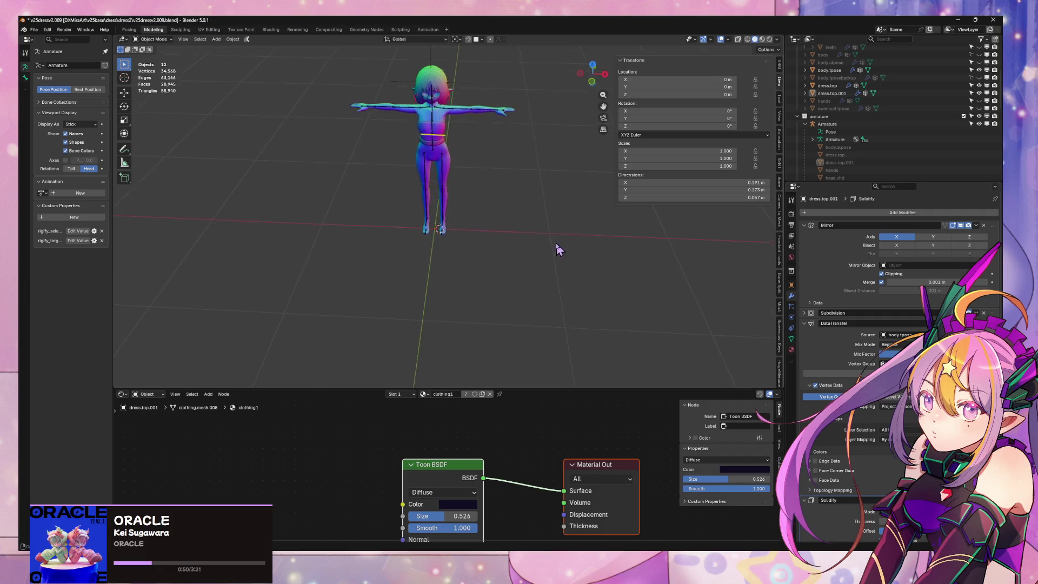
{"action": "scroll", "coordinate": [516, 190], "scroll_direction": "up", "scroll_amount": 5}
{"action": "mouse_move", "coordinate": [510, 181]}
{"action": "middle_mouse_down", "text": "shift"}
{"action": "mouse_move", "coordinate": [549, 260]}
{"action": "mouse_move", "coordinate": [522, 262]}
{"action": "middle_mouse_up", "text": "shift"}
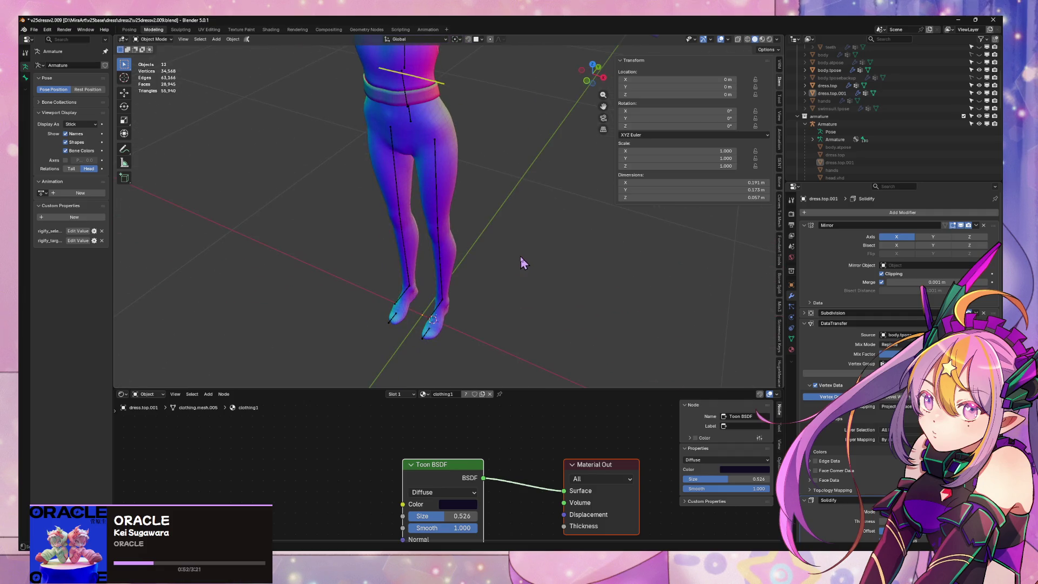
{"action": "key", "text": "shift+s"}
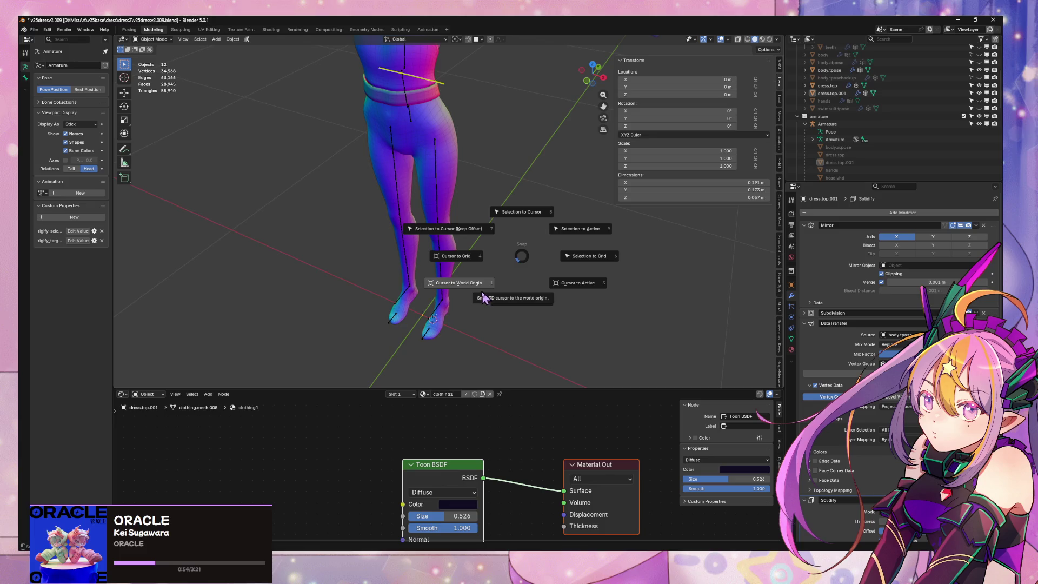
{"action": "left_click", "coordinate": [469, 297]}
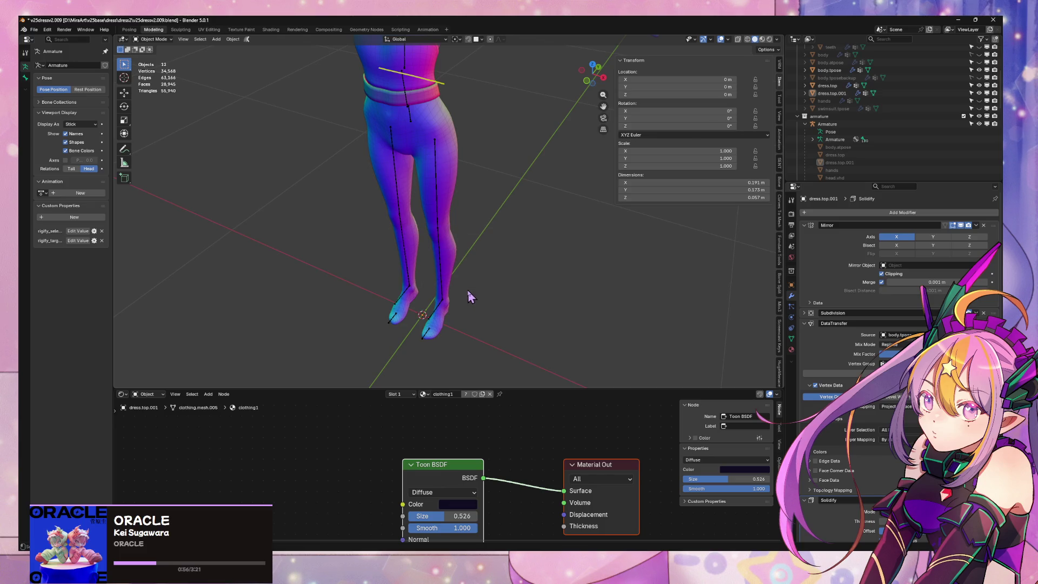
Switch to a front orthographic view of the full body and select dress.top
{"action": "key", "text": "KP_1"}
{"action": "scroll", "coordinate": [494, 270], "scroll_direction": "up", "scroll_amount": 5}
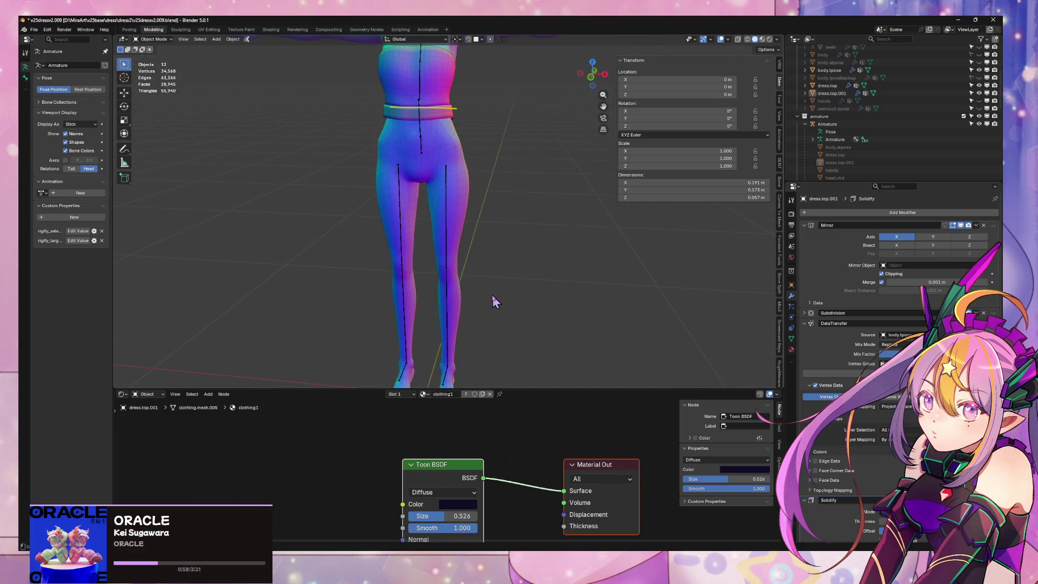
{"action": "scroll", "coordinate": [494, 258], "scroll_direction": "down", "scroll_amount": 2}
{"action": "scroll", "coordinate": [530, 306], "scroll_direction": "up", "scroll_amount": 2}
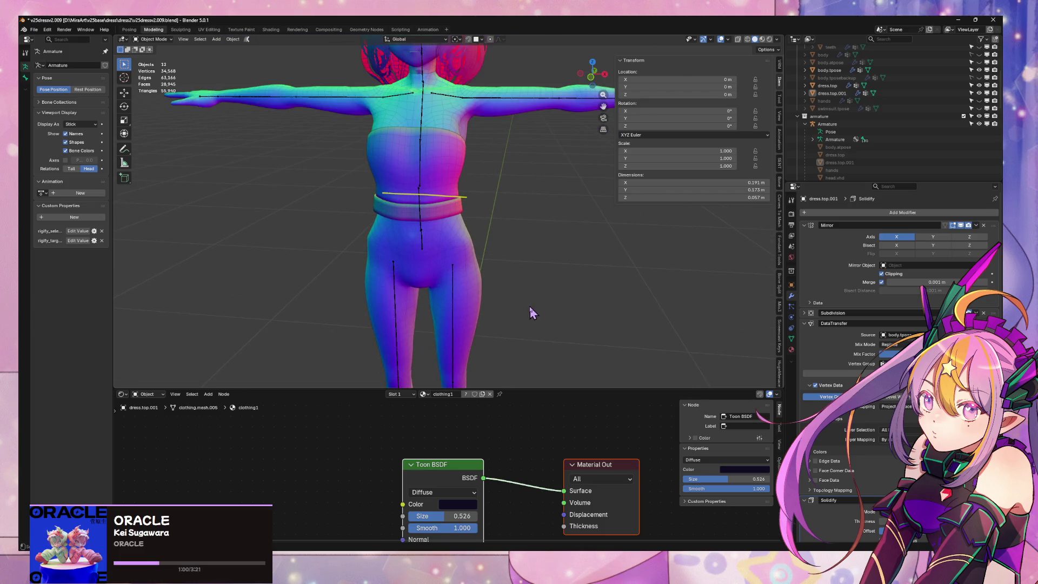
{"action": "left_click", "coordinate": [592, 75]}
{"action": "scroll", "coordinate": [507, 135], "scroll_direction": "up", "scroll_amount": 3}
{"action": "left_click", "coordinate": [490, 202]}
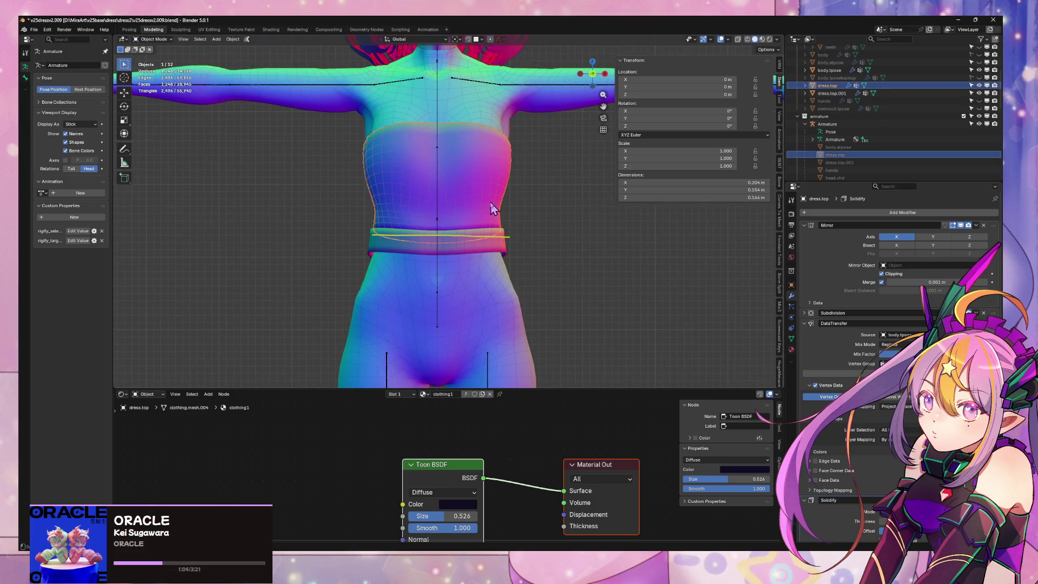
Delete the waist faces from the dress top mesh
{"action": "key", "text": "Tab"}
{"action": "left_click", "coordinate": [468, 222], "text": "alt"}
{"action": "key", "text": "x"}
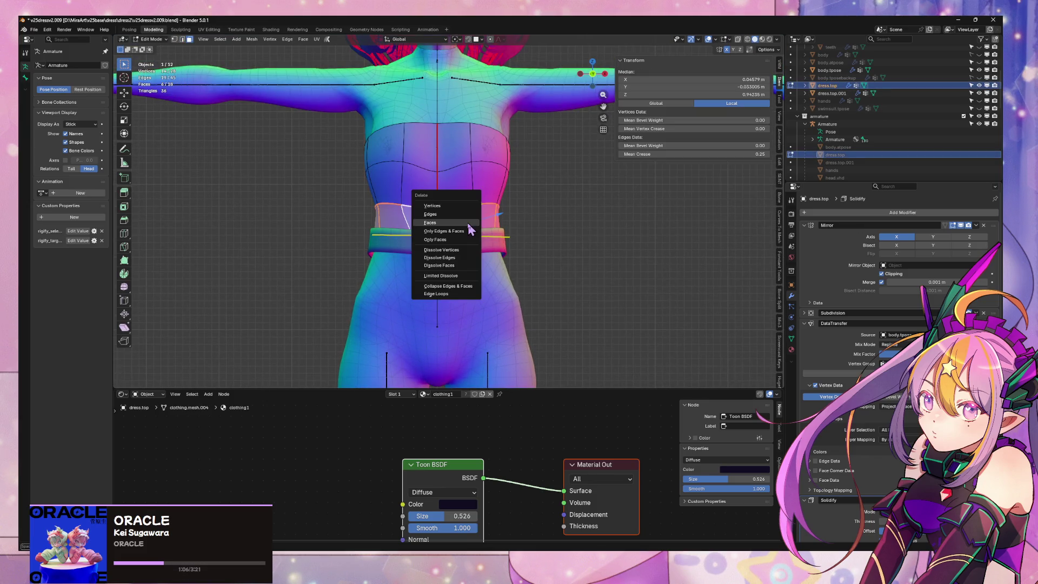
{"action": "left_click", "coordinate": [465, 234]}
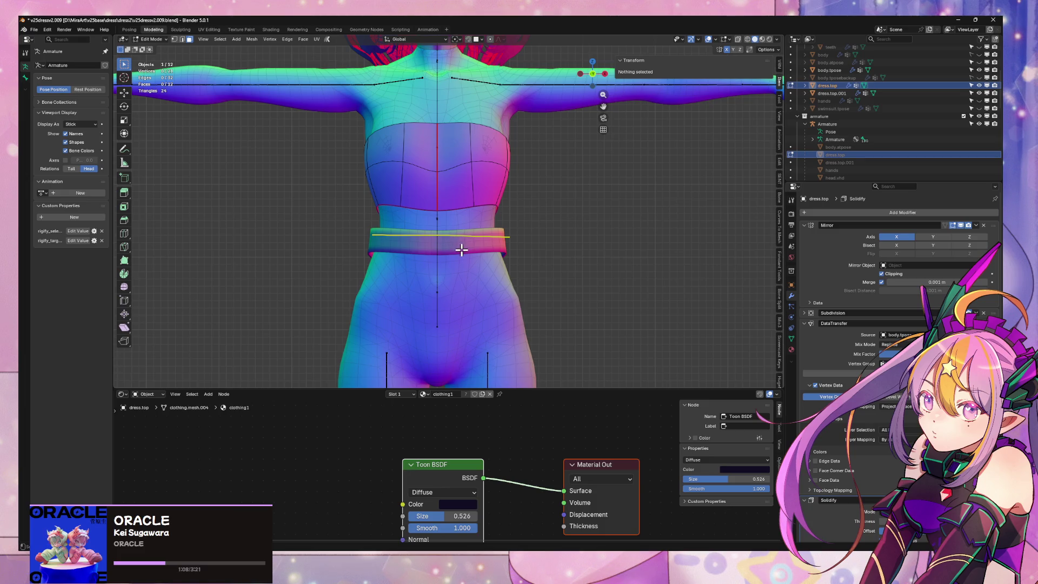
{"action": "key", "text": "Tab"}
Delete the old waist band object and reselect the dress top
{"action": "key", "text": "x"}
{"action": "left_click", "coordinate": [468, 247]}
{"action": "mouse_move", "coordinate": [468, 248]}
{"action": "middle_mouse_down"}
{"action": "mouse_move", "coordinate": [493, 241]}
{"action": "mouse_move", "coordinate": [393, 227]}
{"action": "mouse_move", "coordinate": [540, 236]}
{"action": "mouse_move", "coordinate": [431, 216]}
{"action": "mouse_move", "coordinate": [466, 250]}
{"action": "mouse_move", "coordinate": [485, 249]}
{"action": "middle_mouse_up"}
{"action": "left_click", "coordinate": [473, 254]}
Duplicate the top's lower edge loop and separate it into a new dress.top.001
{"action": "key", "text": "Tab"}
{"action": "key", "text": "2"}
{"action": "left_click", "coordinate": [405, 230], "text": "alt"}
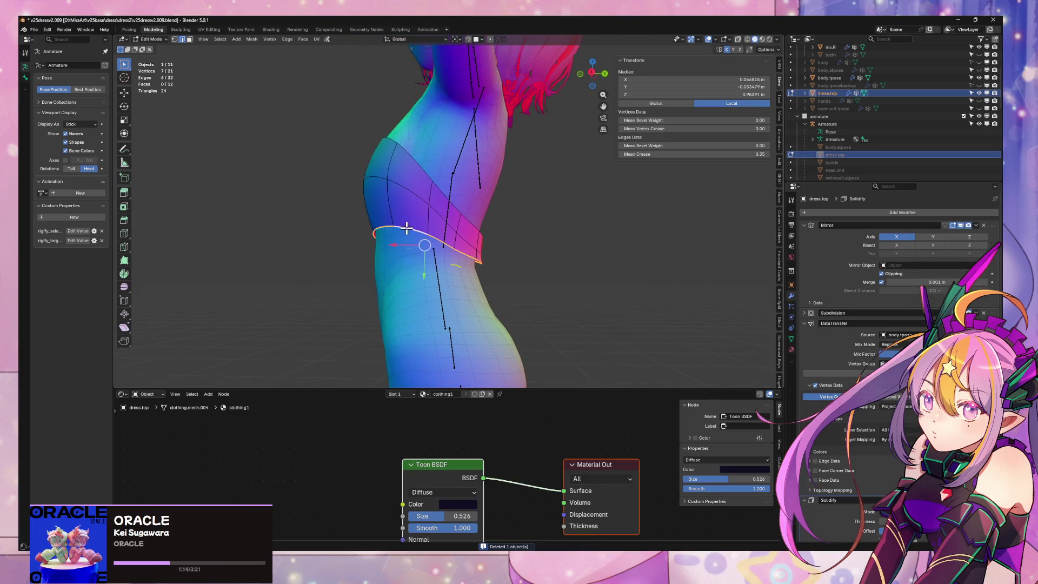
{"action": "key", "text": "shift+d"}
{"action": "right_click", "coordinate": [425, 237]}
{"action": "key", "text": "p"}
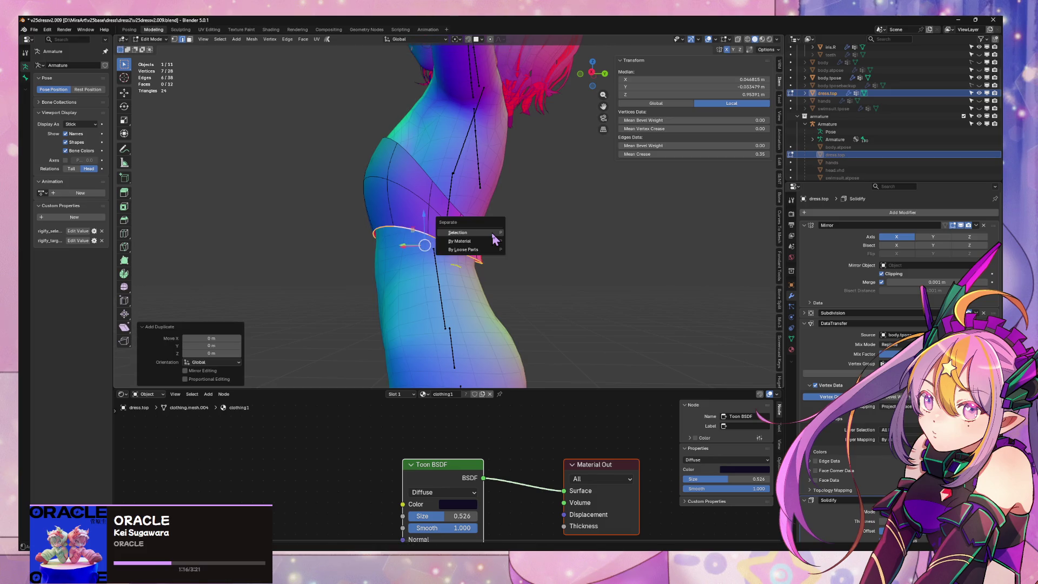
{"action": "left_click", "coordinate": [489, 238]}
{"action": "key", "text": "Tab"}
{"action": "left_click", "coordinate": [838, 94]}
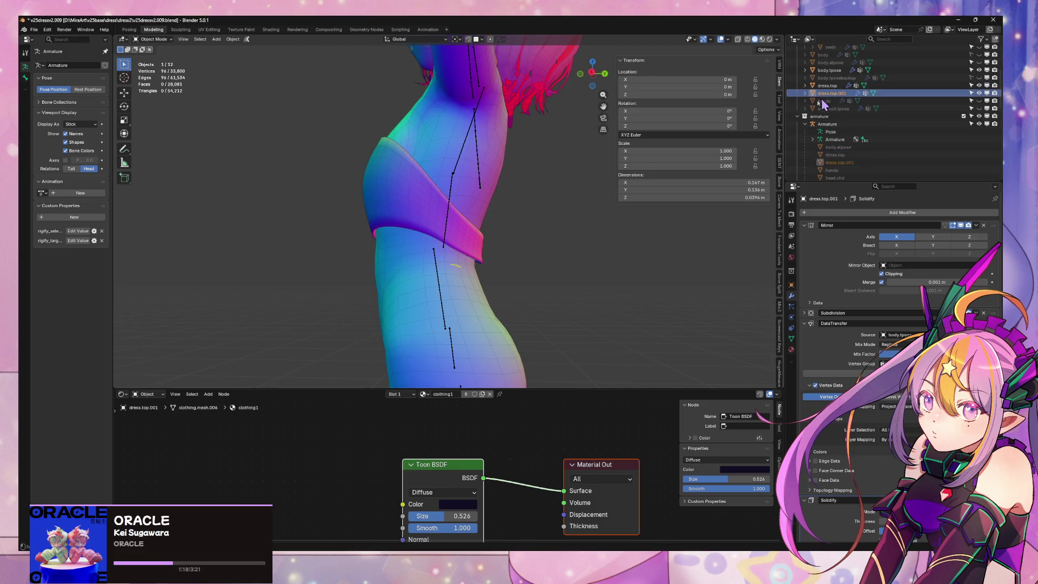
Extrude the new loop straight down, then nudge and scale its lower edge along Y
{"action": "key", "text": "Tab"}
{"action": "key", "text": "e"}
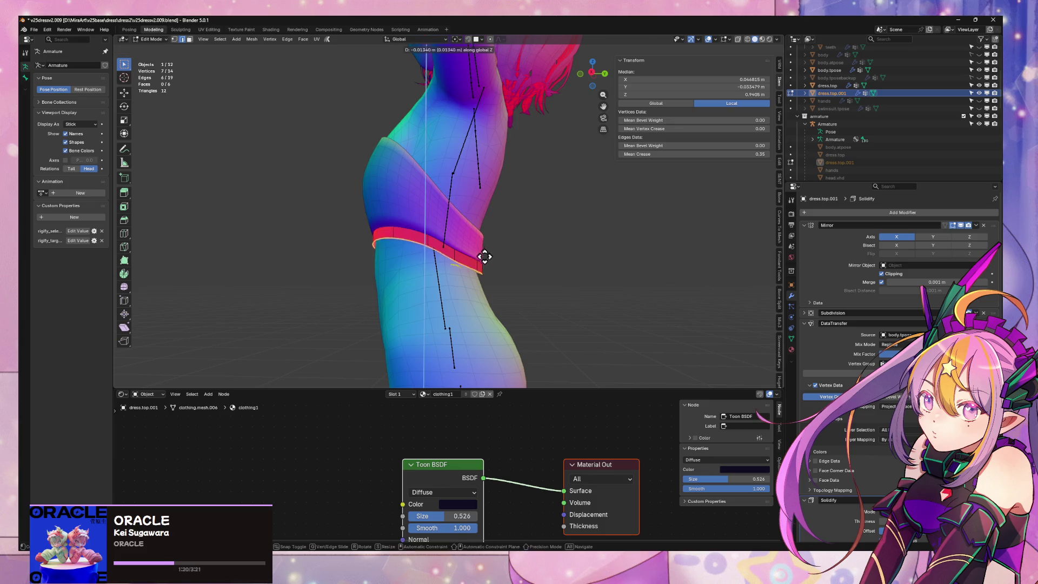
{"action": "key", "text": "z"}
{"action": "left_click", "coordinate": [495, 266]}
{"action": "key", "text": "g"}
{"action": "key", "text": "x"}
{"action": "key", "text": "y"}
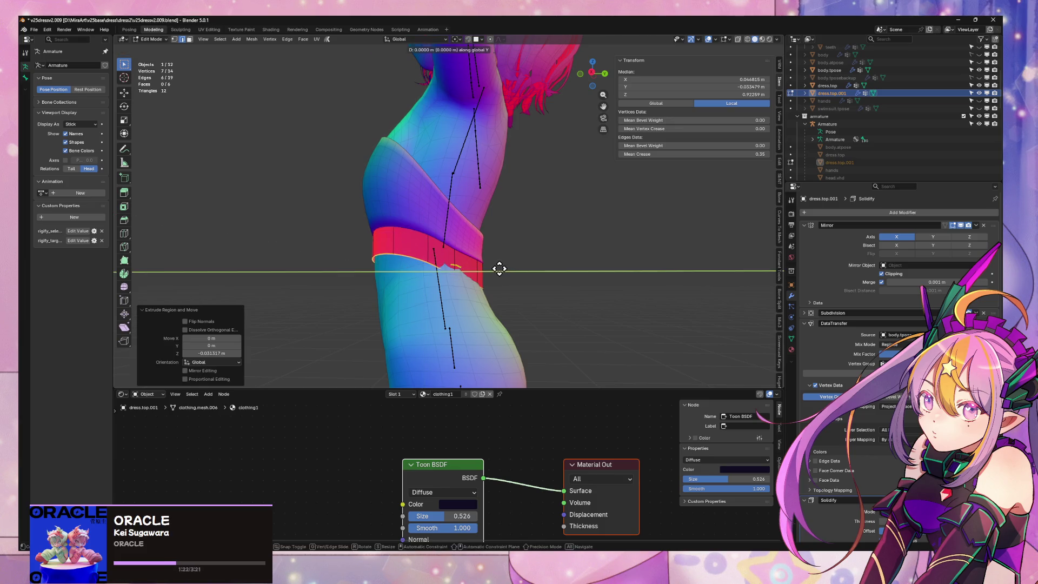
{"action": "left_click", "coordinate": [502, 268]}
{"action": "key", "text": "s"}
{"action": "key", "text": "y"}
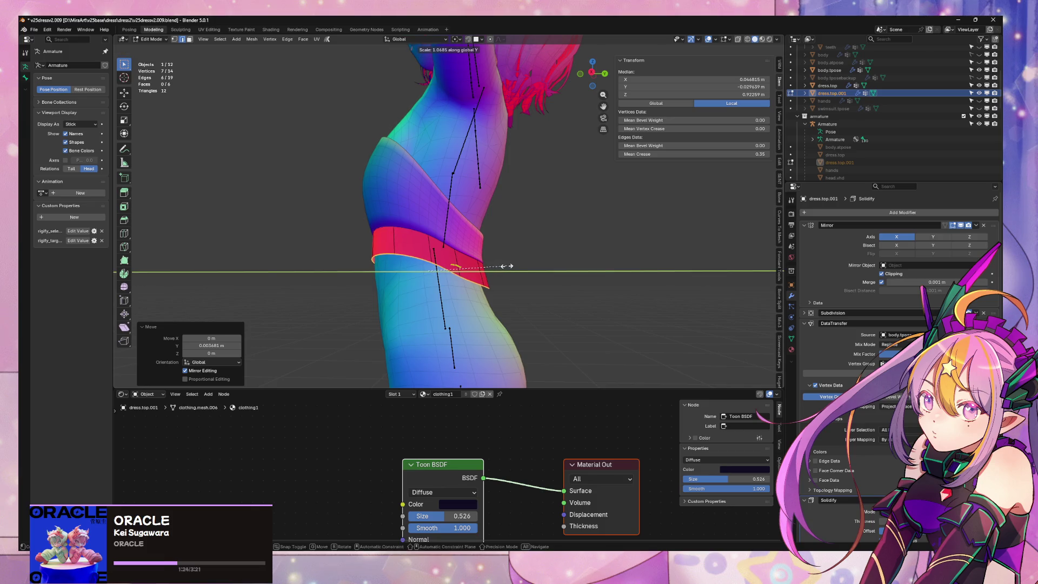
{"action": "left_click", "coordinate": [507, 266]}
Recalculate the band's normals outward and give it smooth shading
{"action": "middle_click_drag", "start_coordinate": [526, 258], "coordinate": [581, 203]}
{"action": "key", "text": "a"}
{"action": "key", "text": "alt+n"}
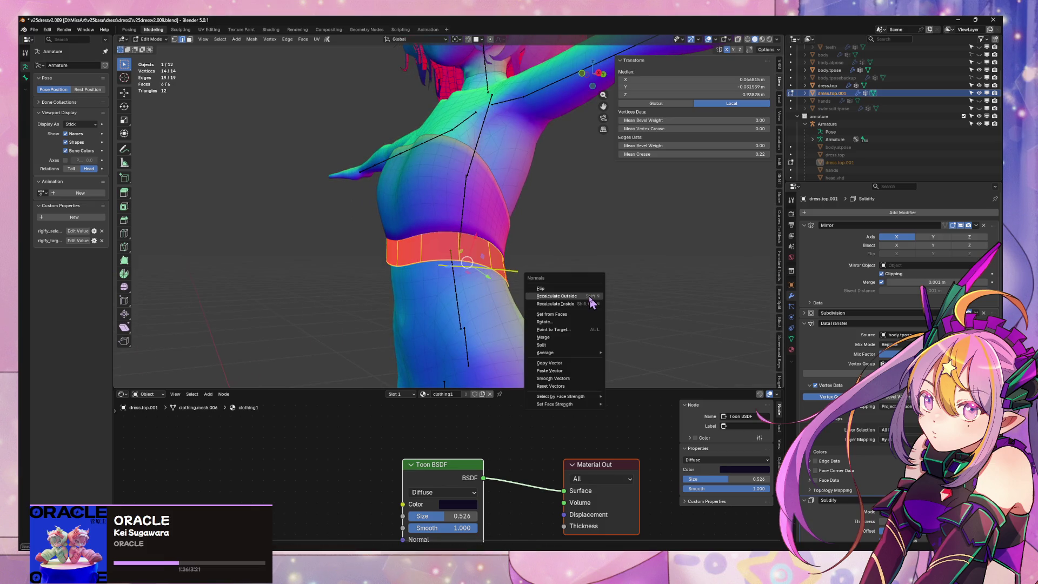
{"action": "left_click", "coordinate": [584, 293]}
{"action": "mouse_move", "coordinate": [584, 293]}
{"action": "middle_mouse_down"}
{"action": "mouse_move", "coordinate": [575, 254]}
{"action": "mouse_move", "coordinate": [644, 197]}
{"action": "mouse_move", "coordinate": [579, 250]}
{"action": "mouse_move", "coordinate": [585, 296]}
{"action": "mouse_move", "coordinate": [575, 274]}
{"action": "mouse_move", "coordinate": [497, 287]}
{"action": "mouse_move", "coordinate": [299, 278]}
{"action": "middle_mouse_up"}
{"action": "key", "text": "Tab"}
{"action": "key", "text": "Tab"}
{"action": "key", "text": "ctrl+f"}
{"action": "left_click", "coordinate": [570, 254]}
{"action": "key", "text": "Tab"}
Select the separate waist band and pick an edge loop on it in Edit Mode
{"action": "scroll", "coordinate": [529, 245], "scroll_direction": "down", "scroll_amount": 3}
{"action": "mouse_move", "coordinate": [530, 245]}
{"action": "middle_mouse_down"}
{"action": "mouse_move", "coordinate": [371, 237]}
{"action": "mouse_move", "coordinate": [438, 242]}
{"action": "middle_mouse_up"}
{"action": "scroll", "coordinate": [438, 241], "scroll_direction": "up", "scroll_amount": 4}
{"action": "scroll", "coordinate": [528, 252], "scroll_direction": "down", "scroll_amount": 2}
{"action": "scroll", "coordinate": [528, 252], "scroll_direction": "up", "scroll_amount": 2}
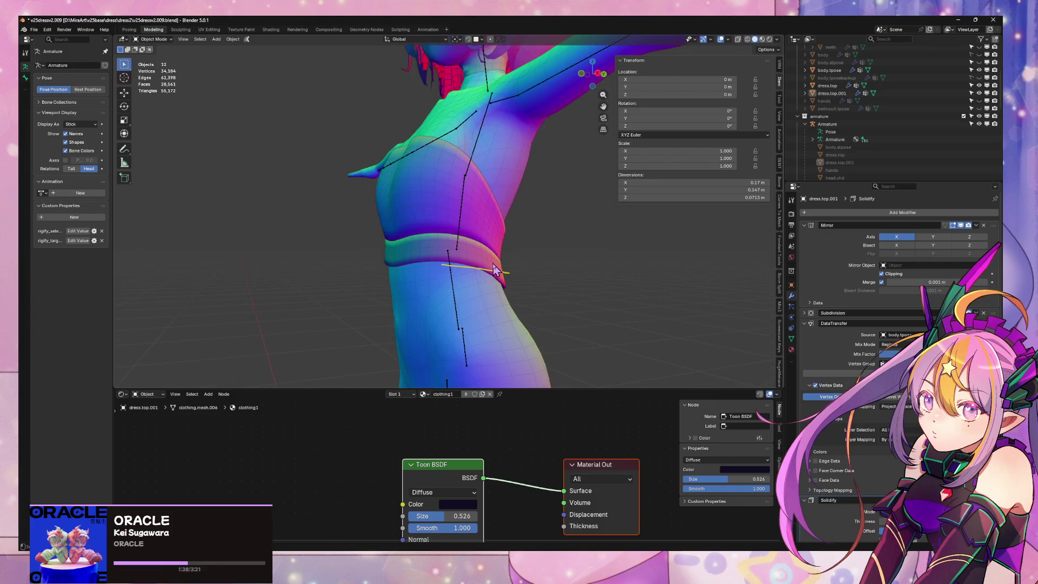
{"action": "left_click", "coordinate": [495, 267]}
{"action": "key", "text": "Tab"}
{"action": "left_click", "coordinate": [437, 261], "text": "alt"}
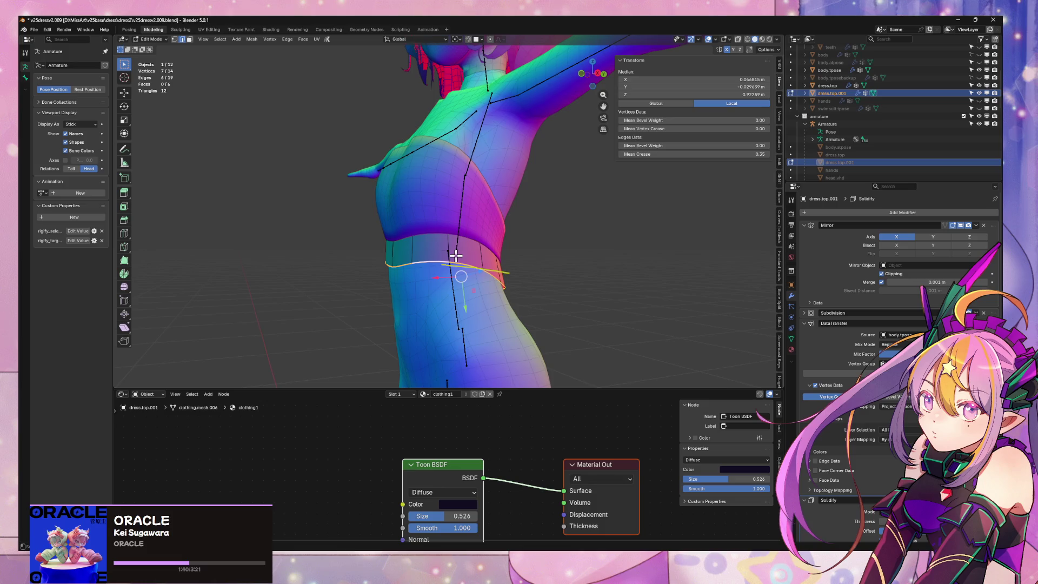
{"action": "mouse_move", "coordinate": [165, 77]}
{"action": "middle_mouse_down"}
{"action": "mouse_move", "coordinate": [469, 204]}
{"action": "mouse_move", "coordinate": [521, 223]}
{"action": "mouse_move", "coordinate": [527, 214]}
{"action": "mouse_move", "coordinate": [467, 197]}
{"action": "middle_mouse_up"}
Add a centred loop cut at the dress top's waistband edge
{"action": "key", "text": "Tab"}
{"action": "left_click", "coordinate": [527, 214]}
{"action": "key", "text": "Tab"}
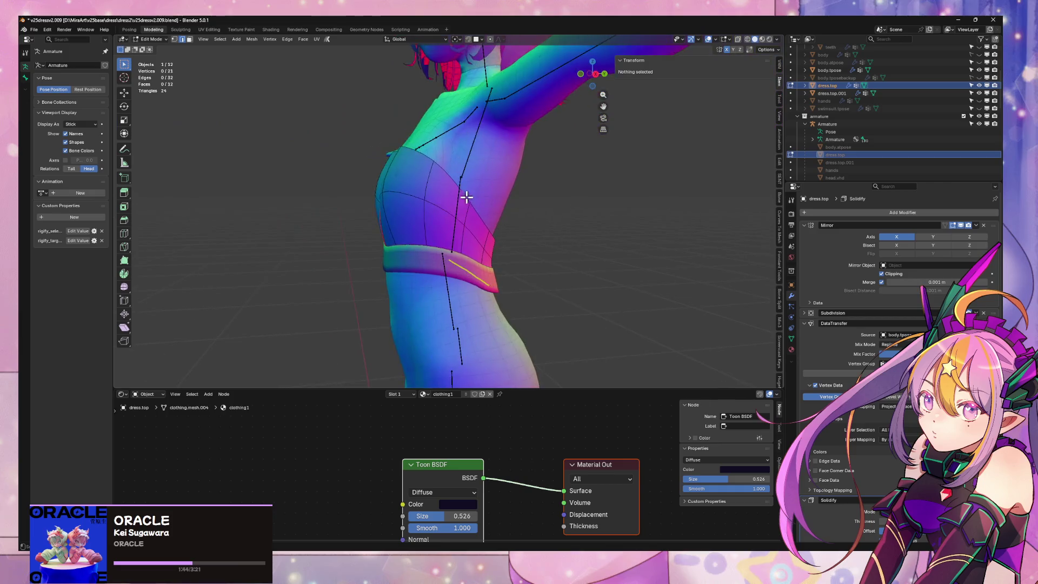
{"action": "left_click", "coordinate": [426, 244], "text": "alt"}
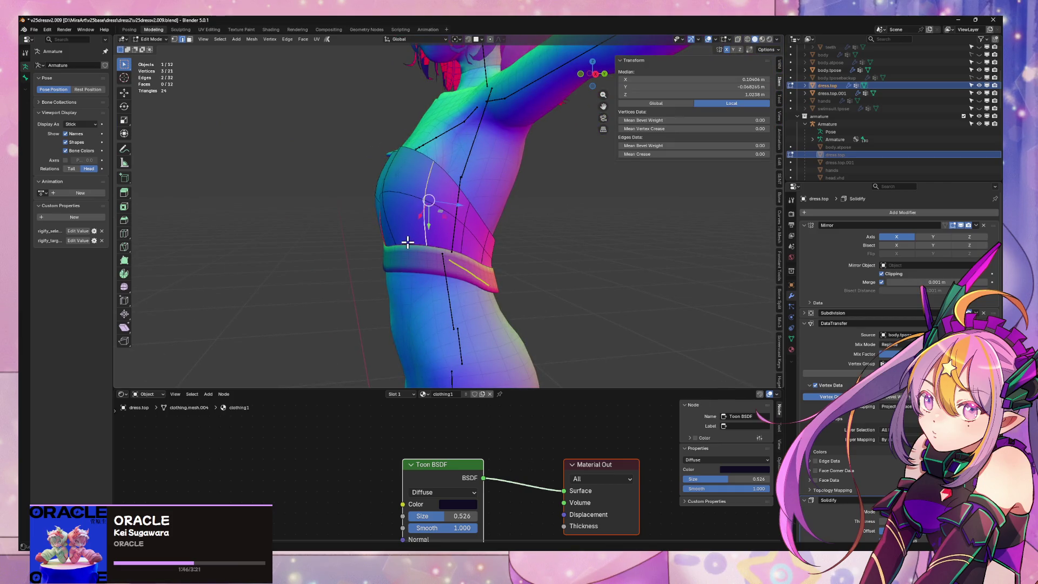
{"action": "mouse_move", "coordinate": [497, 232]}
{"action": "middle_mouse_down"}
{"action": "mouse_move", "coordinate": [463, 204]}
{"action": "mouse_move", "coordinate": [395, 208]}
{"action": "middle_mouse_up"}
{"action": "key", "text": "ctrl+r"}
{"action": "left_click", "coordinate": [397, 207]}
{"action": "right_click", "coordinate": [397, 207]}
Cut a centred loop around the waist band, then return to Object Mode
{"action": "left_click", "coordinate": [406, 259], "text": "alt"}
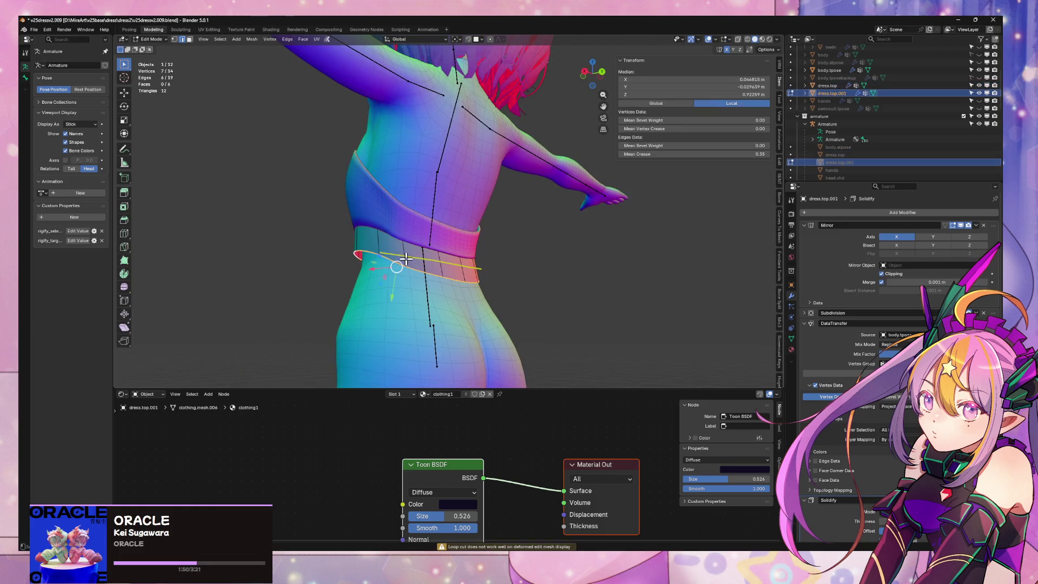
{"action": "left_click_drag", "start_coordinate": [394, 239], "coordinate": [402, 241]}
{"action": "right_click", "coordinate": [455, 226]}
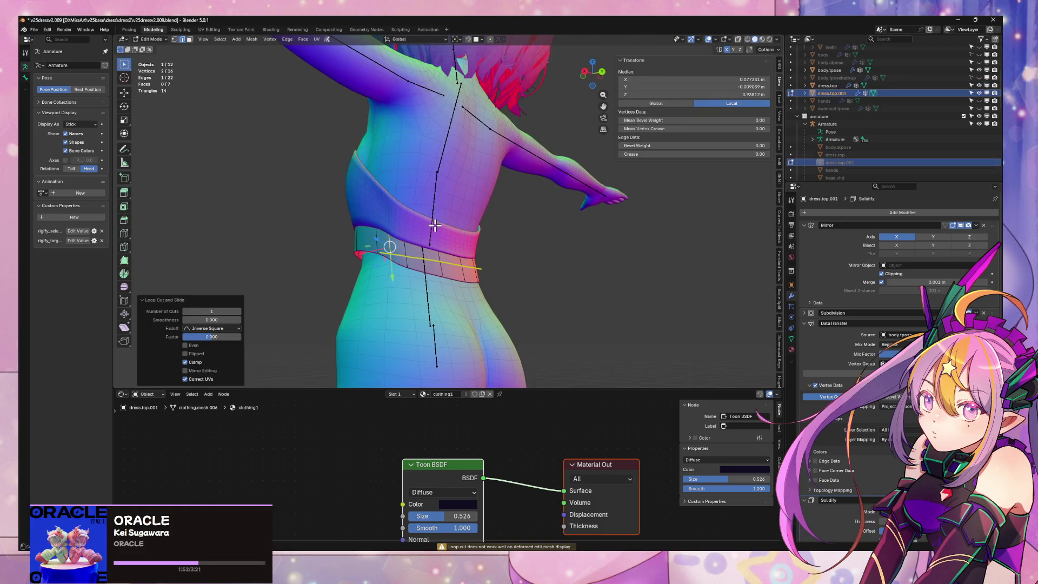
{"action": "mouse_move", "coordinate": [447, 226]}
{"action": "middle_mouse_down"}
{"action": "mouse_move", "coordinate": [575, 239]}
{"action": "mouse_move", "coordinate": [556, 228]}
{"action": "mouse_move", "coordinate": [598, 251]}
{"action": "mouse_move", "coordinate": [400, 257]}
{"action": "middle_mouse_up"}
{"action": "key", "text": "Tab"}
{"action": "left_click", "coordinate": [434, 262]}
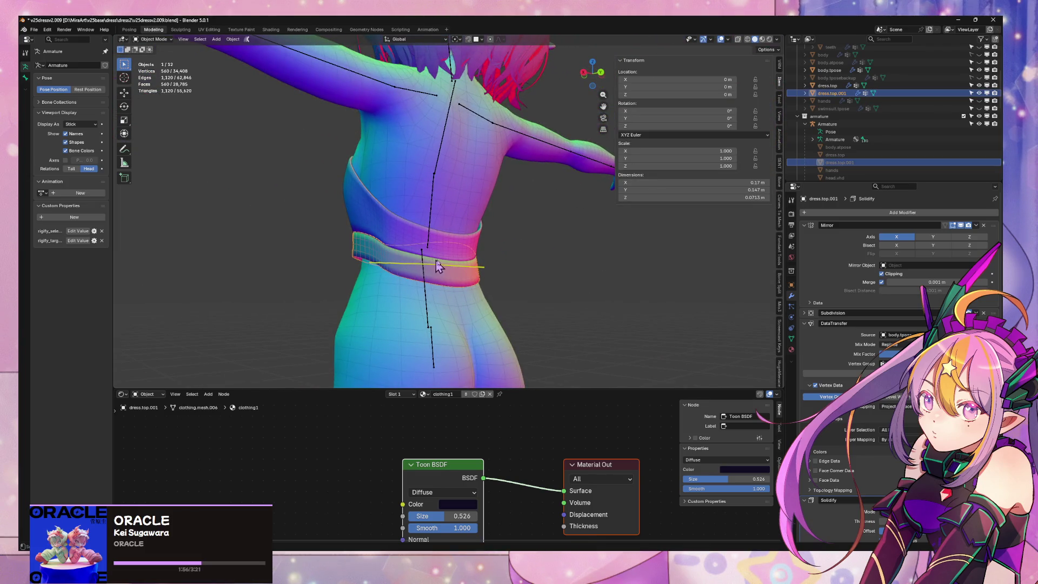
Bevel the waist band's new edge loop
{"action": "key", "text": "Tab"}
{"action": "left_click", "coordinate": [477, 269], "text": "alt"}
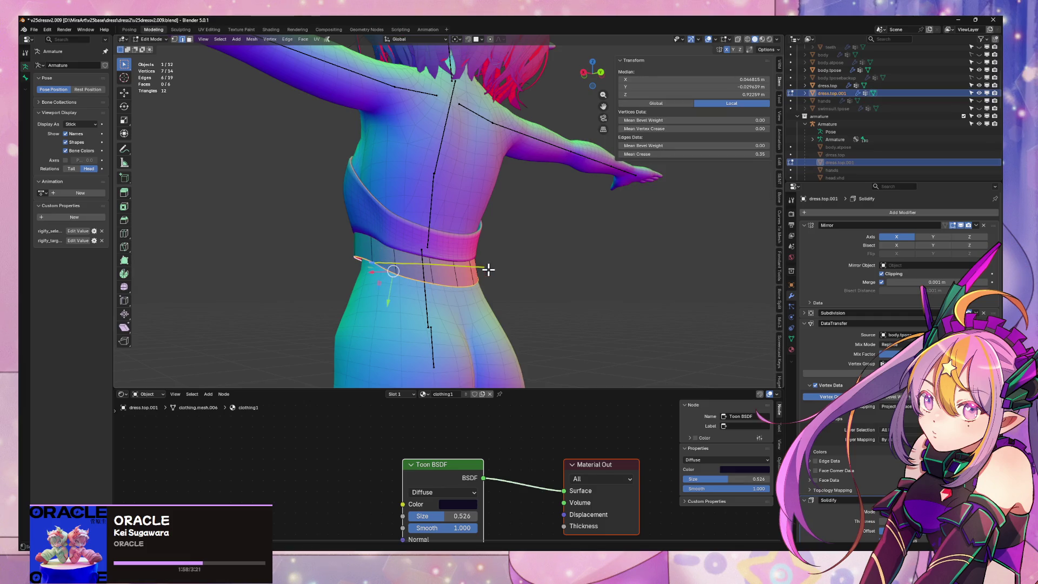
{"action": "middle_click_drag", "start_coordinate": [477, 269], "coordinate": [427, 277]}
{"action": "right_click", "coordinate": [427, 277]}
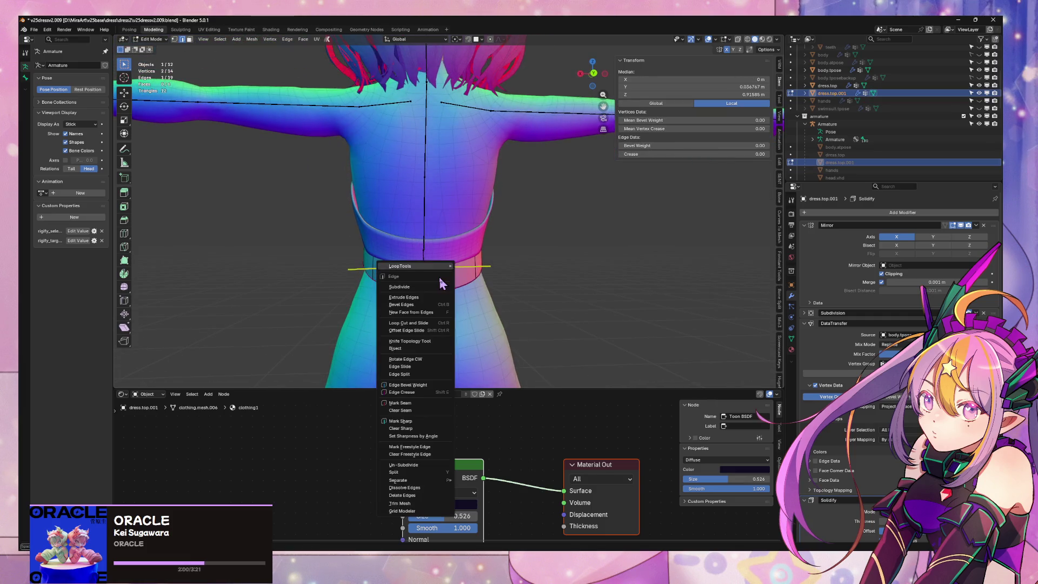
{"action": "left_click", "coordinate": [427, 303]}
{"action": "left_click", "coordinate": [468, 298]}
{"action": "left_click", "coordinate": [468, 298], "text": "alt"}
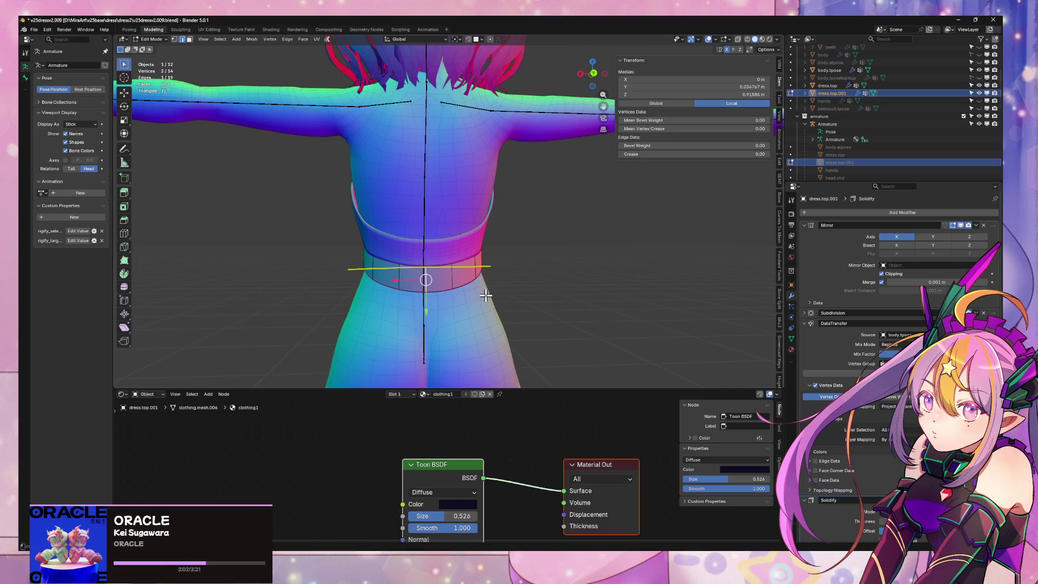
{"action": "mouse_move", "coordinate": [416, 232]}
{"action": "middle_mouse_down"}
{"action": "mouse_move", "coordinate": [553, 246]}
{"action": "mouse_move", "coordinate": [447, 212]}
{"action": "middle_mouse_up"}
Apply dress.top's Mirror modifier and bevel its centre-back edges into a one-segment strip
{"action": "left_click", "coordinate": [551, 236]}
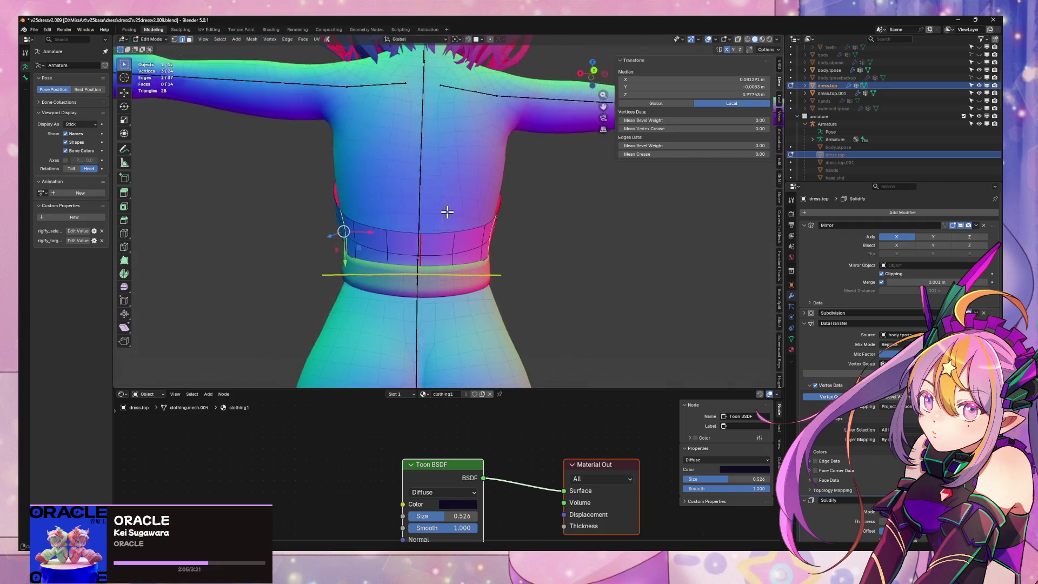
{"action": "left_click", "coordinate": [420, 244], "text": "alt"}
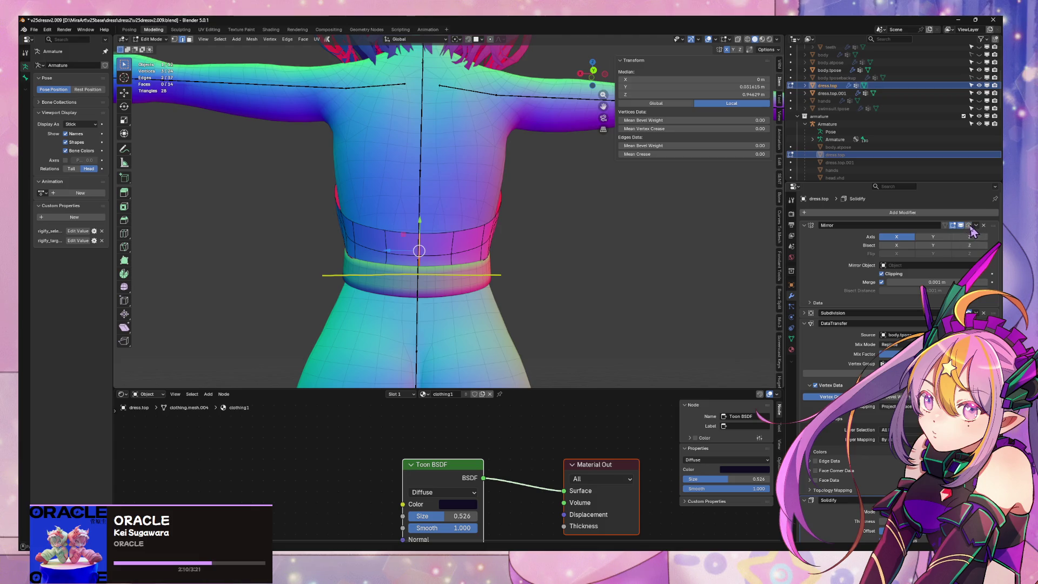
{"action": "key", "text": "Tab"}
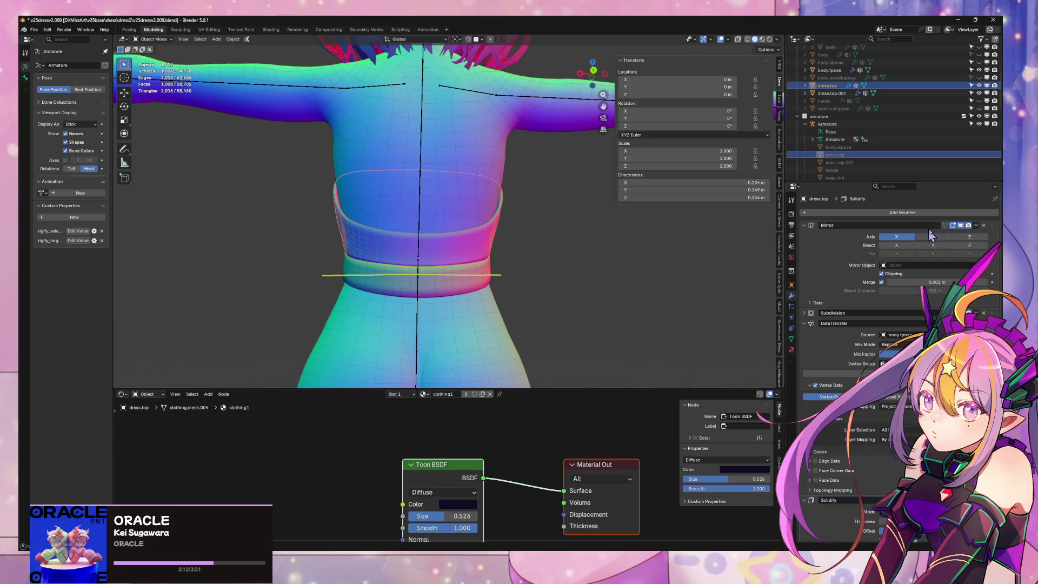
{"action": "left_click", "coordinate": [982, 226]}
{"action": "key", "text": "Tab"}
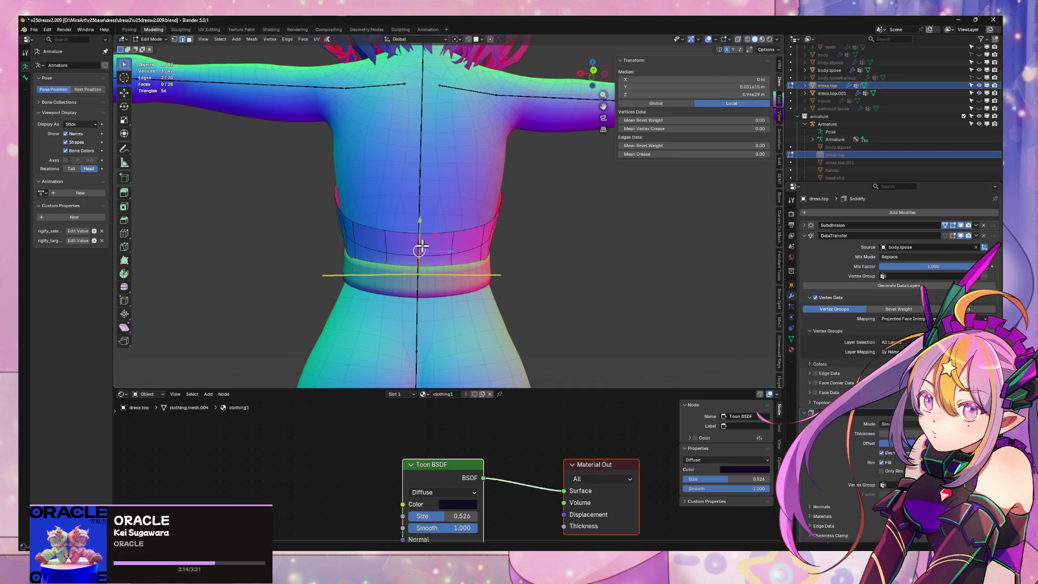
{"action": "right_click", "coordinate": [419, 246]}
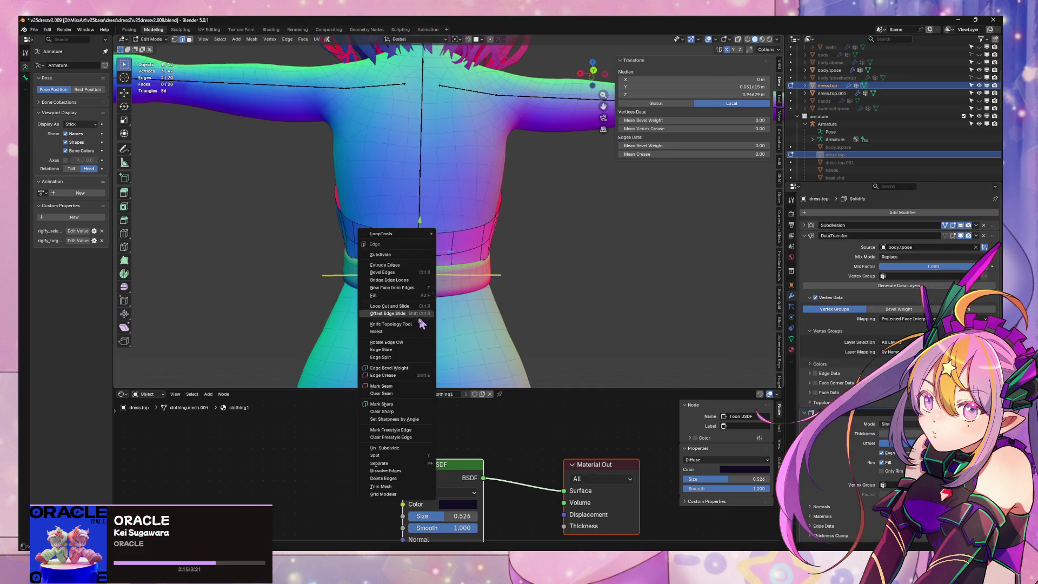
{"action": "left_click", "coordinate": [417, 279]}
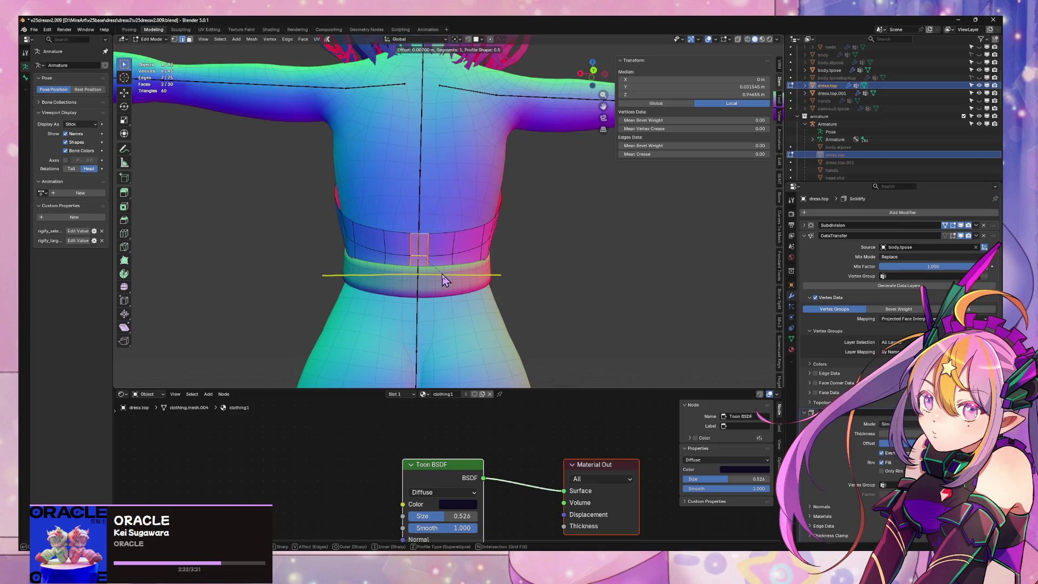
{"action": "left_click", "coordinate": [443, 280]}
{"action": "key", "text": "Tab"}
{"action": "left_click", "coordinate": [460, 290]}
{"action": "key", "text": "Tab"}
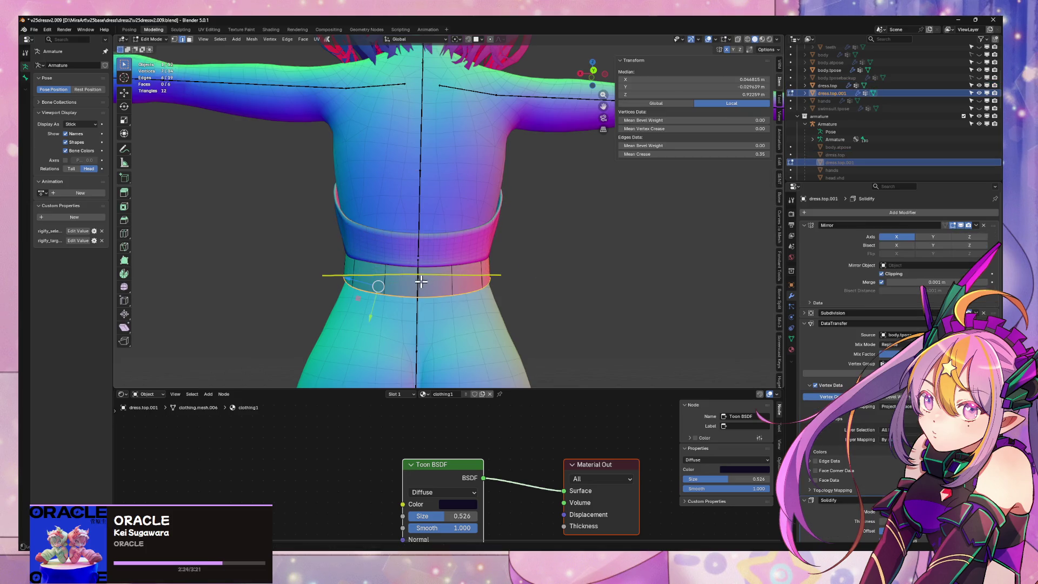
Apply the waist band's Mirror modifier permanently
{"action": "right_click", "coordinate": [421, 280]}
{"action": "left_click", "coordinate": [448, 282]}
{"action": "right_click", "coordinate": [489, 287]}
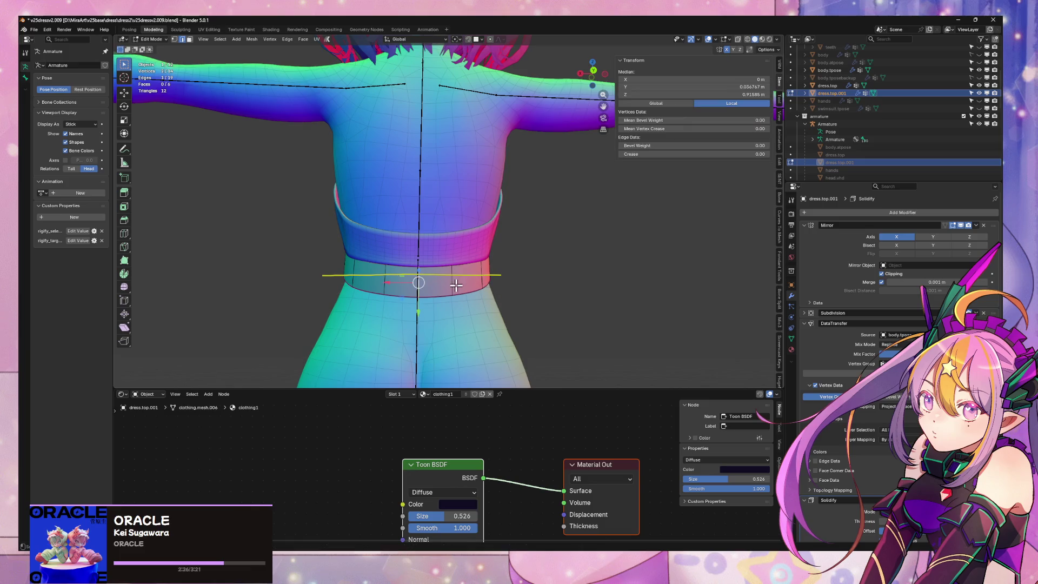
{"action": "right_click", "coordinate": [423, 284]}
{"action": "left_click", "coordinate": [976, 226]}
{"action": "key", "text": "Tab"}
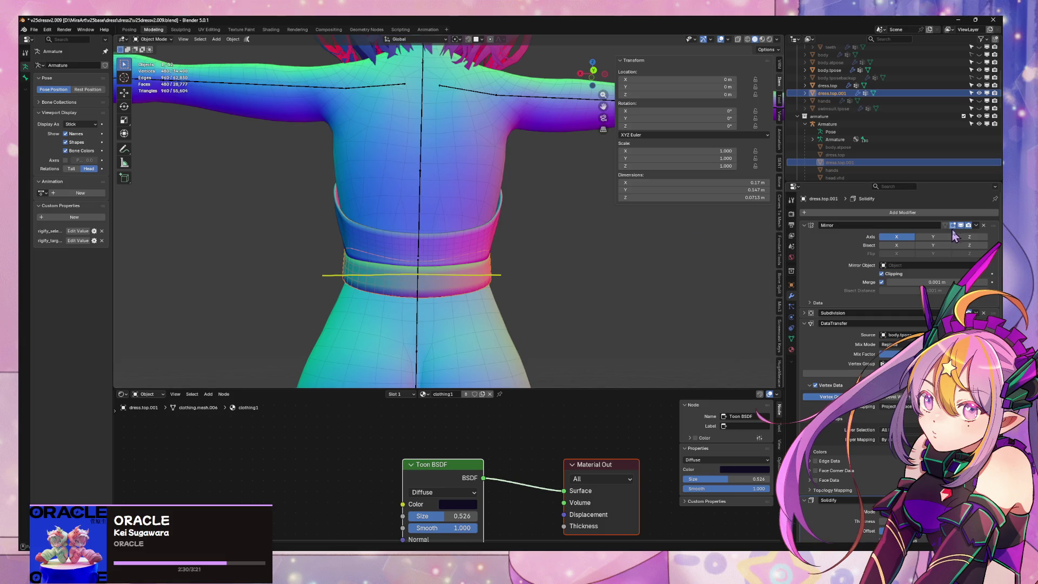
{"action": "left_click", "coordinate": [977, 226]}
{"action": "left_click", "coordinate": [943, 234]}
Bevel the waist band's centre-back edge into a narrow strip
{"action": "key", "text": "Tab"}
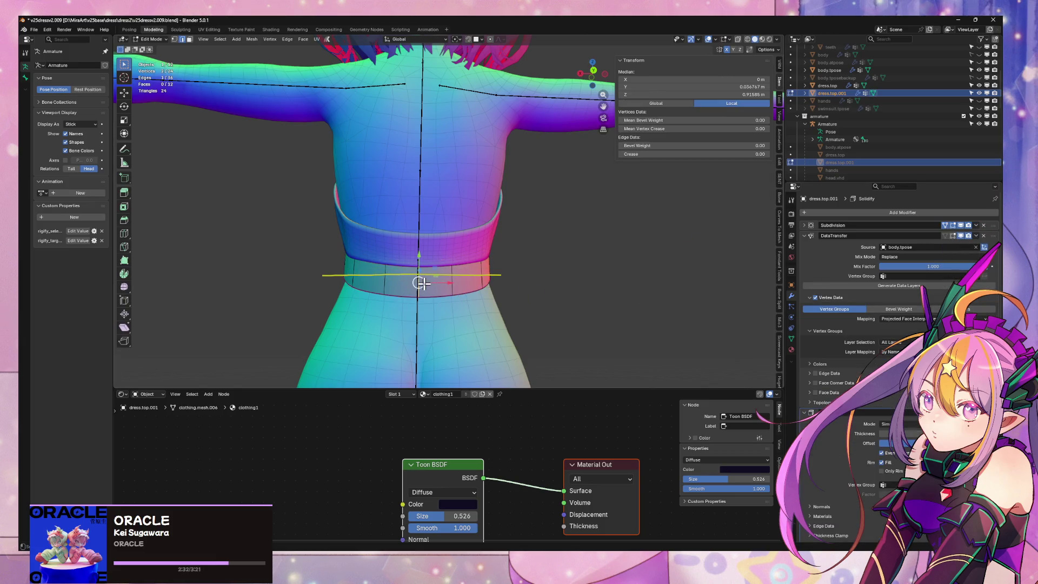
{"action": "right_click", "coordinate": [421, 283]}
{"action": "left_click", "coordinate": [403, 319]}
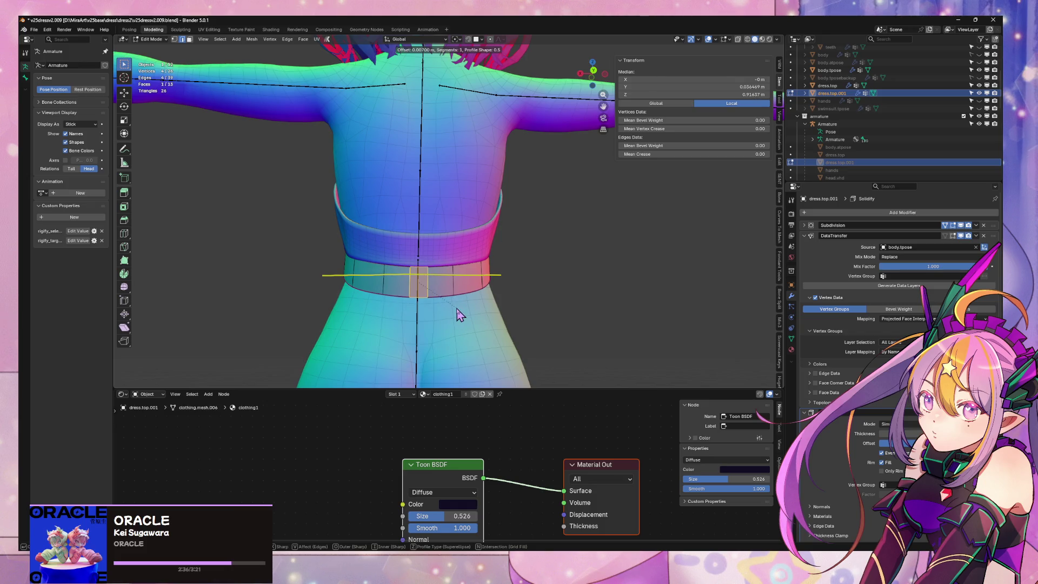
{"action": "left_click", "coordinate": [457, 313]}
{"action": "key", "text": "Tab"}
{"action": "mouse_move", "coordinate": [385, 282]}
{"action": "middle_mouse_down"}
{"action": "mouse_move", "coordinate": [475, 276]}
{"action": "mouse_move", "coordinate": [435, 270]}
{"action": "middle_mouse_up"}
{"action": "key", "text": "Tab"}
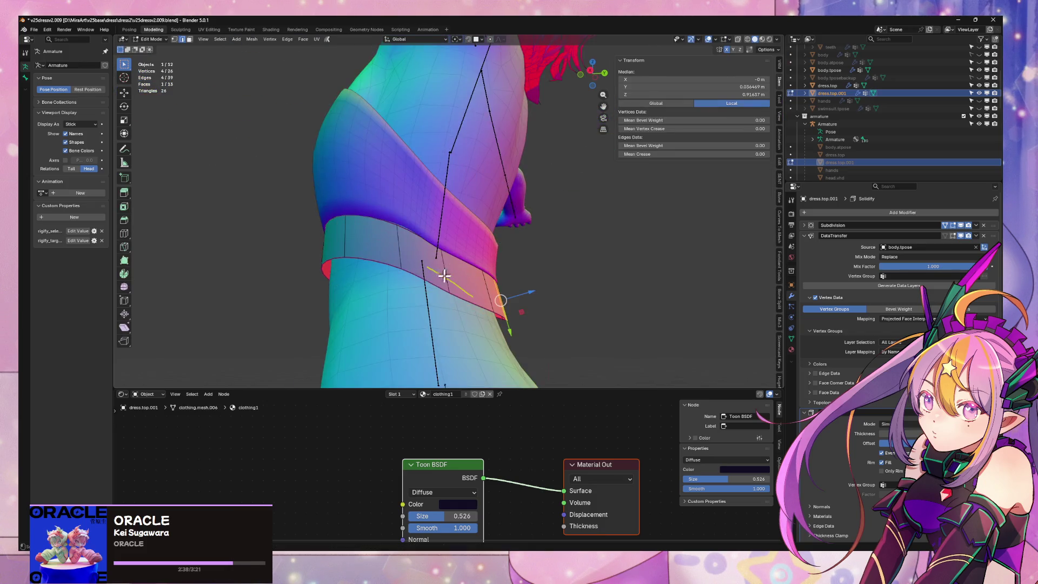
{"action": "mouse_move", "coordinate": [420, 219]}
{"action": "middle_mouse_down"}
{"action": "mouse_move", "coordinate": [486, 251]}
{"action": "mouse_move", "coordinate": [556, 241]}
{"action": "mouse_move", "coordinate": [508, 267]}
{"action": "mouse_move", "coordinate": [459, 264]}
{"action": "middle_mouse_up"}
Select the whole 24-vertex band and merge by distance, finding no duplicates
{"action": "left_click", "coordinate": [495, 295], "text": "alt"}
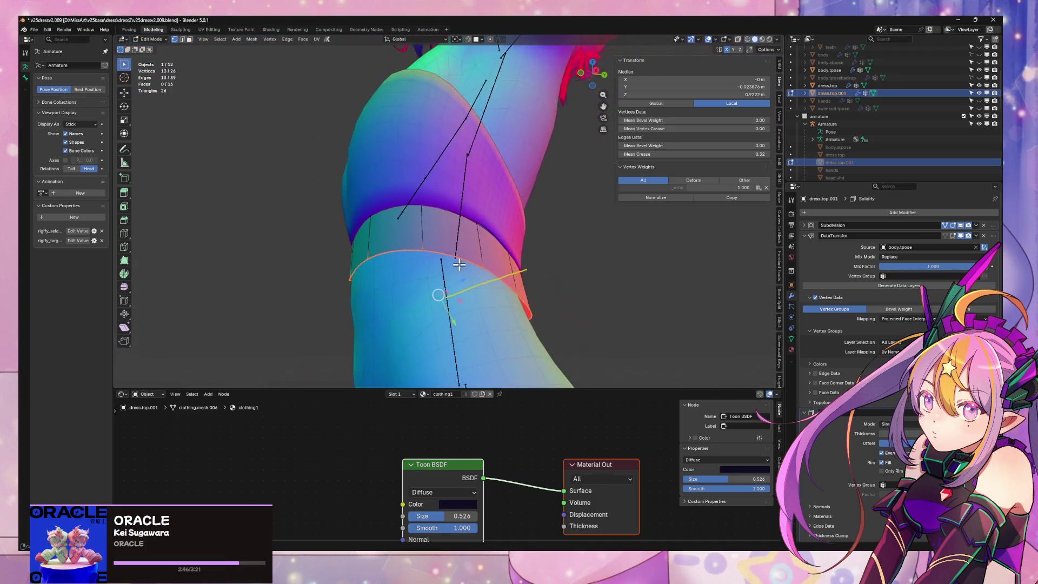
{"action": "key", "text": "ctrl+l"}
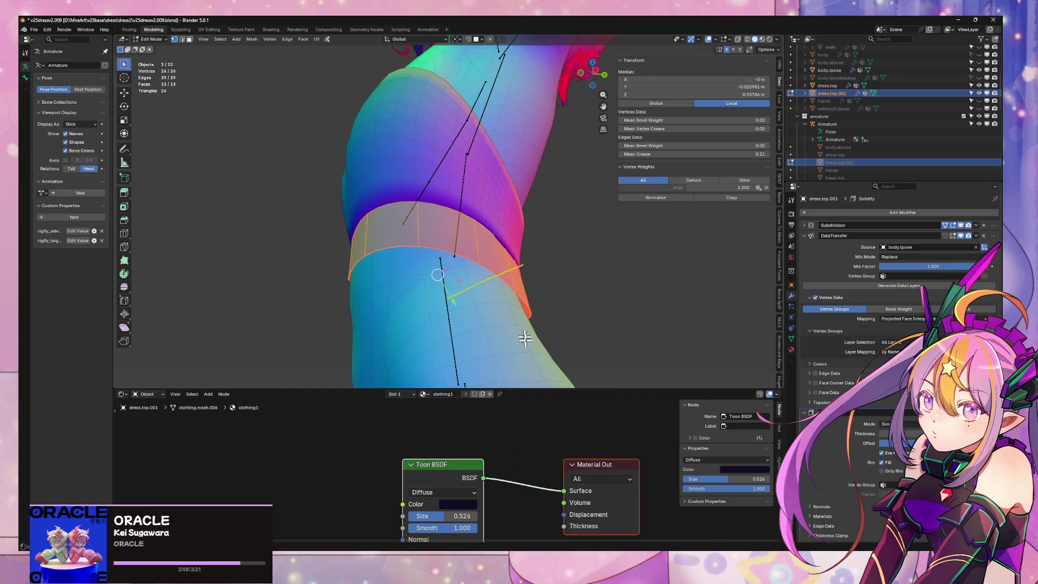
{"action": "key", "text": "m"}
{"action": "left_click", "coordinate": [517, 415]}
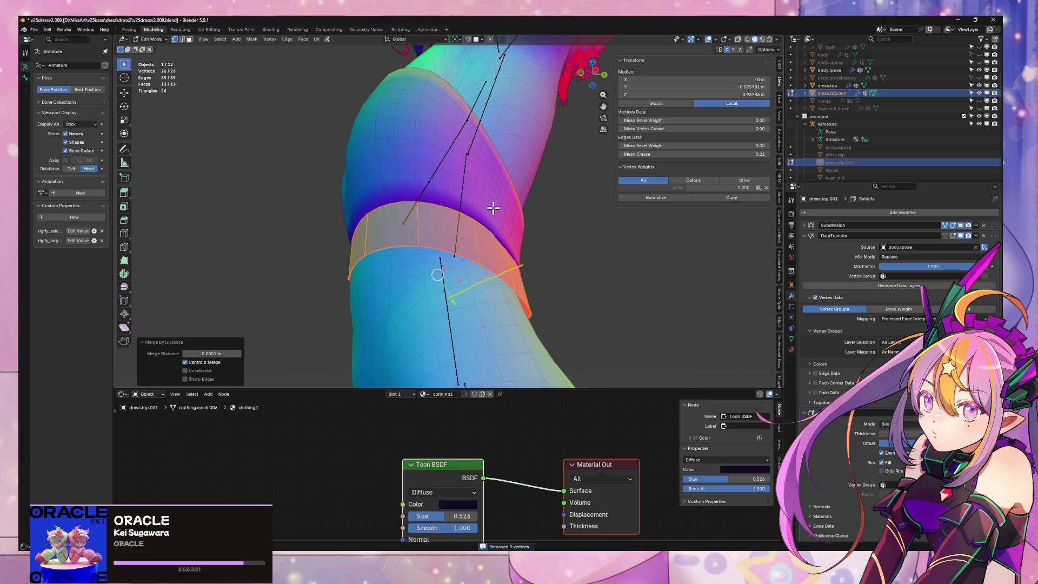
{"action": "key", "text": "2"}
{"action": "left_click", "coordinate": [448, 249], "text": "alt"}
{"action": "mouse_move", "coordinate": [449, 249]}
{"action": "middle_mouse_down"}
{"action": "mouse_move", "coordinate": [481, 220]}
{"action": "mouse_move", "coordinate": [442, 221]}
{"action": "middle_mouse_up"}
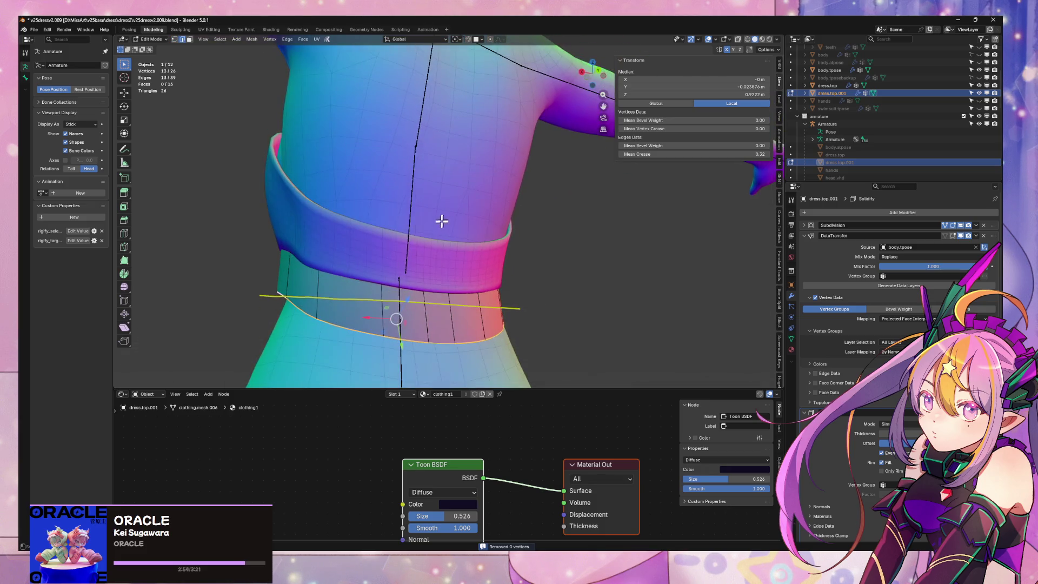
Select the waist band's bottom edge loop, then leave Edit Mode
{"action": "middle_click_drag", "start_coordinate": [480, 287], "coordinate": [514, 287]}
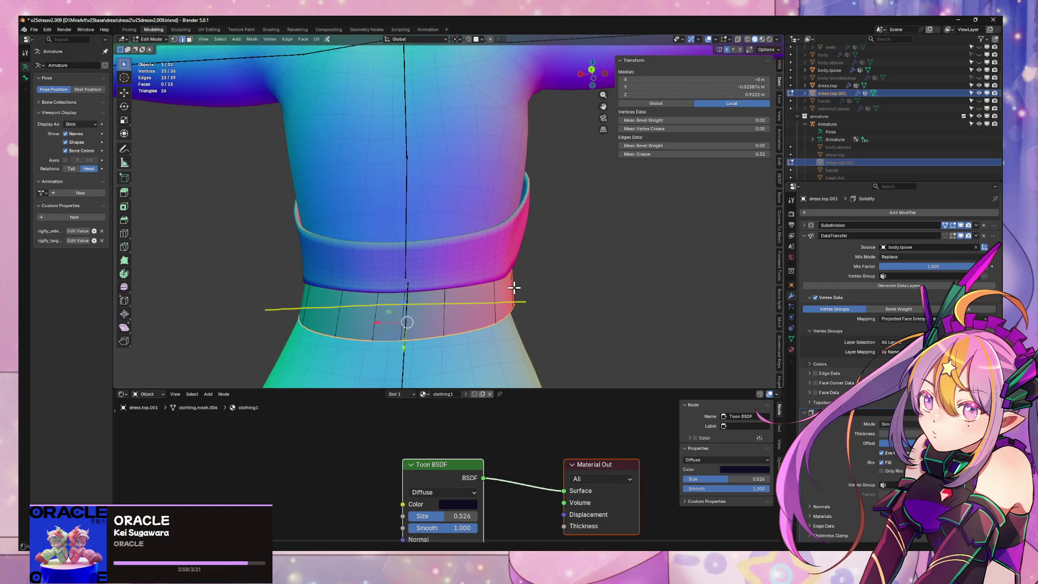
{"action": "key", "text": "1"}
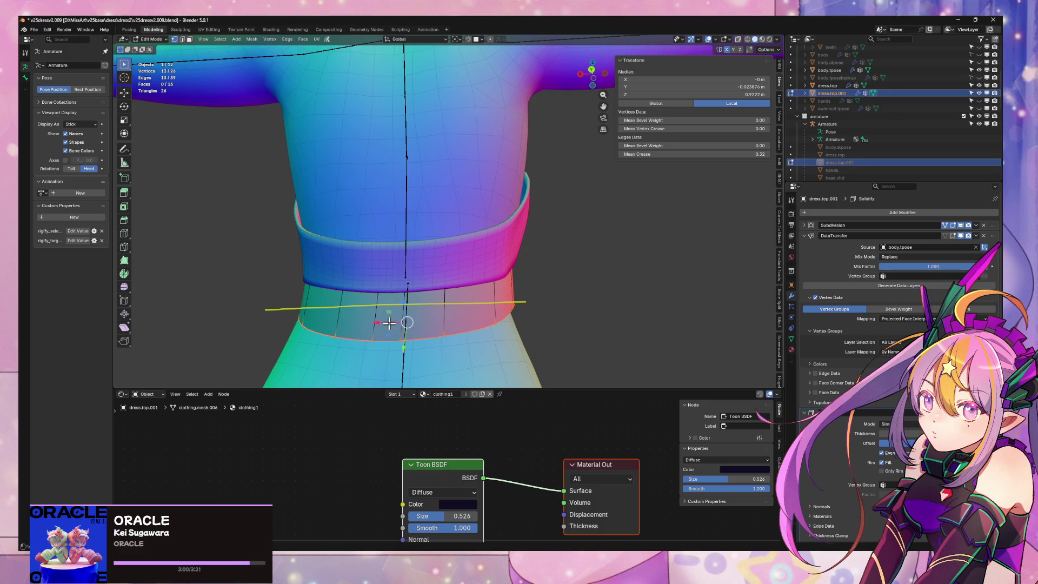
{"action": "left_click", "coordinate": [400, 339]}
{"action": "key", "text": "2"}
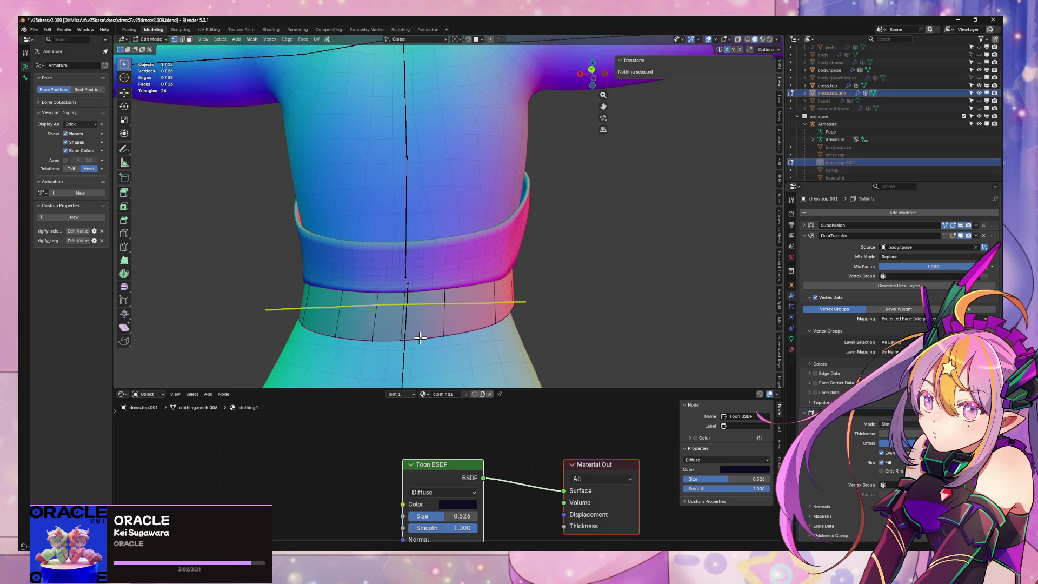
{"action": "left_click", "coordinate": [420, 338], "text": "alt"}
{"action": "key", "text": "Tab"}
{"action": "middle_click_drag", "start_coordinate": [465, 251], "coordinate": [546, 268]}
Bevel dress.top's centre-front seam into a 0.0118 m strip with one segment
{"action": "left_click", "coordinate": [491, 272]}
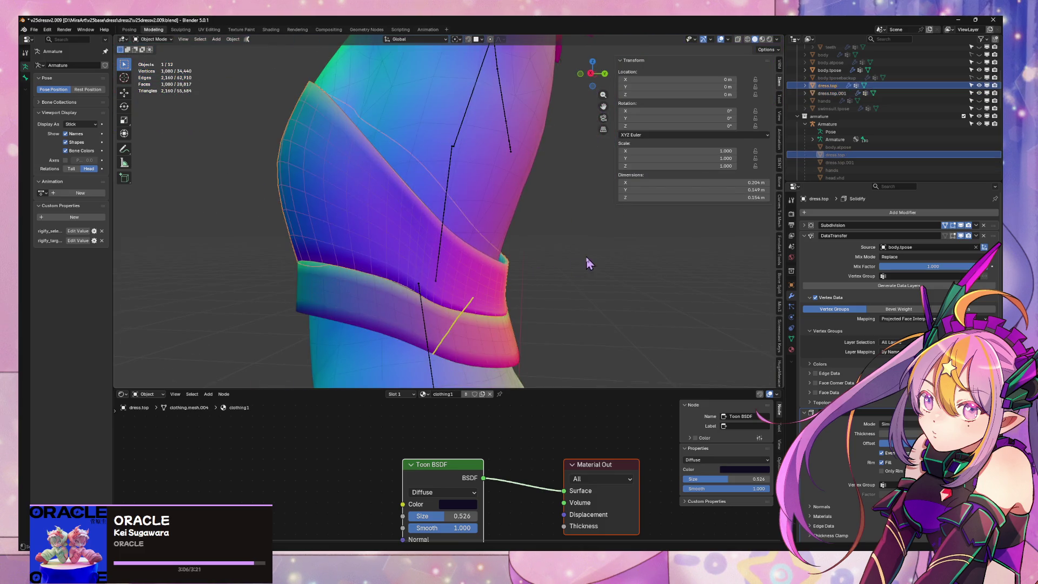
{"action": "key", "text": "Tab"}
{"action": "key", "text": "ctrl+KP_1"}
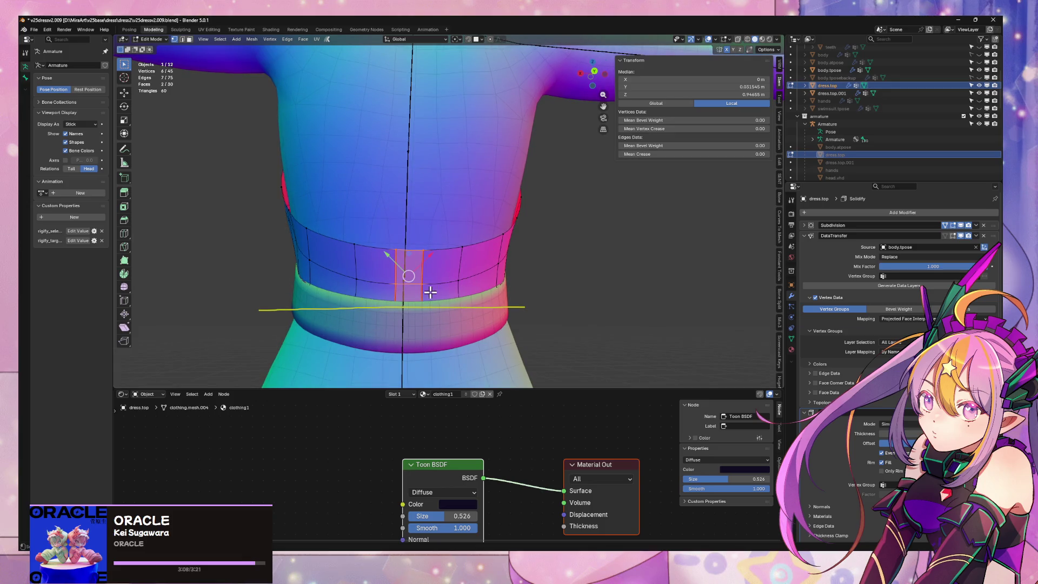
{"action": "left_click", "coordinate": [429, 299], "text": "alt"}
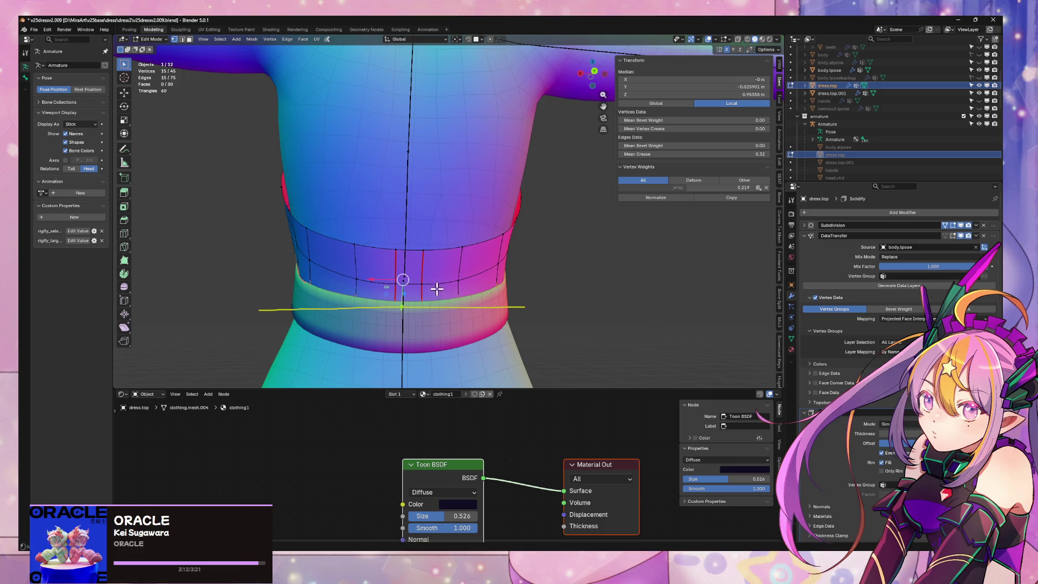
{"action": "scroll", "coordinate": [421, 261], "scroll_direction": "down", "scroll_amount": 3}
{"action": "mouse_move", "coordinate": [417, 255]}
{"action": "middle_mouse_down"}
{"action": "mouse_move", "coordinate": [441, 260]}
{"action": "mouse_move", "coordinate": [341, 269]}
{"action": "mouse_move", "coordinate": [418, 264]}
{"action": "middle_mouse_up"}
{"action": "key", "text": "2"}
{"action": "right_click", "coordinate": [527, 178]}
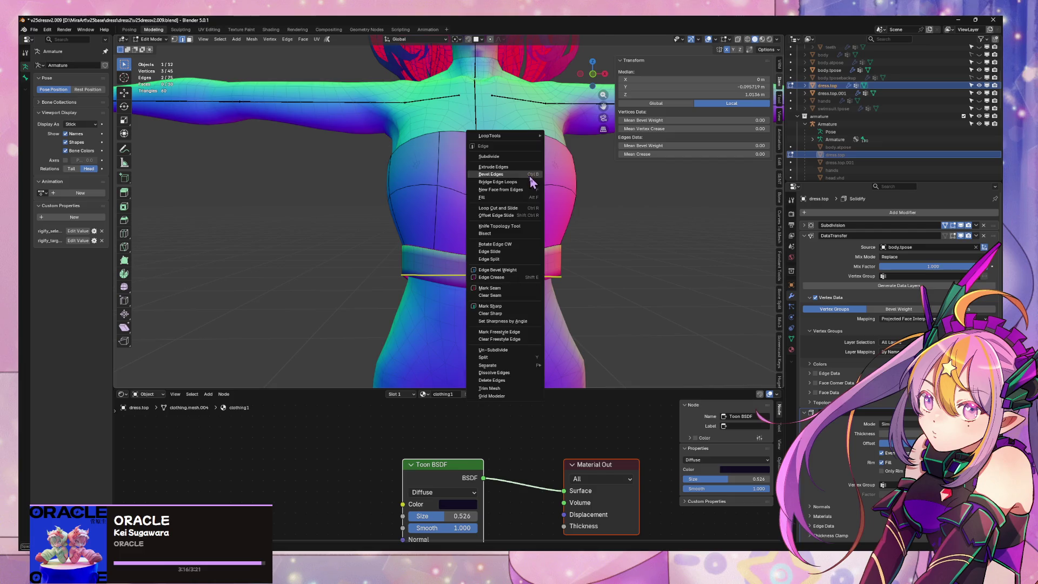
{"action": "left_click", "coordinate": [533, 180]}
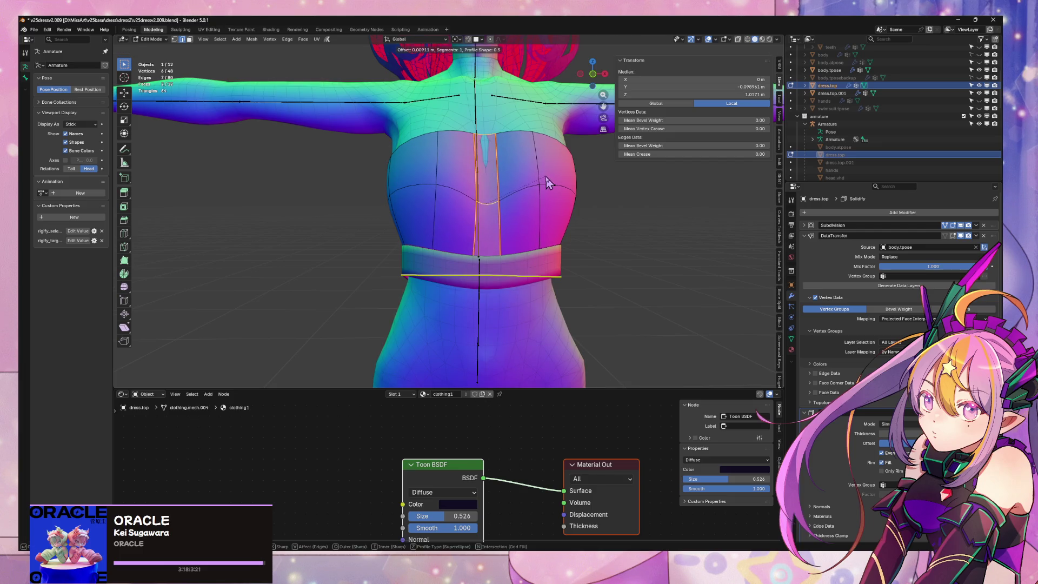
{"action": "left_click", "coordinate": [549, 177]}
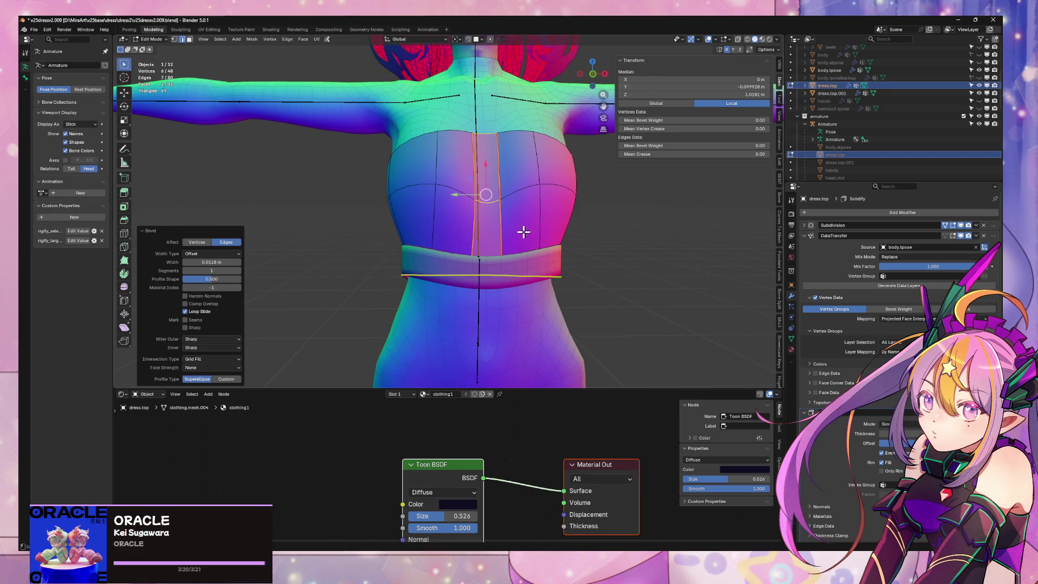
Select the band-top and chest loops, then open dress.top.001 in Edit Mode
{"action": "left_click", "coordinate": [512, 250], "text": "alt"}
{"action": "left_click", "coordinate": [524, 187], "text": "alt"}
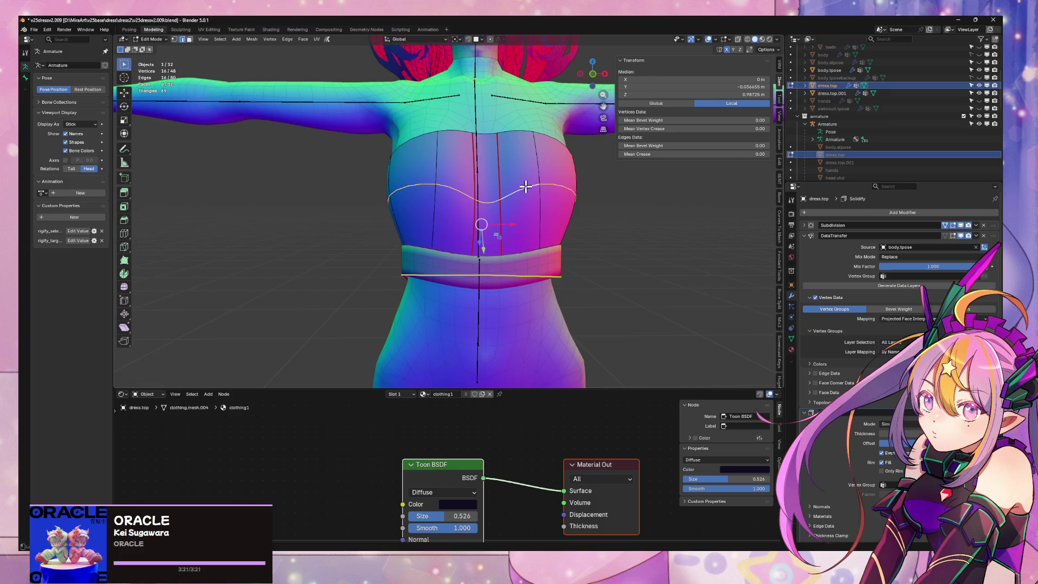
{"action": "key", "text": "Tab"}
{"action": "left_click", "coordinate": [525, 278]}
{"action": "key", "text": "Tab"}
{"action": "middle_click_drag", "start_coordinate": [648, 227], "coordinate": [586, 213]}
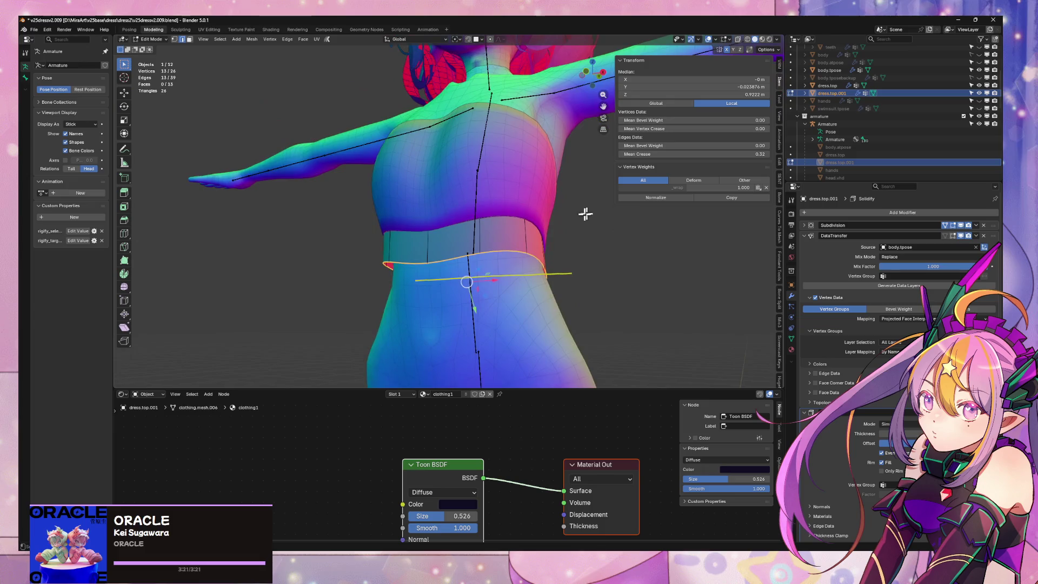
Bevel a vertical seam edge on the waist band
{"action": "left_click", "coordinate": [428, 247]}
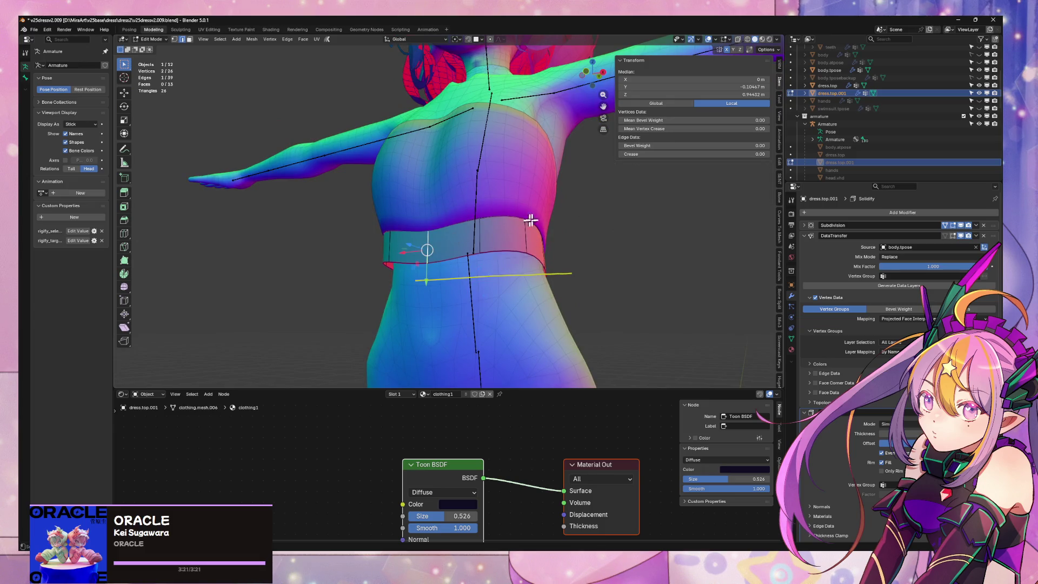
{"action": "right_click", "coordinate": [537, 225]}
{"action": "left_click", "coordinate": [539, 226]}
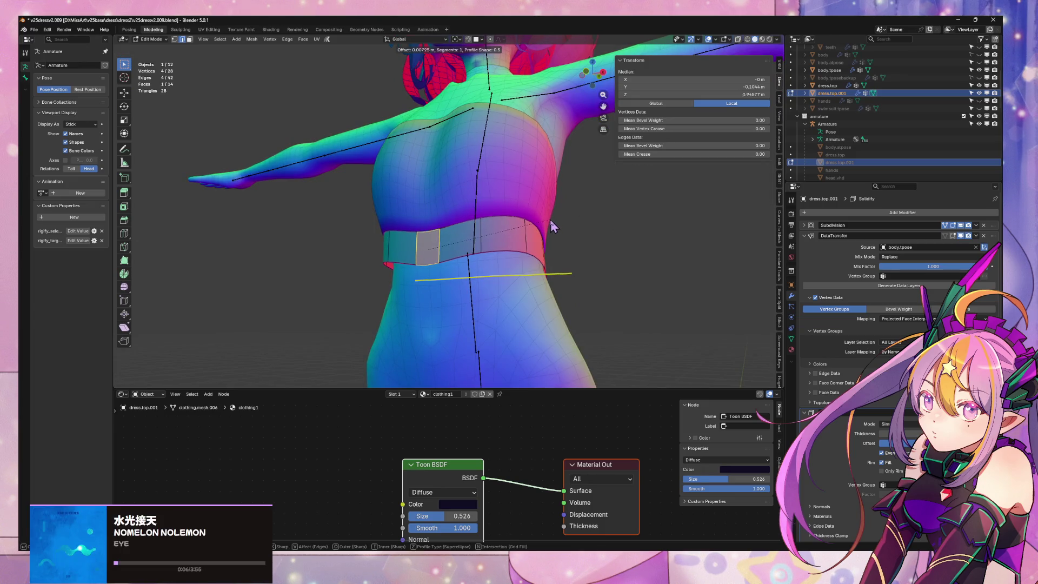
{"action": "left_click", "coordinate": [553, 222]}
{"action": "key", "text": "Tab"}
{"action": "left_click", "coordinate": [611, 230]}
{"action": "mouse_move", "coordinate": [611, 230]}
{"action": "middle_mouse_down"}
{"action": "mouse_move", "coordinate": [521, 258]}
{"action": "mouse_move", "coordinate": [573, 258]}
{"action": "mouse_move", "coordinate": [535, 255]}
{"action": "middle_mouse_up"}
Lower the dress.top.001 waist band by 0.00103 m along Z
{"action": "left_click", "coordinate": [452, 253]}
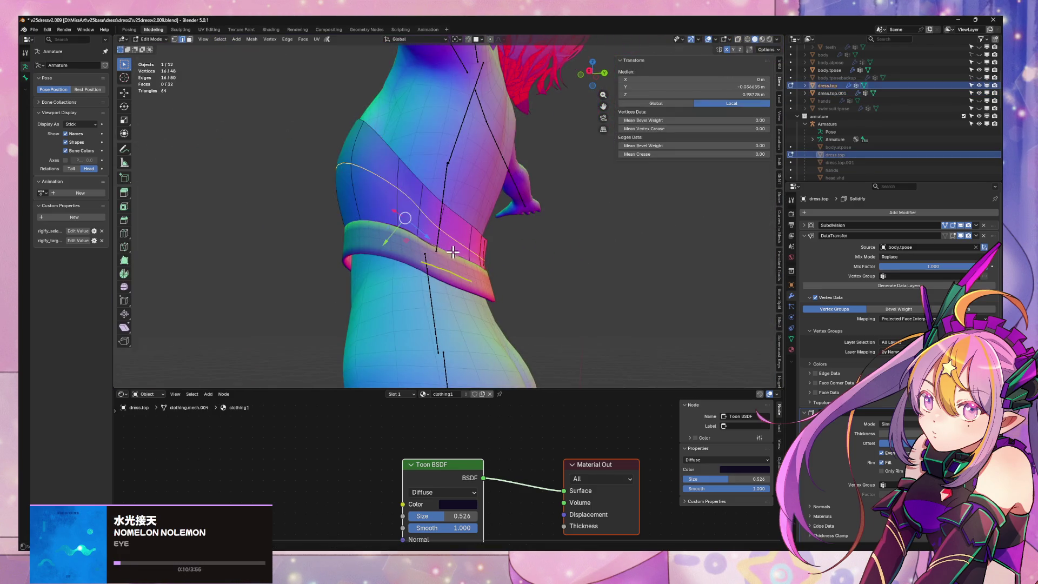
{"action": "mouse_move", "coordinate": [452, 253]}
{"action": "middle_mouse_down"}
{"action": "mouse_move", "coordinate": [408, 224]}
{"action": "mouse_move", "coordinate": [440, 318]}
{"action": "middle_mouse_up"}
{"action": "left_click", "coordinate": [441, 318]}
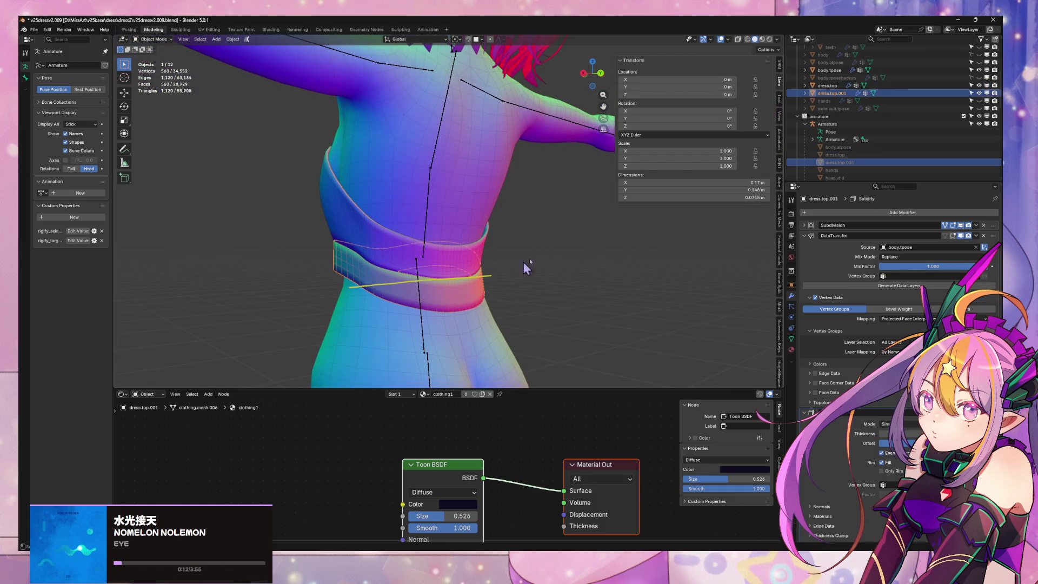
{"action": "key", "text": "g"}
{"action": "key", "text": "z"}
{"action": "left_click", "coordinate": [626, 219]}
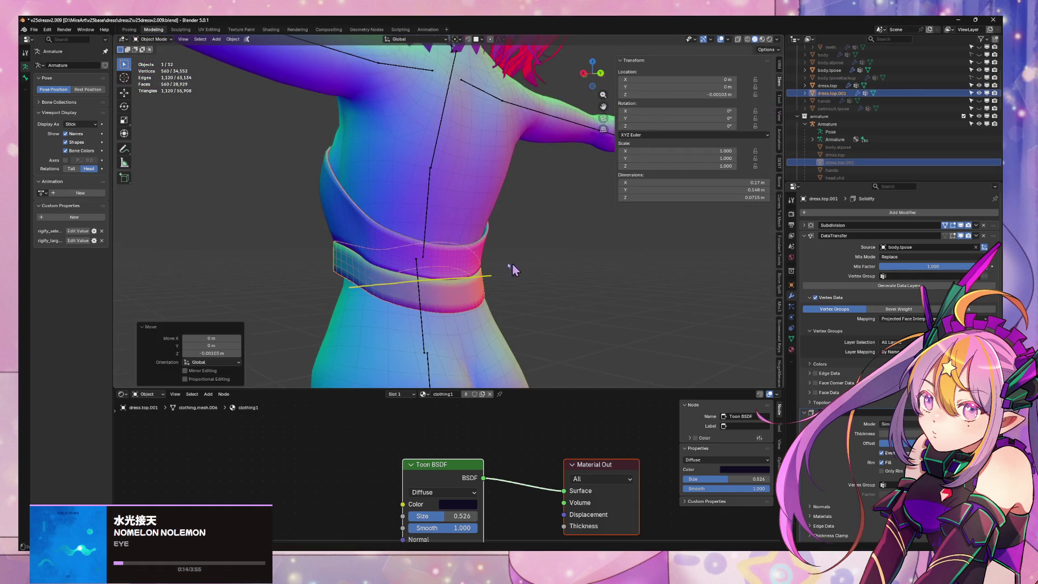
{"action": "middle_click_drag", "start_coordinate": [625, 219], "coordinate": [378, 227]}
{"action": "scroll", "coordinate": [897, 271], "scroll_direction": "down", "scroll_amount": 4}
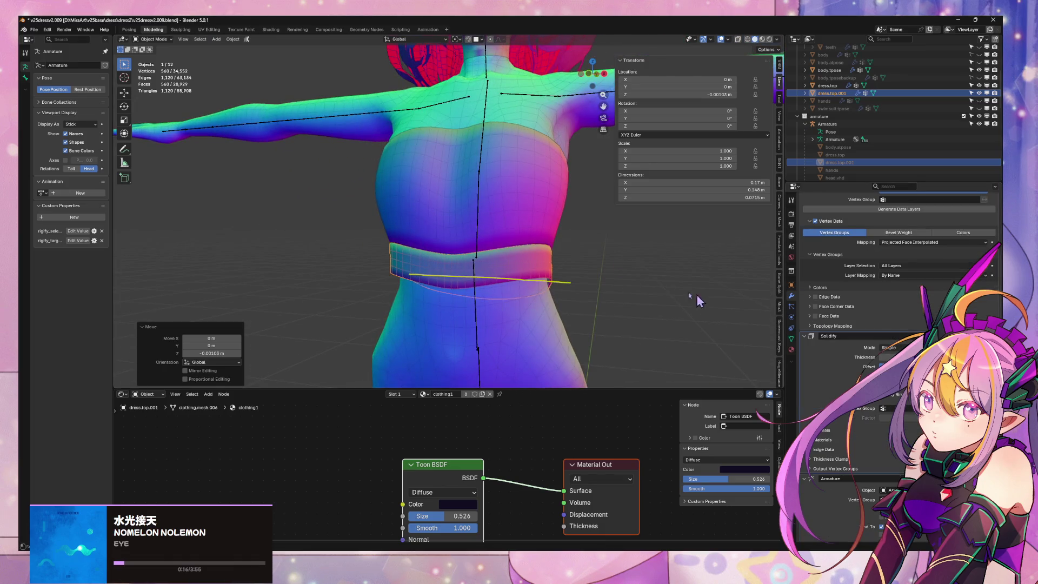
{"action": "left_click", "coordinate": [618, 294]}
{"action": "scroll", "coordinate": [619, 294], "scroll_direction": "down", "scroll_amount": 5}
{"action": "scroll", "coordinate": [618, 294], "scroll_direction": "up", "scroll_amount": 4}
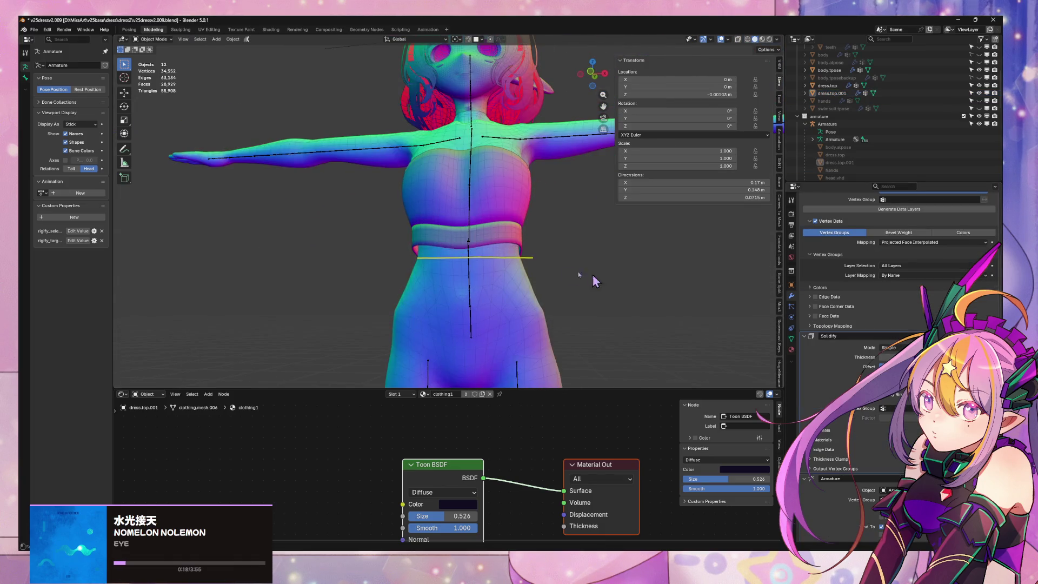
Reopen the waist band in Edit Mode and select its bottom edge loop
{"action": "left_click", "coordinate": [509, 239]}
{"action": "key", "text": "Tab"}
{"action": "left_click", "coordinate": [499, 246], "text": "alt"}
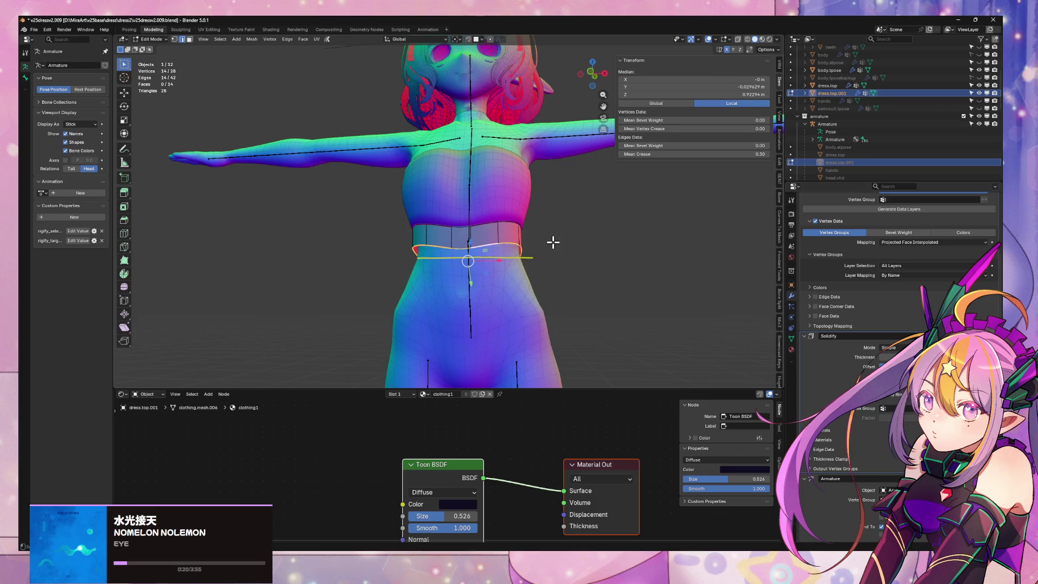
{"action": "middle_click_drag", "start_coordinate": [555, 241], "coordinate": [516, 222]}
Delete the old waist band and select dress.top's lower edge loop
{"action": "key", "text": "Tab"}
{"action": "left_click", "coordinate": [506, 238]}
{"action": "key", "text": "Tab"}
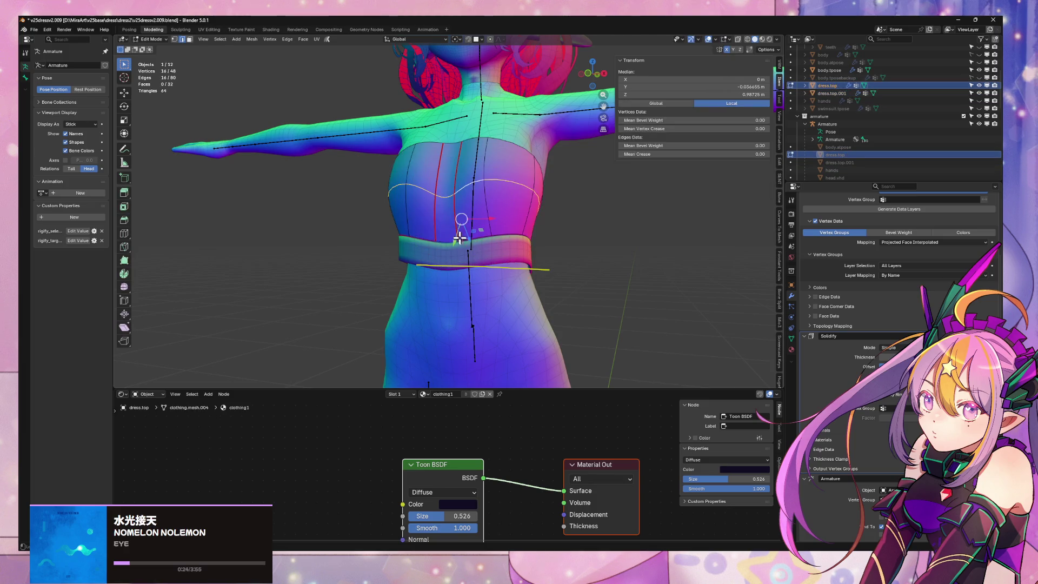
{"action": "left_click", "coordinate": [444, 238], "text": "alt"}
{"action": "key", "text": "Tab"}
{"action": "left_click", "coordinate": [480, 262]}
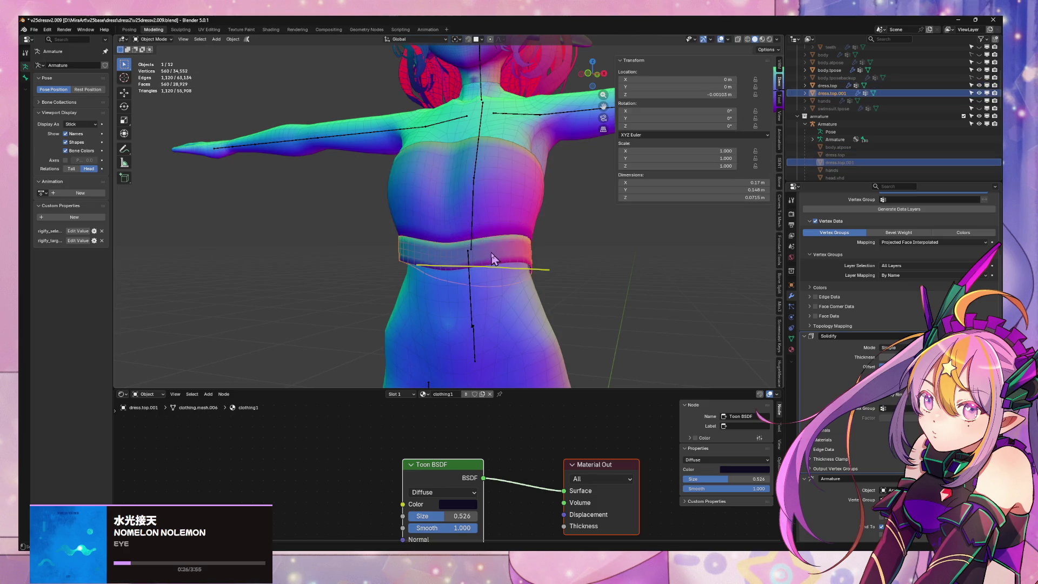
{"action": "key", "text": "x"}
{"action": "left_click", "coordinate": [481, 252]}
{"action": "left_click", "coordinate": [475, 239]}
{"action": "key", "text": "Tab"}
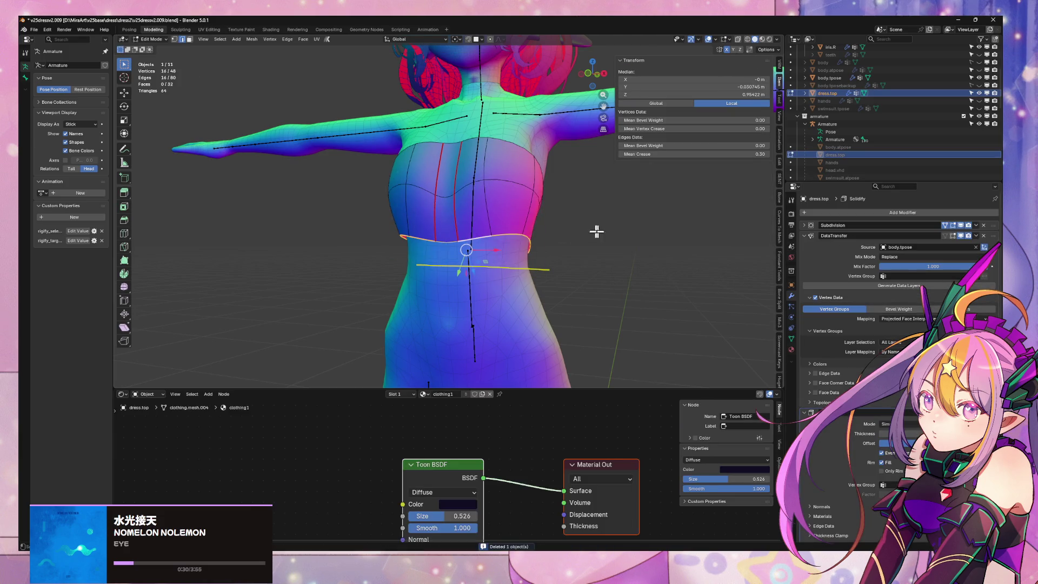
Duplicate the hem loop and separate it into a new dress.top.001 for editing
{"action": "middle_click_drag", "start_coordinate": [596, 231], "coordinate": [498, 246]}
{"action": "key", "text": "shift+d"}
{"action": "key", "text": "Escape"}
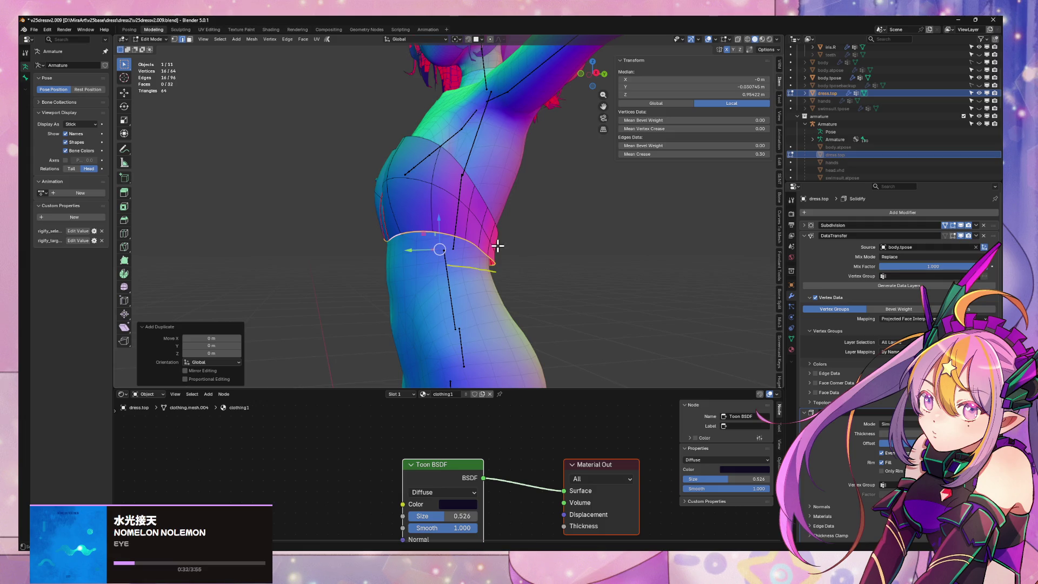
{"action": "key", "text": "p"}
{"action": "left_click", "coordinate": [497, 246]}
{"action": "key", "text": "Tab"}
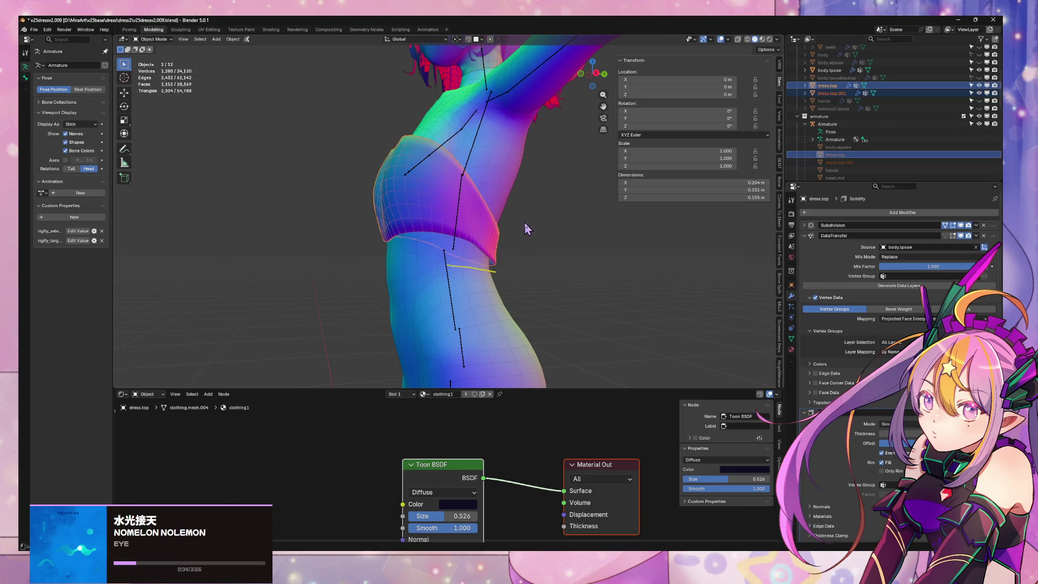
{"action": "left_click", "coordinate": [528, 225]}
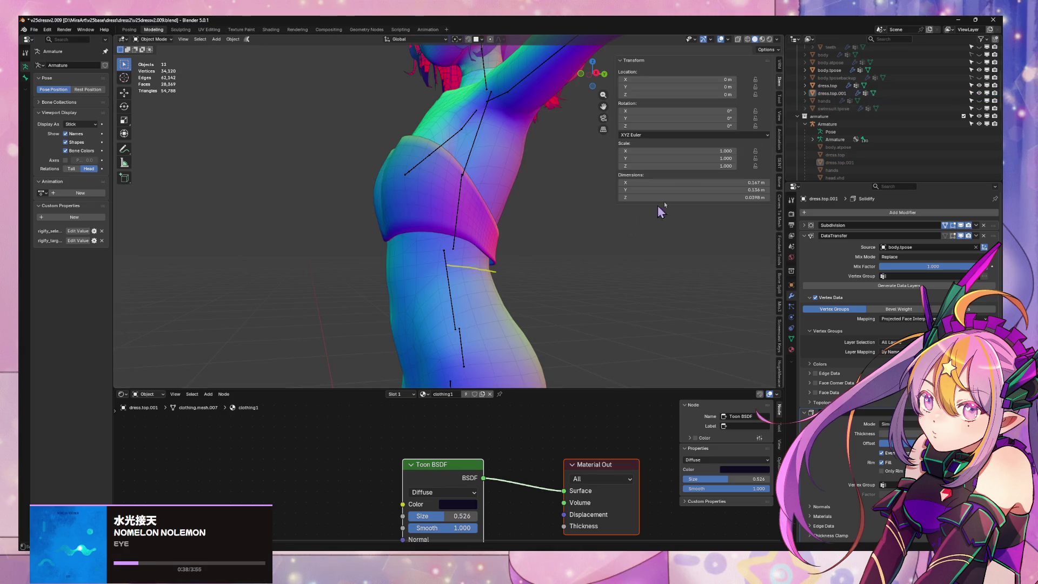
{"action": "key", "text": "Tab"}
Extrude the waist loop 3 cm straight down along Z into a band
{"action": "key", "text": "a"}
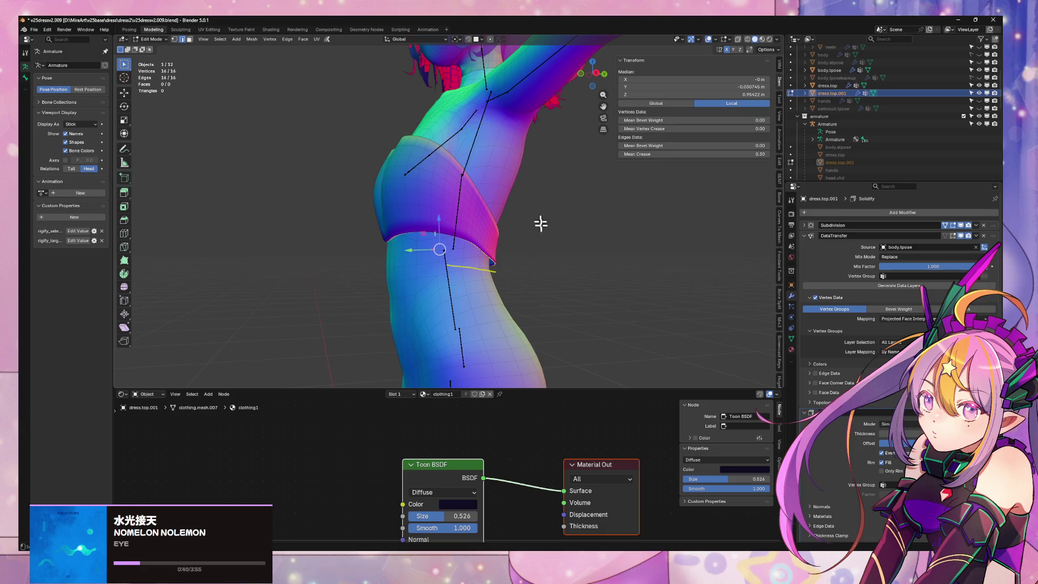
{"action": "key", "text": "e"}
{"action": "key", "text": "z"}
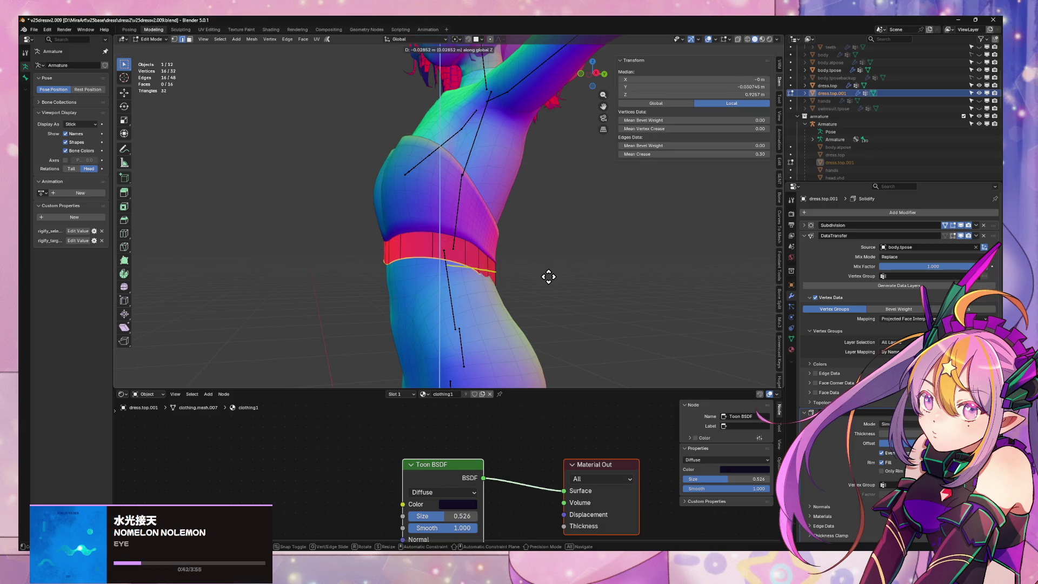
{"action": "left_click", "coordinate": [548, 277]}
Recalculate the band's normals so they face outside
{"action": "key", "text": "a"}
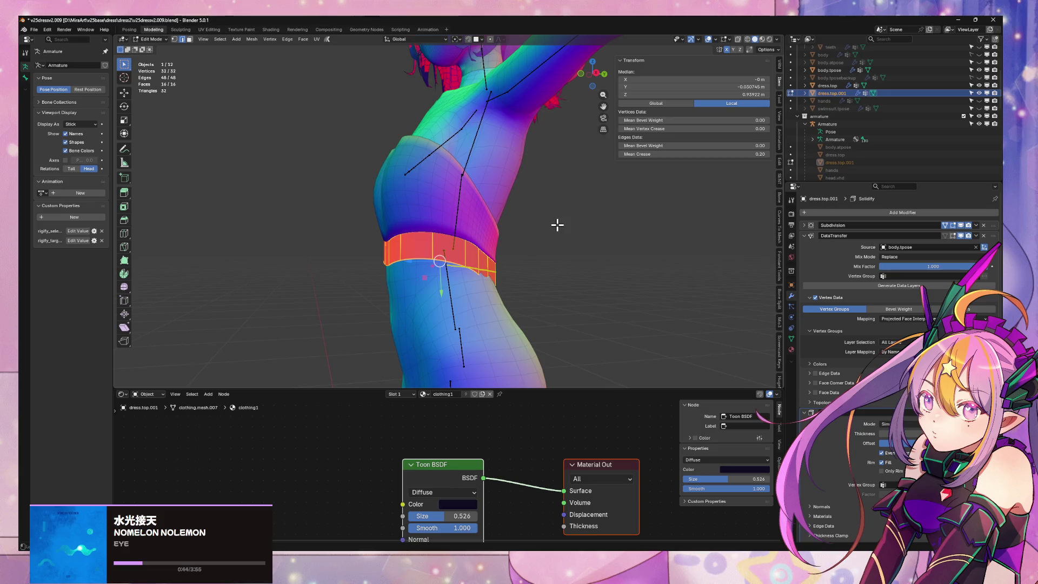
{"action": "key", "text": "alt+n"}
{"action": "left_click", "coordinate": [562, 225]}
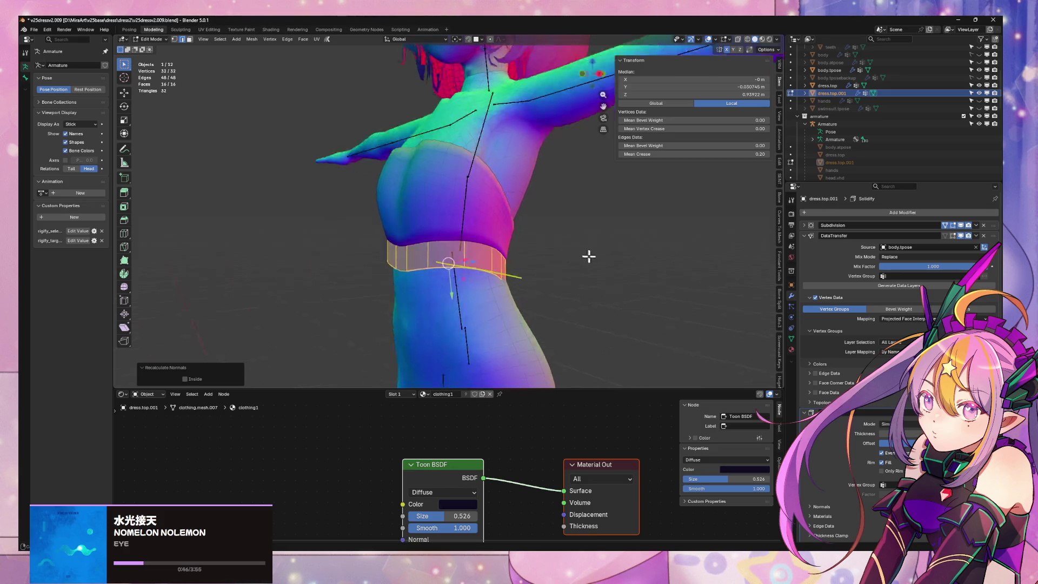
Nudge the band's bottom loop along Y, then reselect the whole band
{"action": "left_click", "coordinate": [466, 254], "text": "alt"}
{"action": "mouse_move", "coordinate": [614, 255]}
{"action": "middle_mouse_down"}
{"action": "mouse_move", "coordinate": [574, 247]}
{"action": "mouse_move", "coordinate": [672, 248]}
{"action": "mouse_move", "coordinate": [549, 248]}
{"action": "mouse_move", "coordinate": [545, 273]}
{"action": "middle_mouse_up"}
{"action": "key", "text": "g"}
{"action": "key", "text": "x"}
{"action": "key", "text": "y"}
{"action": "left_click", "coordinate": [581, 244]}
{"action": "key", "text": "s"}
{"action": "key", "text": "y"}
{"action": "right_click", "coordinate": [628, 253]}
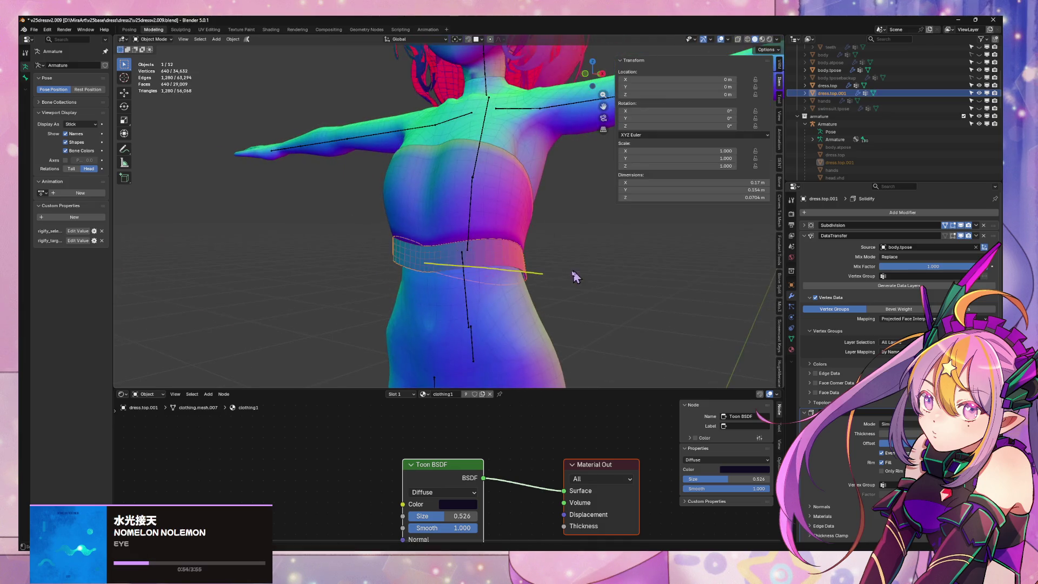
{"action": "key", "text": "a"}
{"action": "key", "text": "ctrl+f"}
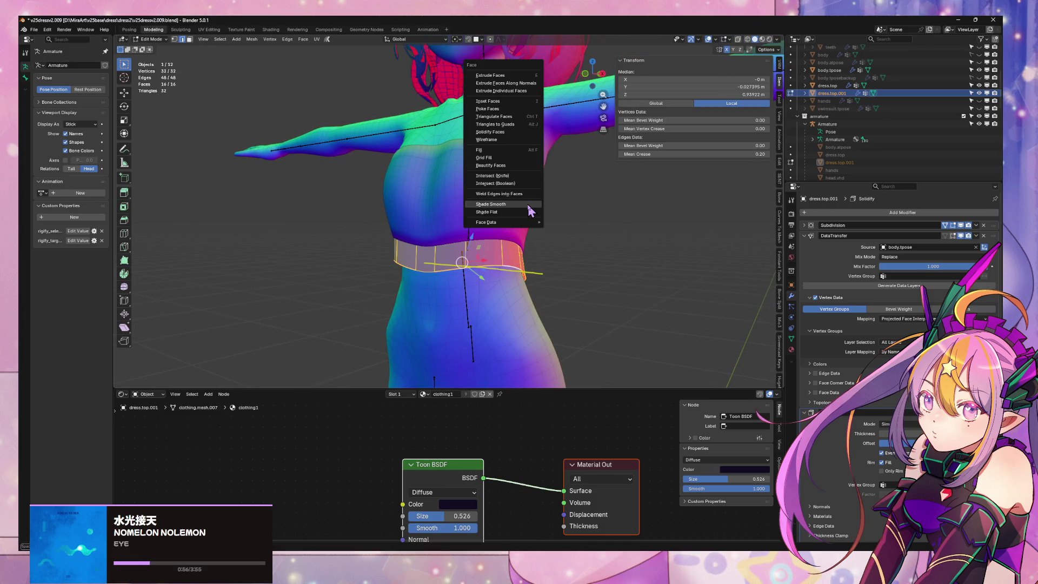
Shade the waist band smooth and leave its edit mode
{"action": "left_click", "coordinate": [530, 210]}
{"action": "mouse_move", "coordinate": [596, 229]}
{"action": "middle_mouse_down"}
{"action": "mouse_move", "coordinate": [650, 215]}
{"action": "mouse_move", "coordinate": [598, 250]}
{"action": "mouse_move", "coordinate": [450, 227]}
{"action": "mouse_move", "coordinate": [533, 232]}
{"action": "mouse_move", "coordinate": [417, 261]}
{"action": "mouse_move", "coordinate": [431, 246]}
{"action": "mouse_move", "coordinate": [395, 255]}
{"action": "mouse_move", "coordinate": [489, 227]}
{"action": "middle_mouse_up"}
{"action": "key", "text": "Tab"}
{"action": "key", "text": "Tab"}
Smooth the band's lower loop vertices without the Z axis, at smoothing 0.695
{"action": "left_click", "coordinate": [417, 262]}
{"action": "key", "text": "1"}
{"action": "left_click", "coordinate": [412, 300], "text": "alt"}
{"action": "middle_click_drag", "start_coordinate": [412, 301], "coordinate": [486, 296]}
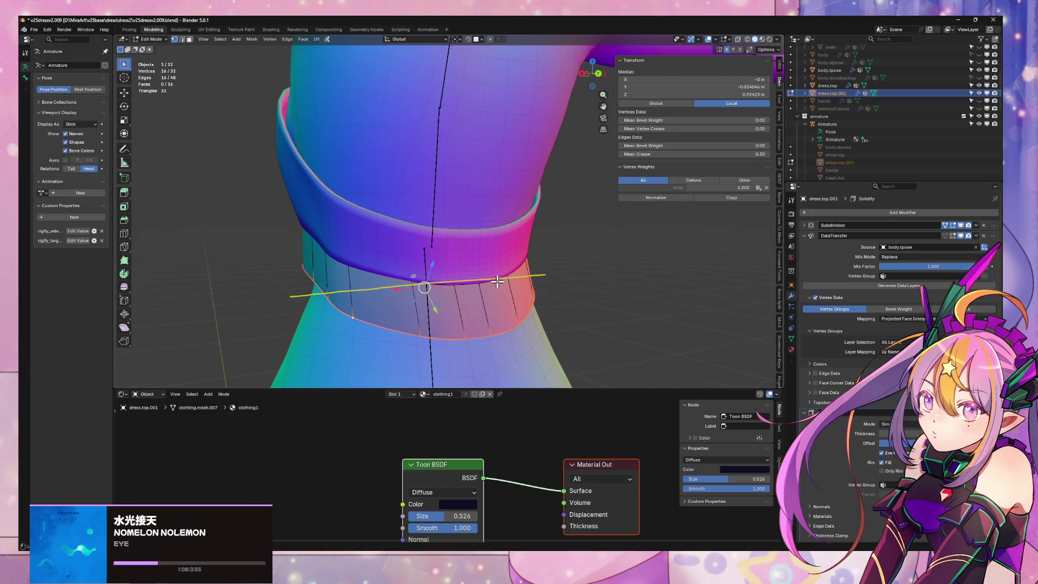
{"action": "right_click", "coordinate": [533, 292]}
{"action": "left_click", "coordinate": [533, 296]}
{"action": "middle_click_drag", "start_coordinate": [469, 243], "coordinate": [453, 286]}
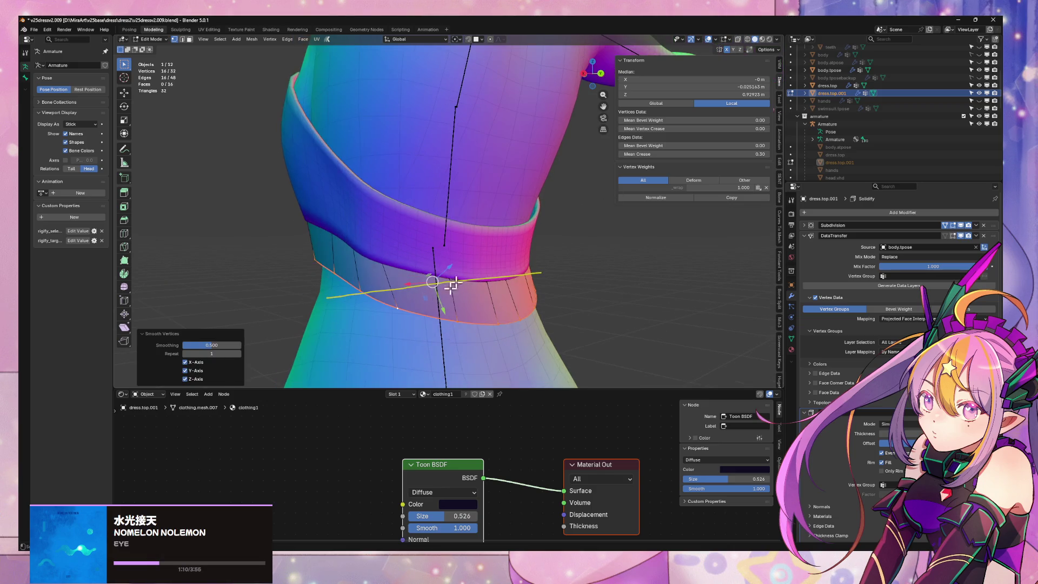
{"action": "left_click", "coordinate": [185, 379]}
{"action": "left_click_drag", "start_coordinate": [212, 345], "coordinate": [223, 345]}
Add the upper loop and smooth the band loops at strength 0.571
{"action": "left_click", "coordinate": [398, 267], "text": "alt+shift"}
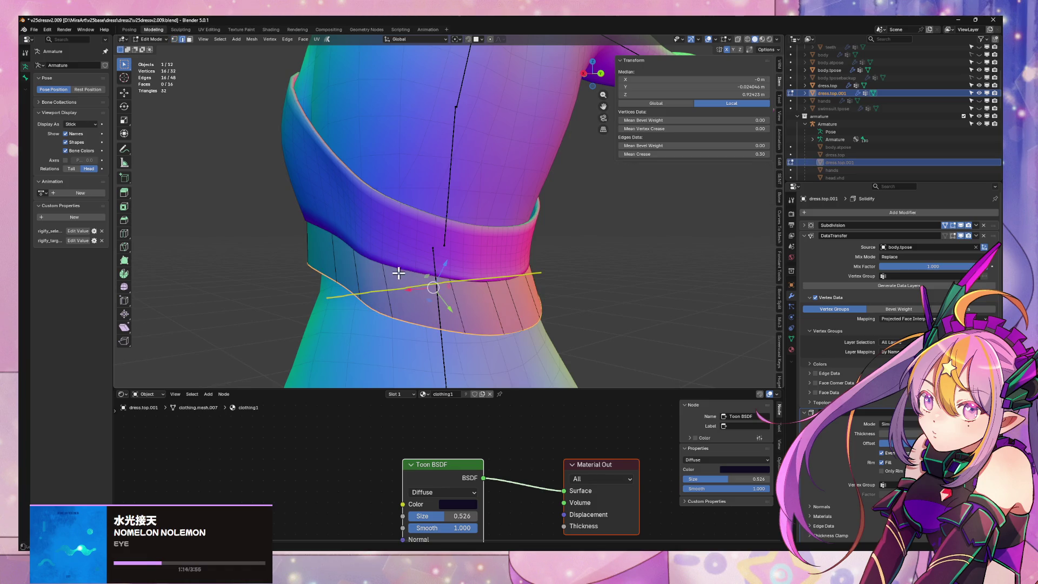
{"action": "right_click", "coordinate": [438, 266]}
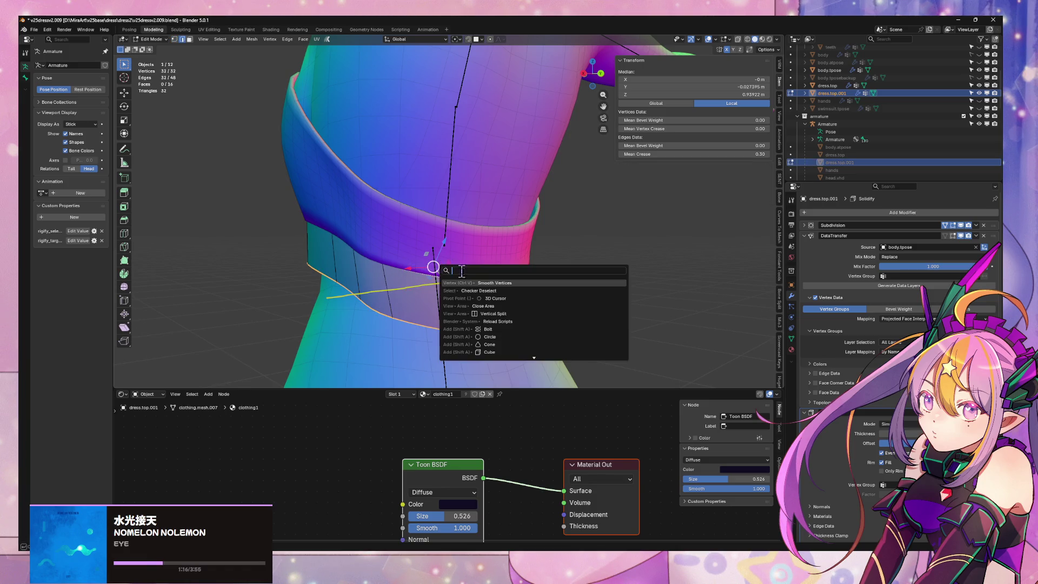
{"action": "left_click", "coordinate": [459, 284]}
{"action": "left_click_drag", "start_coordinate": [208, 351], "coordinate": [222, 351]}
{"action": "middle_click_drag", "start_coordinate": [459, 303], "coordinate": [549, 285]}
Scale the whole band up to about 1.059 and lower it slightly along Z
{"action": "key", "text": "a"}
{"action": "key", "text": "s"}
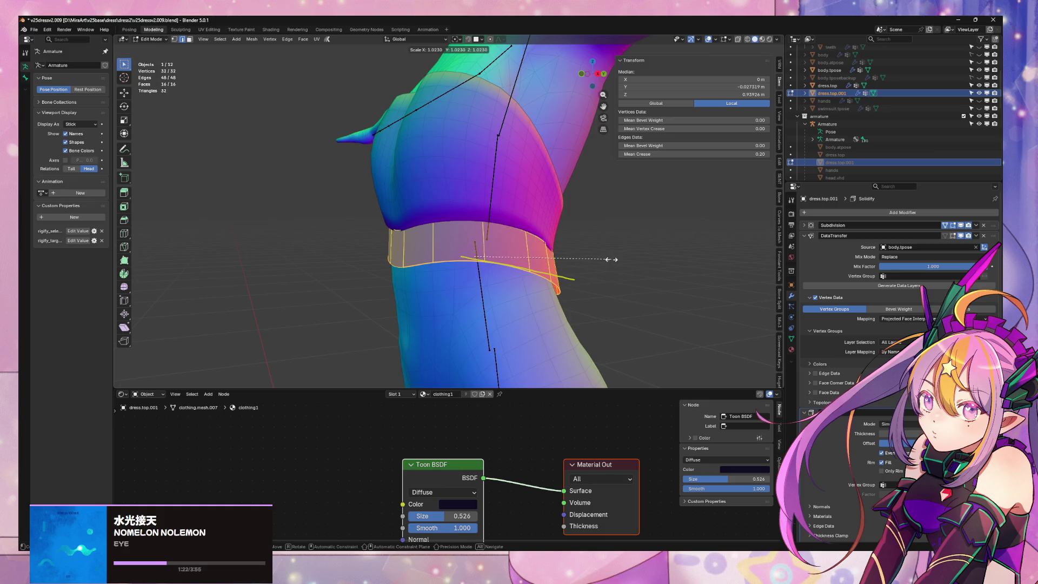
{"action": "left_click", "coordinate": [610, 262]}
{"action": "key", "text": "g"}
{"action": "key", "text": "y"}
{"action": "key", "text": "z"}
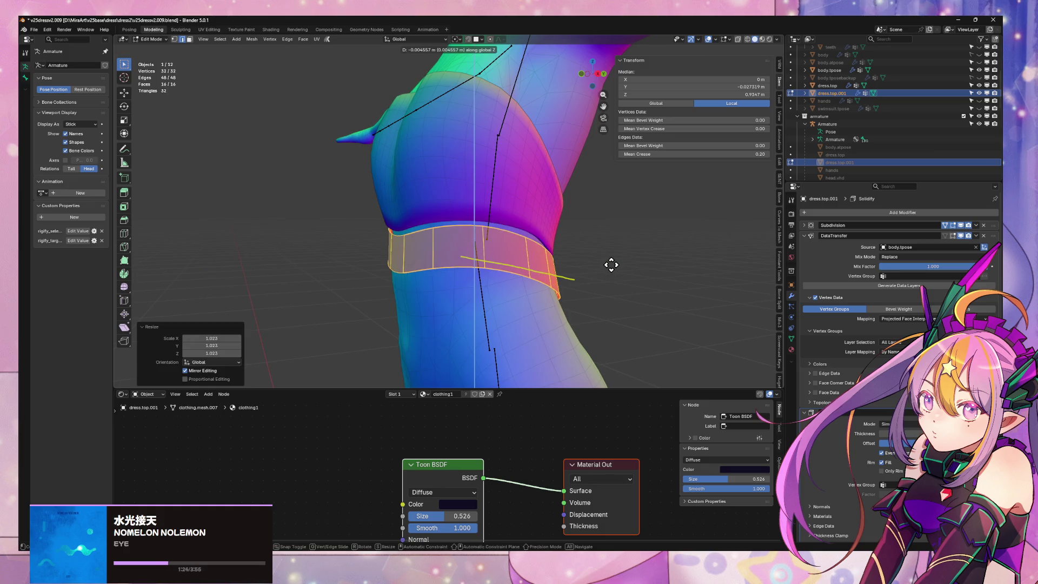
{"action": "left_click", "coordinate": [611, 263]}
{"action": "key", "text": "s"}
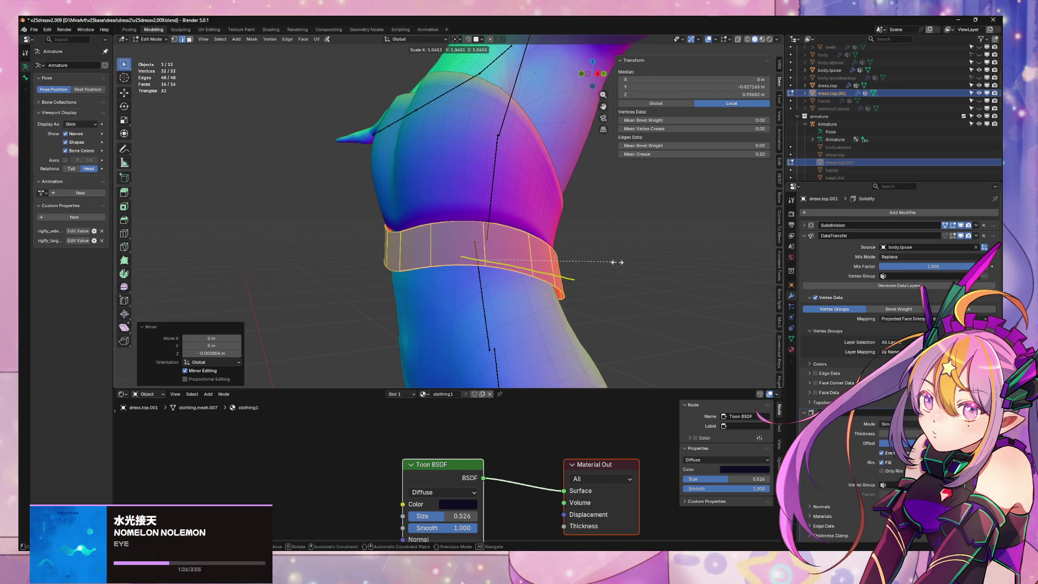
{"action": "left_click", "coordinate": [617, 262]}
{"action": "key", "text": "g"}
{"action": "key", "text": "z"}
{"action": "right_click", "coordinate": [619, 261]}
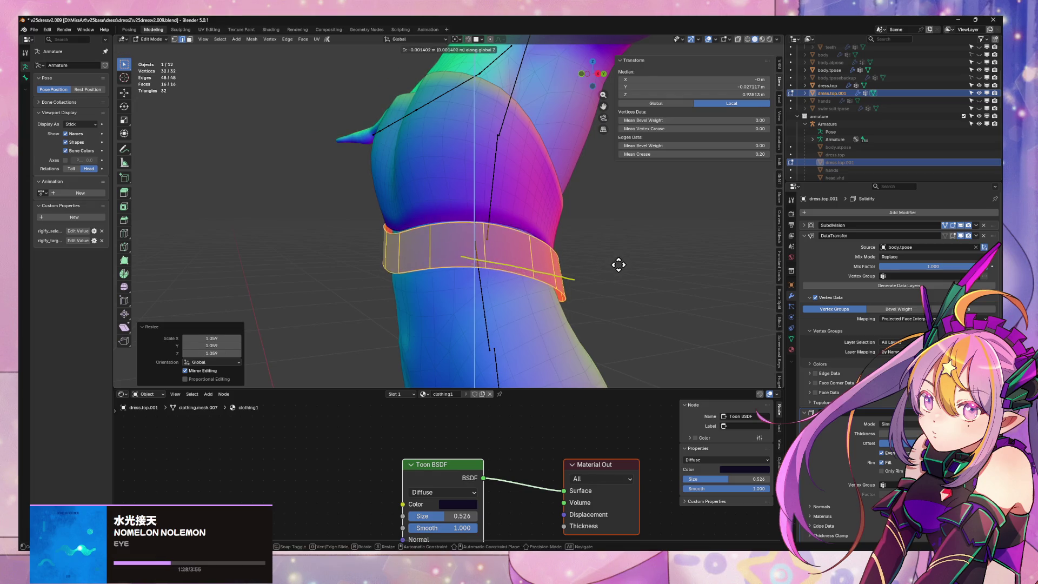
Check the band from the front in object mode, then select the dress top
{"action": "key", "text": "KP_1"}
{"action": "key", "text": "Tab"}
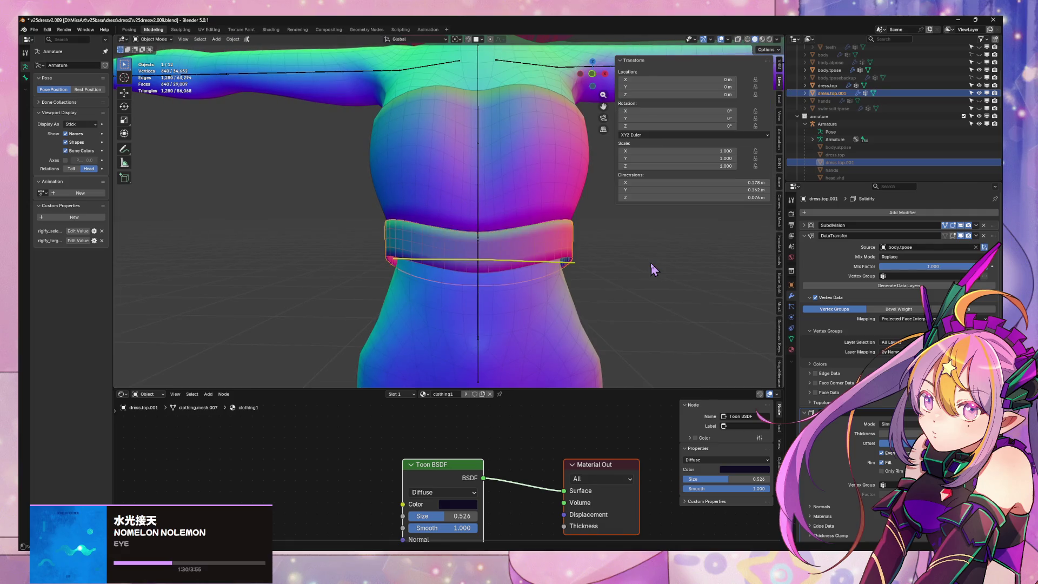
{"action": "mouse_move", "coordinate": [655, 270]}
{"action": "middle_mouse_down"}
{"action": "mouse_move", "coordinate": [673, 267]}
{"action": "mouse_move", "coordinate": [624, 261]}
{"action": "middle_mouse_up"}
{"action": "key", "text": "g"}
{"action": "key", "text": "z"}
{"action": "right_click", "coordinate": [584, 253]}
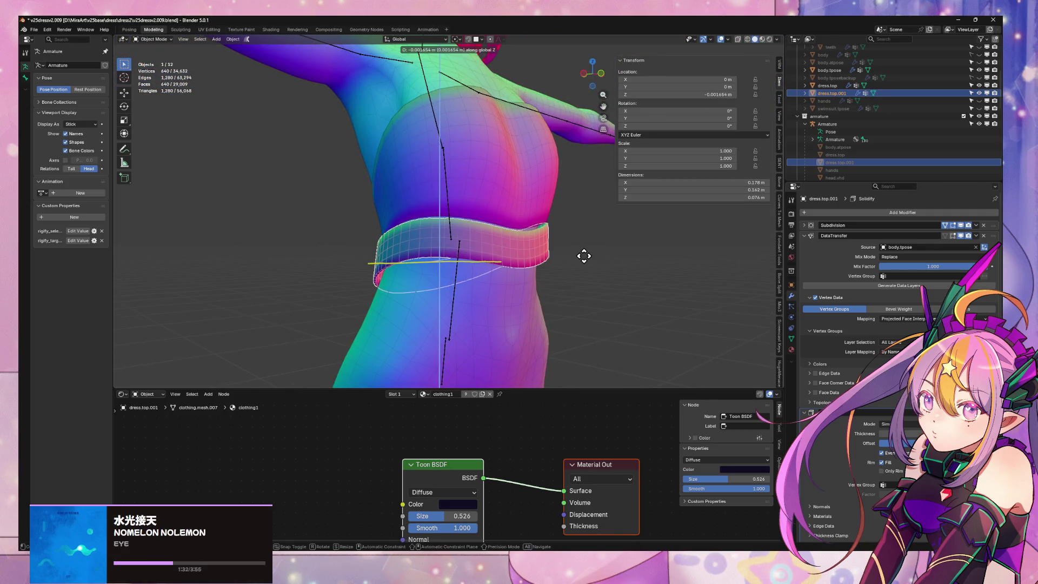
{"action": "key", "text": "Tab"}
{"action": "key", "text": "KP_1"}
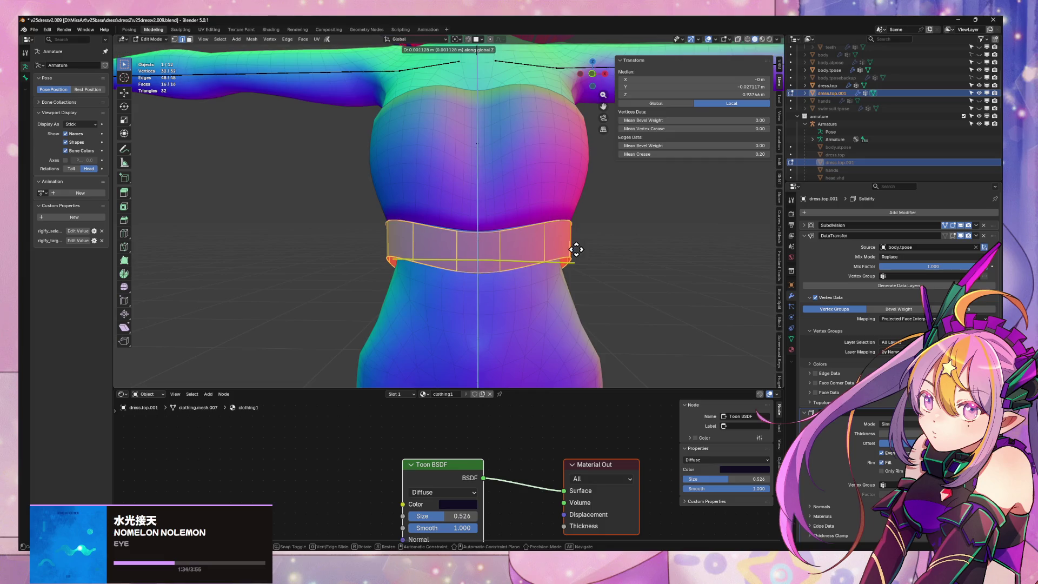
{"action": "key", "text": "Tab"}
{"action": "left_click", "coordinate": [562, 204]}
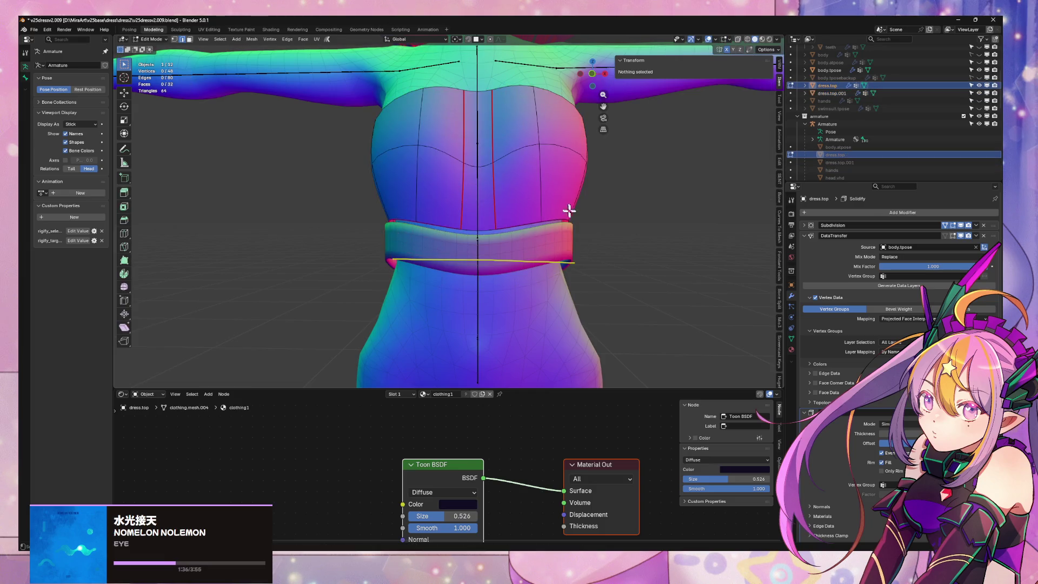
In the dress top's mesh, select the bust-band loop and grow it up two rows
{"action": "key", "text": "Tab"}
{"action": "scroll", "coordinate": [571, 234], "scroll_direction": "up", "scroll_amount": 2}
{"action": "left_click", "coordinate": [563, 240], "text": "alt"}
{"action": "mouse_move", "coordinate": [563, 240]}
{"action": "middle_mouse_down"}
{"action": "mouse_move", "coordinate": [514, 220]}
{"action": "mouse_move", "coordinate": [535, 222]}
{"action": "mouse_move", "coordinate": [514, 223]}
{"action": "mouse_move", "coordinate": [540, 234]}
{"action": "mouse_move", "coordinate": [526, 241]}
{"action": "middle_mouse_up"}
{"action": "key", "text": "F3"}
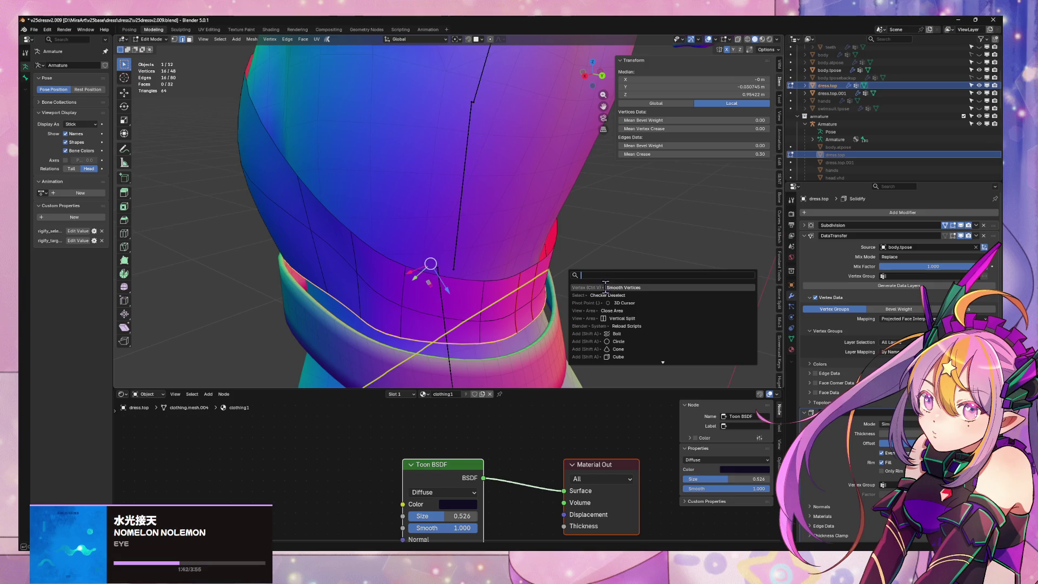
{"action": "left_click", "coordinate": [383, 255], "text": "alt+shift"}
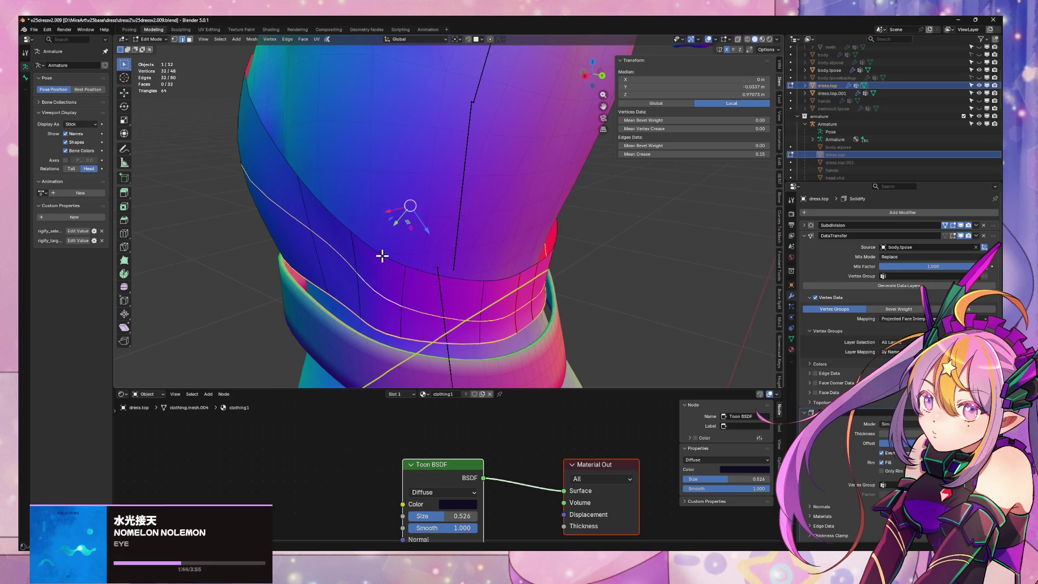
{"action": "left_click", "coordinate": [384, 238], "text": "alt+shift"}
Smooth those rows' vertices with the Z axis included and lower smoothing strength
{"action": "key", "text": "F3"}
{"action": "left_click", "coordinate": [612, 283]}
{"action": "middle_click_drag", "start_coordinate": [594, 297], "coordinate": [312, 361]}
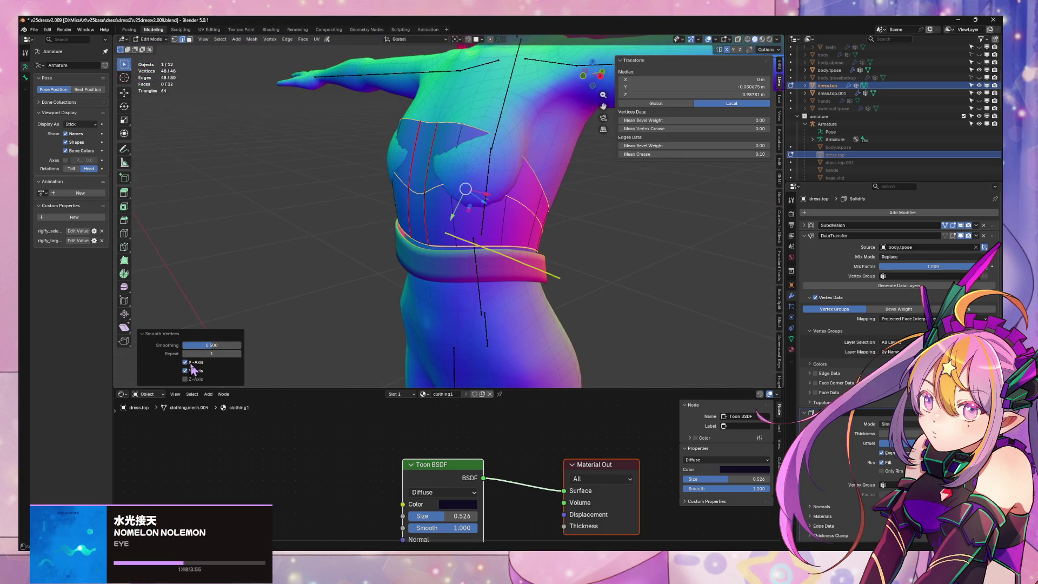
{"action": "left_click", "coordinate": [185, 379]}
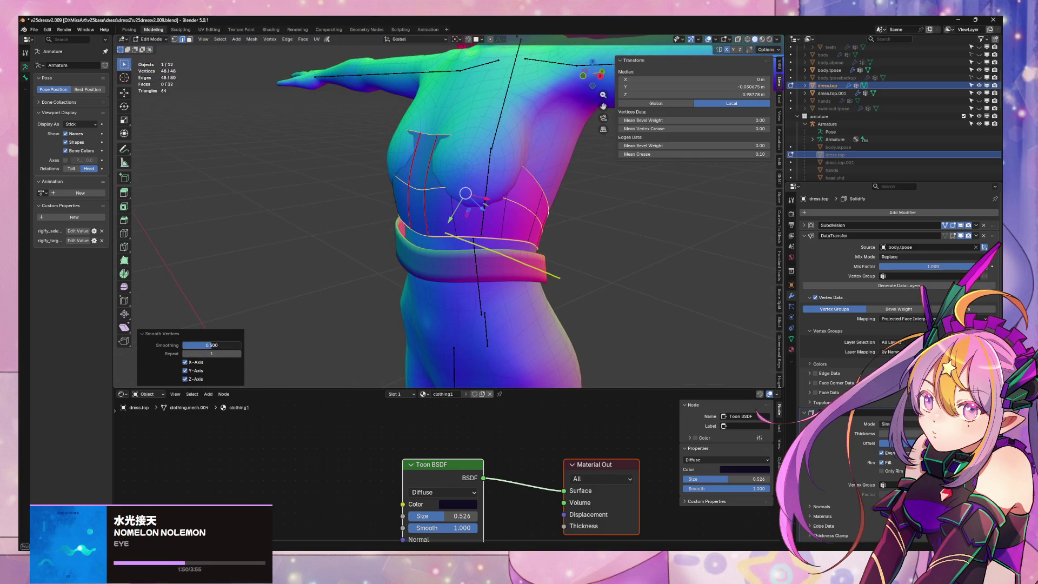
{"action": "left_click_drag", "start_coordinate": [219, 345], "coordinate": [183, 344]}
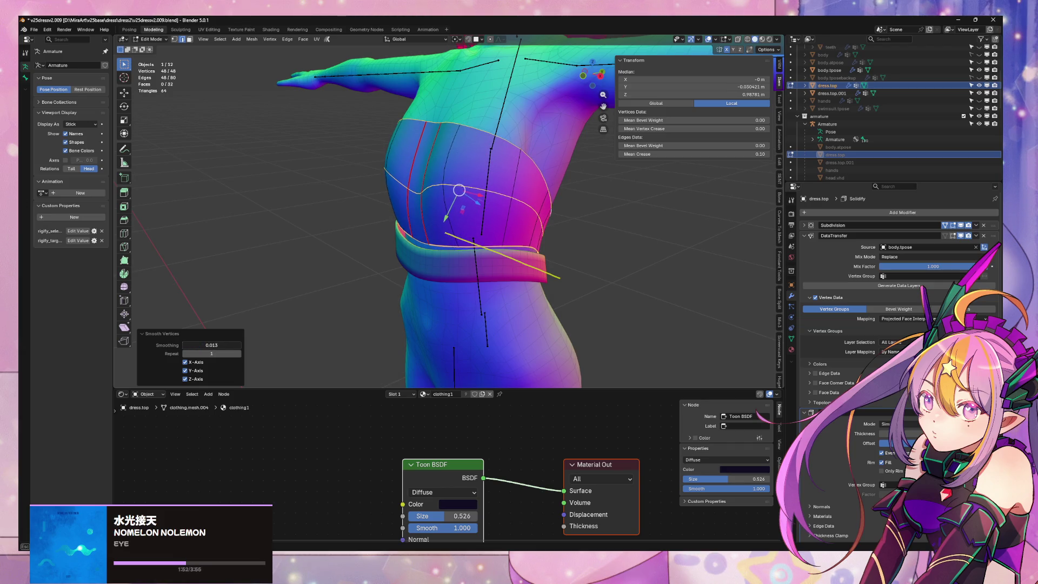
{"action": "mouse_move", "coordinate": [507, 297]}
{"action": "middle_mouse_down"}
{"action": "mouse_move", "coordinate": [441, 242]}
{"action": "mouse_move", "coordinate": [453, 225]}
{"action": "mouse_move", "coordinate": [417, 222]}
{"action": "mouse_move", "coordinate": [371, 248]}
{"action": "mouse_move", "coordinate": [433, 250]}
{"action": "mouse_move", "coordinate": [421, 209]}
{"action": "middle_mouse_up"}
{"action": "left_click", "coordinate": [462, 209], "text": "alt"}
Shift the waist band object vertically along Z, then select the dress top
{"action": "key", "text": "Tab"}
{"action": "left_click", "coordinate": [413, 290]}
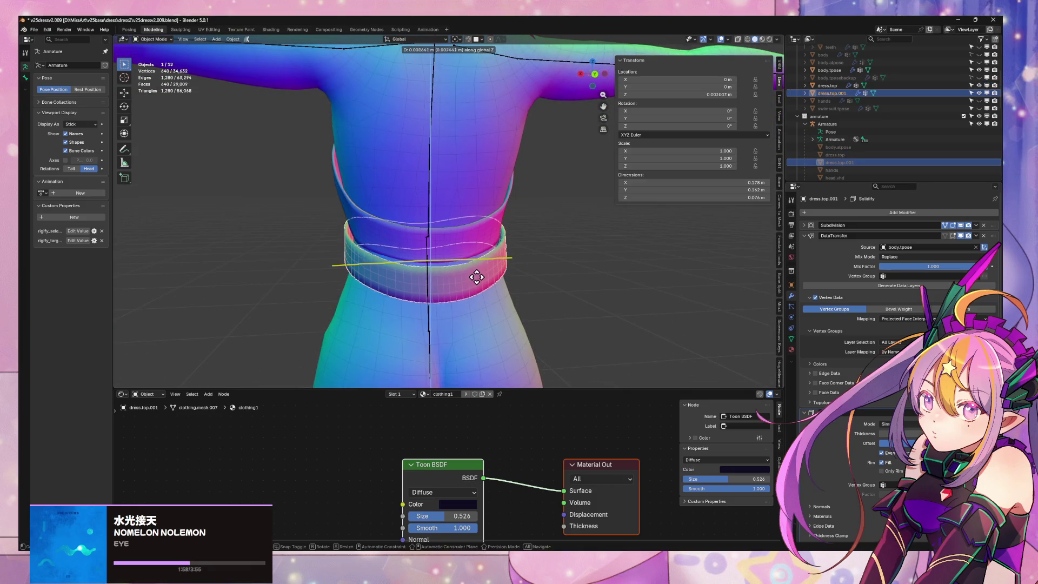
{"action": "key", "text": "g"}
{"action": "key", "text": "z"}
{"action": "left_click", "coordinate": [477, 277]}
{"action": "mouse_move", "coordinate": [477, 277]}
{"action": "middle_mouse_down"}
{"action": "mouse_move", "coordinate": [558, 307]}
{"action": "mouse_move", "coordinate": [618, 304]}
{"action": "mouse_move", "coordinate": [688, 248]}
{"action": "mouse_move", "coordinate": [724, 276]}
{"action": "mouse_move", "coordinate": [631, 261]}
{"action": "mouse_move", "coordinate": [569, 268]}
{"action": "mouse_move", "coordinate": [452, 219]}
{"action": "mouse_move", "coordinate": [463, 250]}
{"action": "mouse_move", "coordinate": [512, 261]}
{"action": "middle_mouse_up"}
{"action": "key", "text": "Tab"}
{"action": "key", "text": "Tab"}
{"action": "left_click", "coordinate": [625, 291]}
{"action": "left_click", "coordinate": [453, 220]}
{"action": "key", "text": "Tab"}
Nudge two side vertices of the dress top sideways along X
{"action": "left_click", "coordinate": [452, 266]}
{"action": "left_click", "coordinate": [452, 265], "text": "shift"}
{"action": "key", "text": "g"}
{"action": "key", "text": "x"}
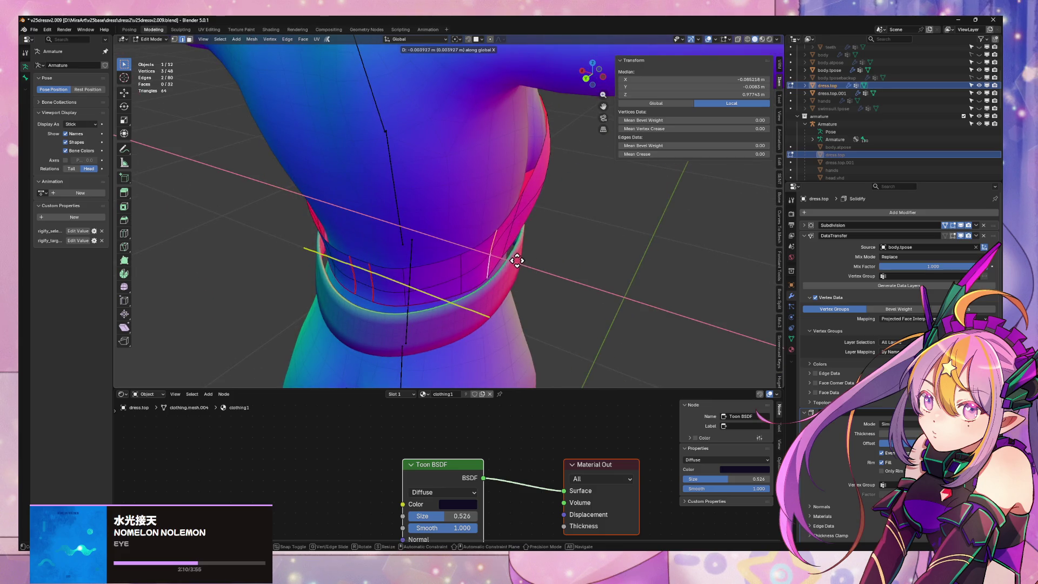
{"action": "left_click", "coordinate": [508, 257]}
{"action": "mouse_move", "coordinate": [489, 250]}
{"action": "middle_mouse_down"}
{"action": "mouse_move", "coordinate": [459, 246]}
{"action": "mouse_move", "coordinate": [494, 219]}
{"action": "middle_mouse_up"}
{"action": "key", "text": "g"}
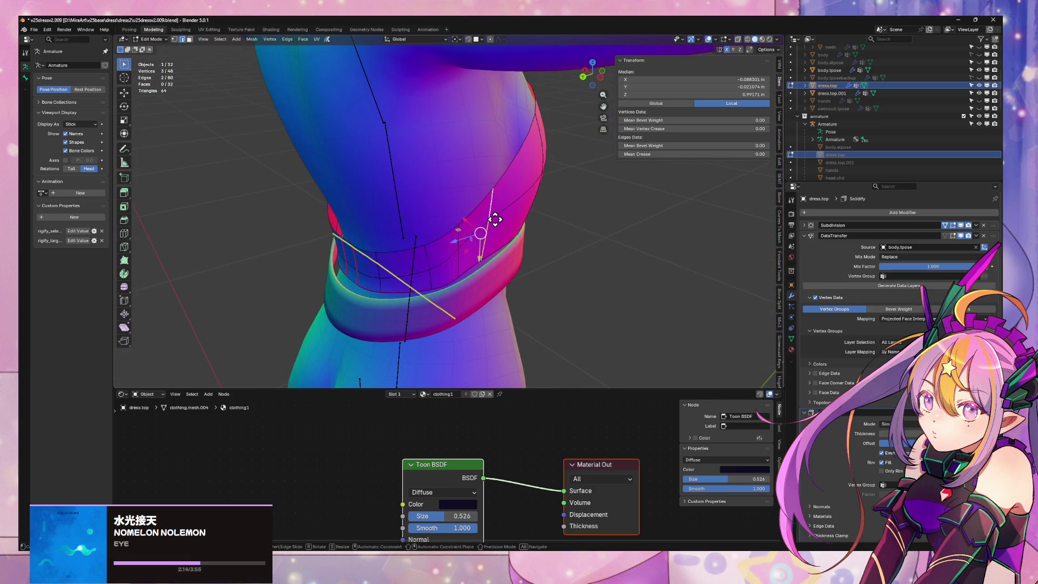
{"action": "key", "text": "x"}
{"action": "left_click", "coordinate": [465, 232]}
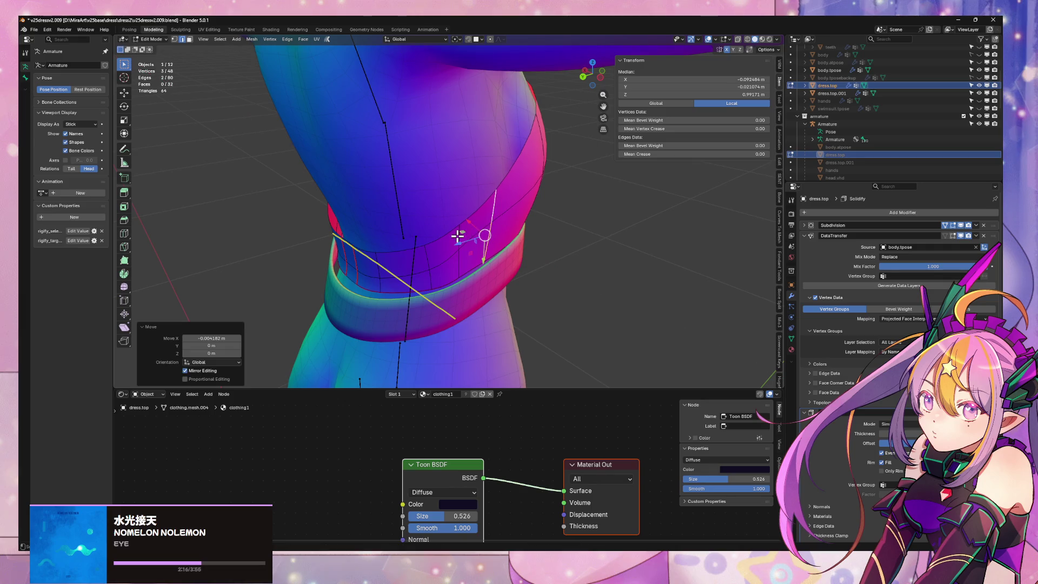
{"action": "key", "text": "g"}
{"action": "key", "text": "x"}
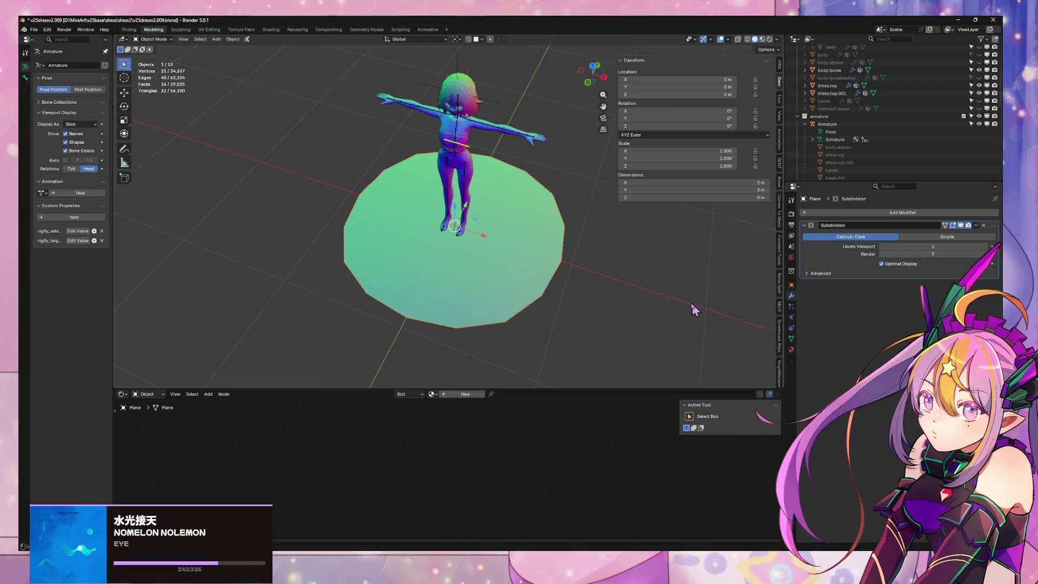
Apply the floor plane's Subdivision modifier
{"action": "left_click", "coordinate": [694, 309]}
{"action": "left_click", "coordinate": [975, 225]}
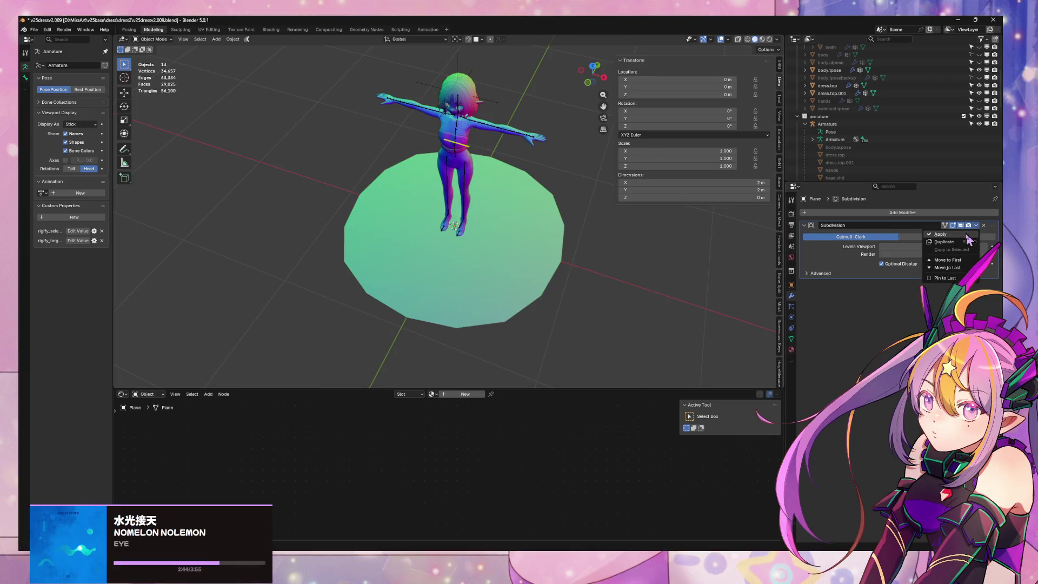
{"action": "left_click", "coordinate": [967, 236]}
Delete the round green floor plane object in Object Mode
{"action": "key", "text": "Tab"}
{"action": "left_click", "coordinate": [559, 205], "text": "alt"}
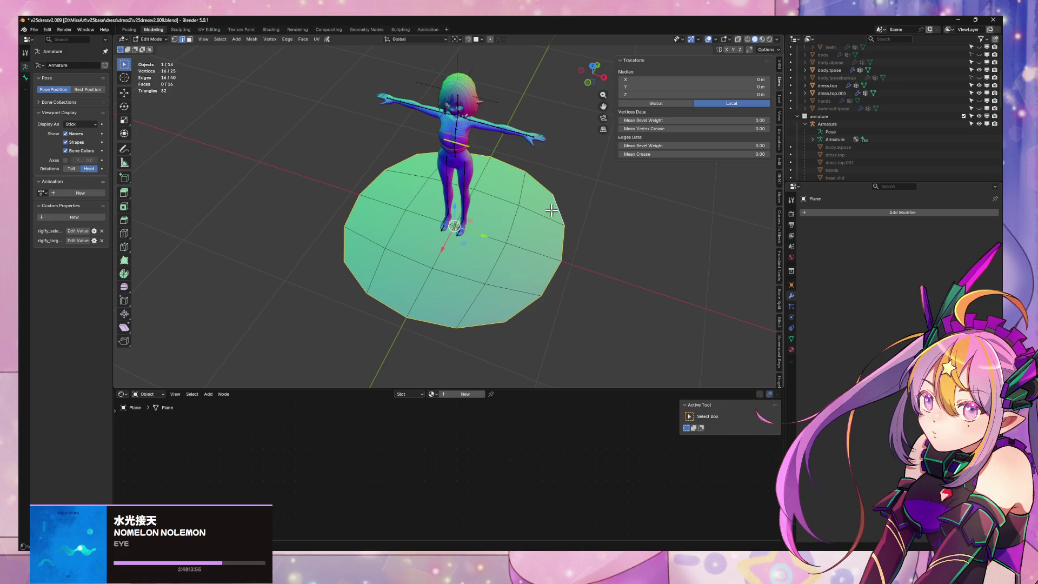
{"action": "key", "text": "x"}
{"action": "key", "text": "Escape"}
{"action": "key", "text": "Tab"}
{"action": "key", "text": "x"}
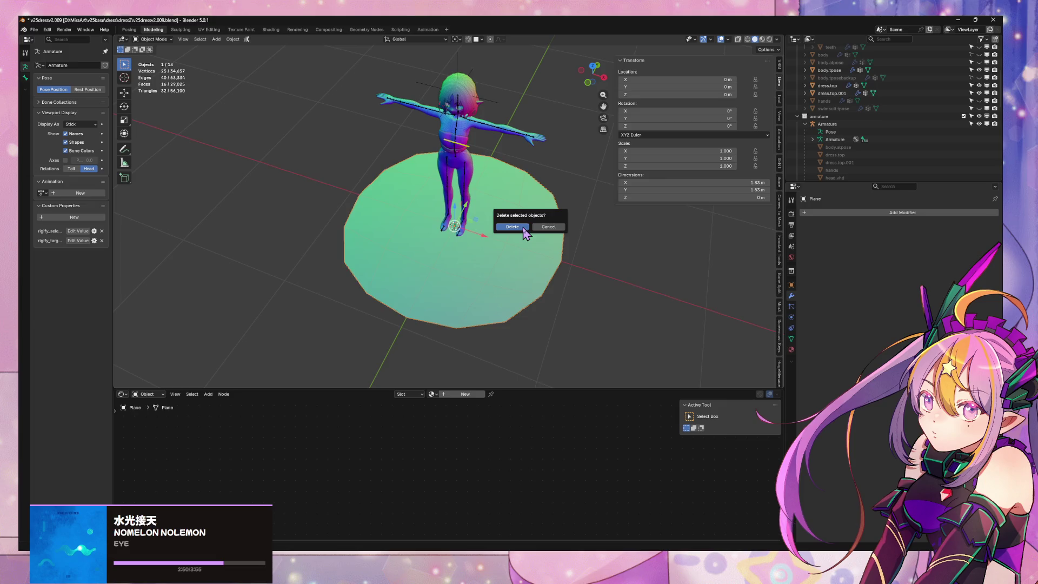
{"action": "left_click", "coordinate": [524, 231]}
{"action": "scroll", "coordinate": [491, 238], "scroll_direction": "up", "scroll_amount": 8}
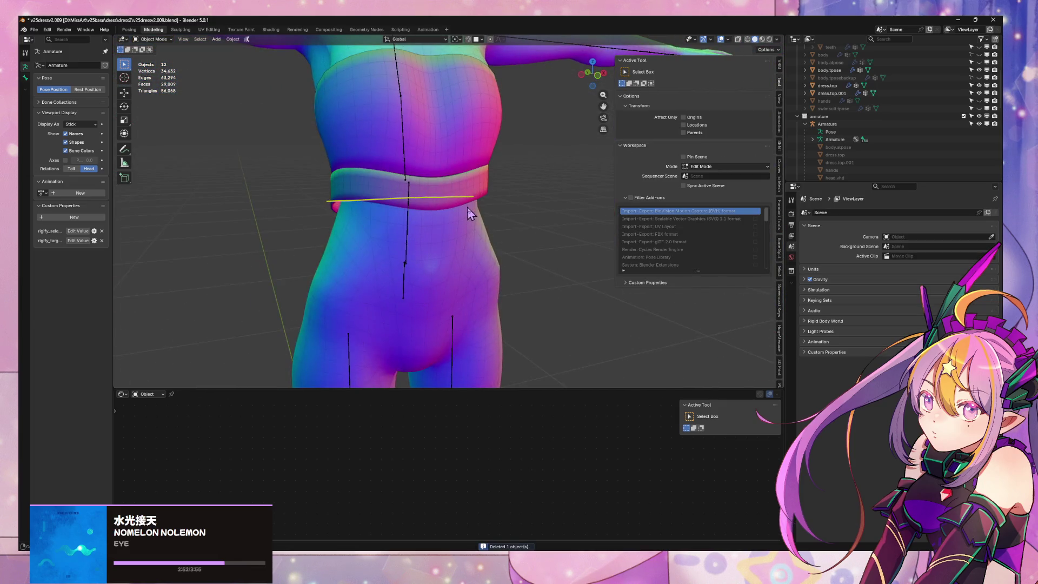
Zoom out and snap to the front view to check the whole avatar
{"action": "scroll", "coordinate": [467, 205], "scroll_direction": "down", "scroll_amount": 8}
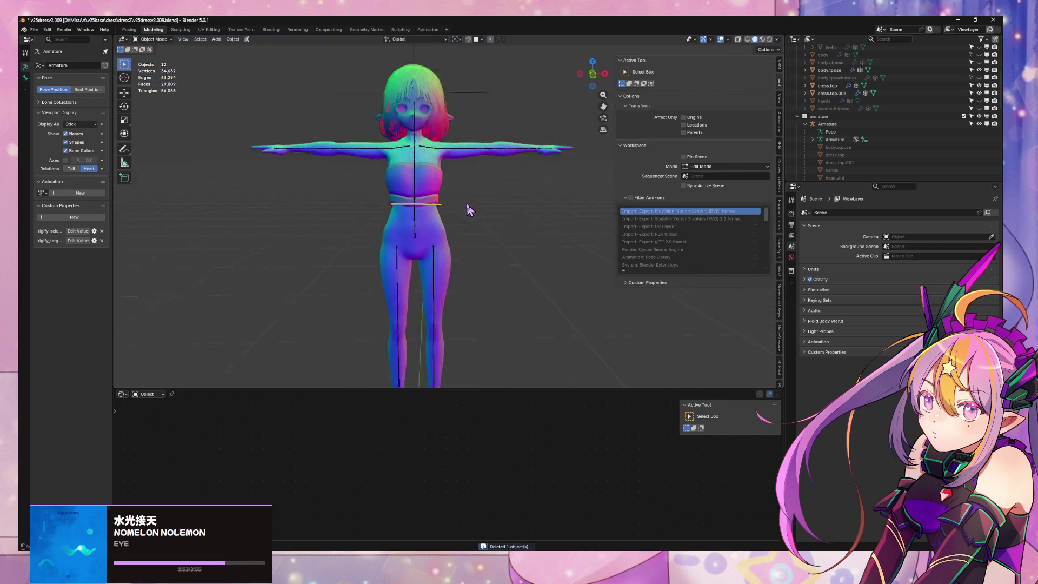
{"action": "left_click", "coordinate": [592, 77]}
{"action": "scroll", "coordinate": [478, 171], "scroll_direction": "up", "scroll_amount": 6}
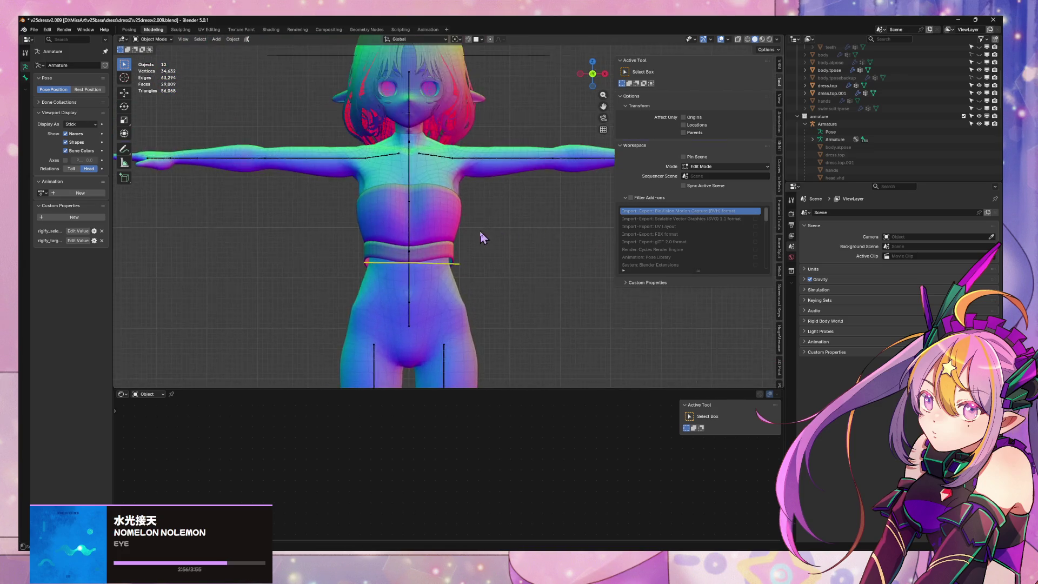
{"action": "scroll", "coordinate": [483, 238], "scroll_direction": "up", "scroll_amount": 2}
Select the band's bottom loop and sketch two yellow annotation strokes beside the figure
{"action": "left_click", "coordinate": [454, 298]}
{"action": "key", "text": "Tab"}
{"action": "left_click", "coordinate": [452, 297], "text": "alt"}
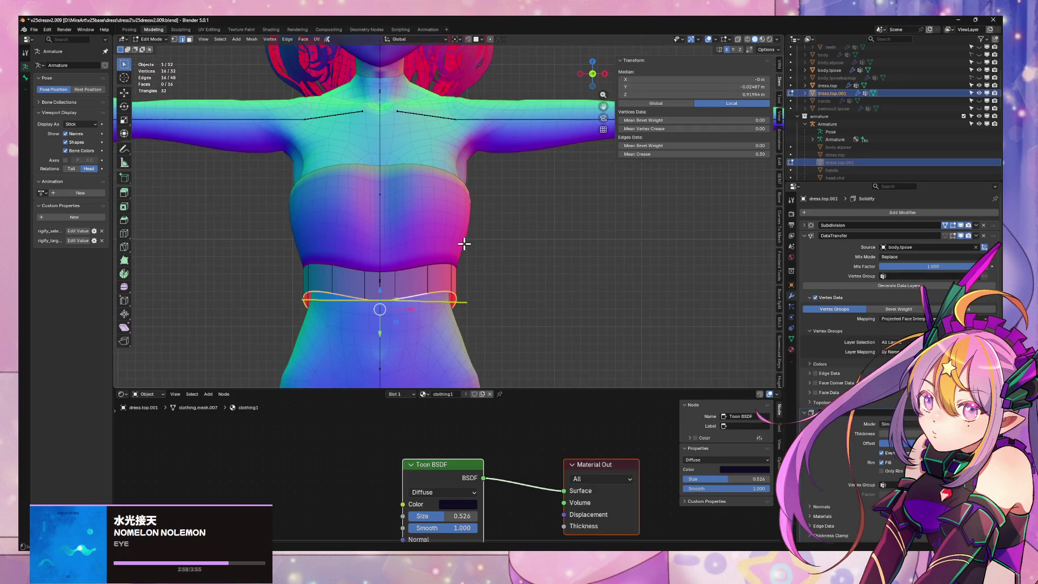
{"action": "scroll", "coordinate": [464, 244], "scroll_direction": "down", "scroll_amount": 5}
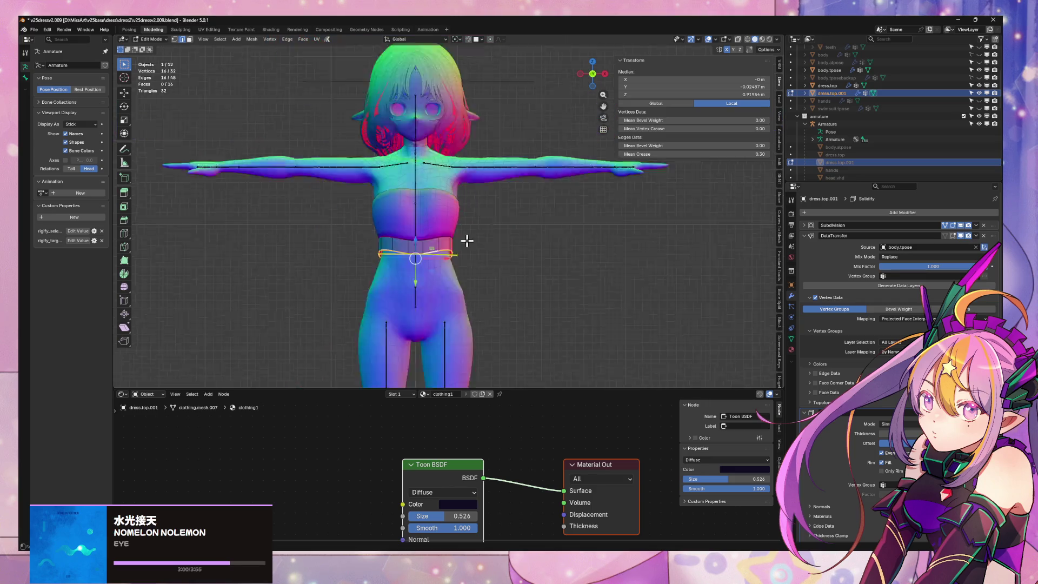
{"action": "left_click_drag", "start_coordinate": [489, 174], "coordinate": [489, 207]}
{"action": "mouse_move", "coordinate": [526, 162]}
{"action": "left_mouse_down"}
{"action": "mouse_move", "coordinate": [530, 198]}
{"action": "mouse_move", "coordinate": [507, 189]}
{"action": "left_mouse_up"}
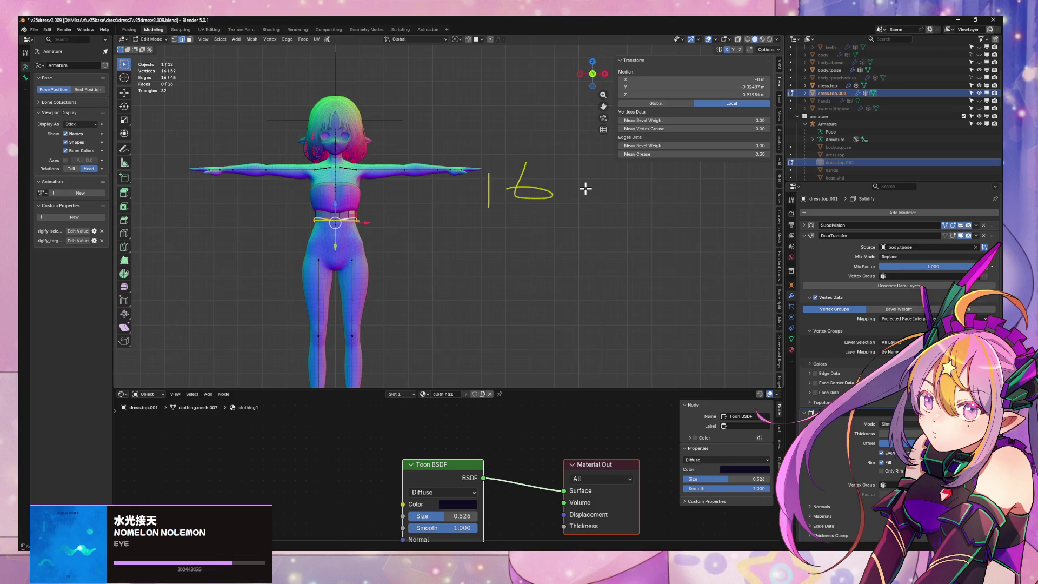
{"action": "middle_click_drag", "start_coordinate": [576, 233], "coordinate": [591, 135], "text": "shift"}
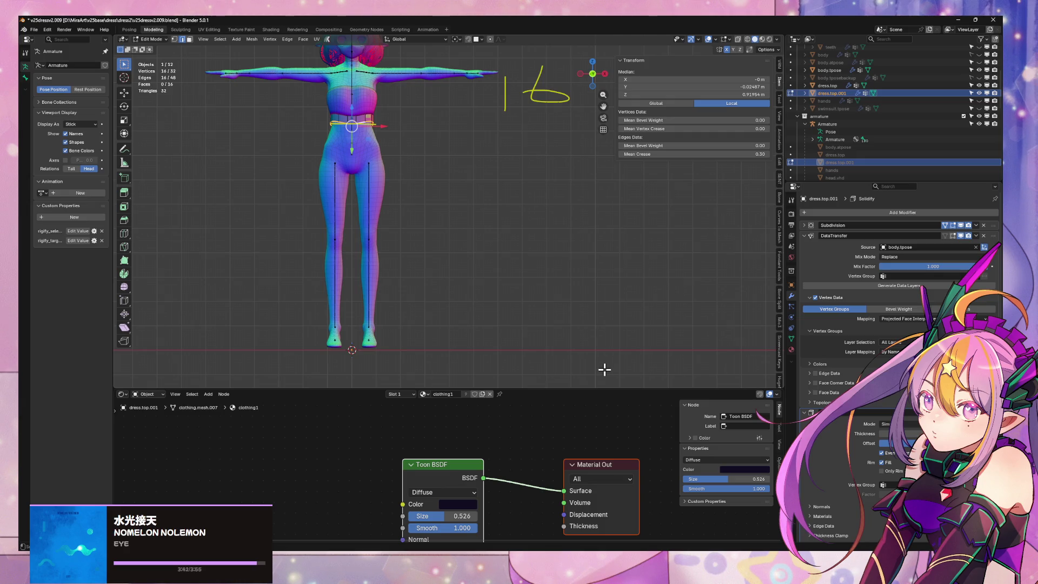
Deselect the dress.top.001 waist loop, return to Object Mode and orbit to a side view
{"action": "left_click", "coordinate": [604, 374]}
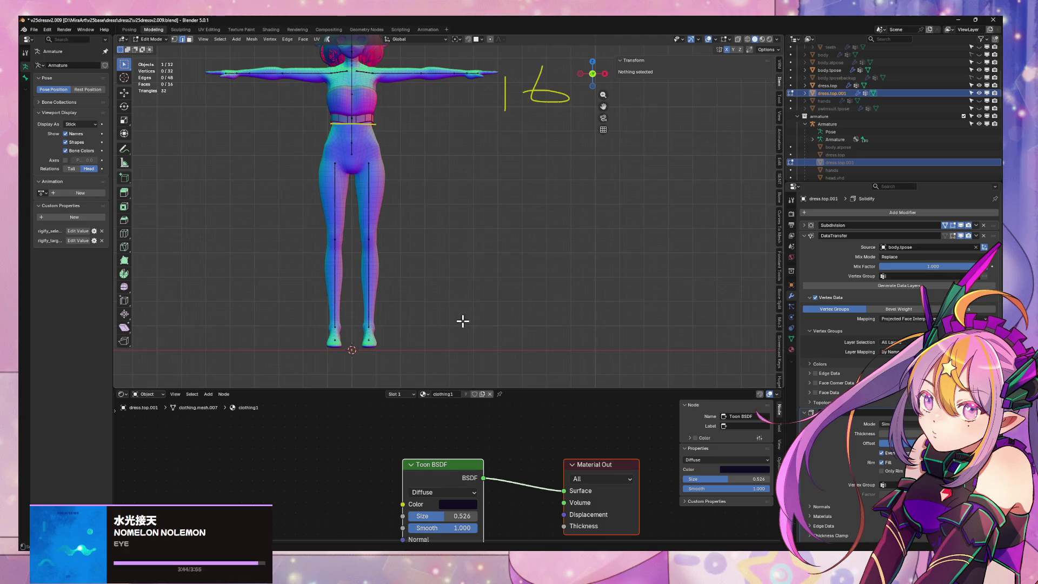
{"action": "key", "text": "Tab"}
{"action": "mouse_move", "coordinate": [436, 151]}
{"action": "middle_mouse_down"}
{"action": "mouse_move", "coordinate": [448, 255]}
{"action": "mouse_move", "coordinate": [411, 217]}
{"action": "mouse_move", "coordinate": [432, 216]}
{"action": "mouse_move", "coordinate": [452, 242]}
{"action": "mouse_move", "coordinate": [369, 256]}
{"action": "middle_mouse_up"}
{"action": "scroll", "coordinate": [432, 216], "scroll_direction": "up", "scroll_amount": 6}
Extrude the dress.top upper rim upward over the chest in Edit Mode
{"action": "left_click", "coordinate": [452, 241]}
{"action": "key", "text": "Tab"}
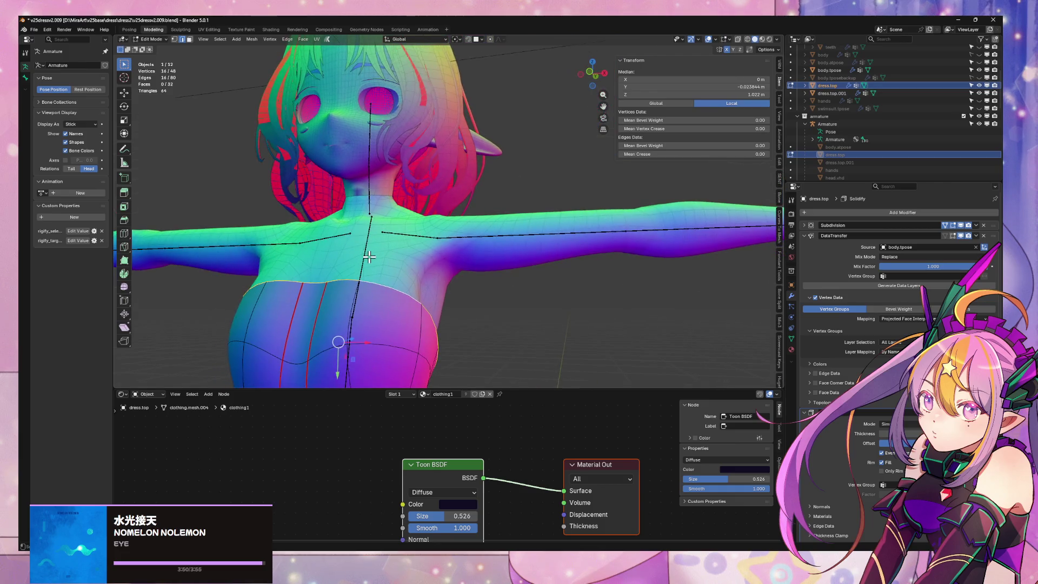
{"action": "key", "text": "e"}
{"action": "left_click", "coordinate": [392, 215]}
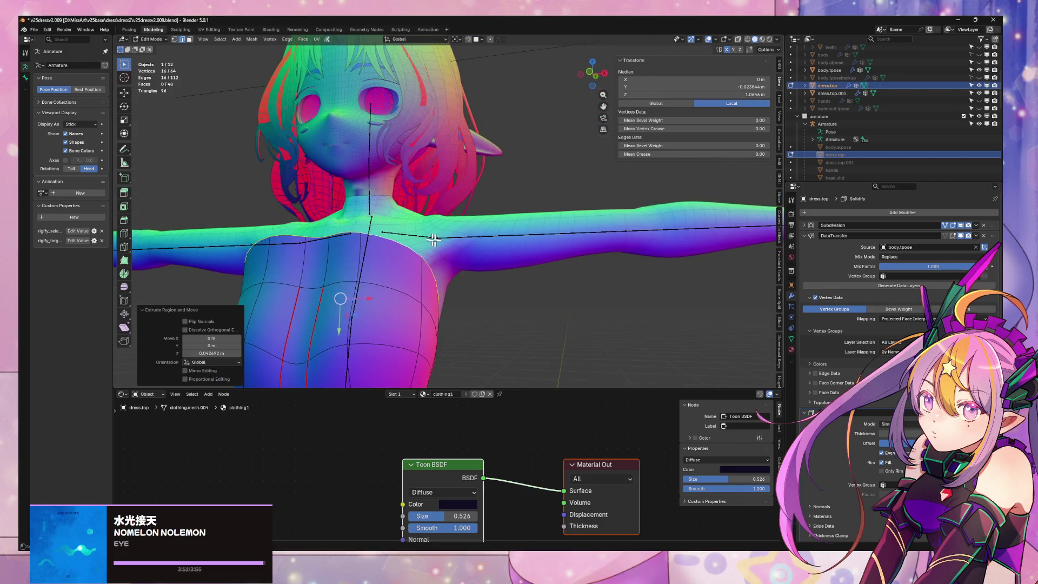
{"action": "mouse_move", "coordinate": [391, 216]}
{"action": "middle_mouse_down"}
{"action": "mouse_move", "coordinate": [436, 250]}
{"action": "mouse_move", "coordinate": [375, 269]}
{"action": "middle_mouse_up"}
Shift the new rim front-to-back along the Y axis
{"action": "key", "text": "g"}
{"action": "key", "text": "x"}
{"action": "key", "text": "y"}
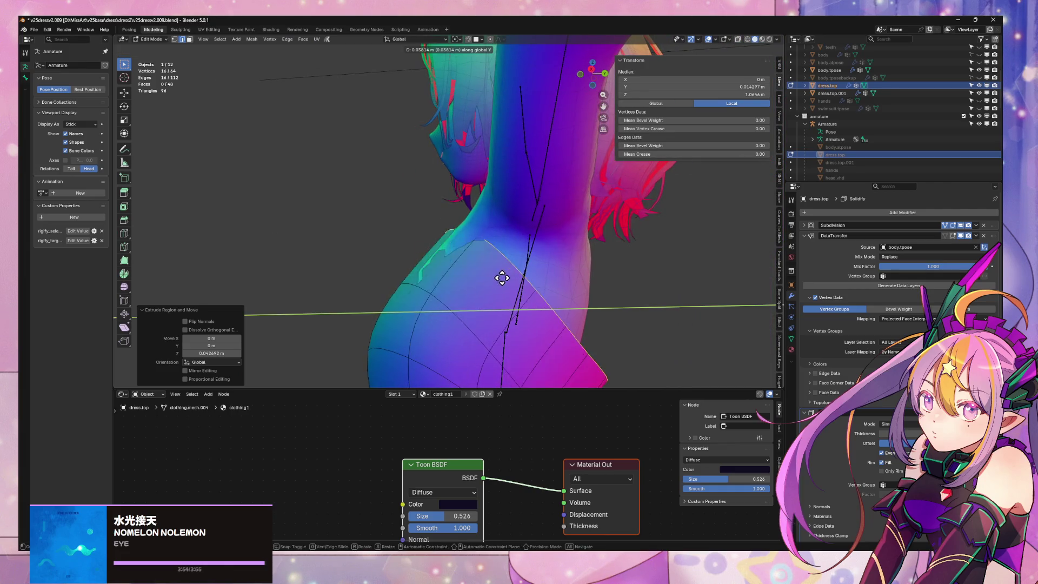
{"action": "left_click", "coordinate": [487, 273]}
{"action": "mouse_move", "coordinate": [486, 271]}
{"action": "middle_mouse_down"}
{"action": "mouse_move", "coordinate": [461, 287]}
{"action": "mouse_move", "coordinate": [464, 306]}
{"action": "mouse_move", "coordinate": [540, 292]}
{"action": "mouse_move", "coordinate": [512, 287]}
{"action": "mouse_move", "coordinate": [503, 261]}
{"action": "mouse_move", "coordinate": [481, 294]}
{"action": "mouse_move", "coordinate": [475, 213]}
{"action": "middle_mouse_up"}
Adjust the rim's height with two small vertical moves along Z
{"action": "key", "text": "g"}
{"action": "key", "text": "z"}
{"action": "left_click", "coordinate": [557, 287]}
{"action": "key", "text": "g"}
{"action": "key", "text": "z"}
{"action": "left_click", "coordinate": [555, 292]}
{"action": "scroll", "coordinate": [534, 274], "scroll_direction": "up", "scroll_amount": 3}
Vertex-slide one rim edge and lower it along Z
{"action": "left_click", "coordinate": [478, 207]}
{"action": "key", "text": "shift+v"}
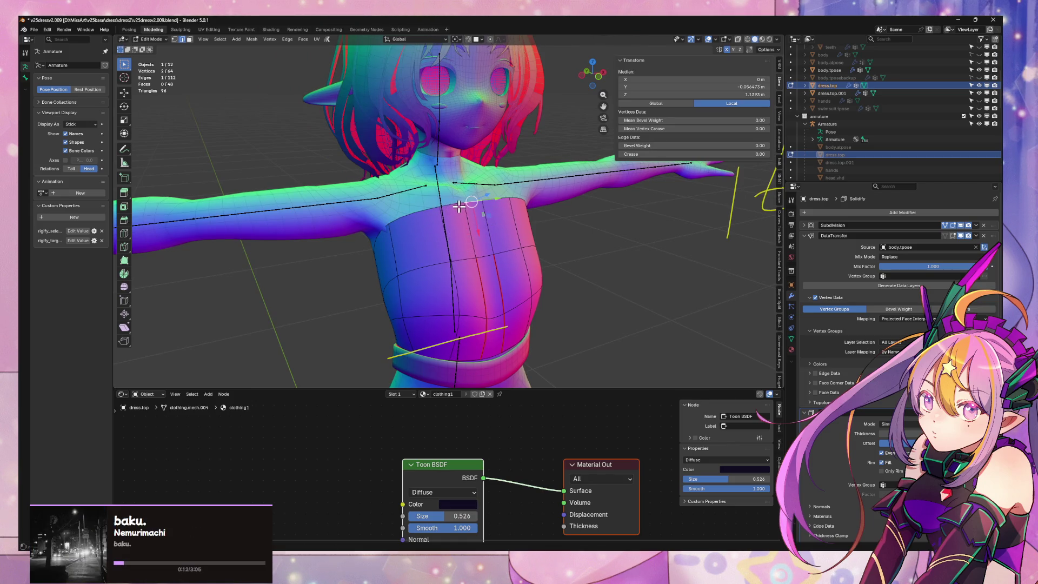
{"action": "key", "text": "g"}
{"action": "key", "text": "z"}
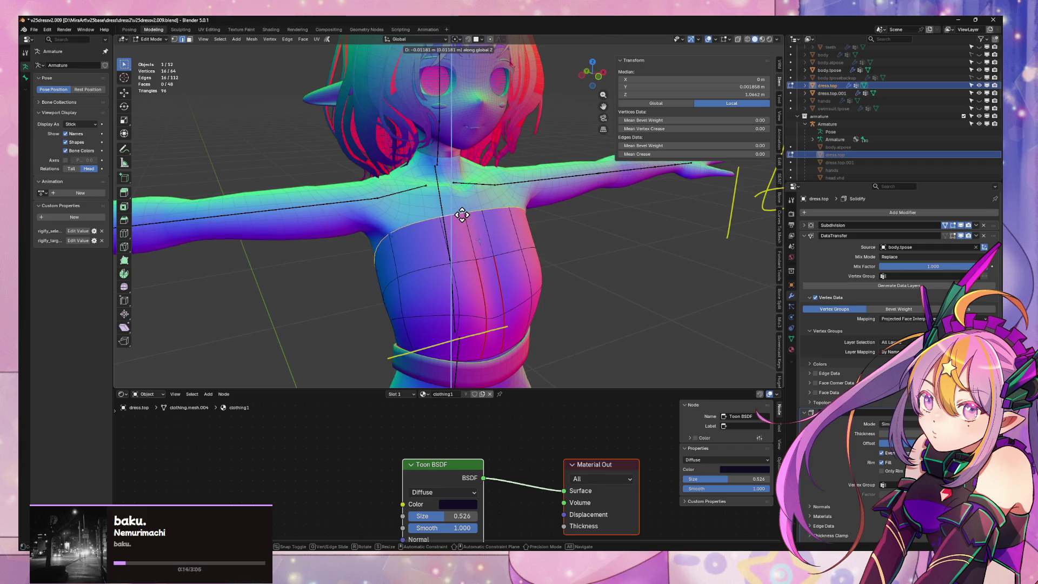
{"action": "left_click", "coordinate": [461, 213]}
{"action": "mouse_move", "coordinate": [425, 262]}
{"action": "middle_mouse_down"}
{"action": "mouse_move", "coordinate": [475, 281]}
{"action": "mouse_move", "coordinate": [503, 249]}
{"action": "mouse_move", "coordinate": [504, 230]}
{"action": "middle_mouse_up"}
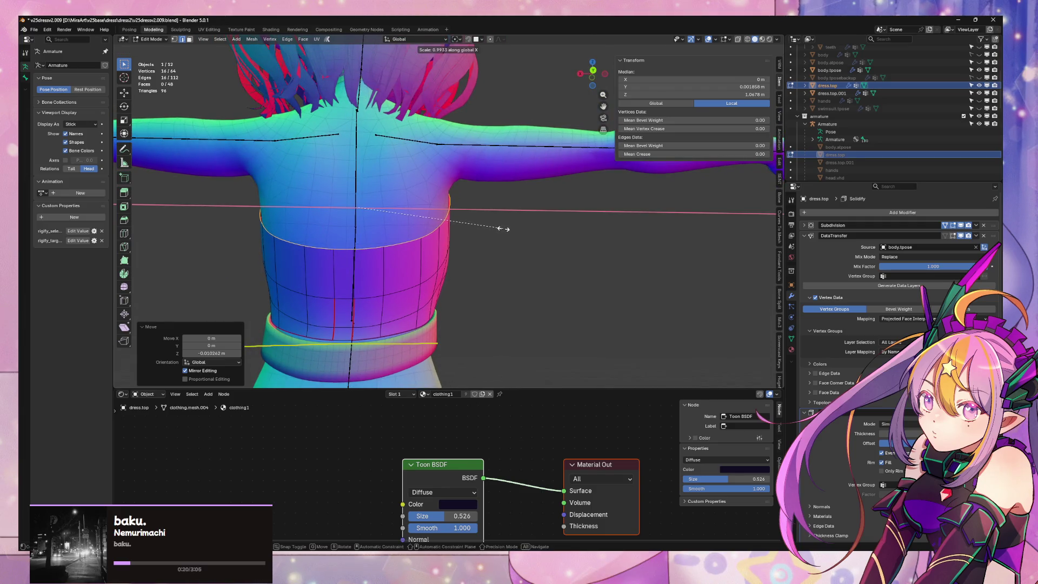
Widen the tube top to 1.034 along the X axis
{"action": "left_click", "coordinate": [504, 229]}
{"action": "mouse_move", "coordinate": [505, 227]}
{"action": "middle_mouse_down"}
{"action": "mouse_move", "coordinate": [452, 227]}
{"action": "mouse_move", "coordinate": [394, 245]}
{"action": "mouse_move", "coordinate": [429, 249]}
{"action": "middle_mouse_up"}
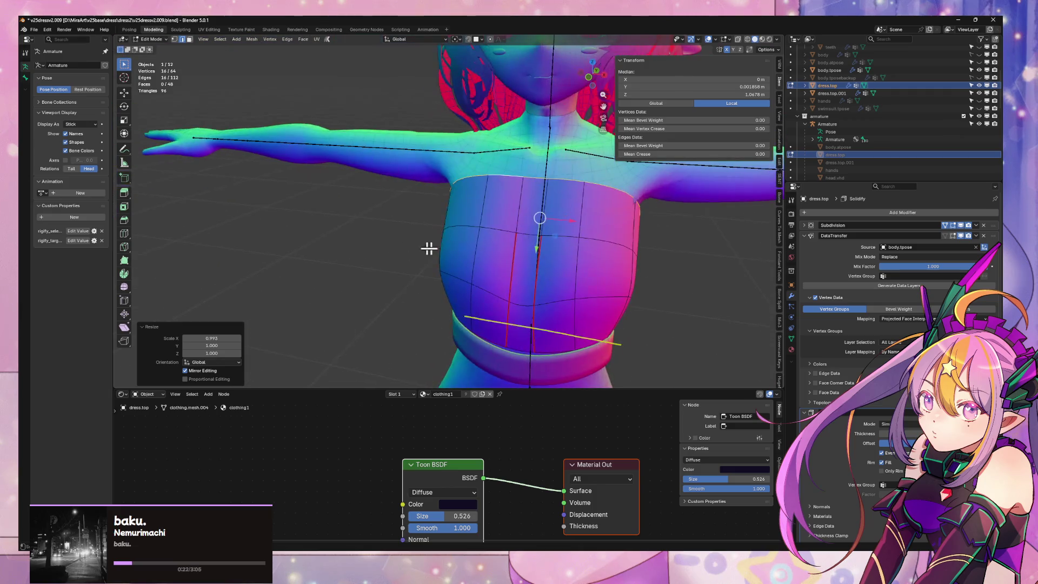
{"action": "key", "text": "s"}
{"action": "key", "text": "x"}
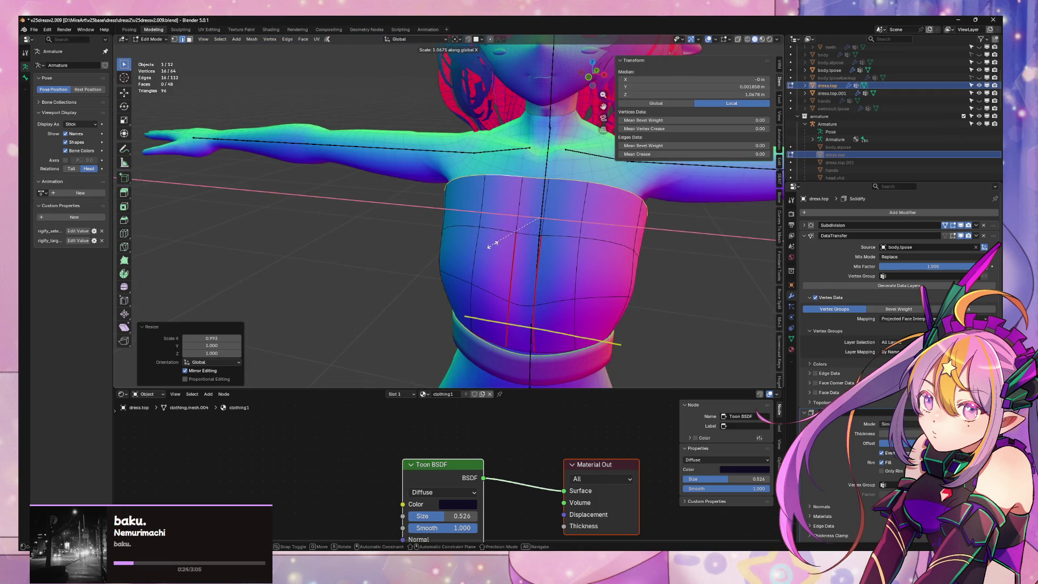
{"action": "left_click", "coordinate": [493, 245]}
Flatten the tube top's depth by scaling it to 0.925 along Y
{"action": "mouse_move", "coordinate": [521, 243]}
{"action": "middle_mouse_down"}
{"action": "mouse_move", "coordinate": [557, 251]}
{"action": "mouse_move", "coordinate": [445, 233]}
{"action": "middle_mouse_up"}
{"action": "key", "text": "KP_1"}
{"action": "key", "text": "g"}
{"action": "key", "text": "x"}
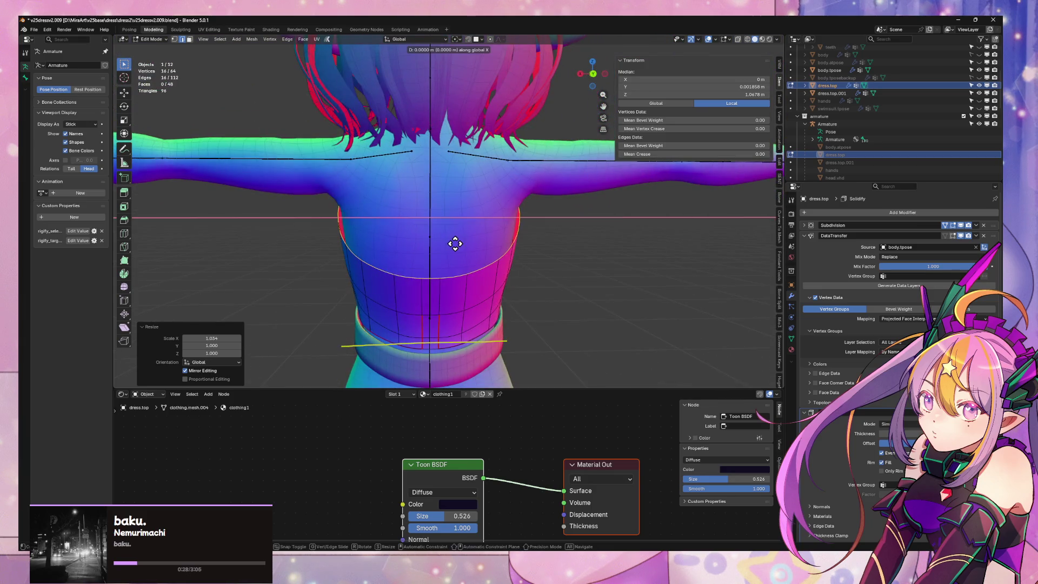
{"action": "right_click", "coordinate": [454, 250]}
{"action": "middle_click_drag", "start_coordinate": [454, 250], "coordinate": [505, 250]}
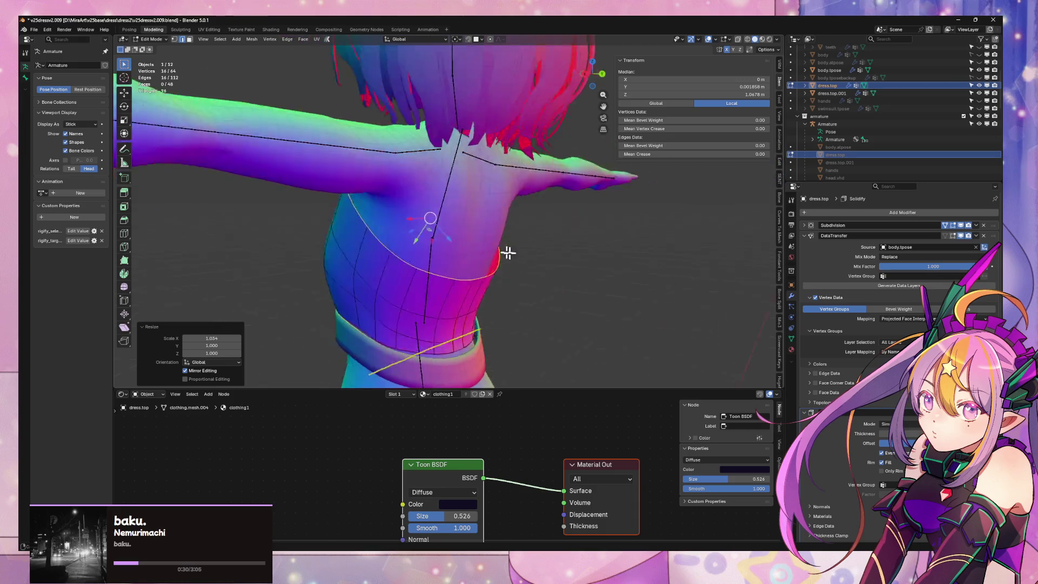
{"action": "scroll", "coordinate": [538, 256], "scroll_direction": "up", "scroll_amount": 5}
{"action": "scroll", "coordinate": [528, 255], "scroll_direction": "down", "scroll_amount": 5}
{"action": "key", "text": "s"}
{"action": "key", "text": "y"}
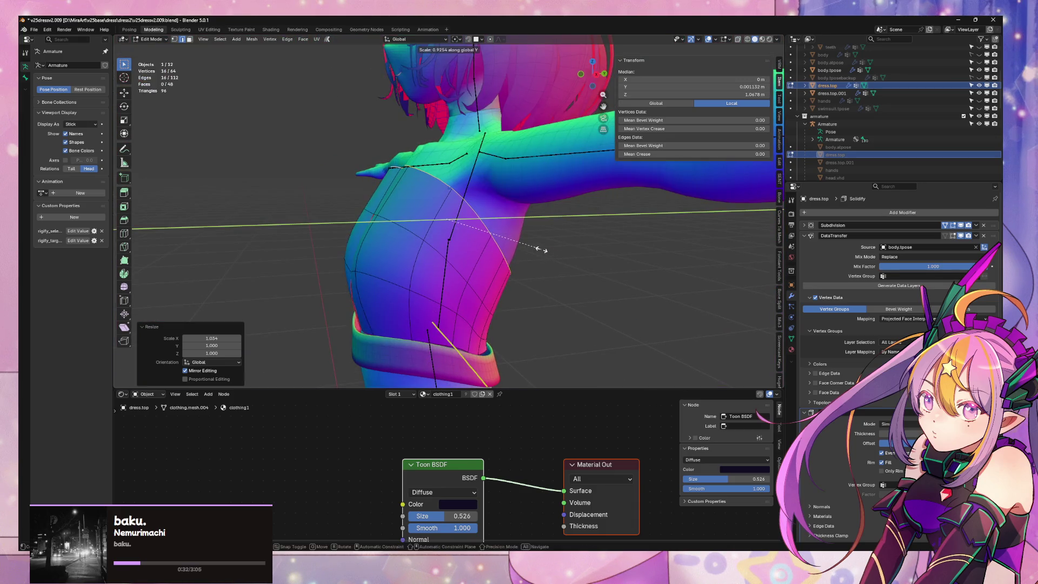
{"action": "left_click", "coordinate": [542, 250]}
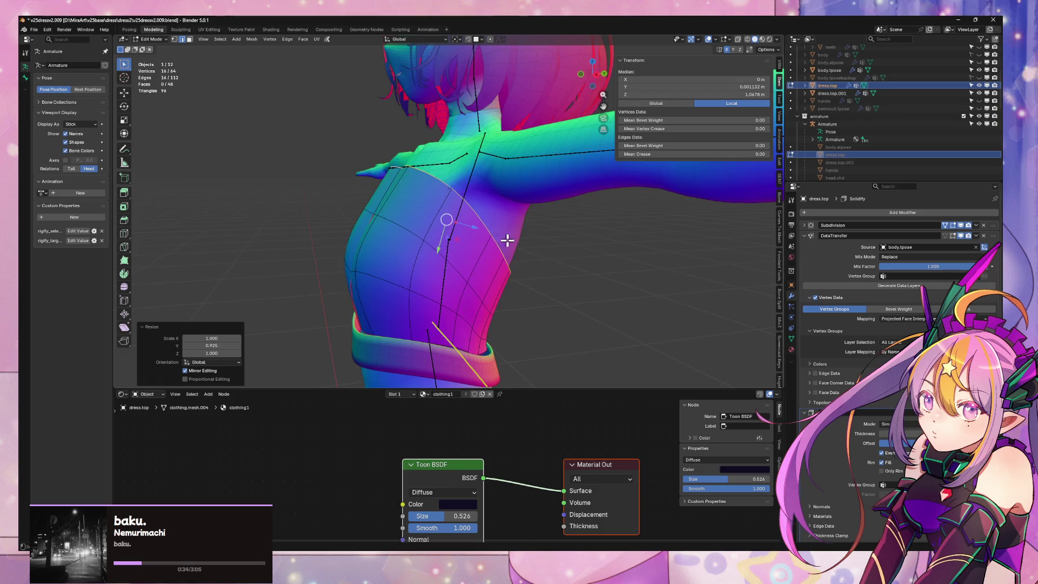
Collapse a side edge to zero Y depth and shift it front-to-back
{"action": "mouse_move", "coordinate": [507, 240]}
{"action": "middle_mouse_down"}
{"action": "mouse_move", "coordinate": [561, 250]}
{"action": "mouse_move", "coordinate": [542, 253]}
{"action": "middle_mouse_up"}
{"action": "mouse_move", "coordinate": [463, 234]}
{"action": "middle_mouse_down"}
{"action": "mouse_move", "coordinate": [466, 246]}
{"action": "mouse_move", "coordinate": [442, 238]}
{"action": "mouse_move", "coordinate": [435, 260]}
{"action": "mouse_move", "coordinate": [403, 228]}
{"action": "middle_mouse_up"}
{"action": "left_click", "coordinate": [408, 238]}
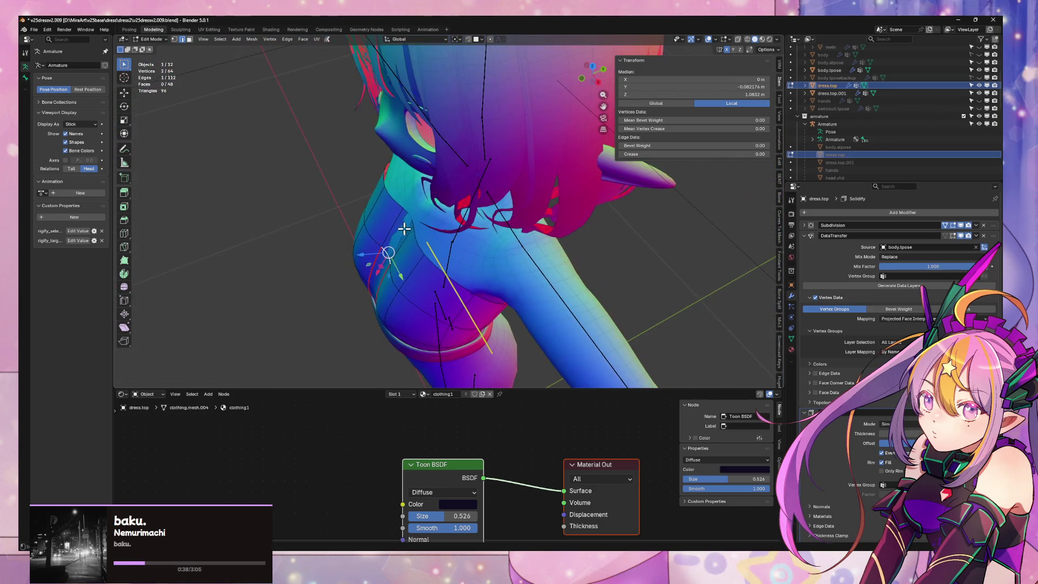
{"action": "key", "text": "g"}
{"action": "key", "text": "y"}
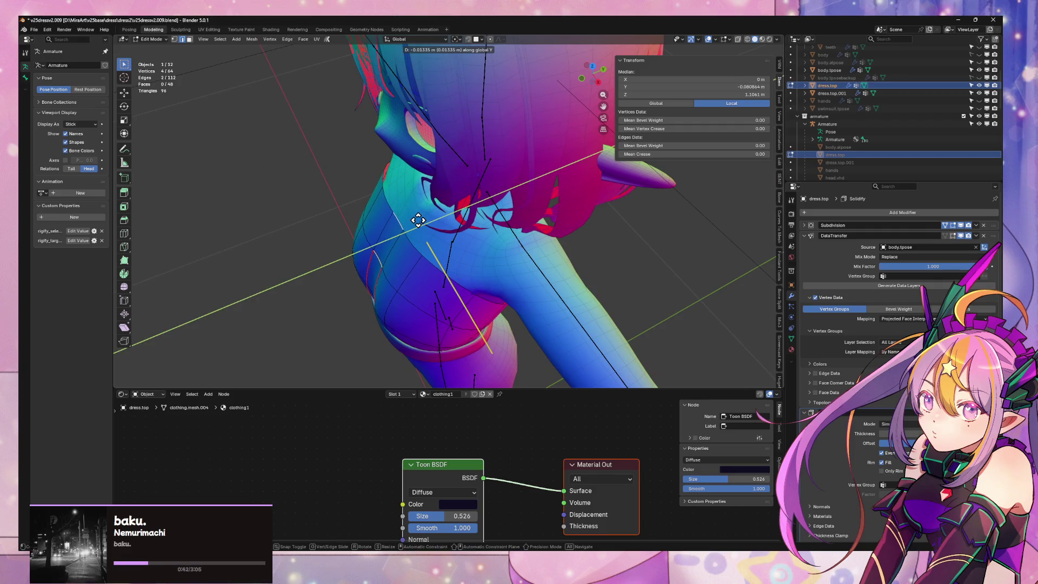
{"action": "key", "text": "s"}
{"action": "key", "text": "y"}
{"action": "key", "text": "Return"}
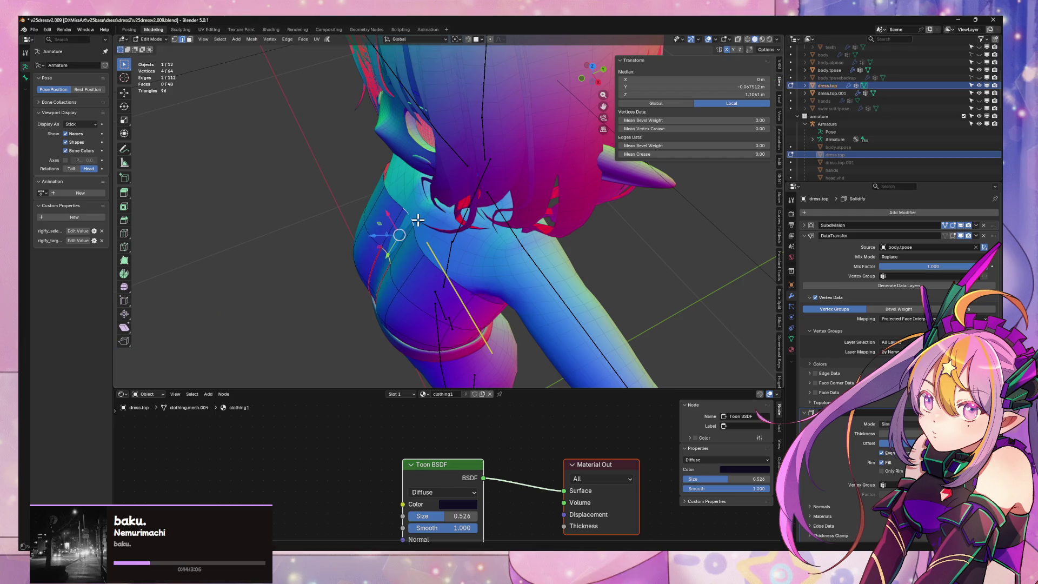
{"action": "key", "text": "g"}
{"action": "key", "text": "y"}
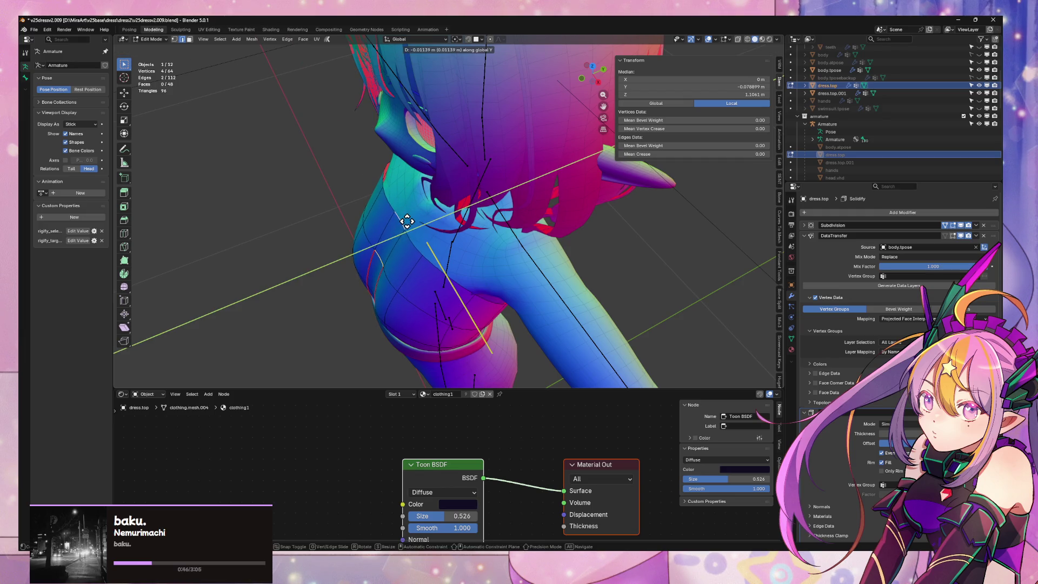
{"action": "left_click", "coordinate": [407, 221]}
Smooth the side vertices by 0.721 and narrow the front edges to 0.319 along X
{"action": "key", "text": "F3"}
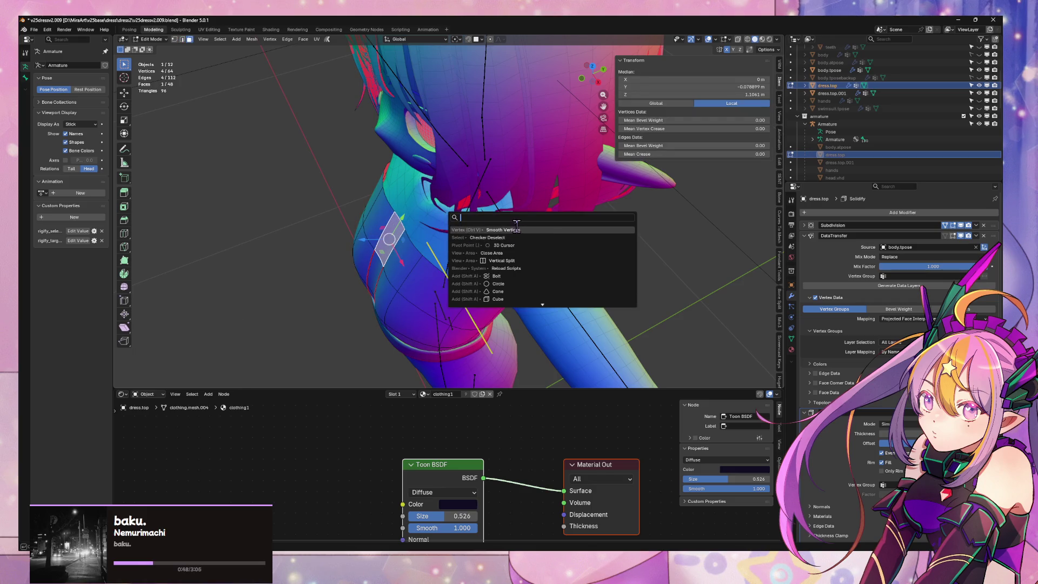
{"action": "key", "text": "Return"}
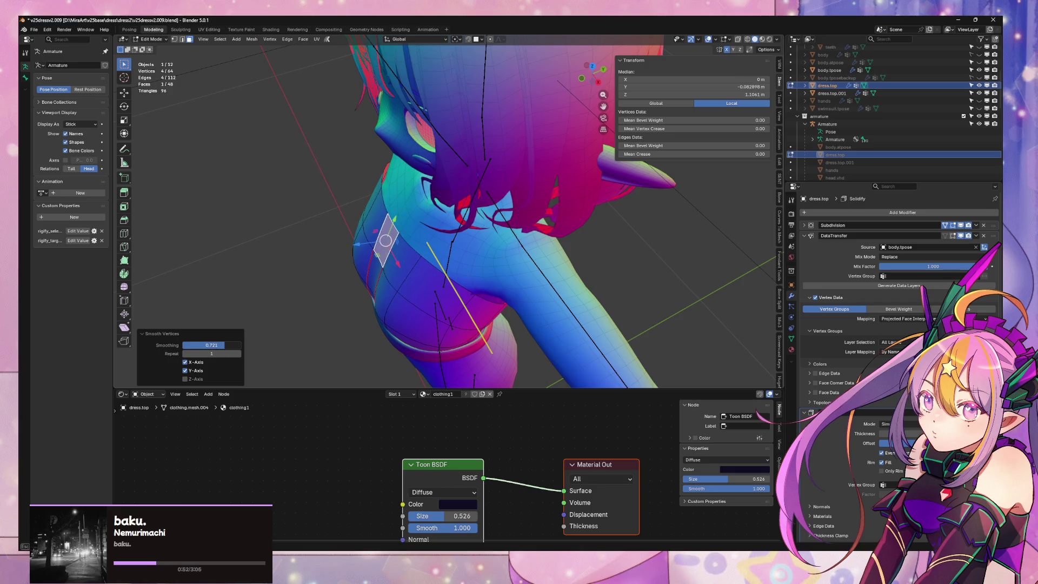
{"action": "key", "text": "KP_1"}
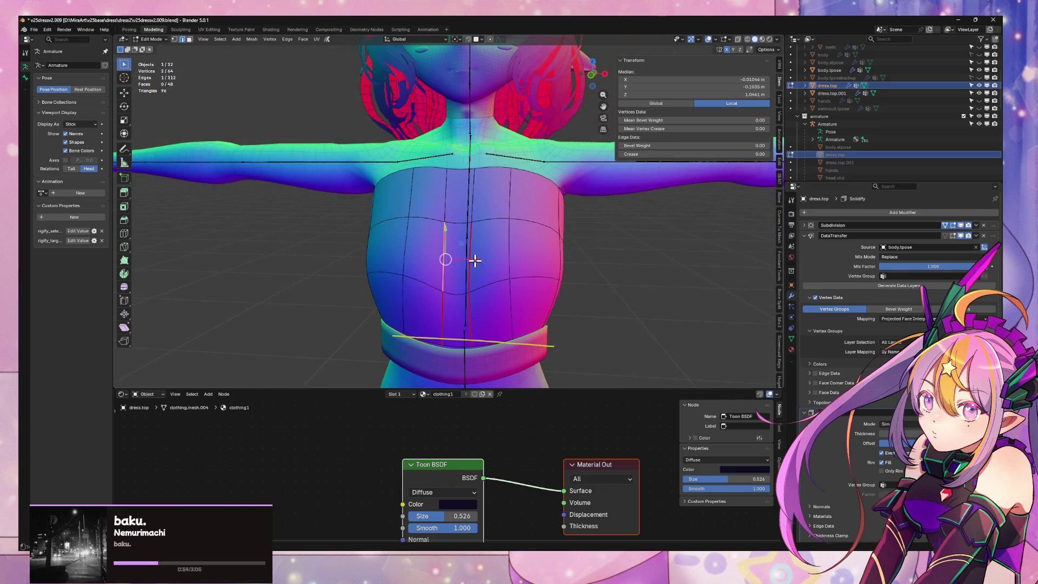
{"action": "key", "text": "x"}
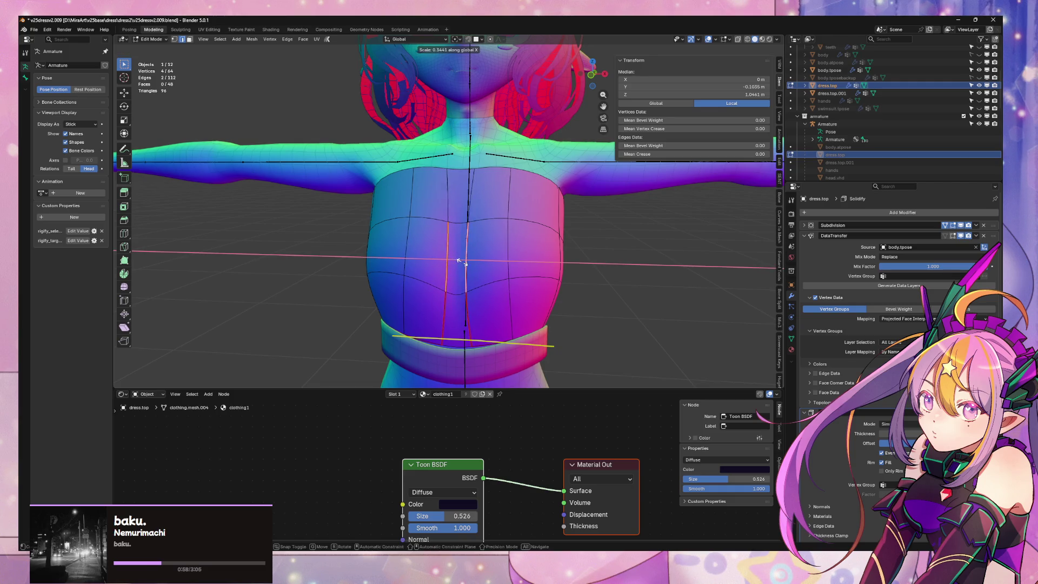
{"action": "left_click", "coordinate": [462, 262]}
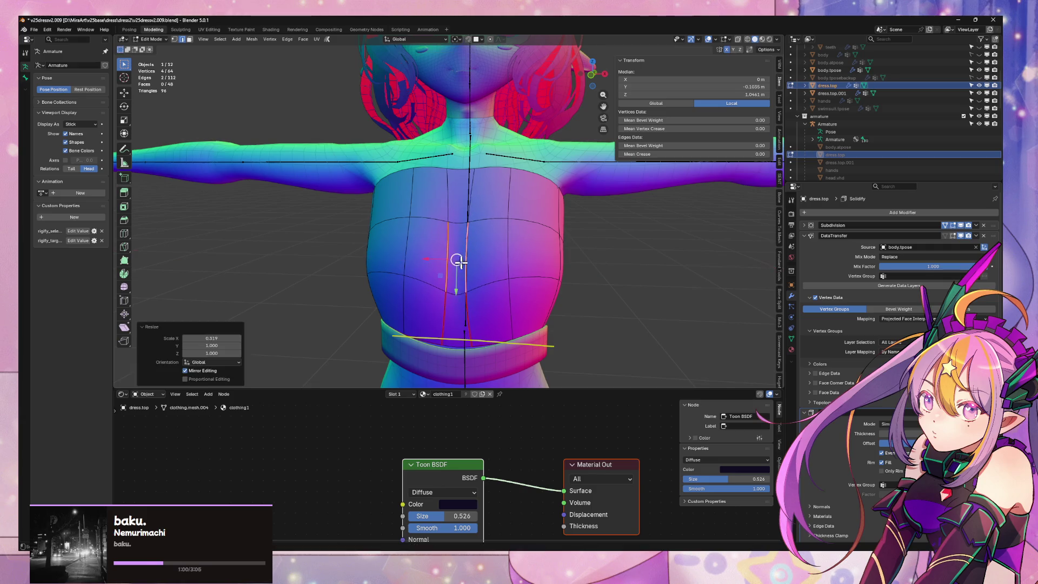
Leave Edit Mode on dress.top and zoom to inspect the tube top
{"action": "mouse_move", "coordinate": [463, 262]}
{"action": "middle_mouse_down"}
{"action": "mouse_move", "coordinate": [463, 283]}
{"action": "mouse_move", "coordinate": [555, 231]}
{"action": "mouse_move", "coordinate": [633, 222]}
{"action": "mouse_move", "coordinate": [591, 209]}
{"action": "mouse_move", "coordinate": [494, 232]}
{"action": "mouse_move", "coordinate": [559, 232]}
{"action": "mouse_move", "coordinate": [481, 217]}
{"action": "mouse_move", "coordinate": [474, 259]}
{"action": "mouse_move", "coordinate": [432, 246]}
{"action": "mouse_move", "coordinate": [422, 265]}
{"action": "mouse_move", "coordinate": [411, 295]}
{"action": "mouse_move", "coordinate": [445, 300]}
{"action": "middle_mouse_up"}
{"action": "key", "text": "Tab"}
{"action": "scroll", "coordinate": [559, 232], "scroll_direction": "down", "scroll_amount": 4}
{"action": "scroll", "coordinate": [541, 230], "scroll_direction": "up", "scroll_amount": 5}
{"action": "scroll", "coordinate": [483, 232], "scroll_direction": "down", "scroll_amount": 2}
Re-enter Edit Mode and shift the selection front-to-back along Y
{"action": "key", "text": "Tab"}
{"action": "scroll", "coordinate": [438, 286], "scroll_direction": "up", "scroll_amount": 2}
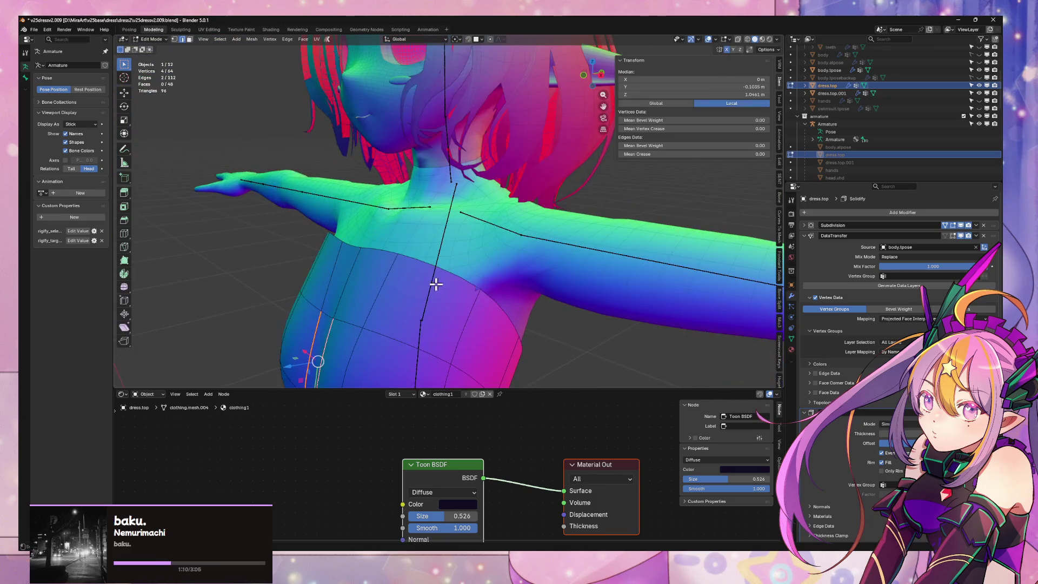
{"action": "key", "text": "KP_1"}
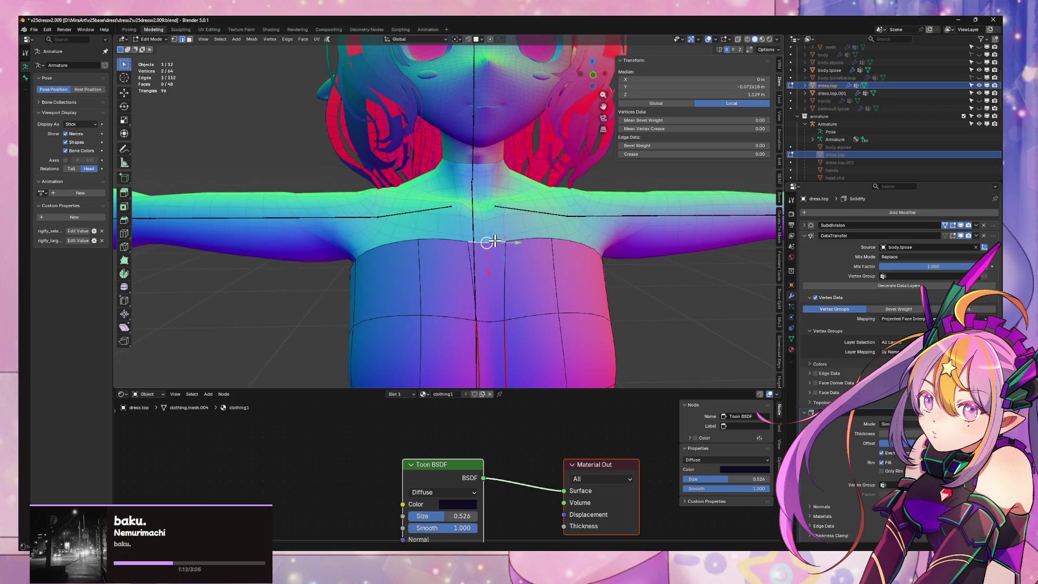
{"action": "mouse_move", "coordinate": [494, 241]}
{"action": "middle_mouse_down"}
{"action": "mouse_move", "coordinate": [579, 266]}
{"action": "mouse_move", "coordinate": [475, 233]}
{"action": "mouse_move", "coordinate": [459, 277]}
{"action": "mouse_move", "coordinate": [487, 259]}
{"action": "mouse_move", "coordinate": [535, 271]}
{"action": "middle_mouse_up"}
{"action": "key", "text": "g"}
{"action": "key", "text": "y"}
{"action": "left_click", "coordinate": [458, 274]}
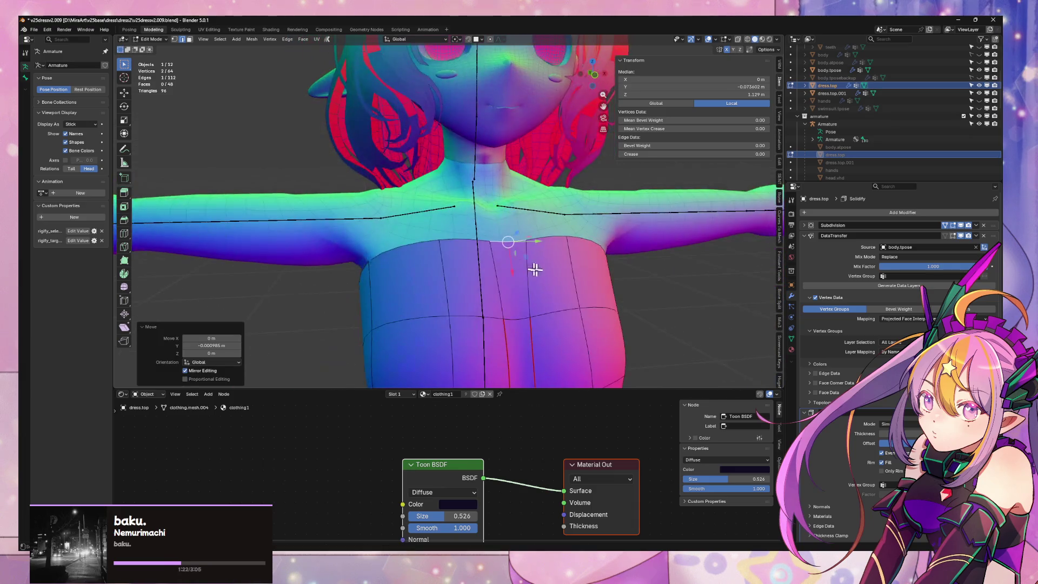
Push a single tube top vertex along its normal
{"action": "scroll", "coordinate": [445, 193], "scroll_direction": "up", "scroll_amount": 2}
{"action": "mouse_move", "coordinate": [445, 193]}
{"action": "middle_mouse_down"}
{"action": "mouse_move", "coordinate": [456, 220]}
{"action": "mouse_move", "coordinate": [436, 234]}
{"action": "mouse_move", "coordinate": [415, 215]}
{"action": "middle_mouse_up"}
{"action": "left_click", "coordinate": [501, 237]}
{"action": "mouse_move", "coordinate": [318, 182]}
{"action": "middle_mouse_down"}
{"action": "mouse_move", "coordinate": [313, 196]}
{"action": "mouse_move", "coordinate": [341, 225]}
{"action": "mouse_move", "coordinate": [399, 238]}
{"action": "mouse_move", "coordinate": [429, 262]}
{"action": "mouse_move", "coordinate": [501, 276]}
{"action": "mouse_move", "coordinate": [535, 250]}
{"action": "mouse_move", "coordinate": [454, 225]}
{"action": "mouse_move", "coordinate": [598, 297]}
{"action": "middle_mouse_up"}
{"action": "key", "text": "g"}
{"action": "key", "text": "z"}
{"action": "key", "text": "z"}
{"action": "left_click", "coordinate": [305, 196]}
Nudge two more rim vertices along their normals, the latest by 0.002305 m
{"action": "left_click", "coordinate": [399, 239]}
{"action": "left_click", "coordinate": [583, 259]}
{"action": "left_click", "coordinate": [492, 242]}
{"action": "key", "text": "g"}
{"action": "key", "text": "z"}
{"action": "key", "text": "z"}
{"action": "left_click", "coordinate": [574, 307]}
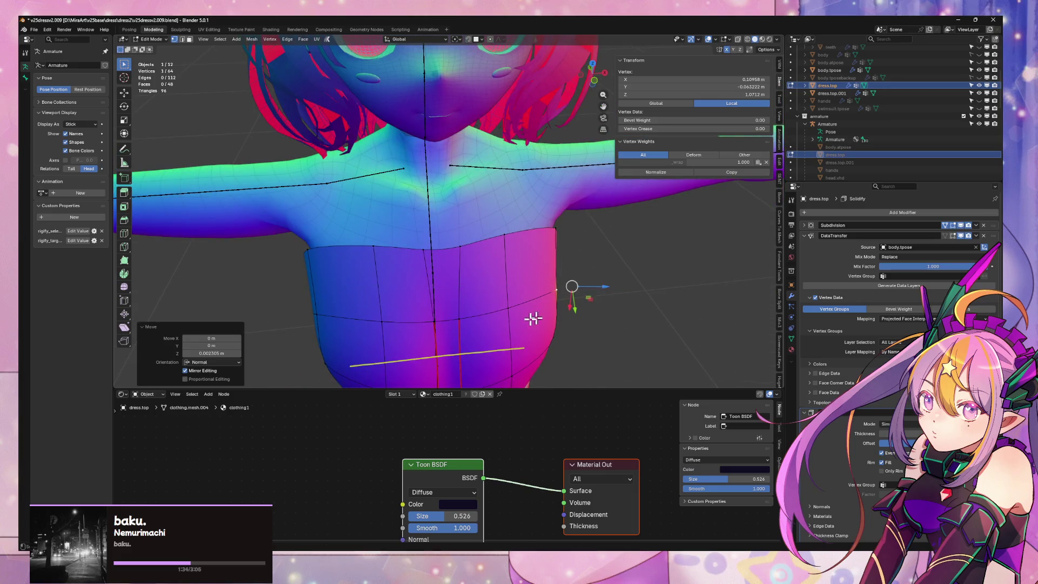
Push chest vertices of the tube top slightly inward along their normals
{"action": "mouse_move", "coordinate": [533, 315]}
{"action": "middle_mouse_down"}
{"action": "mouse_move", "coordinate": [495, 271]}
{"action": "mouse_move", "coordinate": [521, 319]}
{"action": "middle_mouse_up"}
{"action": "scroll", "coordinate": [521, 278], "scroll_direction": "down", "scroll_amount": 5}
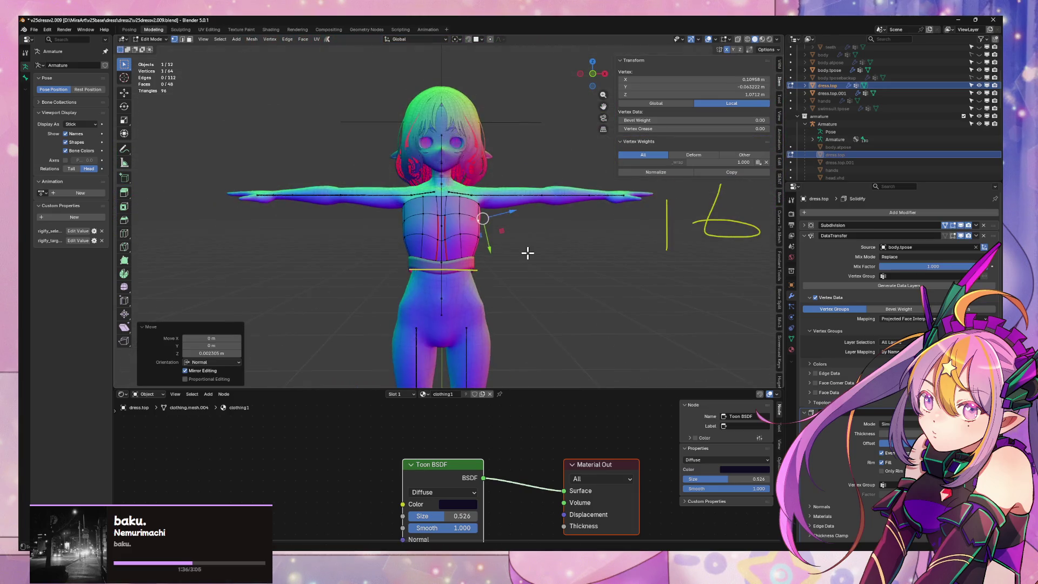
{"action": "scroll", "coordinate": [527, 253], "scroll_direction": "up", "scroll_amount": 5}
{"action": "mouse_move", "coordinate": [527, 253]}
{"action": "middle_mouse_down"}
{"action": "mouse_move", "coordinate": [378, 241]}
{"action": "mouse_move", "coordinate": [461, 287]}
{"action": "mouse_move", "coordinate": [447, 269]}
{"action": "mouse_move", "coordinate": [511, 294]}
{"action": "middle_mouse_up"}
{"action": "left_click", "coordinate": [463, 283]}
{"action": "left_click_drag", "start_coordinate": [514, 279], "coordinate": [503, 274]}
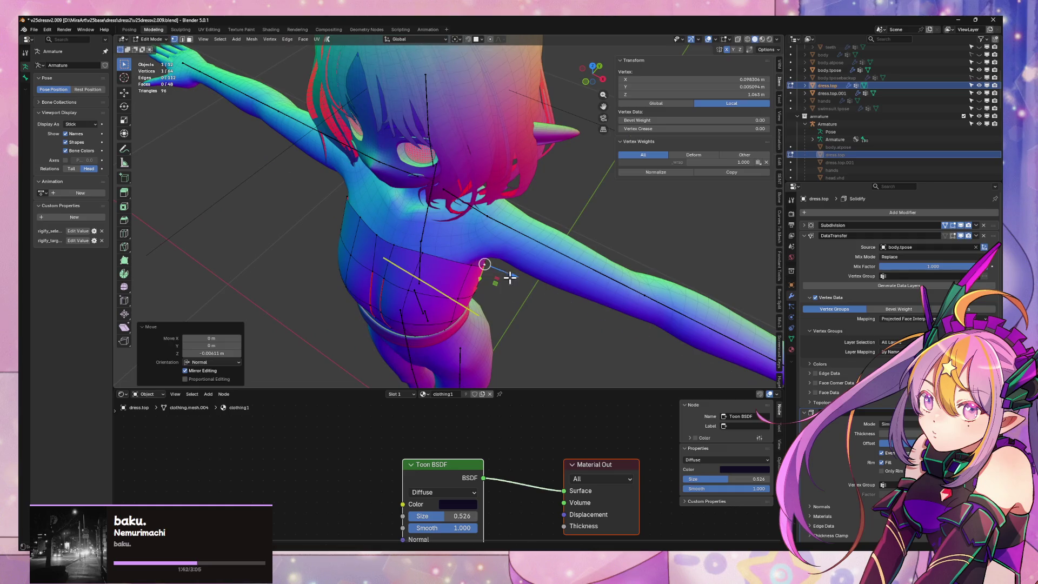
{"action": "mouse_move", "coordinate": [503, 274]}
{"action": "middle_mouse_down"}
{"action": "mouse_move", "coordinate": [458, 226]}
{"action": "mouse_move", "coordinate": [406, 216]}
{"action": "mouse_move", "coordinate": [391, 227]}
{"action": "mouse_move", "coordinate": [427, 238]}
{"action": "mouse_move", "coordinate": [338, 274]}
{"action": "mouse_move", "coordinate": [378, 290]}
{"action": "mouse_move", "coordinate": [325, 295]}
{"action": "mouse_move", "coordinate": [347, 262]}
{"action": "mouse_move", "coordinate": [592, 95]}
{"action": "middle_mouse_up"}
{"action": "left_click", "coordinate": [338, 273]}
{"action": "left_click", "coordinate": [323, 292]}
From the back view with X-ray on, pull another vertex inward −0.005434 m along its normal
{"action": "left_click", "coordinate": [602, 72]}
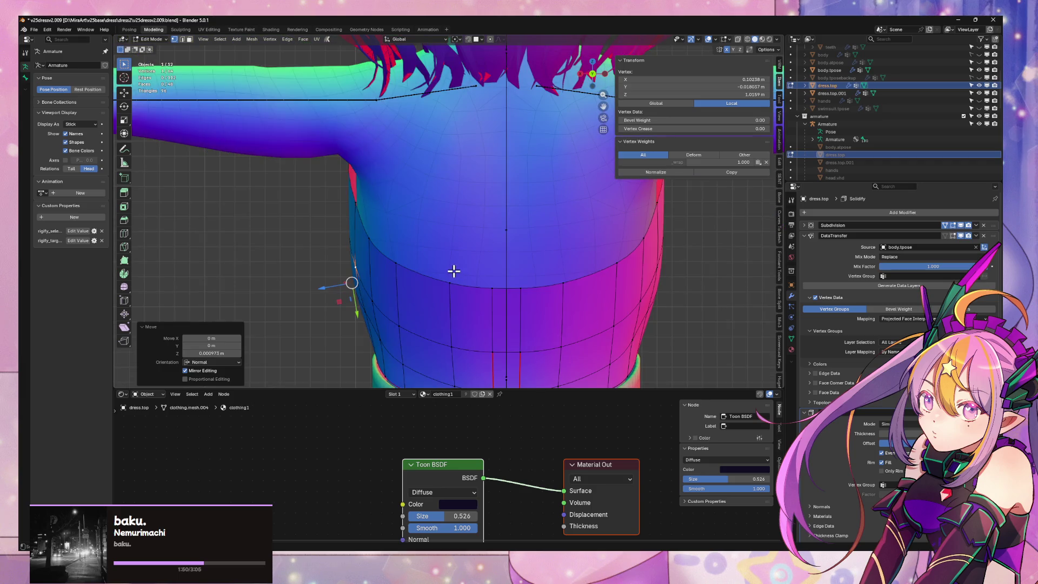
{"action": "key", "text": "alt+z"}
{"action": "mouse_move", "coordinate": [348, 296]}
{"action": "middle_mouse_down"}
{"action": "mouse_move", "coordinate": [408, 264]}
{"action": "mouse_move", "coordinate": [514, 262]}
{"action": "mouse_move", "coordinate": [464, 277]}
{"action": "mouse_move", "coordinate": [495, 271]}
{"action": "mouse_move", "coordinate": [611, 306]}
{"action": "middle_mouse_up"}
{"action": "left_click", "coordinate": [464, 276]}
{"action": "left_click_drag", "start_coordinate": [606, 299], "coordinate": [598, 294]}
Slide a side vertex by factor 0.136 and return to Object Mode
{"action": "mouse_move", "coordinate": [598, 294]}
{"action": "middle_mouse_down"}
{"action": "mouse_move", "coordinate": [508, 257]}
{"action": "mouse_move", "coordinate": [433, 269]}
{"action": "mouse_move", "coordinate": [530, 285]}
{"action": "mouse_move", "coordinate": [468, 257]}
{"action": "mouse_move", "coordinate": [433, 173]}
{"action": "middle_mouse_up"}
{"action": "key", "text": "shift+v"}
{"action": "left_click", "coordinate": [446, 187]}
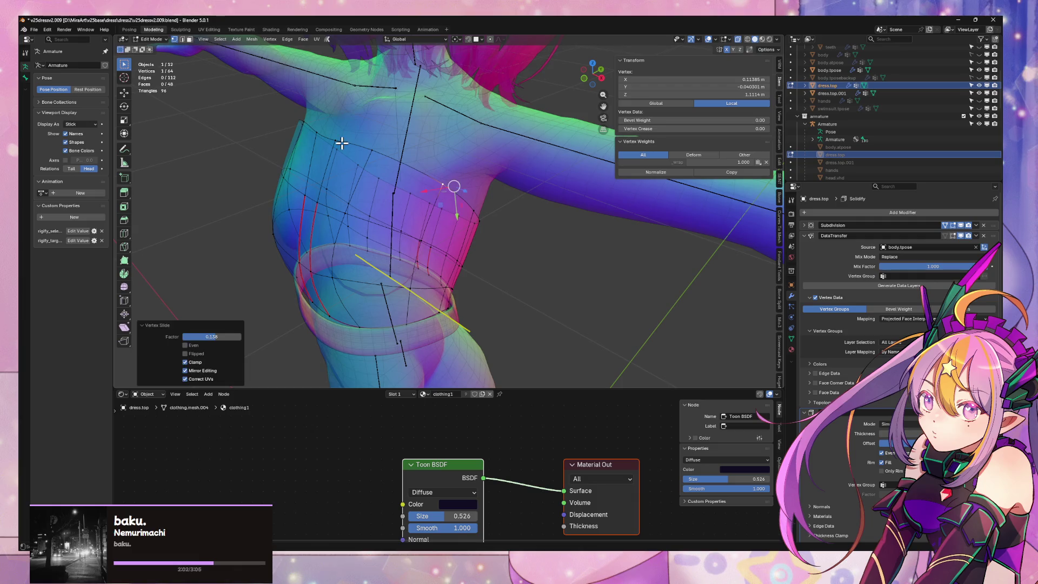
{"action": "left_click", "coordinate": [334, 142]}
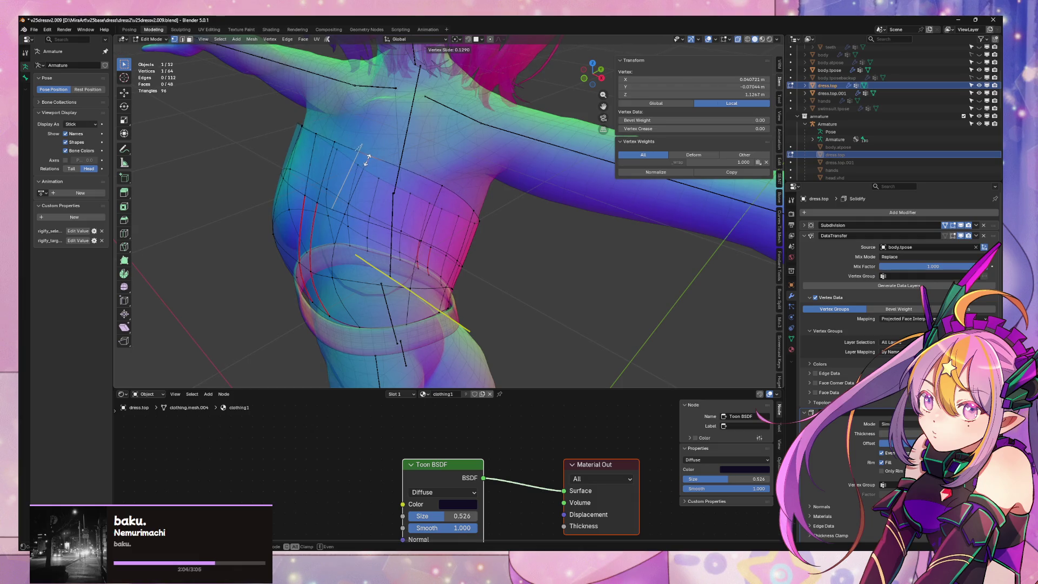
{"action": "left_click", "coordinate": [368, 159]}
{"action": "mouse_move", "coordinate": [368, 159]}
{"action": "middle_mouse_down"}
{"action": "mouse_move", "coordinate": [491, 202]}
{"action": "mouse_move", "coordinate": [424, 174]}
{"action": "mouse_move", "coordinate": [364, 167]}
{"action": "mouse_move", "coordinate": [598, 256]}
{"action": "middle_mouse_up"}
{"action": "key", "text": "Tab"}
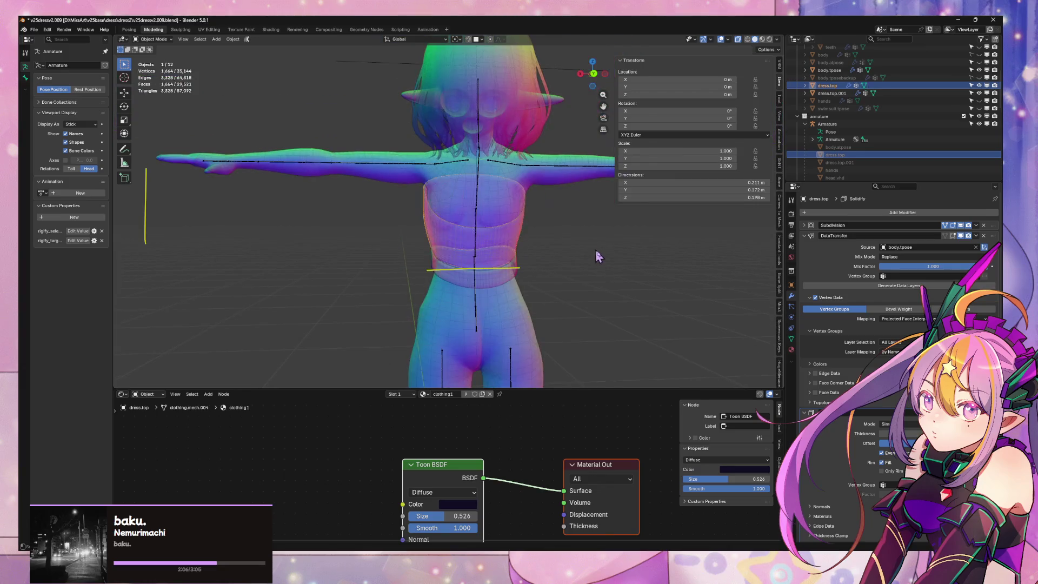
Slide a tube top vertex near the upper edge, then return to Object Mode
{"action": "left_click", "coordinate": [599, 256]}
{"action": "mouse_move", "coordinate": [337, 225]}
{"action": "middle_mouse_down"}
{"action": "mouse_move", "coordinate": [462, 242]}
{"action": "mouse_move", "coordinate": [624, 231]}
{"action": "mouse_move", "coordinate": [574, 232]}
{"action": "mouse_move", "coordinate": [498, 201]}
{"action": "middle_mouse_up"}
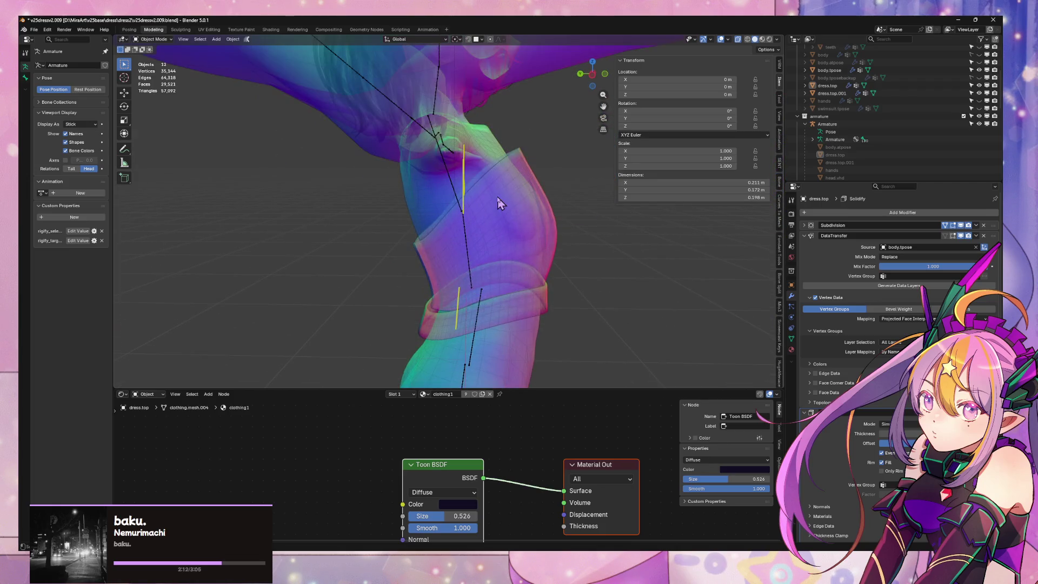
{"action": "left_click", "coordinate": [499, 202]}
{"action": "key", "text": "Tab"}
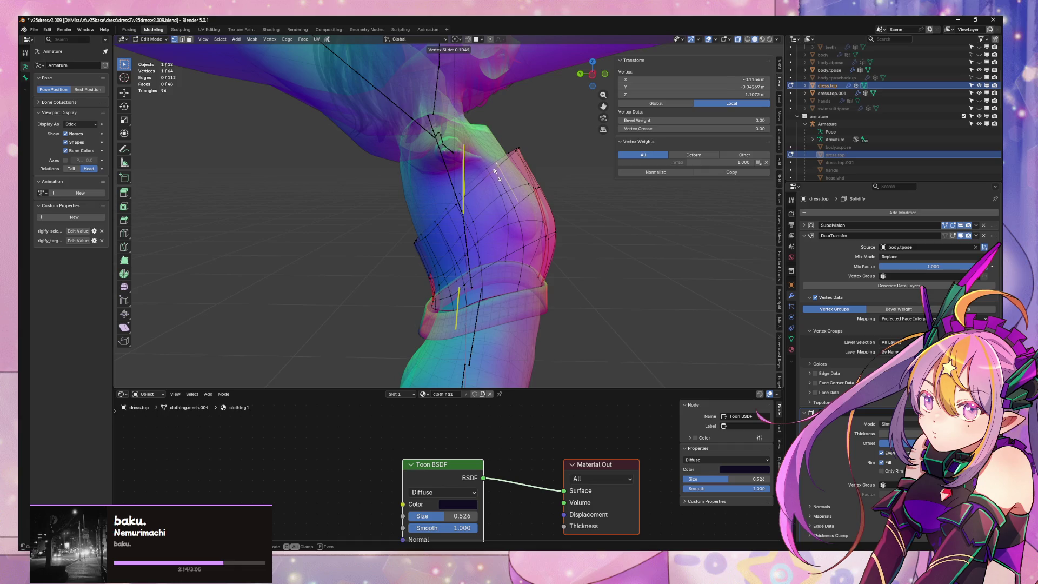
{"action": "left_click", "coordinate": [496, 172]}
{"action": "mouse_move", "coordinate": [500, 197]}
{"action": "middle_mouse_down"}
{"action": "mouse_move", "coordinate": [466, 193]}
{"action": "mouse_move", "coordinate": [589, 257]}
{"action": "mouse_move", "coordinate": [498, 251]}
{"action": "mouse_move", "coordinate": [475, 224]}
{"action": "mouse_move", "coordinate": [401, 218]}
{"action": "mouse_move", "coordinate": [481, 226]}
{"action": "mouse_move", "coordinate": [408, 180]}
{"action": "middle_mouse_up"}
{"action": "left_click", "coordinate": [455, 178]}
{"action": "left_click", "coordinate": [457, 178]}
{"action": "key", "text": "Tab"}
Slide a vertex on the front of the tube top and return to Object Mode
{"action": "left_click", "coordinate": [422, 217]}
{"action": "key", "text": "Tab"}
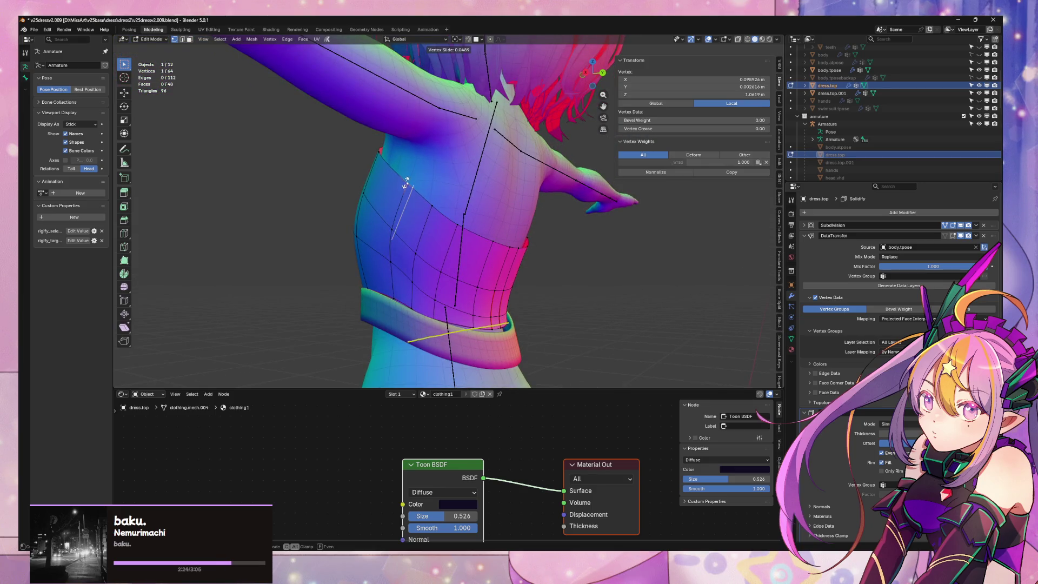
{"action": "left_click", "coordinate": [433, 204]}
{"action": "left_click", "coordinate": [466, 227]}
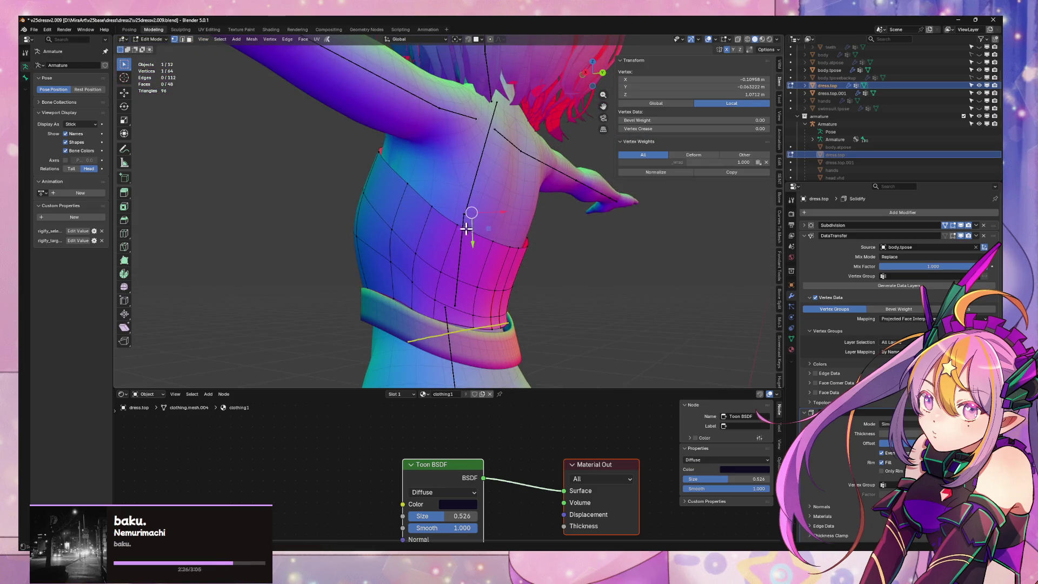
{"action": "left_click", "coordinate": [480, 233]}
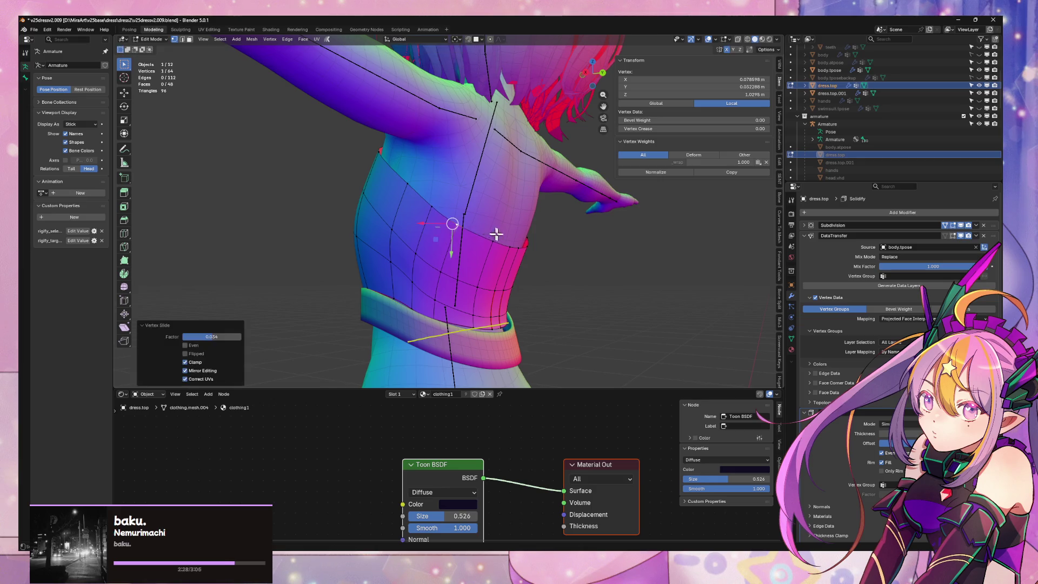
{"action": "key", "text": "Tab"}
Move an upper-edge vertex of the tube top along its normal
{"action": "middle_click_drag", "start_coordinate": [496, 232], "coordinate": [627, 281]}
{"action": "scroll", "coordinate": [517, 264], "scroll_direction": "up", "scroll_amount": 2}
{"action": "scroll", "coordinate": [517, 265], "scroll_direction": "up", "scroll_amount": 5}
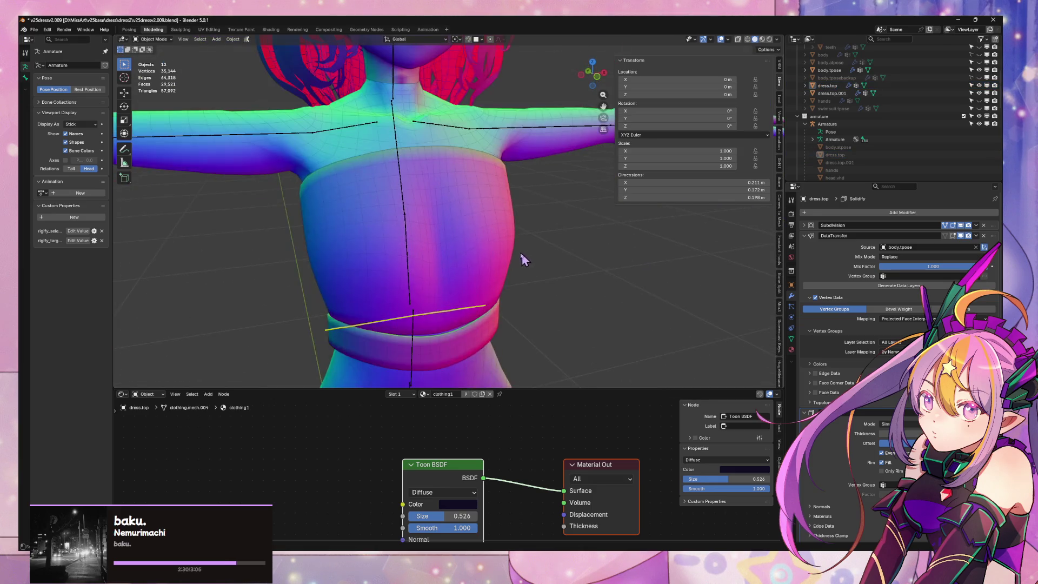
{"action": "mouse_move", "coordinate": [517, 265]}
{"action": "middle_mouse_down"}
{"action": "mouse_move", "coordinate": [524, 241]}
{"action": "mouse_move", "coordinate": [592, 200]}
{"action": "middle_mouse_up"}
{"action": "key", "text": "Tab"}
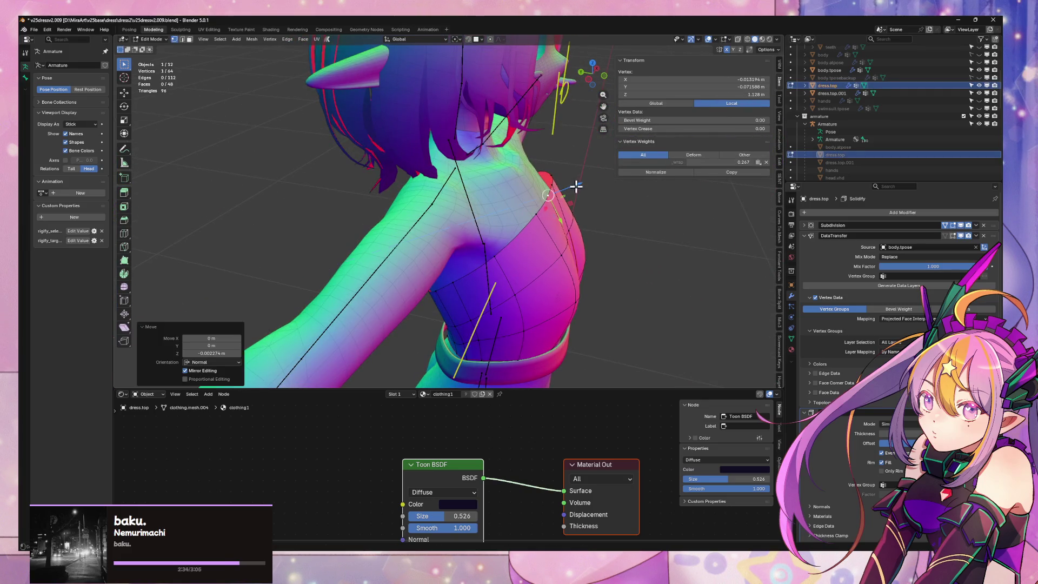
{"action": "mouse_move", "coordinate": [552, 194]}
{"action": "left_mouse_down"}
{"action": "mouse_move", "coordinate": [555, 182]}
{"action": "mouse_move", "coordinate": [581, 178]}
{"action": "left_mouse_up"}
Push another upper-edge vertex inward along its normal, then view the character from the front
{"action": "middle_click_drag", "start_coordinate": [582, 178], "coordinate": [541, 211]}
{"action": "left_click", "coordinate": [543, 231]}
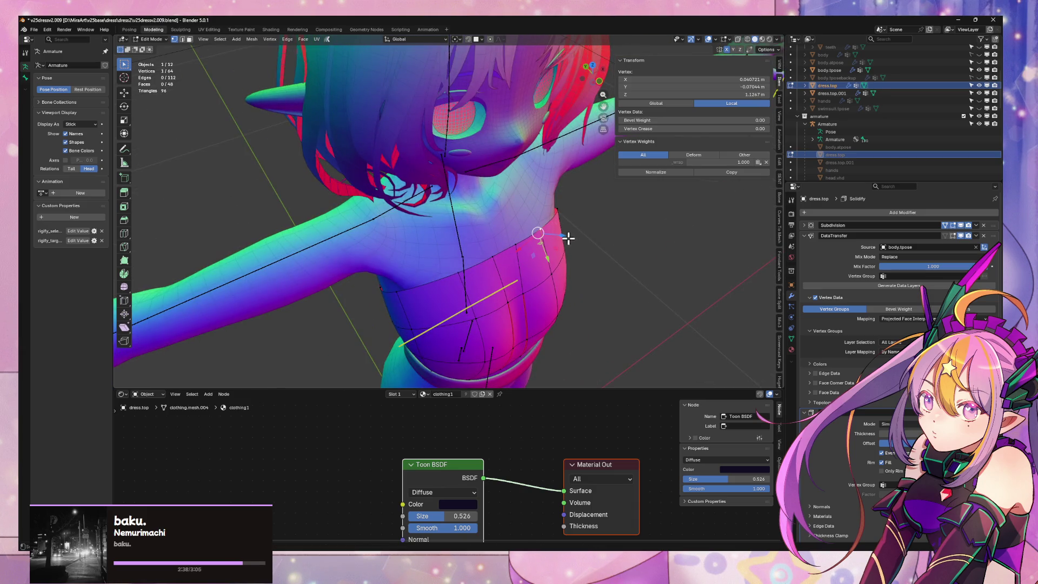
{"action": "left_click_drag", "start_coordinate": [565, 234], "coordinate": [557, 236]}
{"action": "left_click", "coordinate": [558, 236]}
{"action": "mouse_move", "coordinate": [557, 236]}
{"action": "middle_mouse_down"}
{"action": "mouse_move", "coordinate": [591, 248]}
{"action": "mouse_move", "coordinate": [563, 243]}
{"action": "mouse_move", "coordinate": [573, 233]}
{"action": "mouse_move", "coordinate": [482, 207]}
{"action": "middle_mouse_up"}
{"action": "key", "text": "Tab"}
{"action": "scroll", "coordinate": [579, 248], "scroll_direction": "down", "scroll_amount": 3}
{"action": "scroll", "coordinate": [552, 250], "scroll_direction": "up", "scroll_amount": 5}
{"action": "left_click", "coordinate": [582, 86]}
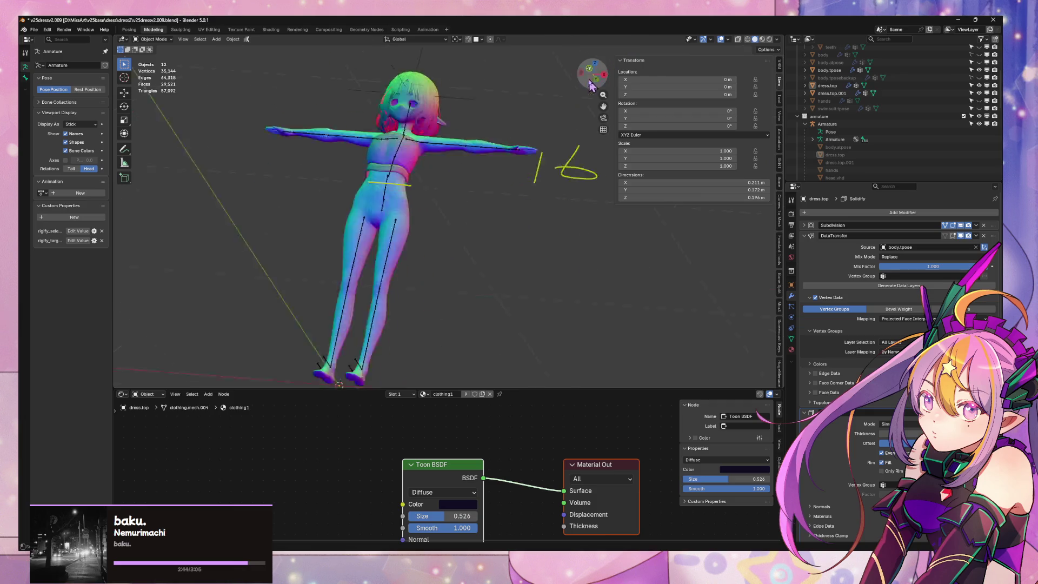
Switch to a front orthographic view and inspect an edge loop of the waist belt in Edit Mode
{"action": "left_click", "coordinate": [593, 65]}
{"action": "left_click", "coordinate": [597, 66]}
{"action": "scroll", "coordinate": [476, 191], "scroll_direction": "up", "scroll_amount": 5}
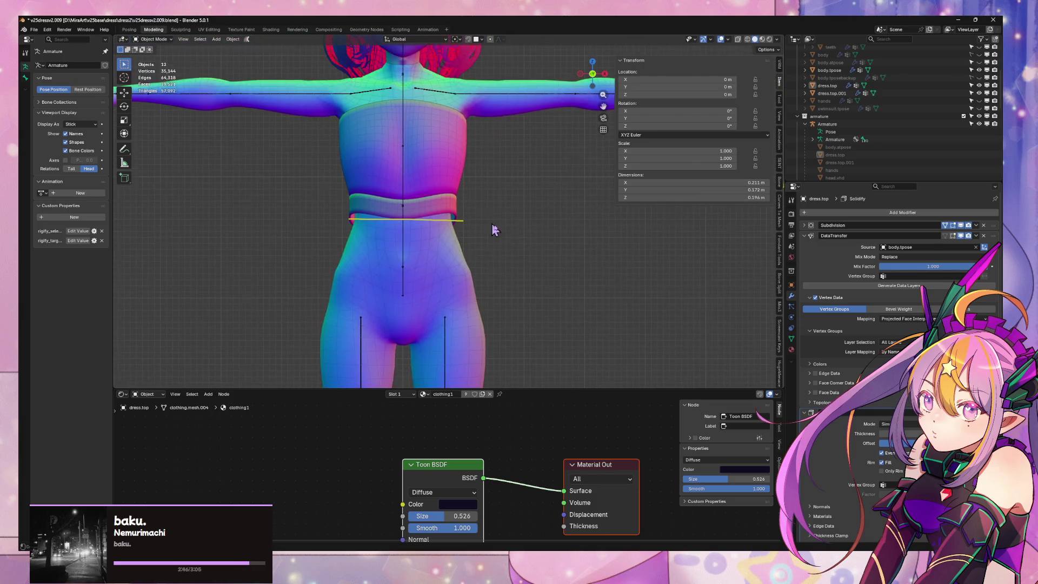
{"action": "left_click", "coordinate": [439, 209]}
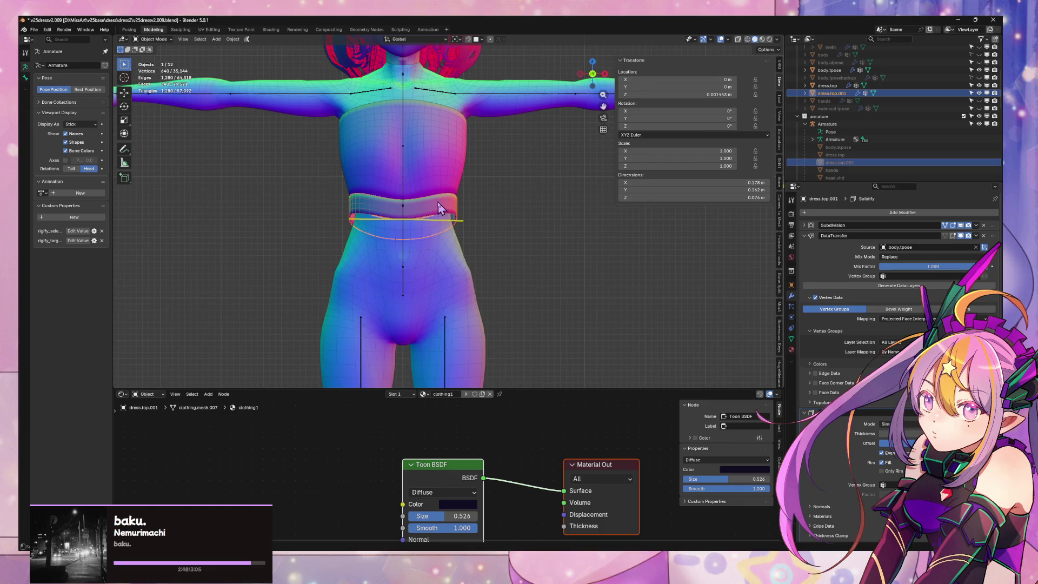
{"action": "key", "text": "Tab"}
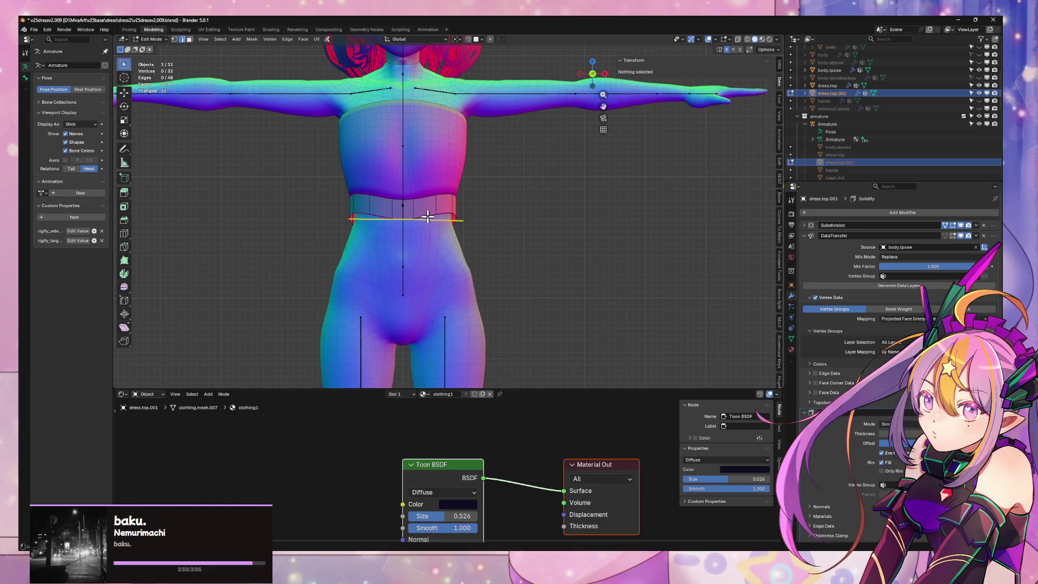
{"action": "left_click", "coordinate": [427, 217], "text": "alt"}
{"action": "key", "text": "Tab"}
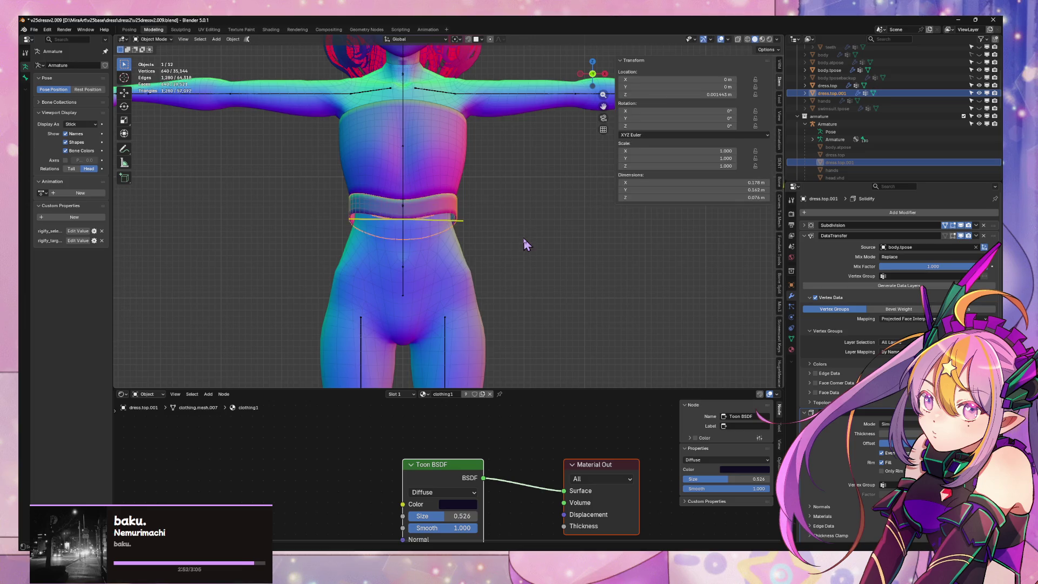
{"action": "left_click", "coordinate": [523, 236]}
{"action": "scroll", "coordinate": [524, 236], "scroll_direction": "down", "scroll_amount": 5}
{"action": "middle_click_drag", "start_coordinate": [519, 187], "coordinate": [501, 161], "text": "shift"}
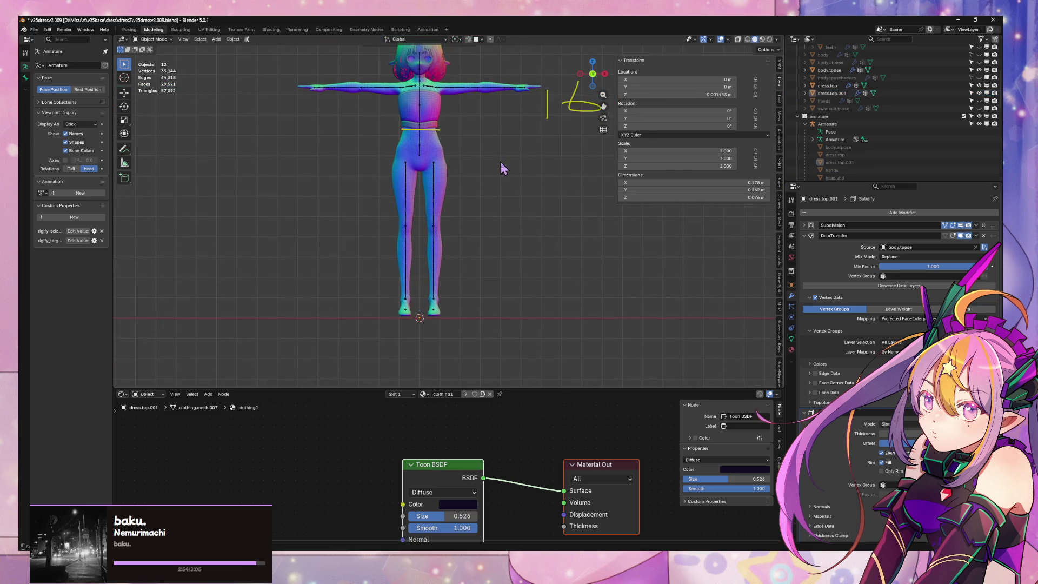
Select the belt and dress.top, set Subdivision Levels Viewport to 1, and enter Edit Mode on dress.top
{"action": "left_click", "coordinate": [436, 130]}
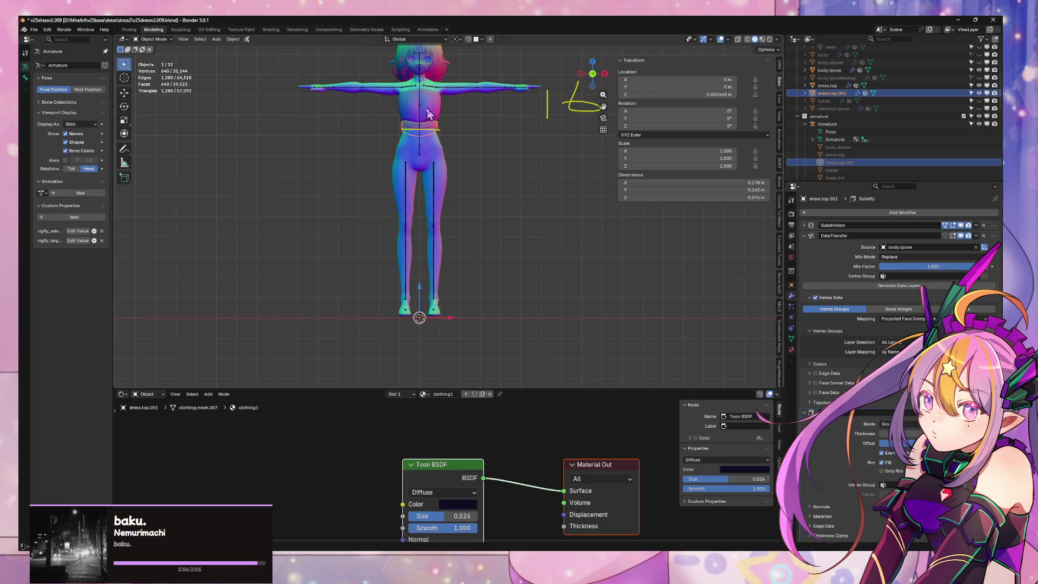
{"action": "left_click", "coordinate": [440, 120], "text": "shift"}
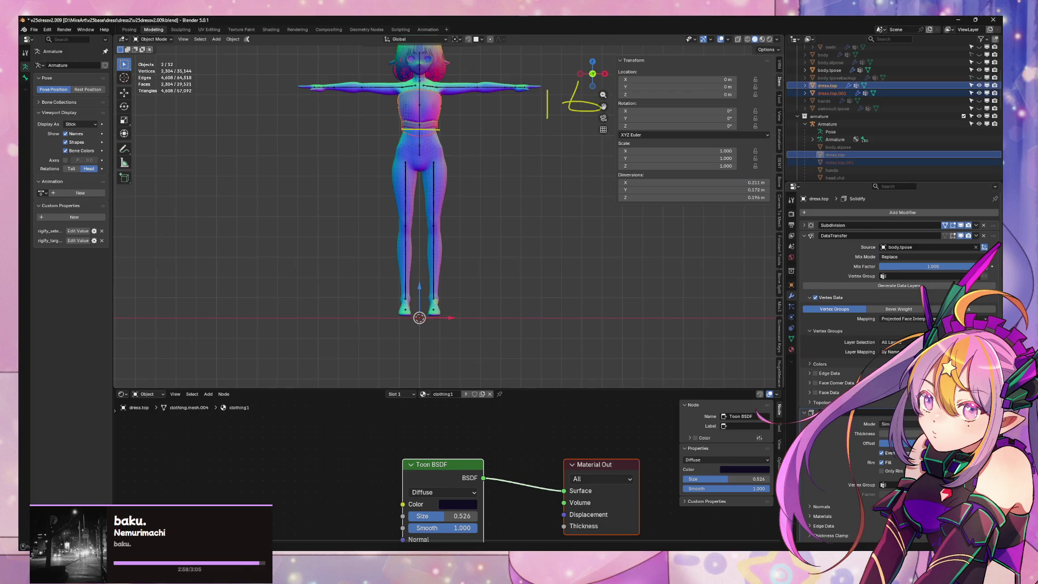
{"action": "key", "text": "KP_Decimal"}
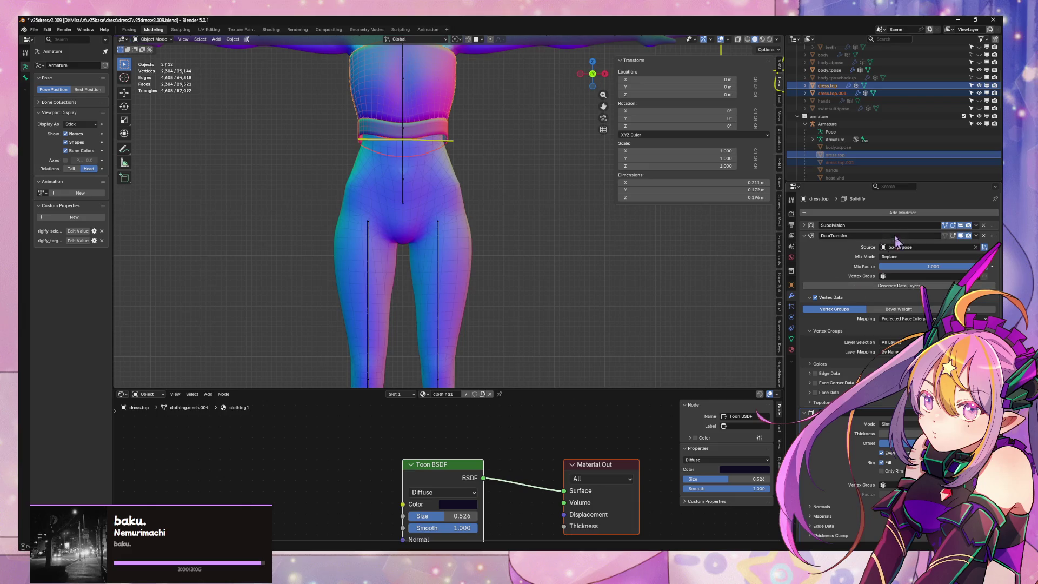
{"action": "left_click", "coordinate": [805, 225]}
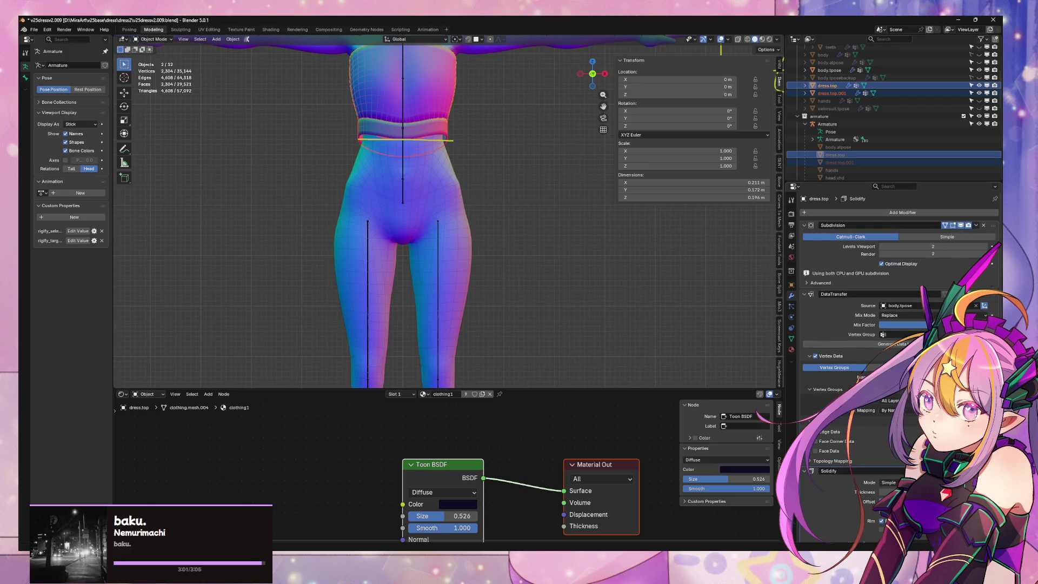
{"action": "left_click", "coordinate": [986, 246]}
{"action": "scroll", "coordinate": [579, 313], "scroll_direction": "up", "scroll_amount": 3}
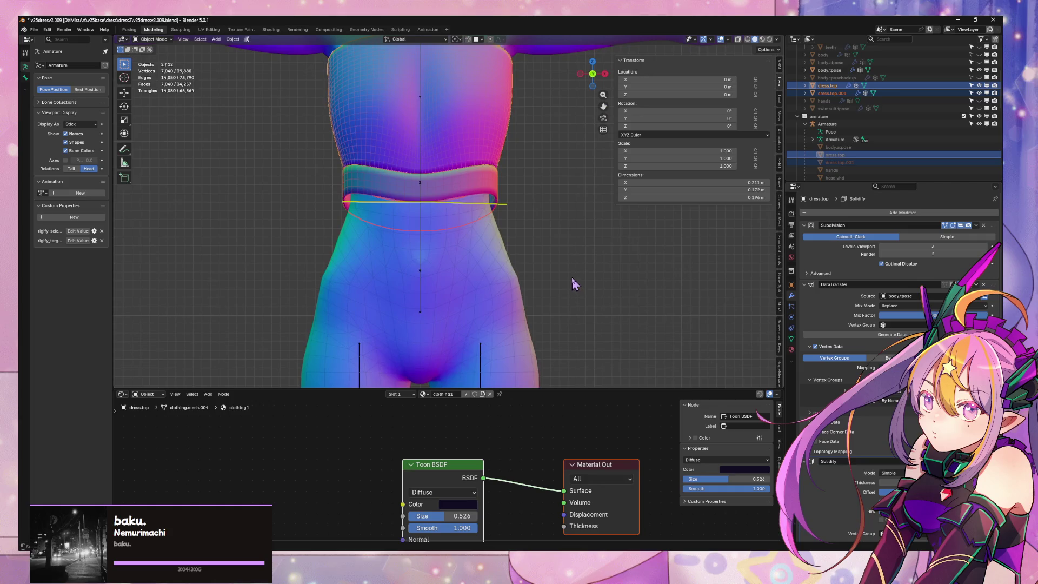
{"action": "left_click", "coordinate": [881, 246]}
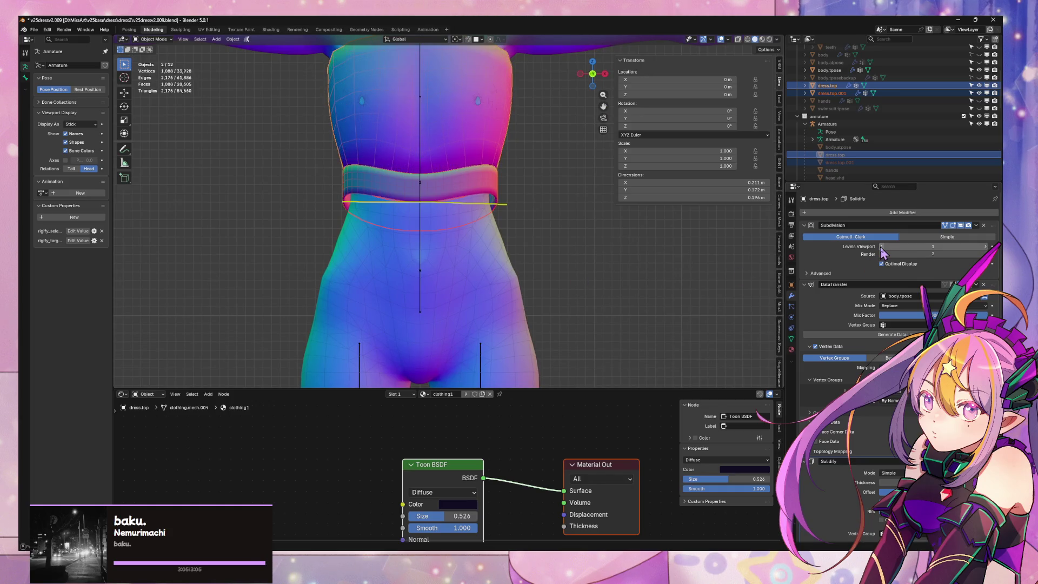
{"action": "mouse_move", "coordinate": [541, 244]}
{"action": "middle_mouse_down"}
{"action": "mouse_move", "coordinate": [486, 286]}
{"action": "mouse_move", "coordinate": [416, 302]}
{"action": "mouse_move", "coordinate": [403, 240]}
{"action": "mouse_move", "coordinate": [474, 204]}
{"action": "mouse_move", "coordinate": [501, 232]}
{"action": "middle_mouse_up"}
{"action": "key", "text": "Tab"}
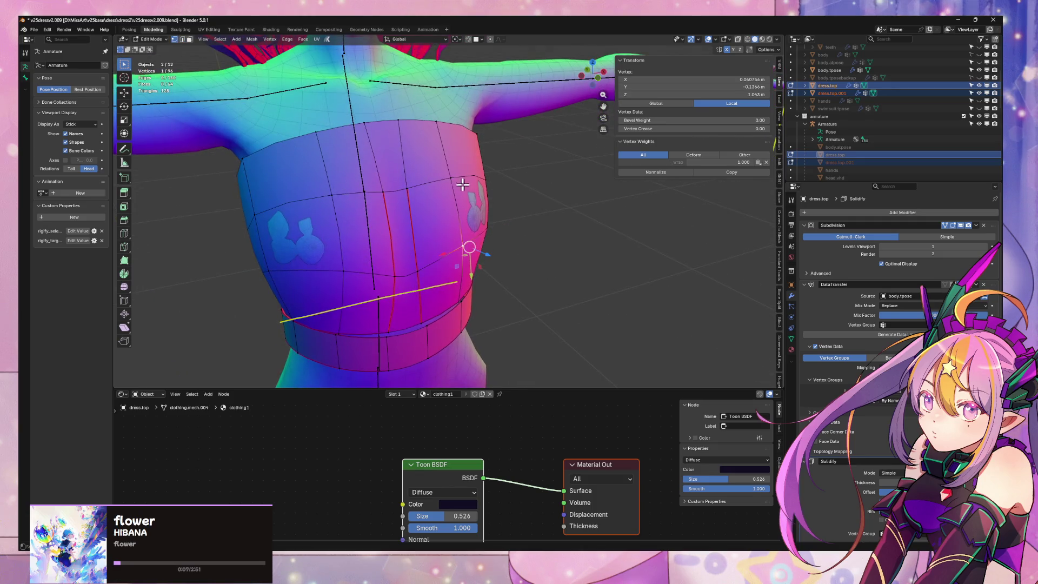
Push a chest edge of the tube top outward, then check the shape in Object Mode
{"action": "left_click", "coordinate": [467, 211], "text": "shift"}
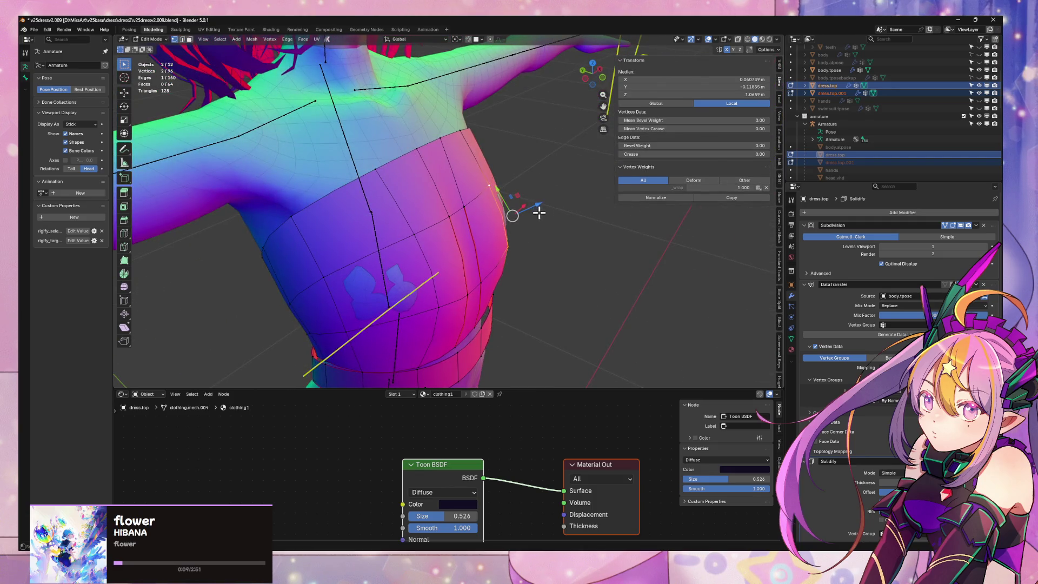
{"action": "left_click_drag", "start_coordinate": [539, 213], "coordinate": [551, 206]}
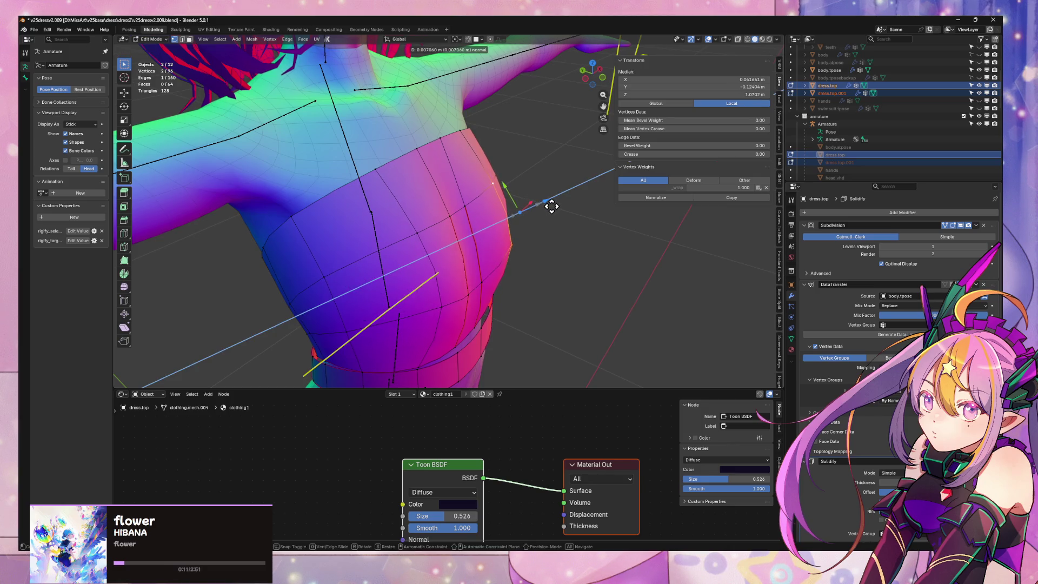
{"action": "left_click", "coordinate": [551, 206]}
{"action": "mouse_move", "coordinate": [551, 206]}
{"action": "middle_mouse_down"}
{"action": "mouse_move", "coordinate": [589, 220]}
{"action": "mouse_move", "coordinate": [456, 180]}
{"action": "middle_mouse_up"}
{"action": "key", "text": "Tab"}
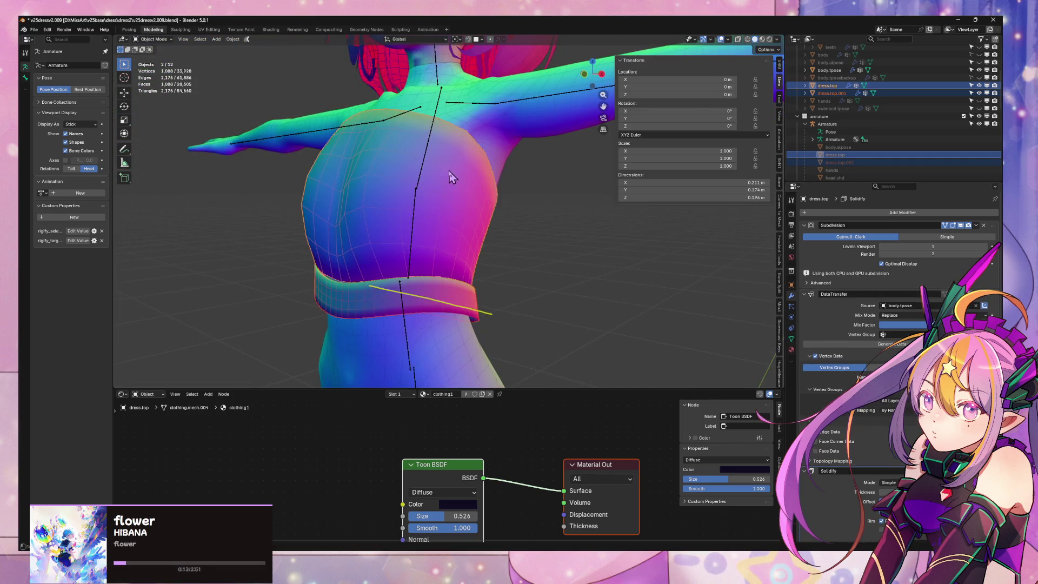
{"action": "scroll", "coordinate": [448, 170], "scroll_direction": "down", "scroll_amount": 4}
{"action": "left_click", "coordinate": [511, 245]}
{"action": "mouse_move", "coordinate": [511, 246]}
{"action": "middle_mouse_down"}
{"action": "mouse_move", "coordinate": [584, 255]}
{"action": "mouse_move", "coordinate": [608, 225]}
{"action": "mouse_move", "coordinate": [604, 257]}
{"action": "mouse_move", "coordinate": [528, 256]}
{"action": "middle_mouse_up"}
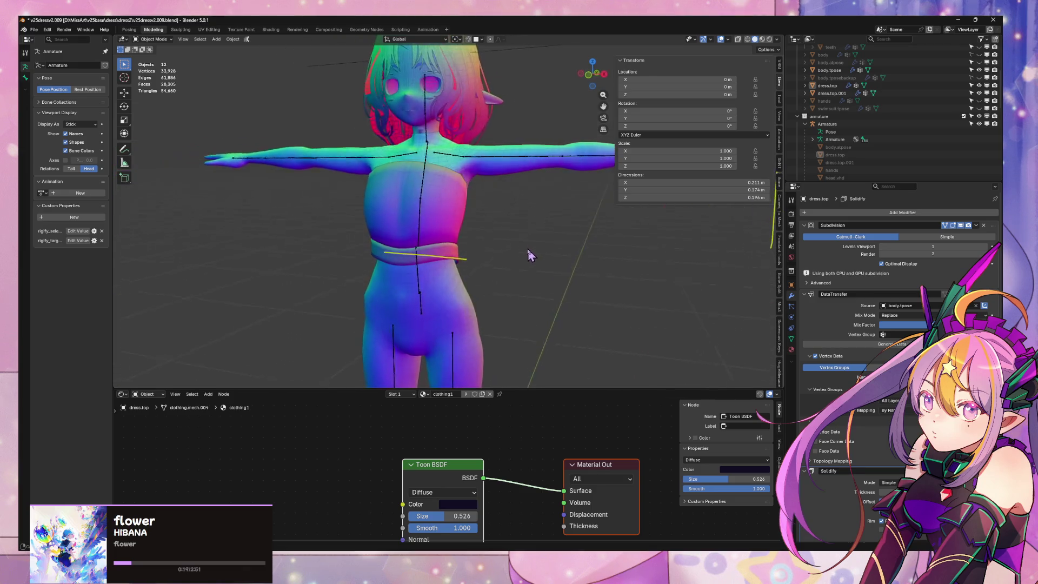
{"action": "scroll", "coordinate": [529, 255], "scroll_direction": "up", "scroll_amount": 5}
In front view on dress.top, vertex-slide the neckline and a side vertex along their edges
{"action": "left_click", "coordinate": [433, 159]}
{"action": "key", "text": "Tab"}
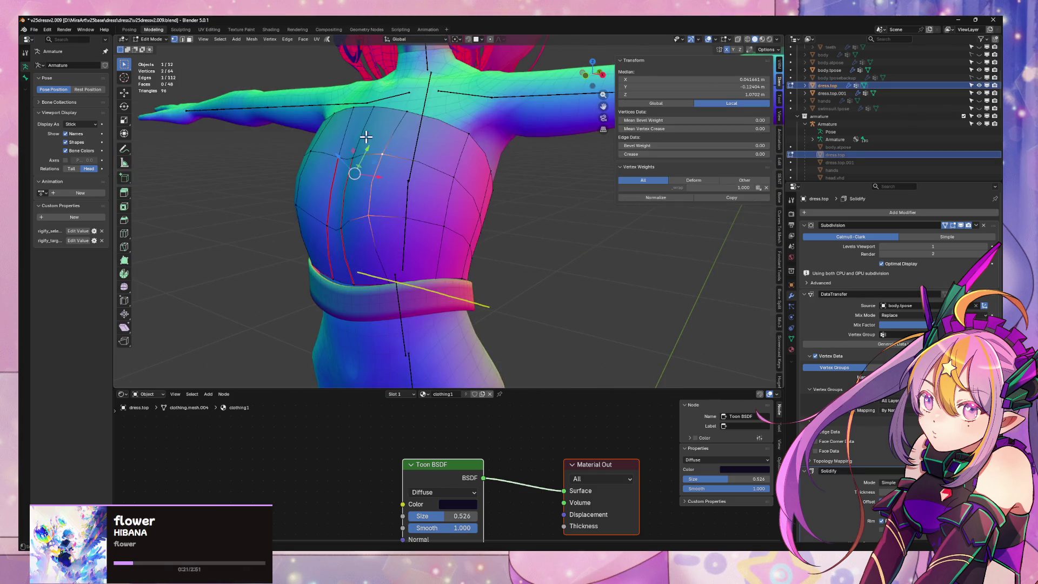
{"action": "key", "text": "KP_1"}
{"action": "key", "text": "2"}
{"action": "key", "text": "shift+v"}
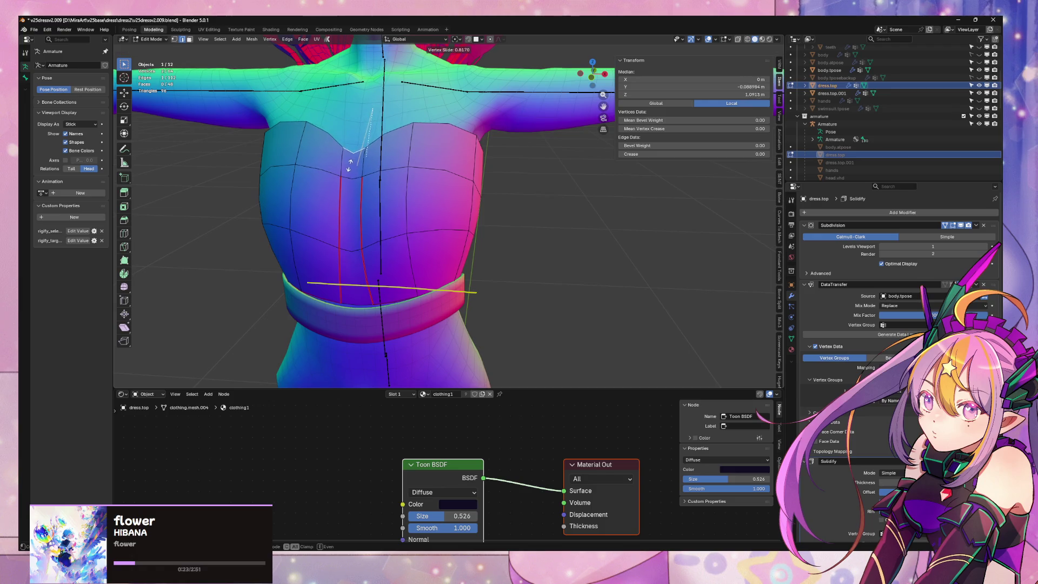
{"action": "left_click", "coordinate": [349, 168]}
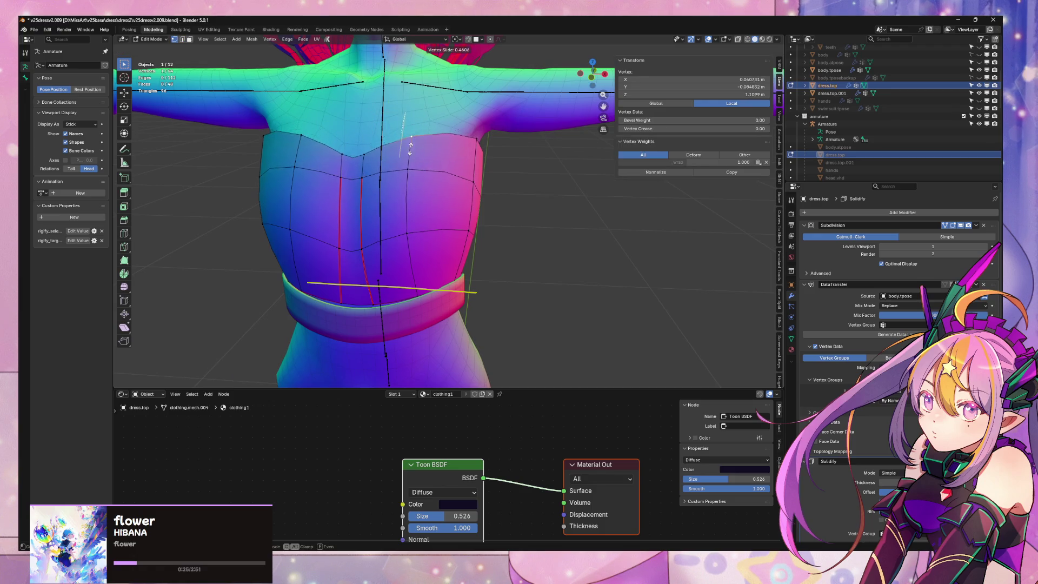
{"action": "key", "text": "1"}
{"action": "left_click", "coordinate": [481, 142]}
{"action": "key", "text": "shift+v"}
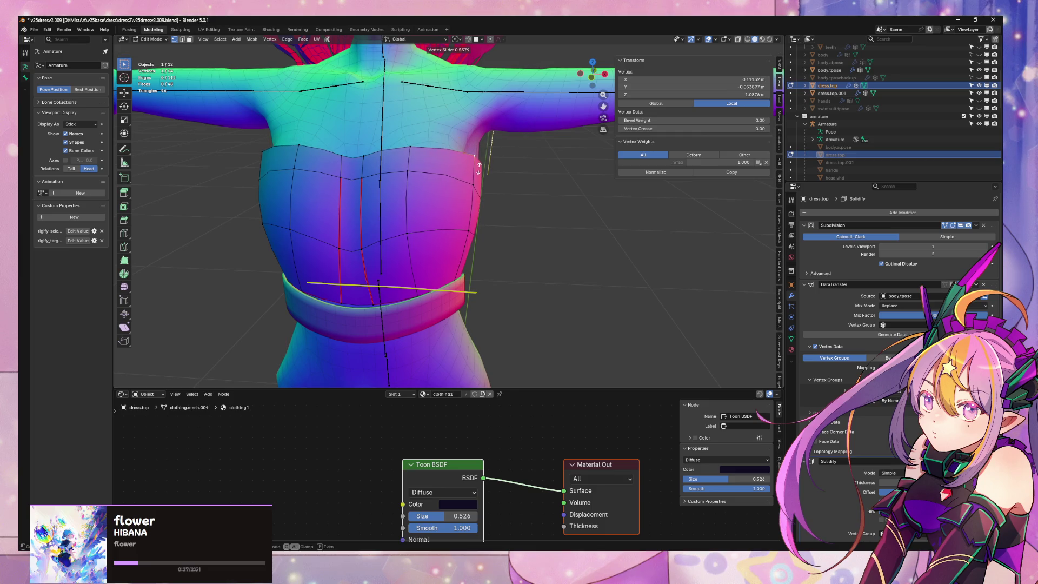
{"action": "mouse_move", "coordinate": [478, 169]}
{"action": "middle_mouse_down"}
{"action": "mouse_move", "coordinate": [514, 164]}
{"action": "mouse_move", "coordinate": [452, 163]}
{"action": "mouse_move", "coordinate": [480, 176]}
{"action": "middle_mouse_up"}
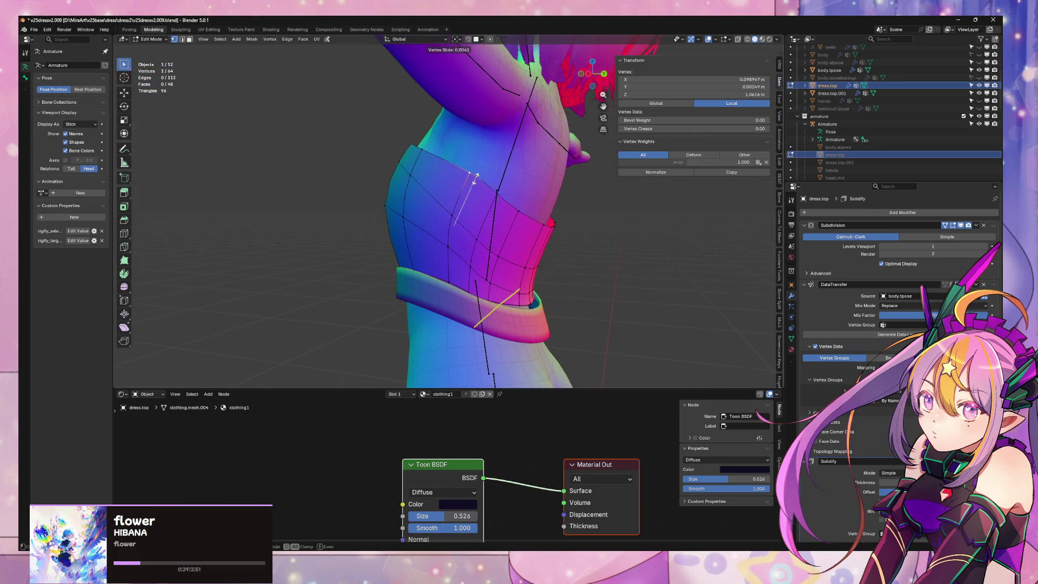
{"action": "left_click", "coordinate": [473, 182]}
Slide the side vertex further and slide another vertex, then check the result in Object Mode
{"action": "key", "text": "shift+v"}
{"action": "left_click", "coordinate": [520, 201]}
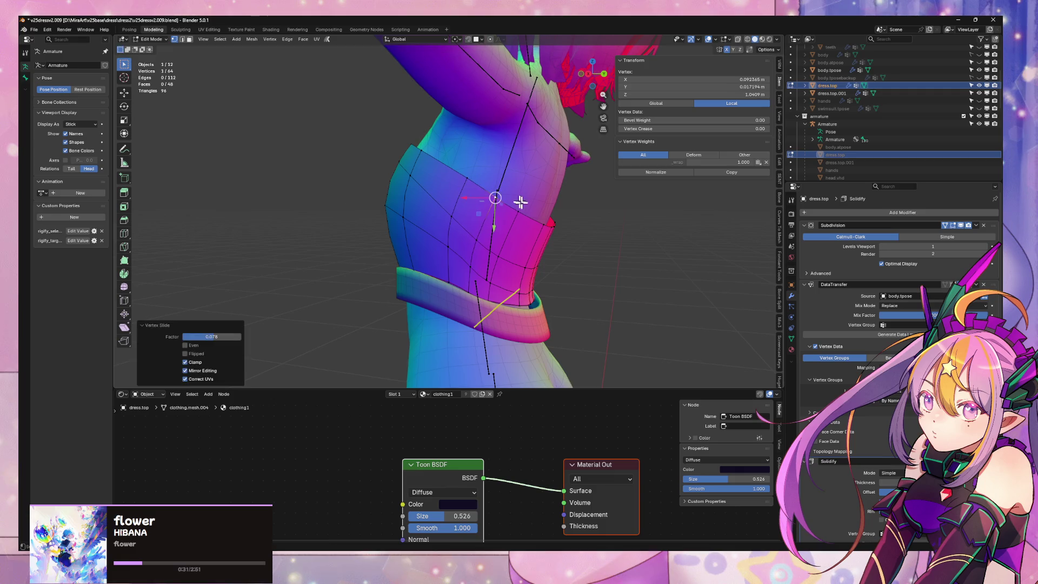
{"action": "key", "text": "shift+v"}
{"action": "left_click", "coordinate": [523, 212]}
{"action": "middle_click_drag", "start_coordinate": [524, 213], "coordinate": [547, 223]}
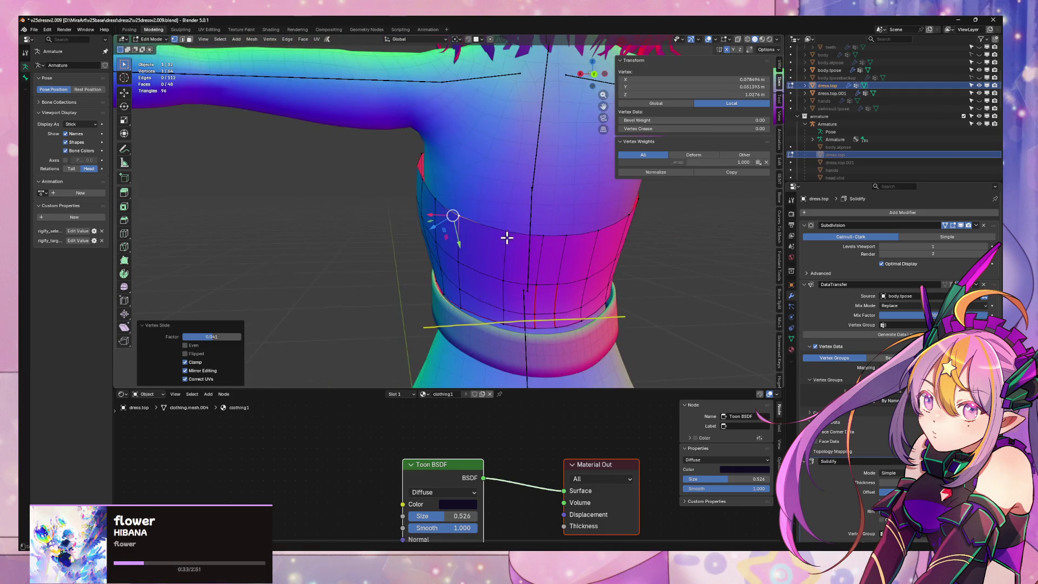
{"action": "left_click", "coordinate": [507, 233]}
{"action": "key", "text": "shift+v"}
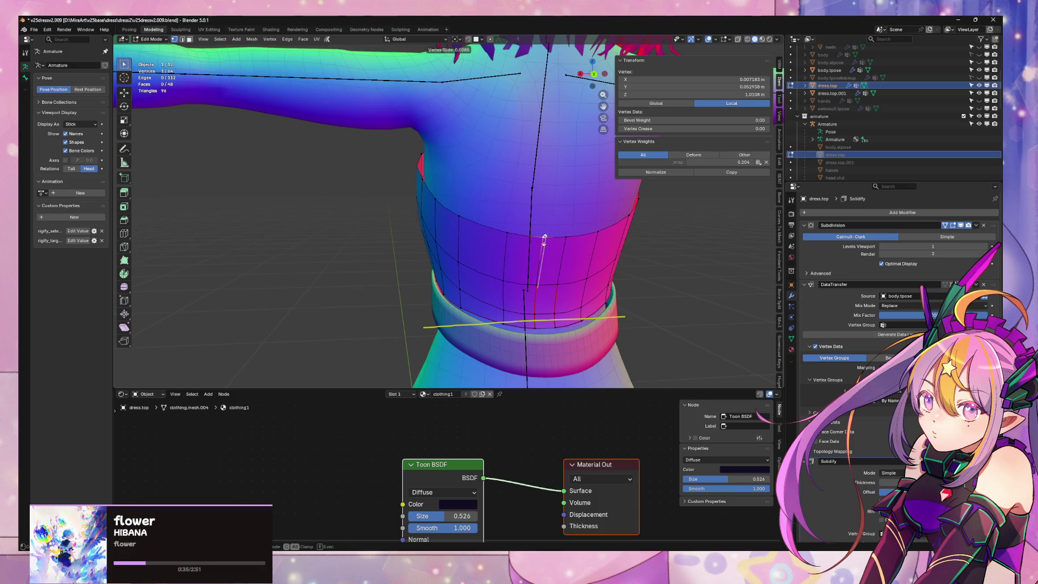
{"action": "left_click", "coordinate": [575, 239]}
{"action": "key", "text": "Tab"}
Back in Edit Mode, vertex-slide more side vertices of the tube top from an angled view
{"action": "mouse_move", "coordinate": [377, 198]}
{"action": "middle_mouse_down"}
{"action": "mouse_move", "coordinate": [517, 225]}
{"action": "mouse_move", "coordinate": [569, 215]}
{"action": "middle_mouse_up"}
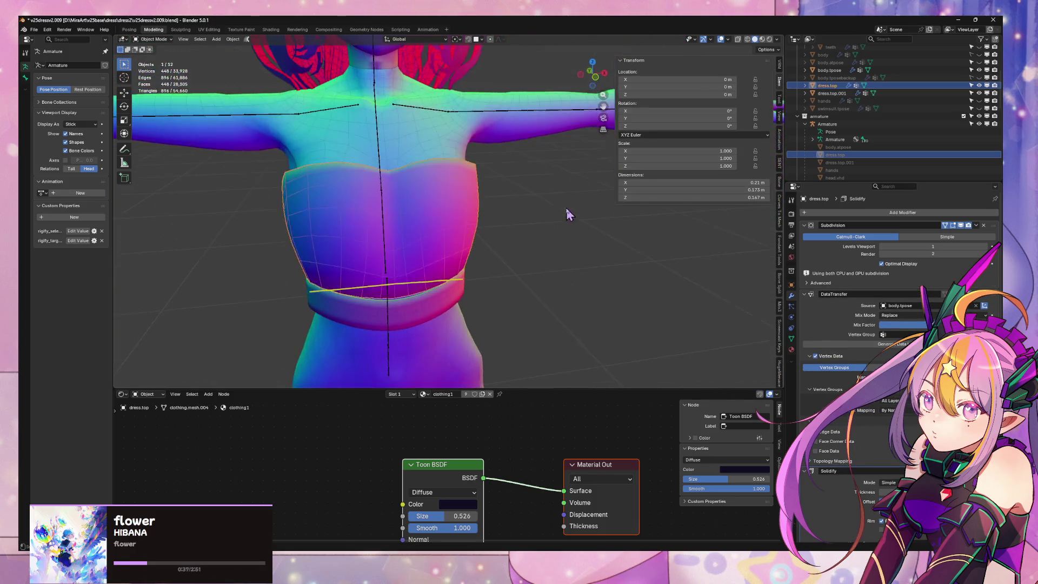
{"action": "scroll", "coordinate": [481, 195], "scroll_direction": "up", "scroll_amount": 2}
{"action": "key", "text": "Tab"}
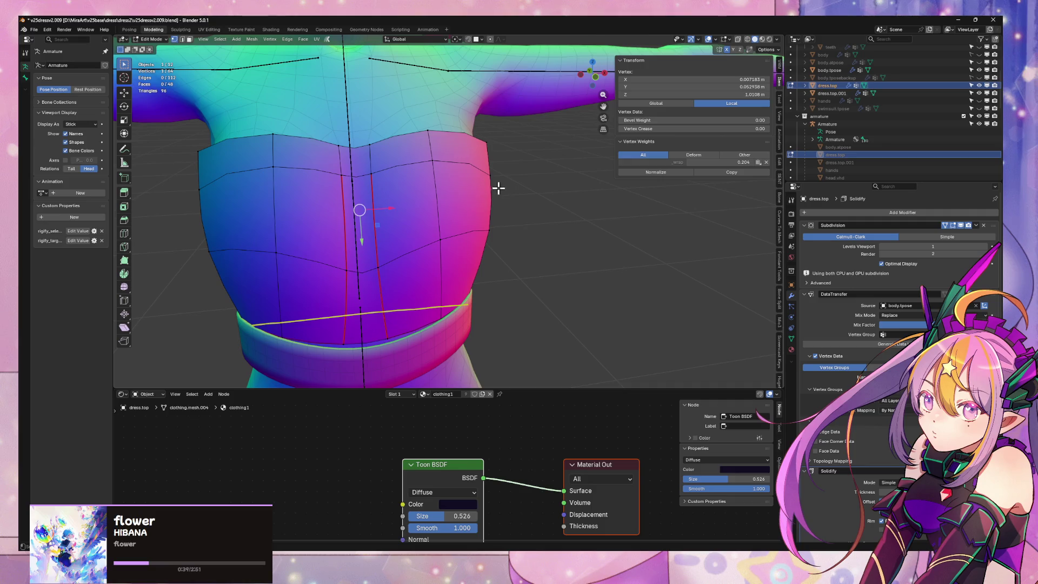
{"action": "mouse_move", "coordinate": [498, 188]}
{"action": "middle_mouse_down"}
{"action": "mouse_move", "coordinate": [503, 173]}
{"action": "mouse_move", "coordinate": [489, 153]}
{"action": "middle_mouse_up"}
{"action": "key", "text": "shift+v"}
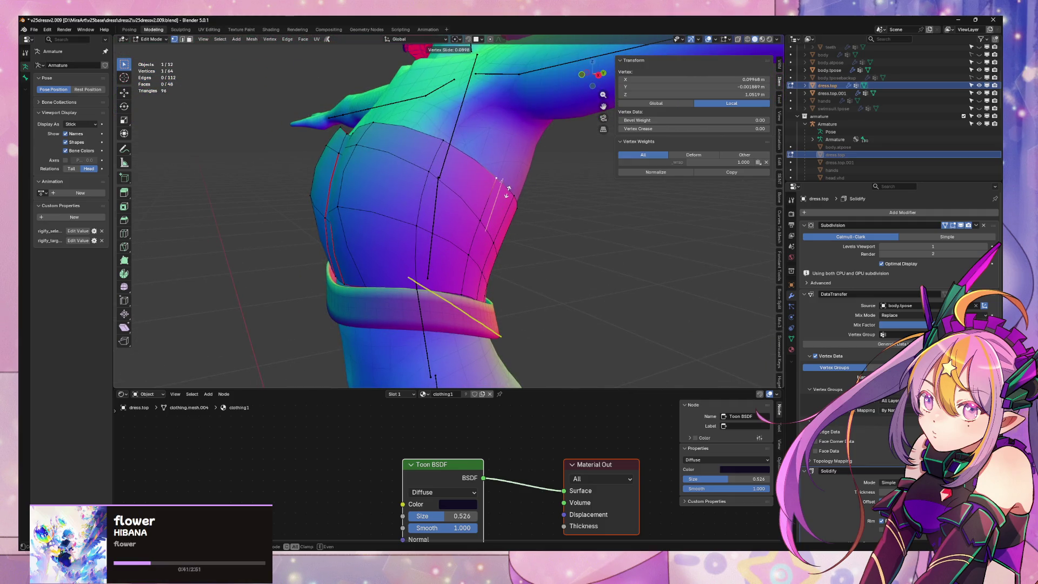
{"action": "left_click", "coordinate": [498, 200]}
{"action": "mouse_move", "coordinate": [494, 197]}
{"action": "middle_mouse_down"}
{"action": "mouse_move", "coordinate": [455, 144]}
{"action": "mouse_move", "coordinate": [398, 136]}
{"action": "middle_mouse_up"}
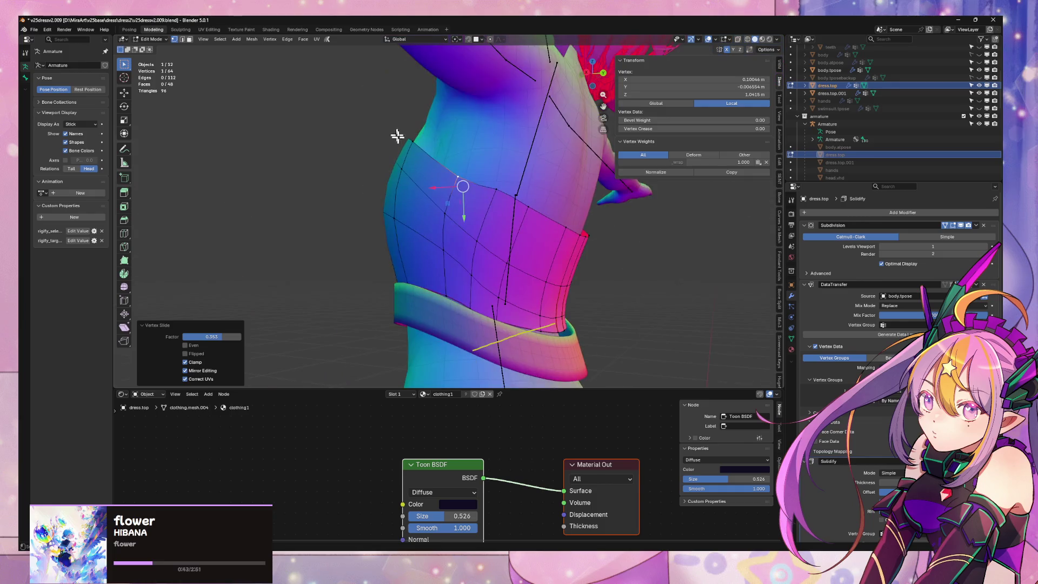
{"action": "left_click", "coordinate": [490, 204]}
{"action": "key", "text": "shift+v"}
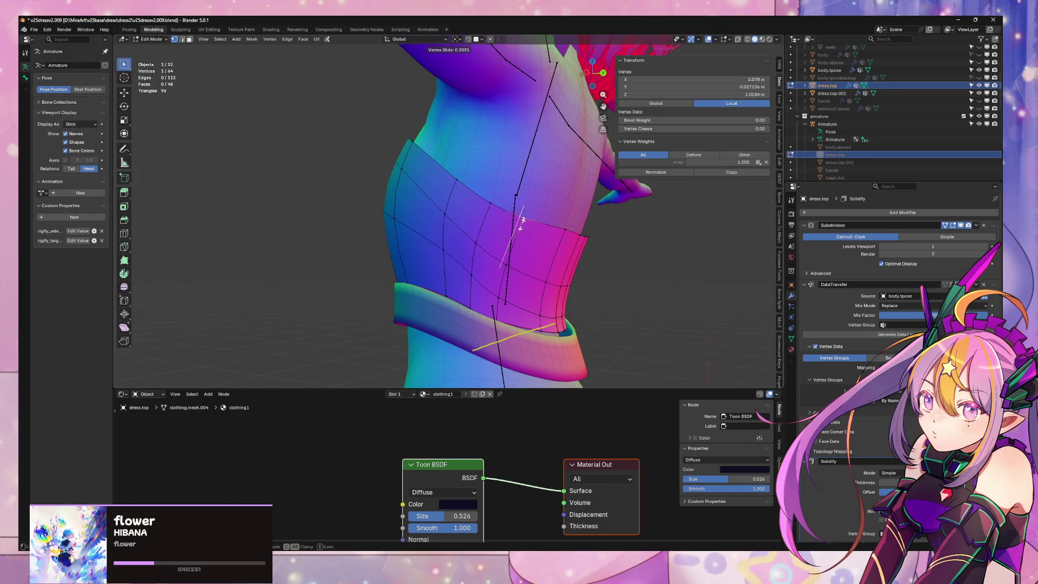
{"action": "left_click", "coordinate": [547, 230]}
{"action": "key", "text": "shift+v"}
{"action": "left_click", "coordinate": [566, 242]}
Slide one more vertex down its edge (factor 0.386), check in Object Mode, and return to Edit Mode
{"action": "middle_click_drag", "start_coordinate": [565, 241], "coordinate": [546, 245]}
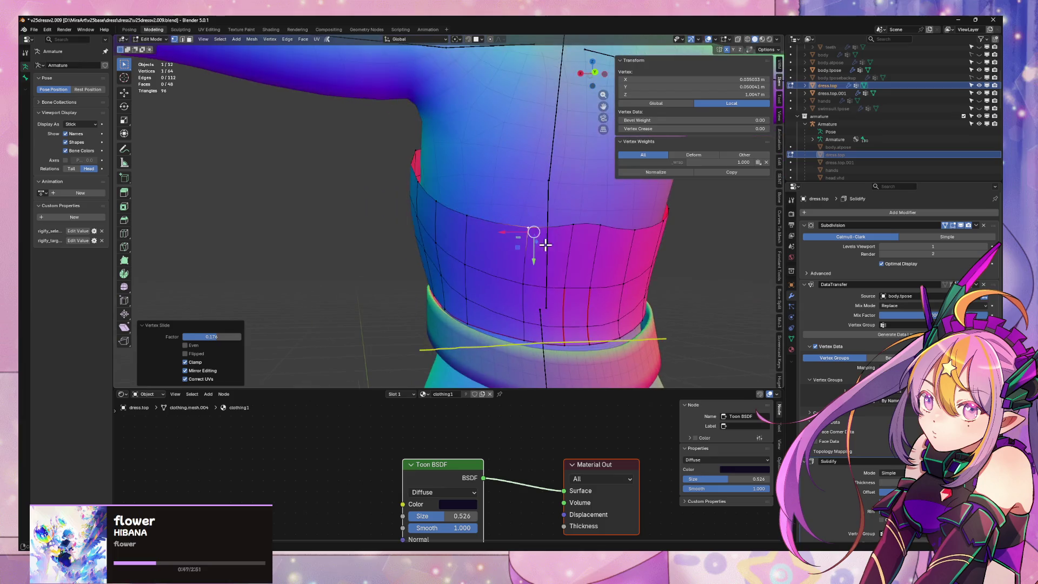
{"action": "left_click", "coordinate": [573, 228]}
{"action": "key", "text": "shift+v"}
{"action": "left_click", "coordinate": [572, 242]}
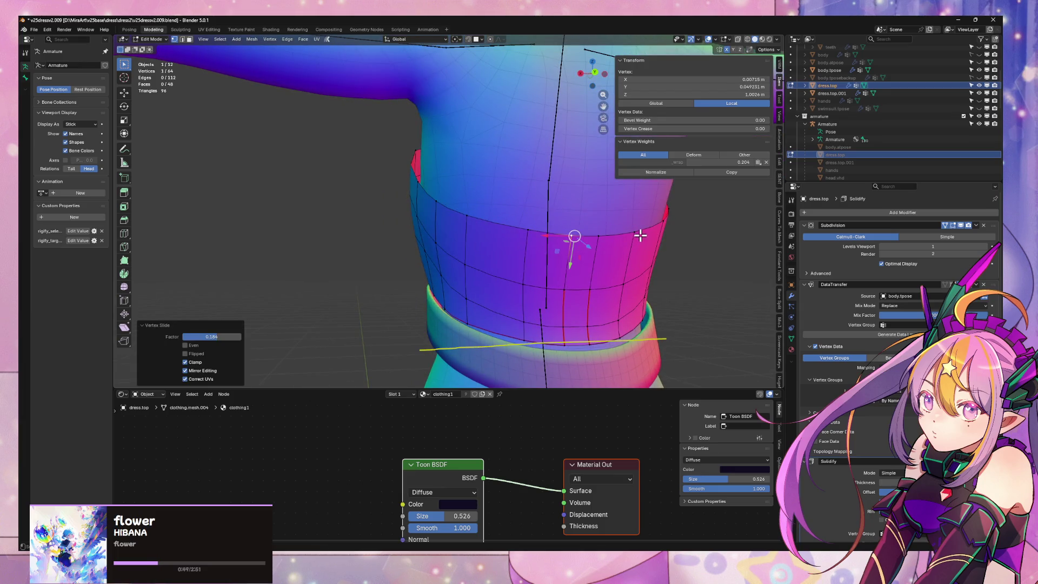
{"action": "key", "text": "Tab"}
{"action": "scroll", "coordinate": [497, 214], "scroll_direction": "down", "scroll_amount": 8}
{"action": "mouse_move", "coordinate": [424, 224]}
{"action": "middle_mouse_down"}
{"action": "mouse_move", "coordinate": [556, 241]}
{"action": "mouse_move", "coordinate": [409, 218]}
{"action": "middle_mouse_up"}
{"action": "scroll", "coordinate": [409, 218], "scroll_direction": "up", "scroll_amount": 4}
{"action": "scroll", "coordinate": [409, 217], "scroll_direction": "up", "scroll_amount": 5}
{"action": "key", "text": "Tab"}
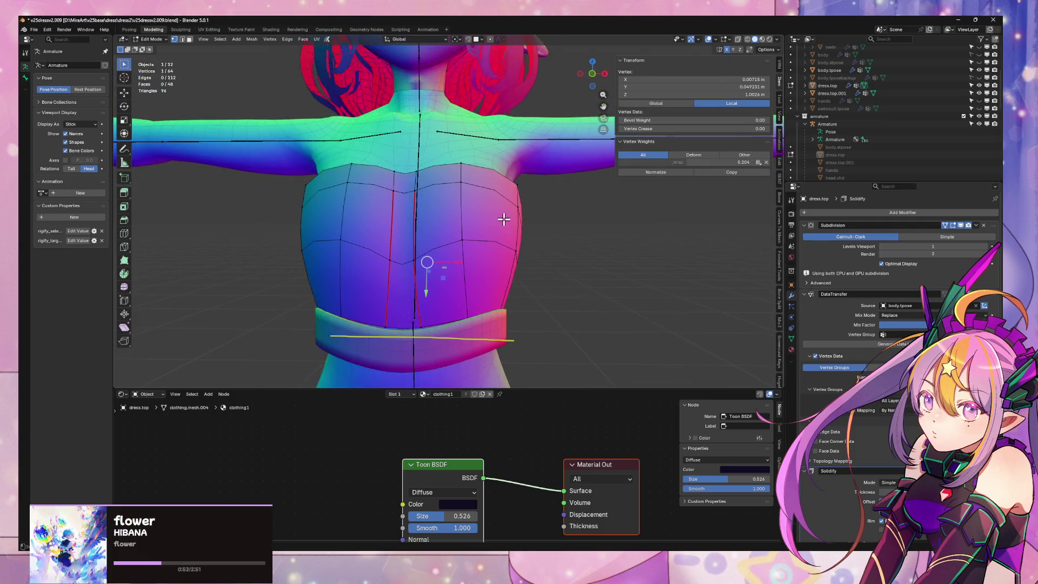
{"action": "mouse_move", "coordinate": [419, 240]}
{"action": "middle_mouse_down"}
{"action": "mouse_move", "coordinate": [428, 243]}
{"action": "mouse_move", "coordinate": [440, 306]}
{"action": "middle_mouse_up"}
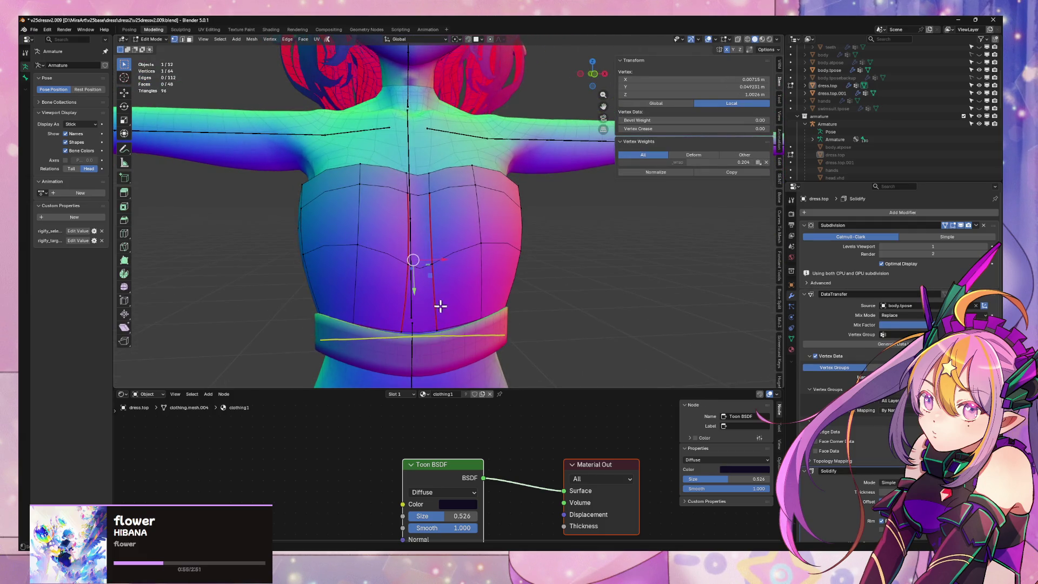
{"action": "mouse_move", "coordinate": [300, 251]}
{"action": "middle_mouse_down"}
{"action": "mouse_move", "coordinate": [392, 265]}
{"action": "mouse_move", "coordinate": [340, 260]}
{"action": "middle_mouse_up"}
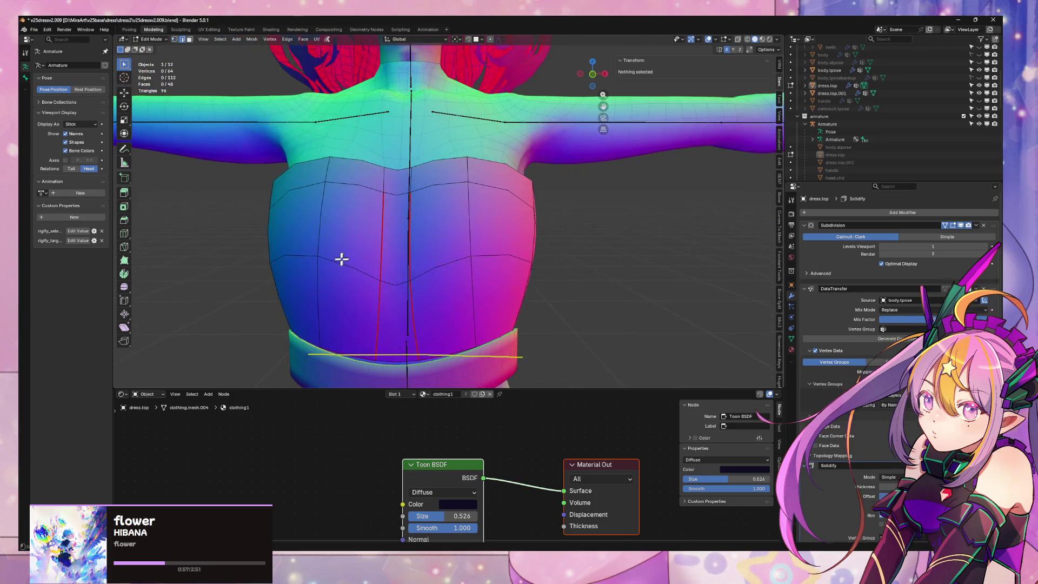
Select the chest edge loop and a single edge, trying an X-axis move that gets cancelled
{"action": "key", "text": "2"}
{"action": "left_click", "coordinate": [340, 262], "text": "alt"}
{"action": "mouse_move", "coordinate": [568, 259]}
{"action": "middle_mouse_down"}
{"action": "mouse_move", "coordinate": [512, 276]}
{"action": "mouse_move", "coordinate": [542, 277]}
{"action": "mouse_move", "coordinate": [510, 277]}
{"action": "mouse_move", "coordinate": [535, 278]}
{"action": "mouse_move", "coordinate": [507, 297]}
{"action": "mouse_move", "coordinate": [506, 319]}
{"action": "mouse_move", "coordinate": [500, 287]}
{"action": "mouse_move", "coordinate": [436, 275]}
{"action": "mouse_move", "coordinate": [392, 202]}
{"action": "mouse_move", "coordinate": [380, 210]}
{"action": "mouse_move", "coordinate": [465, 246]}
{"action": "middle_mouse_up"}
{"action": "left_click", "coordinate": [507, 274]}
{"action": "key", "text": "g"}
{"action": "key", "text": "x"}
{"action": "right_click", "coordinate": [537, 278]}
Nudge a tube-top vertex and two armpit vertices inward along their normals
{"action": "left_click", "coordinate": [498, 288]}
{"action": "left_click", "coordinate": [380, 210]}
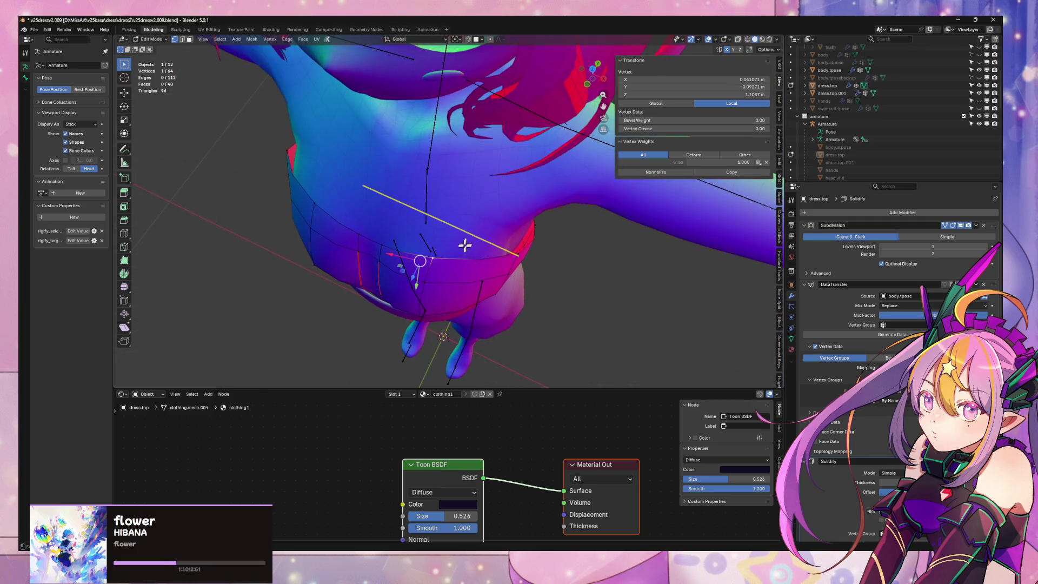
{"action": "key", "text": "g"}
{"action": "key", "text": "z"}
{"action": "key", "text": "z"}
{"action": "left_click", "coordinate": [414, 266]}
{"action": "mouse_move", "coordinate": [414, 266]}
{"action": "middle_mouse_down"}
{"action": "mouse_move", "coordinate": [430, 238]}
{"action": "mouse_move", "coordinate": [509, 186]}
{"action": "mouse_move", "coordinate": [505, 195]}
{"action": "middle_mouse_up"}
{"action": "left_click", "coordinate": [499, 203]}
{"action": "left_click", "coordinate": [514, 194], "text": "shift"}
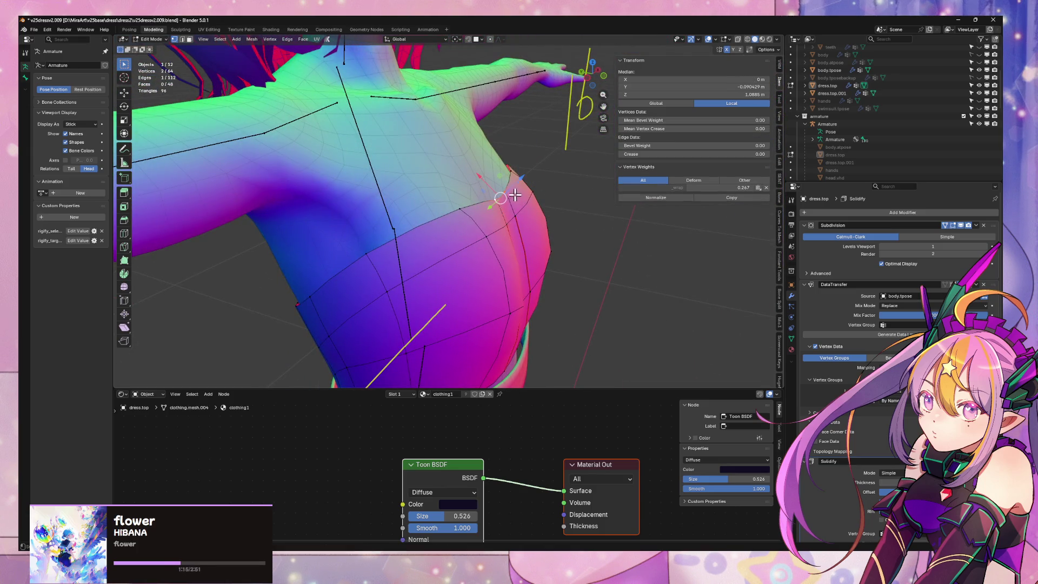
{"action": "key", "text": "g"}
{"action": "key", "text": "z"}
{"action": "key", "text": "z"}
{"action": "left_click", "coordinate": [512, 186]}
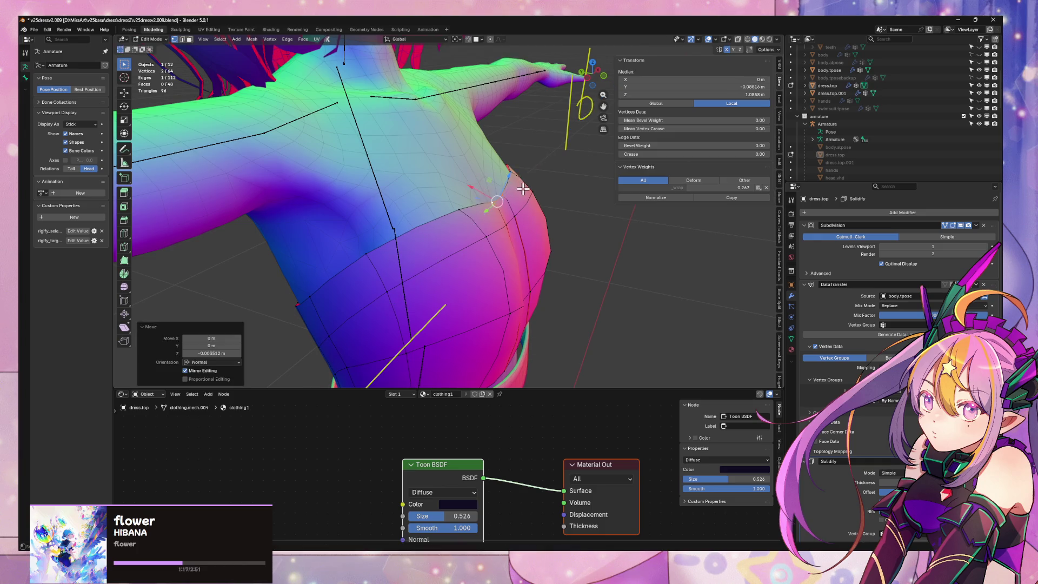
{"action": "mouse_move", "coordinate": [512, 186]}
{"action": "middle_mouse_down"}
{"action": "mouse_move", "coordinate": [563, 213]}
{"action": "mouse_move", "coordinate": [540, 225]}
{"action": "mouse_move", "coordinate": [417, 174]}
{"action": "mouse_move", "coordinate": [273, 232]}
{"action": "mouse_move", "coordinate": [529, 253]}
{"action": "mouse_move", "coordinate": [535, 227]}
{"action": "mouse_move", "coordinate": [487, 292]}
{"action": "mouse_move", "coordinate": [533, 271]}
{"action": "middle_mouse_up"}
Re-enter Edit Mode on the tube top and try scaling a central chest edge along X
{"action": "key", "text": "Tab"}
{"action": "scroll", "coordinate": [589, 239], "scroll_direction": "down", "scroll_amount": 5}
{"action": "scroll", "coordinate": [496, 246], "scroll_direction": "up", "scroll_amount": 6}
{"action": "left_click", "coordinate": [499, 264]}
{"action": "key", "text": "Tab"}
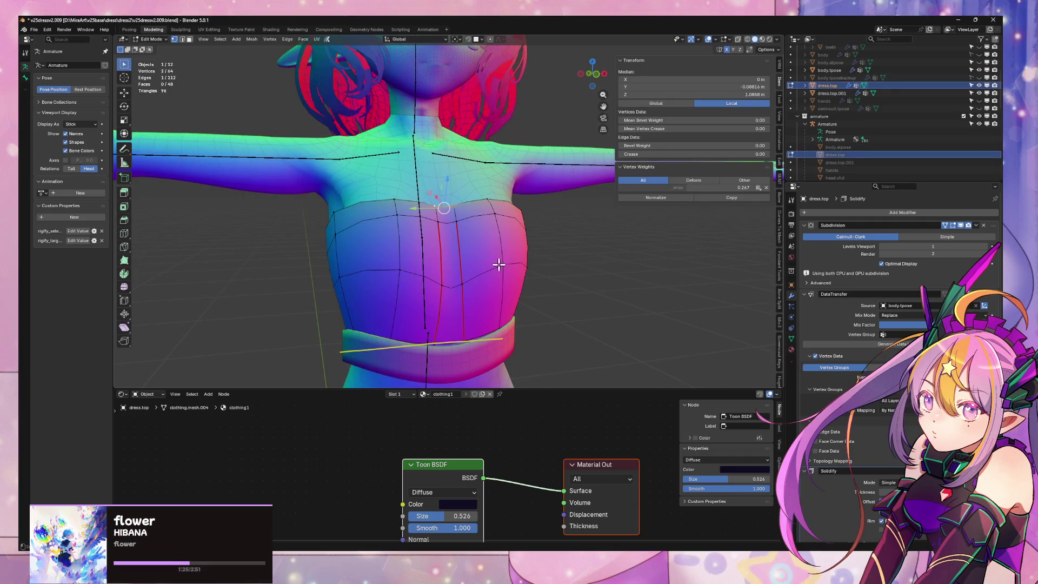
{"action": "left_click", "coordinate": [446, 292]}
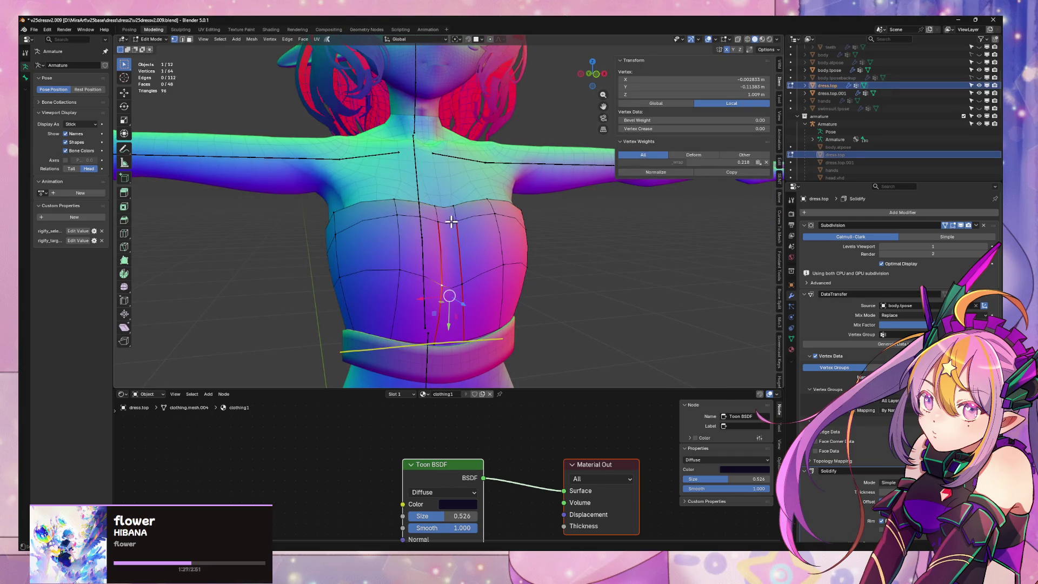
{"action": "key", "text": "2"}
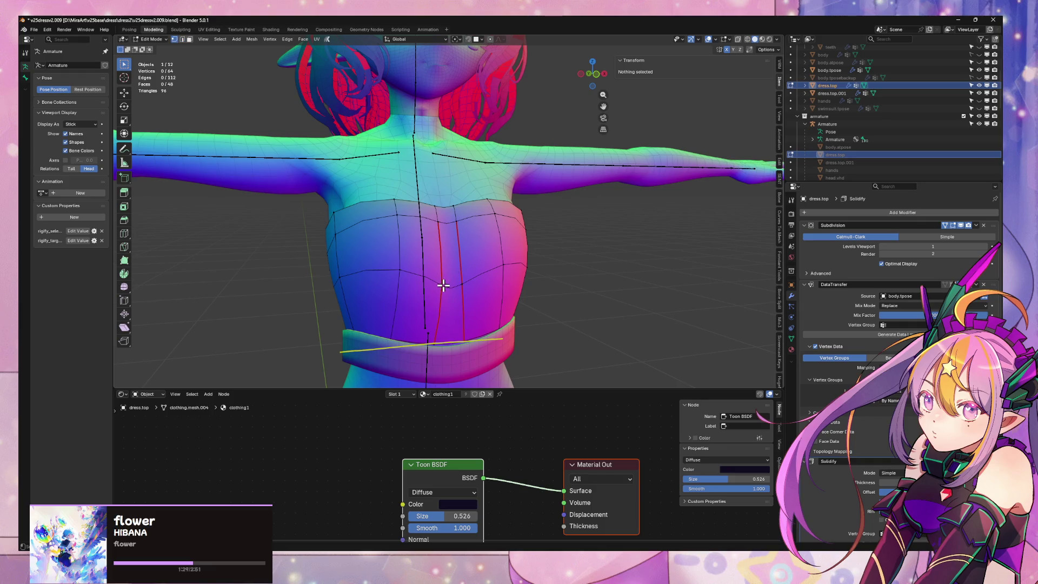
{"action": "left_click", "coordinate": [443, 285]}
{"action": "key", "text": "s"}
{"action": "key", "text": "x"}
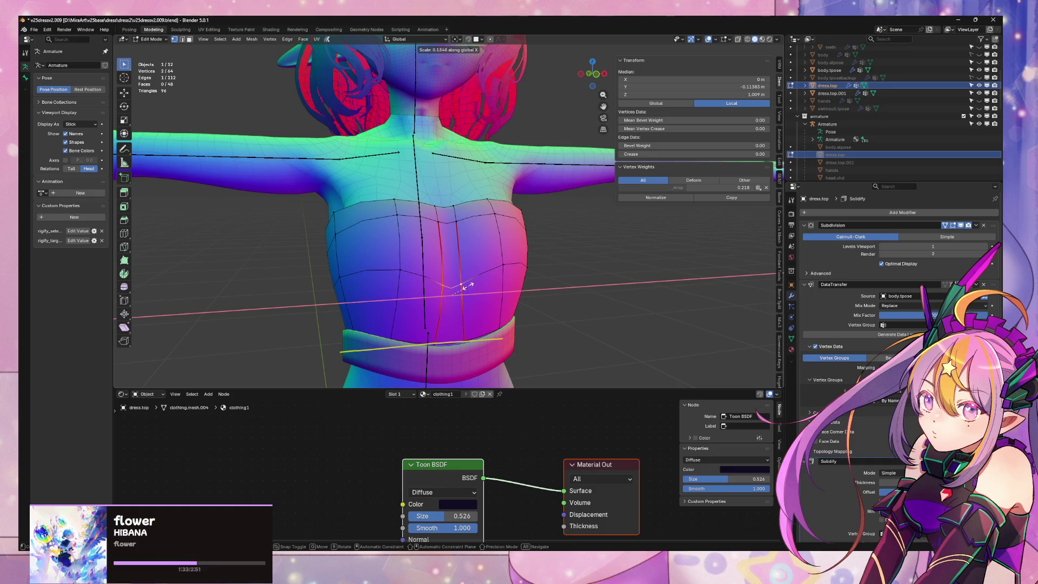
{"action": "key", "text": "Escape"}
Vertex-slide a top-centre vertex, then return to Object Mode to view the character
{"action": "key", "text": "1"}
{"action": "left_click", "coordinate": [461, 284]}
{"action": "key", "text": "shift+v"}
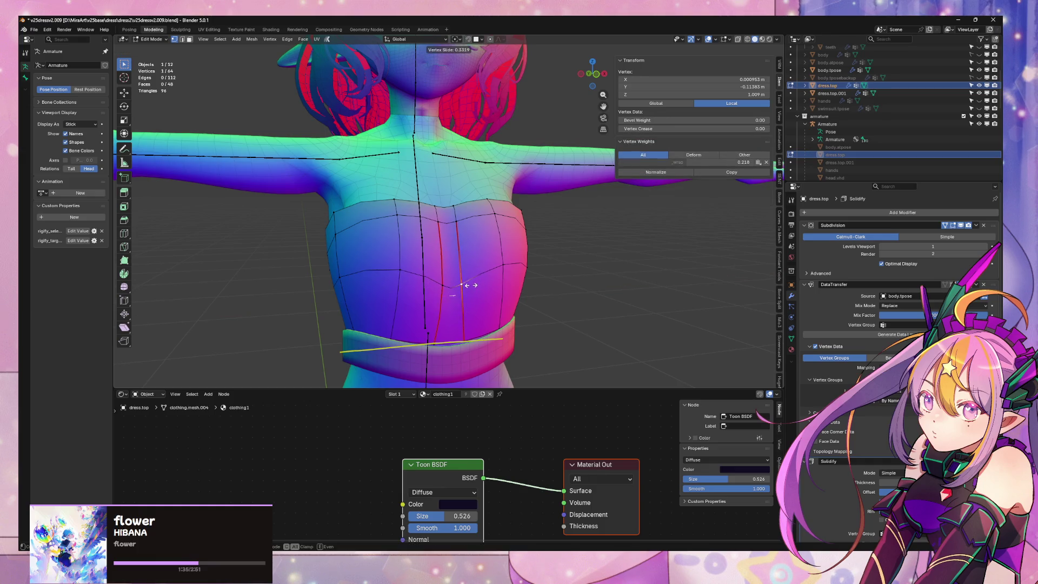
{"action": "left_click", "coordinate": [452, 228]}
{"action": "key", "text": "Tab"}
{"action": "scroll", "coordinate": [569, 271], "scroll_direction": "down", "scroll_amount": 3}
{"action": "mouse_move", "coordinate": [570, 271]}
{"action": "middle_mouse_down"}
{"action": "mouse_move", "coordinate": [578, 274]}
{"action": "mouse_move", "coordinate": [581, 261]}
{"action": "middle_mouse_up"}
{"action": "scroll", "coordinate": [581, 262], "scroll_direction": "down", "scroll_amount": 2}
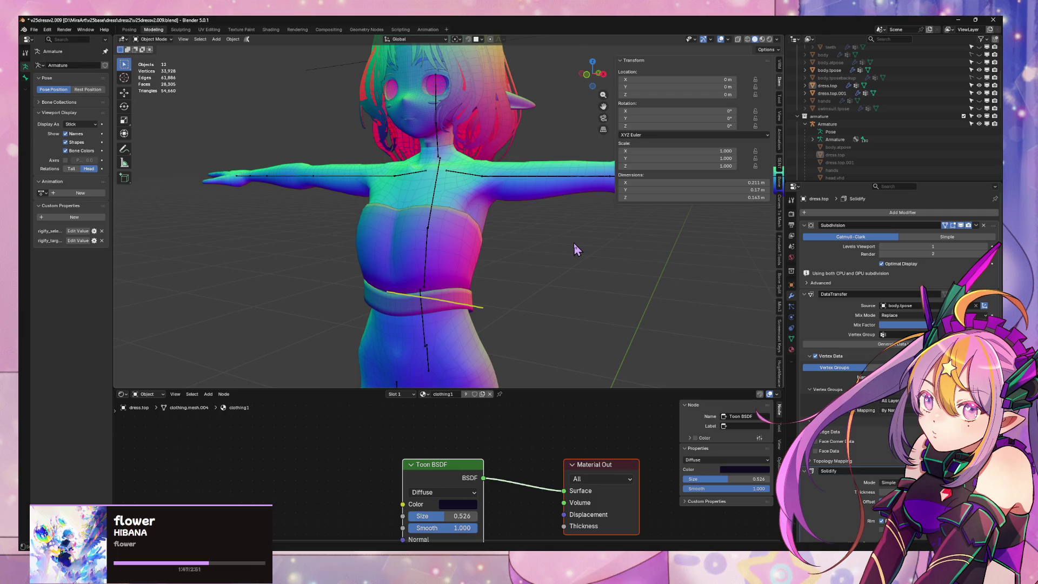
Select the dress.top.001 waist band and enter Edit Mode on it
{"action": "mouse_move", "coordinate": [567, 259]}
{"action": "middle_mouse_down"}
{"action": "mouse_move", "coordinate": [479, 260]}
{"action": "mouse_move", "coordinate": [494, 234]}
{"action": "middle_mouse_up"}
{"action": "scroll", "coordinate": [474, 304], "scroll_direction": "up", "scroll_amount": 2}
{"action": "mouse_move", "coordinate": [473, 304]}
{"action": "middle_mouse_down"}
{"action": "mouse_move", "coordinate": [400, 295]}
{"action": "mouse_move", "coordinate": [496, 327]}
{"action": "middle_mouse_up"}
{"action": "scroll", "coordinate": [495, 326], "scroll_direction": "up", "scroll_amount": 4}
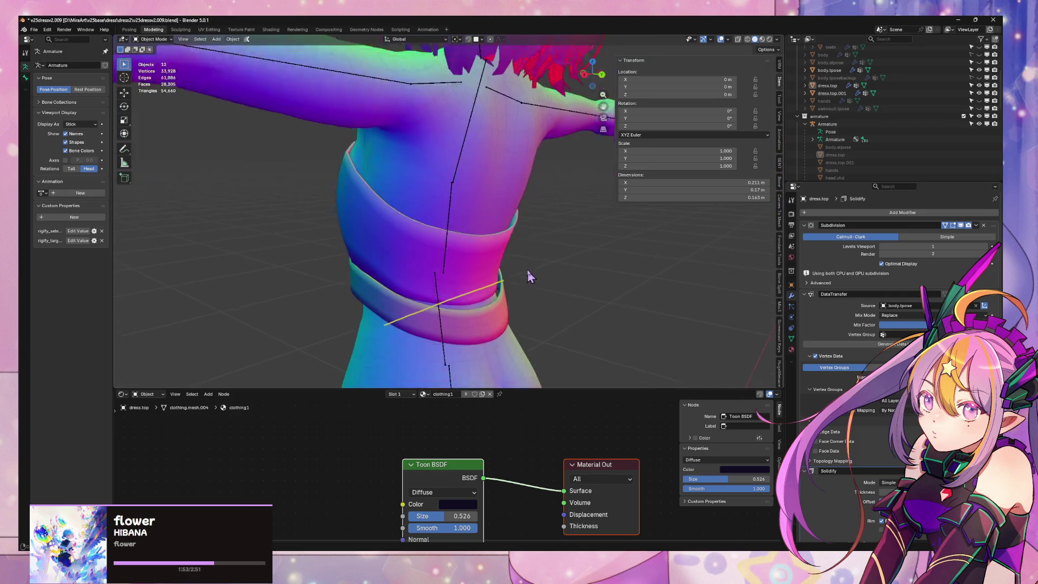
{"action": "left_click", "coordinate": [518, 347]}
{"action": "left_click", "coordinate": [518, 348]}
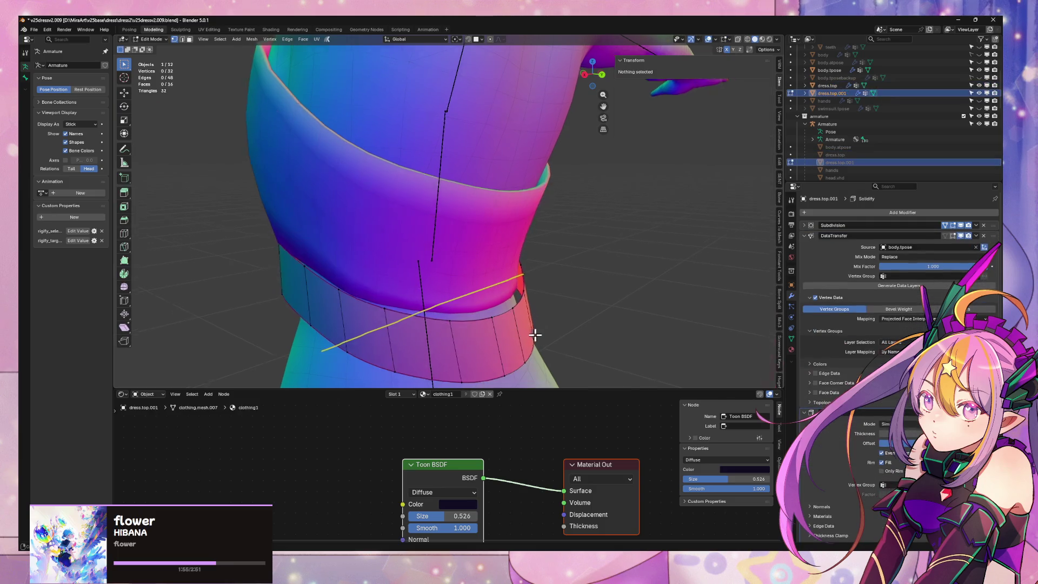
{"action": "mouse_move", "coordinate": [533, 336]}
{"action": "middle_mouse_down"}
{"action": "mouse_move", "coordinate": [515, 320]}
{"action": "mouse_move", "coordinate": [468, 330]}
{"action": "mouse_move", "coordinate": [519, 332]}
{"action": "mouse_move", "coordinate": [553, 317]}
{"action": "mouse_move", "coordinate": [479, 305]}
{"action": "mouse_move", "coordinate": [554, 301]}
{"action": "middle_mouse_up"}
{"action": "key", "text": "Tab"}
Lower a waist band edge slightly and nudge a vertex toward the body
{"action": "key", "text": "2"}
{"action": "left_click", "coordinate": [519, 331]}
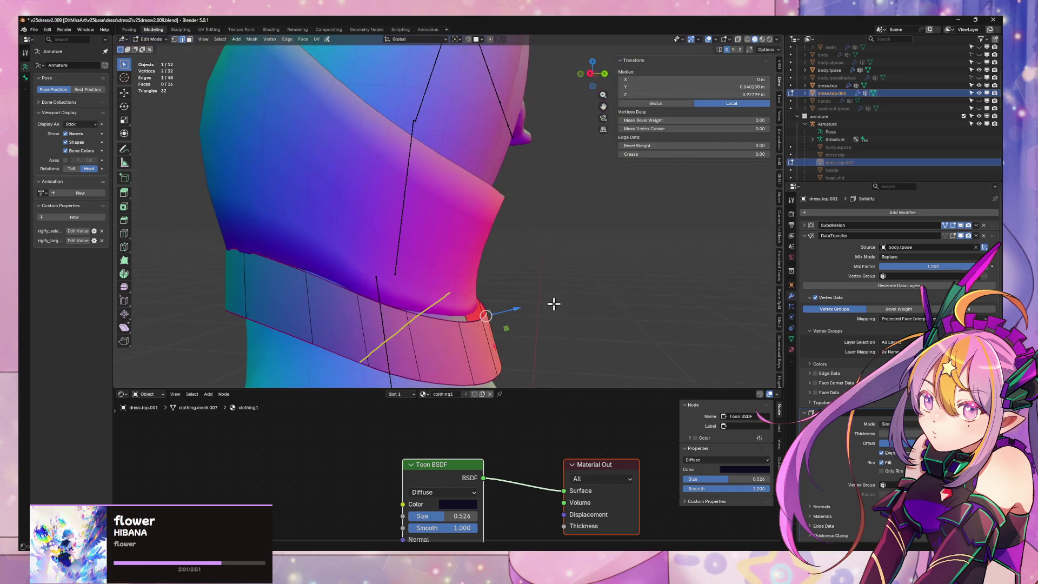
{"action": "mouse_move", "coordinate": [509, 308]}
{"action": "left_mouse_down"}
{"action": "mouse_move", "coordinate": [494, 336]}
{"action": "mouse_move", "coordinate": [468, 345]}
{"action": "left_mouse_up"}
{"action": "left_click", "coordinate": [457, 321]}
{"action": "mouse_move", "coordinate": [468, 345]}
{"action": "middle_mouse_down"}
{"action": "mouse_move", "coordinate": [557, 319]}
{"action": "mouse_move", "coordinate": [579, 324]}
{"action": "middle_mouse_up"}
{"action": "key", "text": "g"}
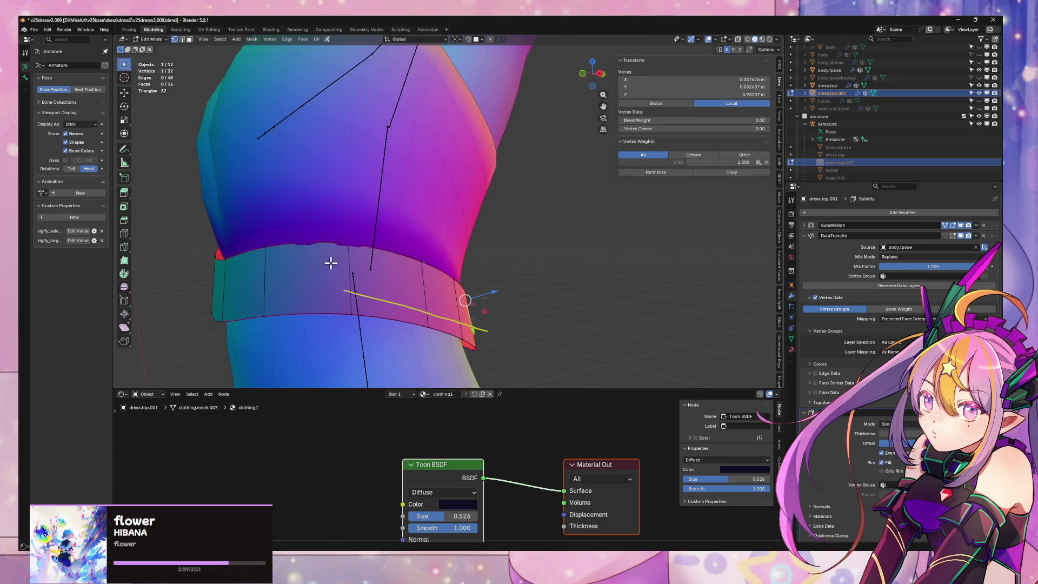
Slide two top-edge vertices of the band by 0.0678, then return to Object Mode
{"action": "left_click", "coordinate": [269, 248]}
{"action": "left_click", "coordinate": [348, 246], "text": "shift"}
{"action": "key", "text": "shift+v"}
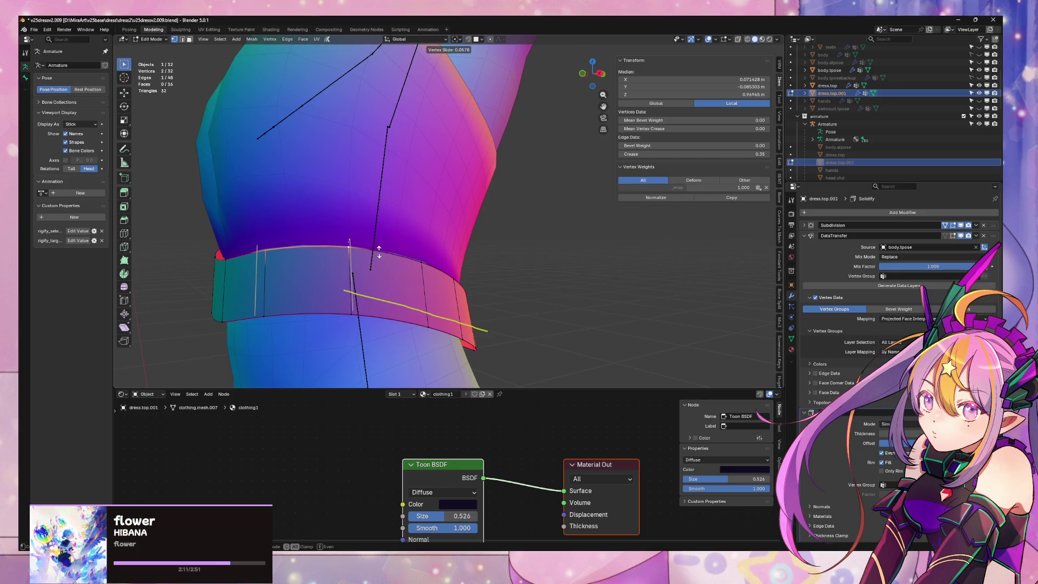
{"action": "left_click", "coordinate": [562, 294]}
{"action": "key", "text": "Tab"}
{"action": "scroll", "coordinate": [563, 294], "scroll_direction": "down", "scroll_amount": 6}
{"action": "mouse_move", "coordinate": [563, 294]}
{"action": "middle_mouse_down"}
{"action": "mouse_move", "coordinate": [502, 294]}
{"action": "mouse_move", "coordinate": [576, 291]}
{"action": "mouse_move", "coordinate": [538, 307]}
{"action": "middle_mouse_up"}
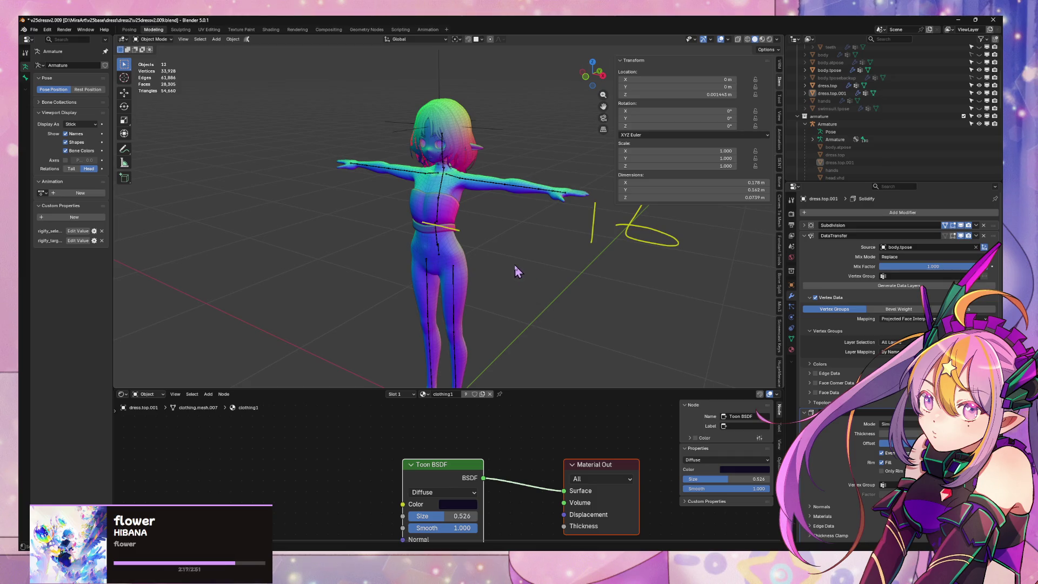
{"action": "scroll", "coordinate": [517, 270], "scroll_direction": "up", "scroll_amount": 5}
{"action": "mouse_move", "coordinate": [416, 274]}
{"action": "middle_mouse_down"}
{"action": "mouse_move", "coordinate": [411, 255]}
{"action": "mouse_move", "coordinate": [476, 232]}
{"action": "mouse_move", "coordinate": [466, 236]}
{"action": "mouse_move", "coordinate": [547, 135]}
{"action": "middle_mouse_up"}
{"action": "scroll", "coordinate": [488, 250], "scroll_direction": "down", "scroll_amount": 3}
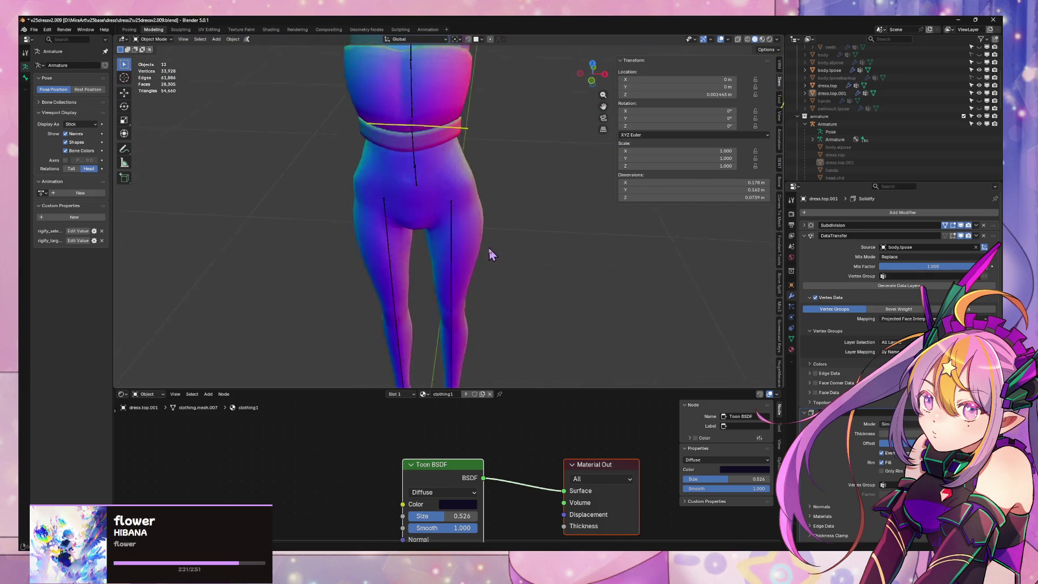
{"action": "middle_click_drag", "start_coordinate": [489, 249], "coordinate": [523, 225]}
{"action": "scroll", "coordinate": [521, 176], "scroll_direction": "down", "scroll_amount": 3}
{"action": "scroll", "coordinate": [520, 177], "scroll_direction": "up", "scroll_amount": 4}
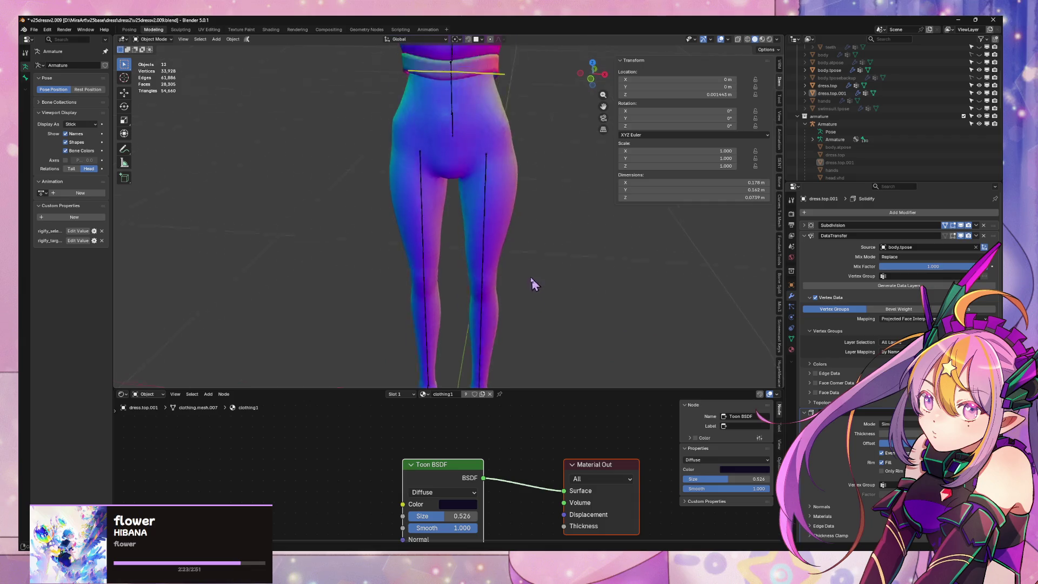
{"action": "scroll", "coordinate": [520, 176], "scroll_direction": "down", "scroll_amount": 8}
{"action": "mouse_move", "coordinate": [520, 176]}
{"action": "middle_mouse_down"}
{"action": "mouse_move", "coordinate": [498, 260]}
{"action": "mouse_move", "coordinate": [529, 229]}
{"action": "mouse_move", "coordinate": [525, 279]}
{"action": "middle_mouse_up"}
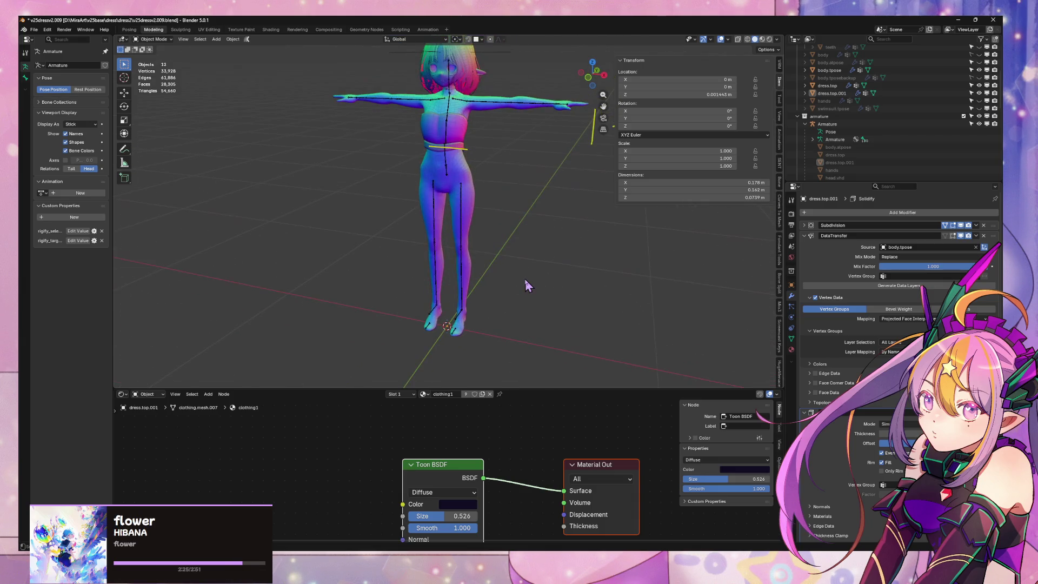
{"action": "key", "text": "shift+a"}
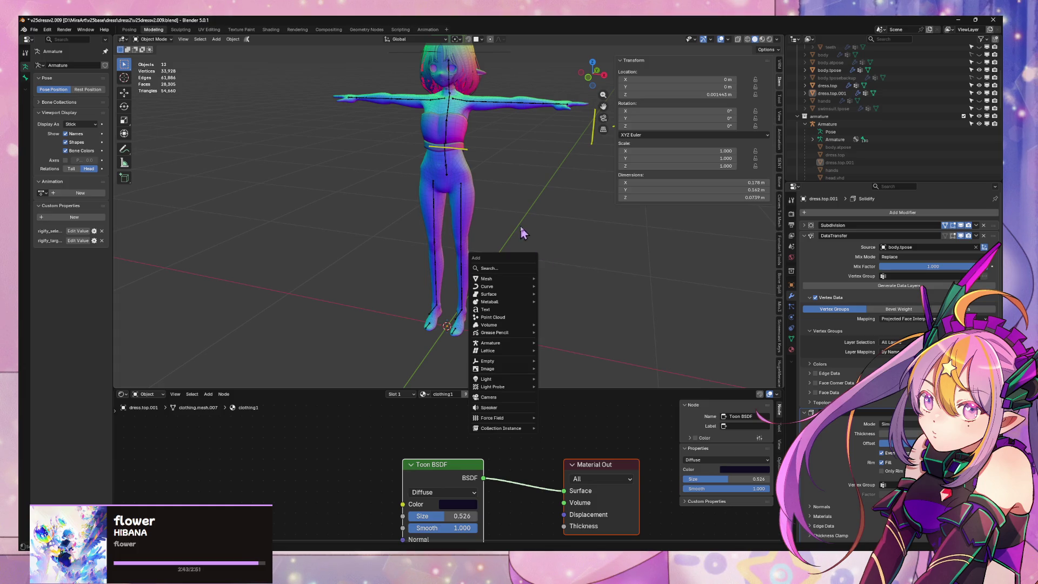
{"action": "key", "text": "KP_1"}
{"action": "mouse_move", "coordinate": [523, 221]}
{"action": "middle_mouse_down"}
{"action": "mouse_move", "coordinate": [482, 235]}
{"action": "mouse_move", "coordinate": [546, 255]}
{"action": "mouse_move", "coordinate": [514, 227]}
{"action": "mouse_move", "coordinate": [665, 234]}
{"action": "mouse_move", "coordinate": [602, 223]}
{"action": "middle_mouse_up"}
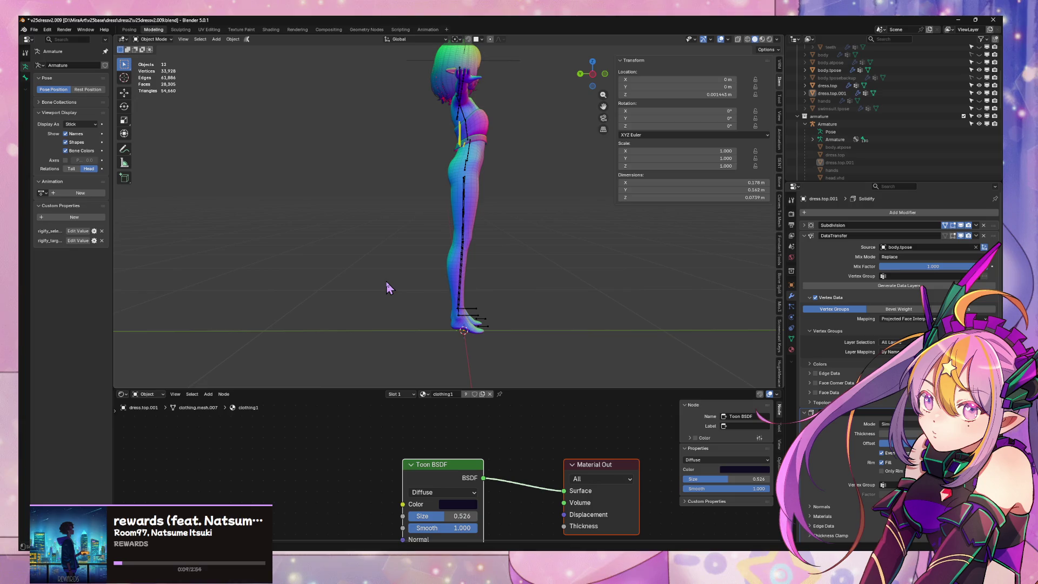
On dress.top.001 in Edit Mode, extrude the waistband's bottom edge loop downward along Z
{"action": "right_click", "coordinate": [346, 295]}
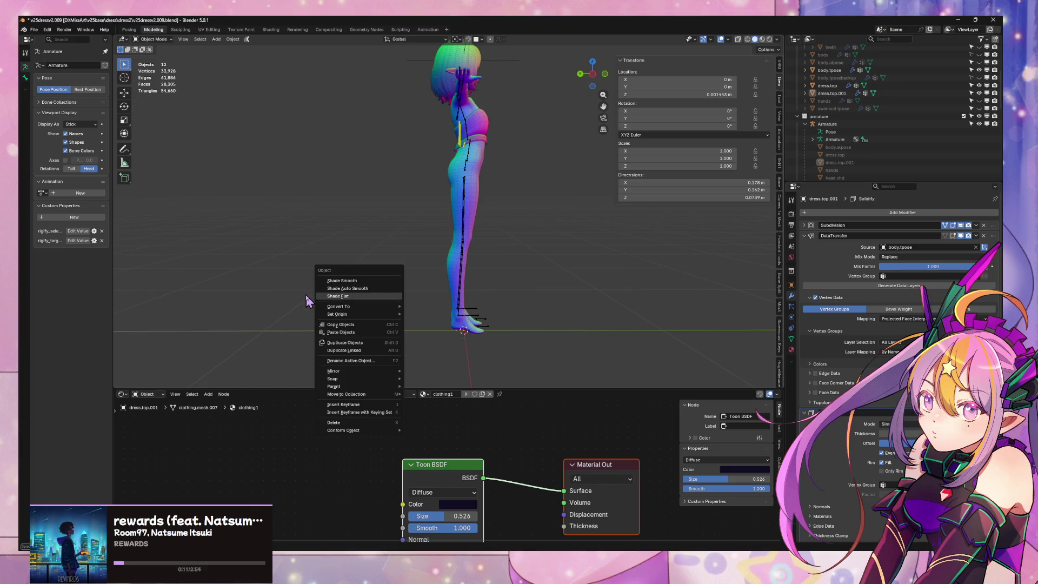
{"action": "scroll", "coordinate": [498, 236], "scroll_direction": "up", "scroll_amount": 5}
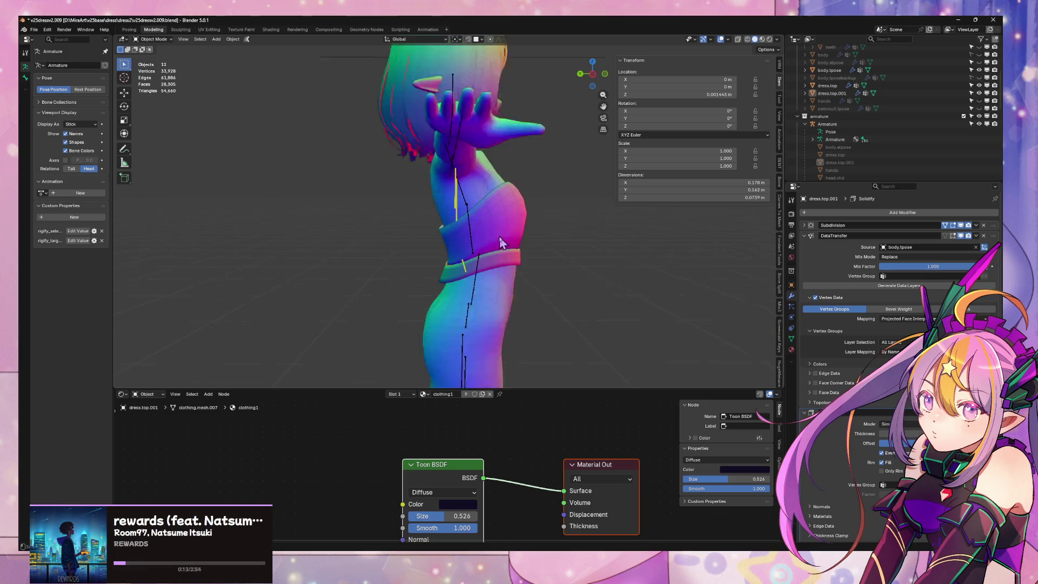
{"action": "left_click", "coordinate": [528, 283]}
{"action": "middle_click_drag", "start_coordinate": [537, 327], "coordinate": [537, 294]}
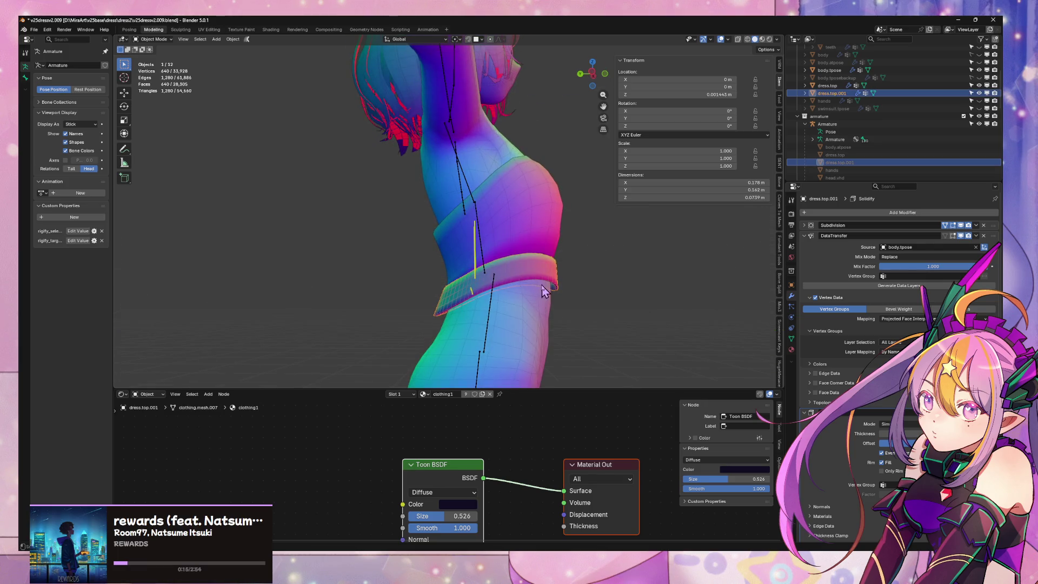
{"action": "key", "text": "Tab"}
{"action": "left_click", "coordinate": [538, 282], "text": "alt"}
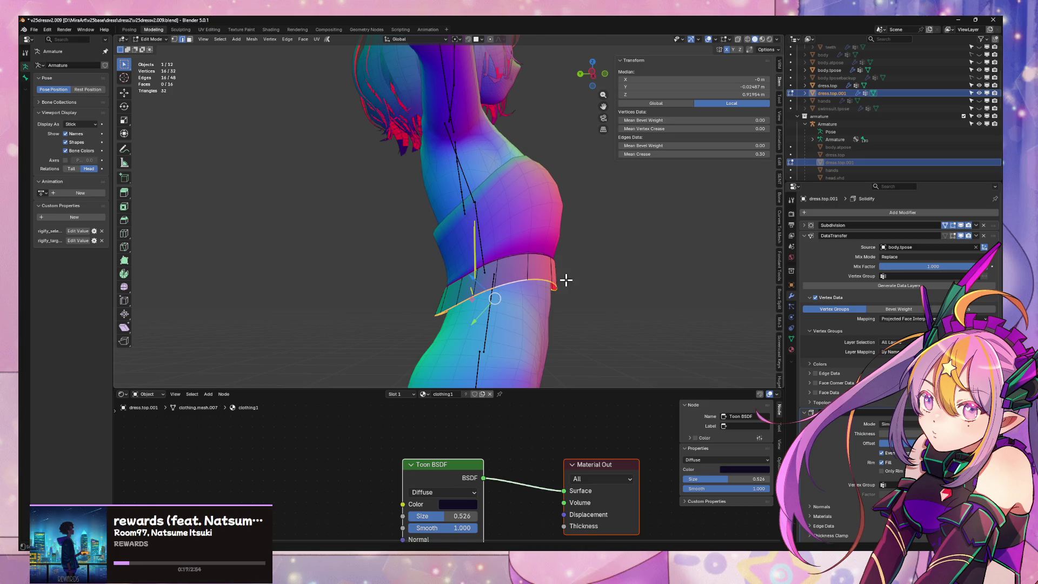
{"action": "key", "text": "g"}
{"action": "key", "text": "z"}
{"action": "left_click", "coordinate": [559, 304]}
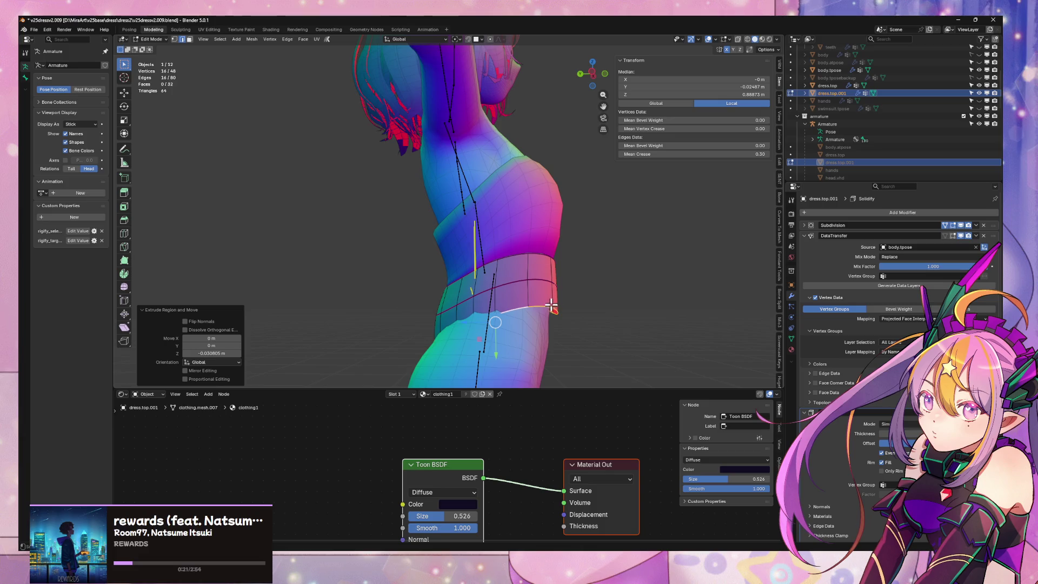
Flatten the new bottom loop to zero Z height and lower it about 1 cm
{"action": "key", "text": "s"}
{"action": "key", "text": "z"}
{"action": "key", "text": "0"}
{"action": "key", "text": "Return"}
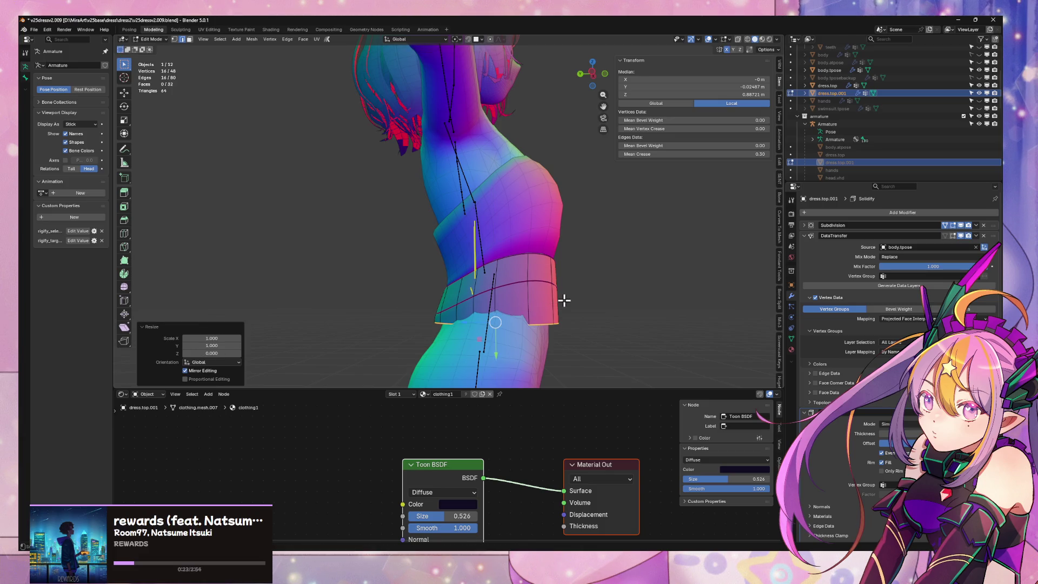
{"action": "key", "text": "g"}
{"action": "key", "text": "z"}
{"action": "left_click", "coordinate": [553, 294]}
In front view, add a centred loop cut, flatten it into a level ring and raise it slightly
{"action": "key", "text": "KP_1"}
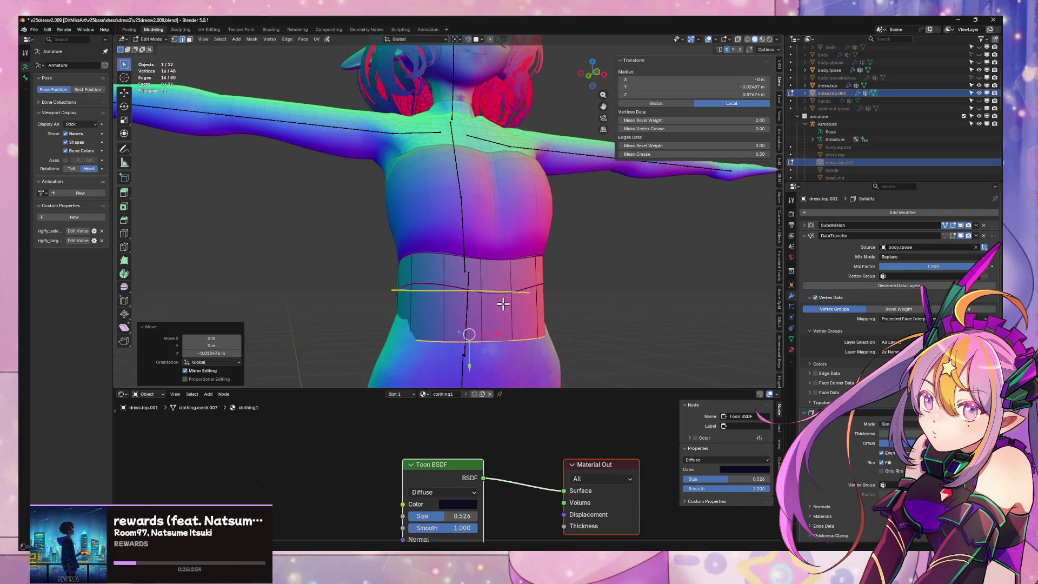
{"action": "key", "text": "ctrl+r"}
{"action": "left_click", "coordinate": [454, 311]}
{"action": "right_click", "coordinate": [453, 310]}
{"action": "key", "text": "s"}
{"action": "key", "text": "z"}
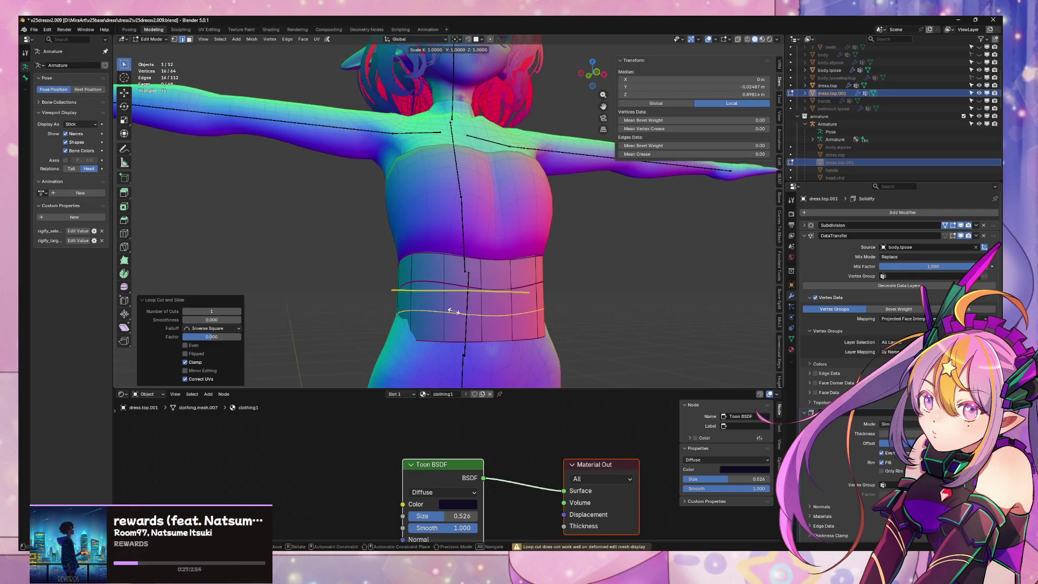
{"action": "key", "text": "0"}
{"action": "key", "text": "Return"}
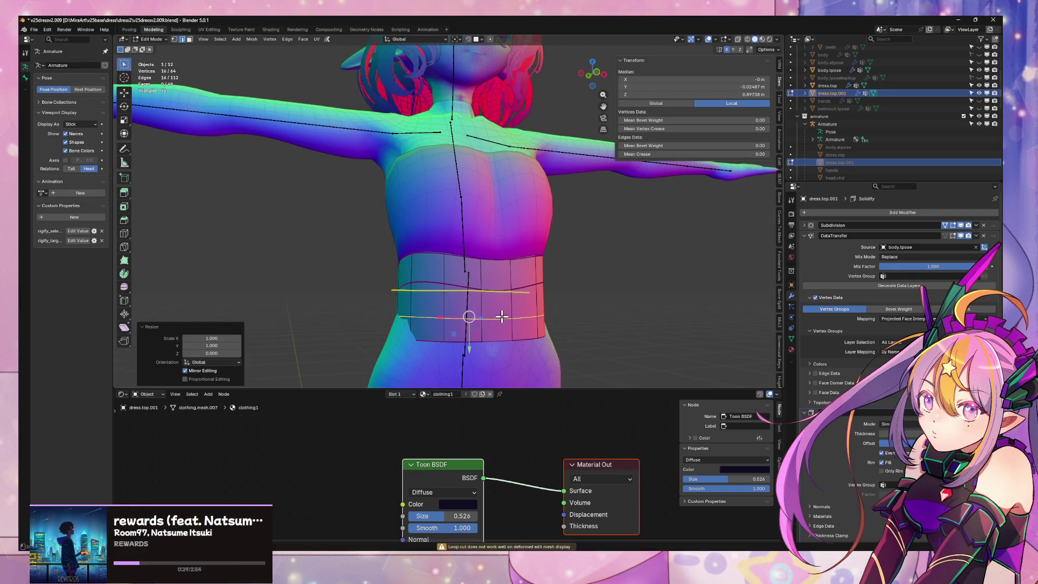
{"action": "key", "text": "g"}
{"action": "key", "text": "z"}
{"action": "left_click", "coordinate": [481, 320]}
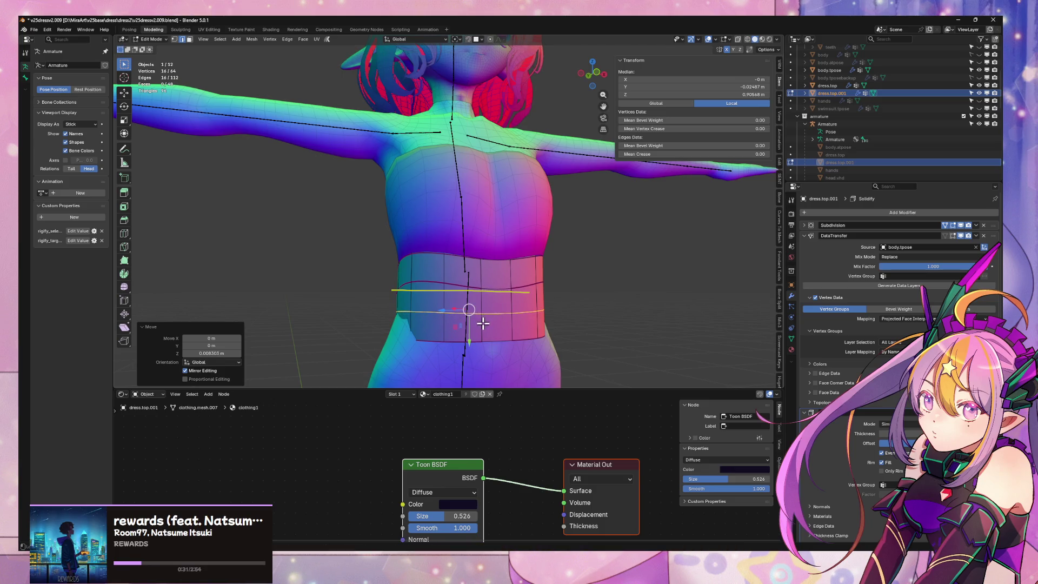
Widen the band's lower tier along X to about 1.19
{"action": "left_click", "coordinate": [480, 326], "text": "ctrl+alt"}
{"action": "key", "text": "s"}
{"action": "key", "text": "x"}
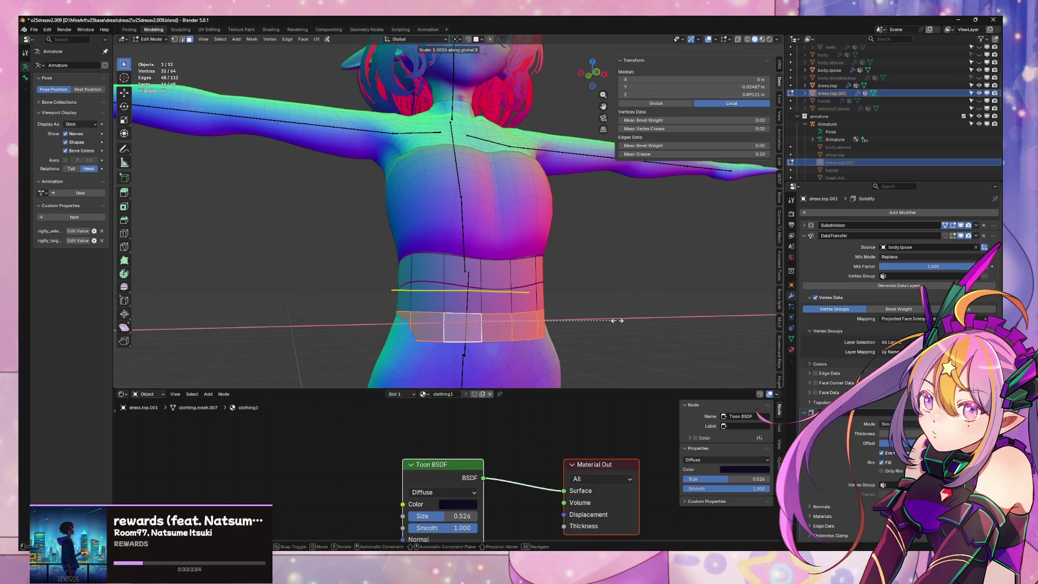
{"action": "left_click", "coordinate": [644, 326]}
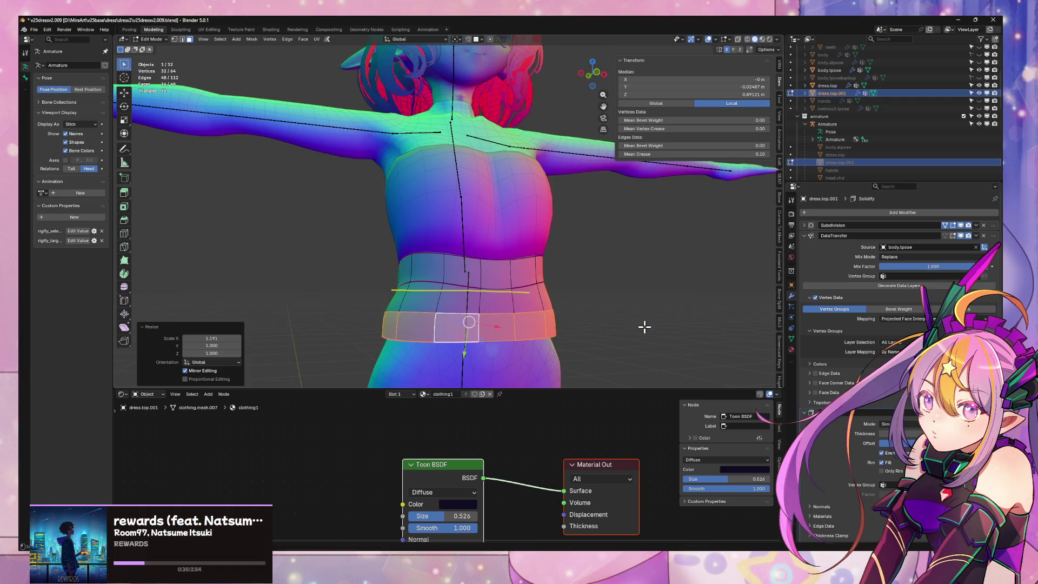
In edge select mode, give the band's edge loops a crease of 0.30
{"action": "middle_click_drag", "start_coordinate": [646, 326], "coordinate": [551, 331]}
{"action": "mouse_move", "coordinate": [554, 329]}
{"action": "middle_mouse_down"}
{"action": "mouse_move", "coordinate": [512, 330]}
{"action": "mouse_move", "coordinate": [491, 316]}
{"action": "mouse_move", "coordinate": [516, 260]}
{"action": "mouse_move", "coordinate": [505, 280]}
{"action": "middle_mouse_up"}
{"action": "scroll", "coordinate": [509, 311], "scroll_direction": "up", "scroll_amount": 5}
{"action": "scroll", "coordinate": [517, 260], "scroll_direction": "down", "scroll_amount": 4}
{"action": "key", "text": "2"}
{"action": "key", "text": "shift+e"}
{"action": "left_click", "coordinate": [438, 297]}
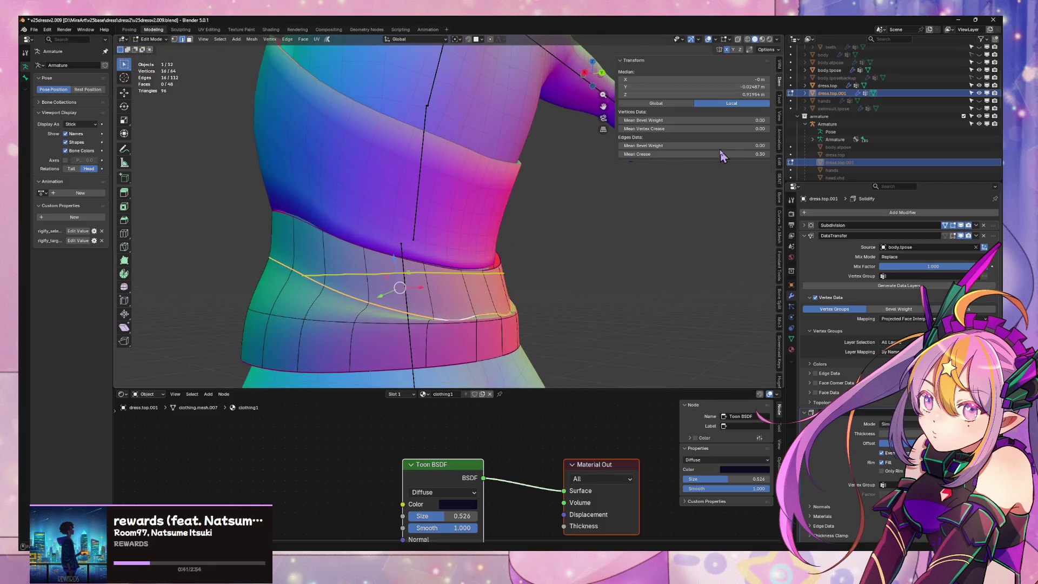
Set the band's Mean Crease back to 0.00 after comparing it against 0.30
{"action": "left_click_drag", "start_coordinate": [721, 154], "coordinate": [697, 154]}
{"action": "middle_click_drag", "start_coordinate": [575, 282], "coordinate": [468, 324]}
{"action": "left_click", "coordinate": [713, 155]}
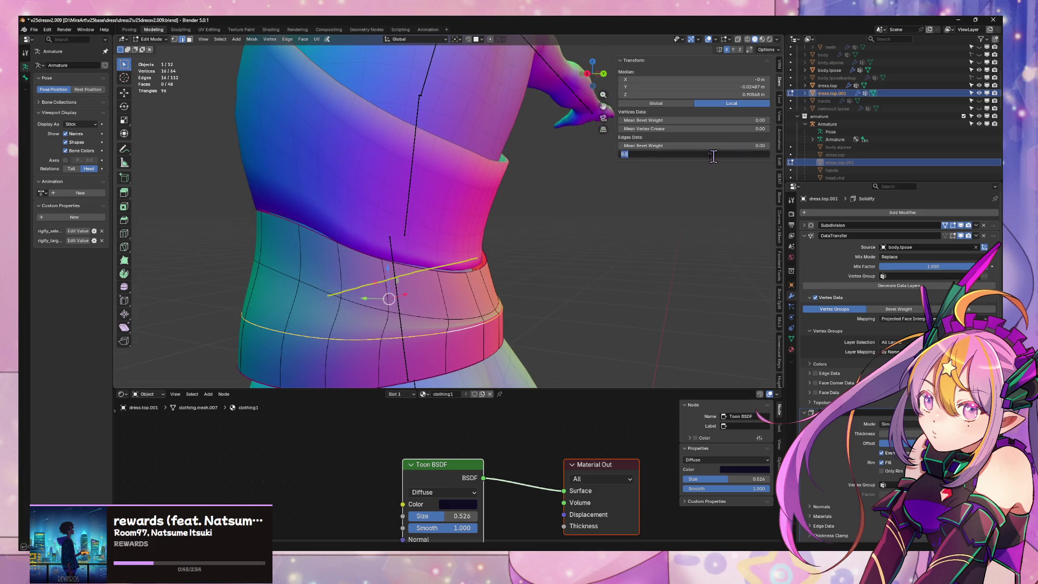
{"action": "key", "text": "Return"}
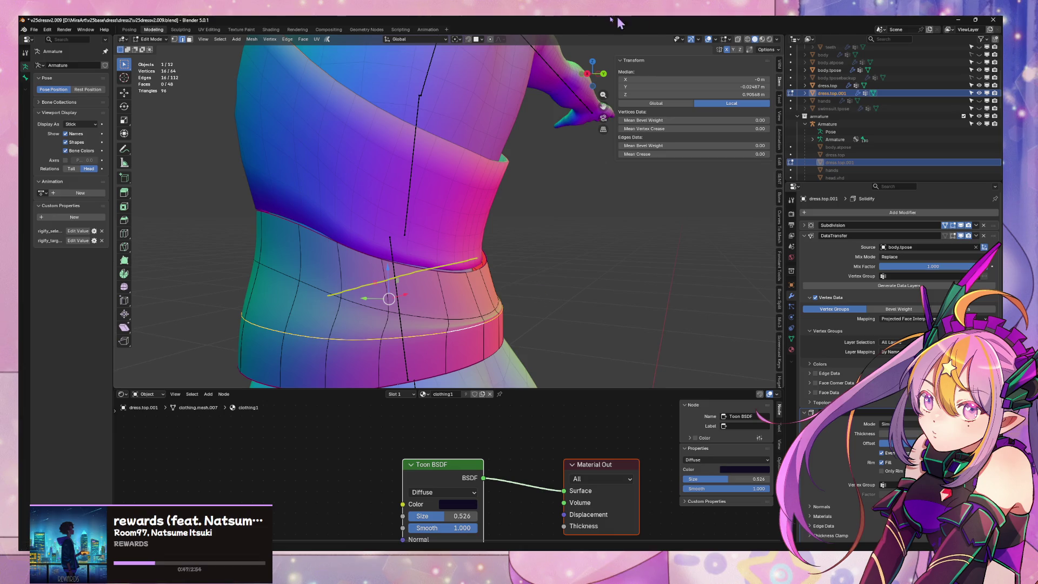
{"action": "middle_click_drag", "start_coordinate": [562, 269], "coordinate": [518, 265]}
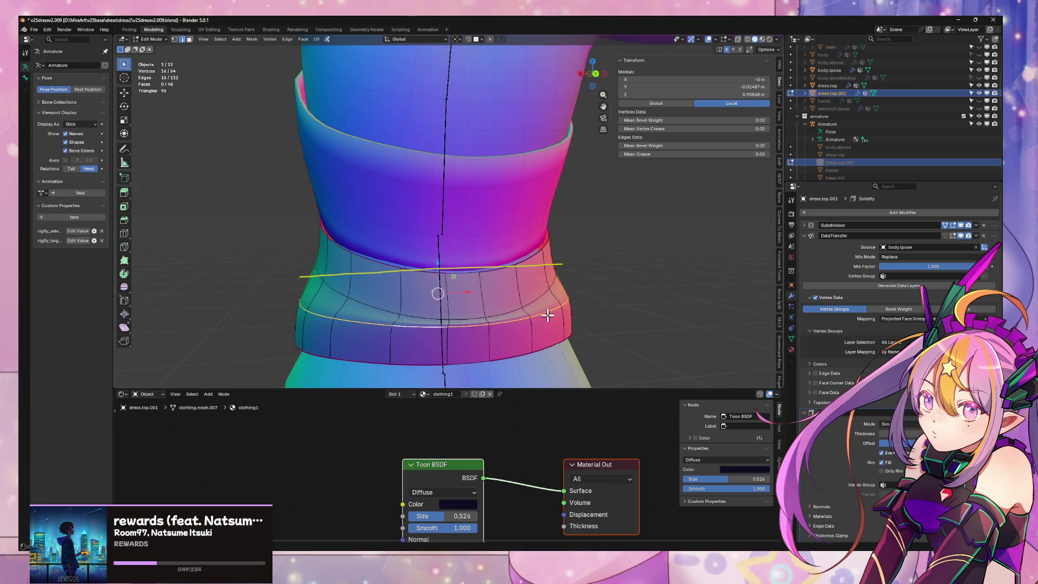
{"action": "mouse_move", "coordinate": [548, 314]}
{"action": "middle_mouse_down"}
{"action": "mouse_move", "coordinate": [557, 246]}
{"action": "mouse_move", "coordinate": [581, 257]}
{"action": "mouse_move", "coordinate": [505, 297]}
{"action": "middle_mouse_up"}
{"action": "key", "text": "shift+e"}
{"action": "left_click", "coordinate": [548, 265]}
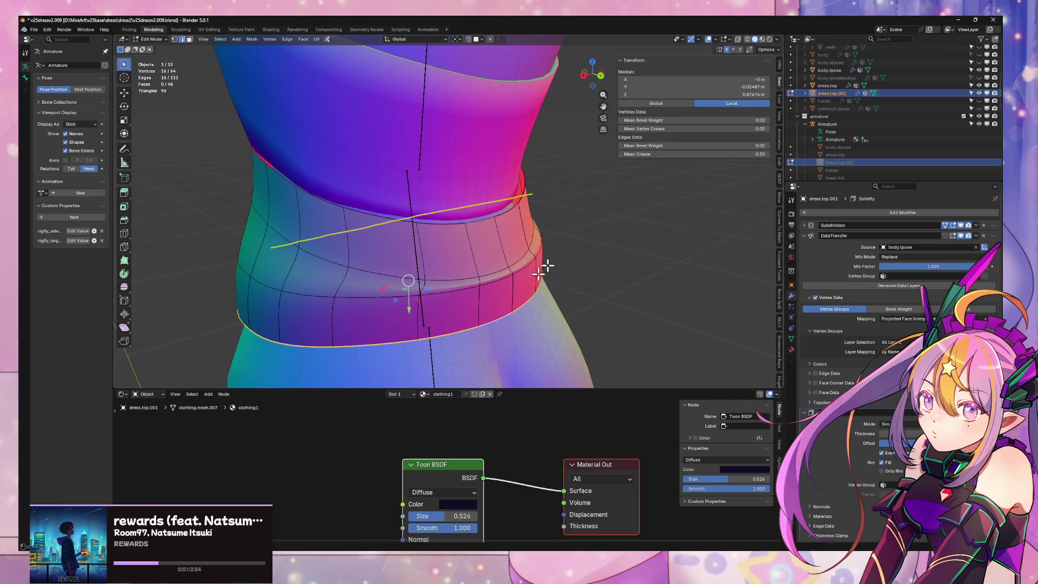
{"action": "key", "text": "ctrl+z"}
{"action": "middle_click_drag", "start_coordinate": [308, 286], "coordinate": [434, 273]}
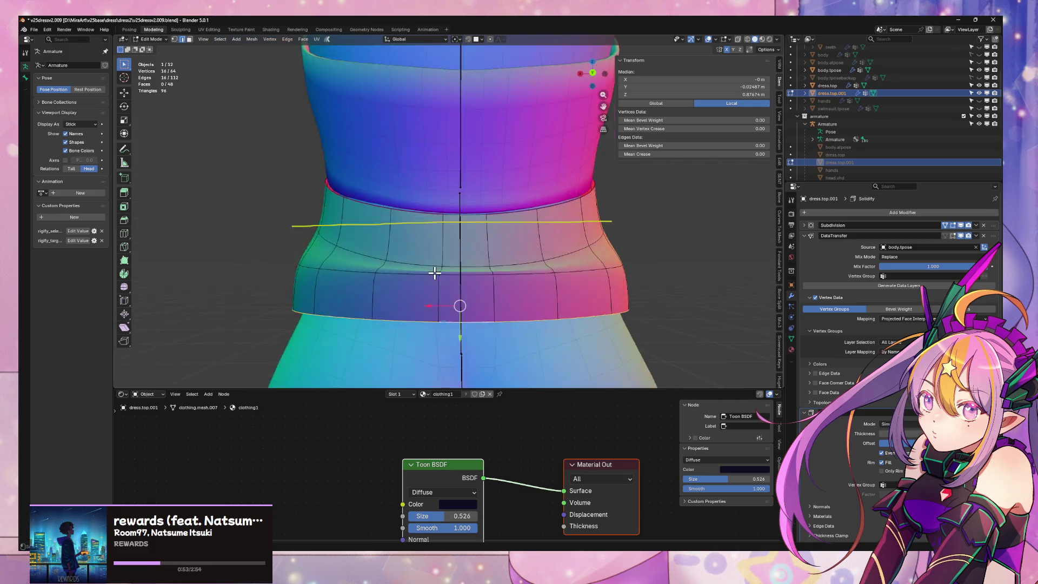
{"action": "scroll", "coordinate": [492, 299], "scroll_direction": "up", "scroll_amount": 2}
{"action": "mouse_move", "coordinate": [491, 299]}
{"action": "middle_mouse_down"}
{"action": "mouse_move", "coordinate": [490, 308]}
{"action": "mouse_move", "coordinate": [452, 299]}
{"action": "middle_mouse_up"}
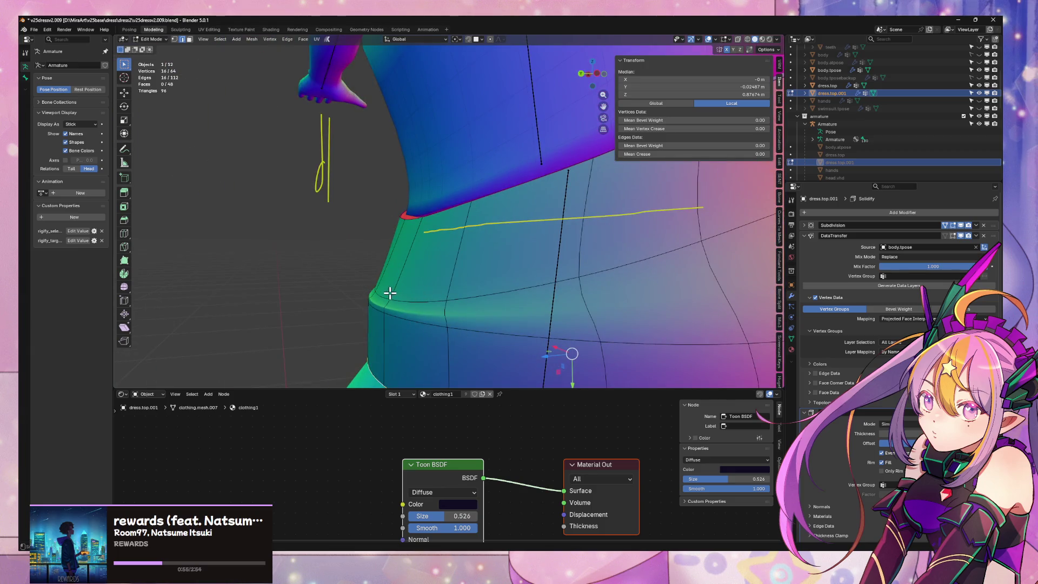
{"action": "mouse_move", "coordinate": [390, 293]}
{"action": "middle_mouse_down"}
{"action": "mouse_move", "coordinate": [555, 289]}
{"action": "mouse_move", "coordinate": [484, 270]}
{"action": "middle_mouse_up"}
Slide a single waistband edge along the band to even out the loop spacing
{"action": "left_click", "coordinate": [473, 298], "text": "alt"}
{"action": "scroll", "coordinate": [540, 294], "scroll_direction": "down", "scroll_amount": 3}
{"action": "left_click", "coordinate": [459, 259]}
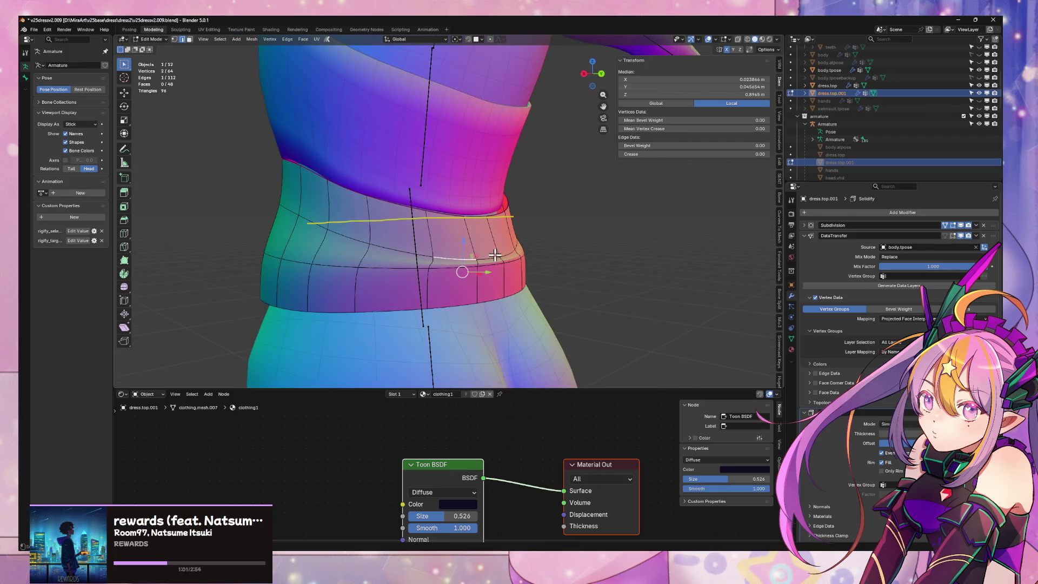
{"action": "key", "text": "shift+v"}
{"action": "left_click", "coordinate": [491, 256]}
{"action": "middle_click_drag", "start_coordinate": [487, 258], "coordinate": [498, 271]}
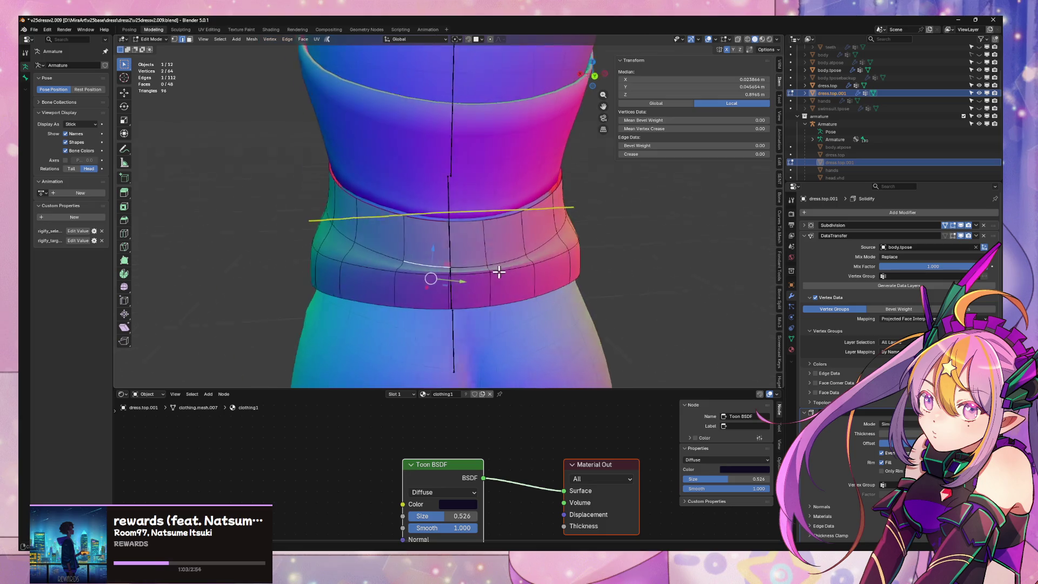
Vertex-slide several individual waistband vertices along their edges to even out the loops
{"action": "left_click", "coordinate": [452, 264]}
{"action": "key", "text": "shift+v"}
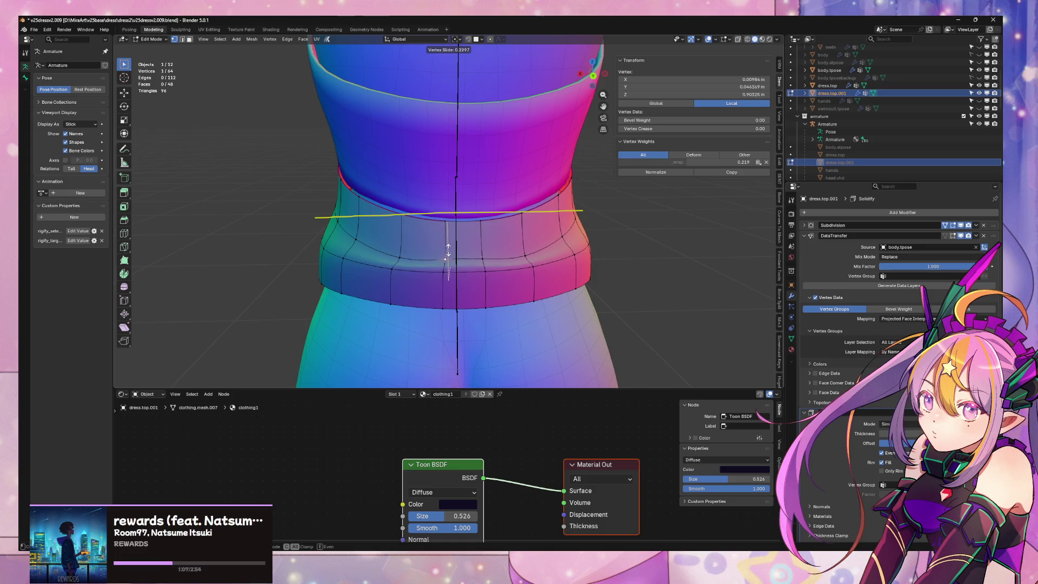
{"action": "left_click", "coordinate": [447, 257]}
{"action": "left_click", "coordinate": [392, 267]}
{"action": "key", "text": "shift+v"}
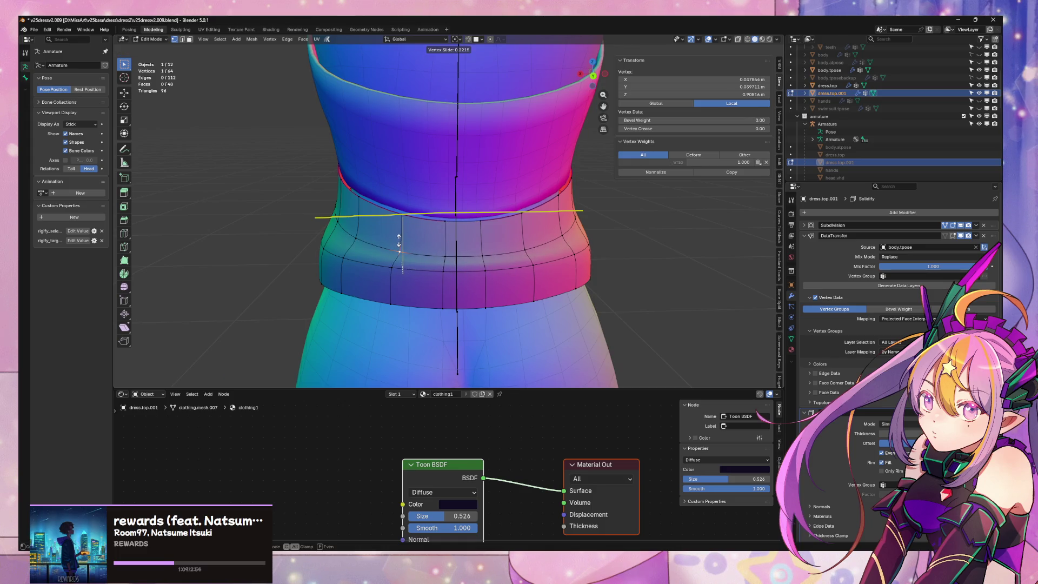
{"action": "left_click", "coordinate": [399, 241]}
{"action": "key", "text": "shift+v"}
{"action": "left_click", "coordinate": [399, 241]}
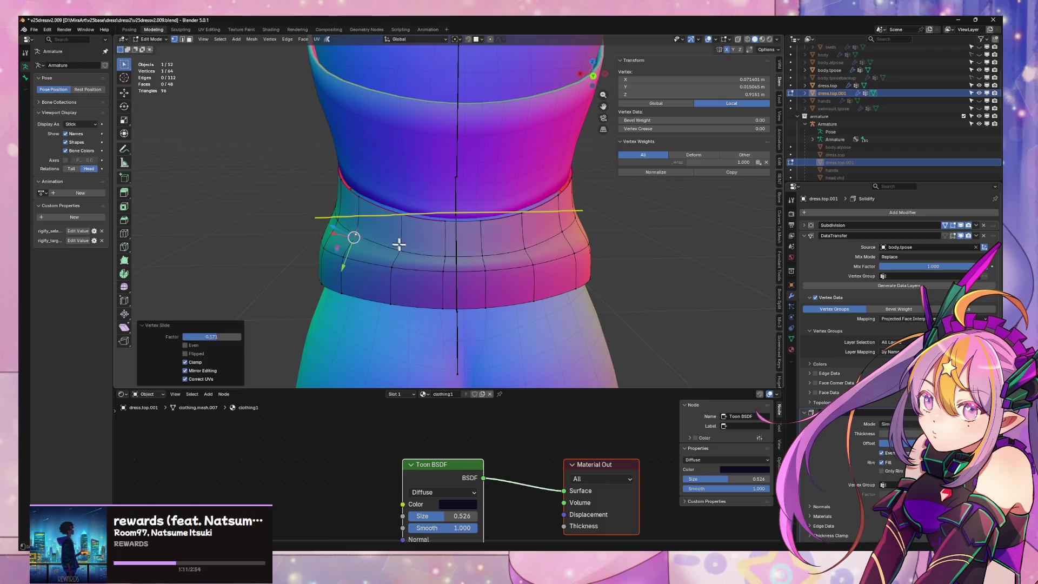
{"action": "key", "text": "shift+v"}
{"action": "left_click", "coordinate": [399, 237]}
{"action": "left_click", "coordinate": [445, 253]}
{"action": "key", "text": "shift+v"}
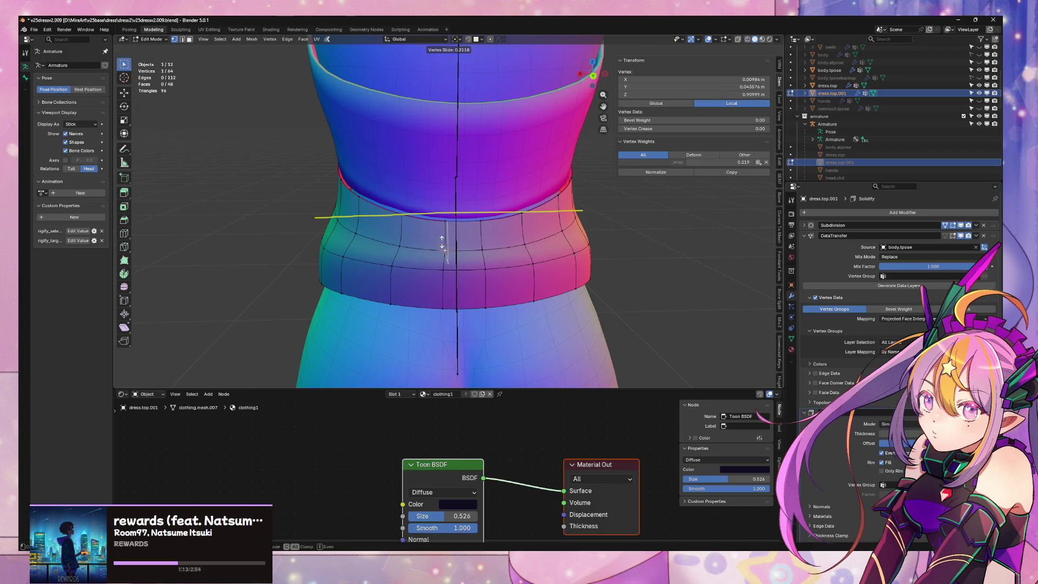
{"action": "left_click", "coordinate": [449, 241]}
{"action": "mouse_move", "coordinate": [455, 243]}
{"action": "middle_mouse_down"}
{"action": "mouse_move", "coordinate": [518, 244]}
{"action": "mouse_move", "coordinate": [518, 299]}
{"action": "mouse_move", "coordinate": [570, 290]}
{"action": "mouse_move", "coordinate": [475, 296]}
{"action": "mouse_move", "coordinate": [538, 294]}
{"action": "middle_mouse_up"}
Move one edge of the bottom loop along Y, then select the whole bottom edge loop
{"action": "key", "text": "alt+a"}
{"action": "left_click", "coordinate": [493, 297], "text": "alt"}
{"action": "left_click", "coordinate": [493, 297]}
{"action": "key", "text": "g"}
{"action": "key", "text": "y"}
{"action": "left_click", "coordinate": [533, 296]}
{"action": "left_click", "coordinate": [475, 286], "text": "alt"}
{"action": "middle_click_drag", "start_coordinate": [475, 286], "coordinate": [390, 278]}
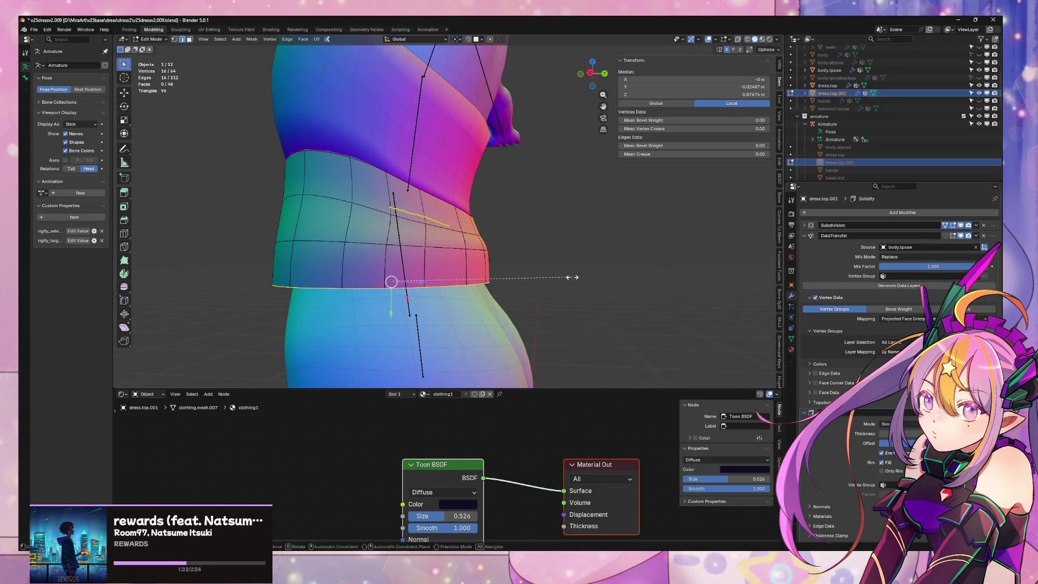
Scale the waistband's bottom loop inward along the Y axis
{"action": "key", "text": "s"}
{"action": "key", "text": "y"}
{"action": "left_click", "coordinate": [579, 290]}
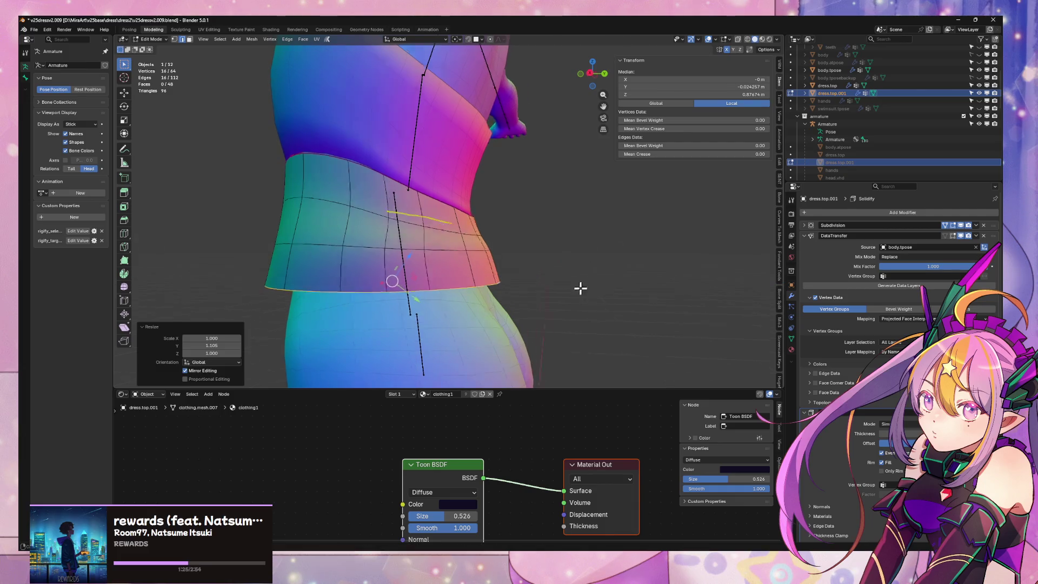
{"action": "middle_click_drag", "start_coordinate": [580, 290], "coordinate": [541, 270]}
Smooth the band's lower edge loop with Smooth Vertices at strength 1.000
{"action": "key", "text": "3"}
{"action": "left_click", "coordinate": [495, 254], "text": "alt"}
{"action": "left_click", "coordinate": [478, 254], "text": "alt"}
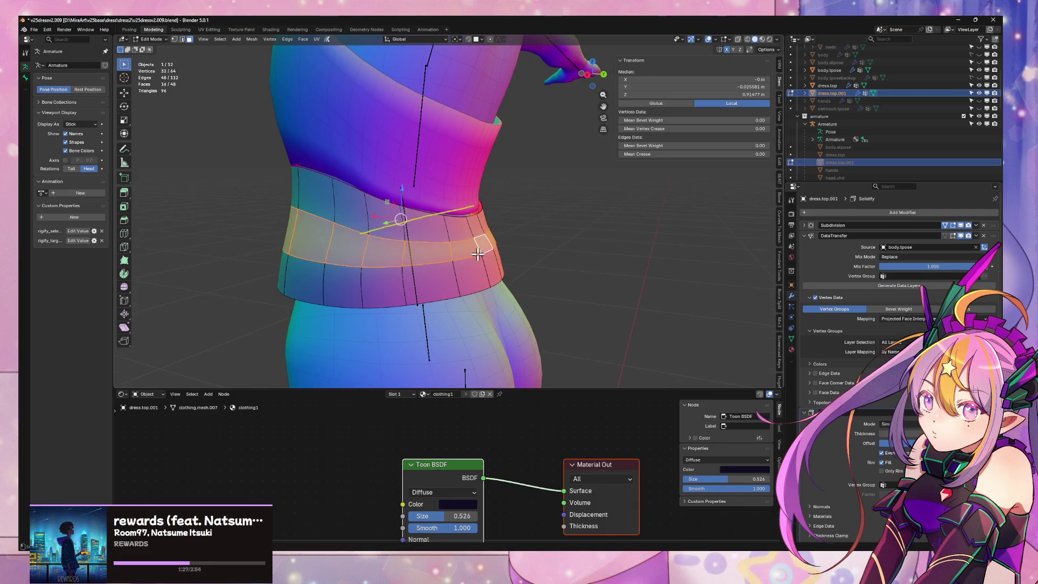
{"action": "key", "text": "2"}
{"action": "left_click", "coordinate": [484, 257], "text": "alt"}
{"action": "key", "text": "F3"}
{"action": "left_click", "coordinate": [543, 275]}
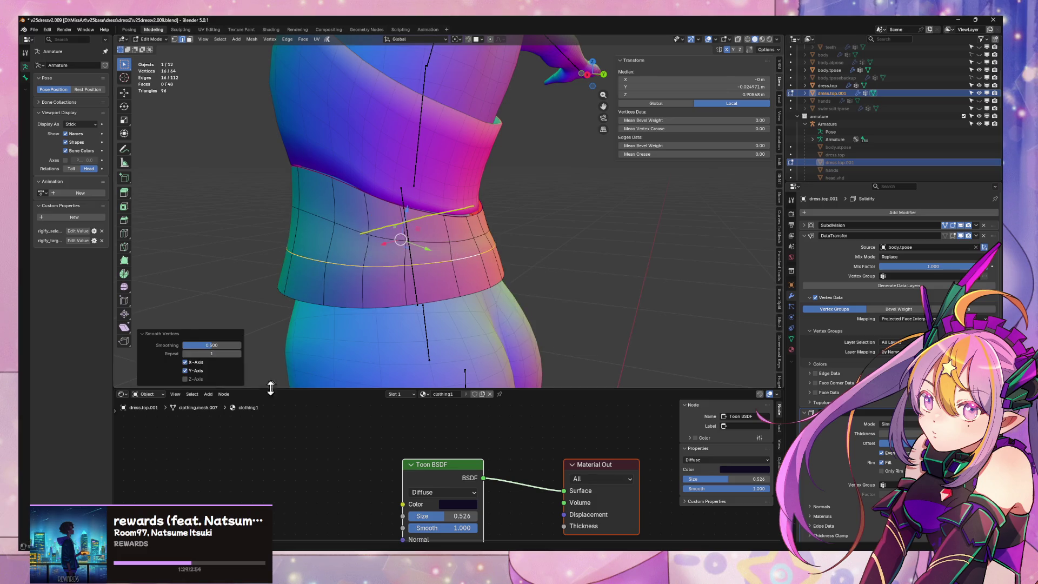
{"action": "middle_click_drag", "start_coordinate": [365, 287], "coordinate": [335, 302]}
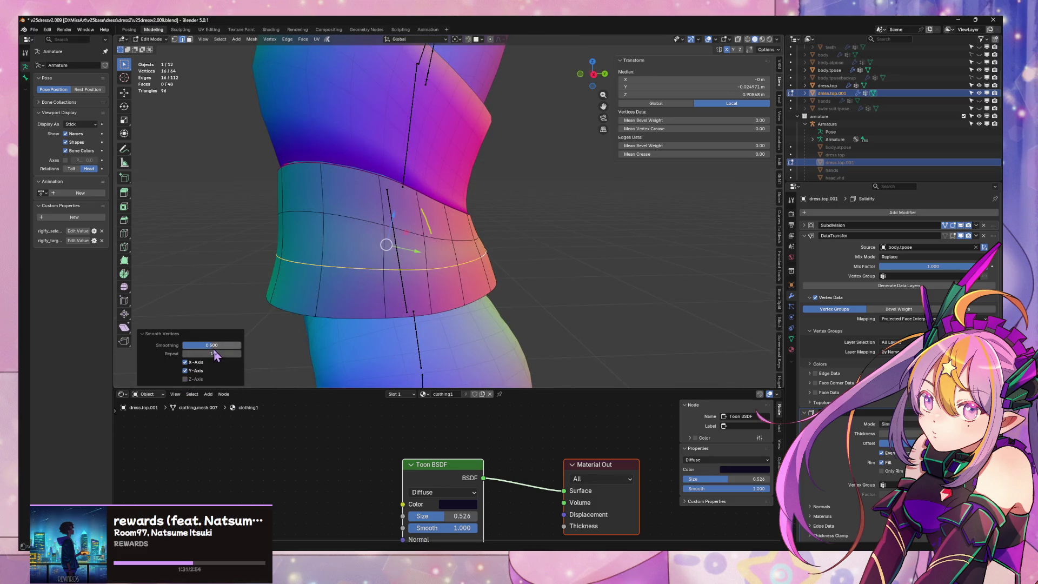
{"action": "left_click_drag", "start_coordinate": [212, 345], "coordinate": [241, 345]}
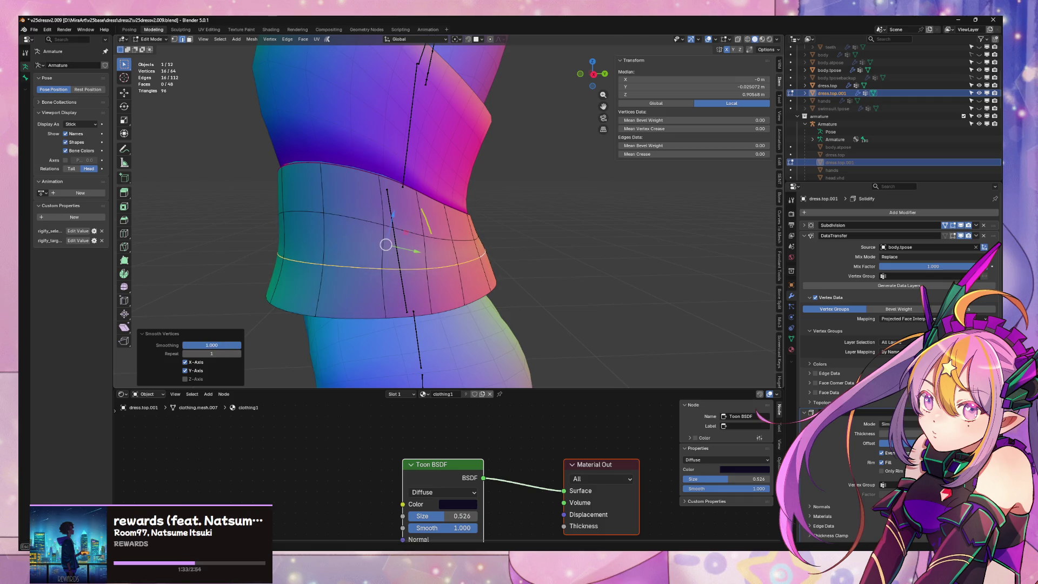
{"action": "mouse_move", "coordinate": [411, 281]}
{"action": "middle_mouse_down"}
{"action": "mouse_move", "coordinate": [479, 278]}
{"action": "mouse_move", "coordinate": [364, 273]}
{"action": "mouse_move", "coordinate": [501, 281]}
{"action": "mouse_move", "coordinate": [572, 270]}
{"action": "middle_mouse_up"}
Delete the waistband's bottom loop and select the new bottom loop
{"action": "key", "text": "x"}
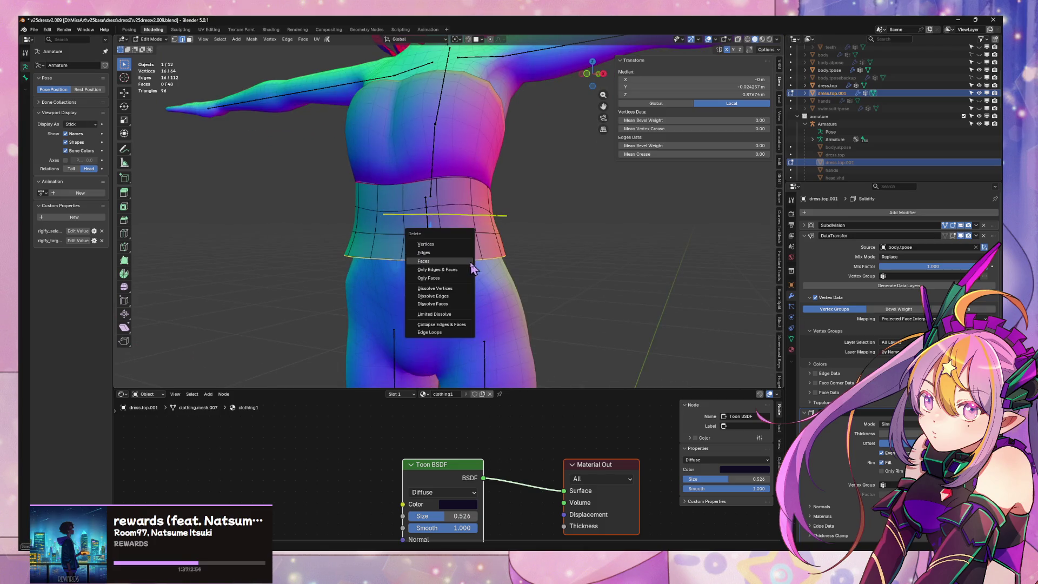
{"action": "left_click", "coordinate": [436, 250]}
{"action": "left_click", "coordinate": [423, 233], "text": "alt"}
{"action": "middle_click_drag", "start_coordinate": [423, 232], "coordinate": [512, 248]}
Extrude the bottom loop downward, flare it outward at 1.155 scale, and shift it along Y
{"action": "key", "text": "e"}
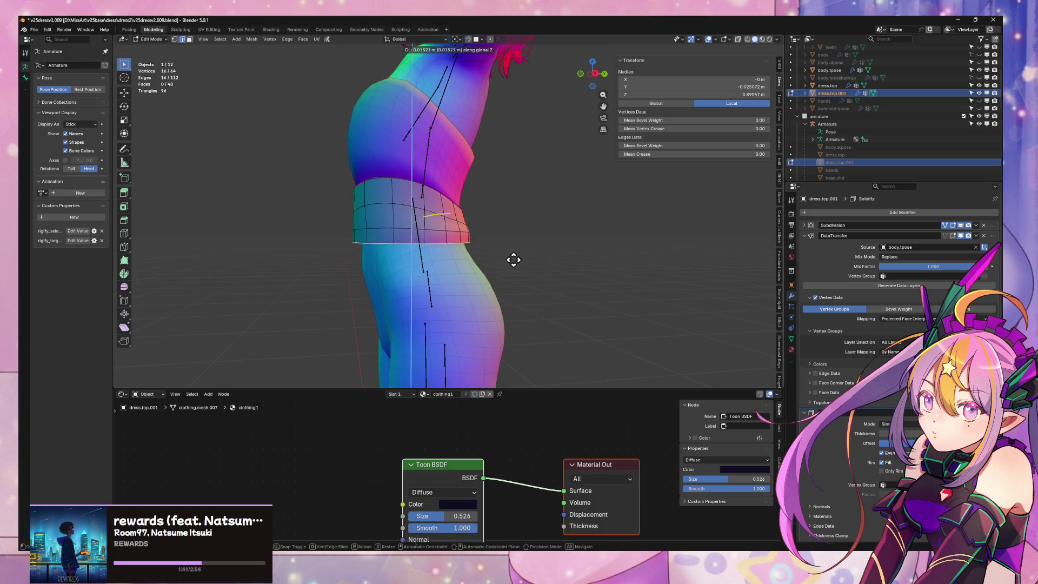
{"action": "left_click", "coordinate": [520, 272]}
{"action": "key", "text": "s"}
{"action": "key", "text": "x"}
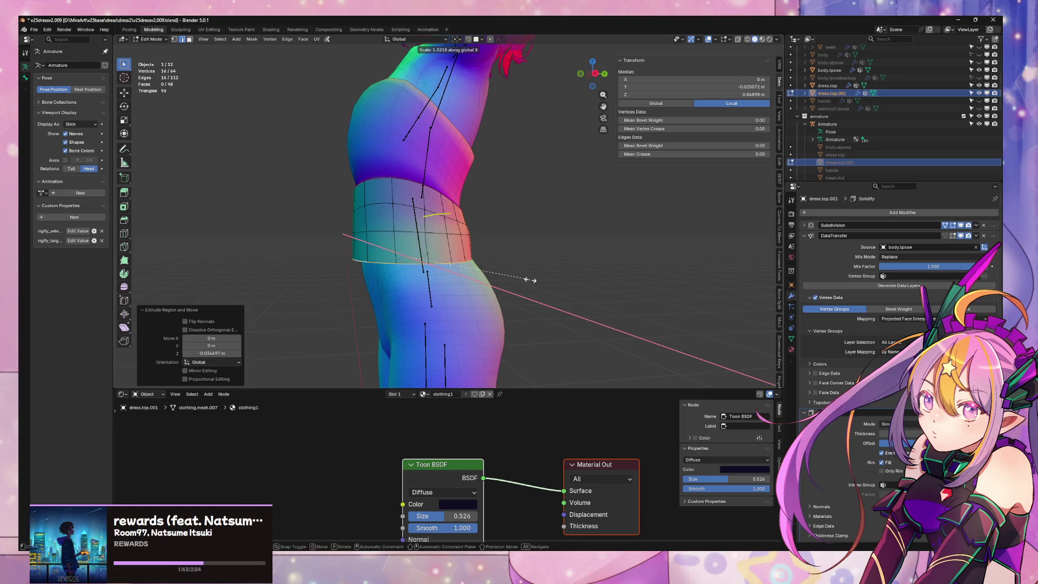
{"action": "key", "text": "x"}
{"action": "key", "text": "x"}
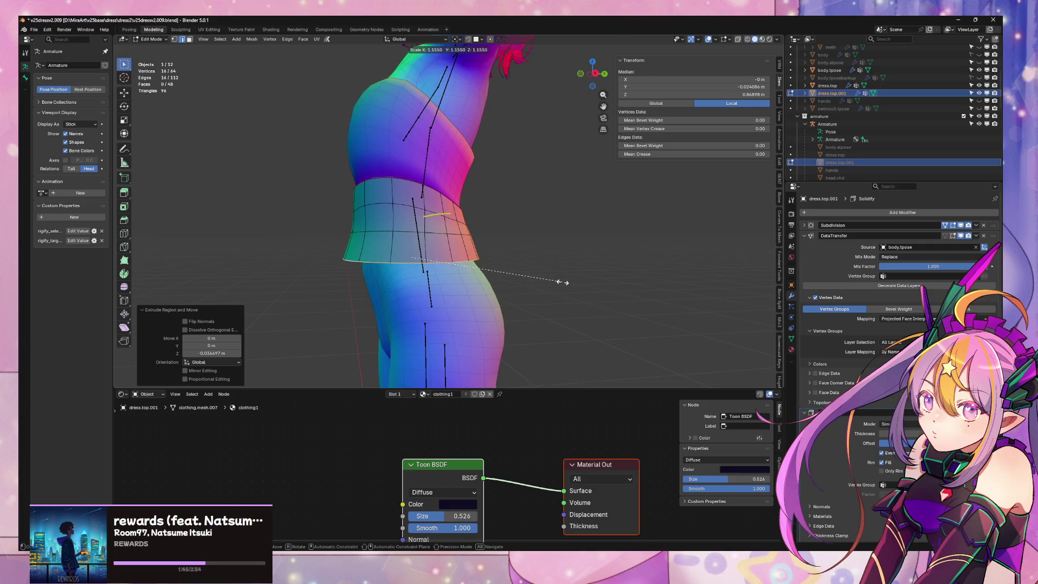
{"action": "left_click", "coordinate": [564, 281]}
{"action": "key", "text": "g"}
{"action": "key", "text": "y"}
{"action": "left_click", "coordinate": [568, 280]}
{"action": "mouse_move", "coordinate": [568, 280]}
{"action": "middle_mouse_down"}
{"action": "mouse_move", "coordinate": [526, 294]}
{"action": "mouse_move", "coordinate": [644, 295]}
{"action": "mouse_move", "coordinate": [359, 297]}
{"action": "mouse_move", "coordinate": [541, 293]}
{"action": "middle_mouse_up"}
{"action": "scroll", "coordinate": [567, 297], "scroll_direction": "down", "scroll_amount": 5}
Raise the flared loop slightly in Z and scale it along Y, ending in Object Mode
{"action": "key", "text": "Tab"}
{"action": "scroll", "coordinate": [471, 292], "scroll_direction": "up", "scroll_amount": 5}
{"action": "scroll", "coordinate": [508, 292], "scroll_direction": "up", "scroll_amount": 2}
{"action": "left_click", "coordinate": [542, 296]}
{"action": "key", "text": "Tab"}
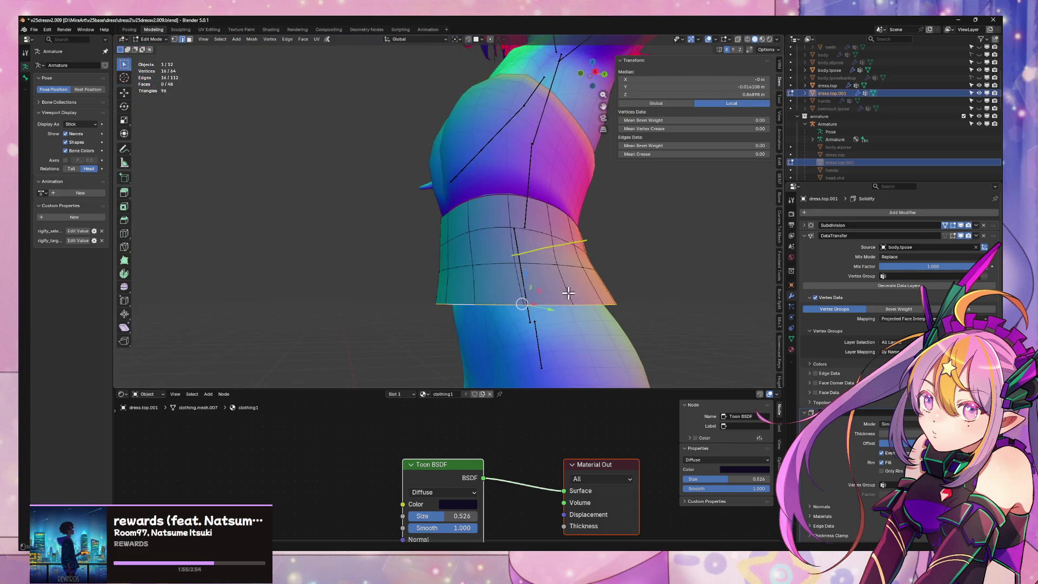
{"action": "key", "text": "g"}
{"action": "key", "text": "z"}
{"action": "left_click", "coordinate": [584, 294]}
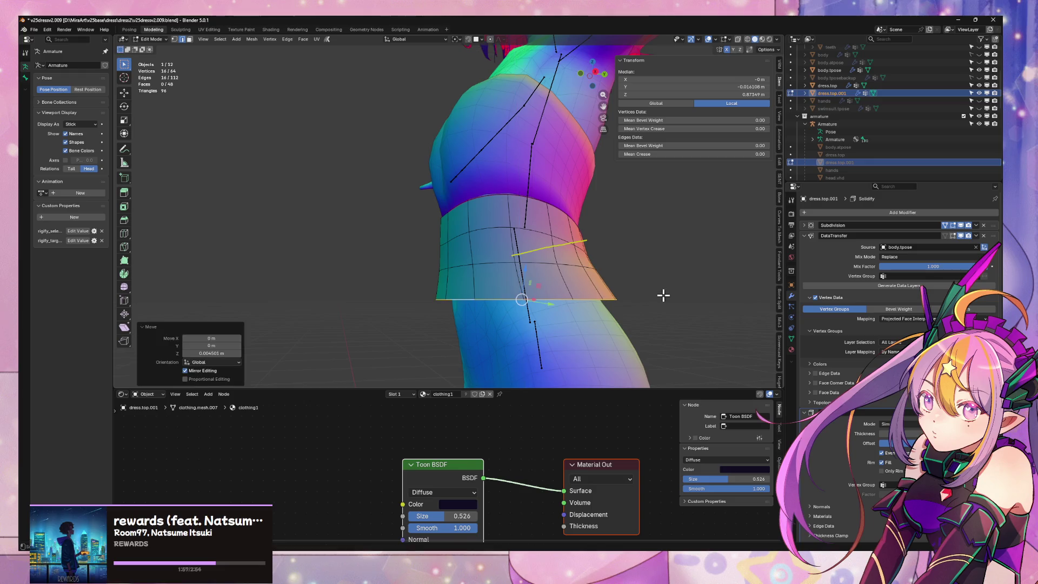
{"action": "key", "text": "s"}
{"action": "key", "text": "y"}
{"action": "left_click", "coordinate": [660, 295]}
{"action": "key", "text": "Tab"}
{"action": "middle_click_drag", "start_coordinate": [660, 295], "coordinate": [521, 308]}
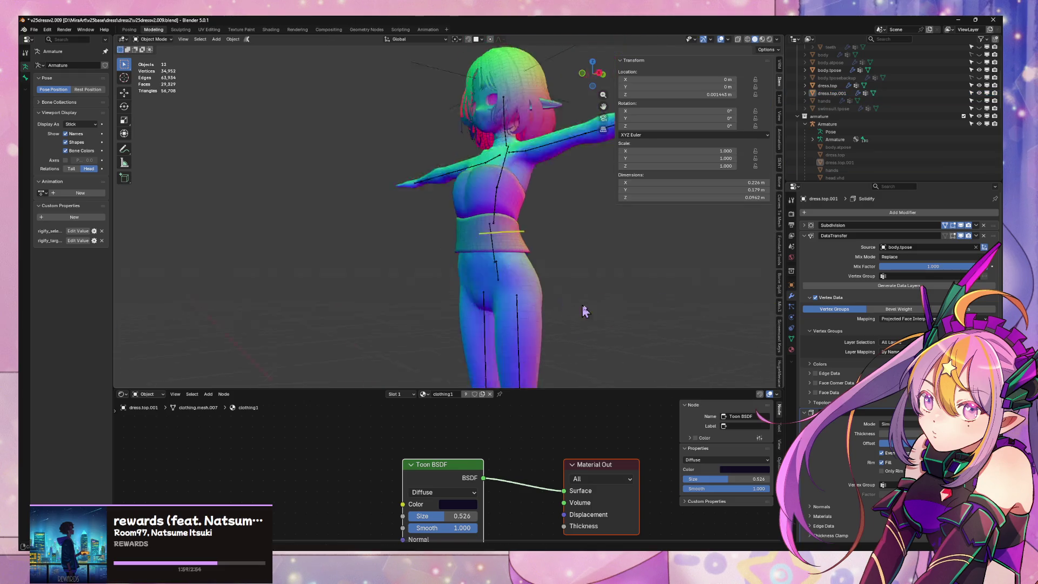
Select dress.top.001 and, in Edit Mode, select its bottom edge loop
{"action": "scroll", "coordinate": [521, 308], "scroll_direction": "up", "scroll_amount": 4}
{"action": "scroll", "coordinate": [560, 347], "scroll_direction": "down", "scroll_amount": 4}
{"action": "mouse_move", "coordinate": [561, 347]}
{"action": "middle_mouse_down"}
{"action": "mouse_move", "coordinate": [479, 297]}
{"action": "mouse_move", "coordinate": [519, 303]}
{"action": "mouse_move", "coordinate": [485, 194]}
{"action": "middle_mouse_up"}
{"action": "scroll", "coordinate": [479, 297], "scroll_direction": "up", "scroll_amount": 2}
{"action": "scroll", "coordinate": [519, 303], "scroll_direction": "up", "scroll_amount": 3}
{"action": "left_click", "coordinate": [533, 309]}
{"action": "scroll", "coordinate": [550, 283], "scroll_direction": "down", "scroll_amount": 1}
{"action": "key", "text": "Tab"}
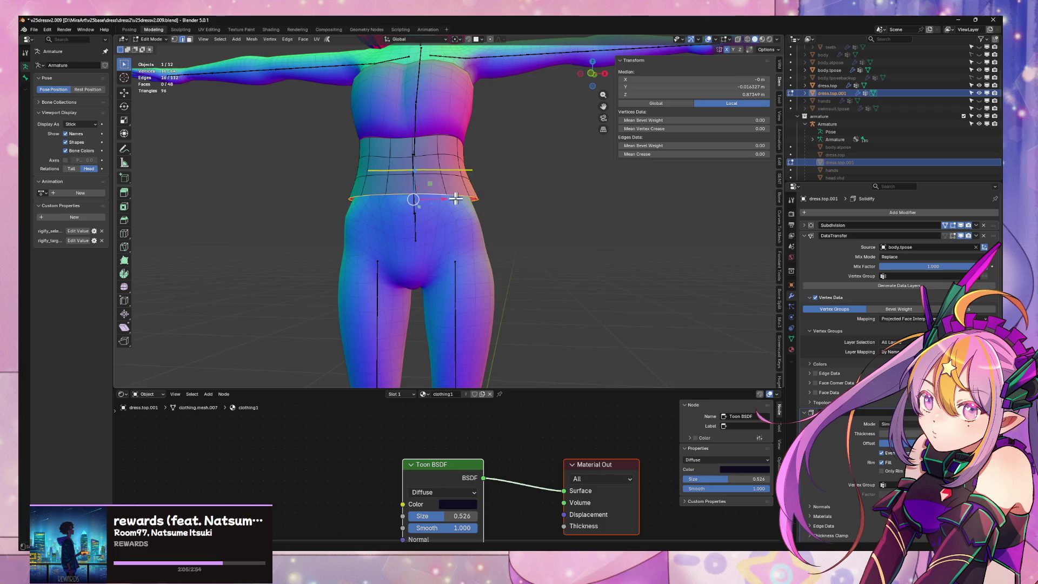
{"action": "left_click", "coordinate": [433, 196], "text": "alt"}
Return to Object Mode and bring up the Add menu of mesh primitives
{"action": "scroll", "coordinate": [514, 218], "scroll_direction": "down", "scroll_amount": 5}
{"action": "scroll", "coordinate": [517, 238], "scroll_direction": "up", "scroll_amount": 4}
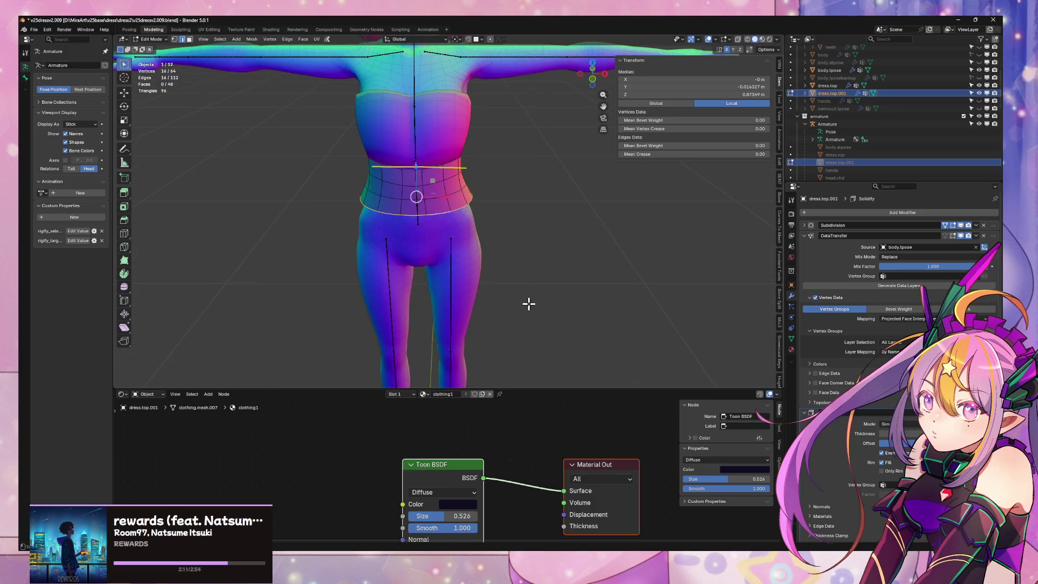
{"action": "scroll", "coordinate": [528, 304], "scroll_direction": "down", "scroll_amount": 5}
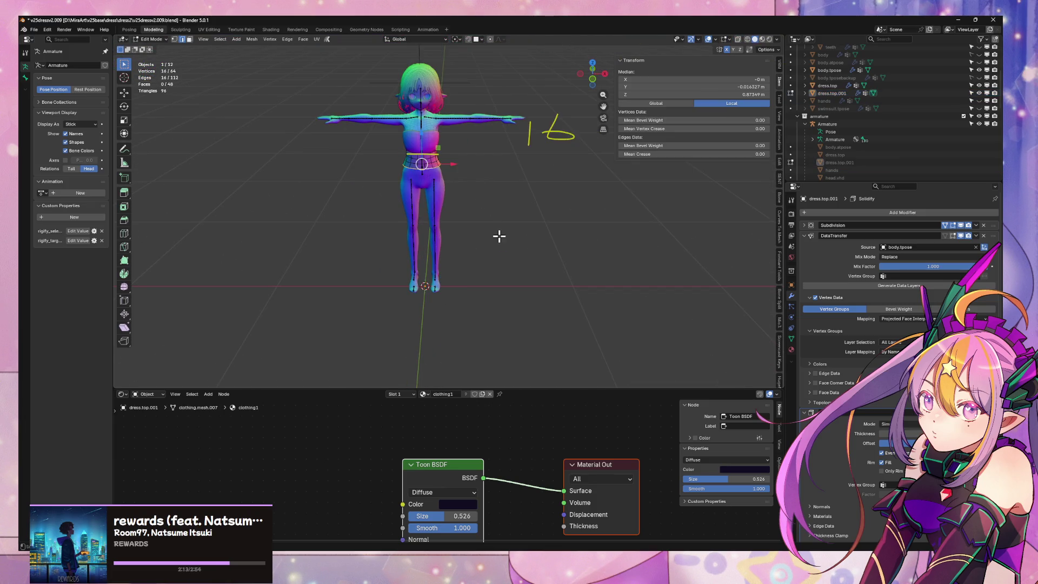
{"action": "key", "text": "Tab"}
{"action": "key", "text": "shift+a"}
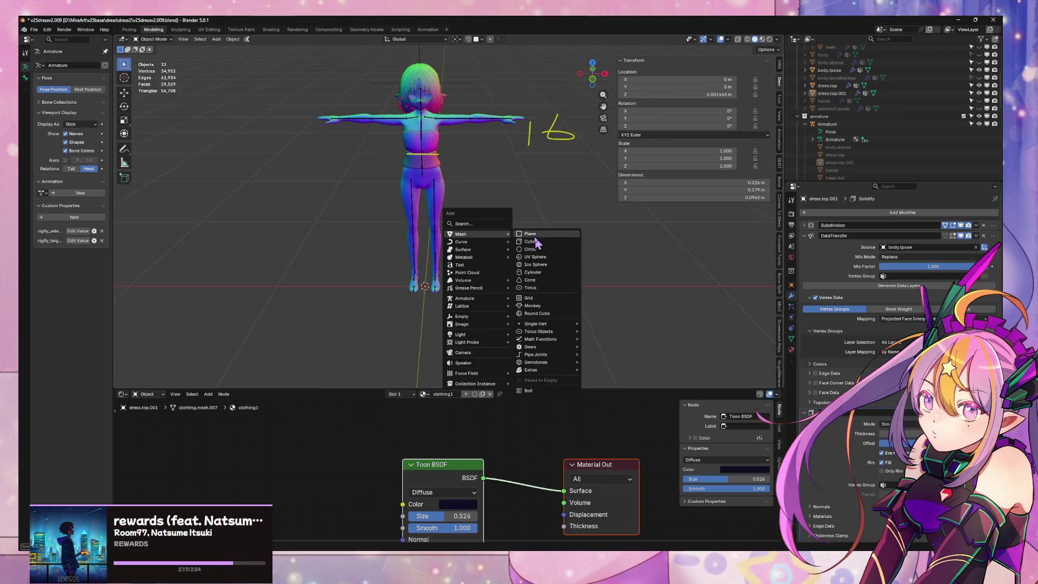
Add a circle mesh at the origin with 16 vertices
{"action": "left_click", "coordinate": [530, 250]}
{"action": "left_click", "coordinate": [221, 298]}
{"action": "type", "text": "16"}
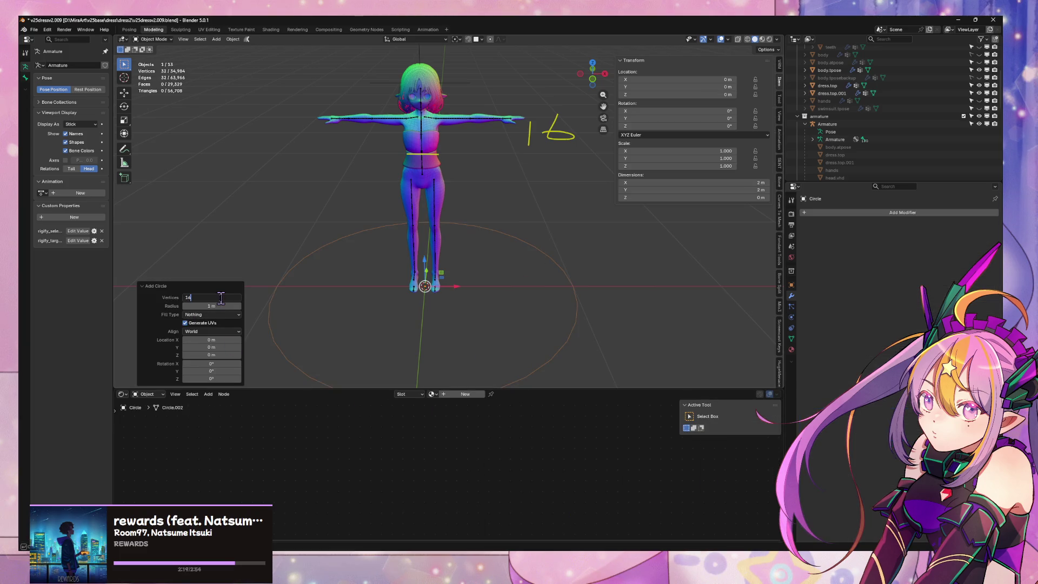
{"action": "key", "text": "Return"}
Enter edit mode on the circle with vertex selection, viewed from higher up
{"action": "key", "text": "Tab"}
{"action": "middle_click_drag", "start_coordinate": [502, 231], "coordinate": [536, 251]}
{"action": "key", "text": "Tab"}
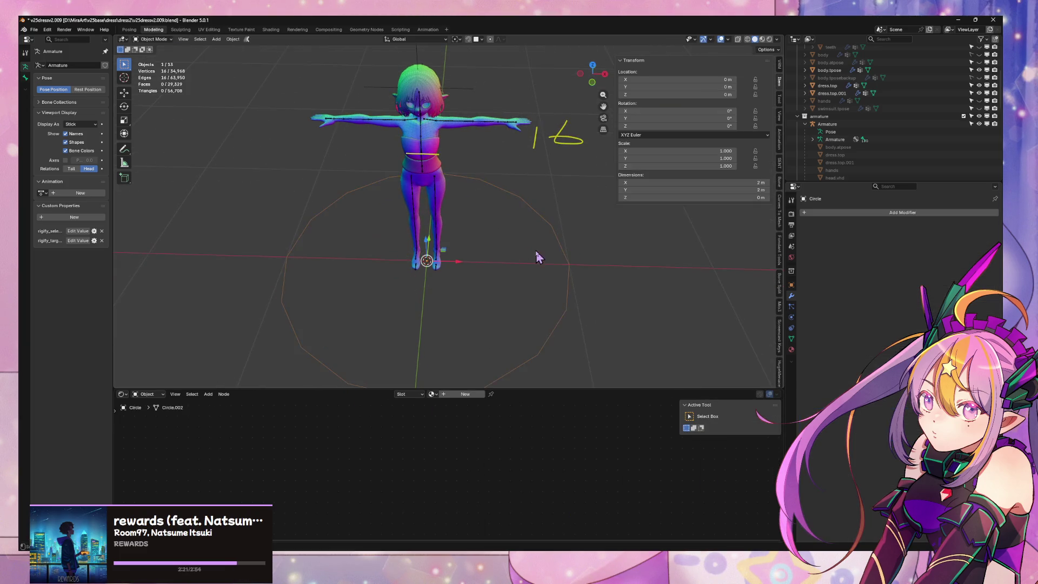
{"action": "key", "text": "Tab"}
{"action": "key", "text": "1"}
{"action": "mouse_move", "coordinate": [500, 205]}
{"action": "middle_mouse_down"}
{"action": "mouse_move", "coordinate": [496, 177]}
{"action": "mouse_move", "coordinate": [500, 227]}
{"action": "middle_mouse_up"}
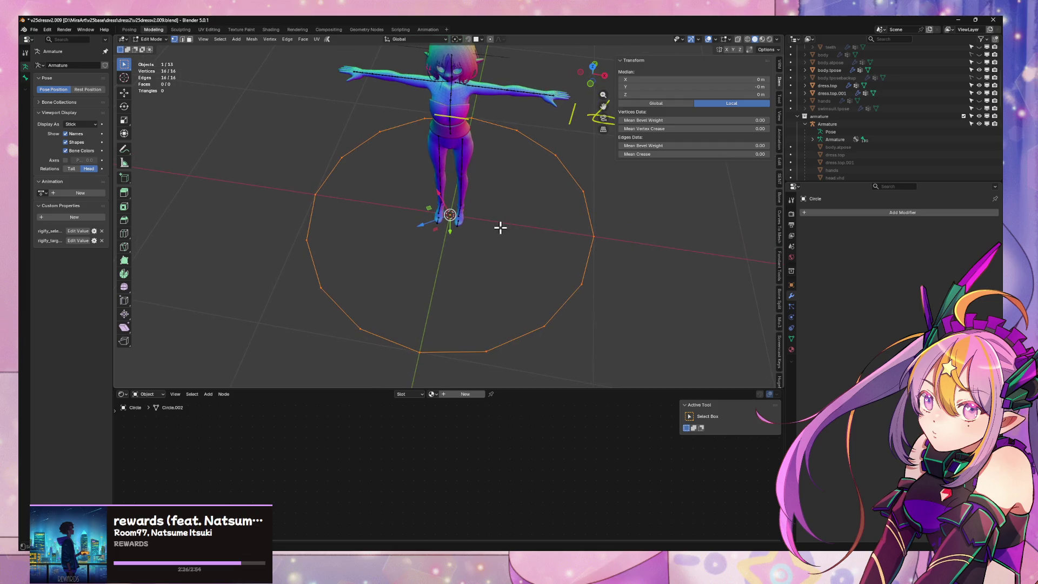
Bevel all circle vertices into 32, then undo back to 16
{"action": "left_click", "coordinate": [420, 352]}
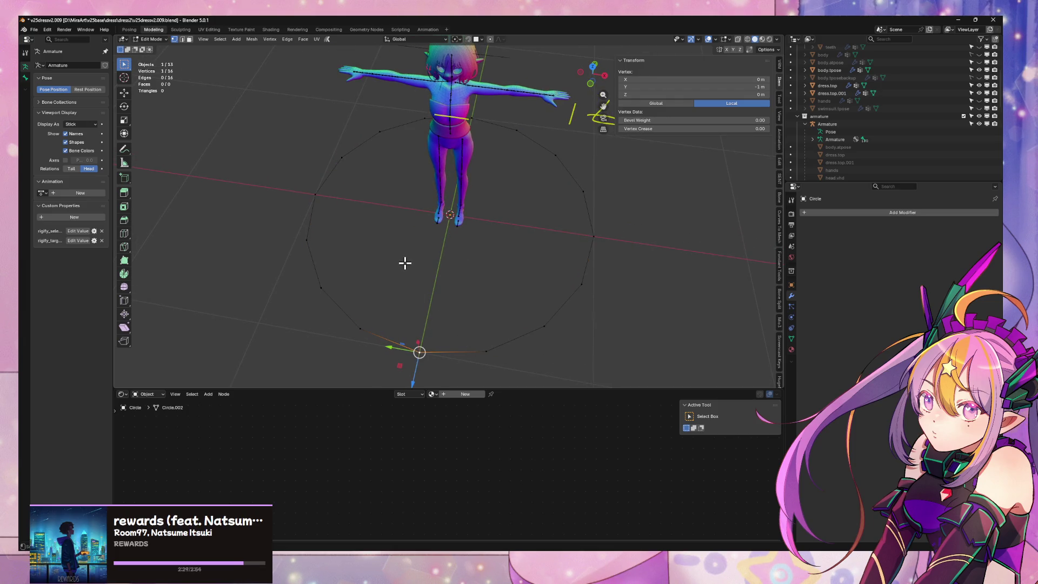
{"action": "key", "text": "a"}
{"action": "right_click", "coordinate": [549, 254]}
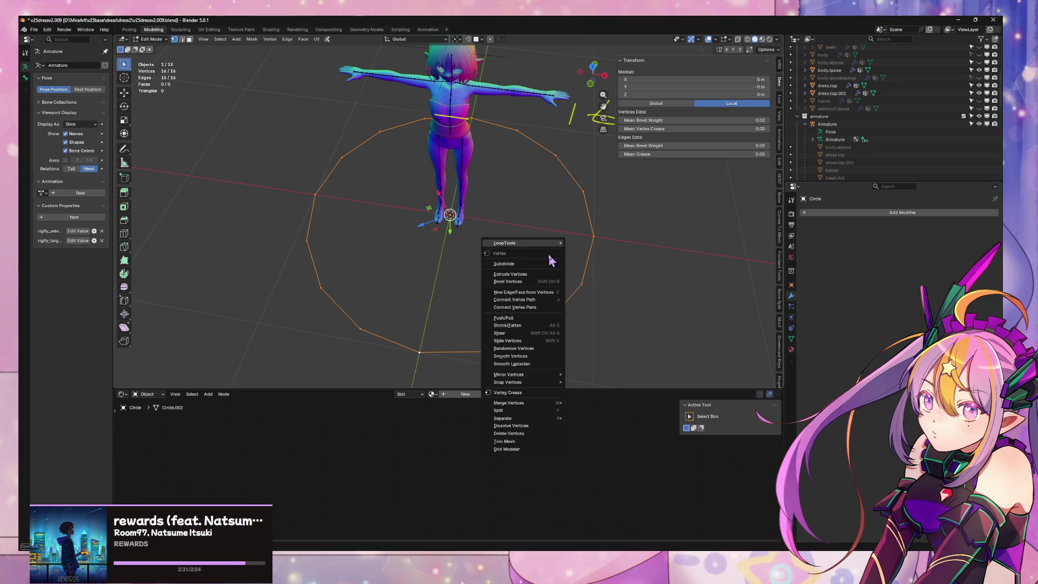
{"action": "left_click", "coordinate": [550, 282]}
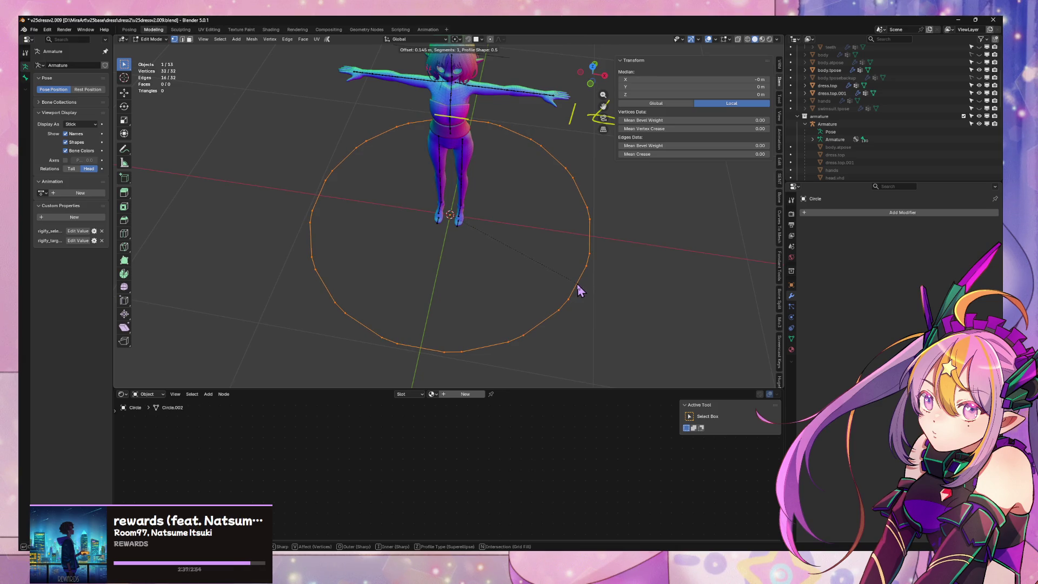
{"action": "left_click", "coordinate": [578, 288]}
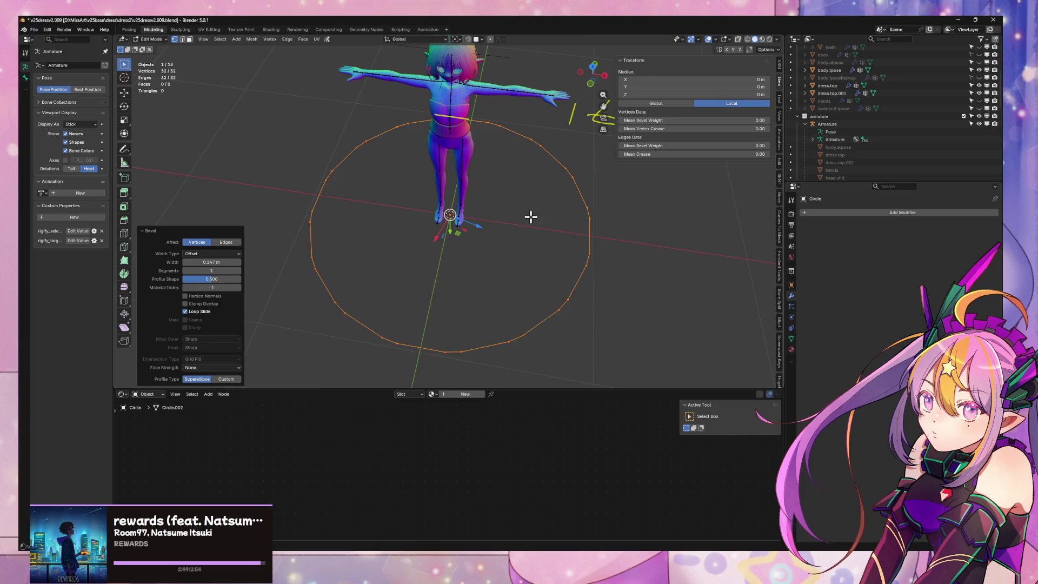
{"action": "key", "text": "ctrl+z"}
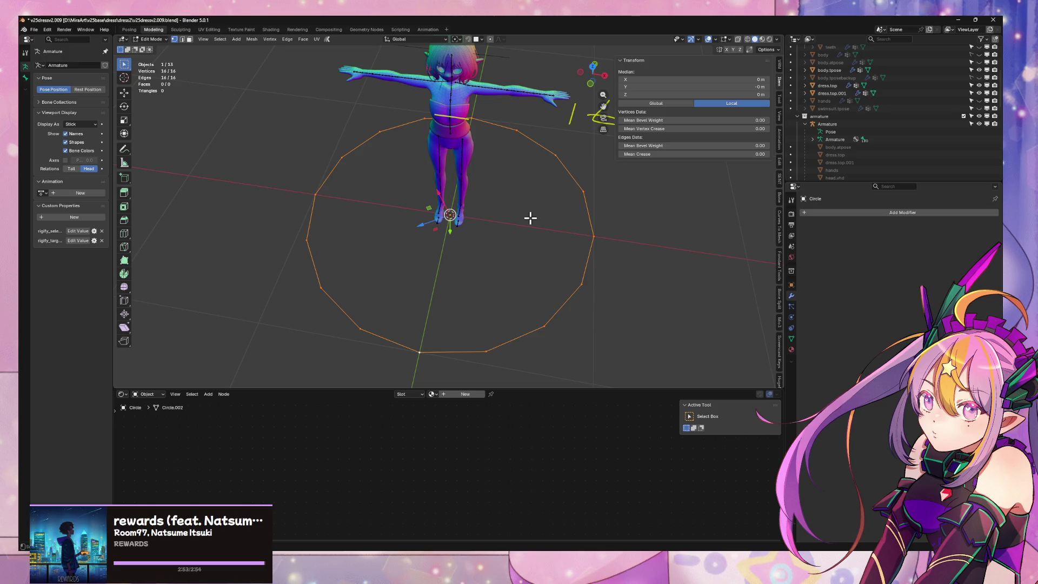
Start another vertex bevel, cancel it, and bring up the command list
{"action": "right_click", "coordinate": [529, 222]}
{"action": "left_click", "coordinate": [530, 223]}
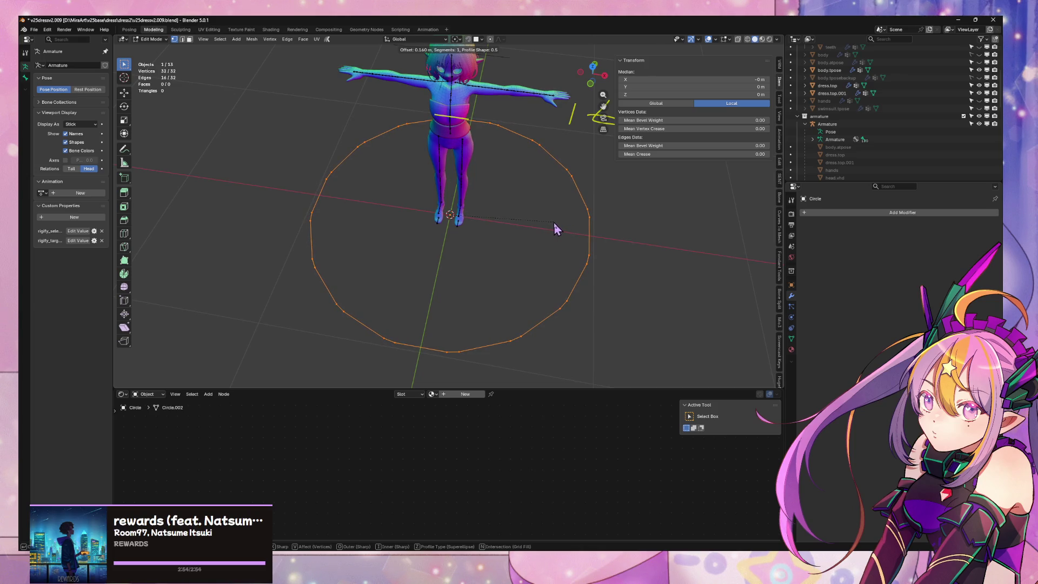
{"action": "key", "text": "Escape"}
{"action": "right_click", "coordinate": [535, 269]}
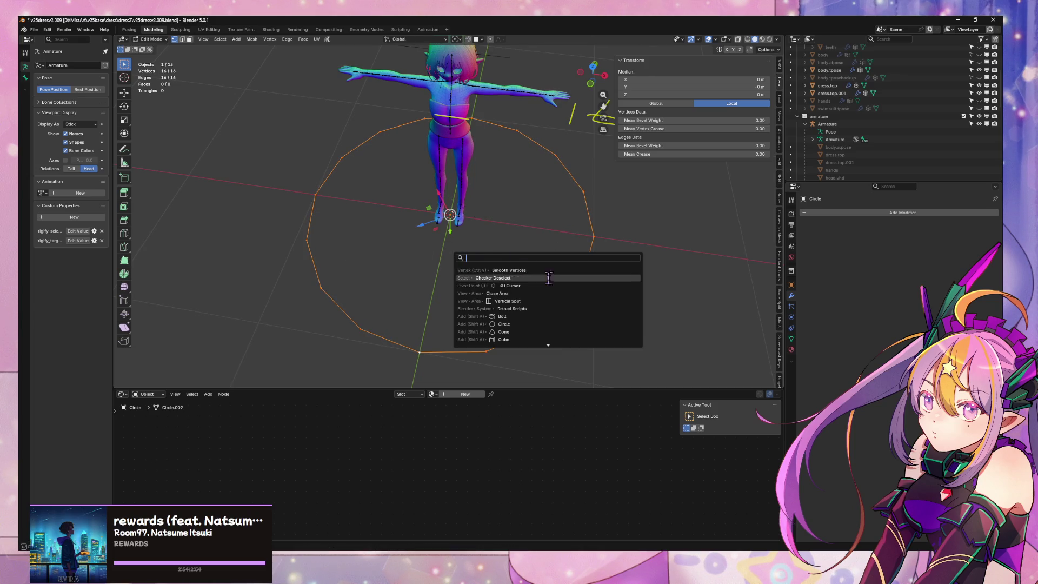
Checker-deselect the circle and scale the remaining alternate vertices inward into a star
{"action": "left_click", "coordinate": [523, 279]}
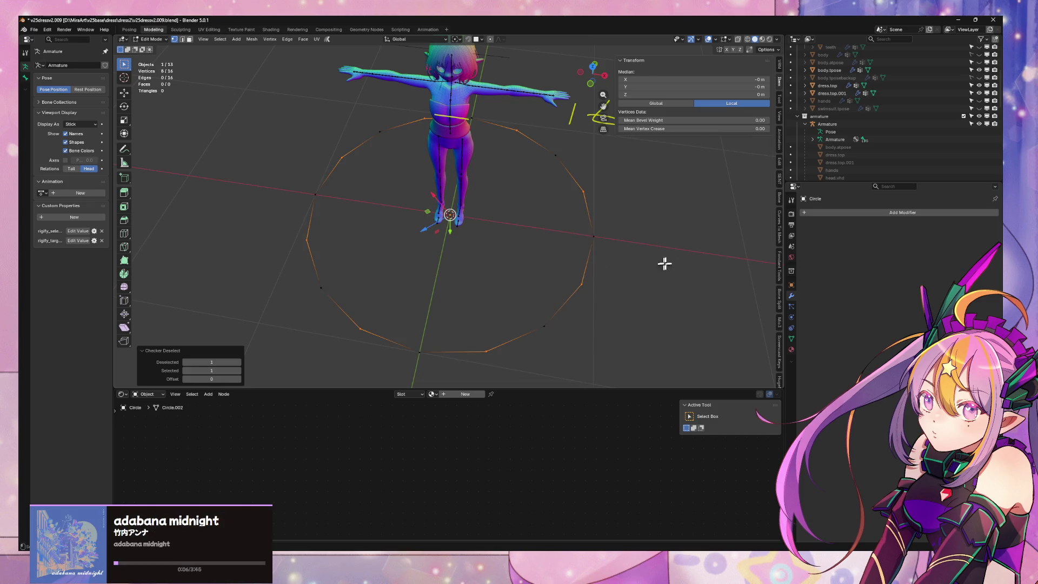
{"action": "key", "text": "s"}
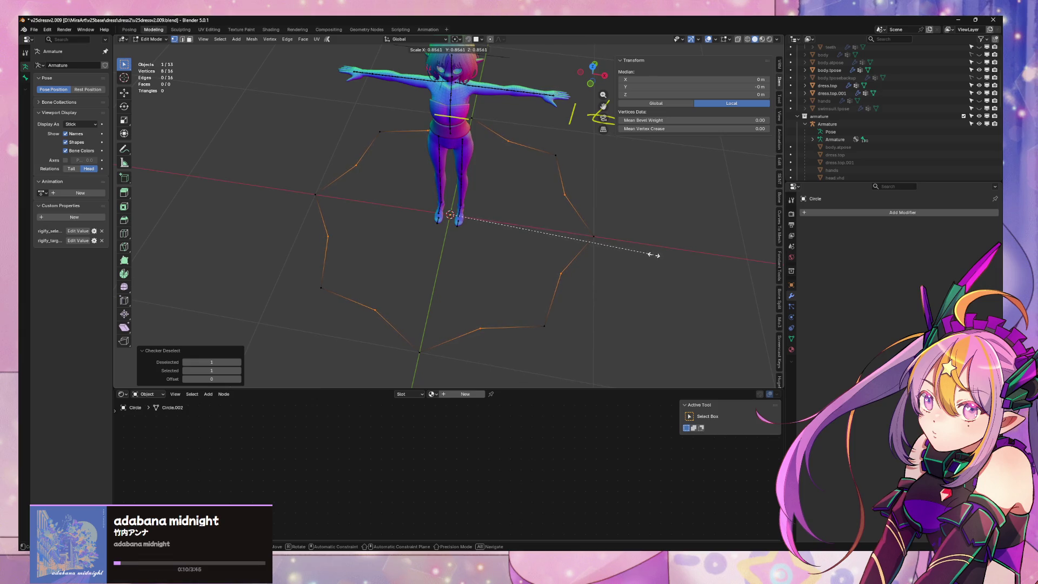
{"action": "left_click", "coordinate": [652, 255]}
{"action": "key", "text": "a"}
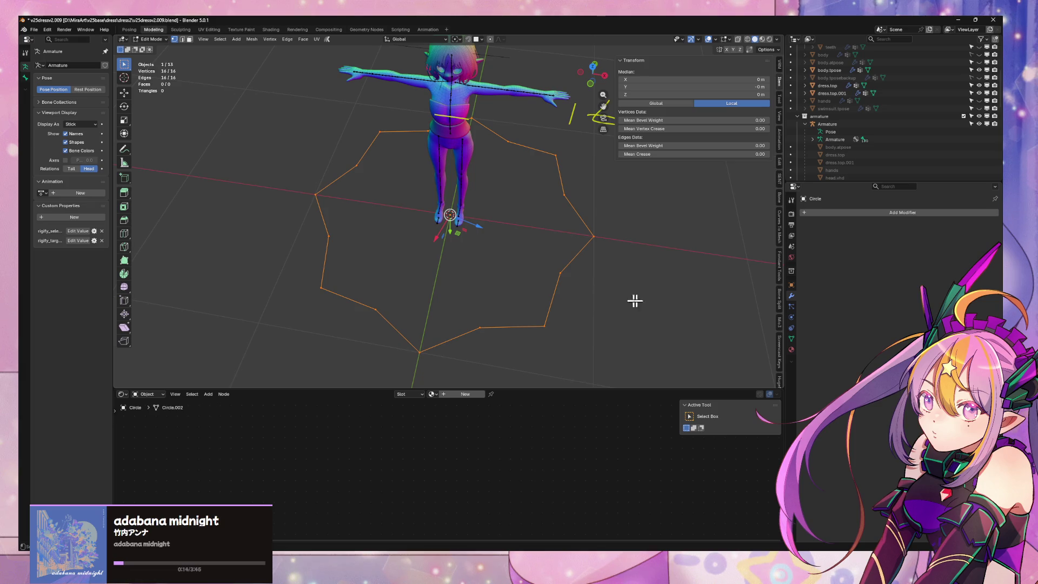
Reselect all the star's vertices and checker-deselect every other one again
{"action": "left_click", "coordinate": [377, 310]}
{"action": "key", "text": "a"}
{"action": "right_click", "coordinate": [514, 278]}
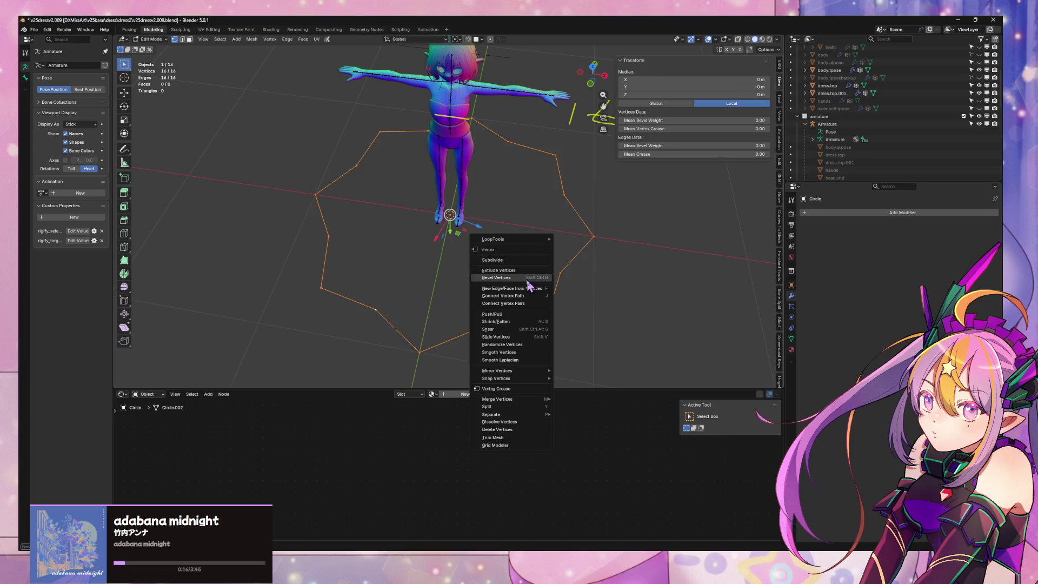
{"action": "key", "text": "Escape"}
{"action": "key", "text": "F3"}
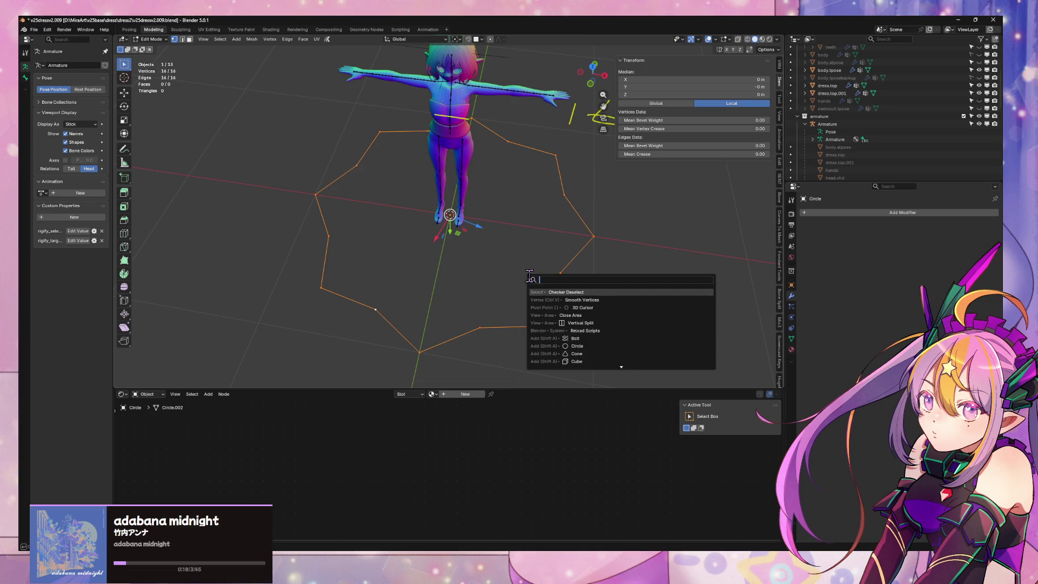
{"action": "left_click", "coordinate": [564, 292]}
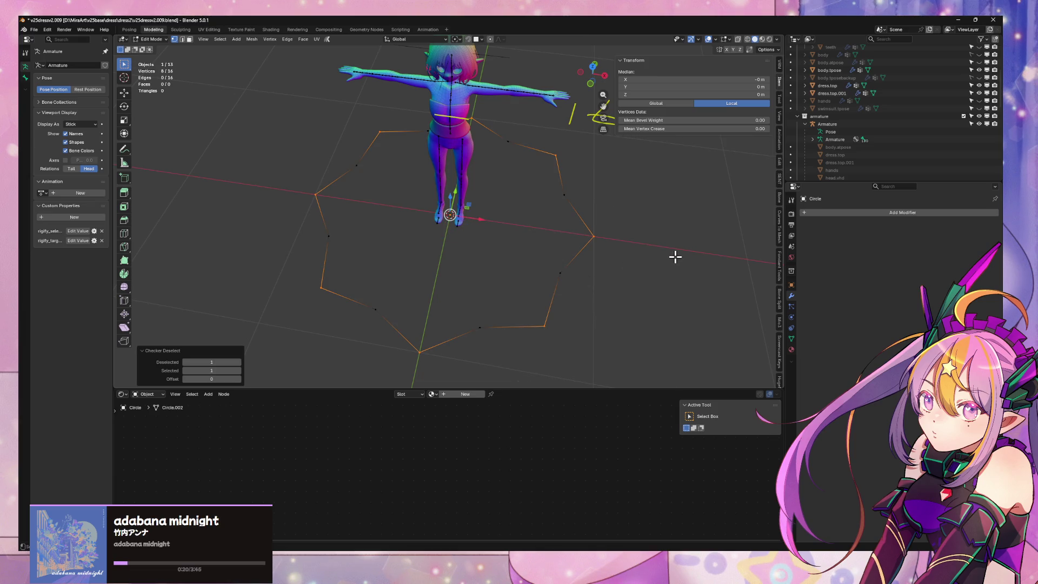
Try rotating the alternate vertices about Z, cancel, and view the star from the front
{"action": "key", "text": "r"}
{"action": "key", "text": "z"}
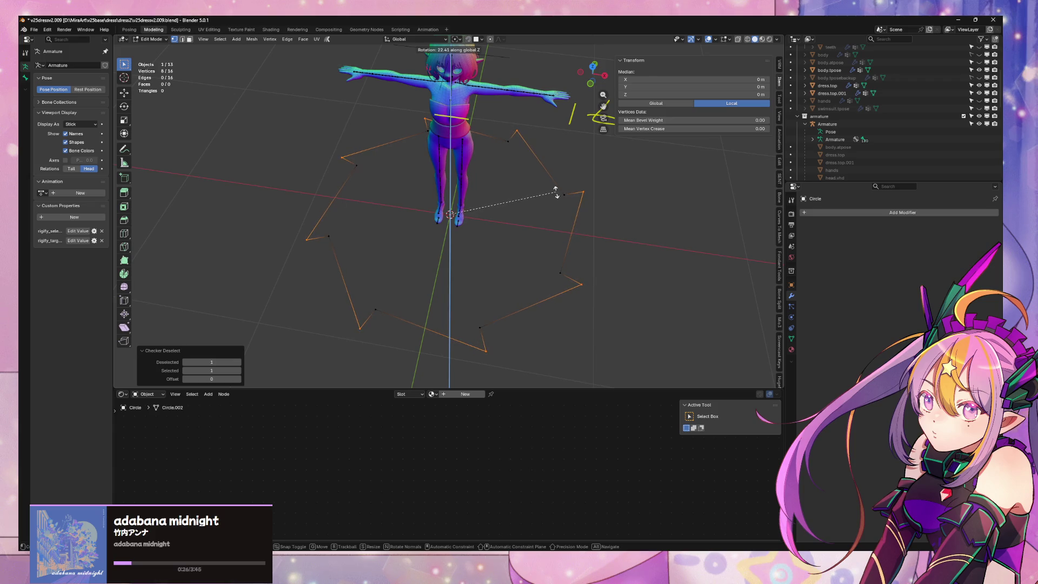
{"action": "key", "text": "Escape"}
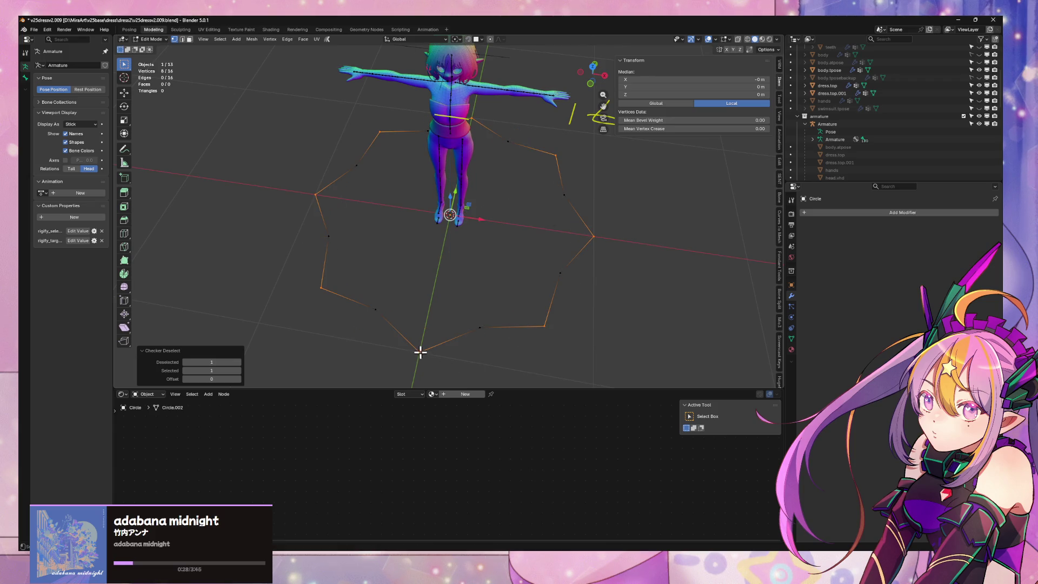
{"action": "left_click", "coordinate": [420, 352]}
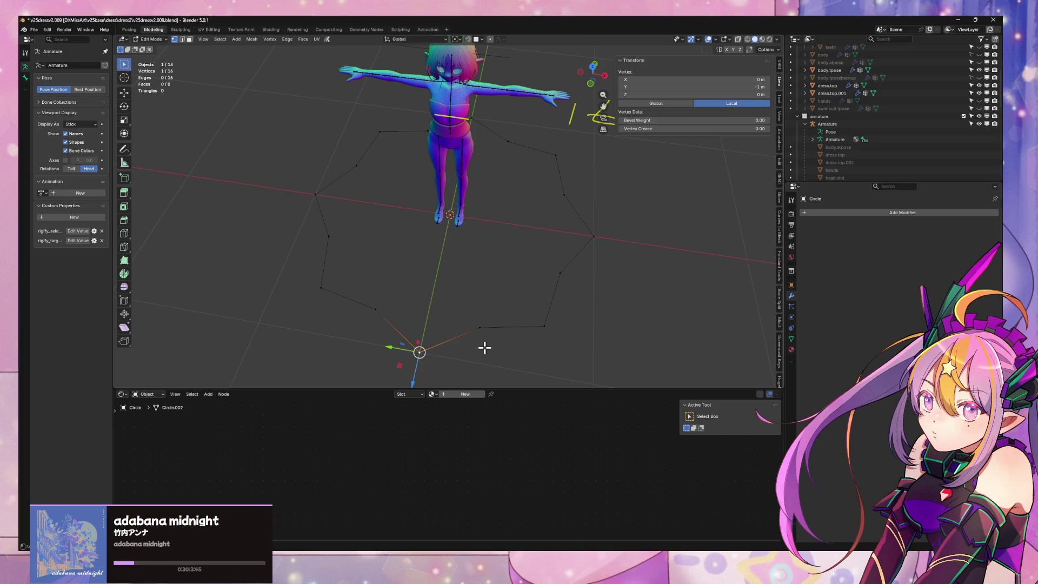
{"action": "mouse_move", "coordinate": [484, 347]}
{"action": "middle_mouse_down"}
{"action": "mouse_move", "coordinate": [509, 281]}
{"action": "mouse_move", "coordinate": [510, 319]}
{"action": "middle_mouse_up"}
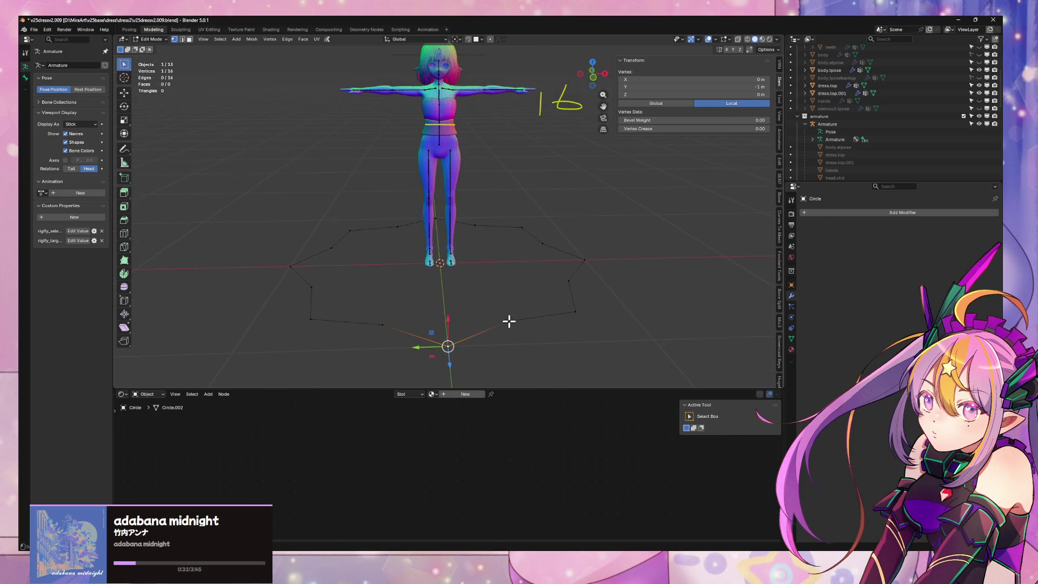
Add a Catmull-Clark Subdivision Surface modifier to the star circle
{"action": "key", "text": "a"}
{"action": "left_click", "coordinate": [856, 213]}
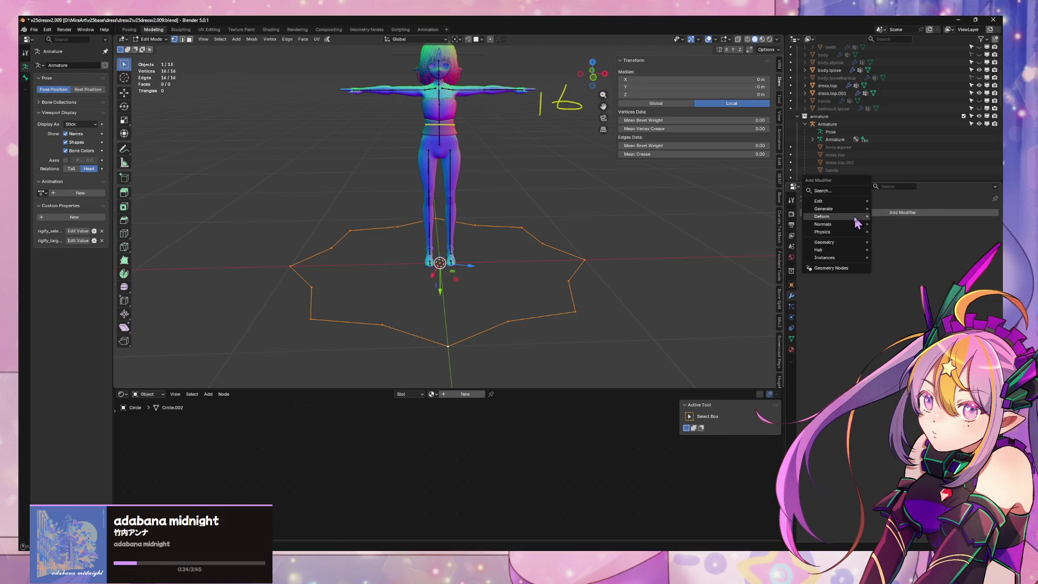
{"action": "mouse_move", "coordinate": [850, 211]}
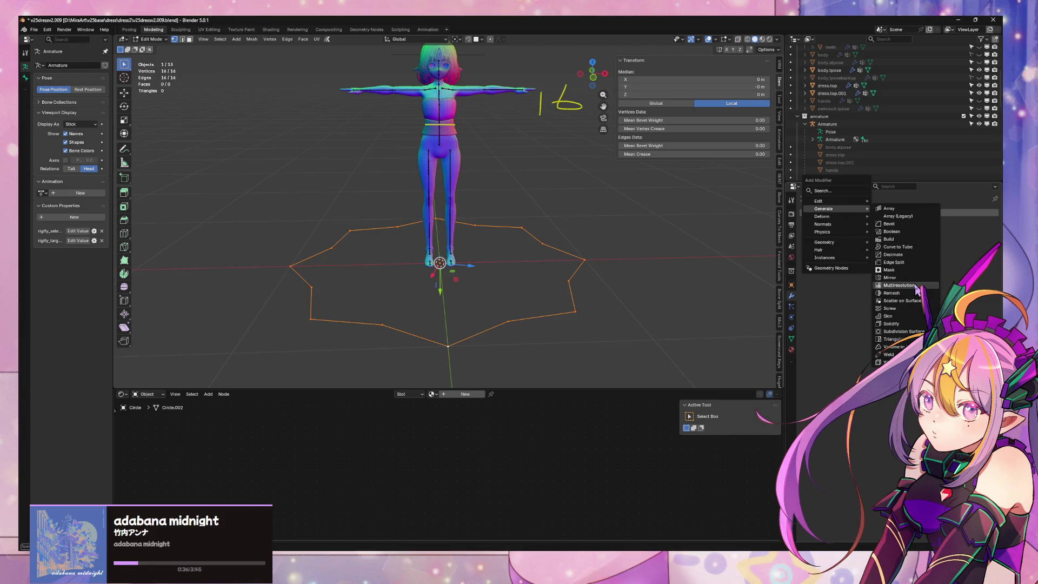
{"action": "left_click", "coordinate": [907, 332]}
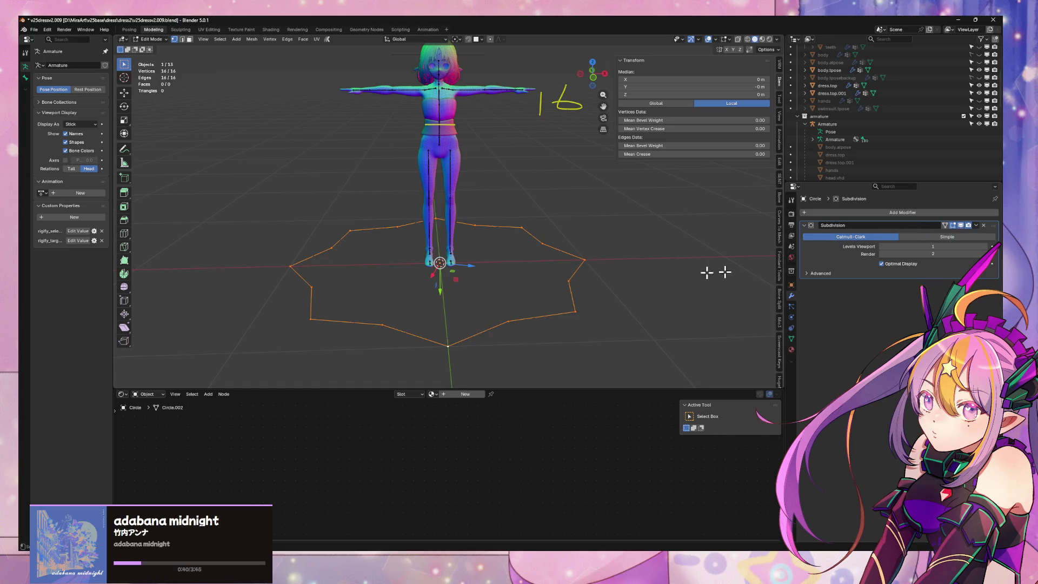
{"action": "middle_click_drag", "start_coordinate": [707, 272], "coordinate": [622, 289]}
{"action": "left_click", "coordinate": [947, 237]}
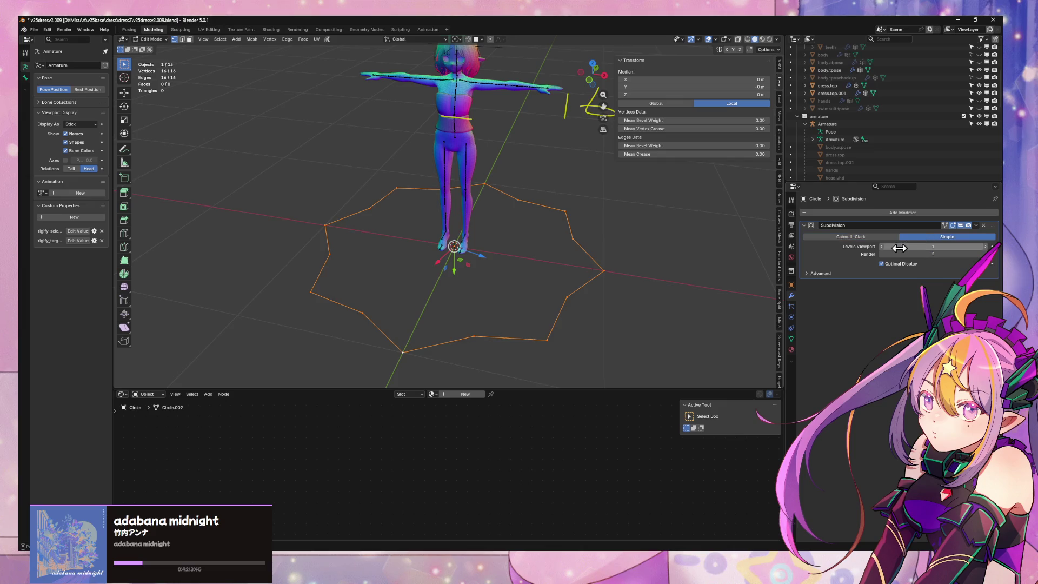
{"action": "left_click", "coordinate": [859, 237]}
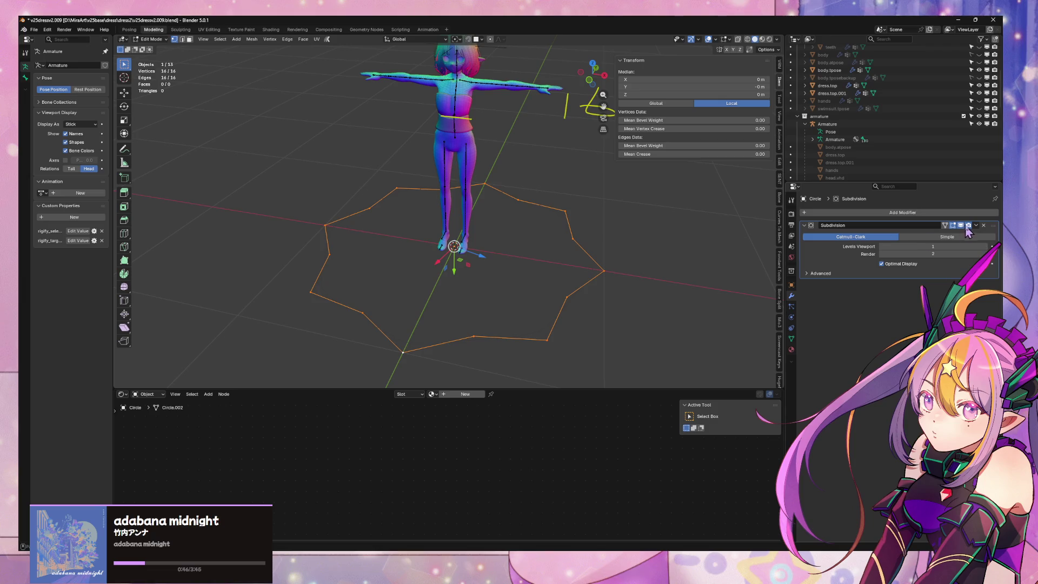
{"action": "left_click", "coordinate": [946, 227]}
{"action": "left_click", "coordinate": [944, 226]}
Extrude the star upward and scale the top ring in to form a cone
{"action": "key", "text": "e"}
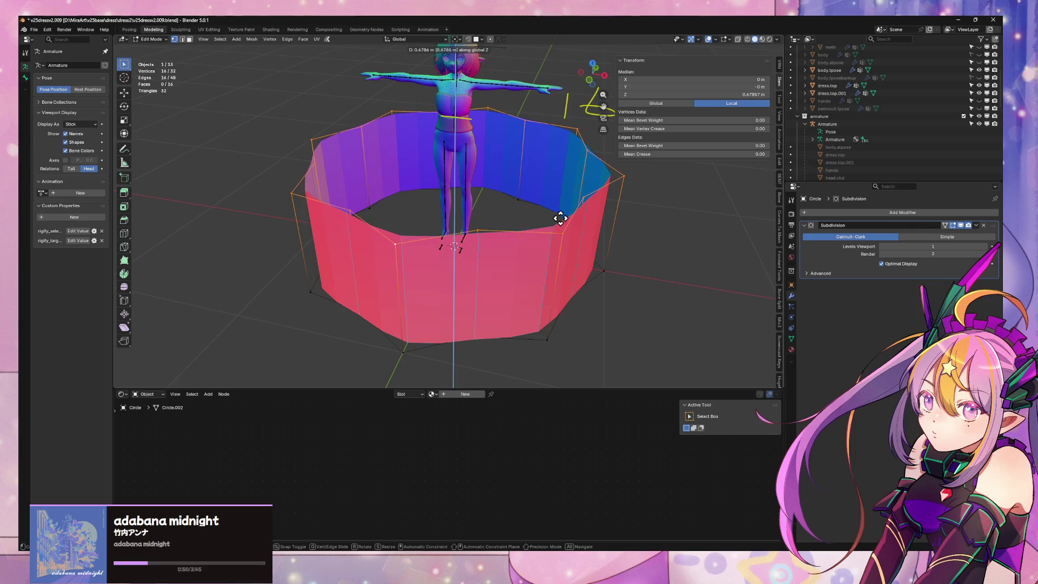
{"action": "left_click", "coordinate": [562, 223]}
{"action": "key", "text": "s"}
{"action": "left_click", "coordinate": [534, 194]}
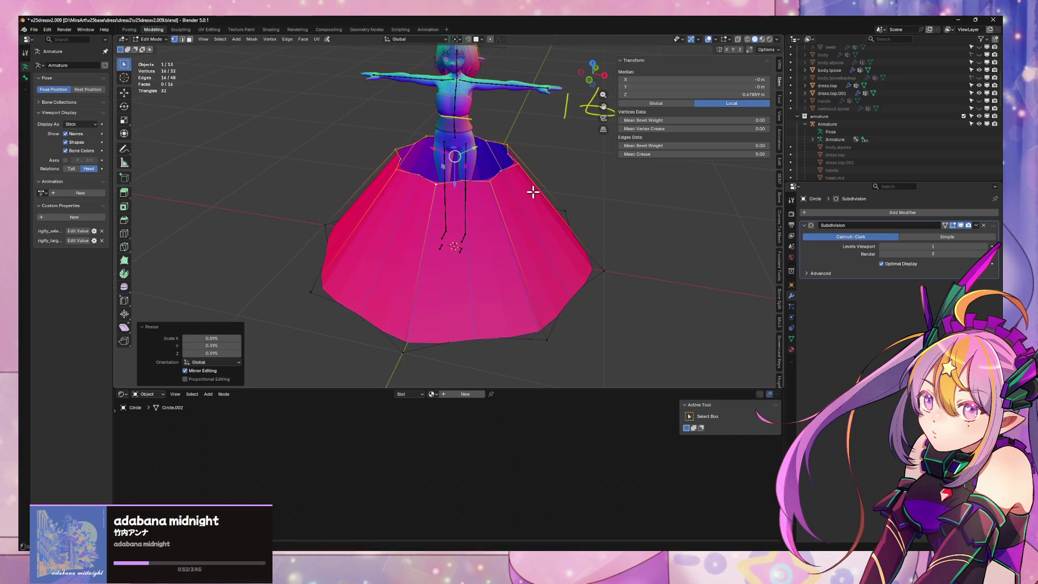
Recalculate the skirt's normals so they face outside
{"action": "key", "text": "a"}
{"action": "key", "text": "alt+n"}
{"action": "left_click", "coordinate": [541, 292]}
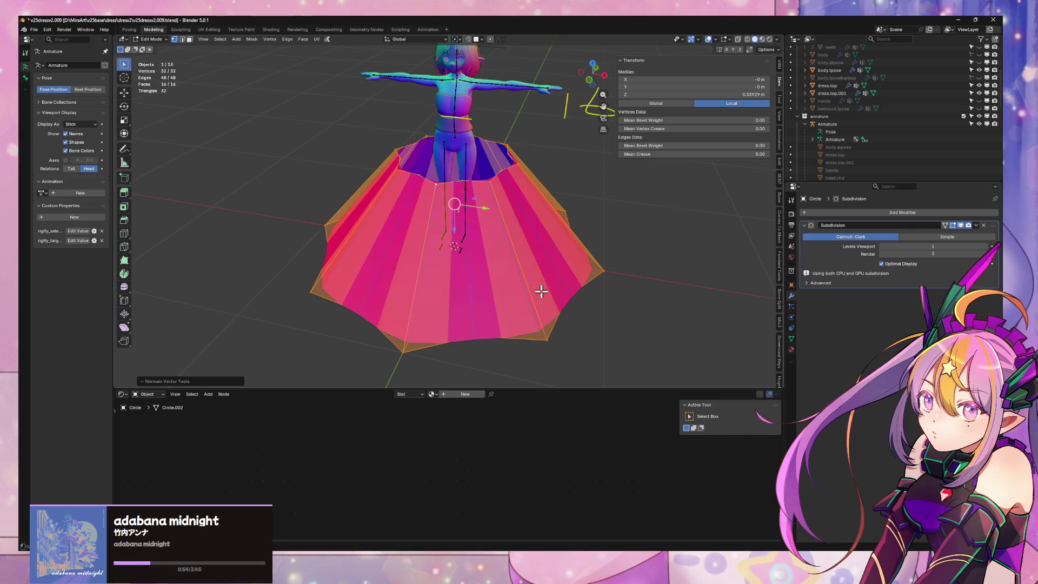
{"action": "key", "text": "alt+n"}
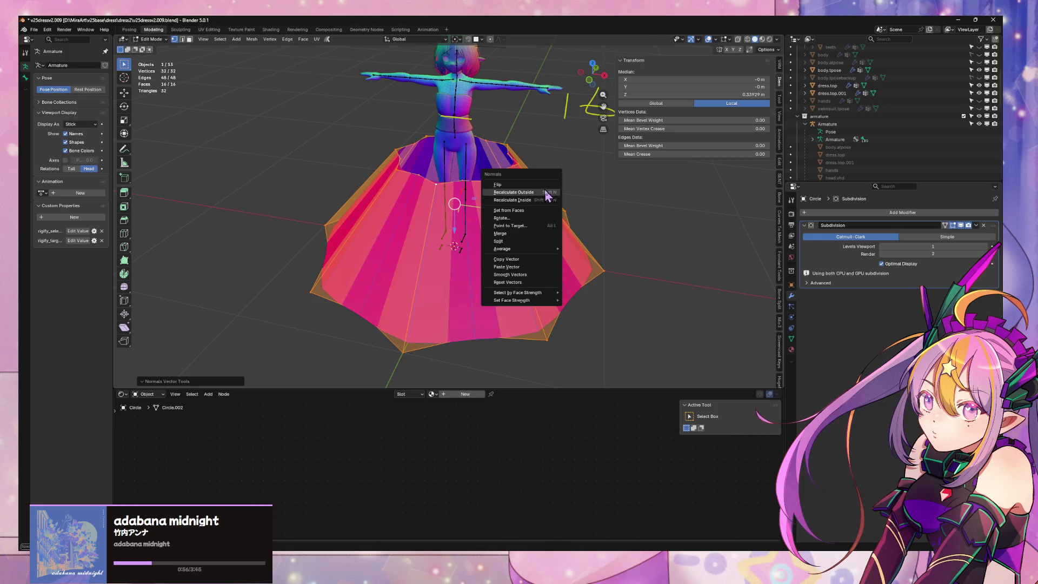
{"action": "left_click", "coordinate": [547, 196]}
{"action": "mouse_move", "coordinate": [470, 249]}
{"action": "middle_mouse_down"}
{"action": "mouse_move", "coordinate": [526, 245]}
{"action": "mouse_move", "coordinate": [496, 299]}
{"action": "mouse_move", "coordinate": [484, 281]}
{"action": "mouse_move", "coordinate": [478, 329]}
{"action": "mouse_move", "coordinate": [415, 287]}
{"action": "middle_mouse_up"}
{"action": "key", "text": "alt+n"}
{"action": "left_click", "coordinate": [498, 297]}
{"action": "key", "text": "Tab"}
{"action": "key", "text": "Tab"}
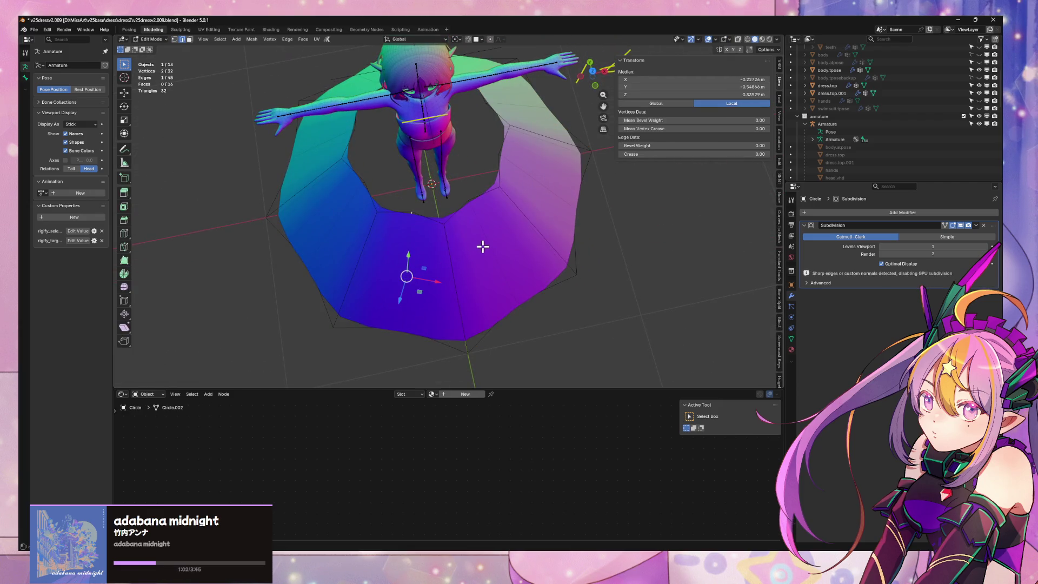
Grow the top-ring selection and shrink it to about half, keeping the height fixed
{"action": "mouse_move", "coordinate": [519, 161]}
{"action": "middle_mouse_down"}
{"action": "mouse_move", "coordinate": [333, 293]}
{"action": "mouse_move", "coordinate": [451, 289]}
{"action": "mouse_move", "coordinate": [405, 352]}
{"action": "middle_mouse_up"}
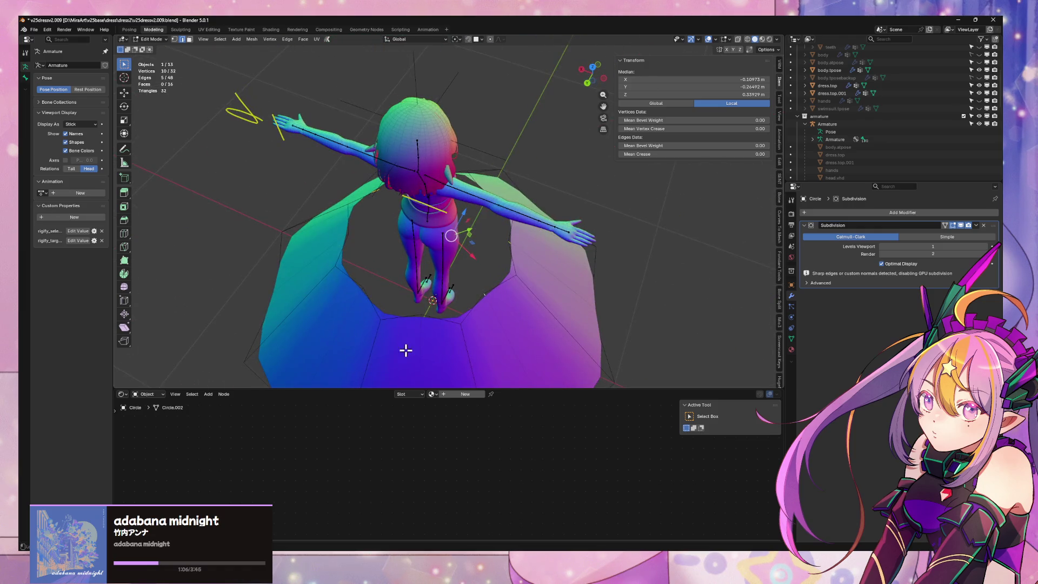
{"action": "key", "text": "ctrl+KP_Add"}
{"action": "middle_click_drag", "start_coordinate": [312, 309], "coordinate": [424, 330]}
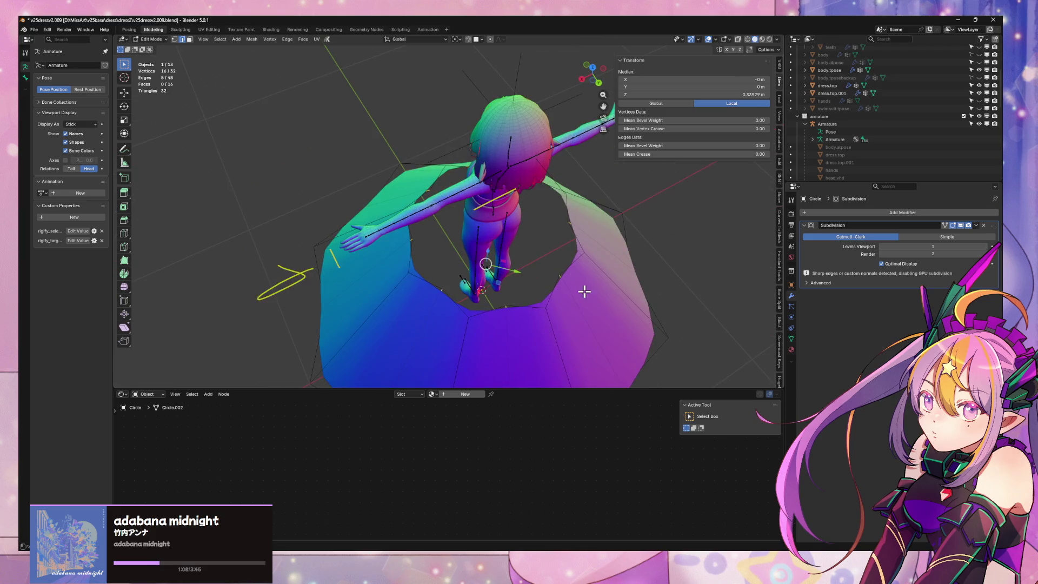
{"action": "middle_click_drag", "start_coordinate": [584, 290], "coordinate": [601, 257]}
{"action": "key", "text": "ctrl+KP_Add"}
{"action": "key", "text": "s"}
{"action": "key", "text": "shift+z"}
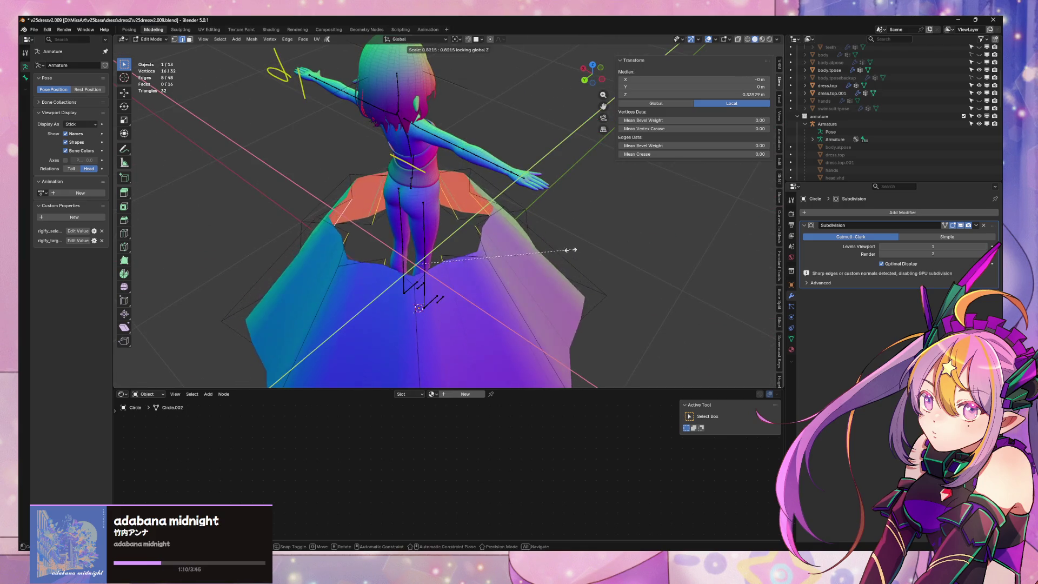
{"action": "left_click", "coordinate": [509, 252]}
{"action": "scroll", "coordinate": [515, 255], "scroll_direction": "down", "scroll_amount": 5}
{"action": "mouse_move", "coordinate": [514, 255]}
{"action": "middle_mouse_down"}
{"action": "mouse_move", "coordinate": [494, 289]}
{"action": "mouse_move", "coordinate": [442, 278]}
{"action": "mouse_move", "coordinate": [442, 246]}
{"action": "mouse_move", "coordinate": [481, 274]}
{"action": "mouse_move", "coordinate": [497, 248]}
{"action": "mouse_move", "coordinate": [523, 302]}
{"action": "middle_mouse_up"}
{"action": "scroll", "coordinate": [443, 246], "scroll_direction": "up", "scroll_amount": 5}
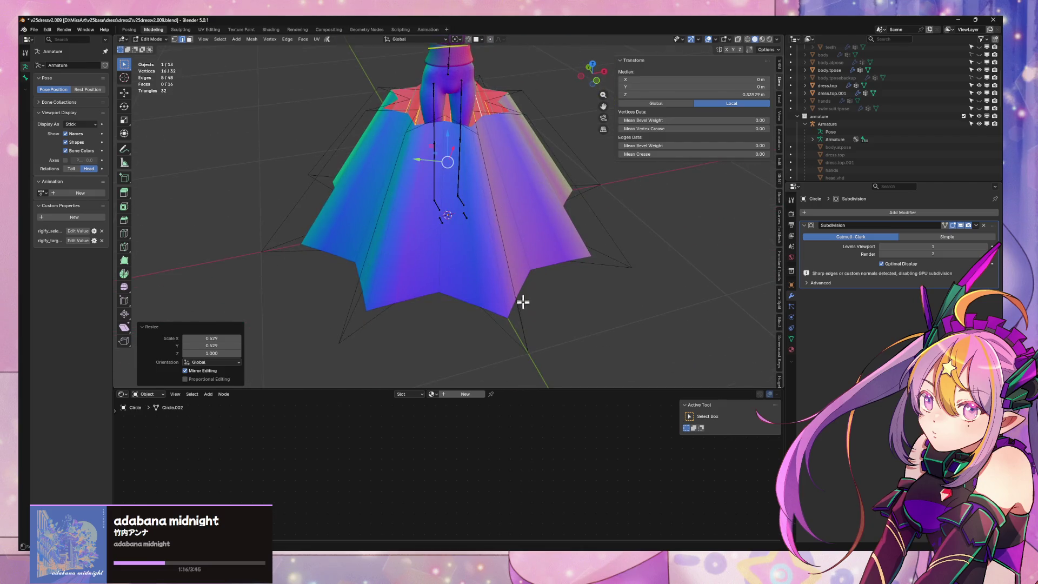
Checker-deselect the outer star loop and try twisting the hem points about Z, then cancel
{"action": "left_click", "coordinate": [511, 334], "text": "alt"}
{"action": "key", "text": "1"}
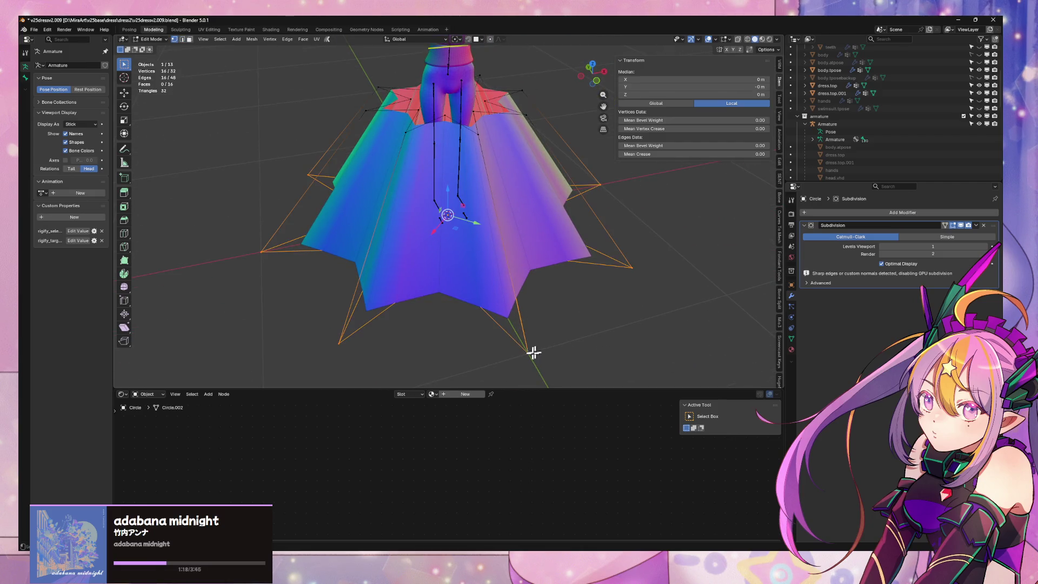
{"action": "key", "text": "F3"}
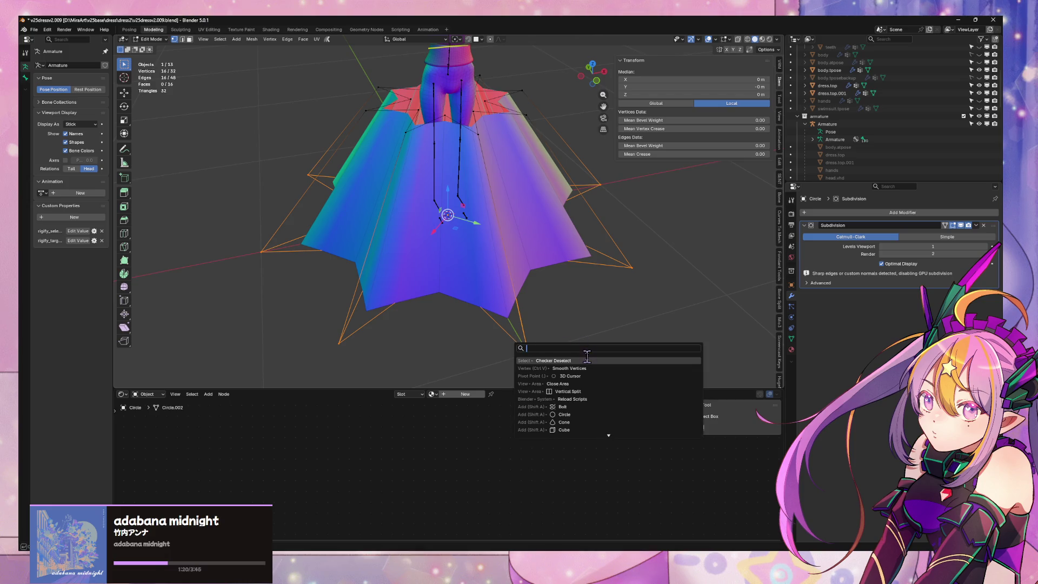
{"action": "key", "text": "Return"}
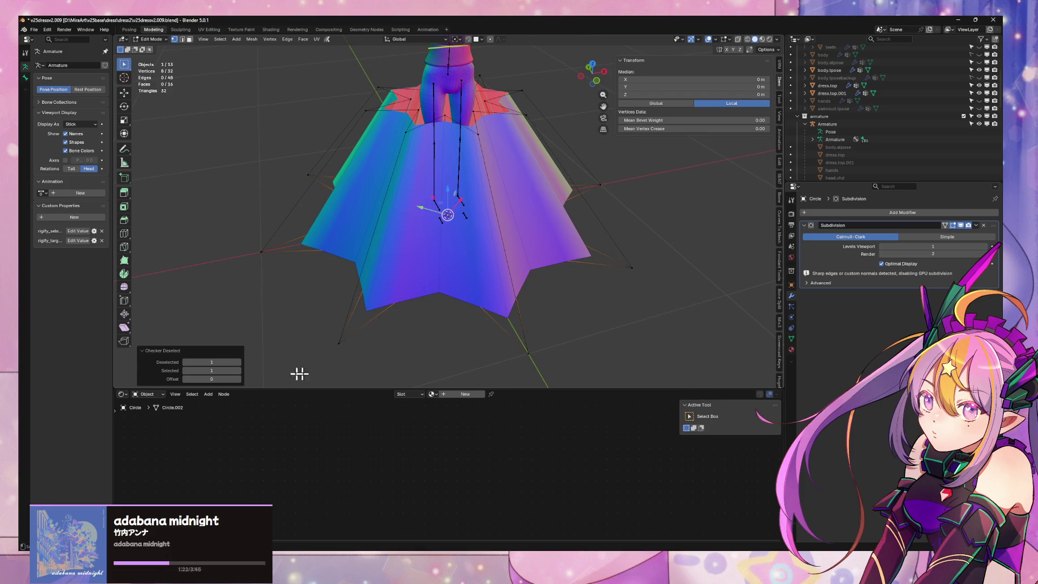
{"action": "left_click", "coordinate": [238, 379]}
{"action": "key", "text": "r"}
{"action": "key", "text": "z"}
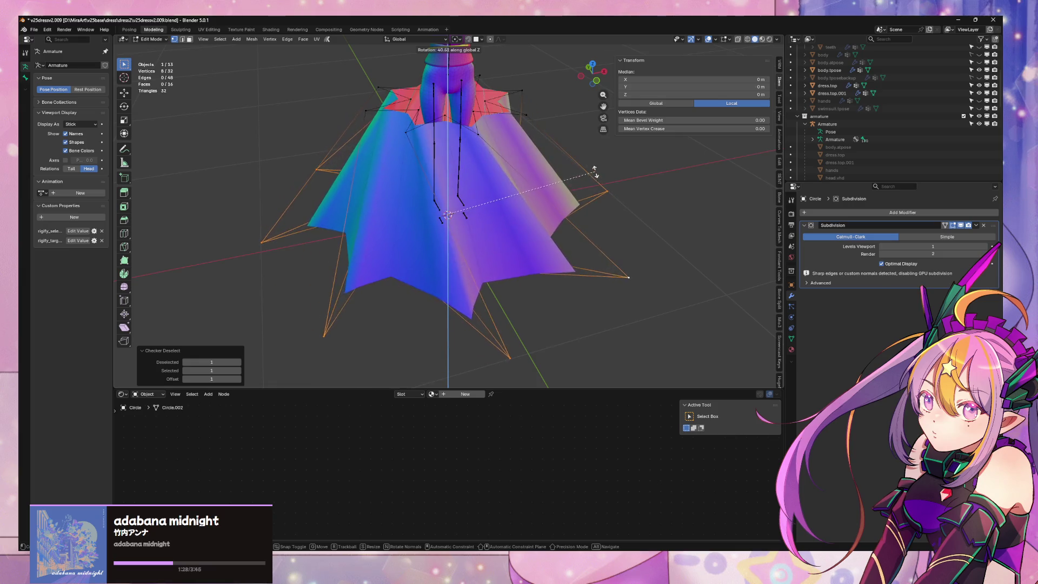
{"action": "right_click", "coordinate": [594, 187]}
Insert two edge loops around the skirt at their default position
{"action": "key", "text": "ctrl+r"}
{"action": "scroll", "coordinate": [373, 201], "scroll_direction": "up", "scroll_amount": 1}
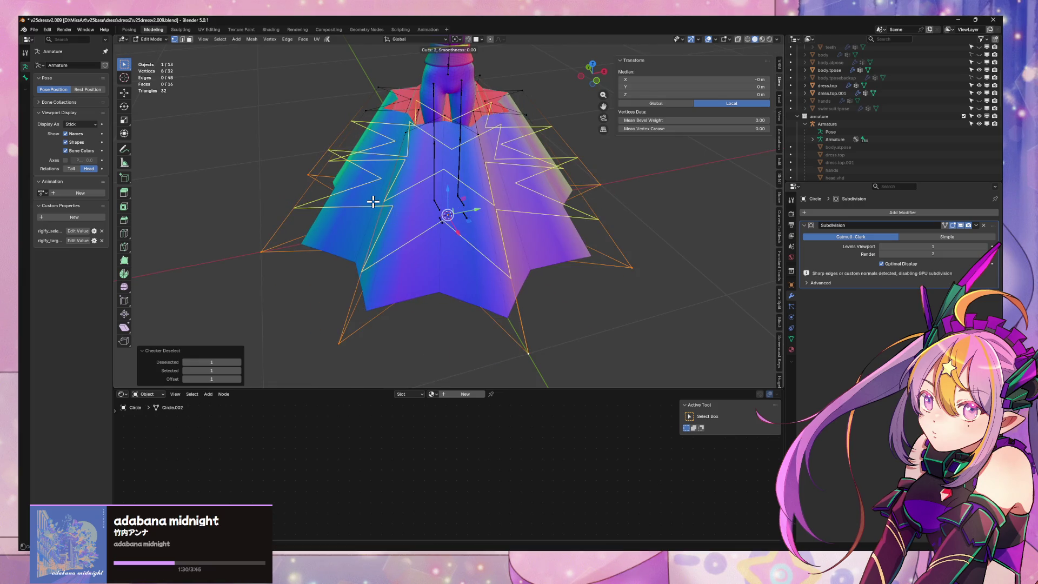
{"action": "left_click", "coordinate": [373, 201]}
{"action": "right_click", "coordinate": [388, 218]}
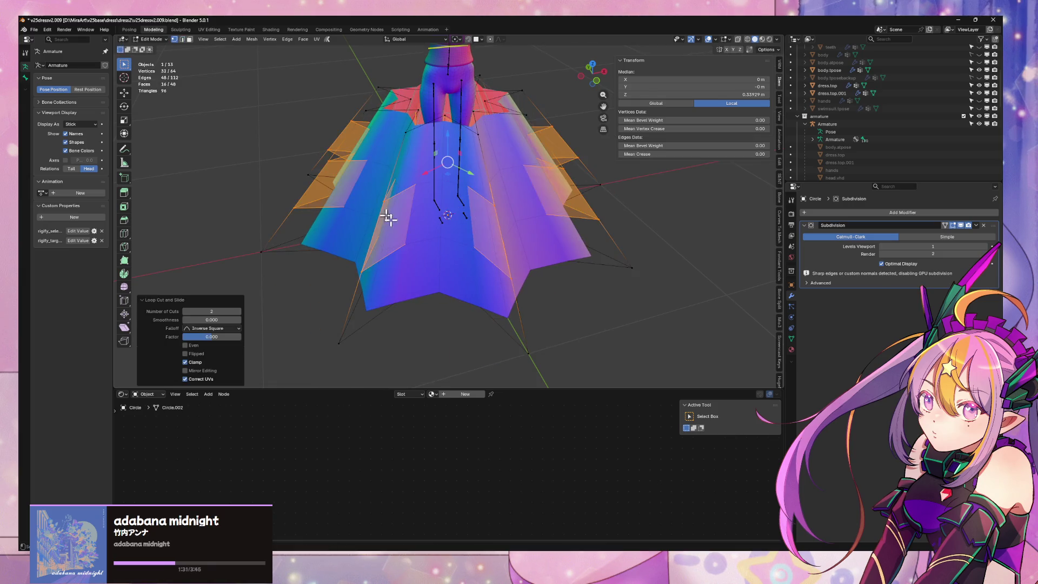
Select the bottom hem edge loop and deselect every other edge
{"action": "key", "text": "2"}
{"action": "left_click", "coordinate": [512, 346], "text": "alt"}
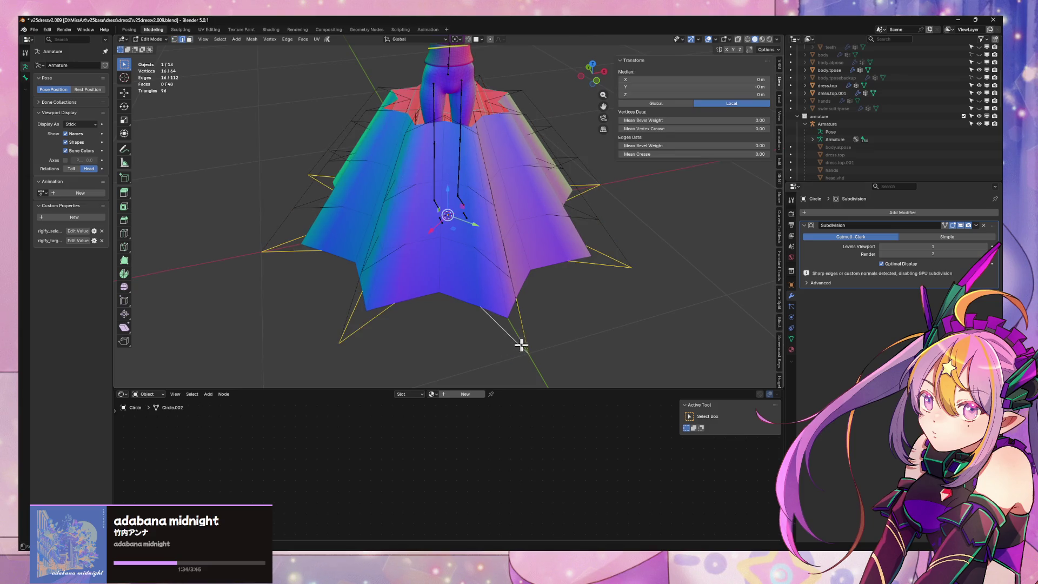
{"action": "right_click", "coordinate": [573, 312]}
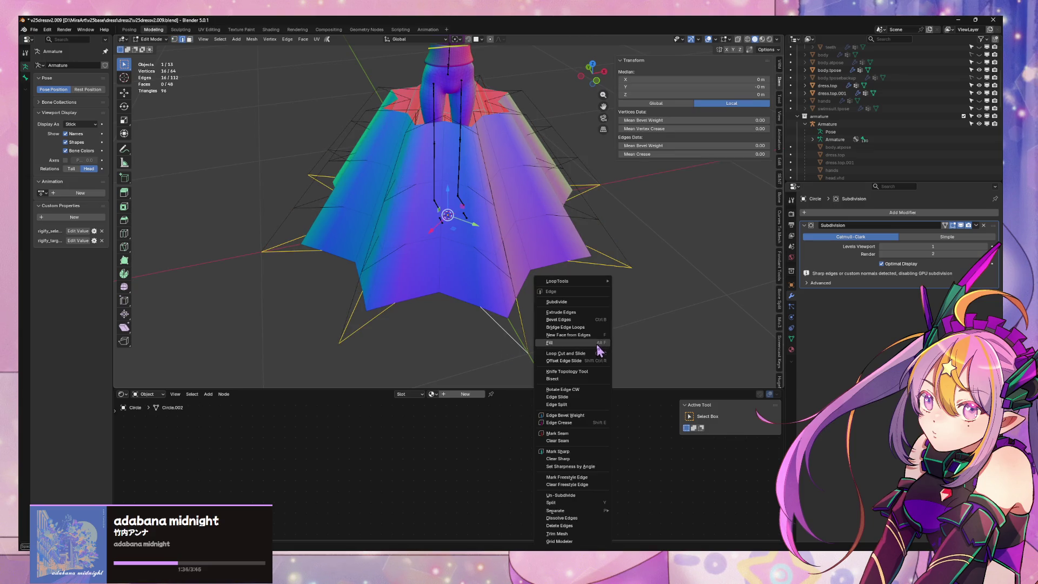
{"action": "key", "text": "q"}
{"action": "left_click", "coordinate": [686, 299]}
{"action": "key", "text": "s"}
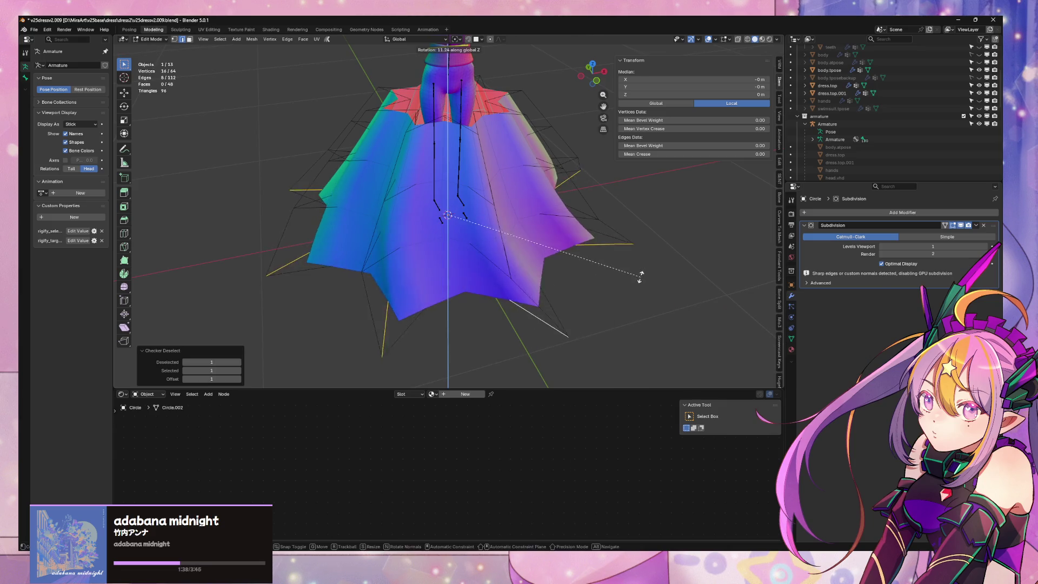
{"action": "right_click", "coordinate": [617, 286]}
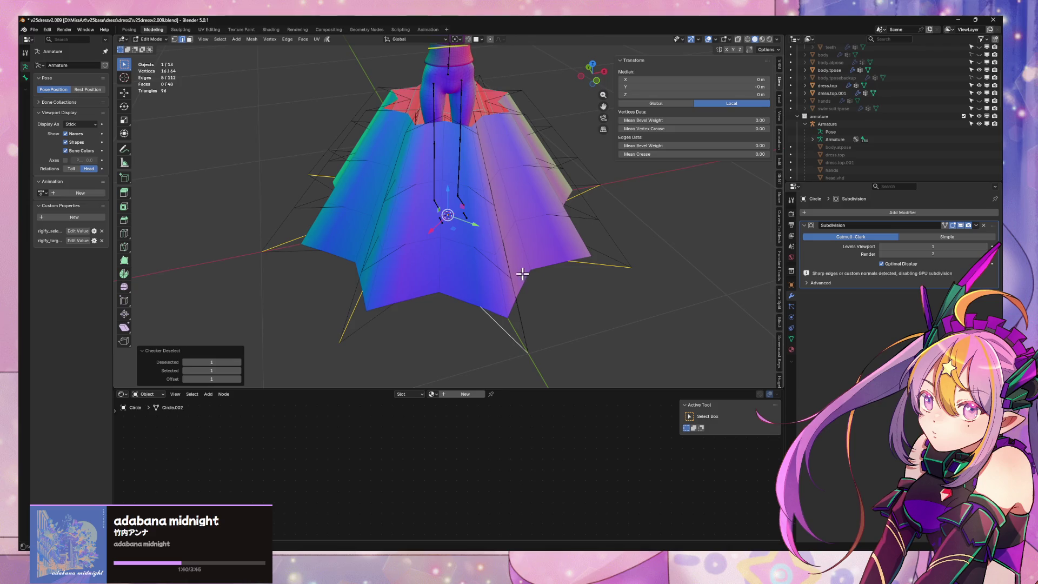
{"action": "left_click", "coordinate": [500, 261], "text": "alt+shift"}
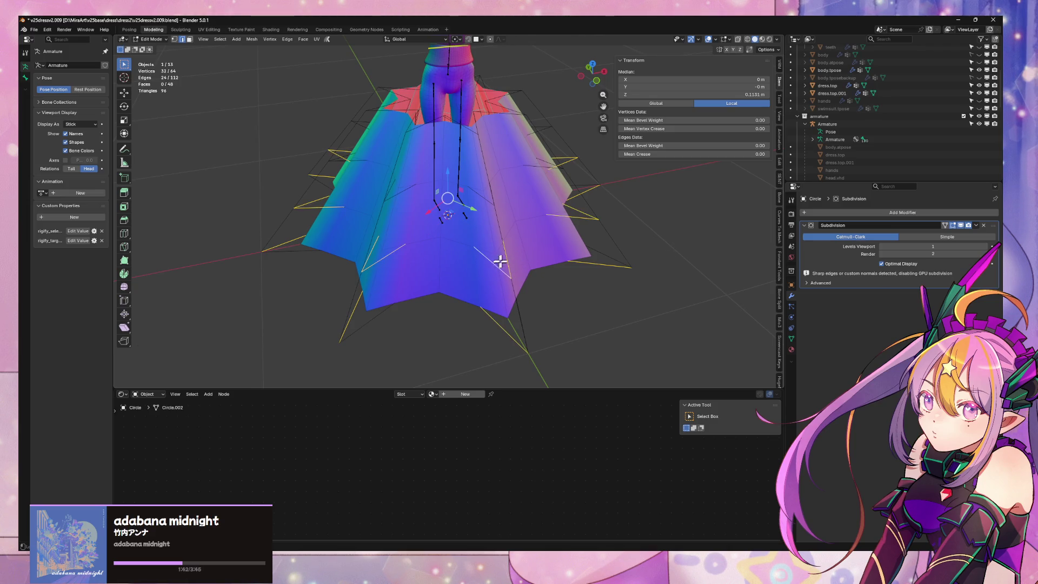
{"action": "key", "text": "ctrl+z"}
Twist the hem edges about Z with proportional falloff, then undo it and return to object mode
{"action": "mouse_move", "coordinate": [573, 117]}
{"action": "middle_mouse_down"}
{"action": "mouse_move", "coordinate": [557, 86]}
{"action": "mouse_move", "coordinate": [494, 46]}
{"action": "middle_mouse_up"}
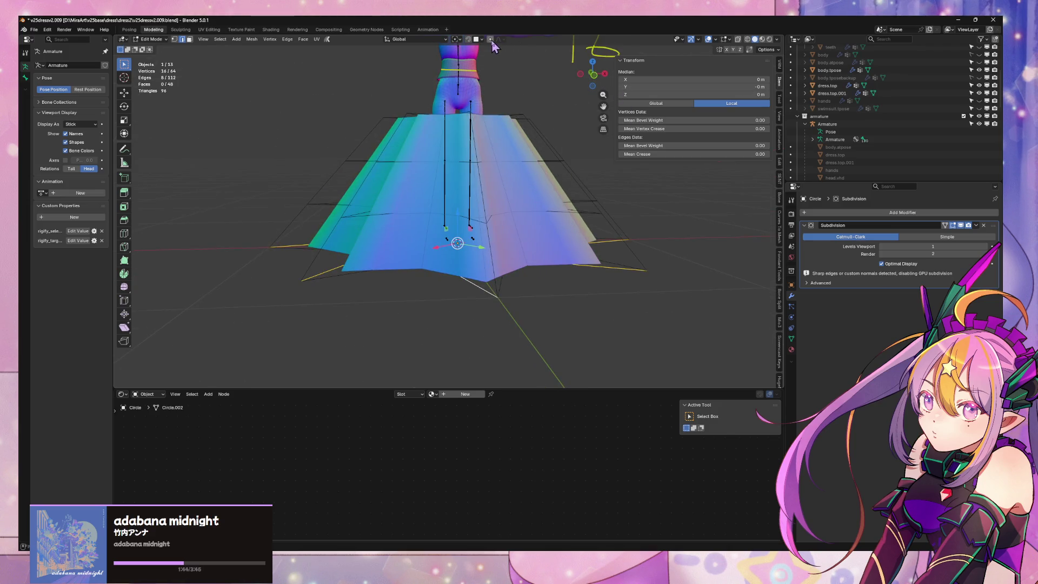
{"action": "key", "text": "r"}
{"action": "key", "text": "z"}
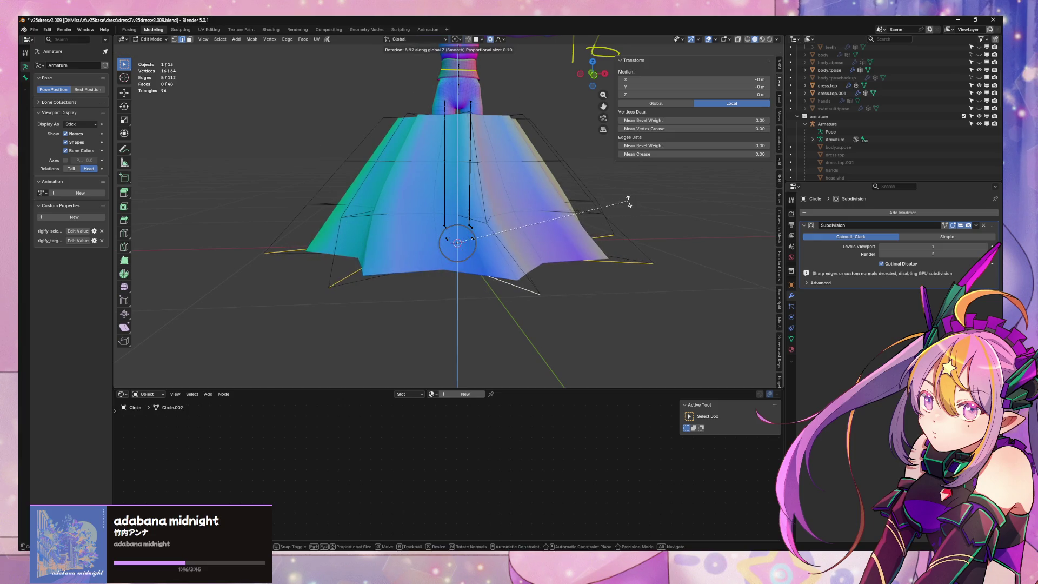
{"action": "scroll", "coordinate": [628, 204], "scroll_direction": "down", "scroll_amount": 3}
{"action": "key", "text": "Escape"}
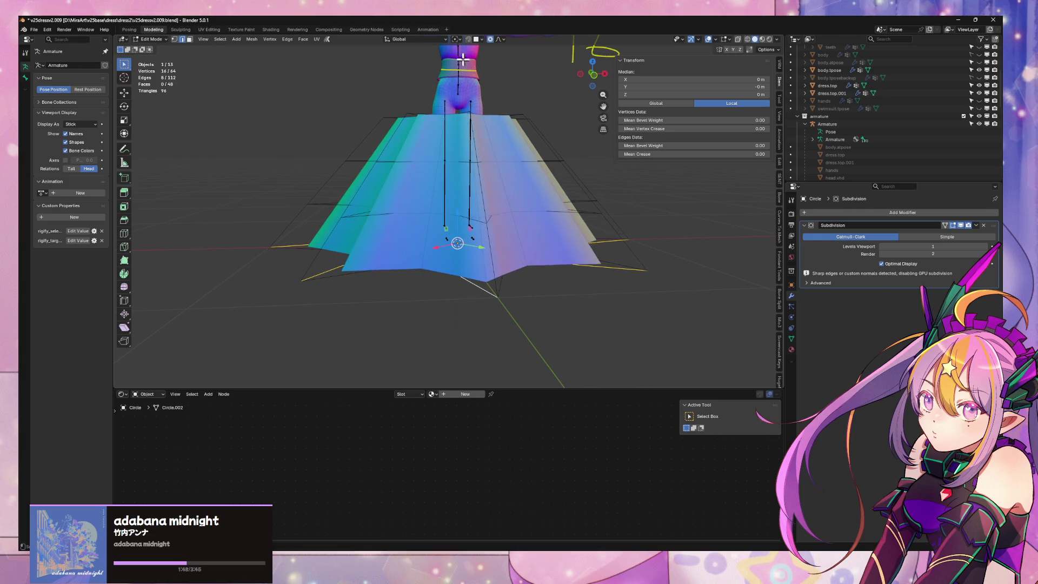
{"action": "key", "text": "r"}
{"action": "key", "text": "z"}
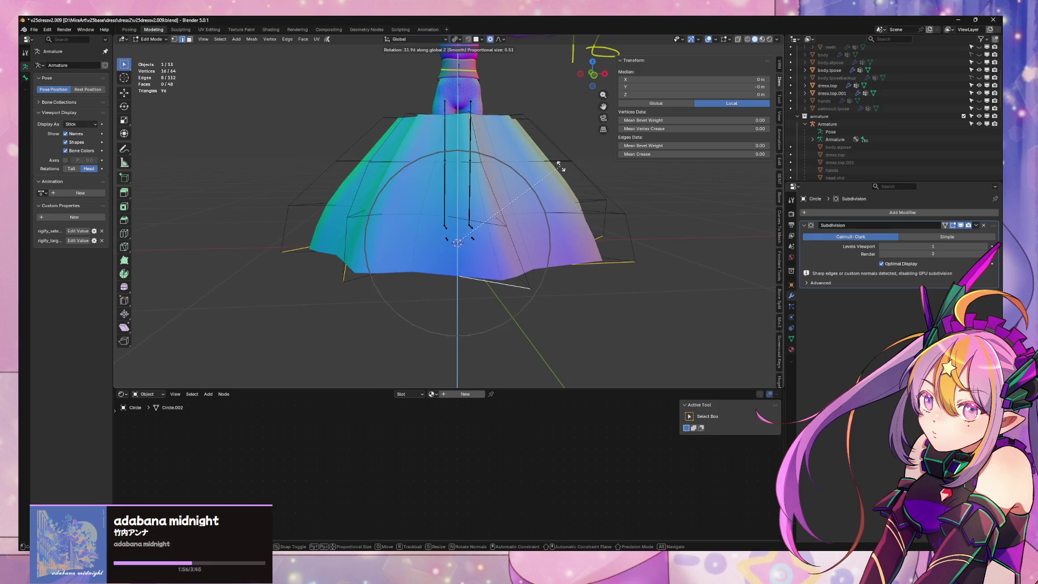
{"action": "left_click", "coordinate": [559, 165]}
{"action": "mouse_move", "coordinate": [560, 165]}
{"action": "middle_mouse_down"}
{"action": "mouse_move", "coordinate": [556, 278]}
{"action": "mouse_move", "coordinate": [572, 271]}
{"action": "middle_mouse_up"}
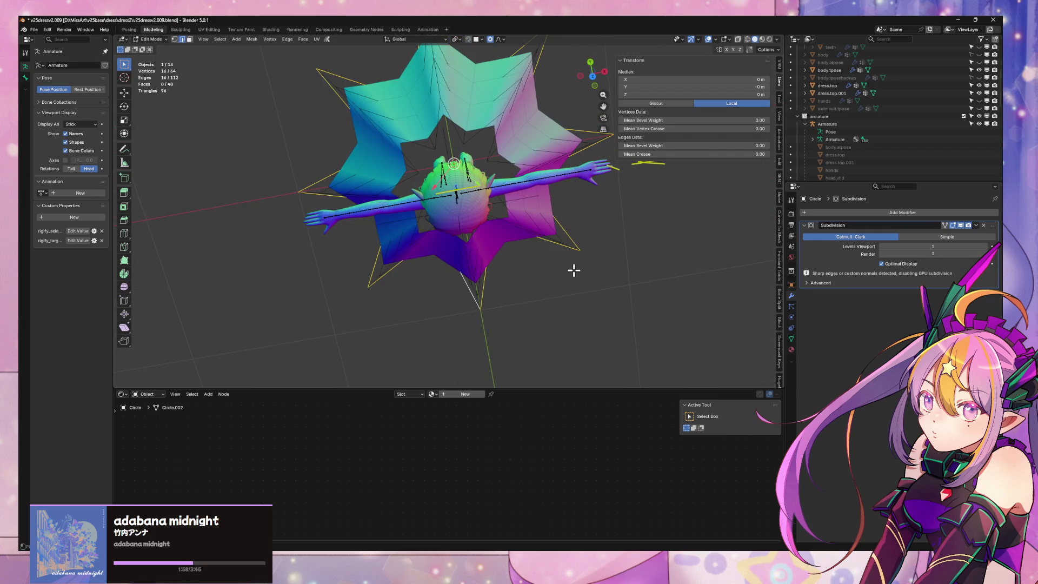
{"action": "key", "text": "ctrl+z"}
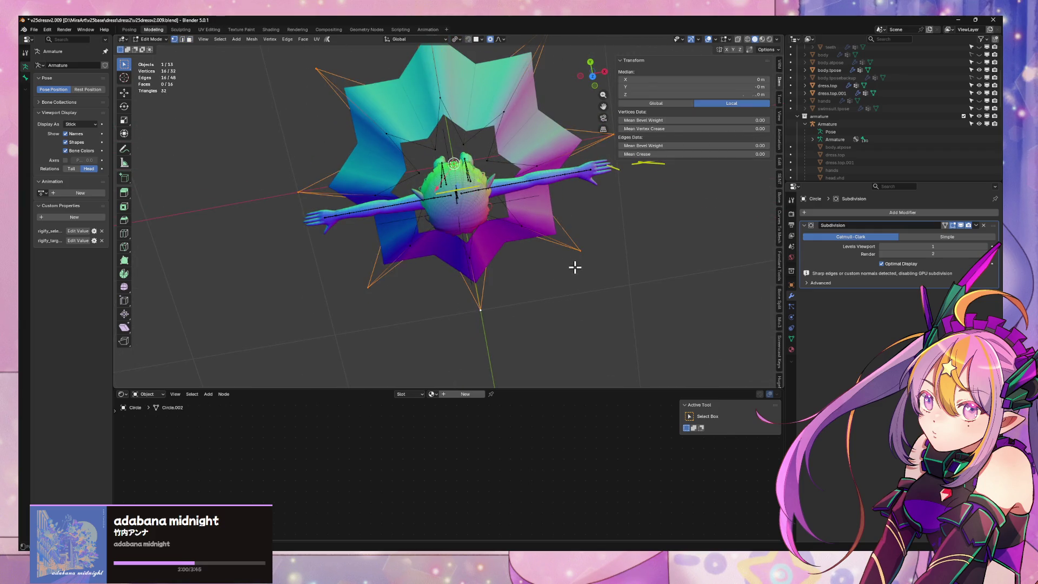
{"action": "key", "text": "Tab"}
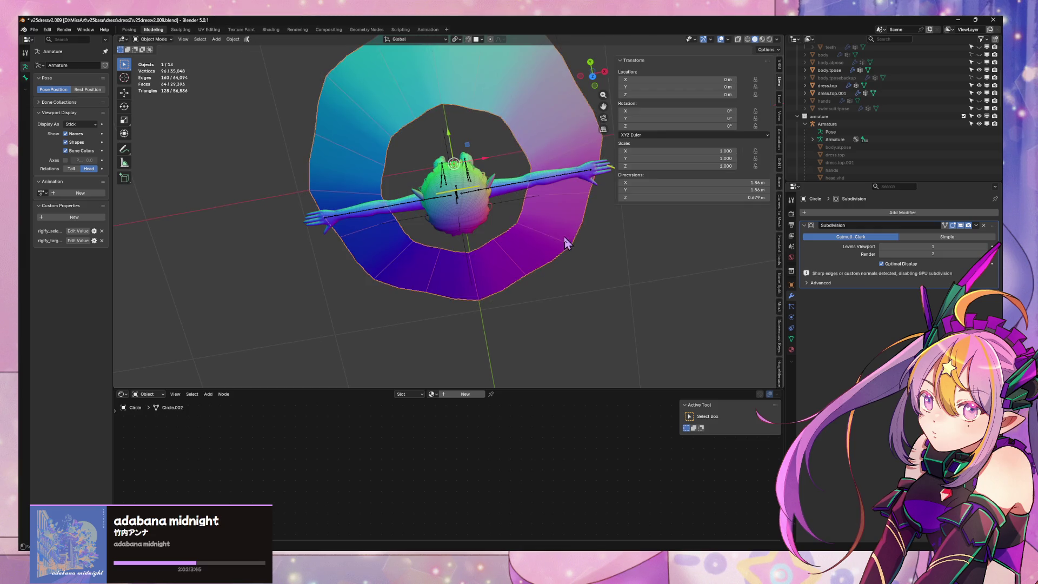
Delete the skirt ring with X, orbit to a side view of the legs, and open the Add menu
{"action": "key", "text": "x"}
{"action": "left_click", "coordinate": [565, 236]}
{"action": "mouse_move", "coordinate": [565, 236]}
{"action": "middle_mouse_down"}
{"action": "mouse_move", "coordinate": [550, 186]}
{"action": "mouse_move", "coordinate": [543, 281]}
{"action": "mouse_move", "coordinate": [509, 324]}
{"action": "middle_mouse_up"}
{"action": "scroll", "coordinate": [504, 329], "scroll_direction": "up", "scroll_amount": 4}
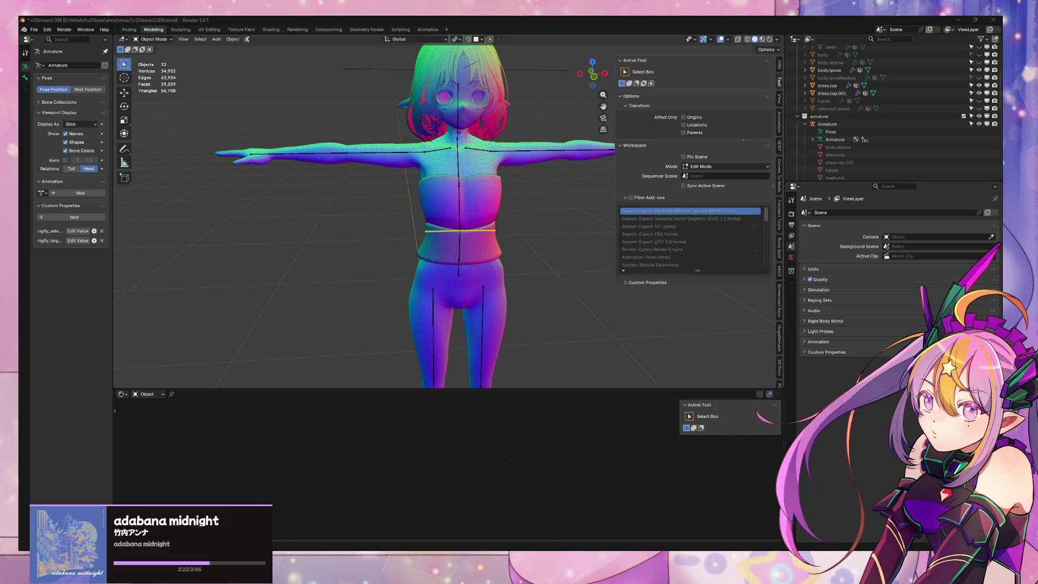
{"action": "mouse_move", "coordinate": [393, 171]}
{"action": "middle_mouse_down"}
{"action": "mouse_move", "coordinate": [436, 181]}
{"action": "mouse_move", "coordinate": [447, 204]}
{"action": "mouse_move", "coordinate": [488, 135]}
{"action": "mouse_move", "coordinate": [484, 218]}
{"action": "mouse_move", "coordinate": [497, 201]}
{"action": "middle_mouse_up"}
{"action": "key", "text": "shift+a"}
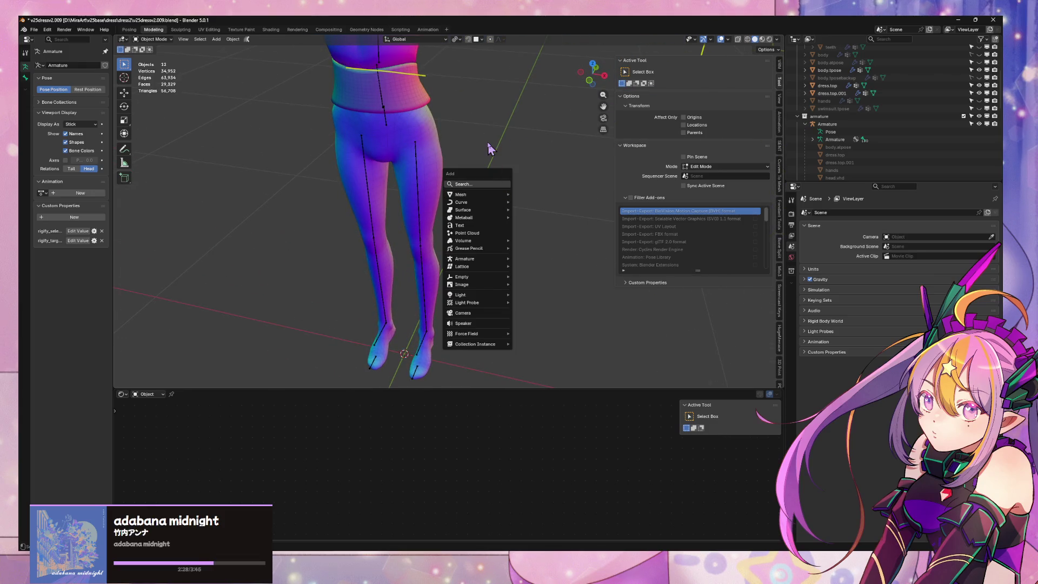
Add a circle mesh at the feet with 32 vertices
{"action": "key", "text": "Escape"}
{"action": "key", "text": "shift+a"}
{"action": "mouse_move", "coordinate": [505, 164]}
{"action": "mouse_move", "coordinate": [466, 154]}
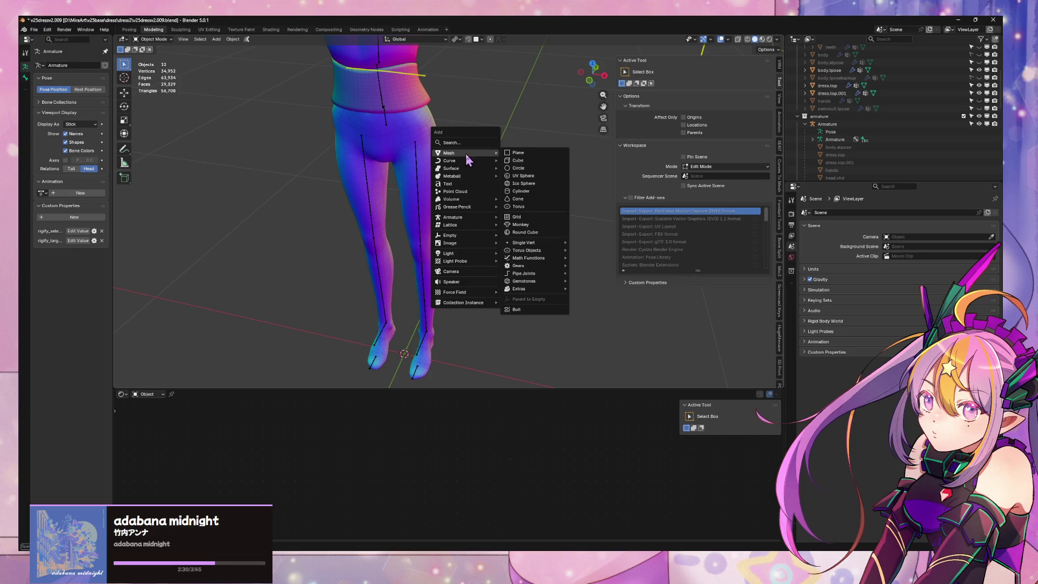
{"action": "left_click", "coordinate": [522, 168]}
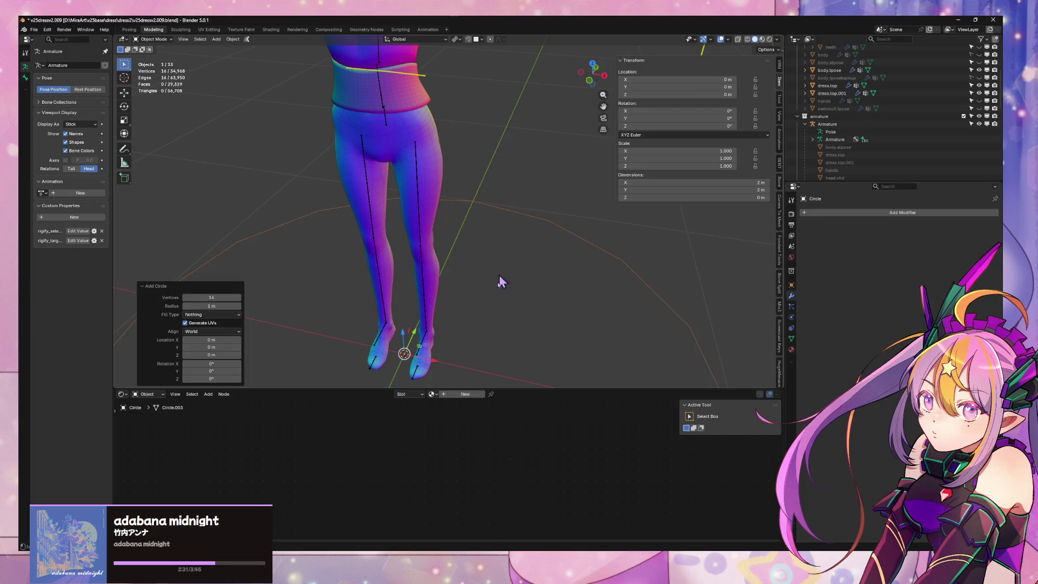
{"action": "left_click", "coordinate": [216, 297]}
{"action": "type", "text": "32"}
{"action": "key", "text": "Return"}
{"action": "scroll", "coordinate": [533, 261], "scroll_direction": "down", "scroll_amount": 3}
Enter edit mode on the circle and select all its vertices
{"action": "key", "text": "Tab"}
{"action": "mouse_move", "coordinate": [532, 255]}
{"action": "middle_mouse_down"}
{"action": "mouse_move", "coordinate": [552, 282]}
{"action": "mouse_move", "coordinate": [565, 257]}
{"action": "mouse_move", "coordinate": [560, 290]}
{"action": "mouse_move", "coordinate": [498, 319]}
{"action": "middle_mouse_up"}
{"action": "key", "text": "Tab"}
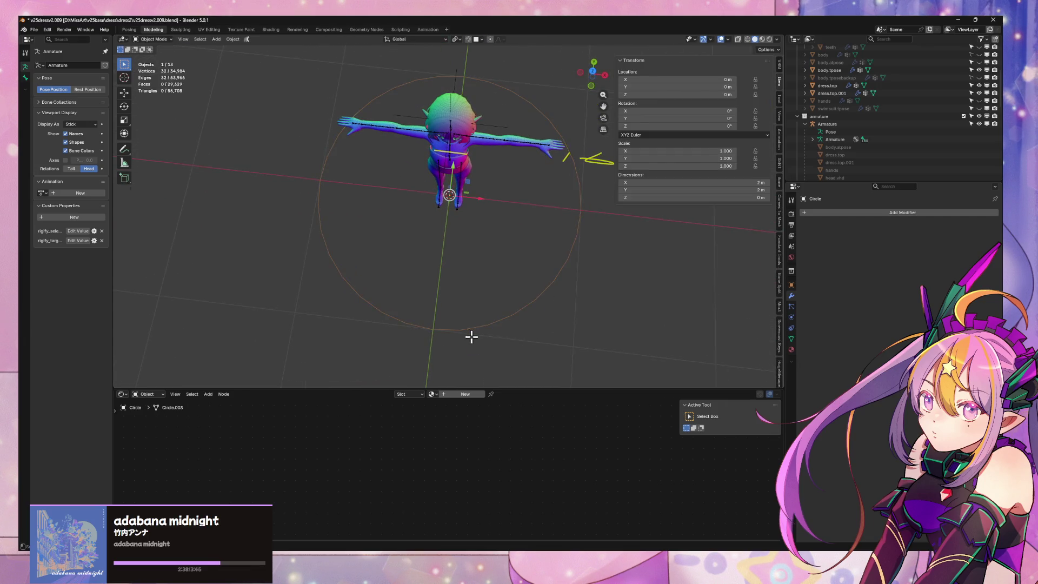
{"action": "key", "text": "Tab"}
{"action": "left_click", "coordinate": [473, 328]}
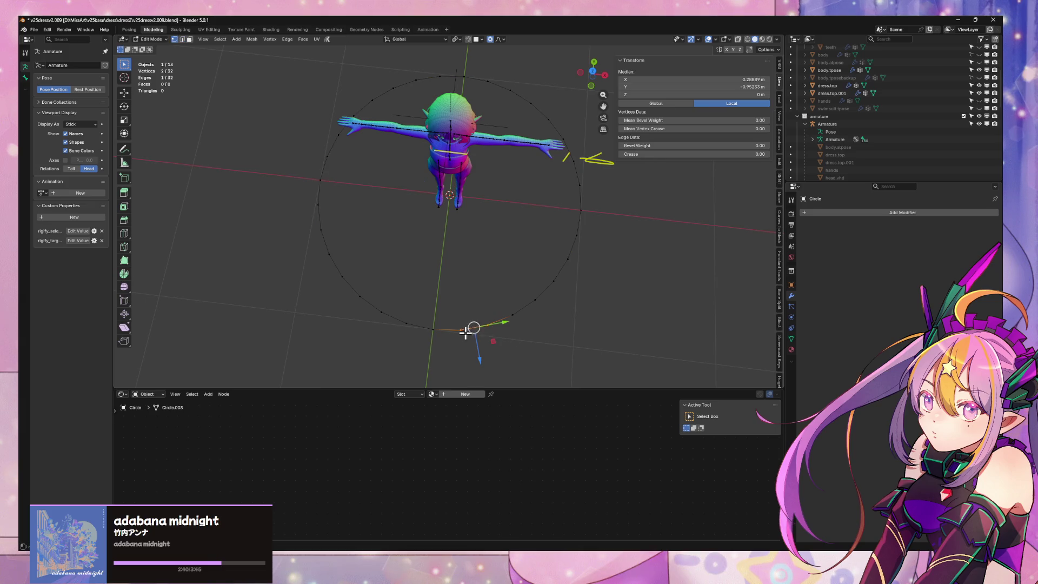
{"action": "key", "text": "a"}
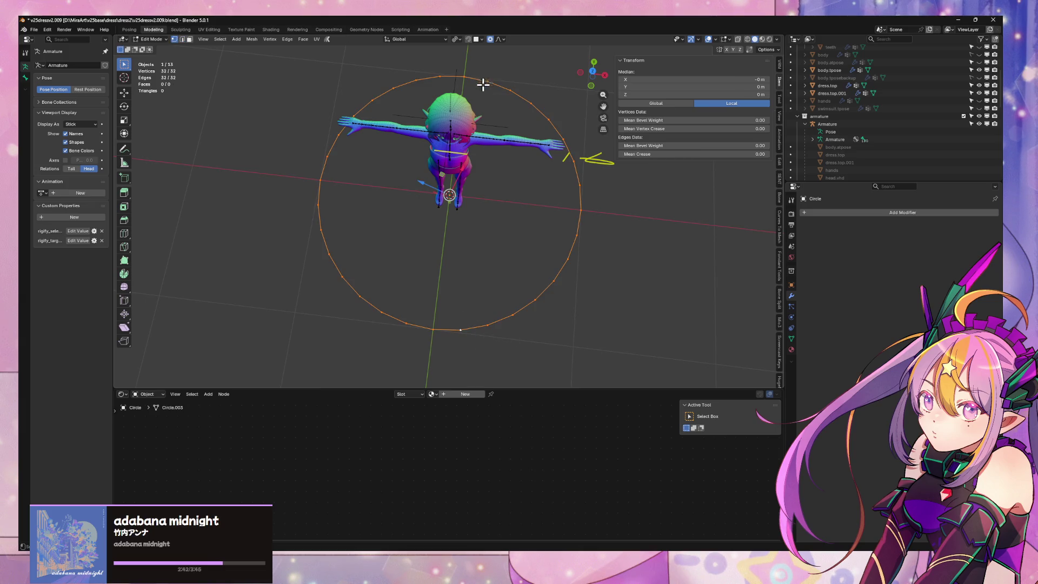
Change the transform pivot point, box-select the circle's right half, and open the vertex menu
{"action": "left_click", "coordinate": [456, 39]}
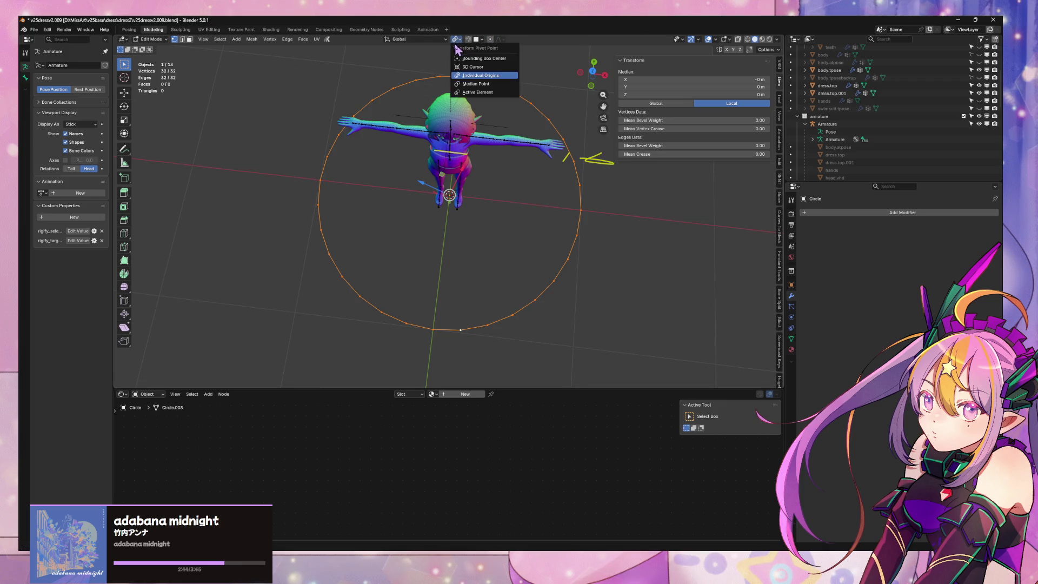
{"action": "left_click", "coordinate": [476, 60]}
{"action": "middle_click_drag", "start_coordinate": [475, 60], "coordinate": [431, 68]}
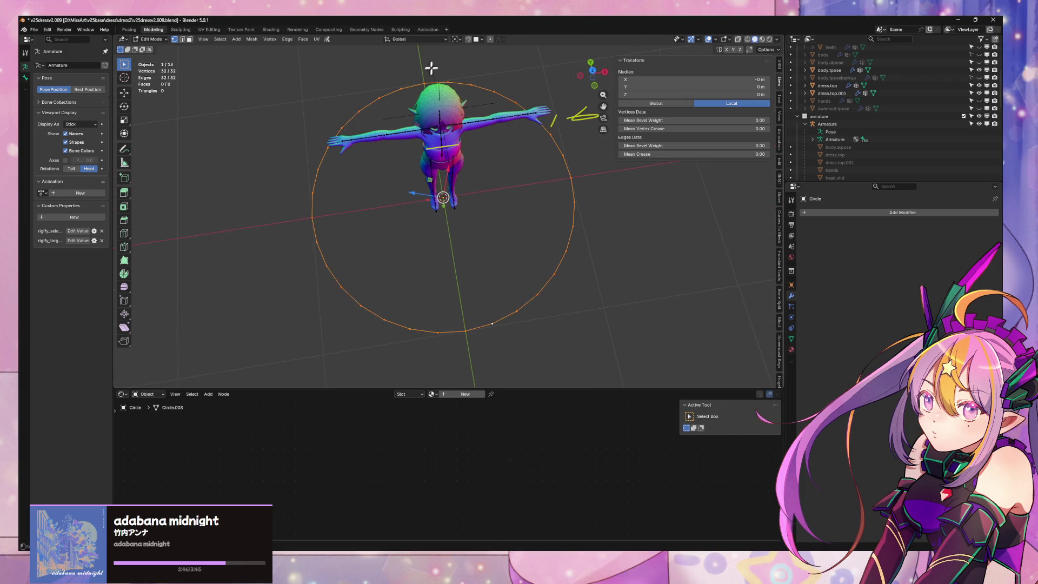
{"action": "left_click", "coordinate": [459, 41]}
{"action": "left_click", "coordinate": [460, 72]}
{"action": "middle_click_drag", "start_coordinate": [501, 171], "coordinate": [482, 119]}
{"action": "left_click_drag", "start_coordinate": [448, 73], "coordinate": [598, 334], "text": "shift"}
{"action": "left_click", "coordinate": [455, 331], "text": "shift"}
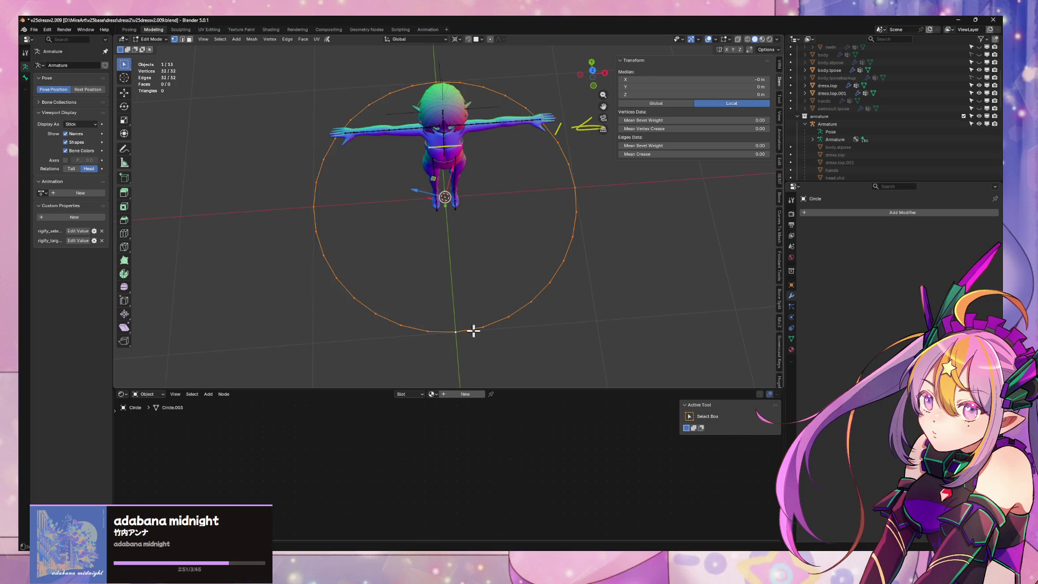
{"action": "right_click", "coordinate": [309, 108]}
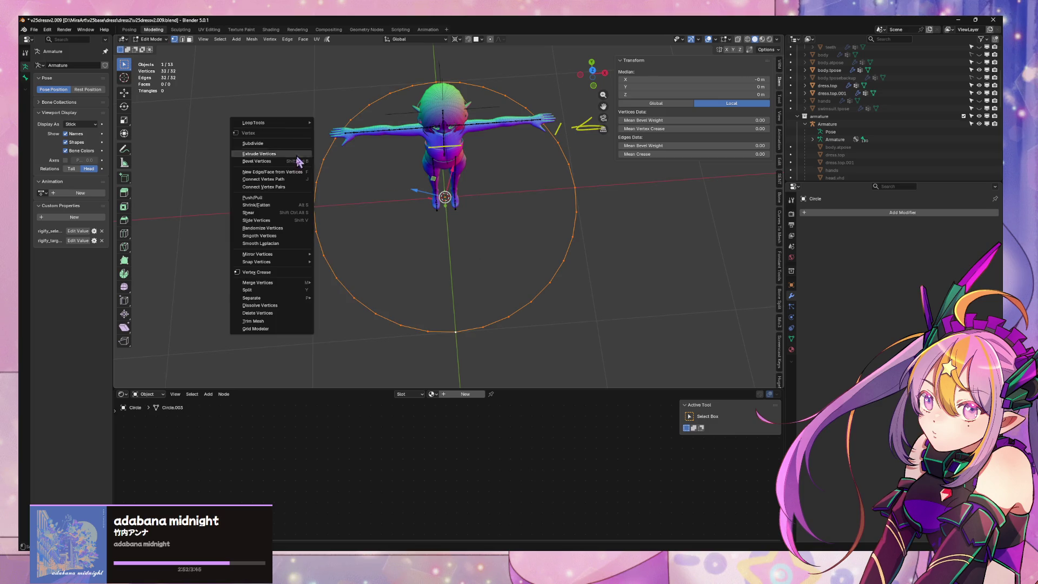
Checker-deselect alternate circle vertices with offset 0, then box-deselect the circle's left half
{"action": "right_click", "coordinate": [645, 218]}
{"action": "left_click", "coordinate": [670, 238]}
{"action": "middle_click_drag", "start_coordinate": [556, 193], "coordinate": [524, 188]}
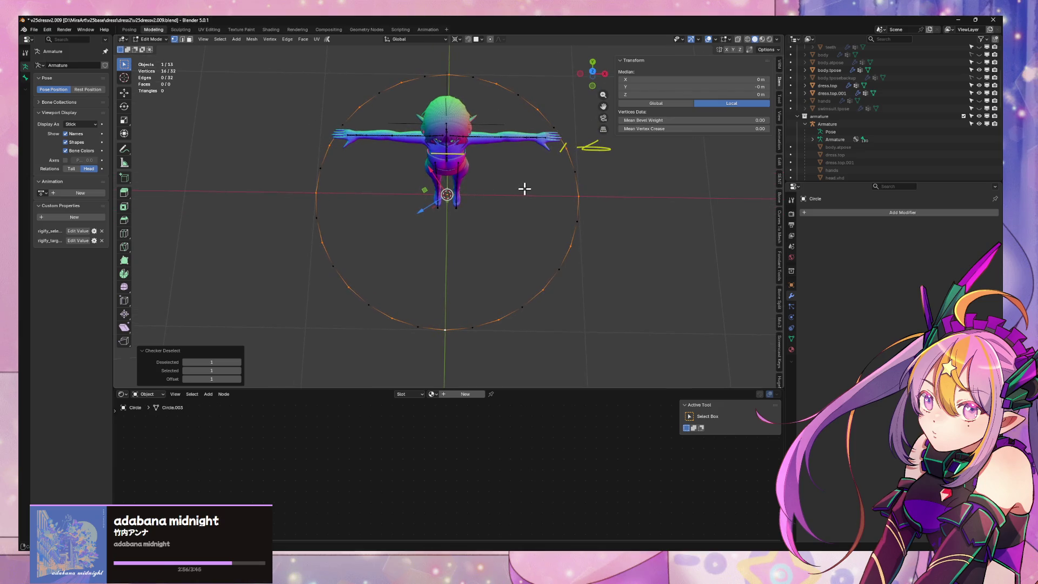
{"action": "left_click", "coordinate": [204, 378]}
{"action": "type", "text": "0"}
{"action": "key", "text": "Return"}
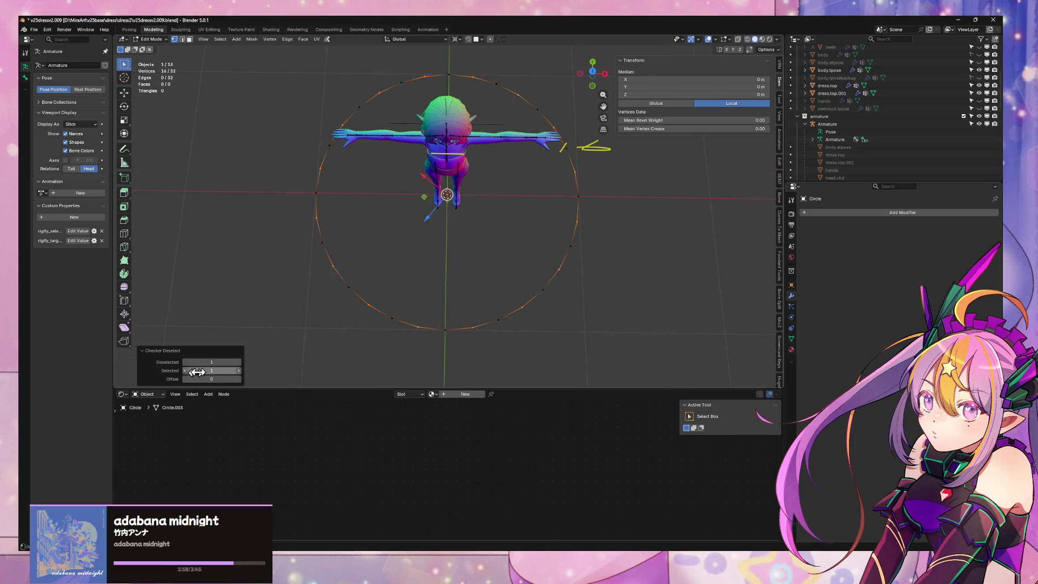
{"action": "mouse_move", "coordinate": [276, 71]}
{"action": "left_mouse_down", "text": "ctrl"}
{"action": "mouse_move", "coordinate": [434, 390]}
{"action": "mouse_move", "coordinate": [435, 379]}
{"action": "left_mouse_up", "text": "ctrl"}
Scale the remaining alternate vertices inward toward the circle's centre
{"action": "key", "text": "r"}
{"action": "key", "text": "z"}
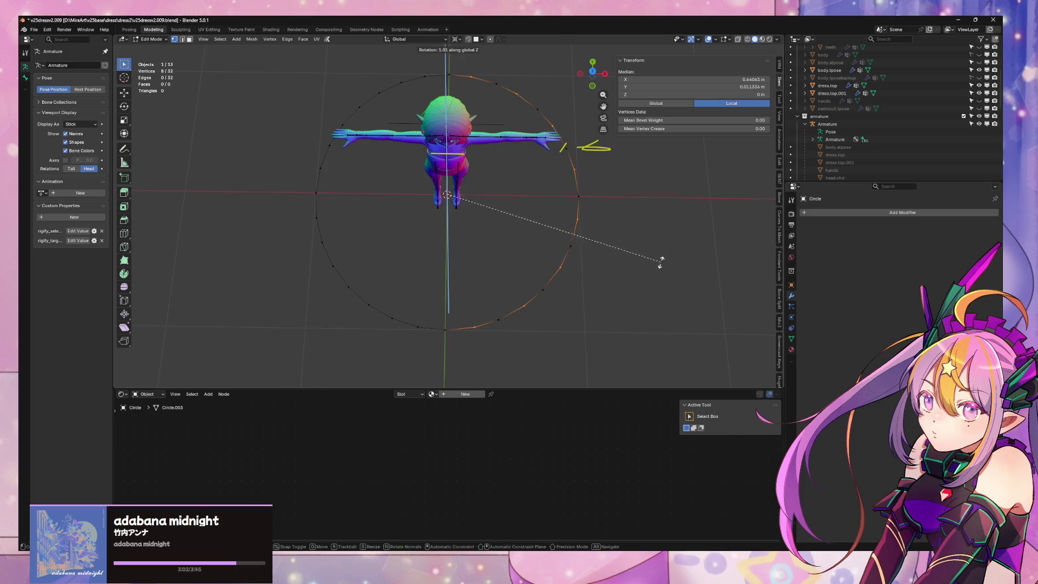
{"action": "right_click", "coordinate": [646, 264]}
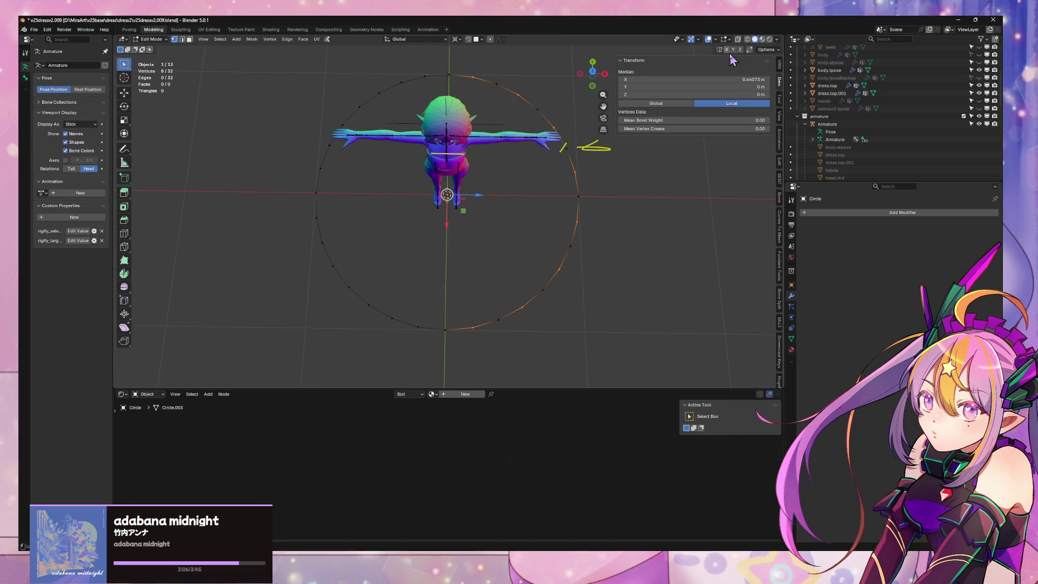
{"action": "key", "text": "s"}
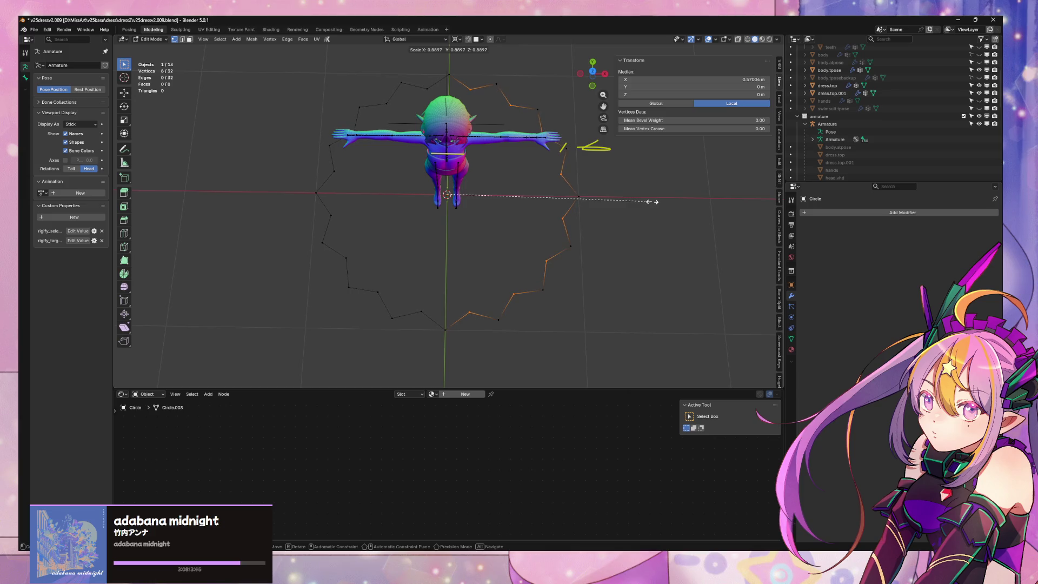
{"action": "left_click", "coordinate": [652, 202]}
Rescale the alternate vertices slightly outward to 1.059
{"action": "key", "text": "r"}
{"action": "key", "text": "z"}
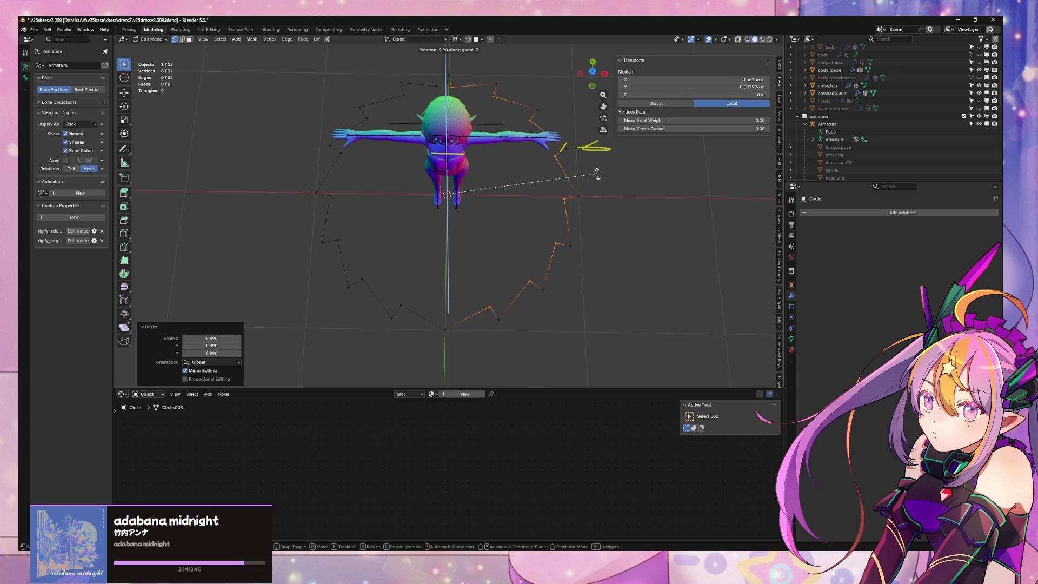
{"action": "right_click", "coordinate": [596, 181]}
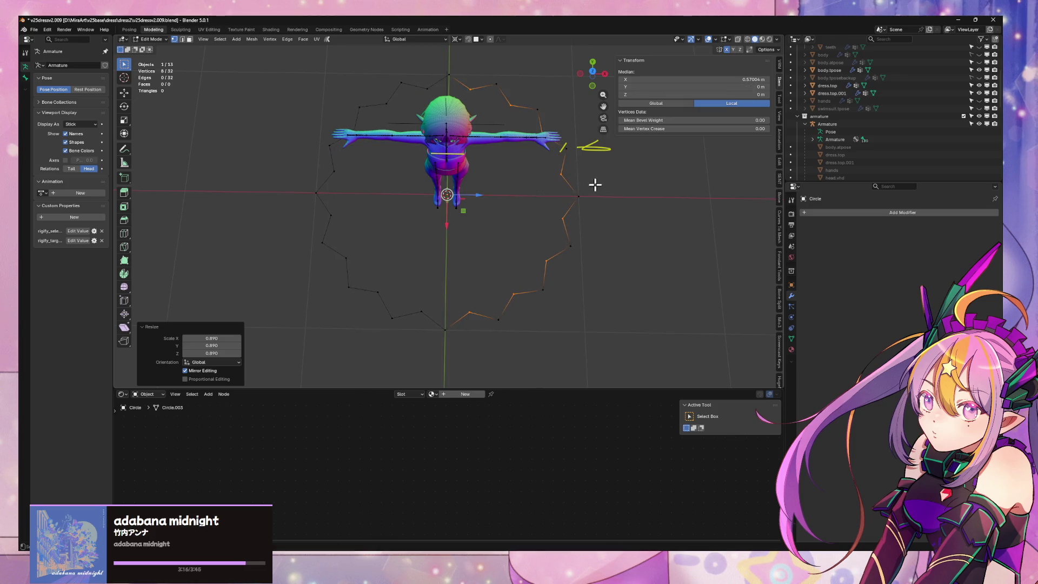
{"action": "key", "text": "s"}
{"action": "left_click", "coordinate": [648, 184]}
Twist the alternate vertices 8.46° around Z and switch to front view
{"action": "key", "text": "r"}
{"action": "key", "text": "z"}
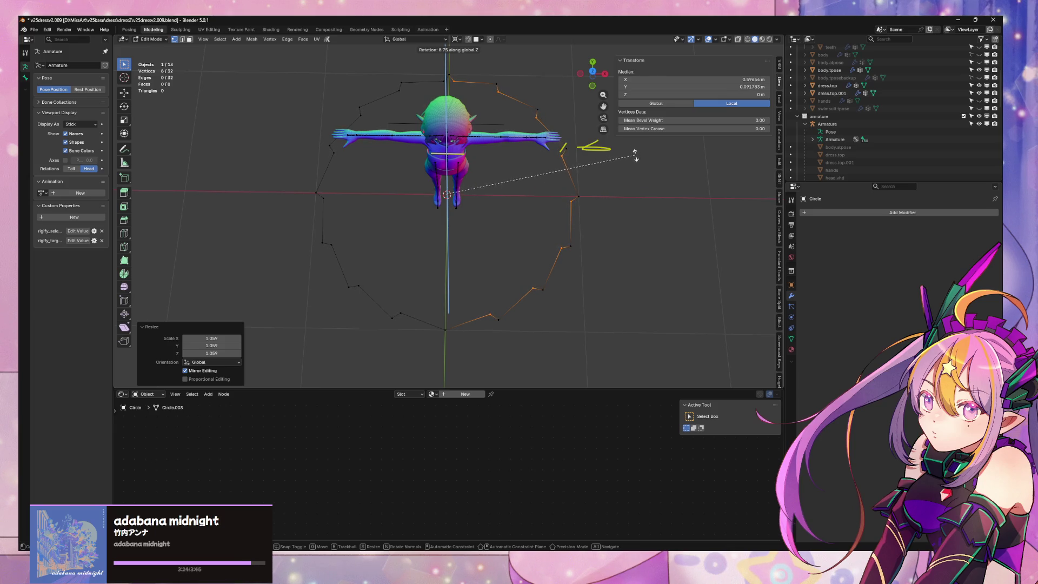
{"action": "left_click", "coordinate": [636, 157]}
{"action": "key", "text": "KP_8"}
{"action": "key", "text": "KP_8"}
{"action": "key", "text": "KP_8"}
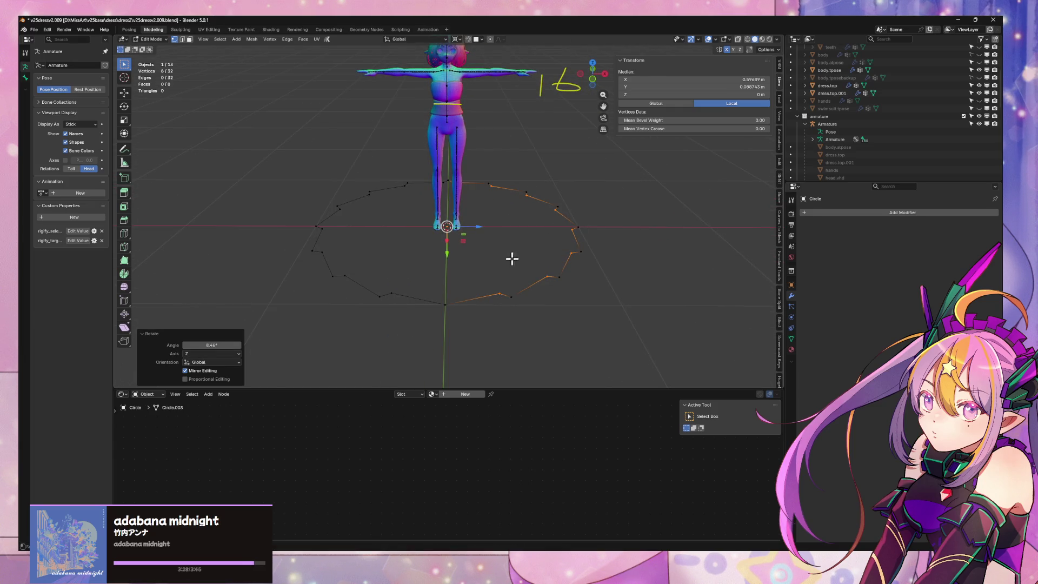
Scale the whole circle down to 0.396 so it rings the character's feet
{"action": "key", "text": "a"}
{"action": "key", "text": "s"}
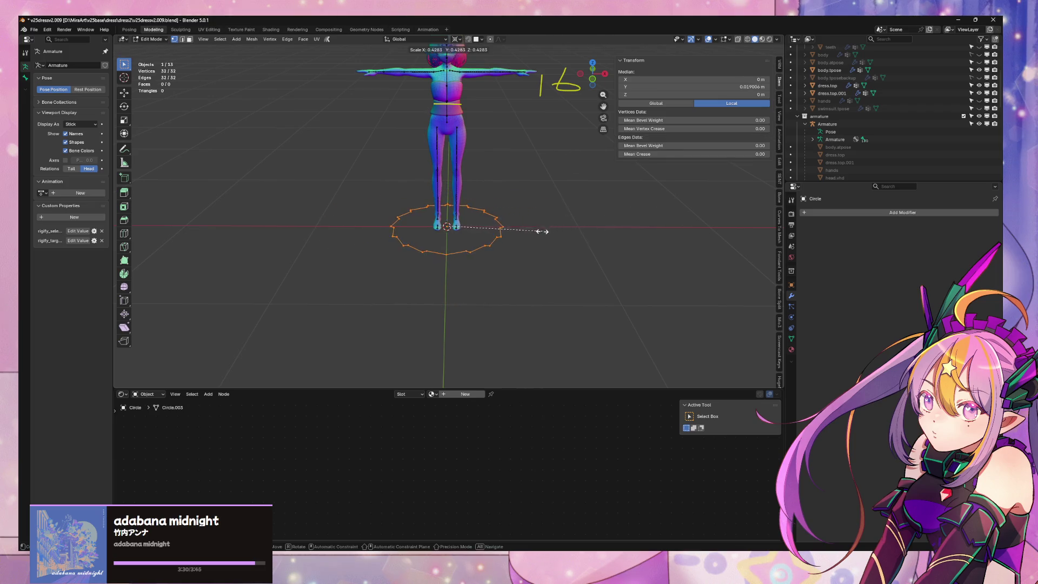
{"action": "left_click", "coordinate": [535, 232]}
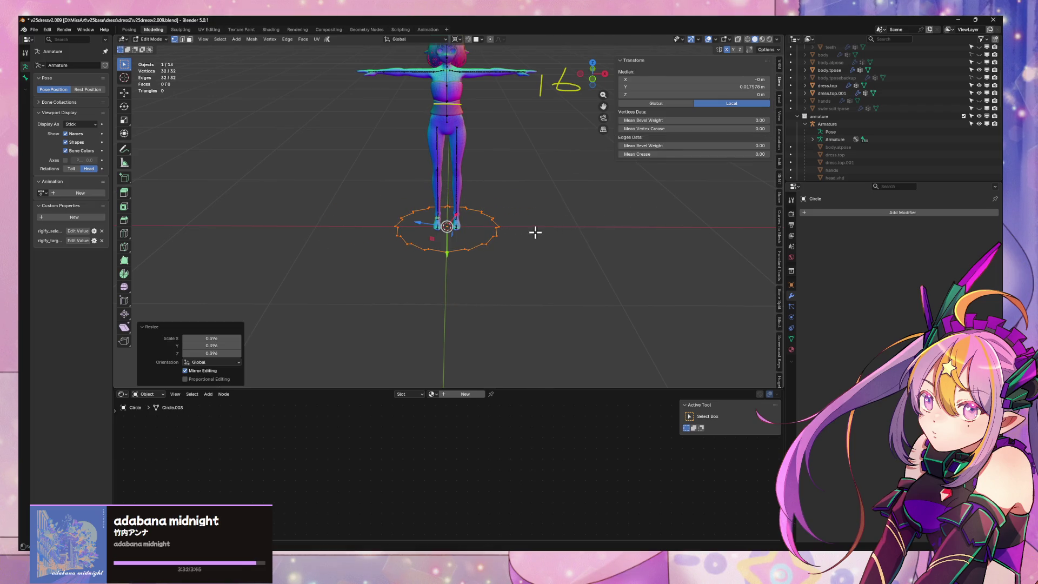
{"action": "scroll", "coordinate": [528, 209], "scroll_direction": "up", "scroll_amount": 4}
{"action": "mouse_move", "coordinate": [530, 192]}
{"action": "middle_mouse_down"}
{"action": "mouse_move", "coordinate": [505, 277]}
{"action": "mouse_move", "coordinate": [494, 254]}
{"action": "mouse_move", "coordinate": [476, 299]}
{"action": "mouse_move", "coordinate": [454, 295]}
{"action": "mouse_move", "coordinate": [501, 297]}
{"action": "mouse_move", "coordinate": [515, 310]}
{"action": "middle_mouse_up"}
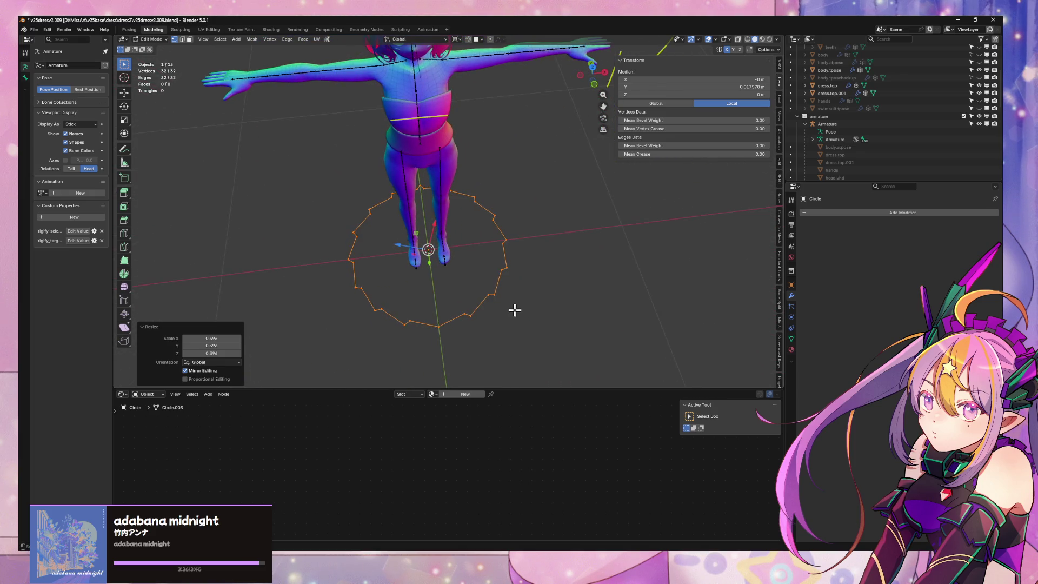
Checker-deselect with the other offset, drop the left half, and twist those vertices 4.9° around Z
{"action": "left_click", "coordinate": [484, 306], "text": "shift"}
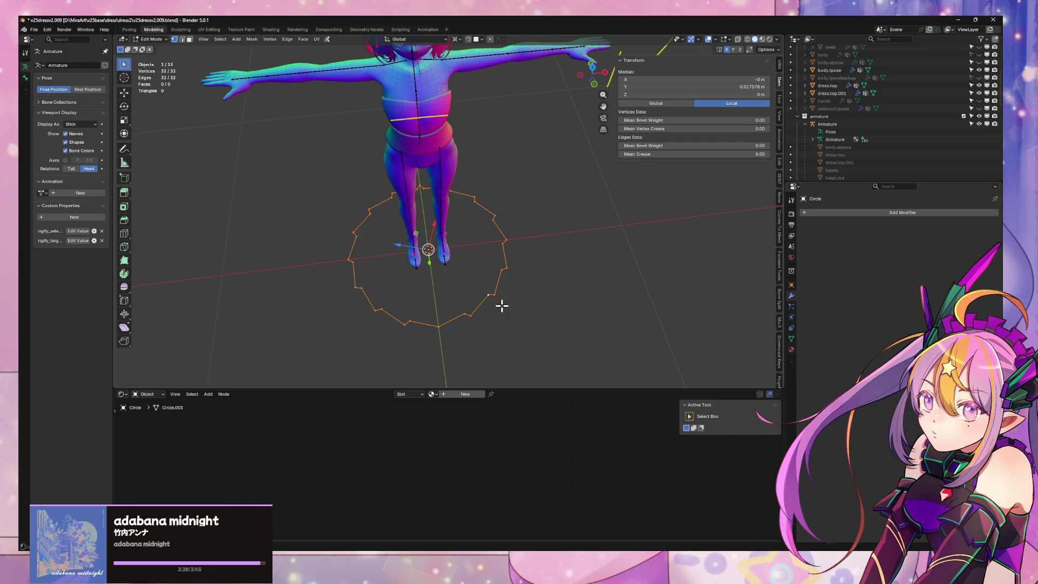
{"action": "left_click", "coordinate": [463, 304]}
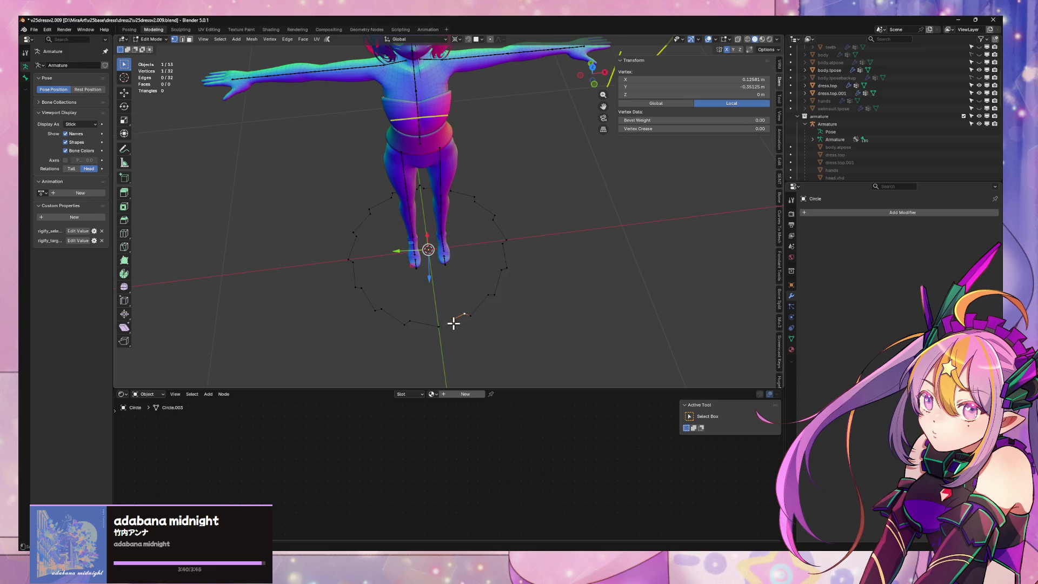
{"action": "key", "text": "a"}
{"action": "key", "text": "F3"}
{"action": "left_click", "coordinate": [583, 291]}
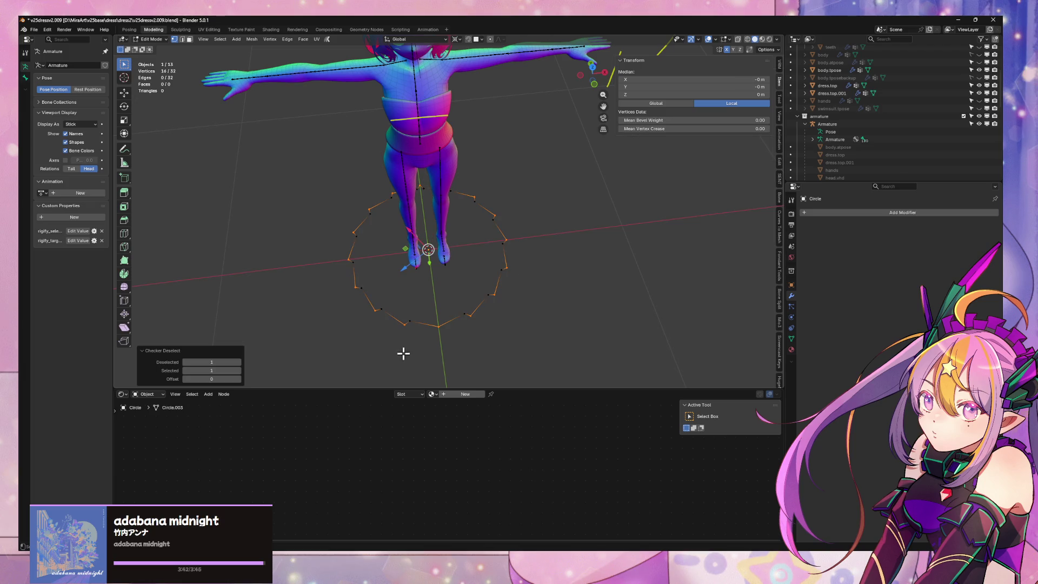
{"action": "left_click", "coordinate": [239, 379]}
{"action": "left_click_drag", "start_coordinate": [295, 161], "coordinate": [418, 368], "text": "ctrl"}
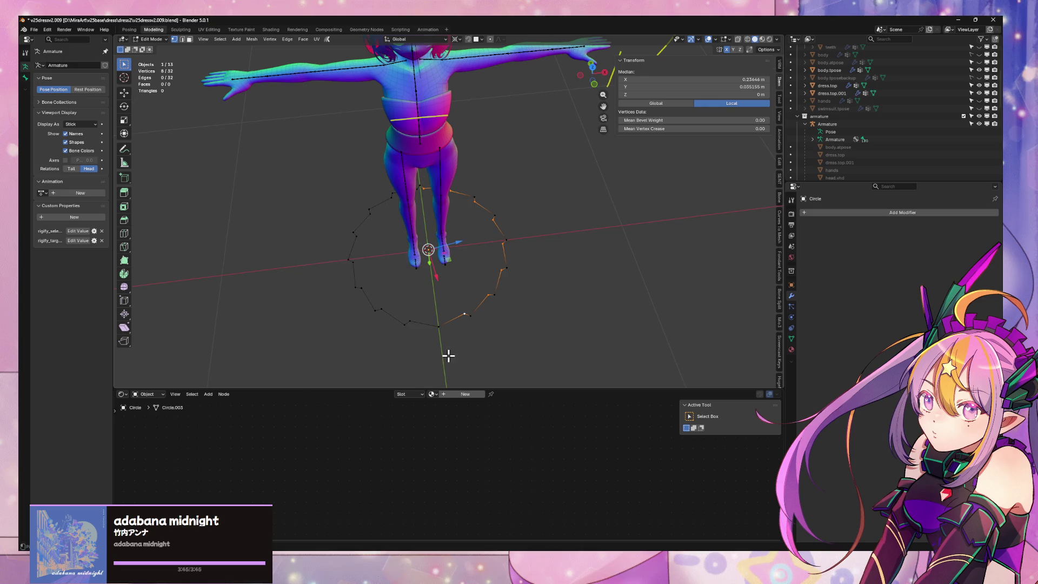
{"action": "key", "text": "r"}
{"action": "key", "text": "z"}
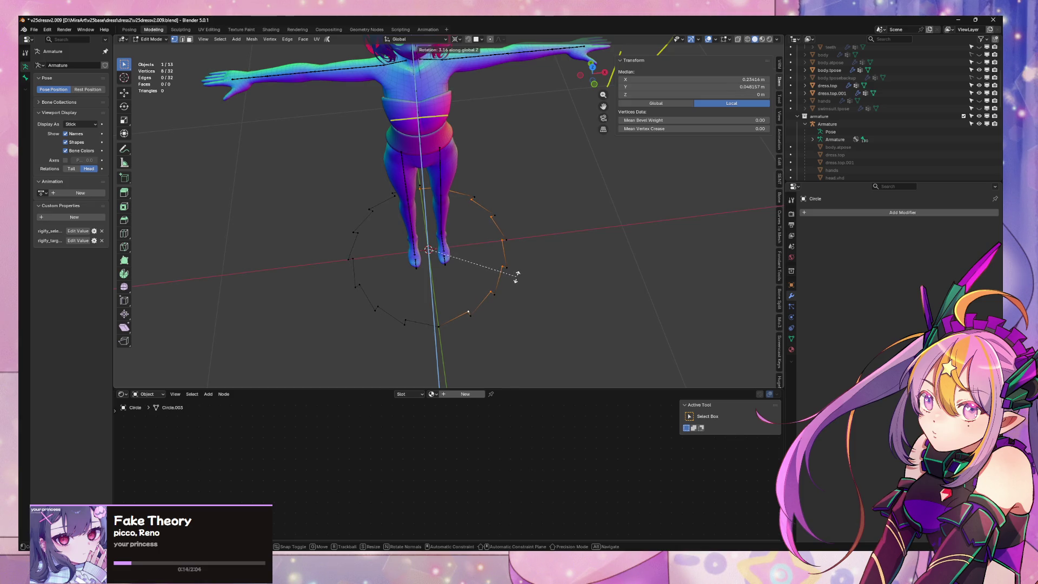
{"action": "left_click", "coordinate": [517, 274]}
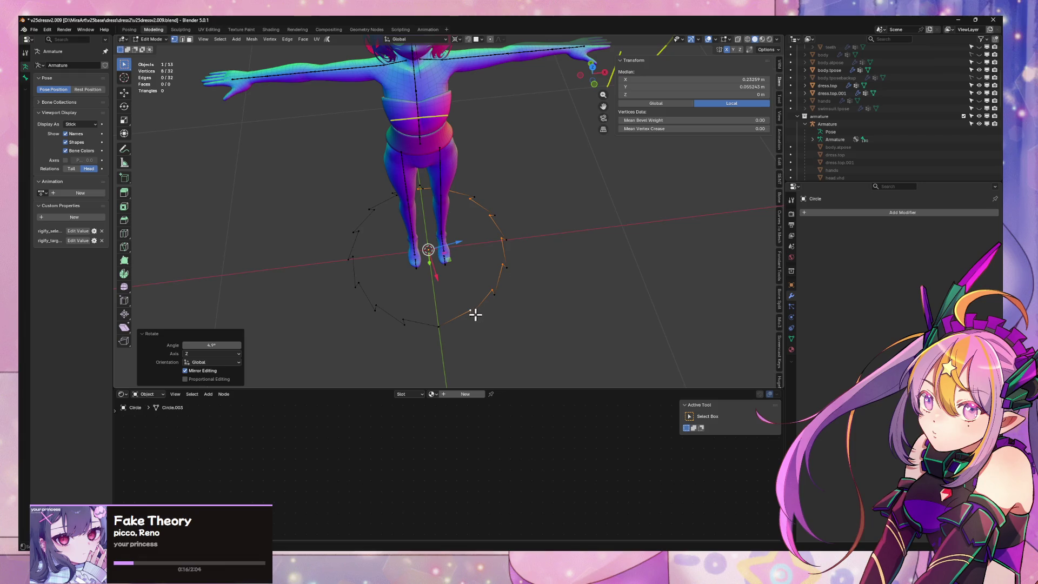
Reselect alternate vertices on the right half again and begin another Z rotation
{"action": "key", "text": "a"}
{"action": "right_click", "coordinate": [514, 318]}
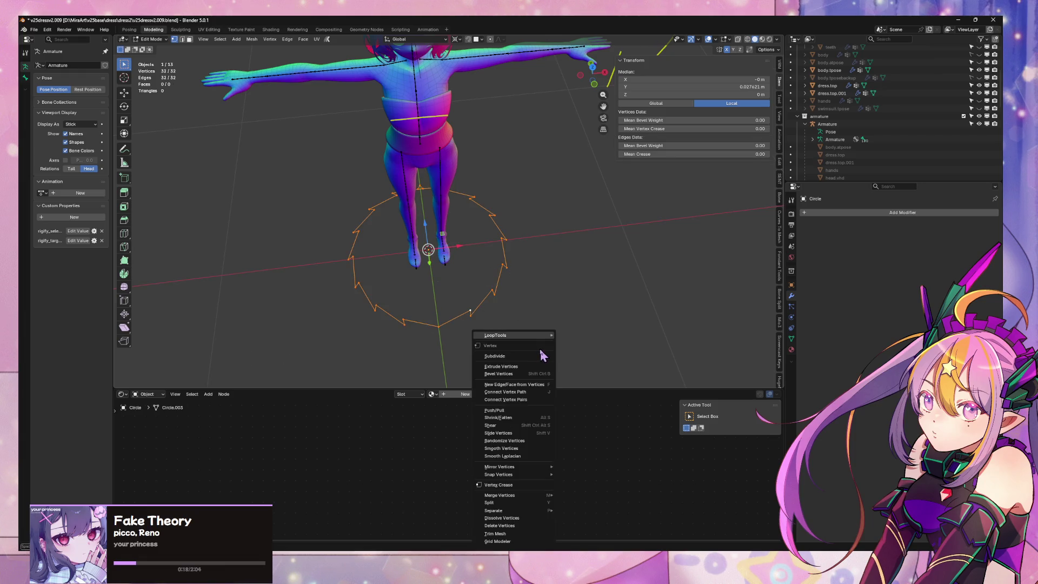
{"action": "key", "text": "F3"}
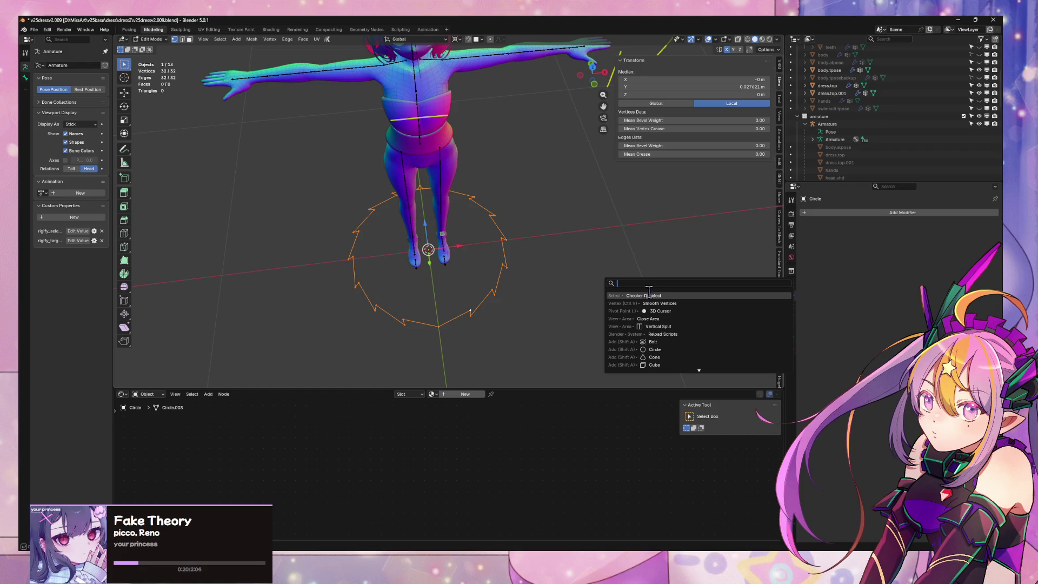
{"action": "key", "text": "Return"}
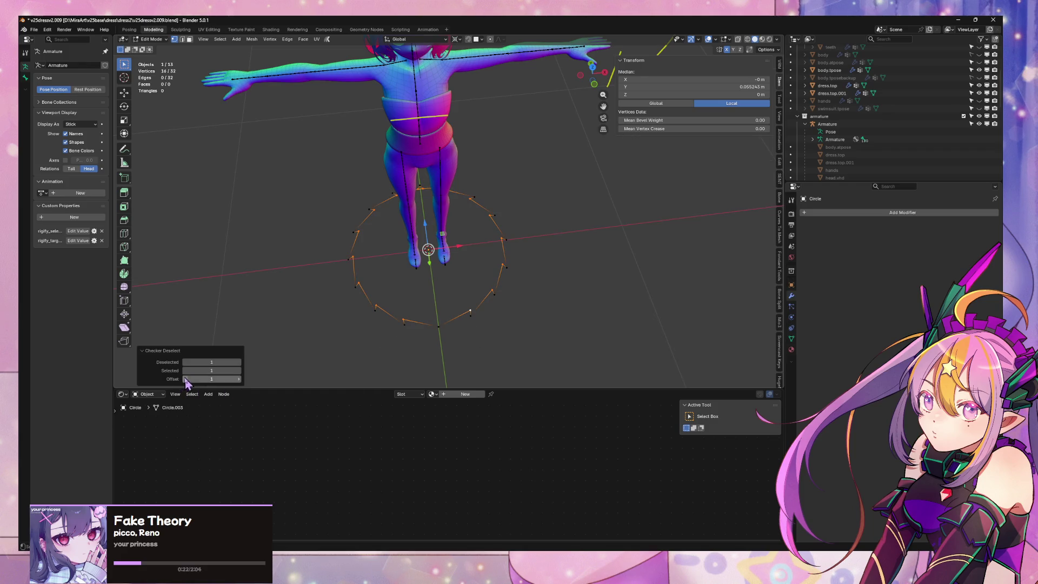
{"action": "left_click", "coordinate": [186, 379]}
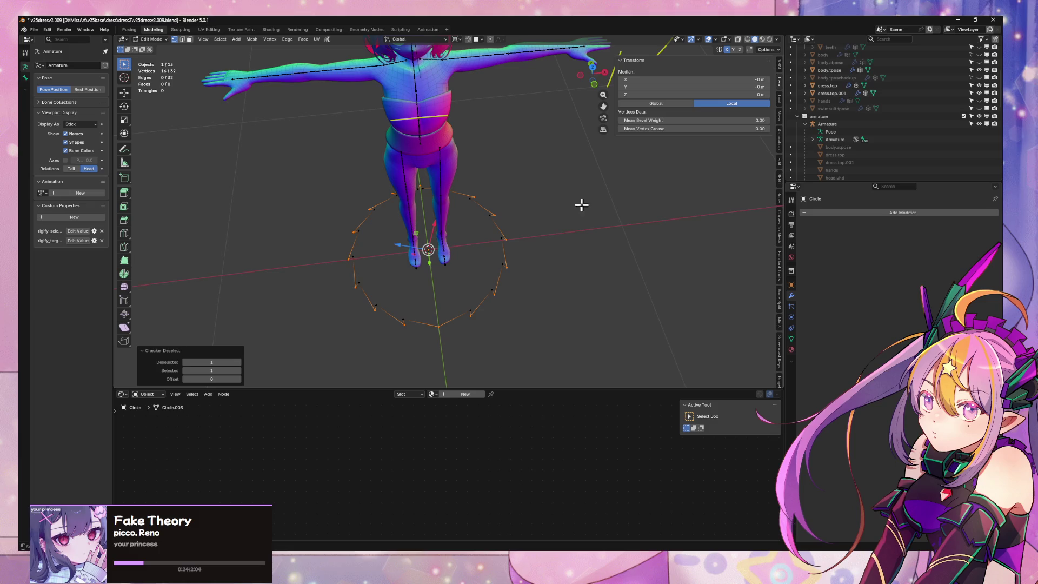
{"action": "left_click_drag", "start_coordinate": [311, 146], "coordinate": [421, 357], "text": "ctrl"}
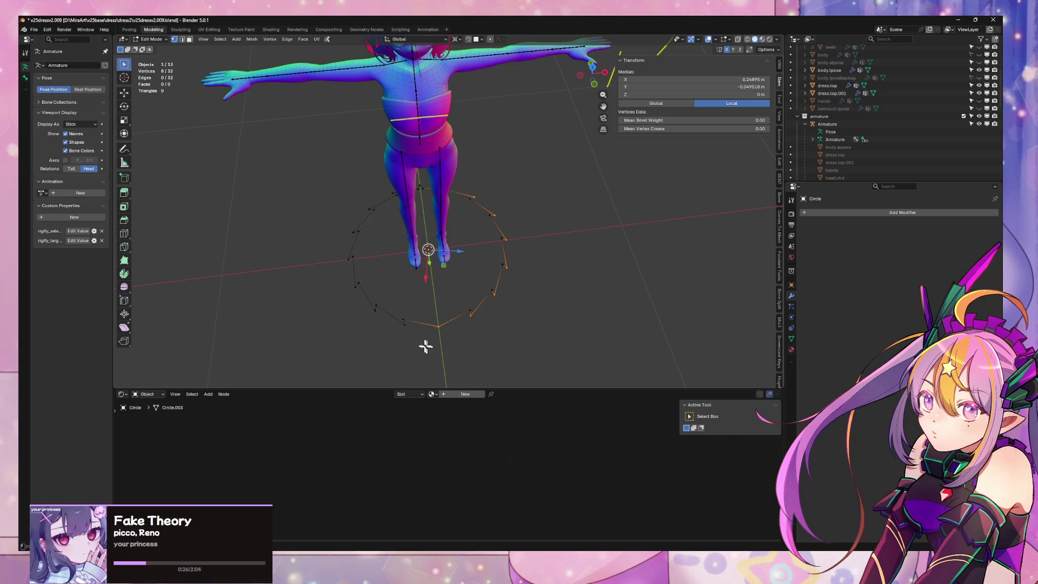
{"action": "key", "text": "r"}
{"action": "key", "text": "z"}
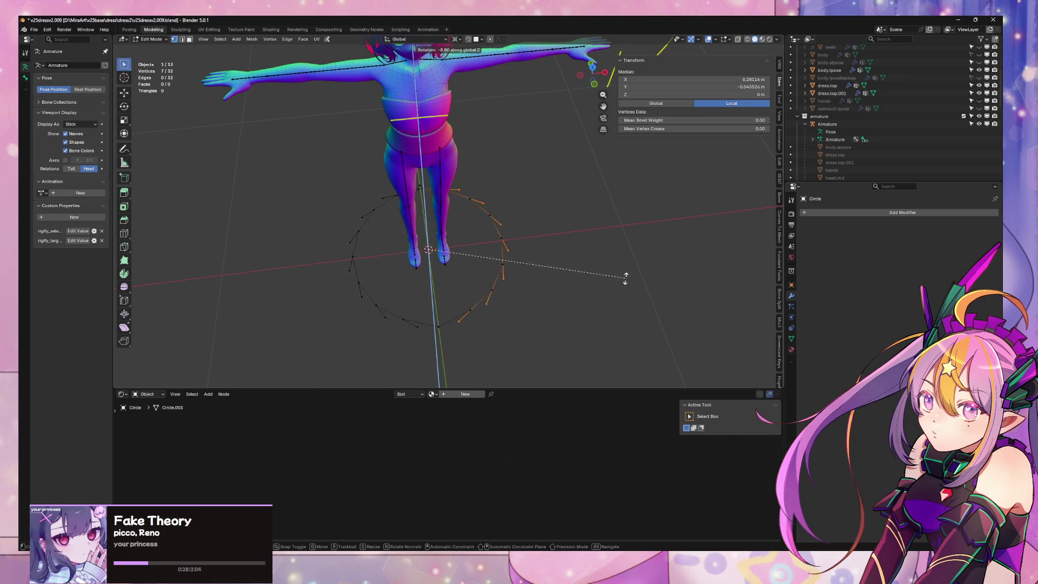
Extrude the 32-vertex circle straight up into a cylindrical wall
{"action": "left_click", "coordinate": [618, 248]}
{"action": "mouse_move", "coordinate": [528, 261]}
{"action": "middle_mouse_down"}
{"action": "mouse_move", "coordinate": [488, 244]}
{"action": "mouse_move", "coordinate": [511, 234]}
{"action": "mouse_move", "coordinate": [540, 242]}
{"action": "mouse_move", "coordinate": [530, 261]}
{"action": "mouse_move", "coordinate": [464, 257]}
{"action": "middle_mouse_up"}
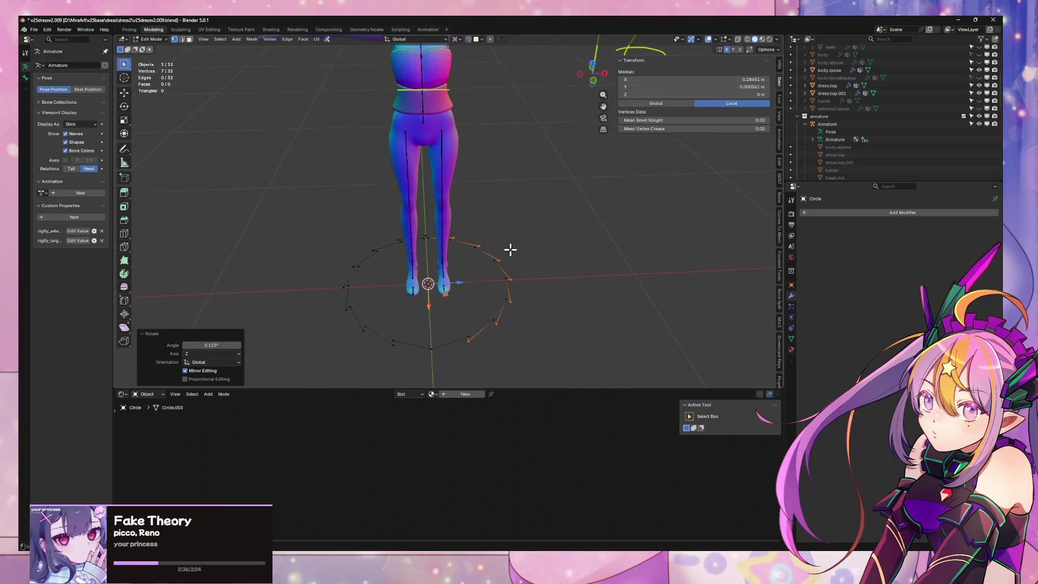
{"action": "key", "text": "a"}
{"action": "middle_click_drag", "start_coordinate": [533, 272], "coordinate": [532, 276]}
{"action": "key", "text": "e"}
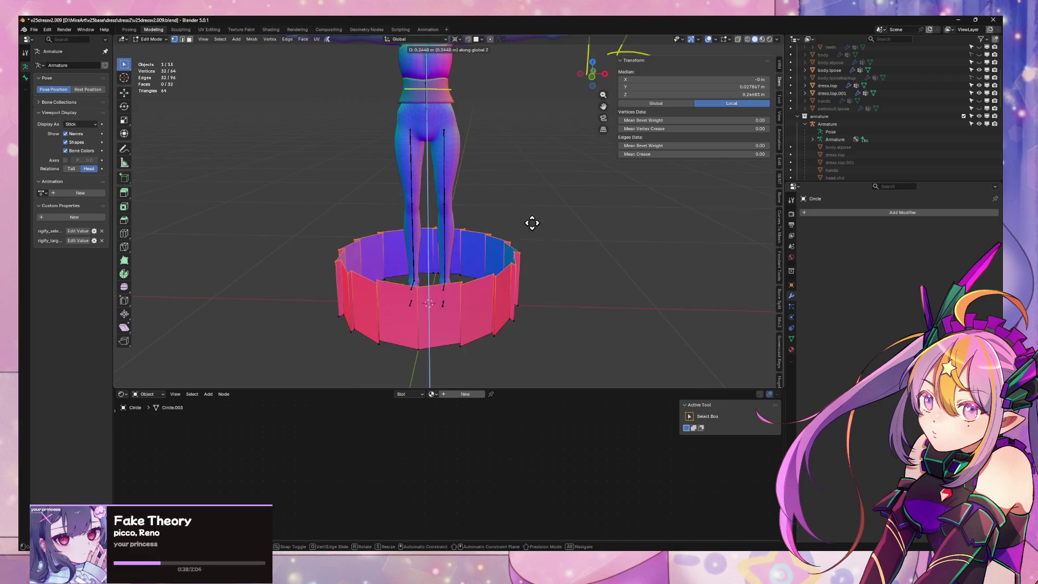
{"action": "left_click", "coordinate": [538, 184]}
Recalculate the wall's normals outside and select the cylinder's top edge loop
{"action": "key", "text": "alt+n"}
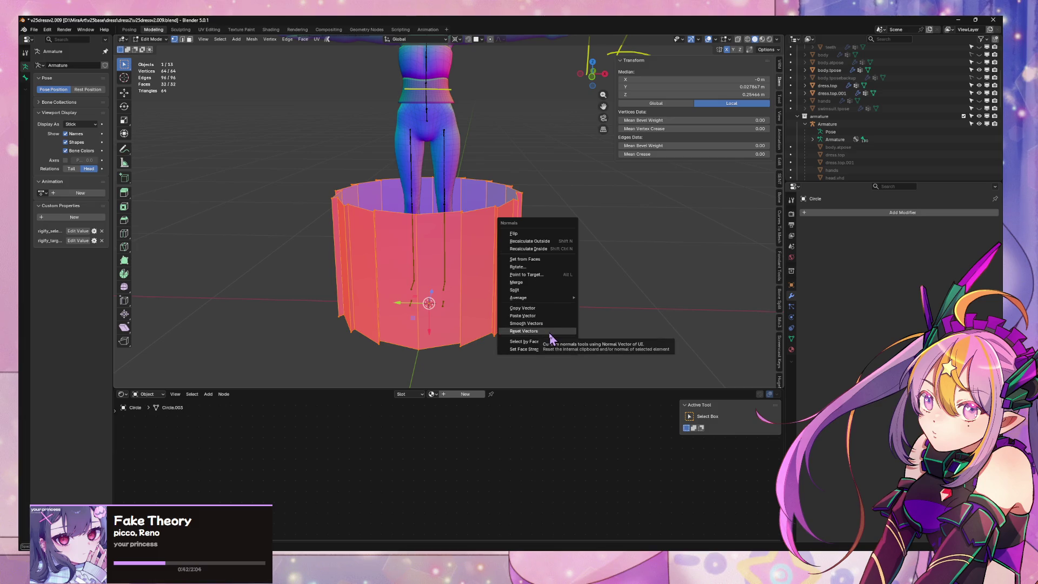
{"action": "left_click", "coordinate": [557, 241]}
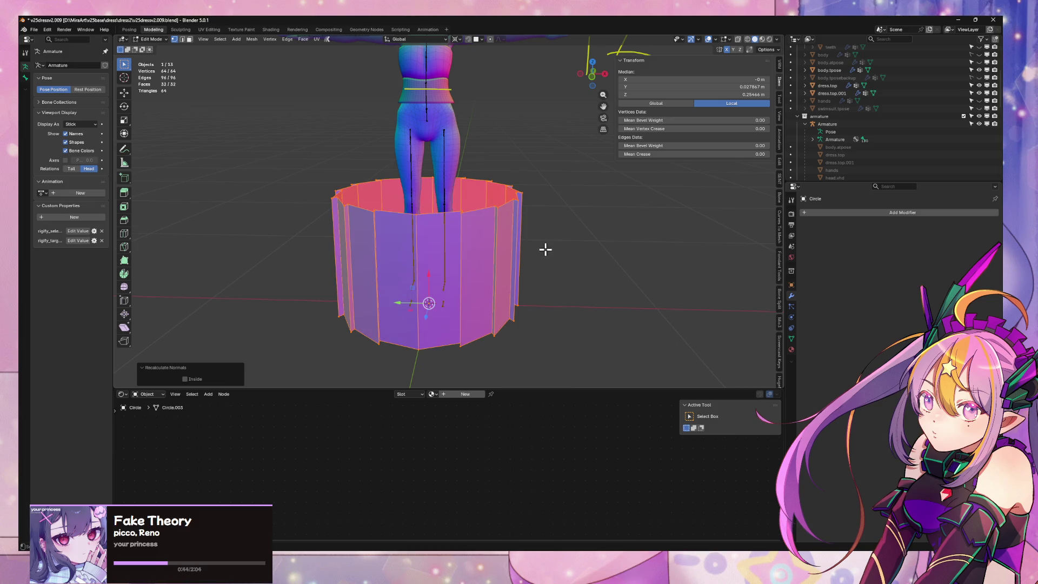
{"action": "middle_click_drag", "start_coordinate": [545, 248], "coordinate": [500, 239]}
{"action": "key", "text": "2"}
{"action": "left_click", "coordinate": [476, 232], "text": "alt"}
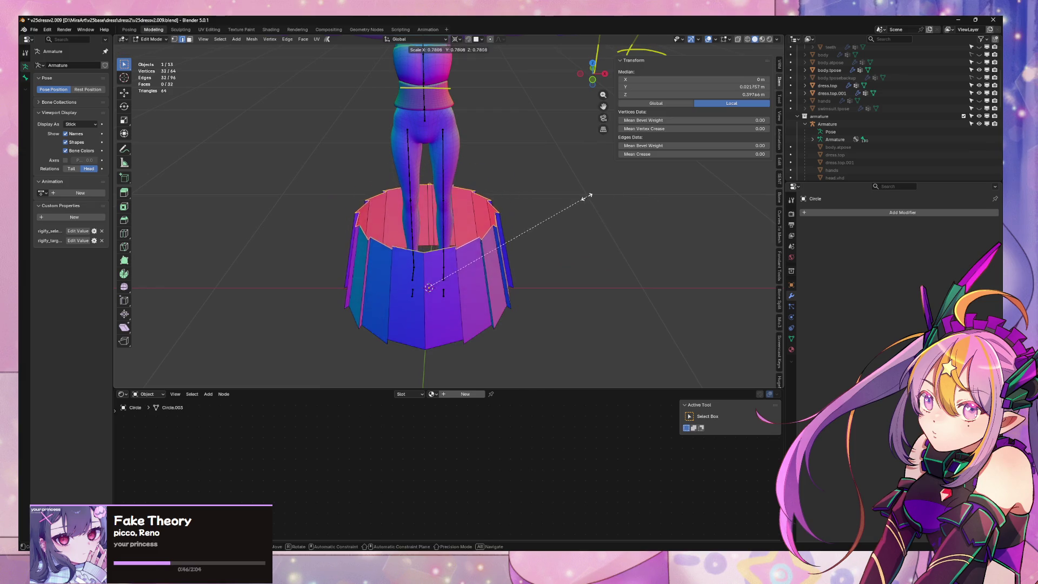
Change the pivot point, shrink the top edge loop to 0.609, and lower it along Z
{"action": "key", "text": "Escape"}
{"action": "left_click", "coordinate": [457, 41]}
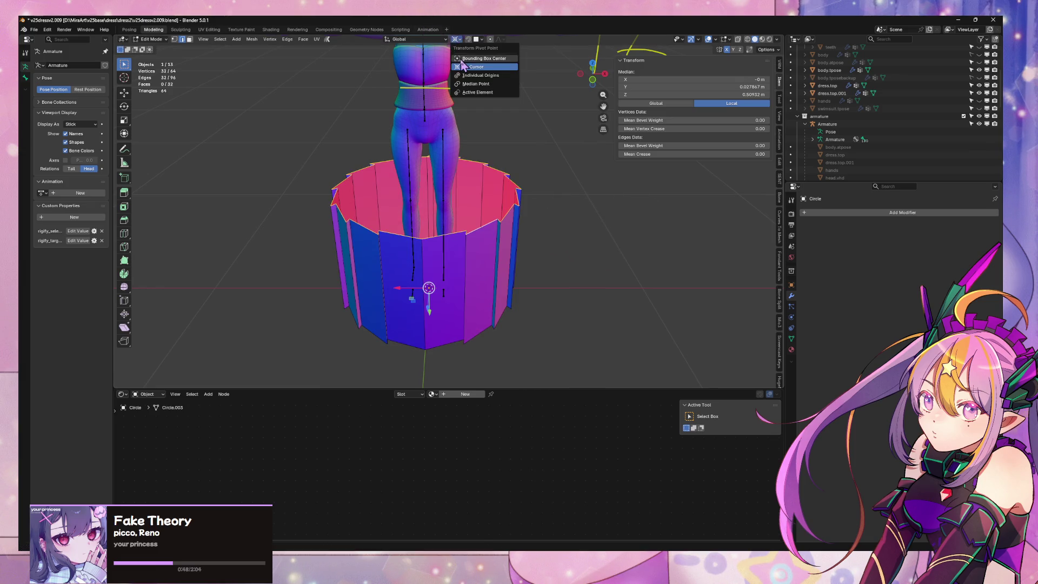
{"action": "key", "text": "s"}
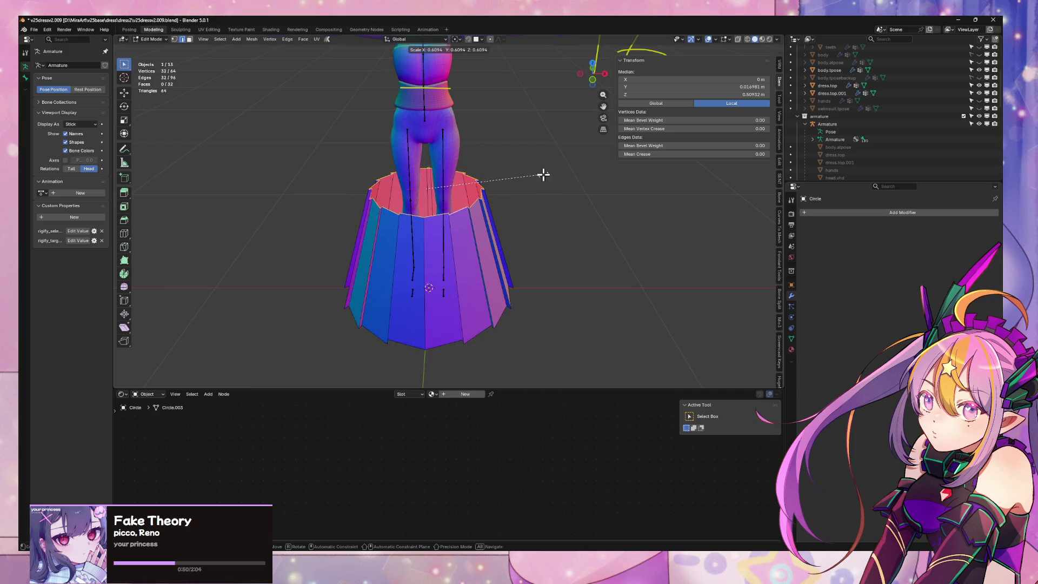
{"action": "left_click", "coordinate": [543, 175]}
{"action": "mouse_move", "coordinate": [544, 174]}
{"action": "middle_mouse_down"}
{"action": "mouse_move", "coordinate": [533, 176]}
{"action": "mouse_move", "coordinate": [546, 162]}
{"action": "mouse_move", "coordinate": [509, 194]}
{"action": "middle_mouse_up"}
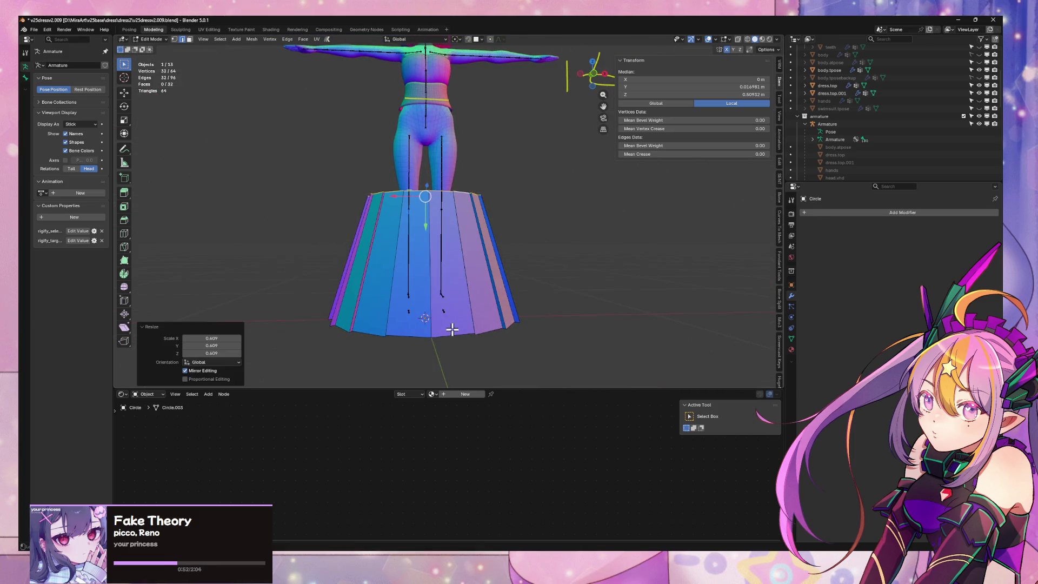
{"action": "key", "text": "g"}
{"action": "middle_click_drag", "start_coordinate": [551, 278], "coordinate": [528, 294], "text": "alt"}
{"action": "key", "text": "z"}
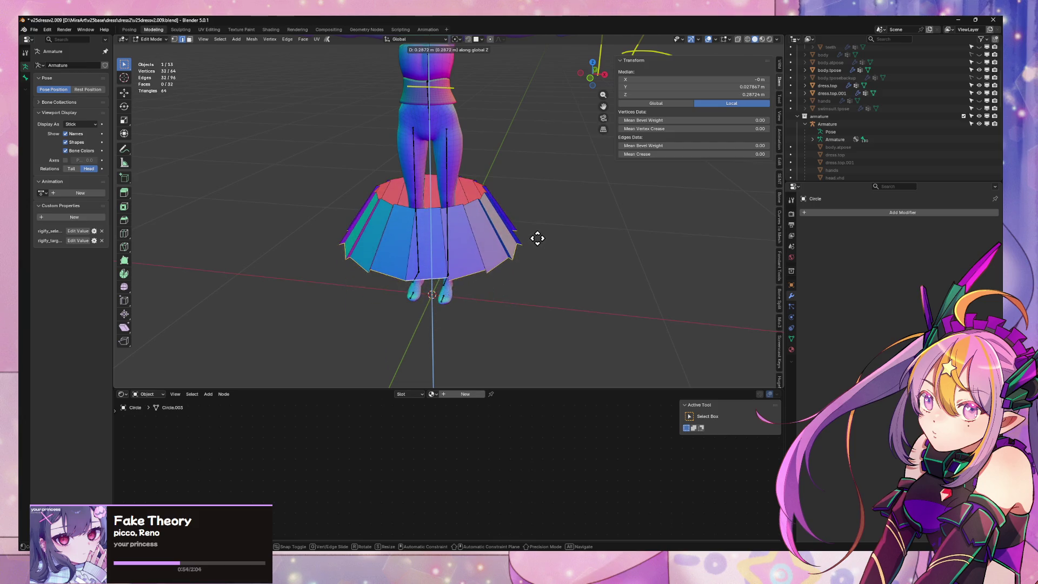
{"action": "left_click", "coordinate": [533, 246]}
Raise the skirt's top rim loop 0.1428 m along Z
{"action": "left_click", "coordinate": [433, 209], "text": "alt"}
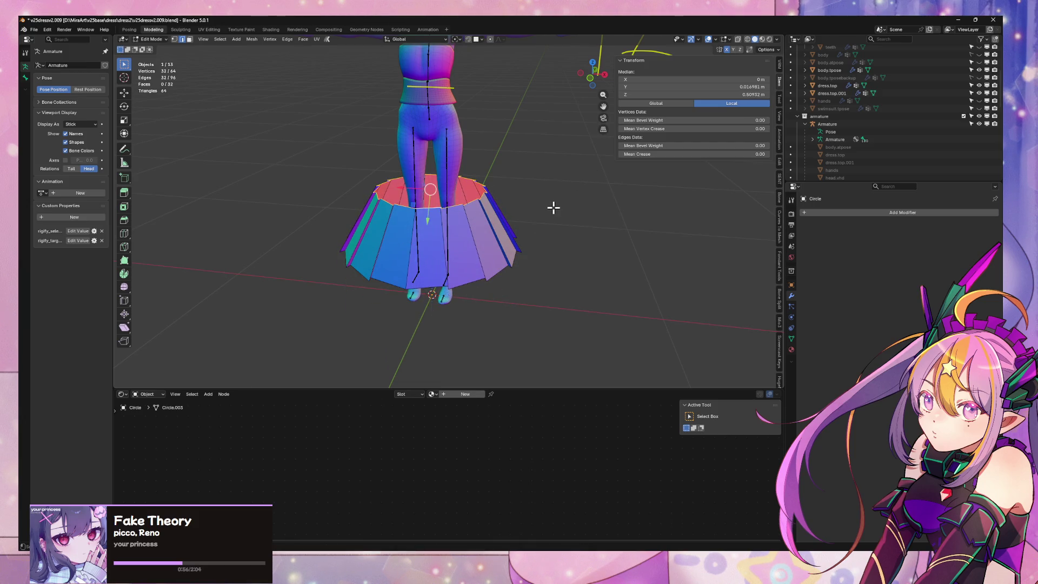
{"action": "key", "text": "g"}
{"action": "key", "text": "z"}
{"action": "left_click", "coordinate": [557, 174]}
{"action": "key", "text": "s"}
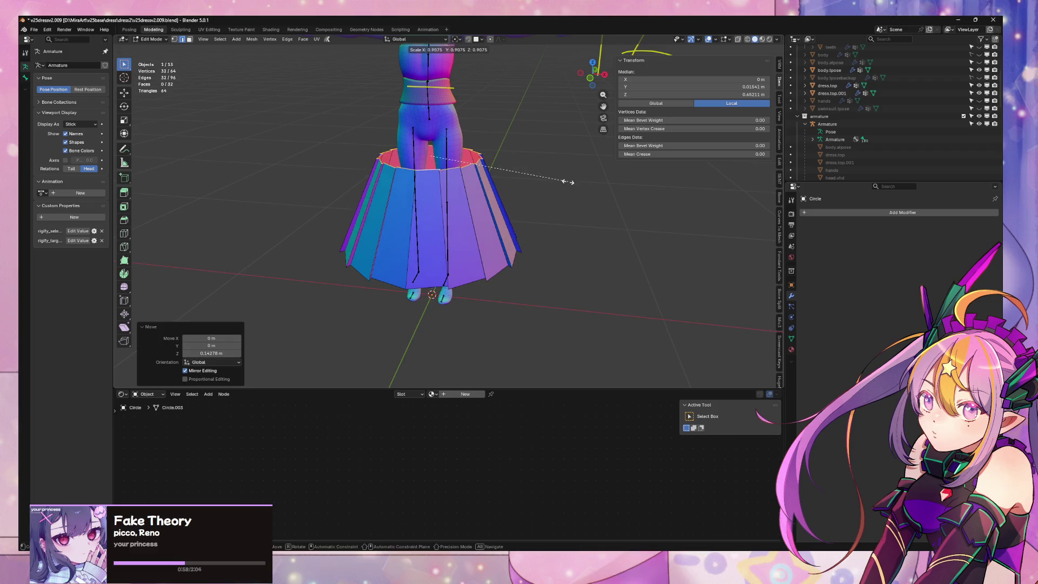
{"action": "mouse_move", "coordinate": [558, 192]}
{"action": "middle_mouse_down"}
{"action": "mouse_move", "coordinate": [554, 222]}
{"action": "mouse_move", "coordinate": [591, 204]}
{"action": "mouse_move", "coordinate": [610, 255]}
{"action": "mouse_move", "coordinate": [580, 231]}
{"action": "mouse_move", "coordinate": [538, 249]}
{"action": "middle_mouse_up"}
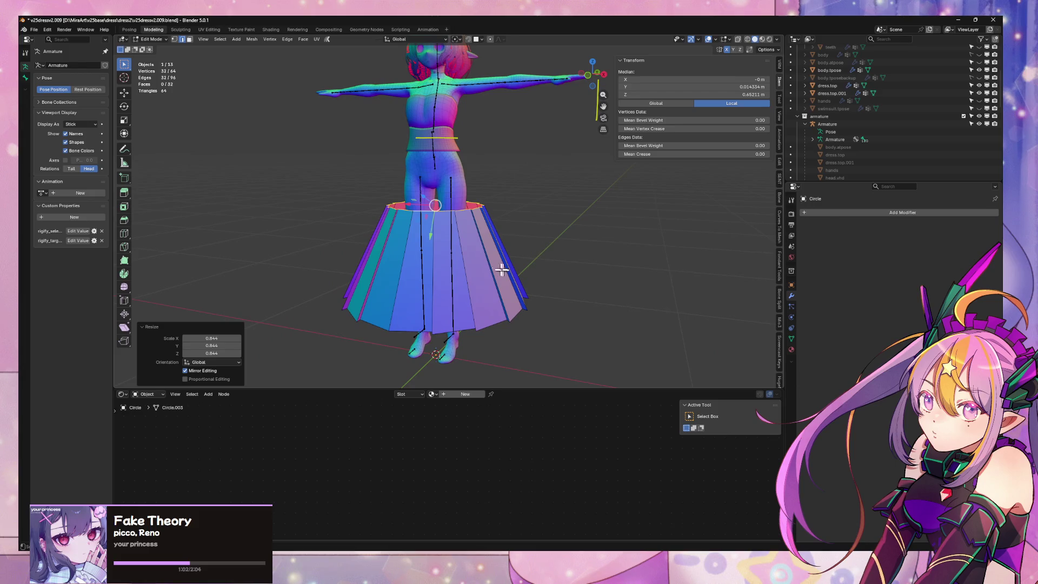
Raise the whole skirt object 0.22686 m along Z, undoing a trial shrink to 0.581
{"action": "key", "text": "Tab"}
{"action": "key", "text": "g"}
{"action": "key", "text": "z"}
{"action": "left_click", "coordinate": [536, 197]}
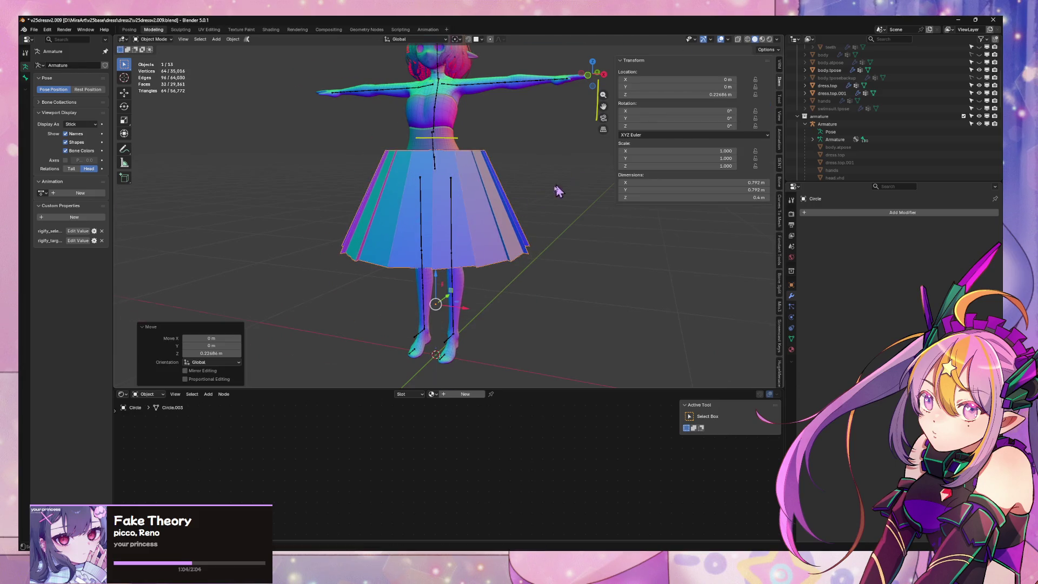
{"action": "middle_click_drag", "start_coordinate": [559, 192], "coordinate": [576, 182]}
{"action": "key", "text": "s"}
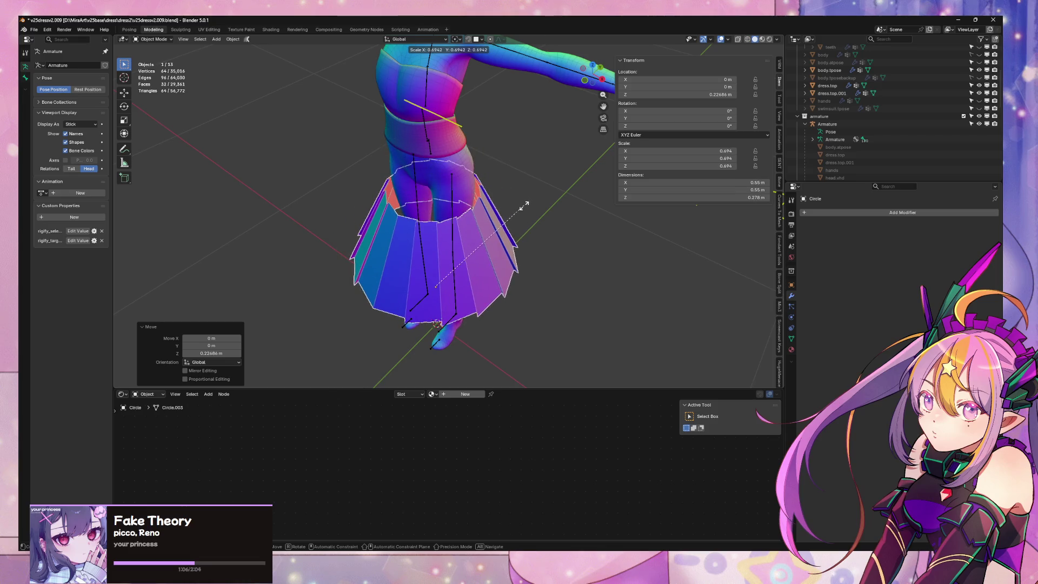
{"action": "left_click", "coordinate": [512, 227]}
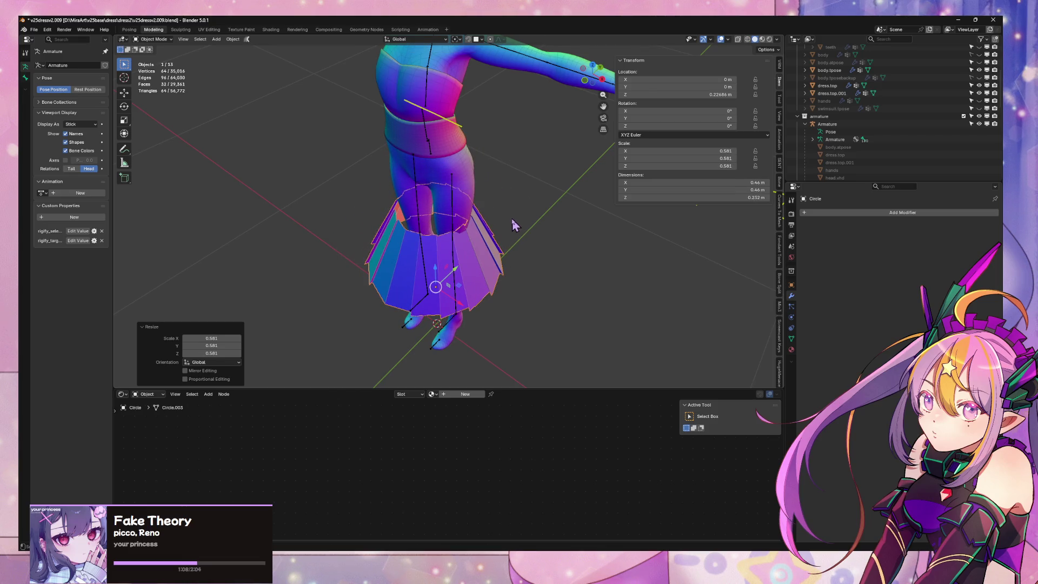
{"action": "key", "text": "ctrl+z"}
Rescale the whole skirt mesh and raise the skirt another 0.11292 m along Z
{"action": "key", "text": "Tab"}
{"action": "key", "text": "a"}
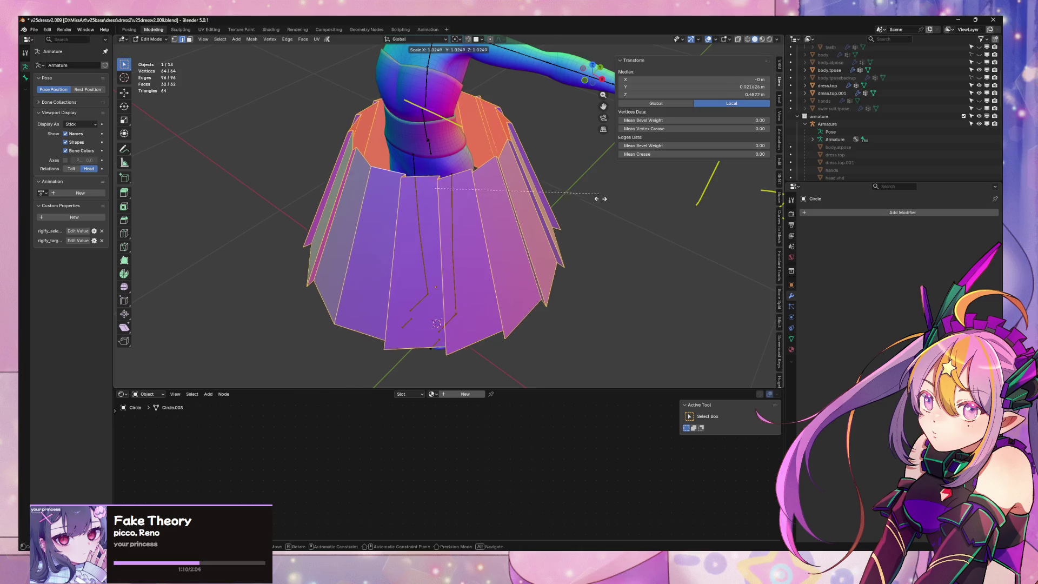
{"action": "key", "text": "s"}
{"action": "left_click", "coordinate": [531, 242]}
{"action": "key", "text": "Tab"}
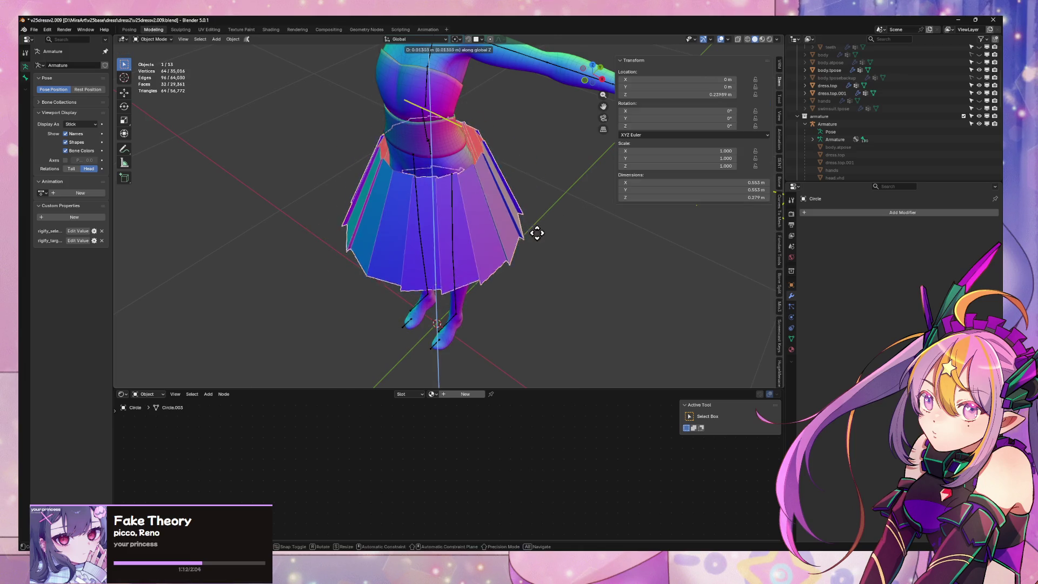
{"action": "key", "text": "g"}
{"action": "key", "text": "z"}
{"action": "left_click", "coordinate": [544, 193]}
Lower the skirt along Z toward the avatar's waist
{"action": "mouse_move", "coordinate": [545, 193]}
{"action": "middle_mouse_down"}
{"action": "mouse_move", "coordinate": [592, 153]}
{"action": "mouse_move", "coordinate": [532, 172]}
{"action": "mouse_move", "coordinate": [459, 222]}
{"action": "mouse_move", "coordinate": [456, 202]}
{"action": "mouse_move", "coordinate": [465, 213]}
{"action": "mouse_move", "coordinate": [513, 192]}
{"action": "middle_mouse_up"}
{"action": "key", "text": "g"}
{"action": "key", "text": "z"}
{"action": "left_click", "coordinate": [514, 215]}
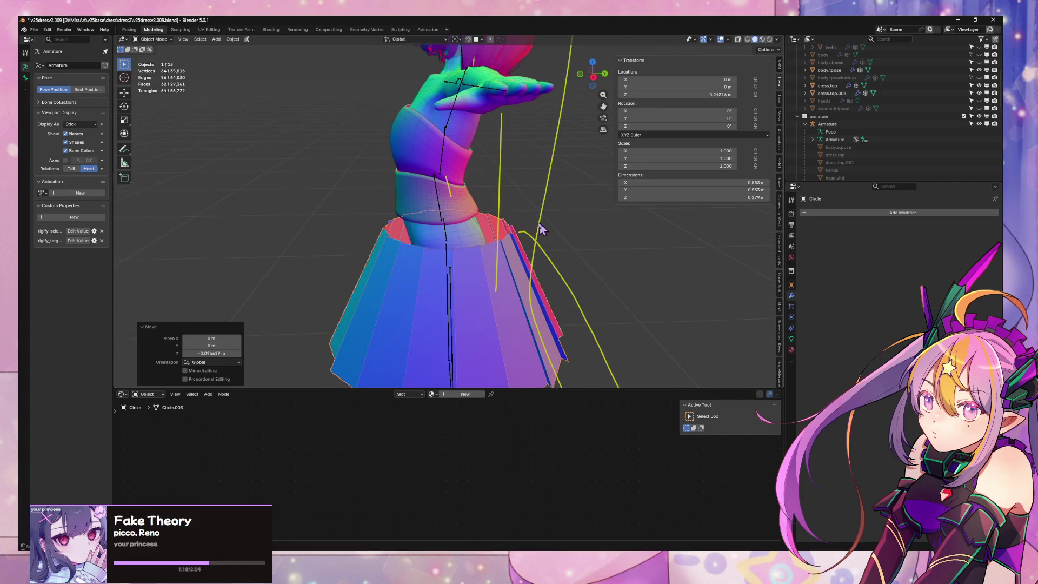
{"action": "mouse_move", "coordinate": [539, 230]}
{"action": "middle_mouse_down"}
{"action": "mouse_move", "coordinate": [562, 285]}
{"action": "mouse_move", "coordinate": [494, 244]}
{"action": "mouse_move", "coordinate": [498, 271]}
{"action": "mouse_move", "coordinate": [503, 250]}
{"action": "mouse_move", "coordinate": [558, 239]}
{"action": "mouse_move", "coordinate": [544, 225]}
{"action": "mouse_move", "coordinate": [548, 237]}
{"action": "mouse_move", "coordinate": [528, 232]}
{"action": "mouse_move", "coordinate": [540, 227]}
{"action": "mouse_move", "coordinate": [514, 164]}
{"action": "mouse_move", "coordinate": [447, 132]}
{"action": "mouse_move", "coordinate": [512, 155]}
{"action": "mouse_move", "coordinate": [539, 110]}
{"action": "middle_mouse_up"}
Shift the waist vertices 0.0677 m along Y and scale them to 0.979
{"action": "key", "text": "Tab"}
{"action": "left_click", "coordinate": [537, 234]}
{"action": "scroll", "coordinate": [528, 131], "scroll_direction": "down", "scroll_amount": 5}
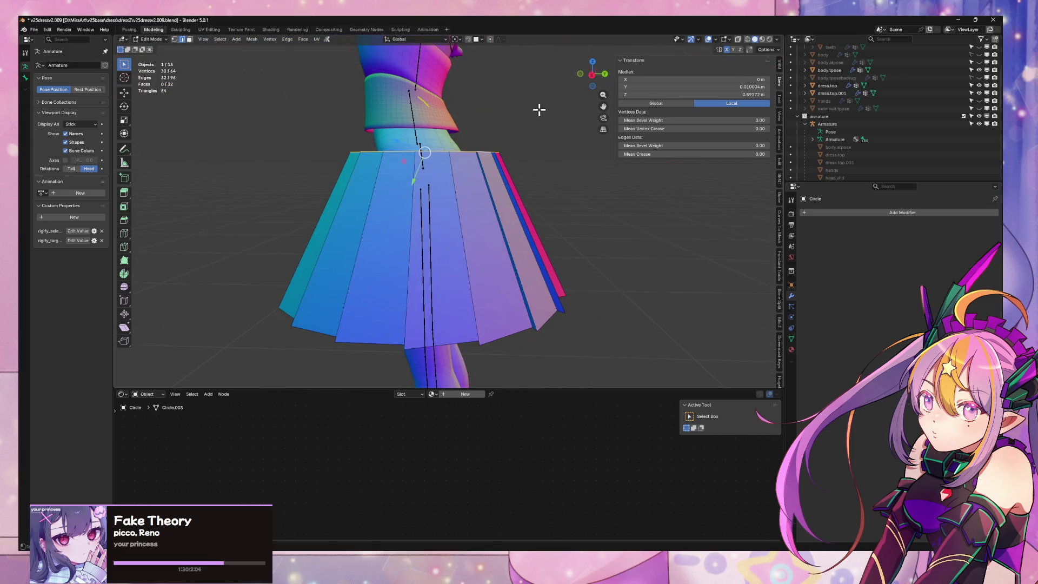
{"action": "key", "text": "g"}
{"action": "key", "text": "y"}
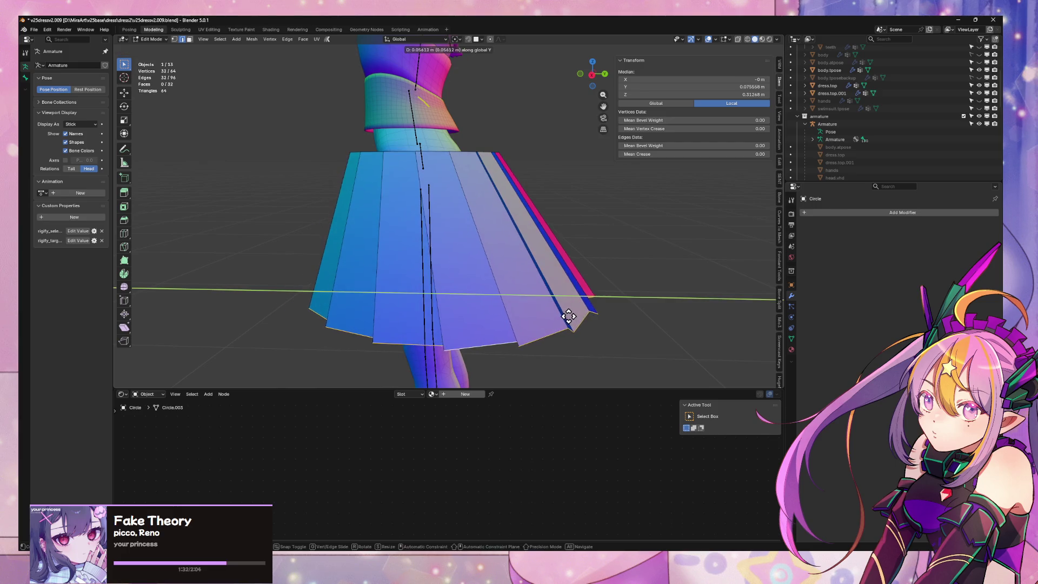
{"action": "left_click", "coordinate": [570, 315]}
{"action": "mouse_move", "coordinate": [537, 290]}
{"action": "middle_mouse_down"}
{"action": "mouse_move", "coordinate": [586, 292]}
{"action": "mouse_move", "coordinate": [392, 208]}
{"action": "middle_mouse_up"}
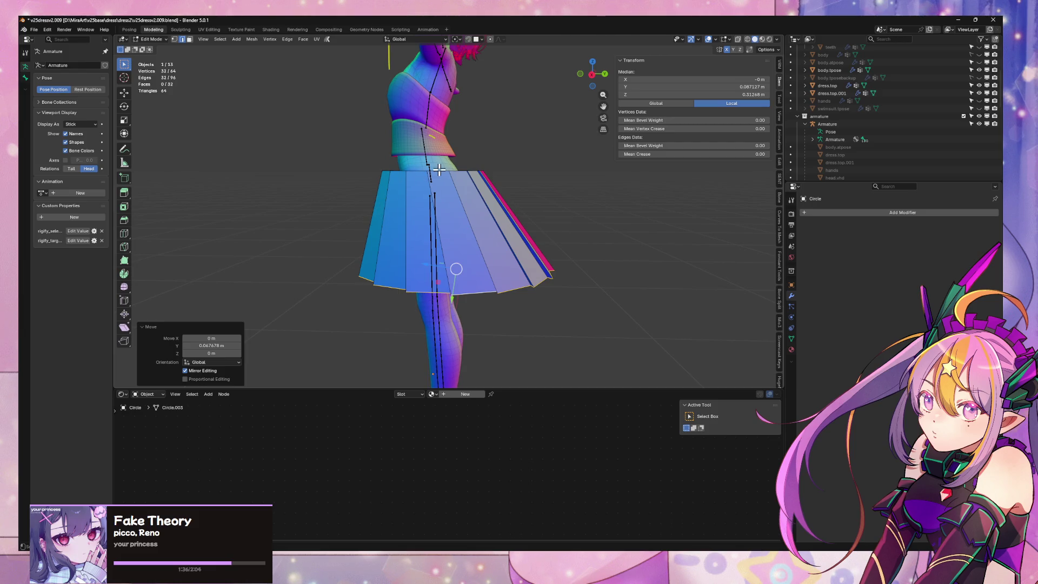
{"action": "middle_click_drag", "start_coordinate": [434, 172], "coordinate": [533, 147]}
{"action": "key", "text": "s"}
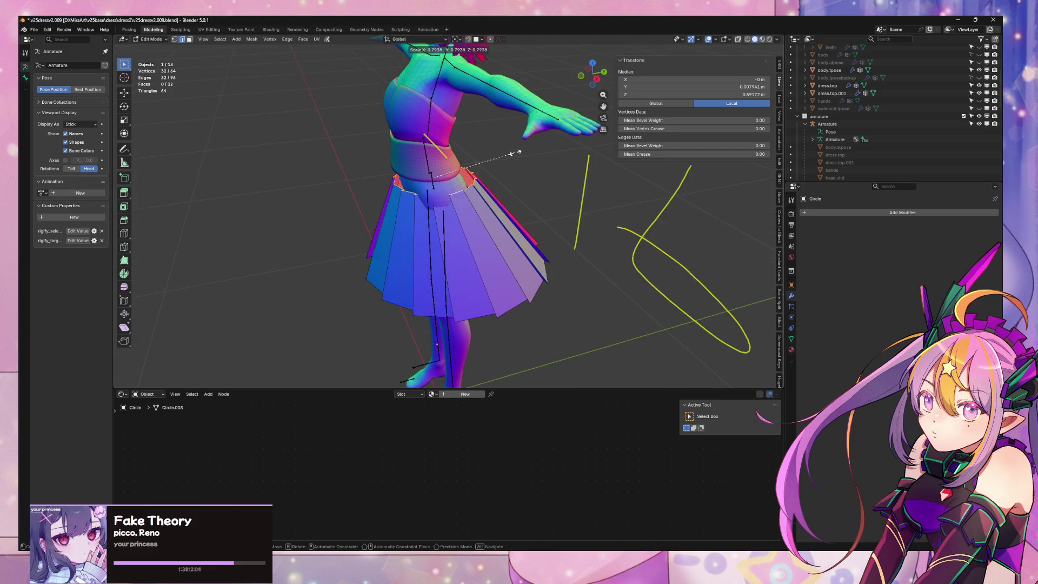
{"action": "left_click", "coordinate": [537, 160]}
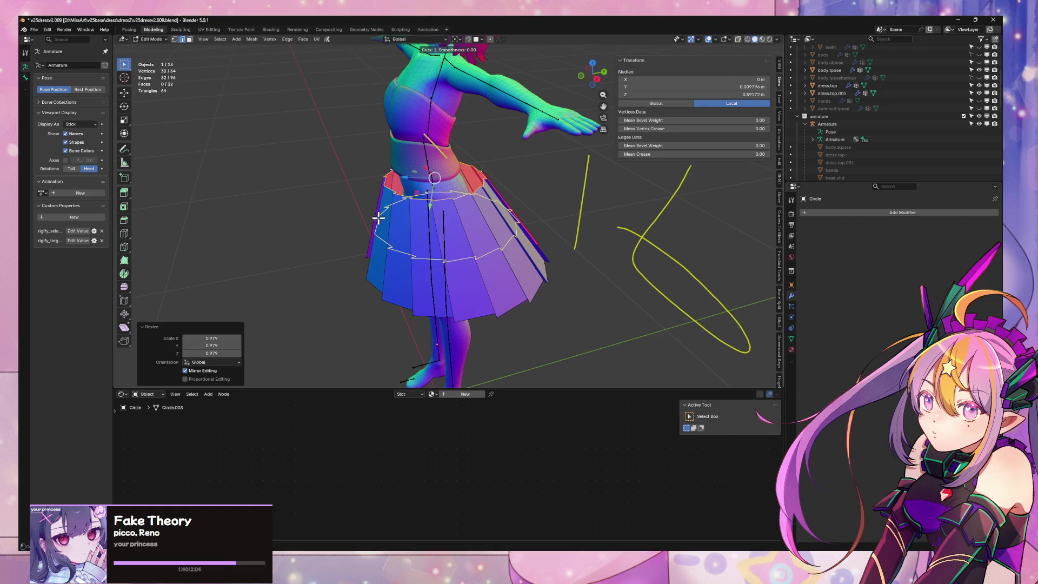
Place the new horizontal loop, moving it 0.028706 m along Z and nudging it along Y
{"action": "key", "text": "Escape"}
{"action": "middle_click_drag", "start_coordinate": [409, 221], "coordinate": [489, 162]}
{"action": "key", "text": "g"}
{"action": "key", "text": "z"}
{"action": "left_click", "coordinate": [492, 153]}
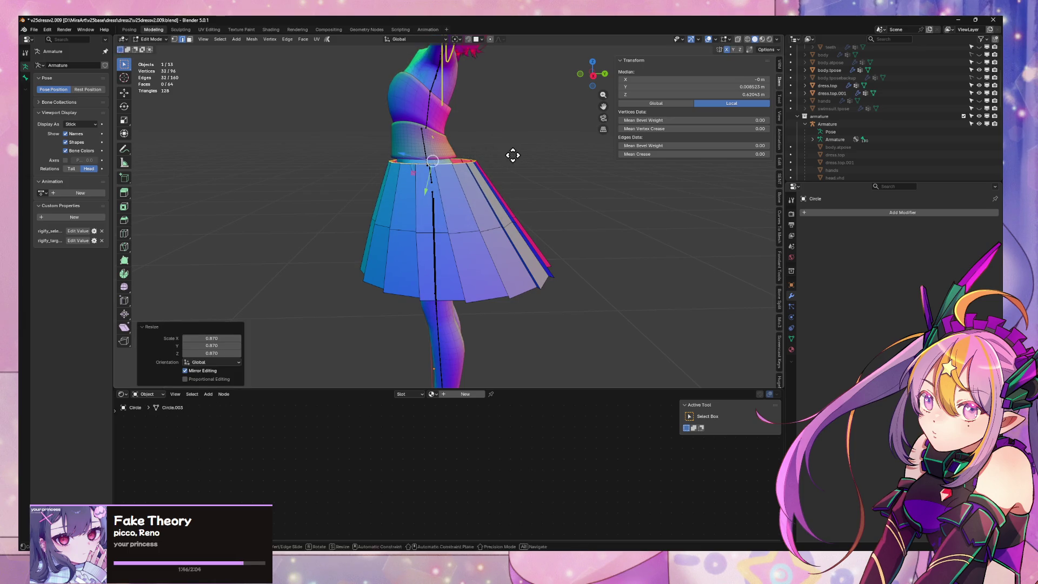
{"action": "key", "text": "y"}
{"action": "left_click", "coordinate": [507, 158]}
{"action": "middle_click_drag", "start_coordinate": [507, 158], "coordinate": [529, 167]}
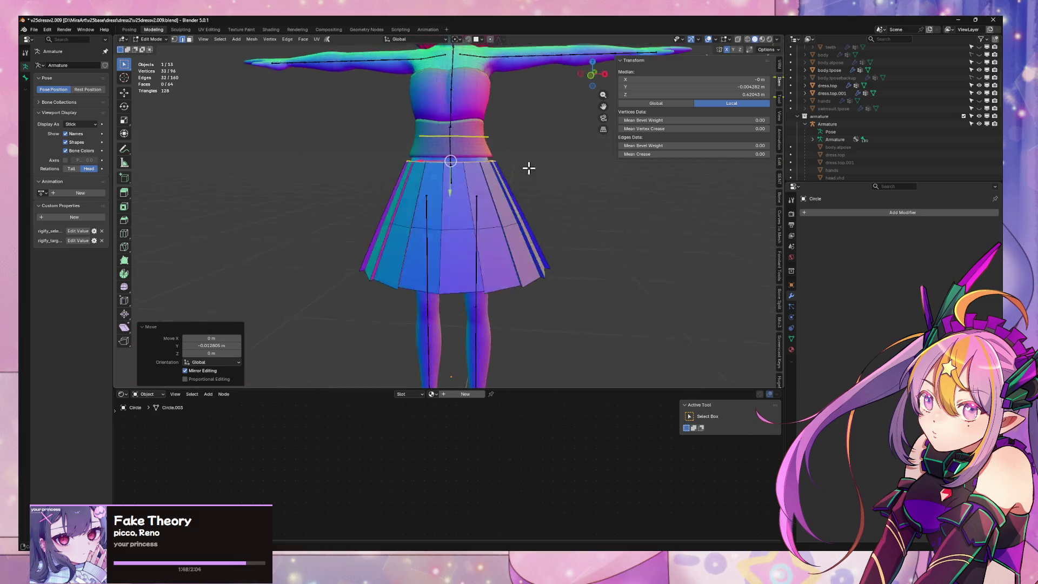
{"action": "scroll", "coordinate": [545, 201], "scroll_direction": "up", "scroll_amount": 3}
{"action": "mouse_move", "coordinate": [555, 275]}
{"action": "middle_mouse_down", "text": "shift"}
{"action": "mouse_move", "coordinate": [543, 211]}
{"action": "mouse_move", "coordinate": [486, 225]}
{"action": "mouse_move", "coordinate": [473, 250]}
{"action": "middle_mouse_up", "text": "shift"}
{"action": "scroll", "coordinate": [486, 225], "scroll_direction": "up", "scroll_amount": 4}
Squash the waist rim to 0.892 along Y, nudge it along Y, and scale it to 0.961
{"action": "key", "text": "s"}
{"action": "key", "text": "y"}
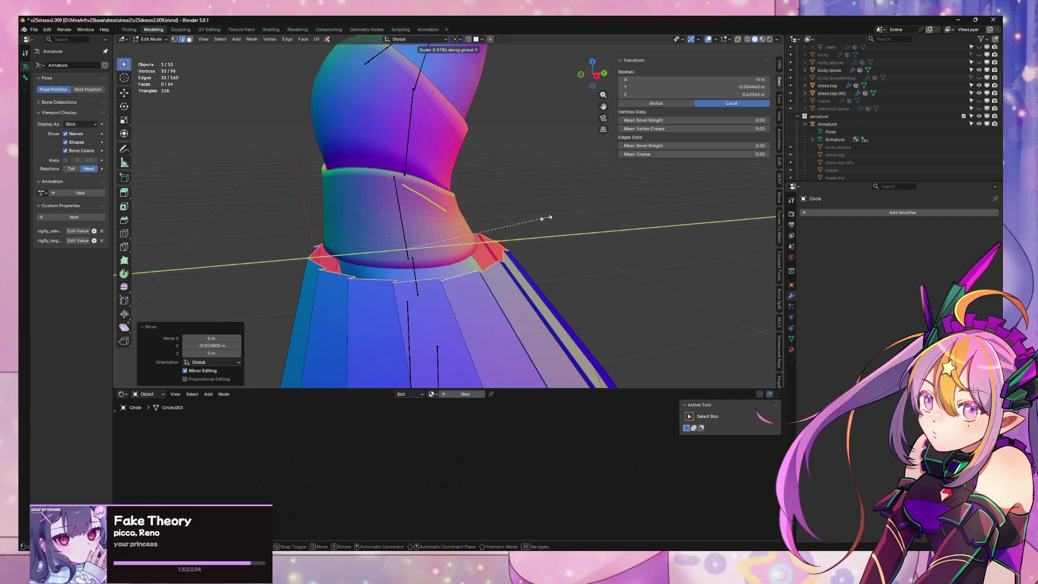
{"action": "left_click", "coordinate": [534, 222]}
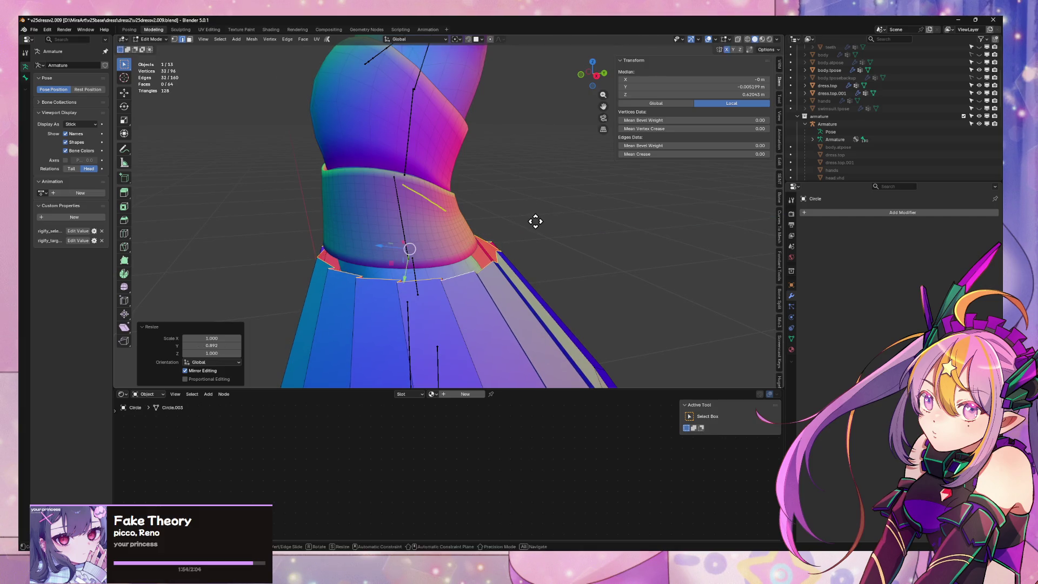
{"action": "key", "text": "g"}
{"action": "key", "text": "y"}
{"action": "left_click", "coordinate": [531, 222]}
{"action": "key", "text": "KP_1"}
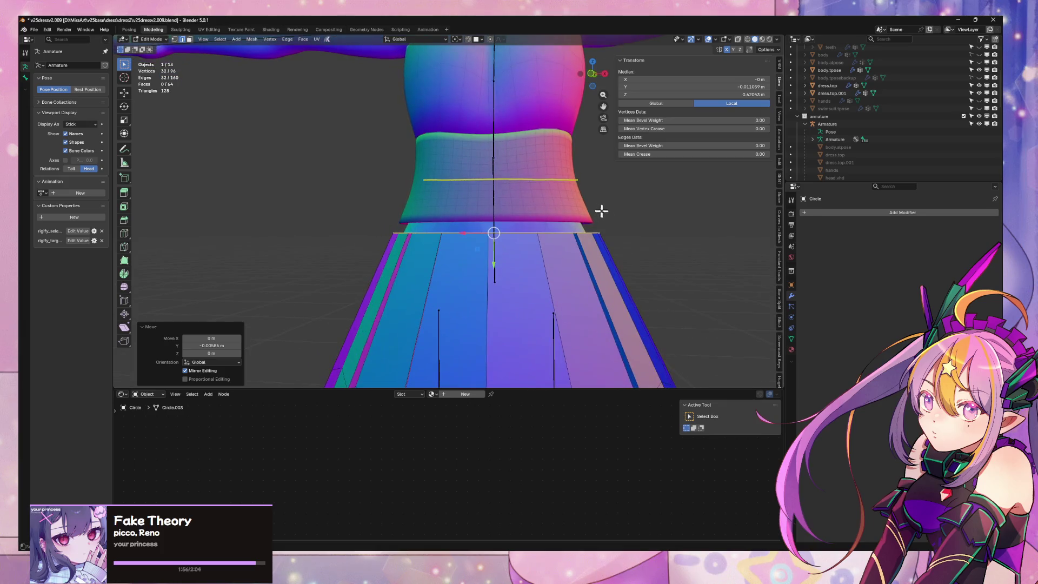
{"action": "key", "text": "s"}
{"action": "left_click", "coordinate": [643, 248]}
Check the skirt from the side and back, then select the red centre back strip
{"action": "scroll", "coordinate": [639, 260], "scroll_direction": "down", "scroll_amount": 5}
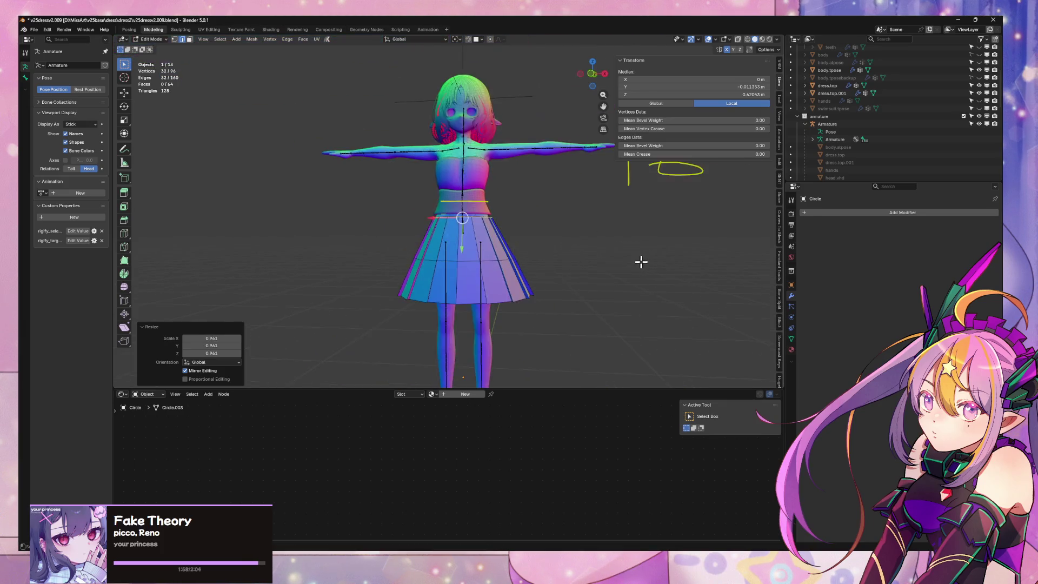
{"action": "mouse_move", "coordinate": [640, 259]}
{"action": "middle_mouse_down"}
{"action": "mouse_move", "coordinate": [561, 269]}
{"action": "mouse_move", "coordinate": [528, 259]}
{"action": "mouse_move", "coordinate": [441, 201]}
{"action": "mouse_move", "coordinate": [463, 250]}
{"action": "mouse_move", "coordinate": [445, 287]}
{"action": "middle_mouse_up"}
{"action": "scroll", "coordinate": [528, 259], "scroll_direction": "up", "scroll_amount": 4}
{"action": "scroll", "coordinate": [441, 202], "scroll_direction": "up", "scroll_amount": 3}
{"action": "key", "text": "alt+a"}
{"action": "left_click", "coordinate": [443, 301], "text": "alt"}
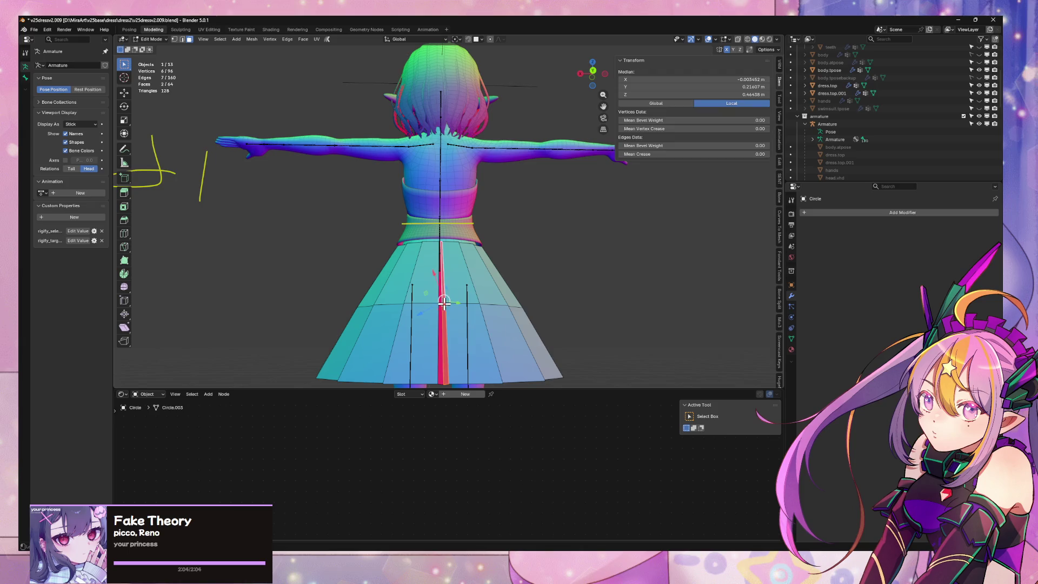
Delete the lower face of the skirt's back centre strip
{"action": "right_click", "coordinate": [443, 301]}
{"action": "left_click", "coordinate": [444, 309]}
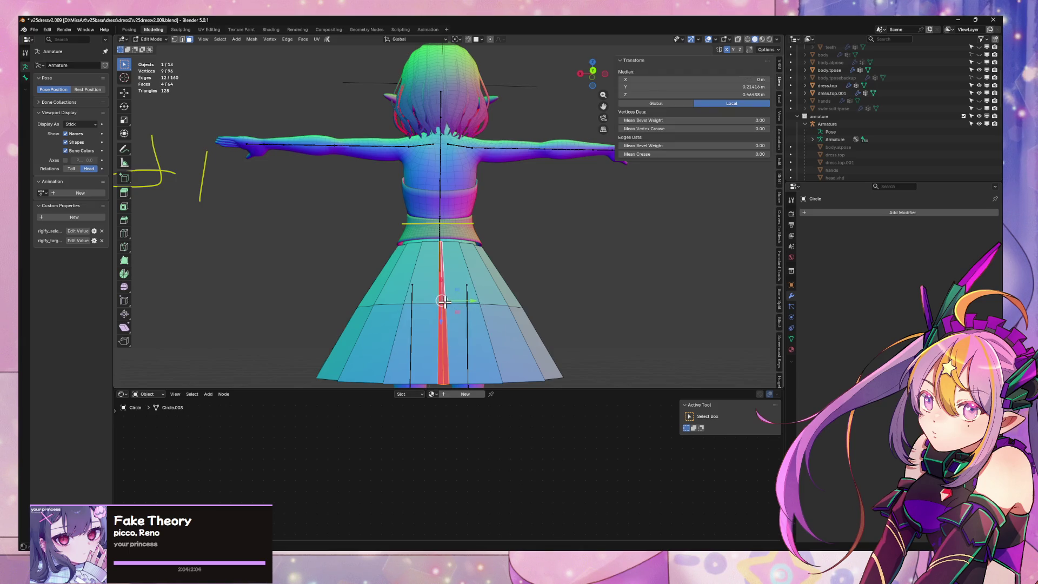
{"action": "key", "text": "x"}
{"action": "left_click", "coordinate": [442, 319]}
{"action": "mouse_move", "coordinate": [442, 322]}
{"action": "middle_mouse_down"}
{"action": "mouse_move", "coordinate": [509, 240]}
{"action": "mouse_move", "coordinate": [470, 285]}
{"action": "mouse_move", "coordinate": [471, 338]}
{"action": "mouse_move", "coordinate": [486, 254]}
{"action": "middle_mouse_up"}
Add a vertical loop cut down the back of the skirt
{"action": "left_click", "coordinate": [454, 267]}
{"action": "scroll", "coordinate": [486, 255], "scroll_direction": "up", "scroll_amount": 2}
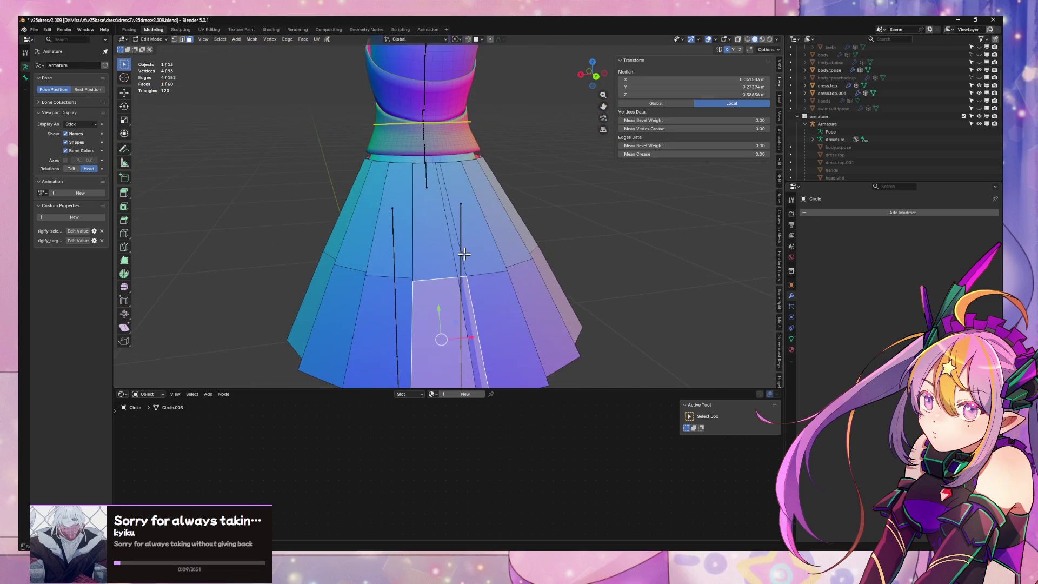
{"action": "left_click", "coordinate": [463, 255]}
{"action": "middle_click_drag", "start_coordinate": [486, 292], "coordinate": [459, 213]}
{"action": "key", "text": "ctrl+r"}
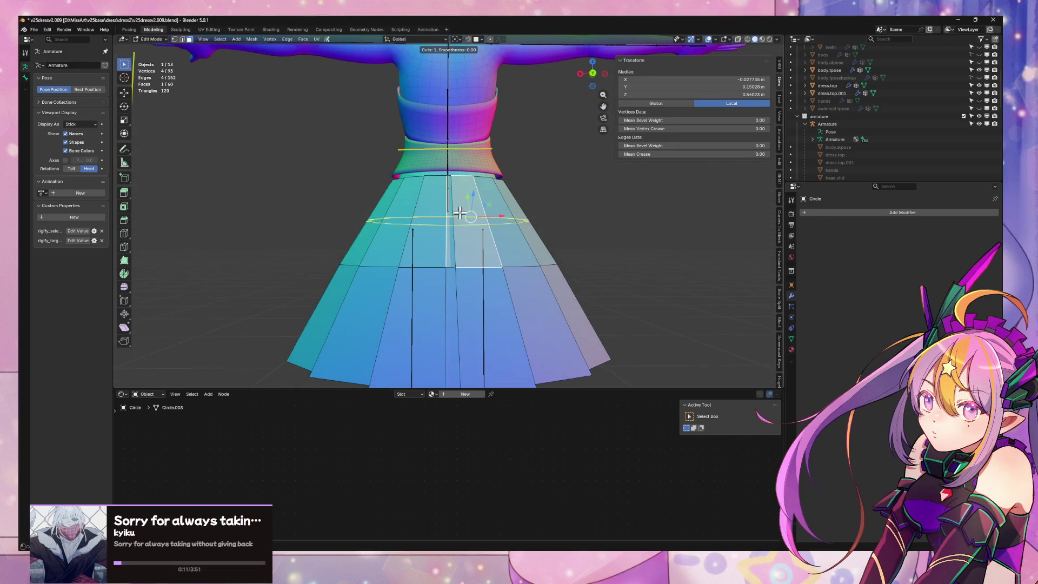
{"action": "left_click", "coordinate": [459, 178]}
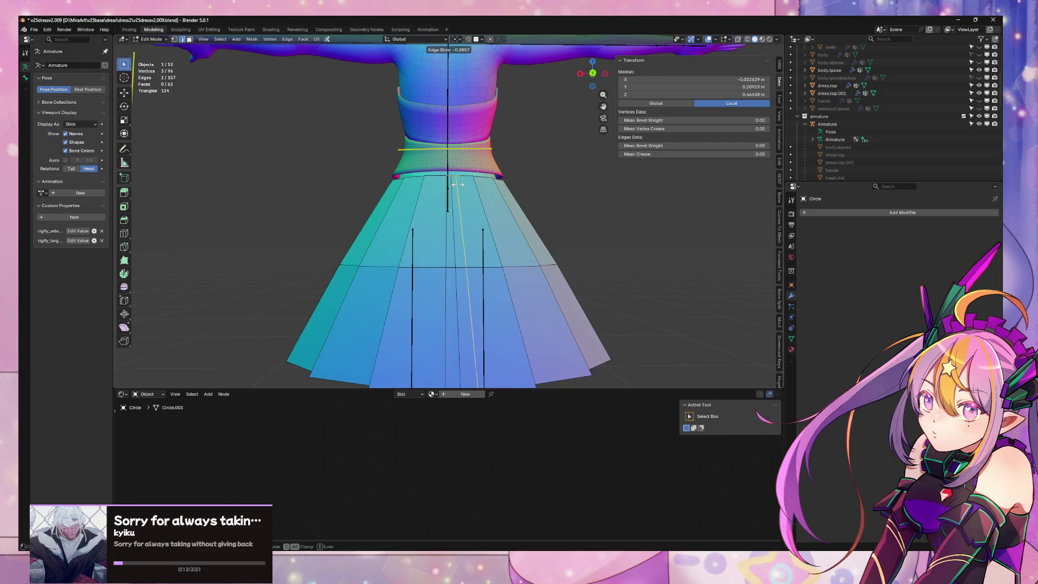
{"action": "left_click", "coordinate": [458, 185]}
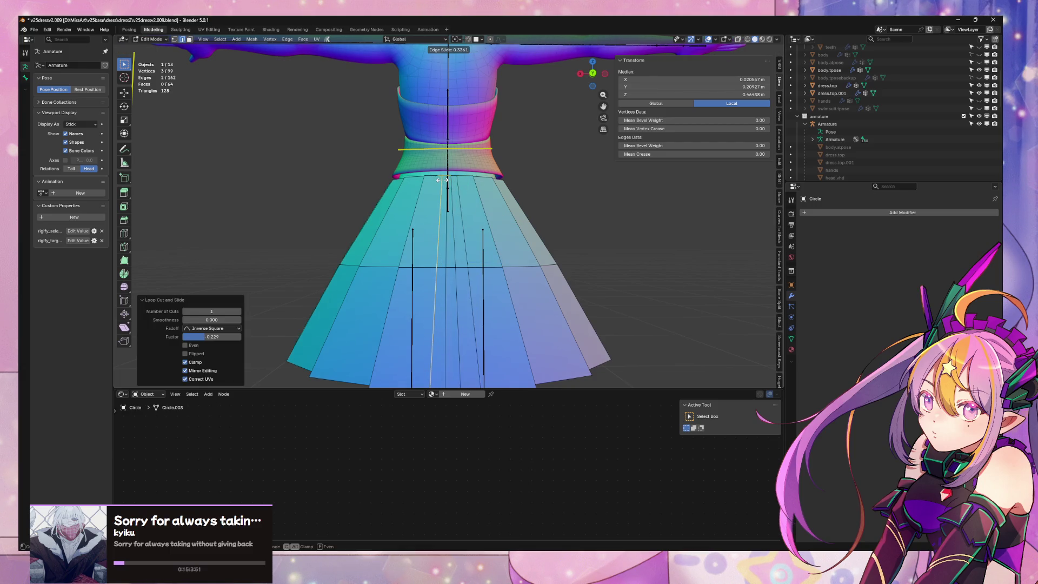
Delete vertices to widen the back gap, then Bridge Edge Loops across it
{"action": "left_click", "coordinate": [460, 265]}
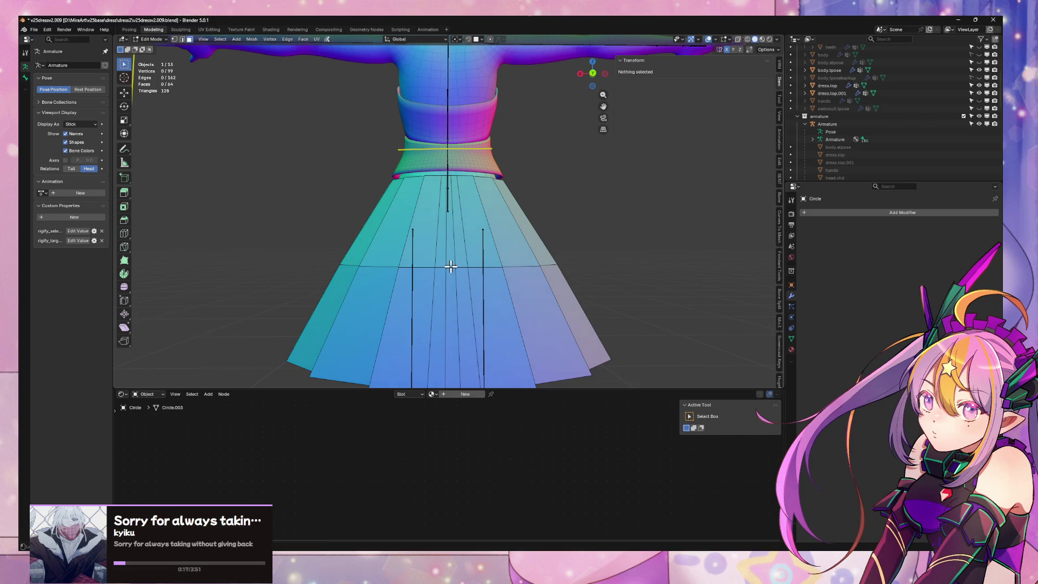
{"action": "key", "text": "x"}
{"action": "left_click", "coordinate": [455, 264]}
{"action": "left_click", "coordinate": [461, 248]}
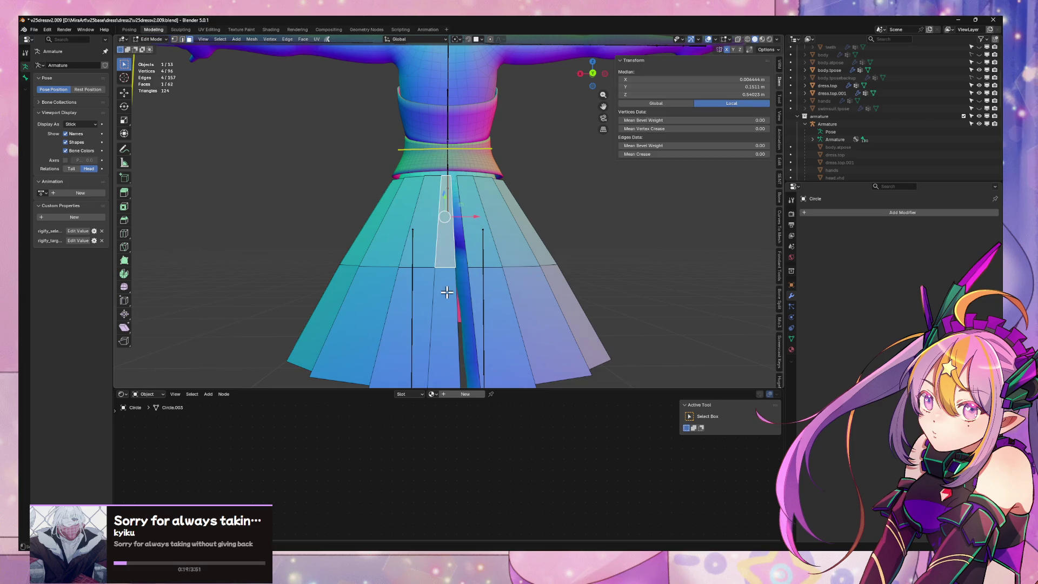
{"action": "key", "text": "x"}
{"action": "left_click", "coordinate": [455, 265]}
{"action": "key", "text": "2"}
{"action": "left_click", "coordinate": [443, 222], "text": "alt"}
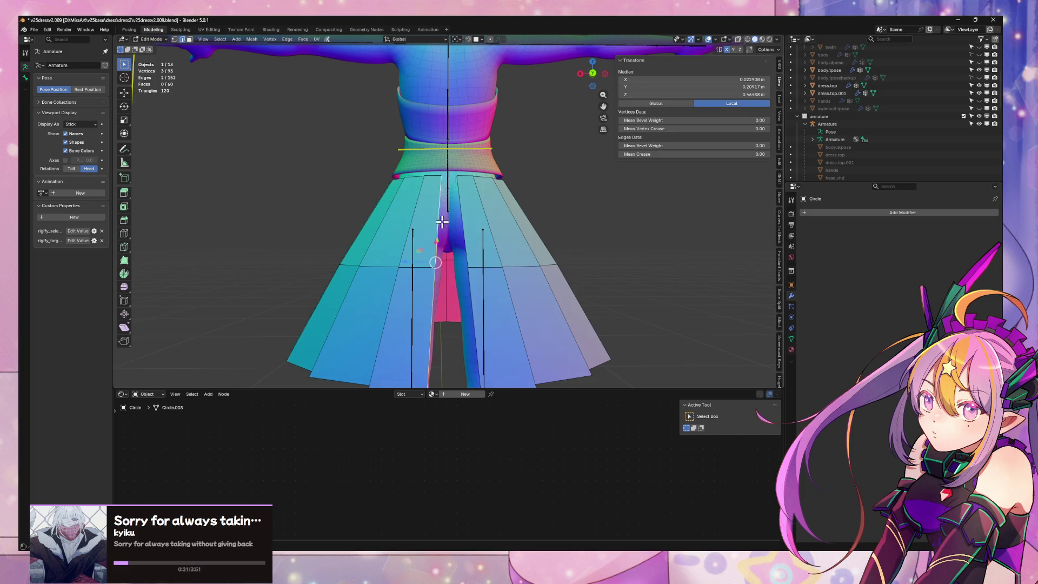
{"action": "left_click", "coordinate": [498, 266]}
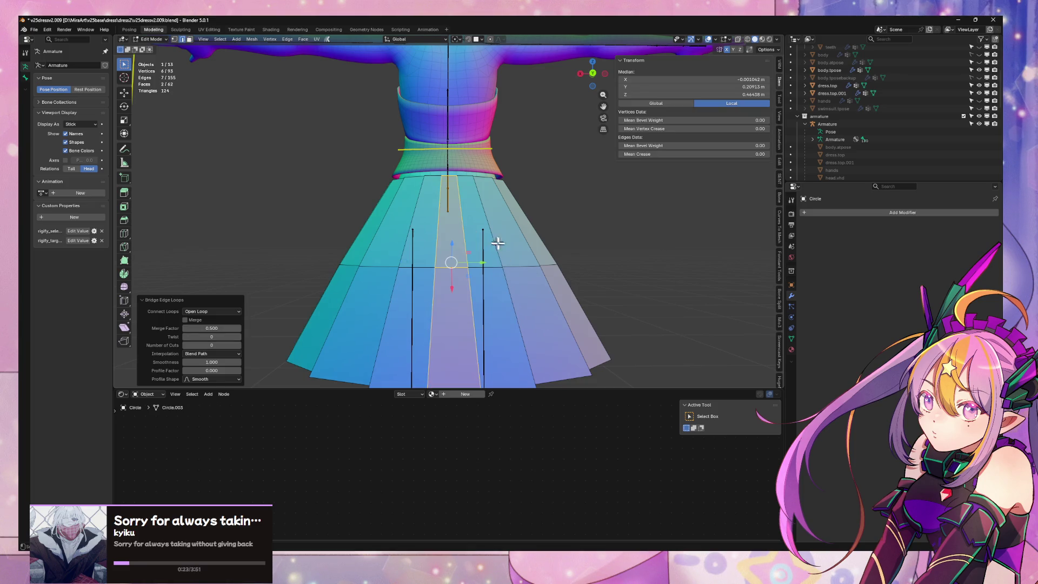
Dissolve the extra vertical edge loop on the skirt
{"action": "mouse_move", "coordinate": [498, 243]}
{"action": "middle_mouse_down"}
{"action": "mouse_move", "coordinate": [557, 274]}
{"action": "mouse_move", "coordinate": [487, 250]}
{"action": "mouse_move", "coordinate": [462, 261]}
{"action": "middle_mouse_up"}
{"action": "left_click", "coordinate": [475, 241], "text": "alt"}
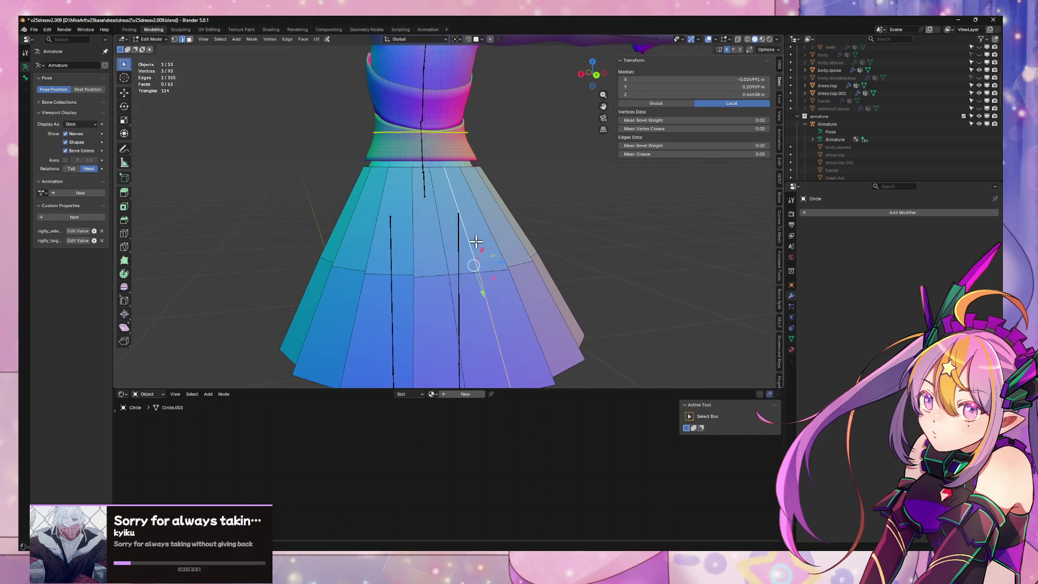
{"action": "key", "text": "ctrl+x"}
{"action": "scroll", "coordinate": [487, 238], "scroll_direction": "down", "scroll_amount": 6}
{"action": "mouse_move", "coordinate": [510, 232]}
{"action": "middle_mouse_down"}
{"action": "mouse_move", "coordinate": [394, 238]}
{"action": "mouse_move", "coordinate": [498, 297]}
{"action": "mouse_move", "coordinate": [510, 319]}
{"action": "mouse_move", "coordinate": [470, 308]}
{"action": "mouse_move", "coordinate": [453, 319]}
{"action": "mouse_move", "coordinate": [480, 297]}
{"action": "mouse_move", "coordinate": [424, 274]}
{"action": "middle_mouse_up"}
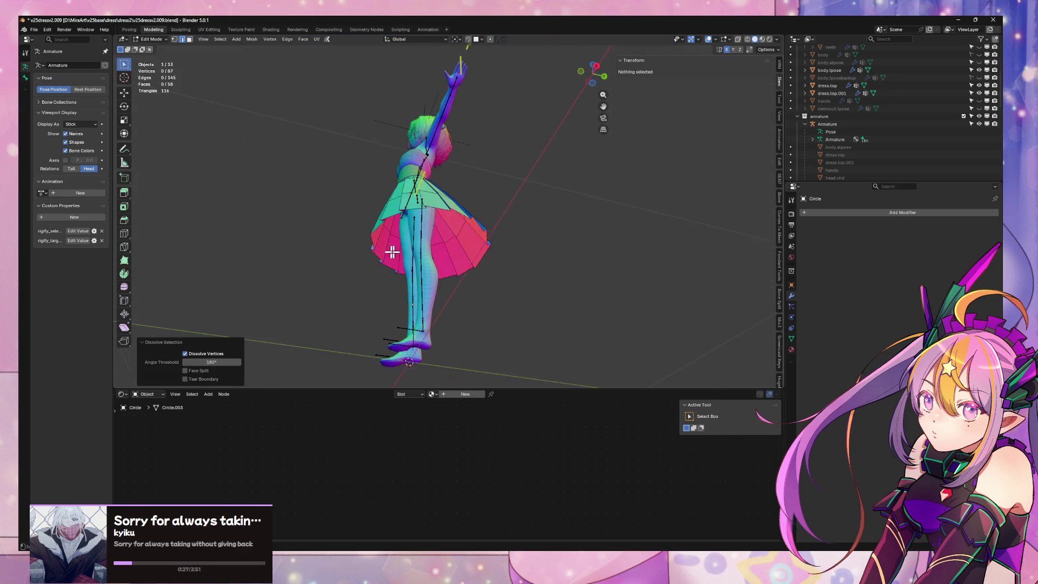
{"action": "scroll", "coordinate": [497, 297], "scroll_direction": "up", "scroll_amount": 5}
Move the horizontal hem loop along Y and scale it outward to flare the hem
{"action": "left_click", "coordinate": [475, 281], "text": "alt"}
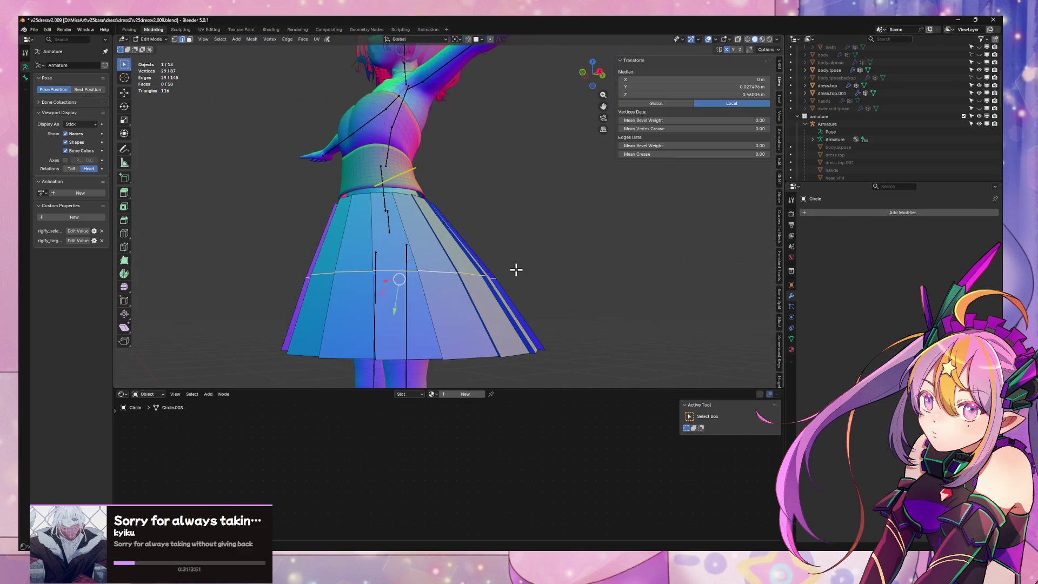
{"action": "key", "text": "g"}
{"action": "key", "text": "y"}
{"action": "left_click", "coordinate": [491, 278]}
{"action": "key", "text": "s"}
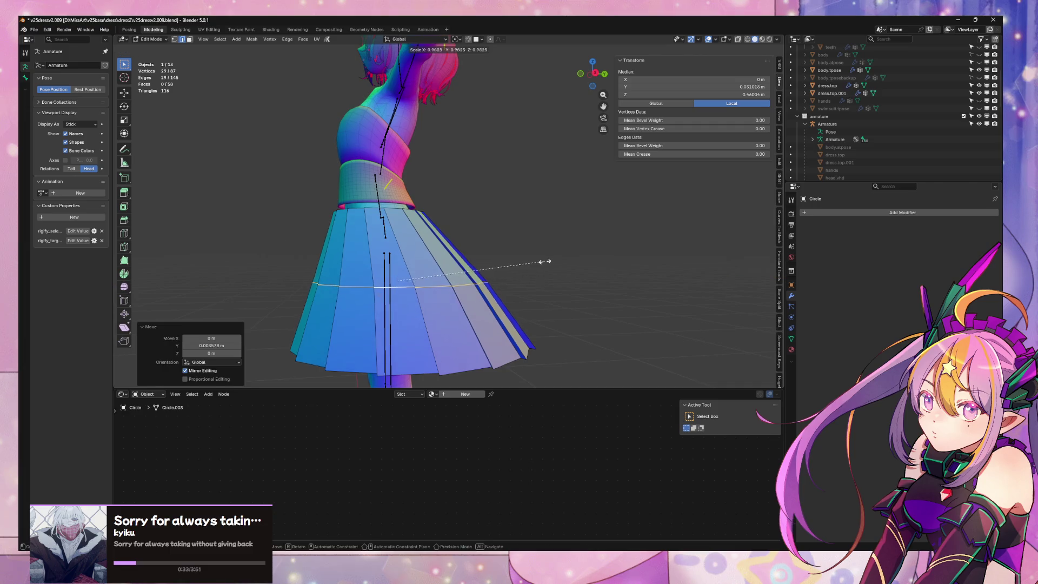
{"action": "key", "text": "KP_1"}
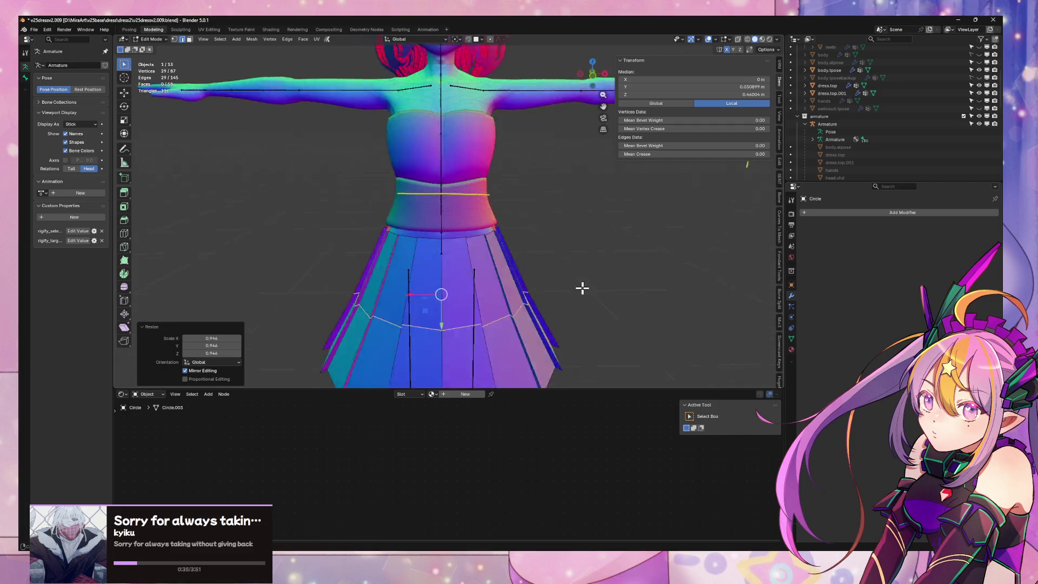
{"action": "scroll", "coordinate": [582, 284], "scroll_direction": "down", "scroll_amount": 4}
{"action": "mouse_move", "coordinate": [582, 283]}
{"action": "middle_mouse_down"}
{"action": "mouse_move", "coordinate": [573, 225]}
{"action": "mouse_move", "coordinate": [553, 289]}
{"action": "middle_mouse_up"}
{"action": "scroll", "coordinate": [554, 289], "scroll_direction": "up", "scroll_amount": 4}
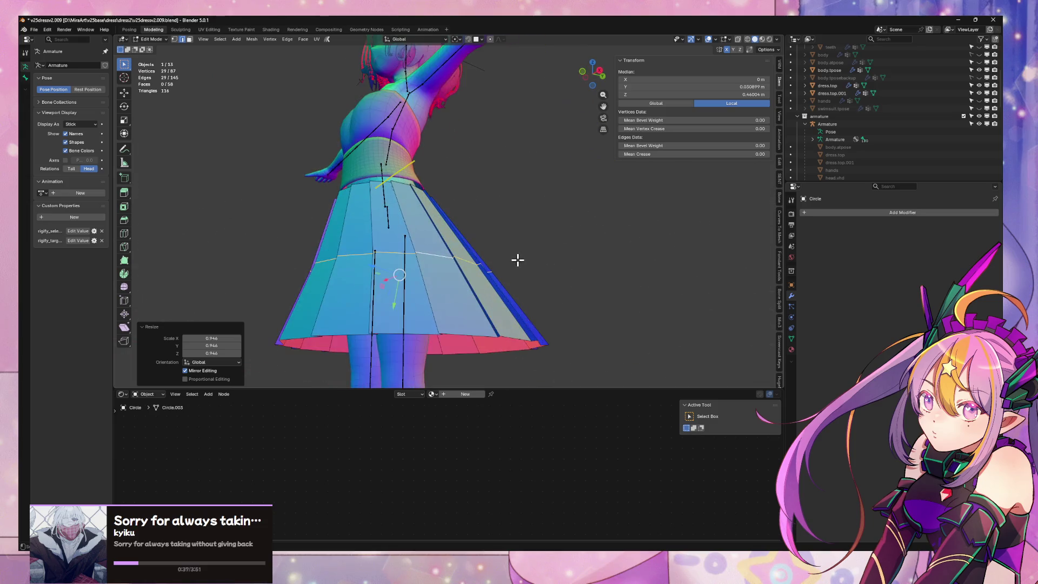
{"action": "mouse_move", "coordinate": [516, 259]}
{"action": "middle_mouse_down"}
{"action": "mouse_move", "coordinate": [492, 229]}
{"action": "mouse_move", "coordinate": [498, 259]}
{"action": "mouse_move", "coordinate": [545, 275]}
{"action": "middle_mouse_up"}
Add a level-1 Catmull-Clark Subdivision modifier and shade the skirt smooth
{"action": "key", "text": "Tab"}
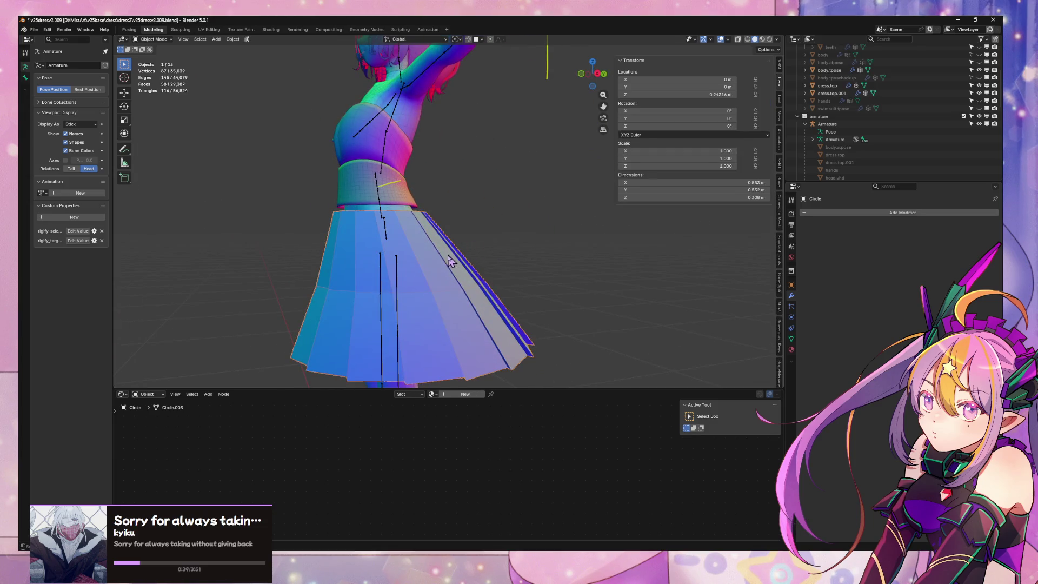
{"action": "left_click", "coordinate": [884, 213]}
{"action": "mouse_move", "coordinate": [883, 217]}
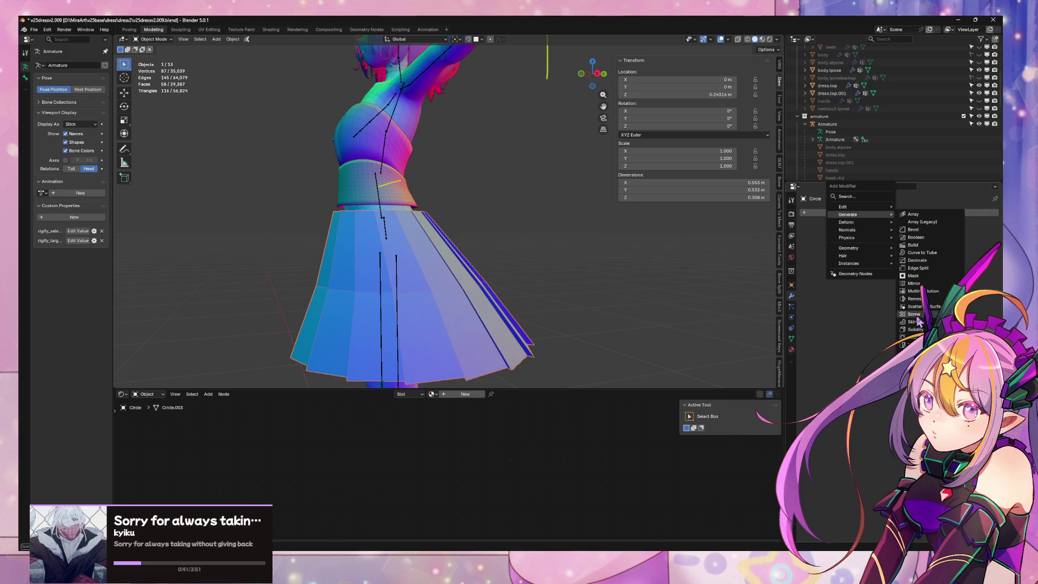
{"action": "left_click", "coordinate": [919, 337]}
{"action": "mouse_move", "coordinate": [438, 279]}
{"action": "middle_mouse_down"}
{"action": "mouse_move", "coordinate": [494, 243]}
{"action": "mouse_move", "coordinate": [514, 260]}
{"action": "mouse_move", "coordinate": [511, 271]}
{"action": "mouse_move", "coordinate": [479, 229]}
{"action": "mouse_move", "coordinate": [471, 241]}
{"action": "mouse_move", "coordinate": [513, 236]}
{"action": "middle_mouse_up"}
{"action": "key", "text": "Tab"}
{"action": "key", "text": "ctrl+f"}
{"action": "left_click", "coordinate": [529, 293]}
Select the hem edge loop and Checker Deselect every other vertex
{"action": "left_click", "coordinate": [352, 226], "text": "alt"}
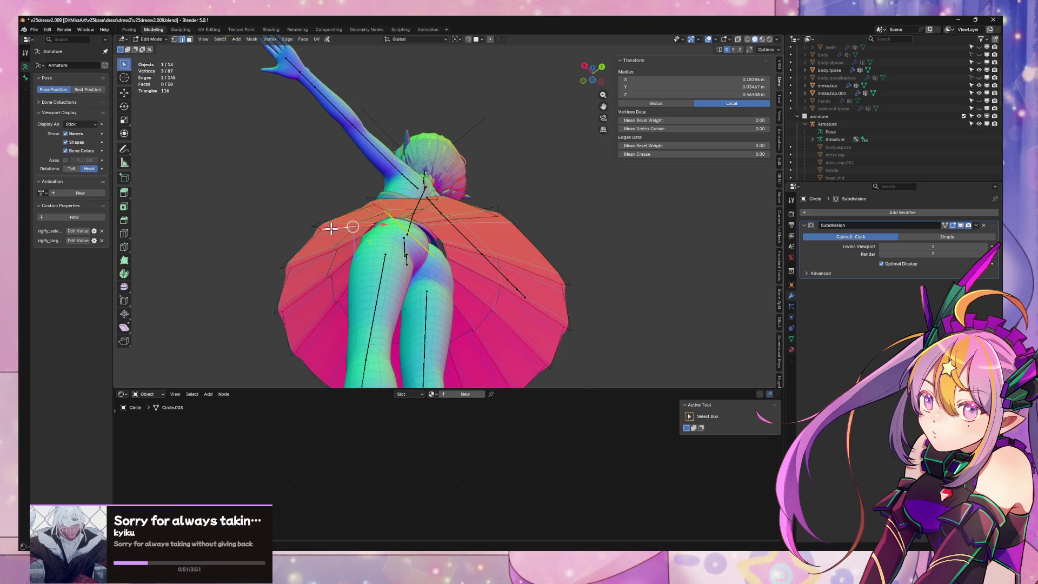
{"action": "mouse_move", "coordinate": [314, 225]}
{"action": "middle_mouse_down"}
{"action": "mouse_move", "coordinate": [406, 278]}
{"action": "mouse_move", "coordinate": [492, 278]}
{"action": "middle_mouse_up"}
{"action": "left_click", "coordinate": [495, 263], "text": "alt"}
{"action": "key", "text": "F3"}
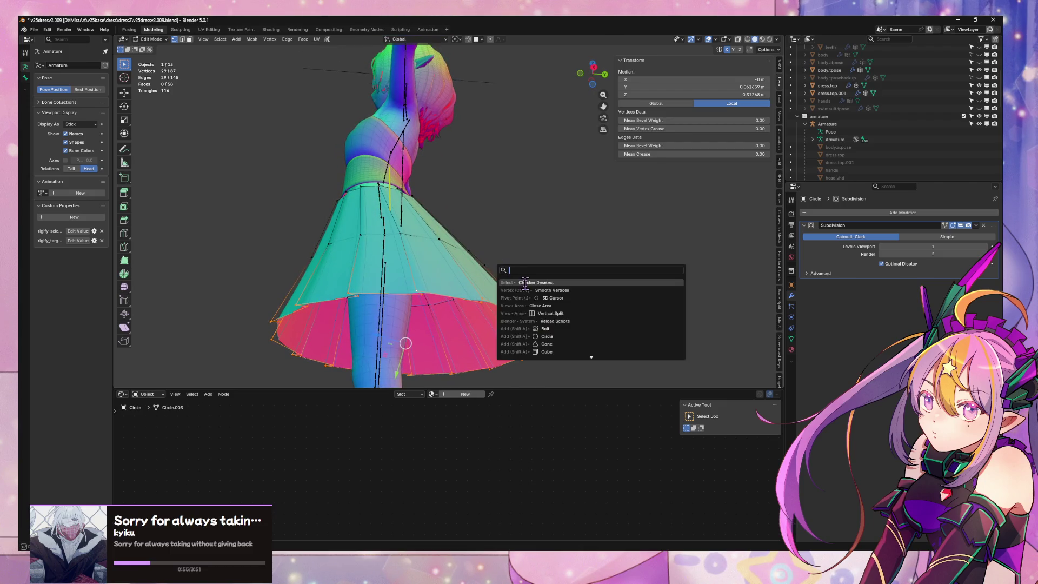
{"action": "left_click", "coordinate": [525, 283]}
{"action": "mouse_move", "coordinate": [525, 283]}
{"action": "middle_mouse_down"}
{"action": "mouse_move", "coordinate": [509, 264]}
{"action": "mouse_move", "coordinate": [563, 269]}
{"action": "mouse_move", "coordinate": [556, 228]}
{"action": "mouse_move", "coordinate": [558, 291]}
{"action": "middle_mouse_up"}
Add a loop cut across the skirt, bringing the mesh to 60 faces
{"action": "scroll", "coordinate": [393, 259], "scroll_direction": "up", "scroll_amount": 2}
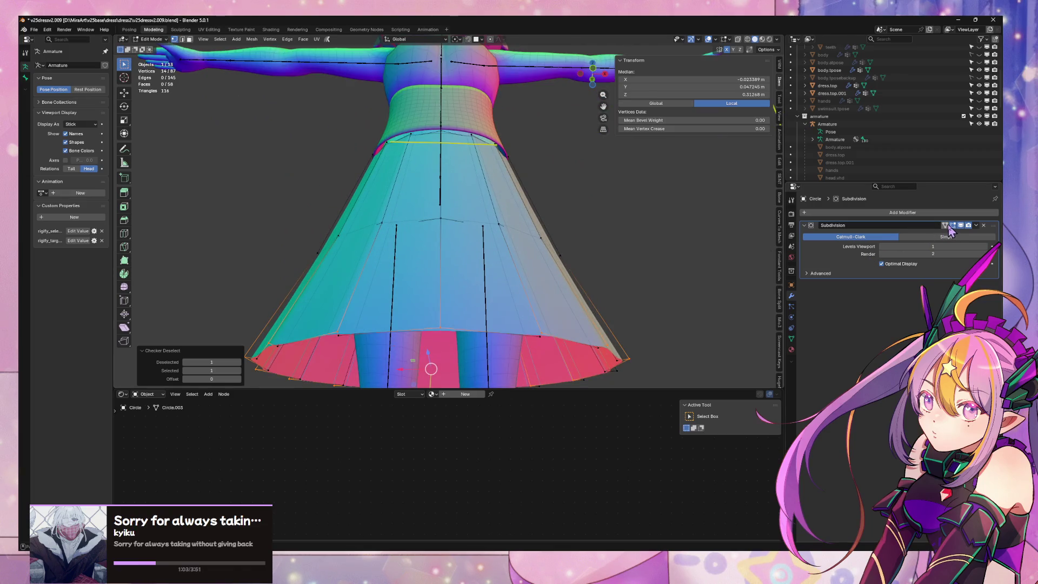
{"action": "mouse_move", "coordinate": [609, 253]}
{"action": "middle_mouse_down"}
{"action": "mouse_move", "coordinate": [469, 171]}
{"action": "mouse_move", "coordinate": [533, 202]}
{"action": "mouse_move", "coordinate": [511, 190]}
{"action": "mouse_move", "coordinate": [519, 166]}
{"action": "mouse_move", "coordinate": [359, 220]}
{"action": "mouse_move", "coordinate": [460, 189]}
{"action": "middle_mouse_up"}
{"action": "left_click", "coordinate": [475, 166], "text": "alt"}
{"action": "left_click", "coordinate": [438, 198]}
Delete the skirt's right half using a back orthographic X-ray view
{"action": "left_click", "coordinate": [593, 77]}
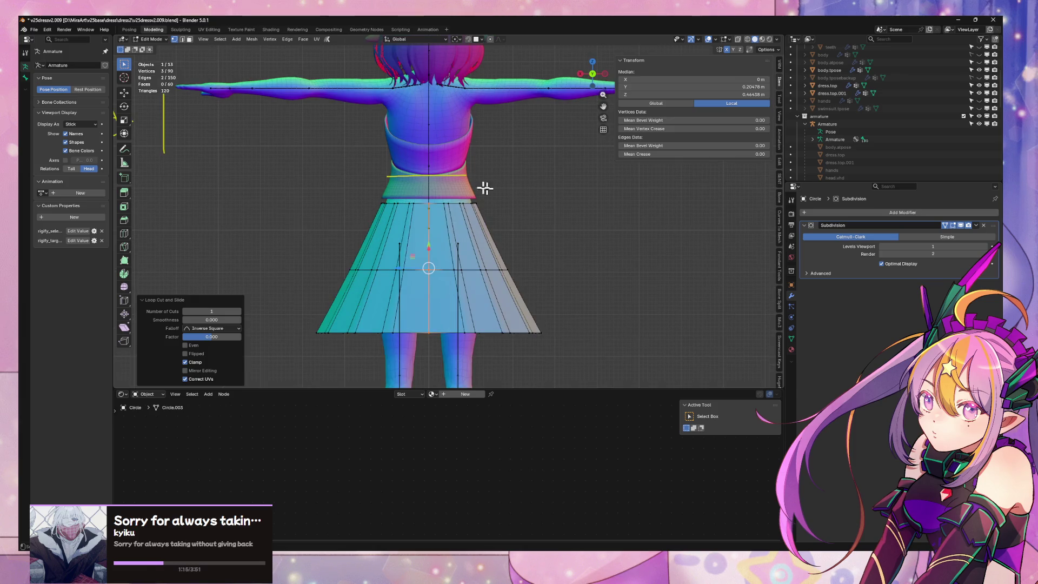
{"action": "key", "text": "alt+z"}
{"action": "left_click_drag", "start_coordinate": [436, 172], "coordinate": [570, 352]}
{"action": "key", "text": "x"}
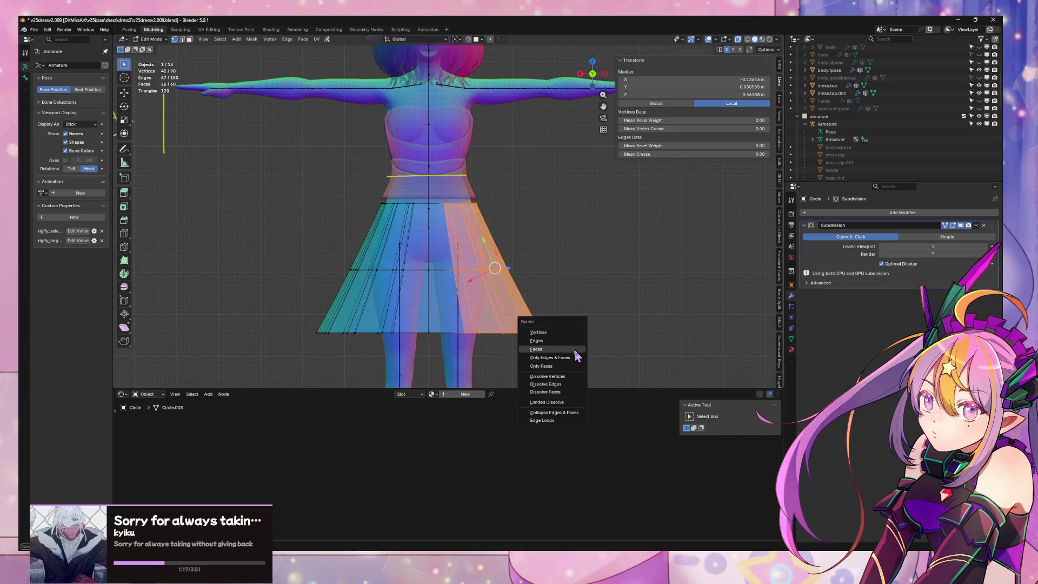
{"action": "left_click", "coordinate": [572, 333]}
Add a Mirror modifier on X to rebuild the deleted half symmetrically
{"action": "left_click", "coordinate": [849, 214]}
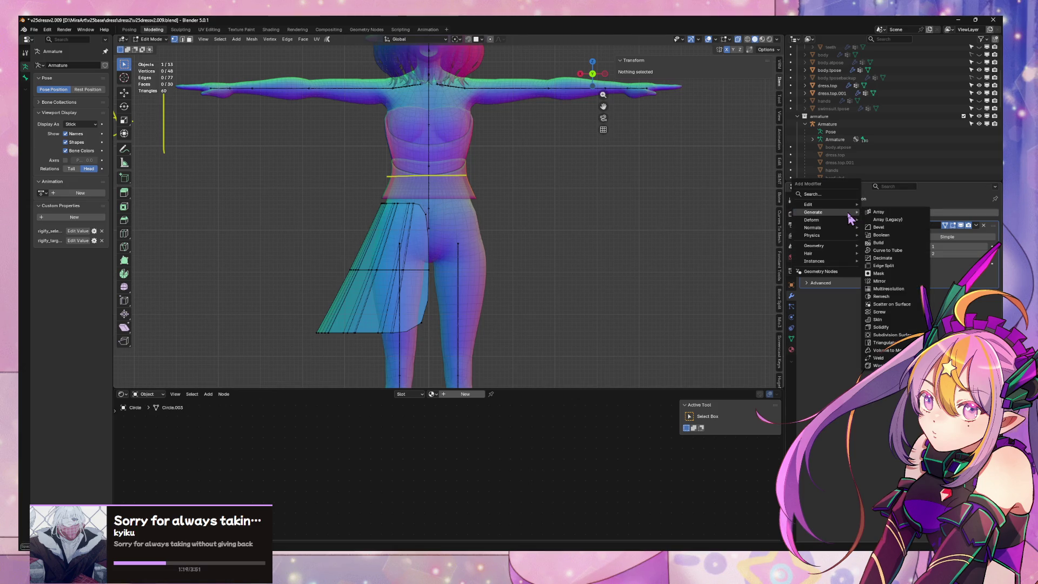
{"action": "left_click", "coordinate": [881, 281]}
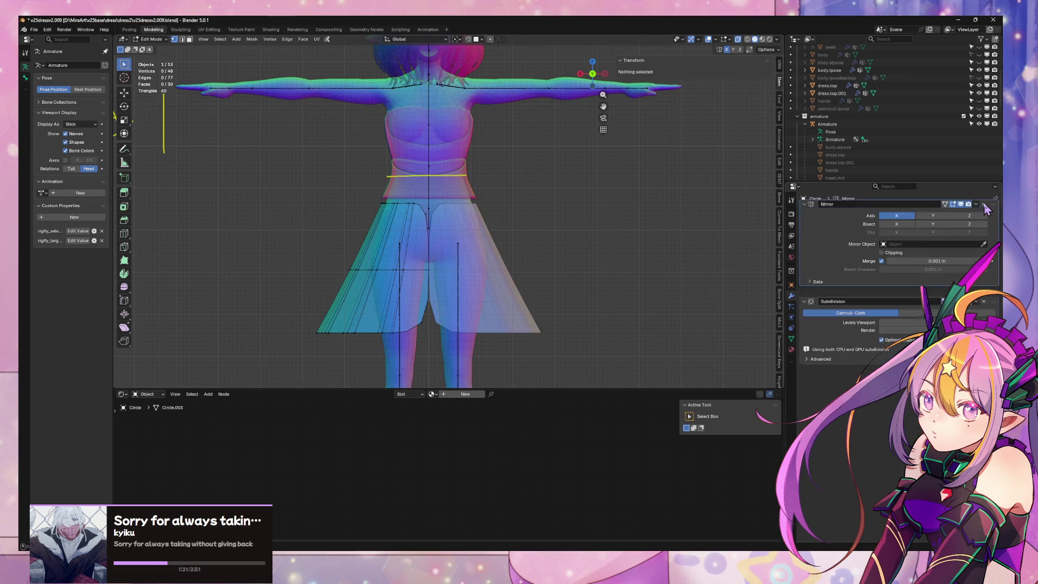
{"action": "key", "text": "ctrl+1"}
{"action": "mouse_move", "coordinate": [567, 248]}
{"action": "middle_mouse_down"}
{"action": "mouse_move", "coordinate": [491, 260]}
{"action": "mouse_move", "coordinate": [380, 299]}
{"action": "mouse_move", "coordinate": [535, 268]}
{"action": "mouse_move", "coordinate": [575, 289]}
{"action": "mouse_move", "coordinate": [476, 252]}
{"action": "mouse_move", "coordinate": [489, 290]}
{"action": "middle_mouse_up"}
{"action": "left_click", "coordinate": [494, 300], "text": "alt"}
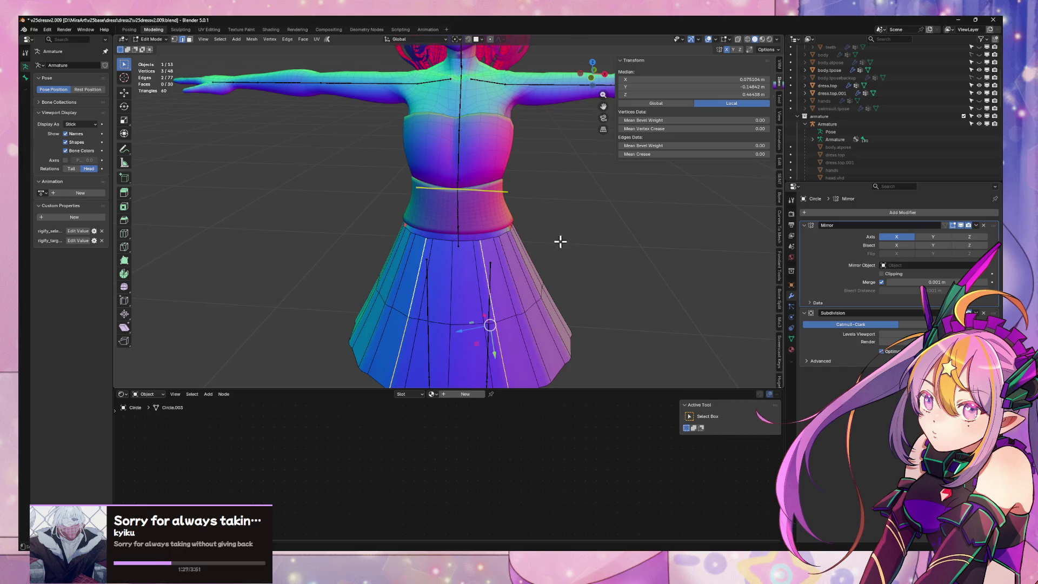
Select the vertical pleat edge loops and set their Mean Crease to 0.59
{"action": "middle_click_drag", "start_coordinate": [560, 242], "coordinate": [529, 244]}
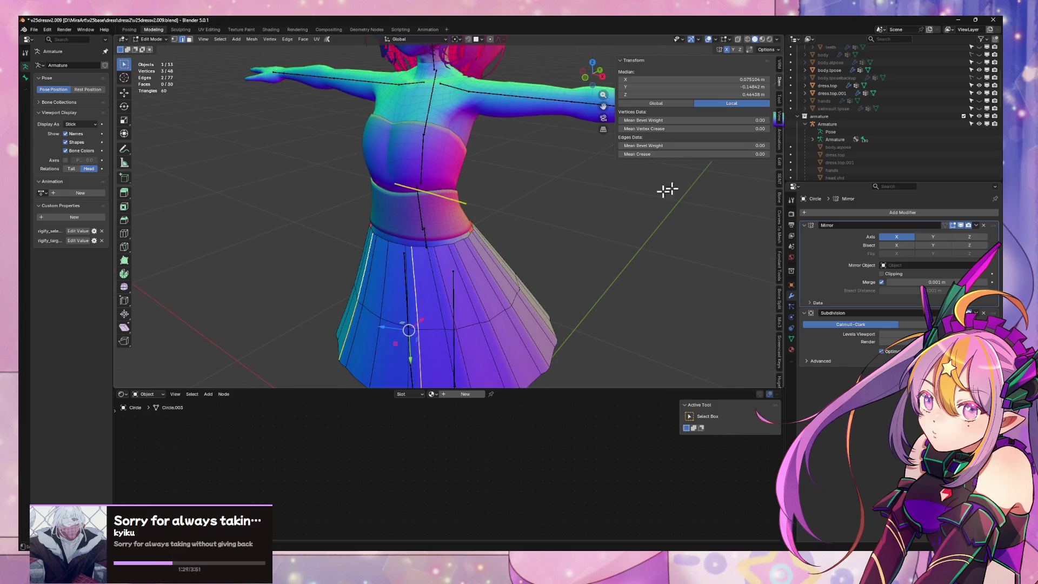
{"action": "middle_click_drag", "start_coordinate": [668, 189], "coordinate": [769, 217]}
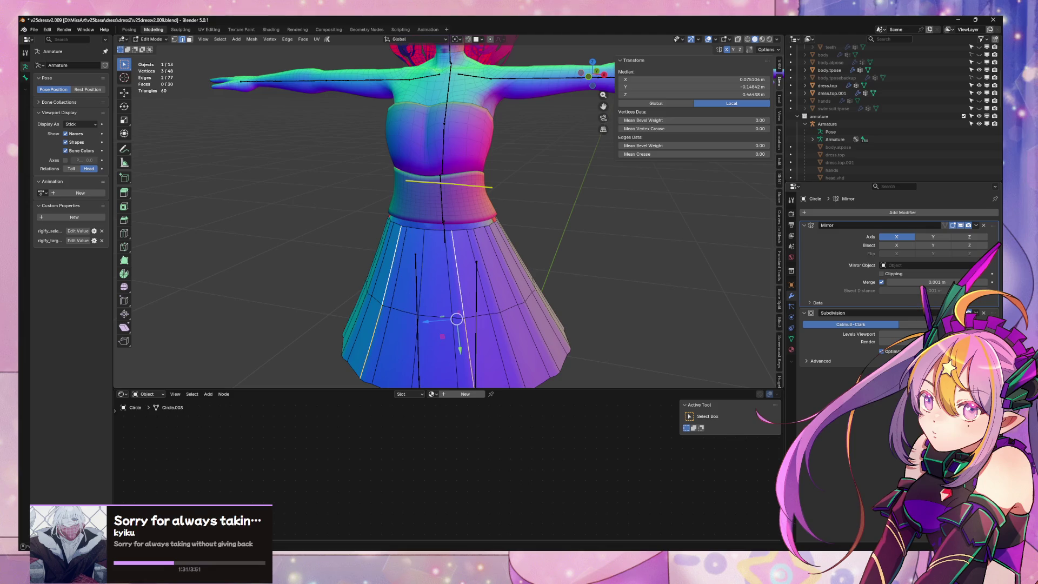
{"action": "mouse_move", "coordinate": [690, 259]}
{"action": "middle_mouse_down"}
{"action": "mouse_move", "coordinate": [690, 222]}
{"action": "mouse_move", "coordinate": [662, 185]}
{"action": "mouse_move", "coordinate": [505, 162]}
{"action": "mouse_move", "coordinate": [551, 236]}
{"action": "mouse_move", "coordinate": [408, 206]}
{"action": "mouse_move", "coordinate": [438, 169]}
{"action": "mouse_move", "coordinate": [373, 191]}
{"action": "mouse_move", "coordinate": [407, 159]}
{"action": "mouse_move", "coordinate": [368, 156]}
{"action": "middle_mouse_up"}
{"action": "key", "text": "alt+z"}
{"action": "scroll", "coordinate": [691, 225], "scroll_direction": "up", "scroll_amount": 3}
{"action": "key", "text": "alt+z"}
{"action": "mouse_move", "coordinate": [450, 163]}
{"action": "middle_mouse_down"}
{"action": "mouse_move", "coordinate": [476, 190]}
{"action": "mouse_move", "coordinate": [439, 174]}
{"action": "mouse_move", "coordinate": [601, 195]}
{"action": "mouse_move", "coordinate": [638, 184]}
{"action": "middle_mouse_up"}
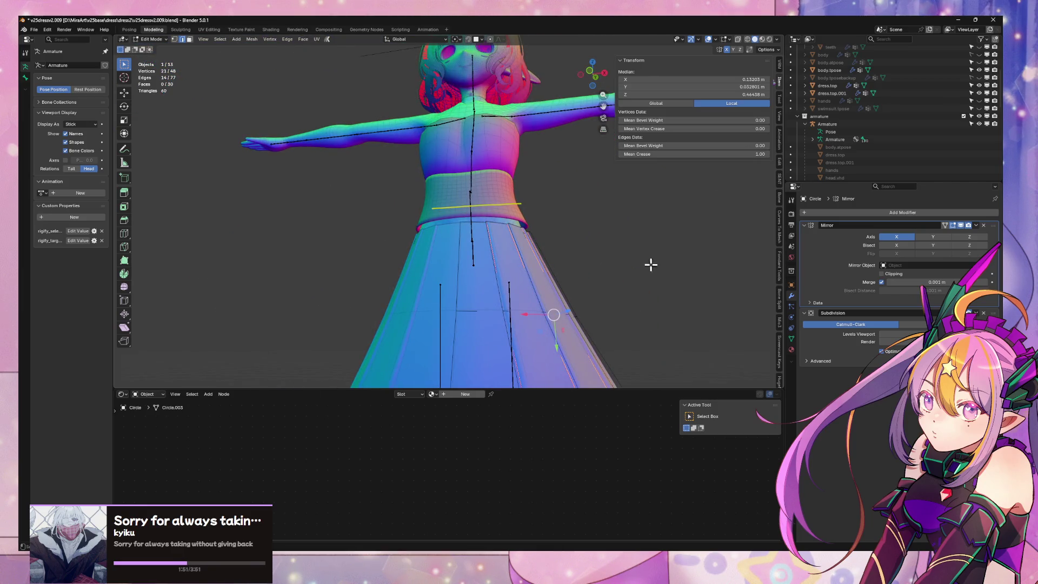
{"action": "scroll", "coordinate": [651, 264], "scroll_direction": "down", "scroll_amount": 3}
{"action": "mouse_move", "coordinate": [651, 264]}
{"action": "middle_mouse_down", "text": "shift"}
{"action": "mouse_move", "coordinate": [564, 221]}
{"action": "mouse_move", "coordinate": [498, 224]}
{"action": "mouse_move", "coordinate": [496, 266]}
{"action": "mouse_move", "coordinate": [527, 185]}
{"action": "mouse_move", "coordinate": [515, 132]}
{"action": "mouse_move", "coordinate": [519, 254]}
{"action": "mouse_move", "coordinate": [506, 162]}
{"action": "mouse_move", "coordinate": [522, 199]}
{"action": "mouse_move", "coordinate": [482, 229]}
{"action": "mouse_move", "coordinate": [491, 248]}
{"action": "mouse_move", "coordinate": [483, 273]}
{"action": "mouse_move", "coordinate": [452, 285]}
{"action": "mouse_move", "coordinate": [433, 267]}
{"action": "mouse_move", "coordinate": [441, 225]}
{"action": "mouse_move", "coordinate": [503, 197]}
{"action": "mouse_move", "coordinate": [500, 156]}
{"action": "mouse_move", "coordinate": [455, 193]}
{"action": "mouse_move", "coordinate": [542, 206]}
{"action": "mouse_move", "coordinate": [506, 218]}
{"action": "mouse_move", "coordinate": [524, 225]}
{"action": "mouse_move", "coordinate": [533, 220]}
{"action": "mouse_move", "coordinate": [503, 197]}
{"action": "mouse_move", "coordinate": [486, 211]}
{"action": "mouse_move", "coordinate": [496, 229]}
{"action": "mouse_move", "coordinate": [560, 213]}
{"action": "mouse_move", "coordinate": [600, 231]}
{"action": "middle_mouse_up", "text": "shift"}
{"action": "left_click", "coordinate": [514, 210], "text": "alt+shift"}
{"action": "left_click", "coordinate": [533, 220], "text": "alt+shift"}
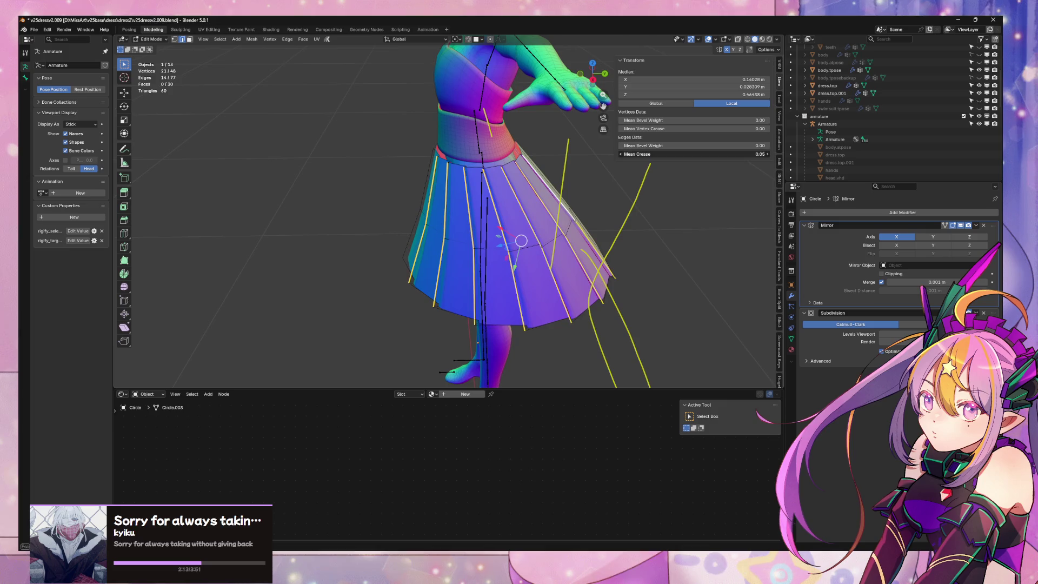
{"action": "left_click_drag", "start_coordinate": [692, 154], "coordinate": [725, 154]}
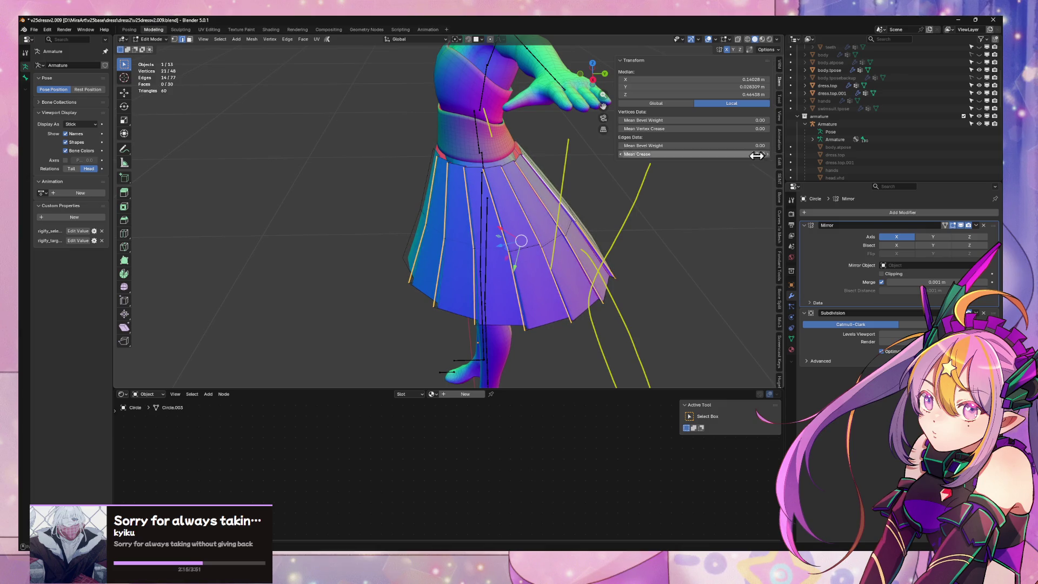
Return to Object Mode and raise the skirt about 0.04 m along Z
{"action": "mouse_move", "coordinate": [579, 229]}
{"action": "middle_mouse_down"}
{"action": "mouse_move", "coordinate": [632, 202]}
{"action": "mouse_move", "coordinate": [582, 259]}
{"action": "mouse_move", "coordinate": [572, 241]}
{"action": "mouse_move", "coordinate": [582, 198]}
{"action": "mouse_move", "coordinate": [594, 232]}
{"action": "middle_mouse_up"}
{"action": "key", "text": "Tab"}
{"action": "scroll", "coordinate": [584, 294], "scroll_direction": "up", "scroll_amount": 3}
{"action": "left_click", "coordinate": [436, 208]}
{"action": "key", "text": "g"}
{"action": "key", "text": "z"}
{"action": "left_click", "coordinate": [556, 281]}
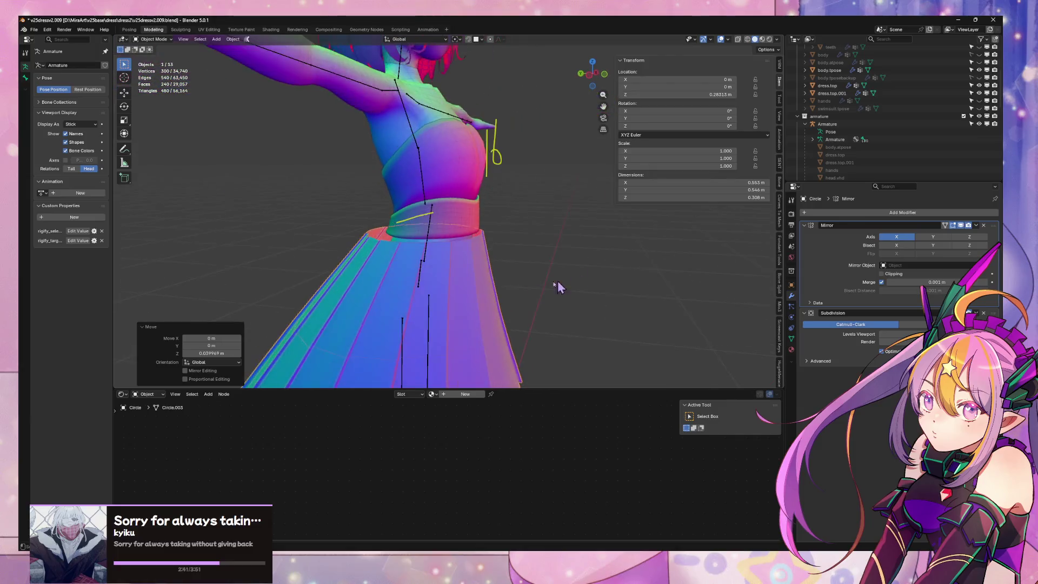
Select the skirt's top edge loop, narrow it front to back, and shift it slightly back
{"action": "mouse_move", "coordinate": [557, 281]}
{"action": "middle_mouse_down"}
{"action": "mouse_move", "coordinate": [538, 204]}
{"action": "mouse_move", "coordinate": [547, 189]}
{"action": "mouse_move", "coordinate": [469, 207]}
{"action": "mouse_move", "coordinate": [440, 261]}
{"action": "mouse_move", "coordinate": [387, 266]}
{"action": "middle_mouse_up"}
{"action": "key", "text": "Tab"}
{"action": "left_click", "coordinate": [460, 239]}
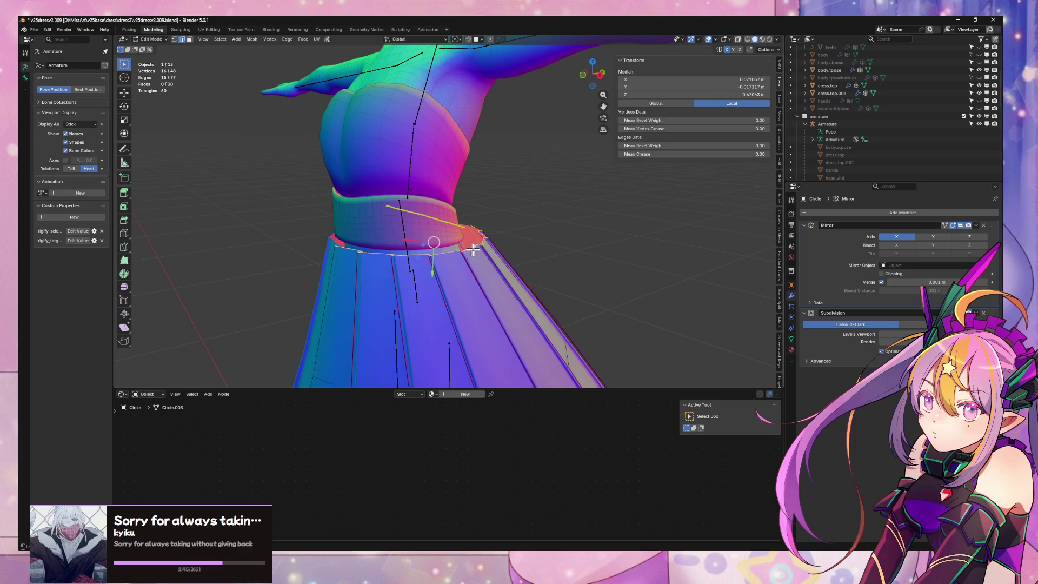
{"action": "middle_click_drag", "start_coordinate": [473, 249], "coordinate": [505, 220]}
{"action": "key", "text": "s"}
{"action": "key", "text": "y"}
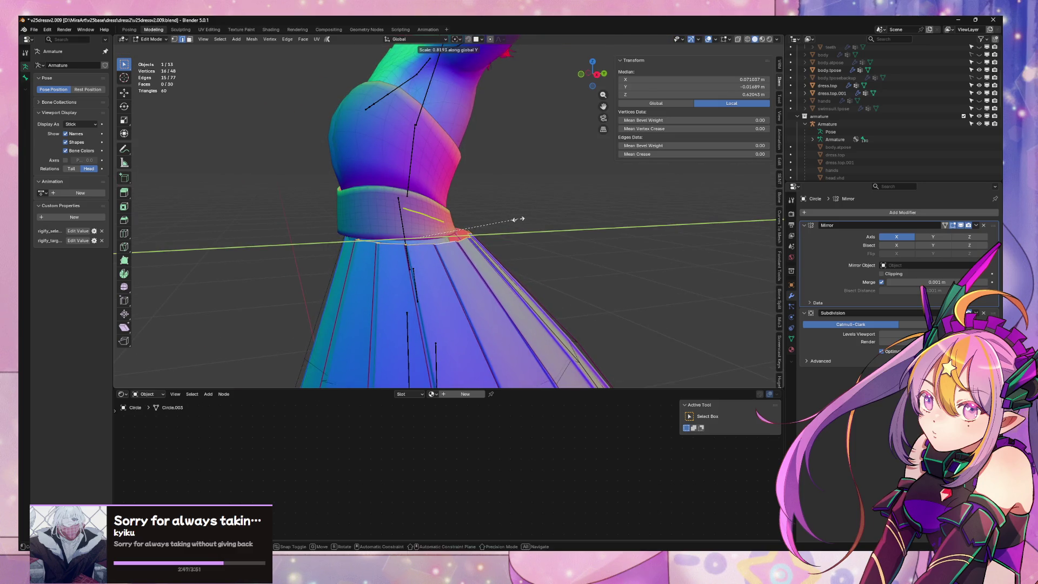
{"action": "left_click", "coordinate": [517, 220]}
{"action": "key", "text": "g"}
{"action": "key", "text": "y"}
{"action": "left_click", "coordinate": [507, 221]}
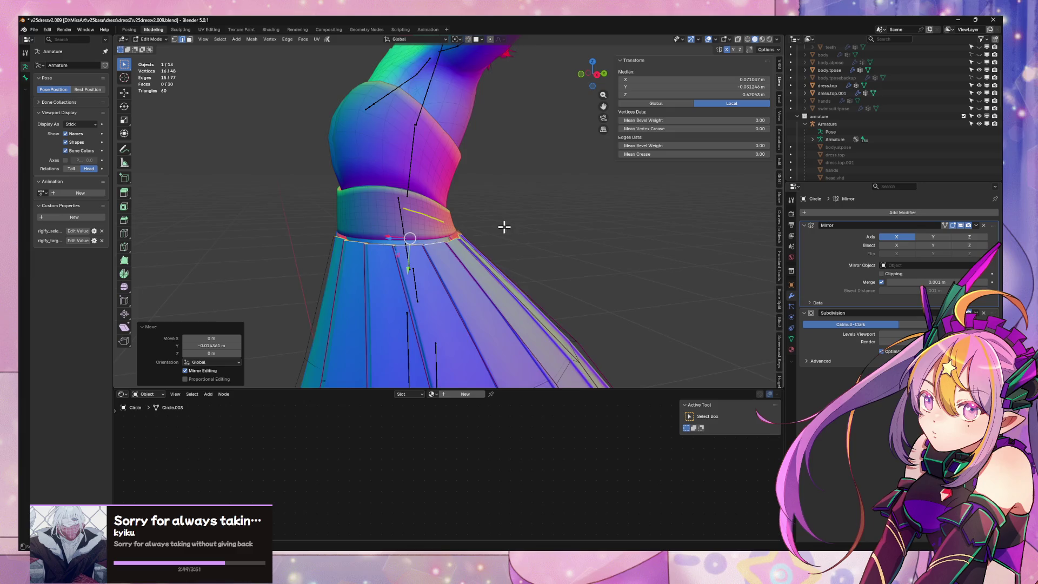
Narrow the top loop side to side and check the skirt in Object Mode
{"action": "middle_click_drag", "start_coordinate": [503, 227], "coordinate": [563, 206]}
{"action": "scroll", "coordinate": [562, 206], "scroll_direction": "down", "scroll_amount": 5}
{"action": "key", "text": "s"}
{"action": "key", "text": "x"}
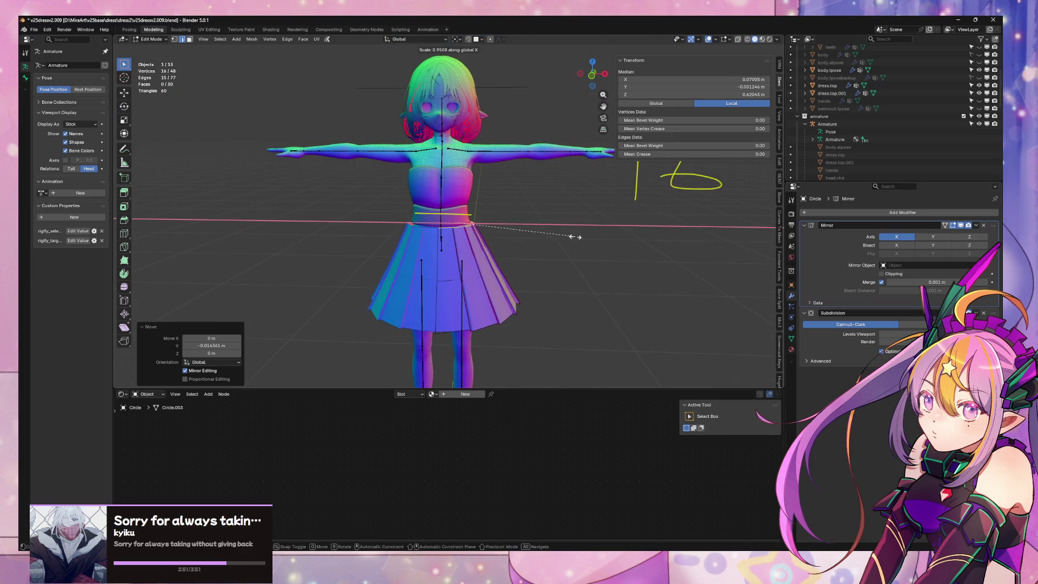
{"action": "left_click", "coordinate": [560, 233]}
{"action": "key", "text": "Tab"}
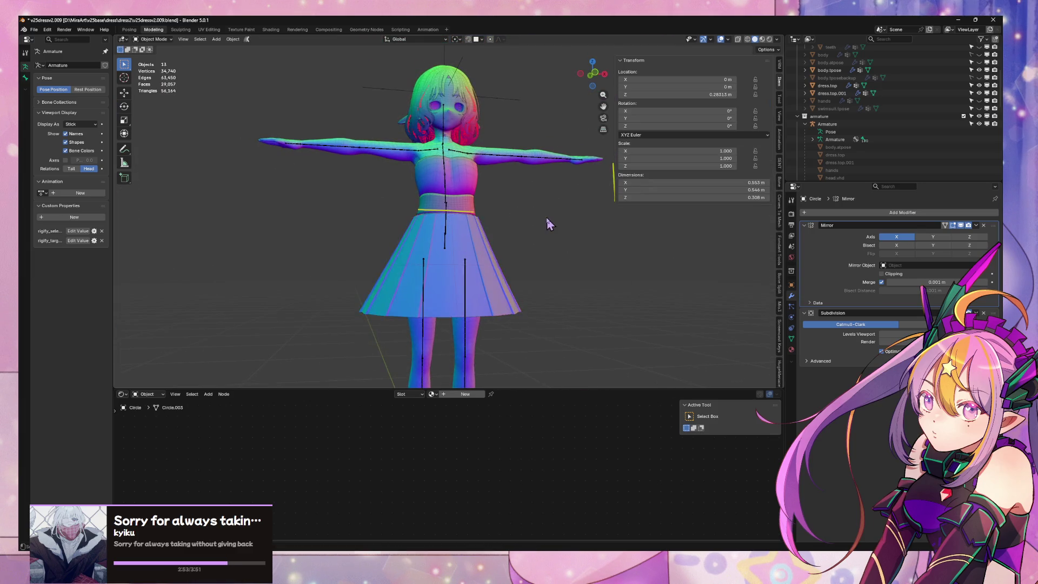
{"action": "mouse_move", "coordinate": [549, 223]}
{"action": "middle_mouse_down"}
{"action": "mouse_move", "coordinate": [485, 248]}
{"action": "mouse_move", "coordinate": [515, 205]}
{"action": "mouse_move", "coordinate": [606, 227]}
{"action": "mouse_move", "coordinate": [510, 274]}
{"action": "mouse_move", "coordinate": [530, 292]}
{"action": "mouse_move", "coordinate": [533, 254]}
{"action": "middle_mouse_up"}
{"action": "scroll", "coordinate": [496, 273], "scroll_direction": "up", "scroll_amount": 3}
Raise the waist loop about 0.07 m and scale it to 0.930
{"action": "key", "text": "Tab"}
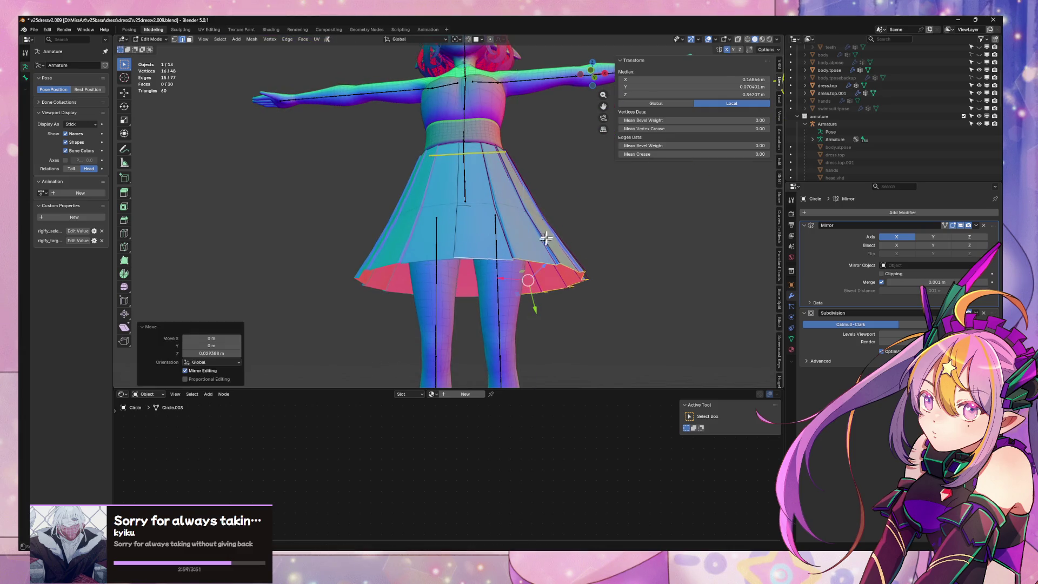
{"action": "key", "text": "Tab"}
{"action": "key", "text": "Tab"}
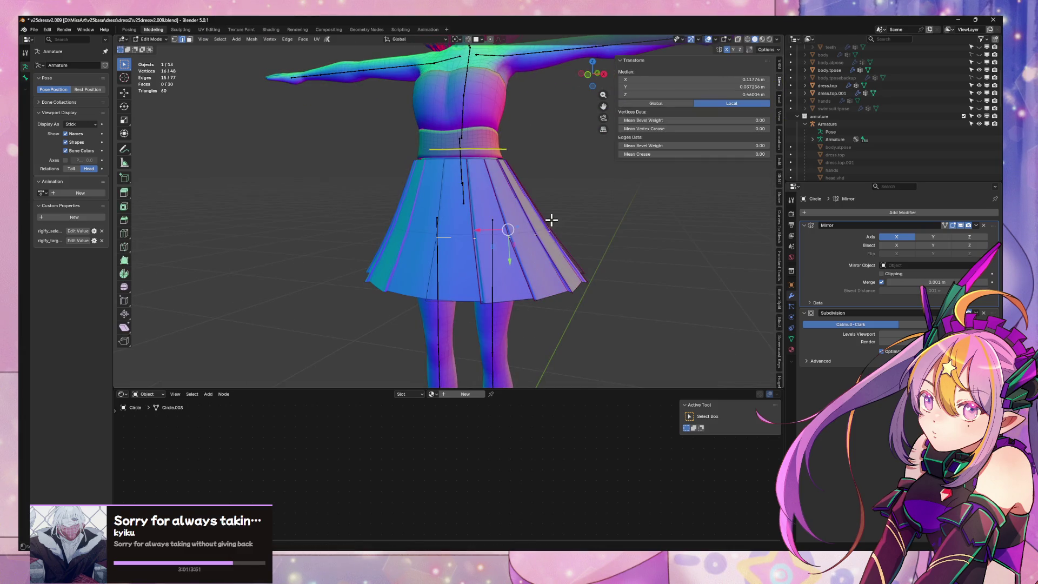
{"action": "key", "text": "g"}
{"action": "key", "text": "z"}
{"action": "left_click", "coordinate": [551, 212]}
{"action": "mouse_move", "coordinate": [550, 212]}
{"action": "middle_mouse_down"}
{"action": "mouse_move", "coordinate": [540, 206]}
{"action": "mouse_move", "coordinate": [554, 195]}
{"action": "middle_mouse_up"}
{"action": "key", "text": "s"}
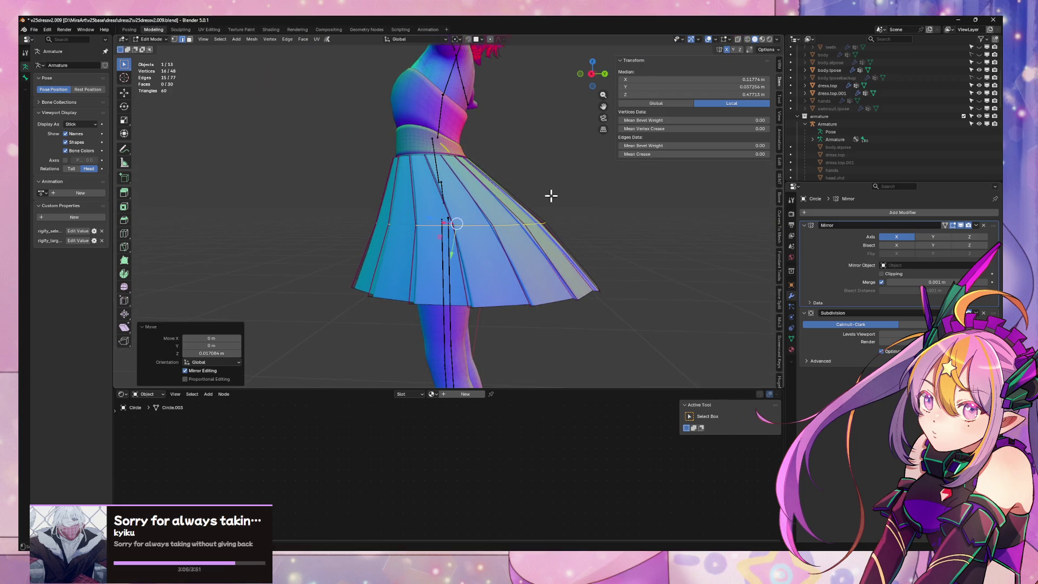
{"action": "left_click", "coordinate": [544, 196]}
Scale the waist loop again along Y and inspect the skirt's shape
{"action": "key", "text": "s"}
{"action": "key", "text": "y"}
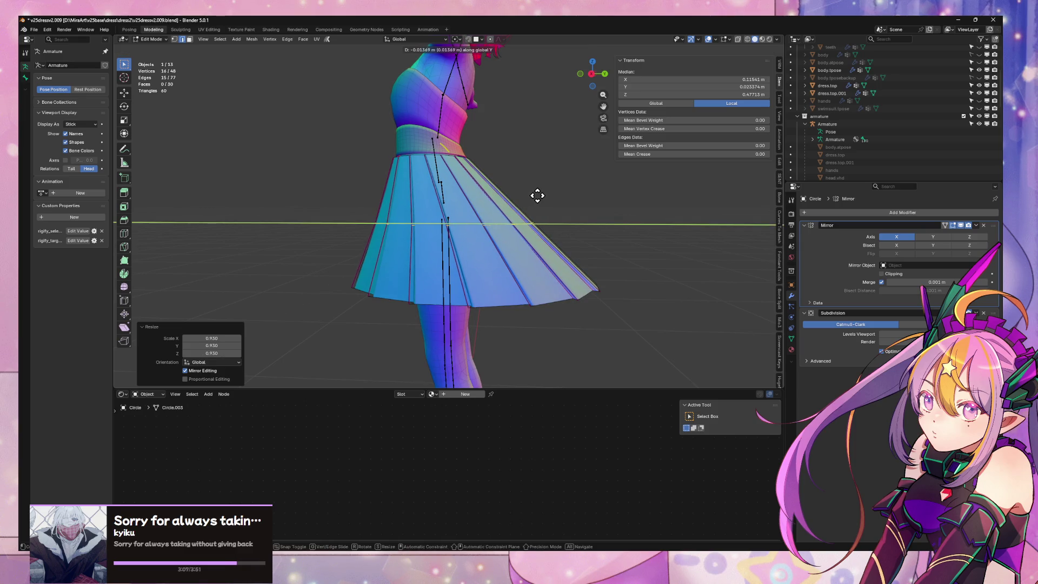
{"action": "left_click", "coordinate": [533, 197]}
{"action": "key", "text": "Tab"}
{"action": "scroll", "coordinate": [594, 222], "scroll_direction": "down", "scroll_amount": 4}
{"action": "mouse_move", "coordinate": [577, 276]}
{"action": "middle_mouse_down"}
{"action": "mouse_move", "coordinate": [595, 254]}
{"action": "mouse_move", "coordinate": [613, 263]}
{"action": "mouse_move", "coordinate": [587, 225]}
{"action": "mouse_move", "coordinate": [506, 258]}
{"action": "mouse_move", "coordinate": [466, 238]}
{"action": "mouse_move", "coordinate": [489, 224]}
{"action": "mouse_move", "coordinate": [529, 239]}
{"action": "middle_mouse_up"}
{"action": "scroll", "coordinate": [525, 254], "scroll_direction": "up", "scroll_amount": 5}
{"action": "key", "text": "Tab"}
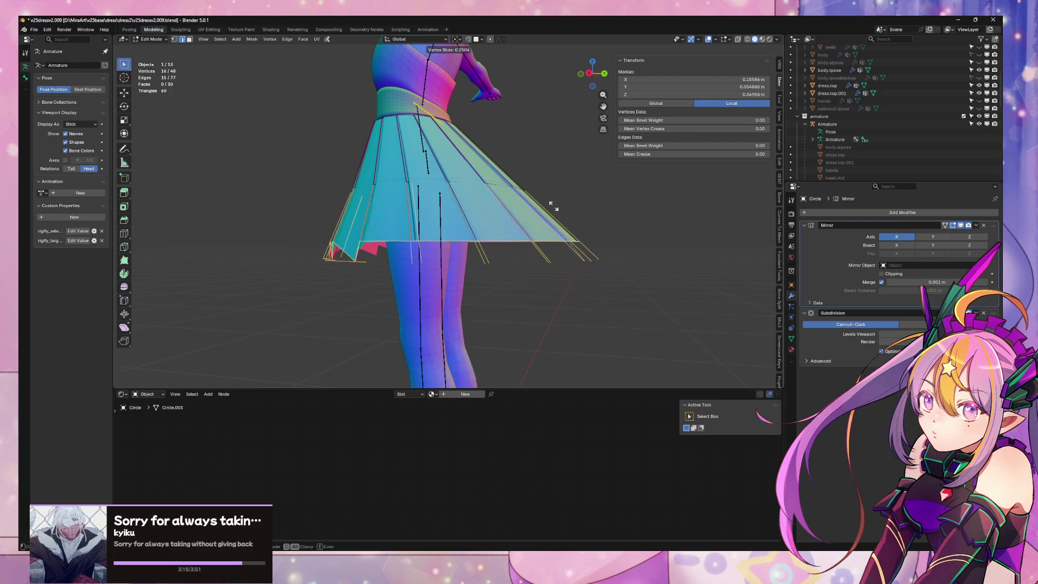
In side orthographic view, shrink and raise the lower ring of faces, then undo it
{"action": "left_click", "coordinate": [589, 74]}
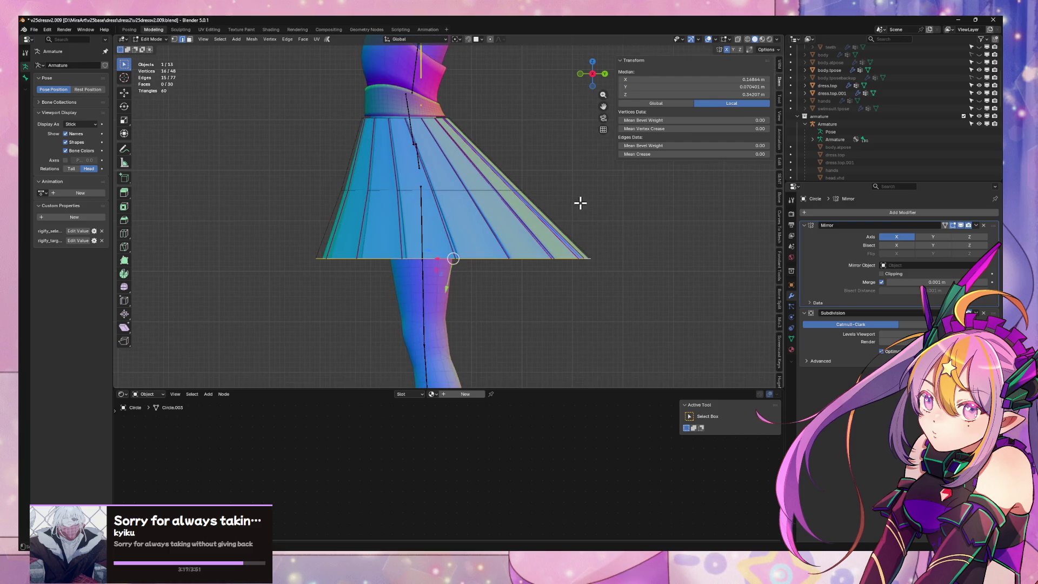
{"action": "key", "text": "3"}
{"action": "left_click", "coordinate": [488, 229], "text": "alt"}
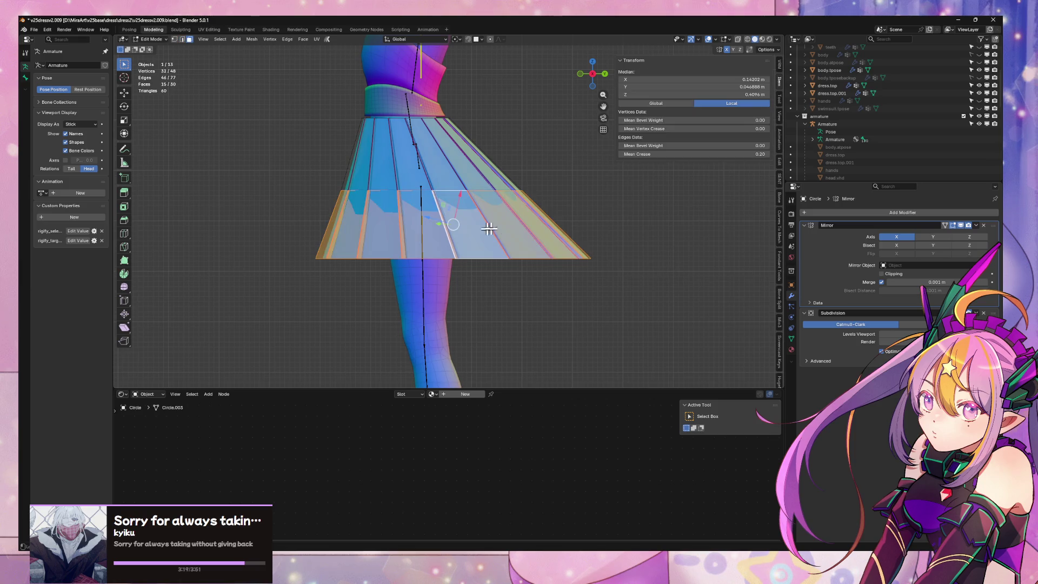
{"action": "key", "text": "s"}
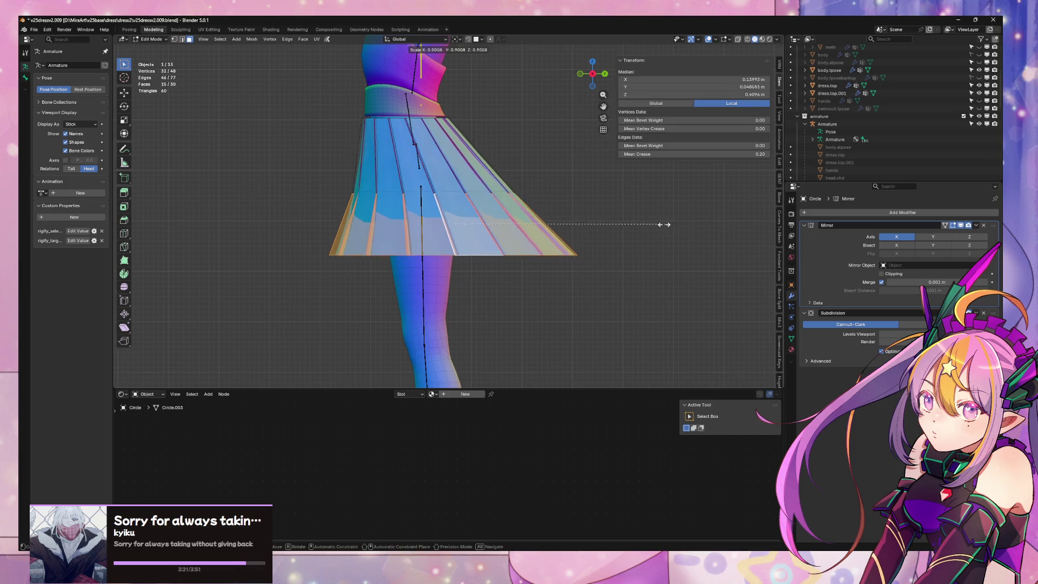
{"action": "left_click", "coordinate": [651, 223]}
{"action": "key", "text": "g"}
{"action": "key", "text": "z"}
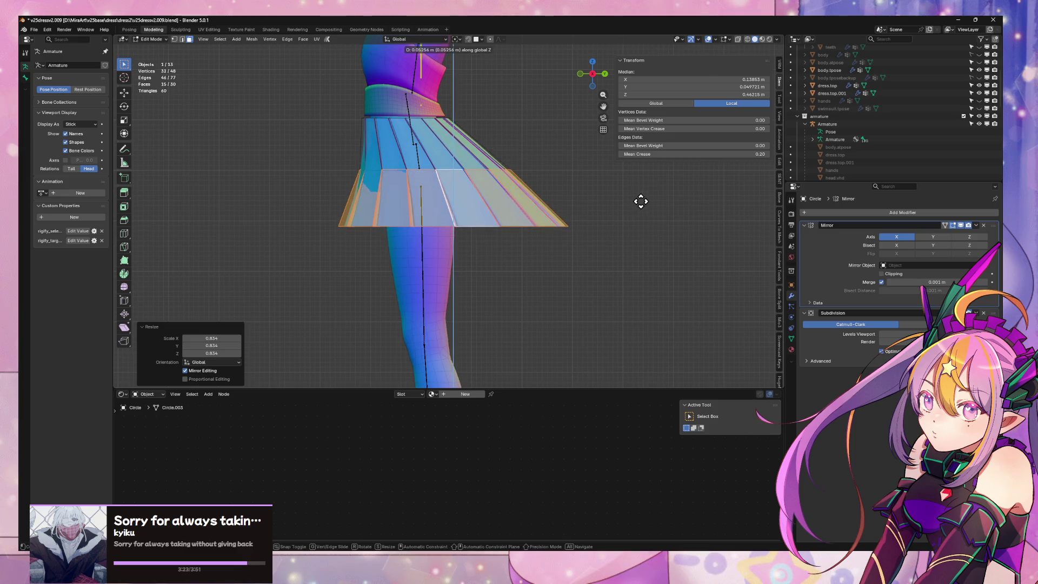
{"action": "left_click", "coordinate": [624, 203]}
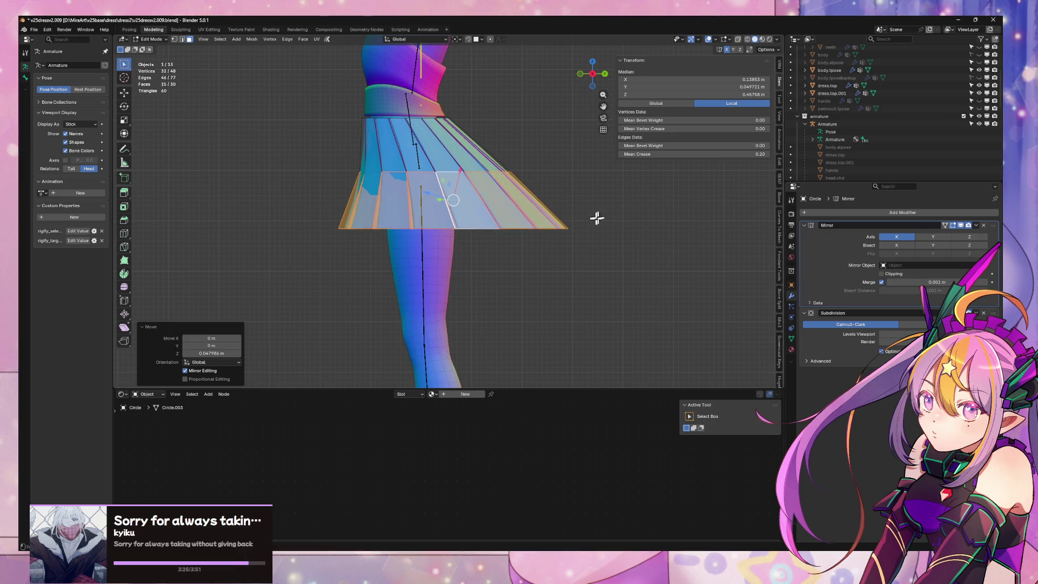
{"action": "key", "text": "ctrl+z"}
{"action": "key", "text": "ctrl+z"}
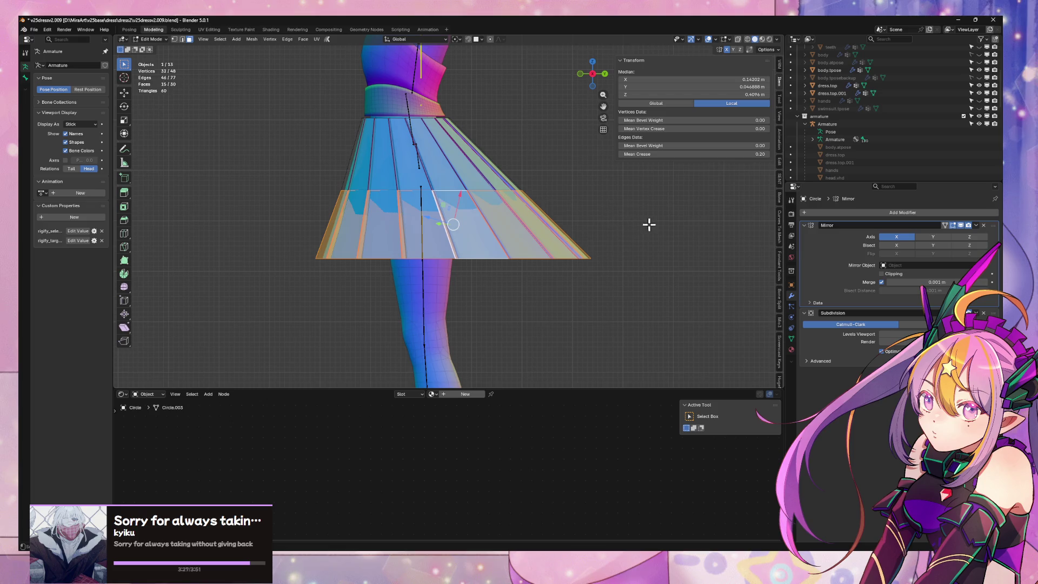
Rescale the lower ring horizontally to 0.541 and shift it along X
{"action": "key", "text": "s"}
{"action": "key", "text": "shift+z"}
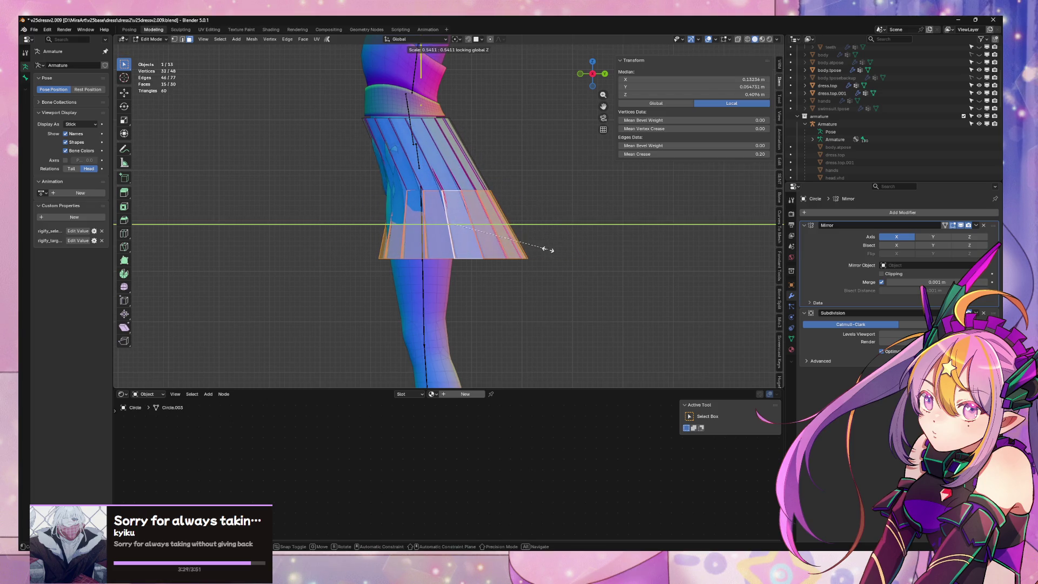
{"action": "left_click", "coordinate": [547, 248]}
{"action": "key", "text": "g"}
{"action": "key", "text": "x"}
{"action": "left_click", "coordinate": [519, 248]}
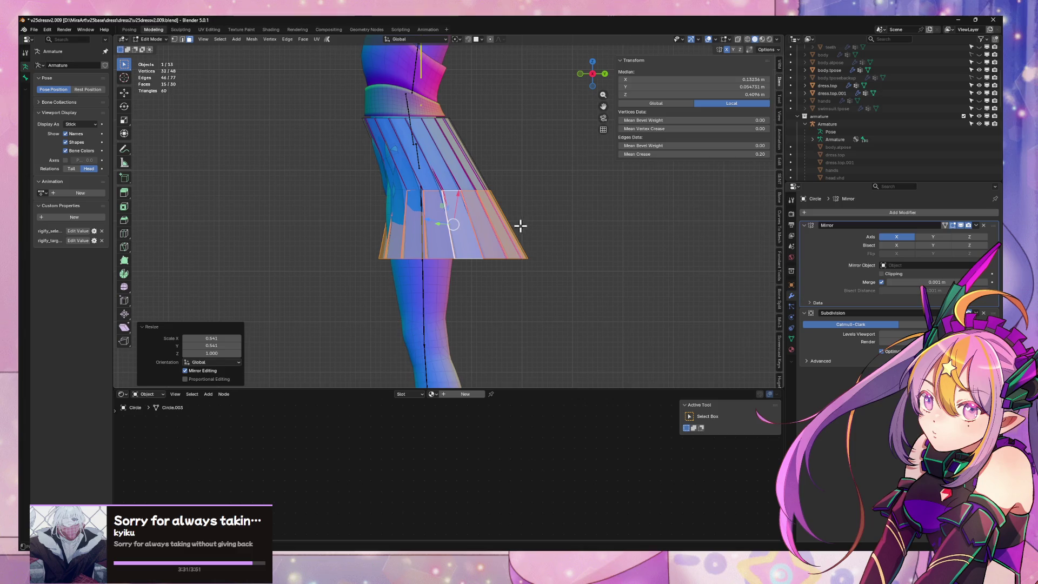
Dissolve the middle edge loop, scale the skirt bottom to 0.569, and adjust its height
{"action": "key", "text": "ctrl+x"}
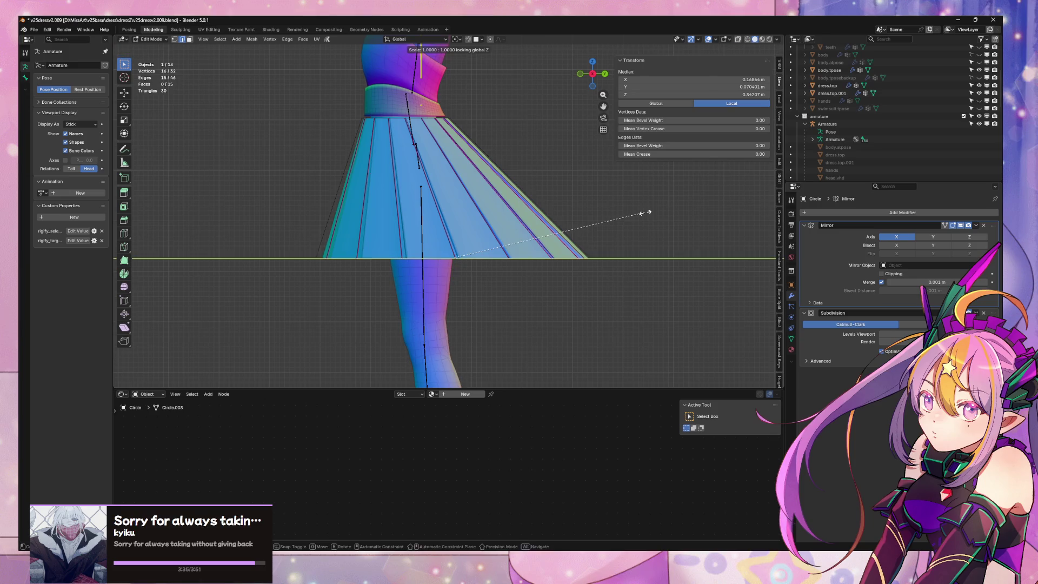
{"action": "left_click", "coordinate": [561, 225]}
{"action": "key", "text": "g"}
{"action": "key", "text": "y"}
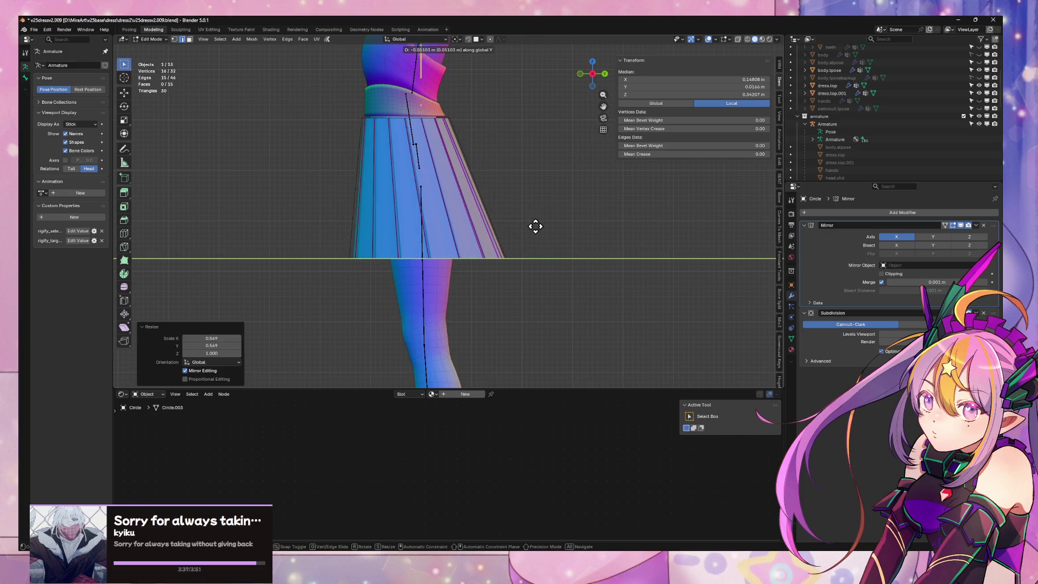
{"action": "key", "text": "z"}
{"action": "left_click", "coordinate": [517, 182]}
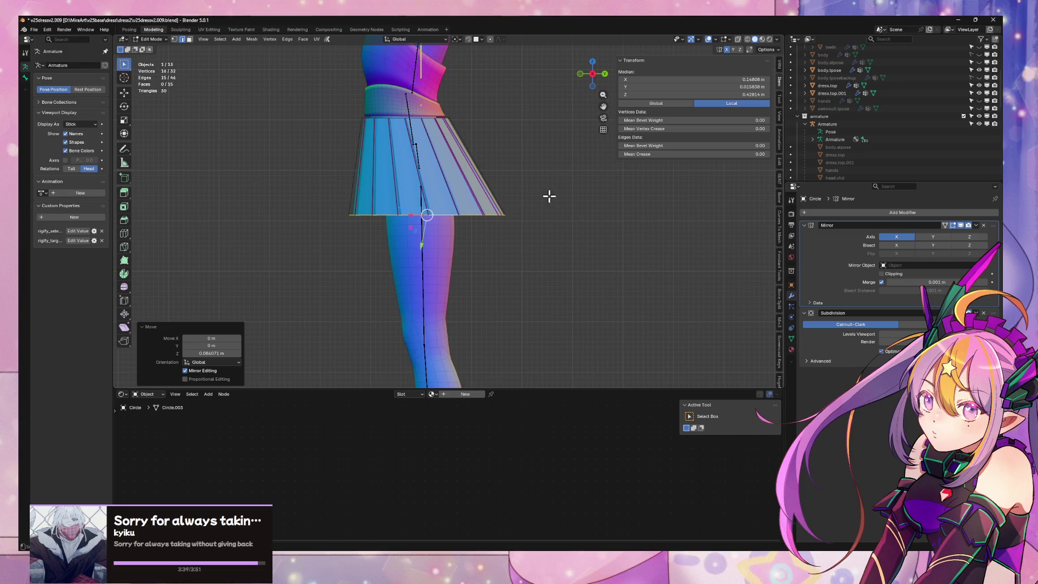
{"action": "key", "text": "g"}
{"action": "key", "text": "z"}
{"action": "left_click", "coordinate": [544, 211]}
Set the final hem height along Z in front orthographic view
{"action": "mouse_move", "coordinate": [544, 211]}
{"action": "middle_mouse_down"}
{"action": "mouse_move", "coordinate": [535, 216]}
{"action": "mouse_move", "coordinate": [582, 187]}
{"action": "middle_mouse_up"}
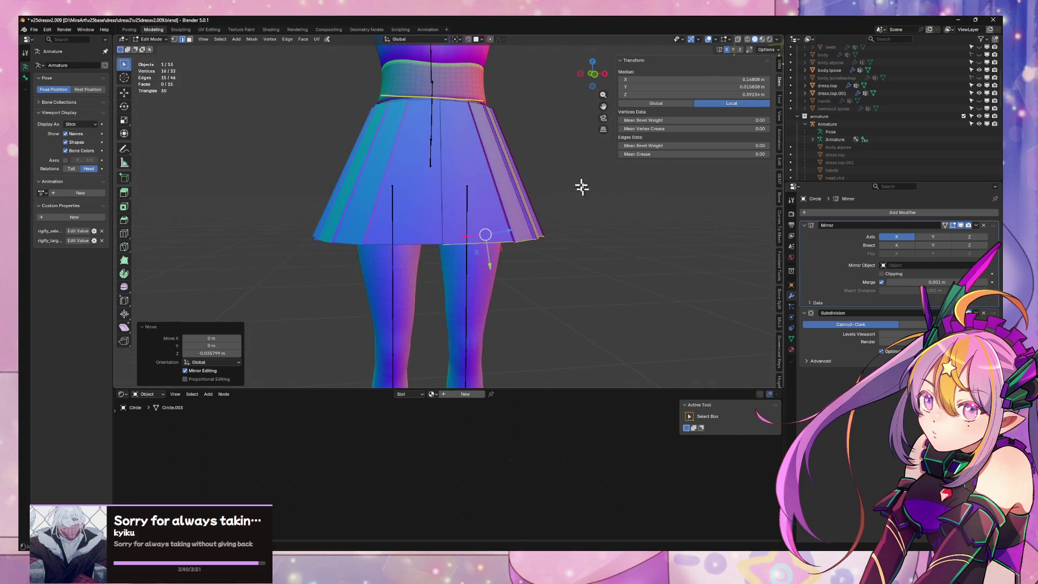
{"action": "left_click", "coordinate": [594, 76]}
{"action": "scroll", "coordinate": [557, 105], "scroll_direction": "down", "scroll_amount": 4}
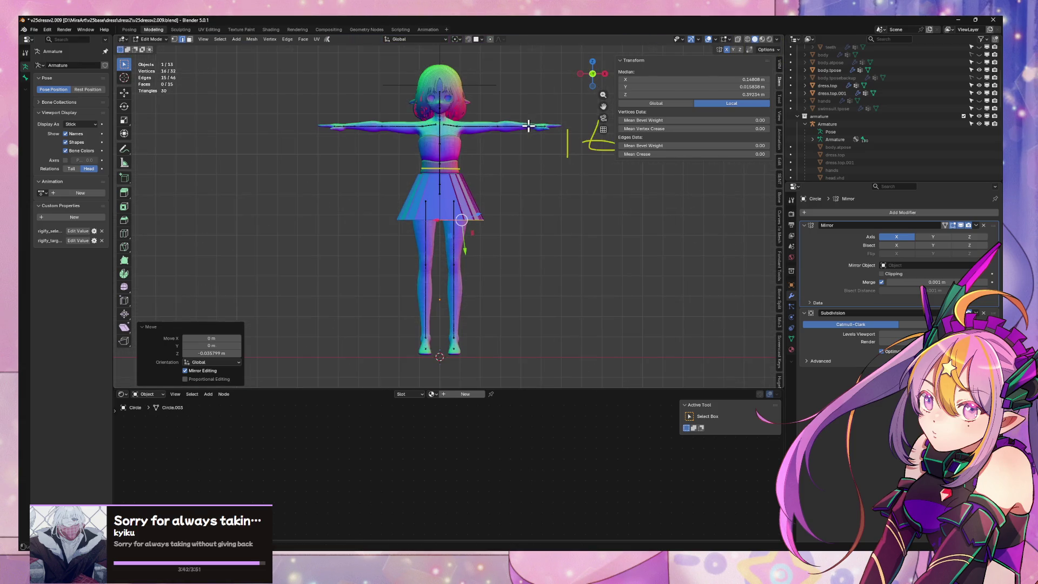
{"action": "key", "text": "g"}
{"action": "key", "text": "z"}
{"action": "left_click", "coordinate": [547, 155]}
{"action": "scroll", "coordinate": [486, 171], "scroll_direction": "up", "scroll_amount": 3}
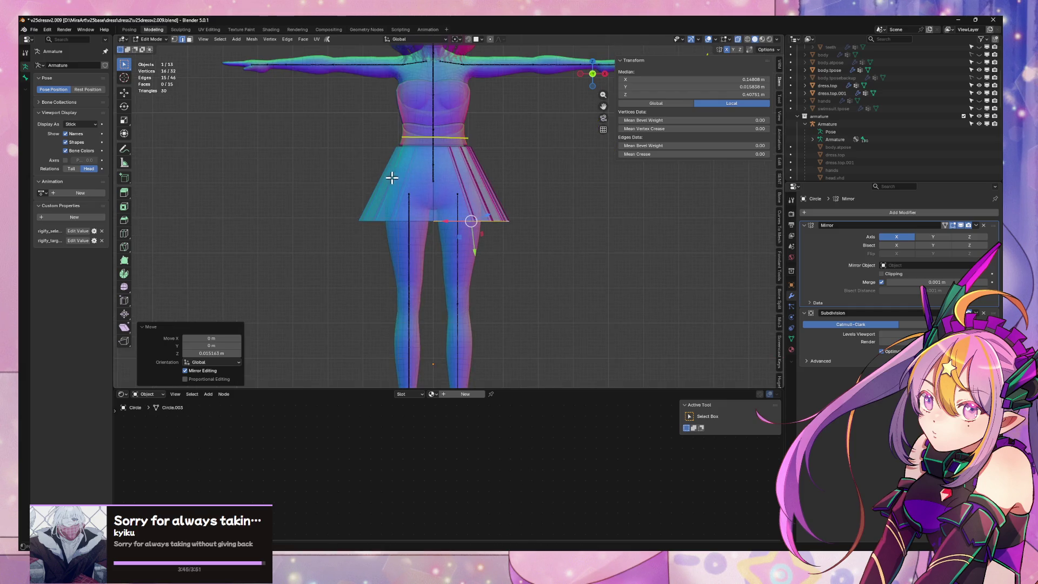
Add a centred loop cut around the skirt and select the new edge loop
{"action": "left_click", "coordinate": [460, 181]}
{"action": "right_click", "coordinate": [470, 169]}
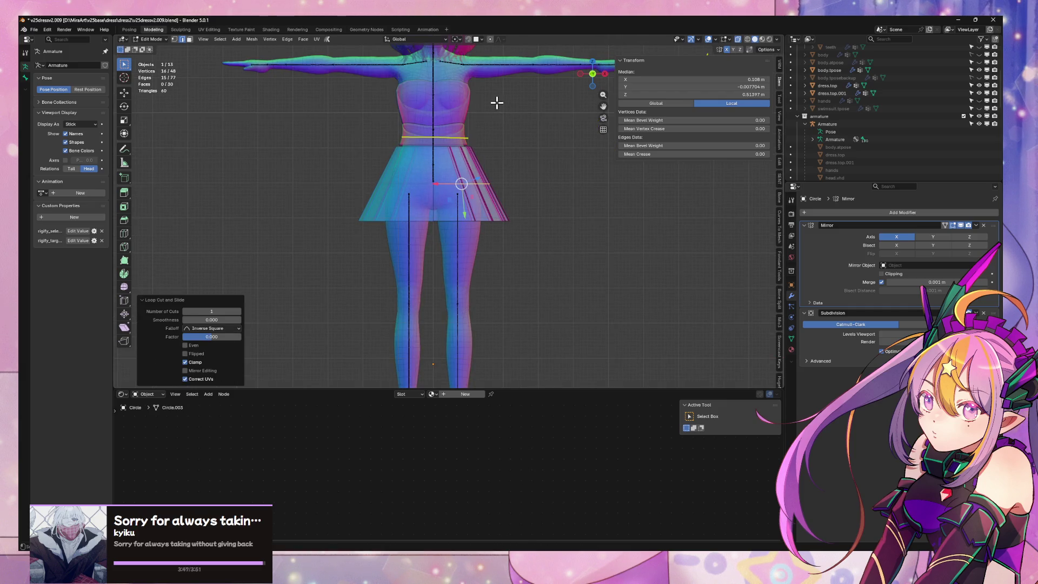
{"action": "scroll", "coordinate": [497, 102], "scroll_direction": "up", "scroll_amount": 3}
{"action": "mouse_move", "coordinate": [475, 157]}
{"action": "middle_mouse_down"}
{"action": "mouse_move", "coordinate": [488, 135]}
{"action": "mouse_move", "coordinate": [472, 174]}
{"action": "middle_mouse_up"}
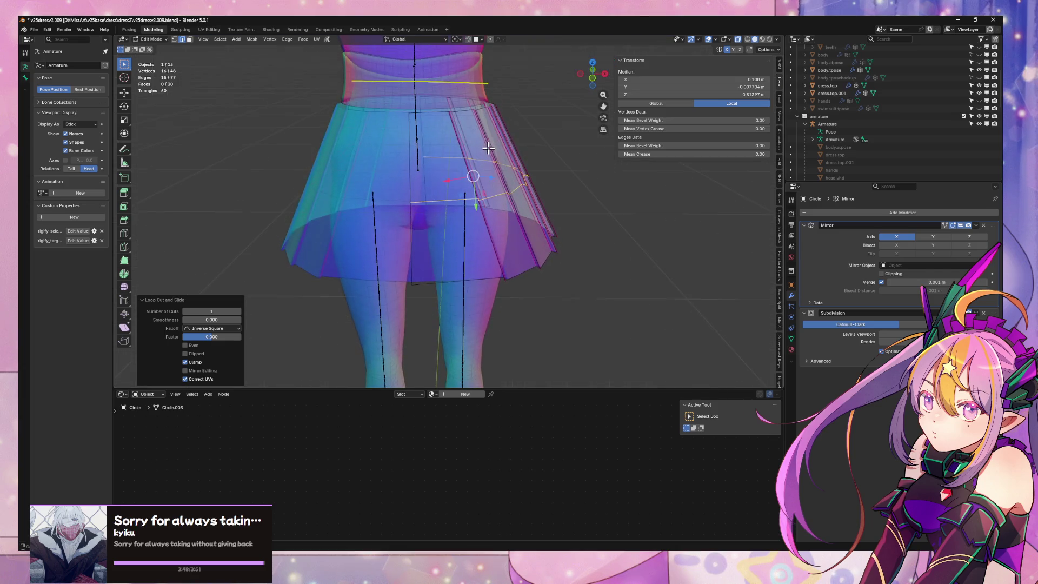
{"action": "left_click", "coordinate": [424, 155]}
{"action": "key", "text": "2"}
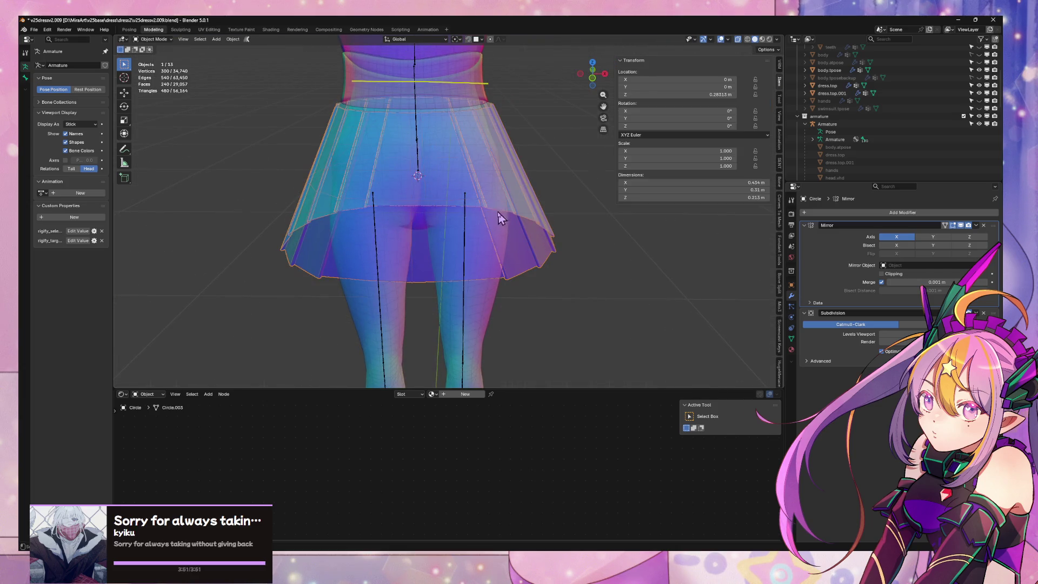
{"action": "left_click", "coordinate": [459, 204], "text": "alt"}
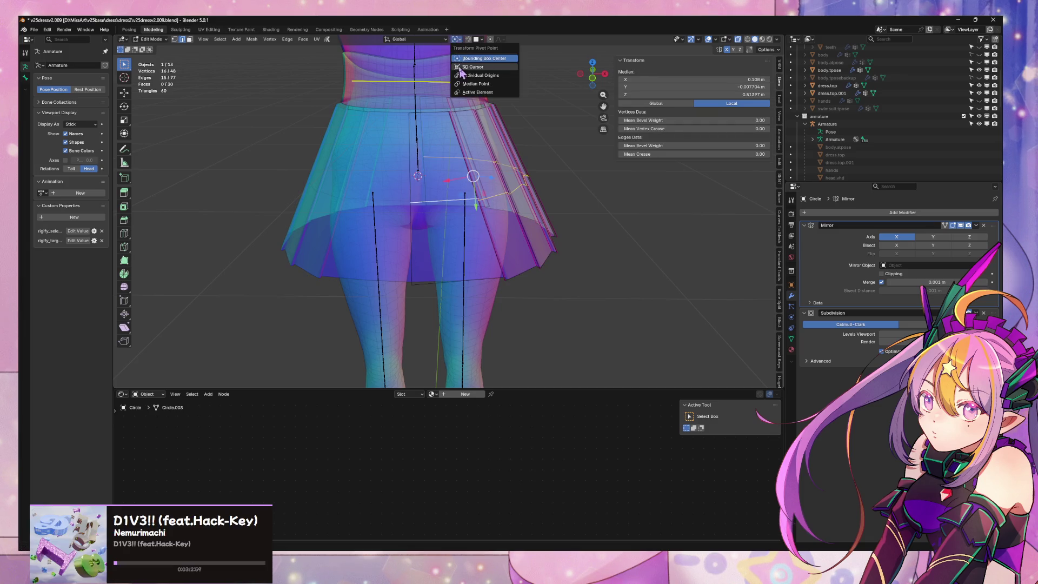
Scale the new loop wider and check the skirt from behind in Object Mode
{"action": "key", "text": "s"}
{"action": "key", "text": "z"}
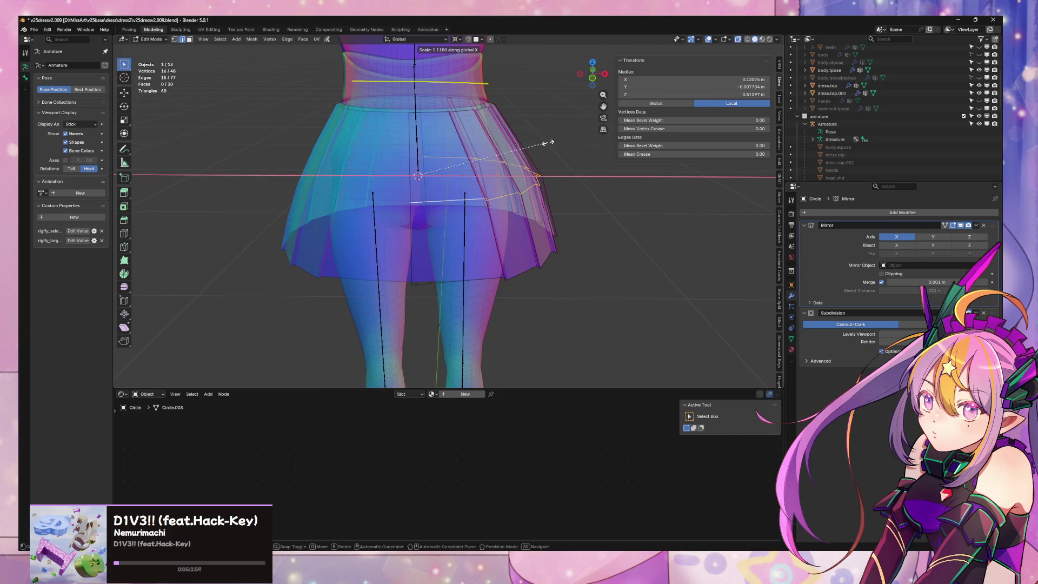
{"action": "left_click", "coordinate": [551, 144]}
{"action": "scroll", "coordinate": [586, 171], "scroll_direction": "down", "scroll_amount": 5}
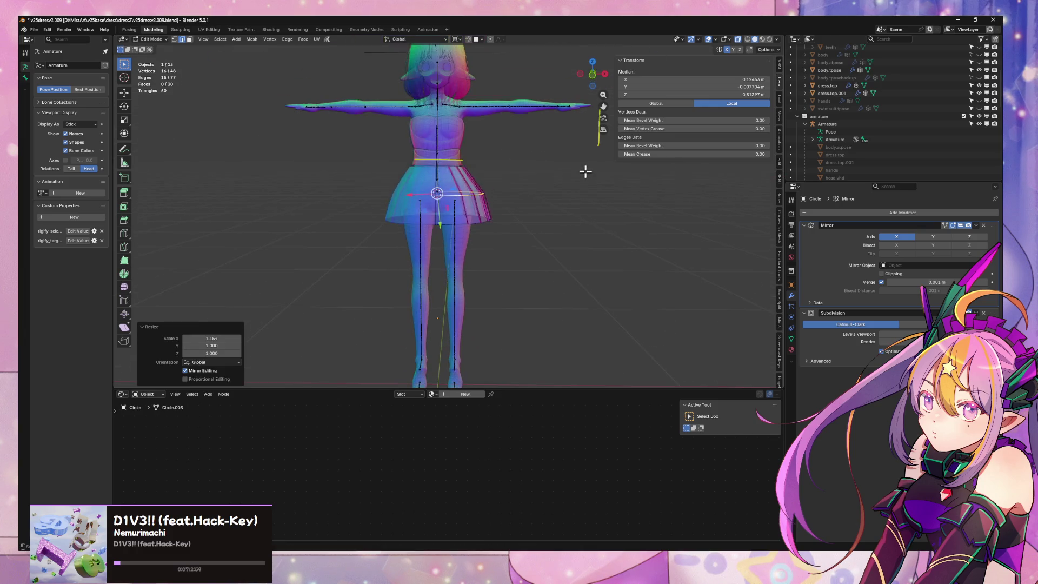
{"action": "key", "text": "Tab"}
{"action": "mouse_move", "coordinate": [581, 220]}
{"action": "middle_mouse_down"}
{"action": "mouse_move", "coordinate": [459, 208]}
{"action": "mouse_move", "coordinate": [552, 215]}
{"action": "mouse_move", "coordinate": [472, 162]}
{"action": "middle_mouse_up"}
{"action": "scroll", "coordinate": [440, 201], "scroll_direction": "up", "scroll_amount": 3}
{"action": "scroll", "coordinate": [487, 178], "scroll_direction": "up", "scroll_amount": 4}
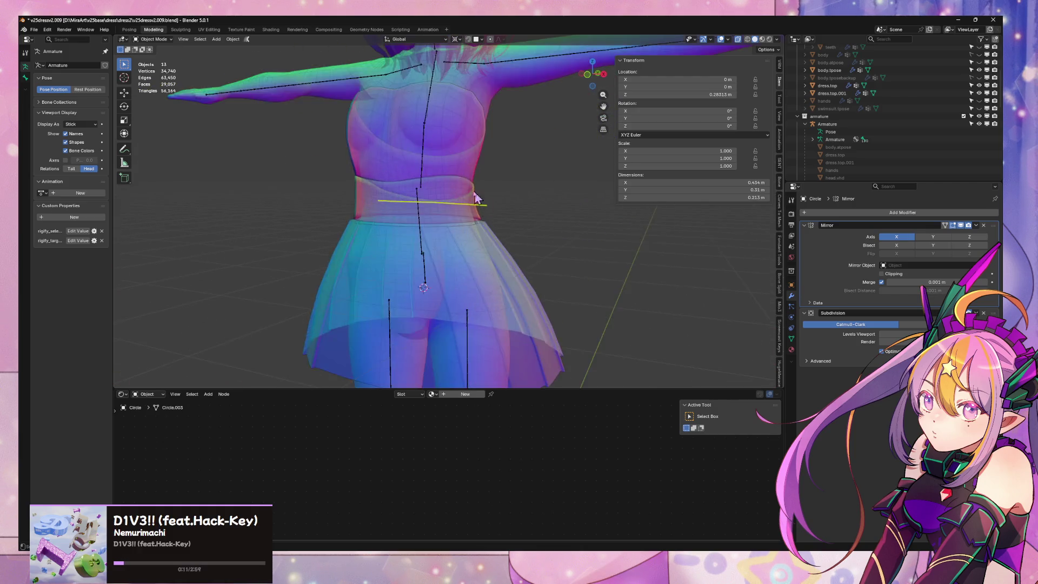
Stretch the ring to 1.154 along X and return to Object Mode
{"action": "key", "text": "Tab"}
{"action": "scroll", "coordinate": [508, 241], "scroll_direction": "up", "scroll_amount": 3}
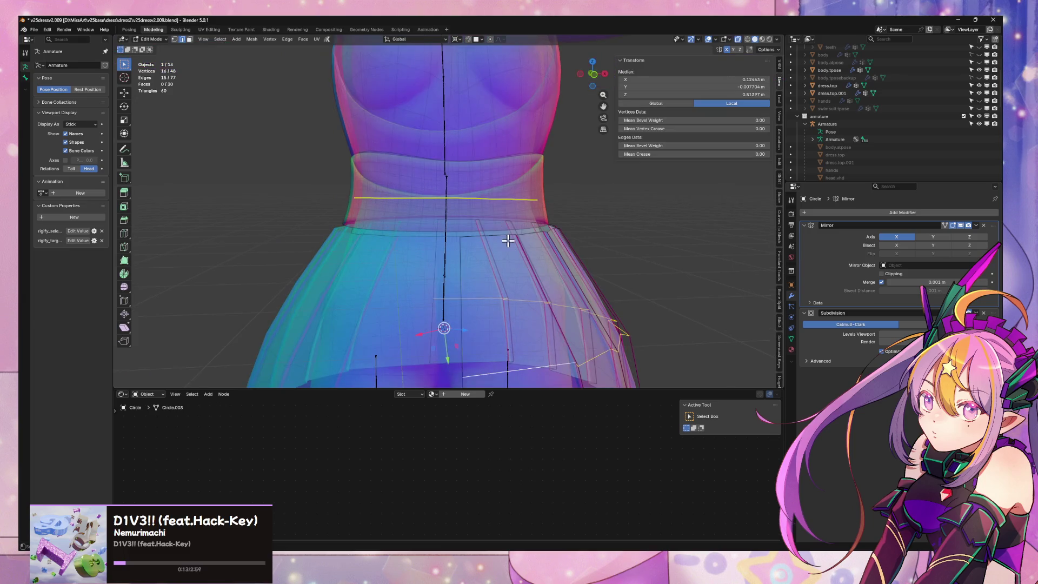
{"action": "middle_click_drag", "start_coordinate": [546, 216], "coordinate": [574, 201]}
{"action": "key", "text": "x"}
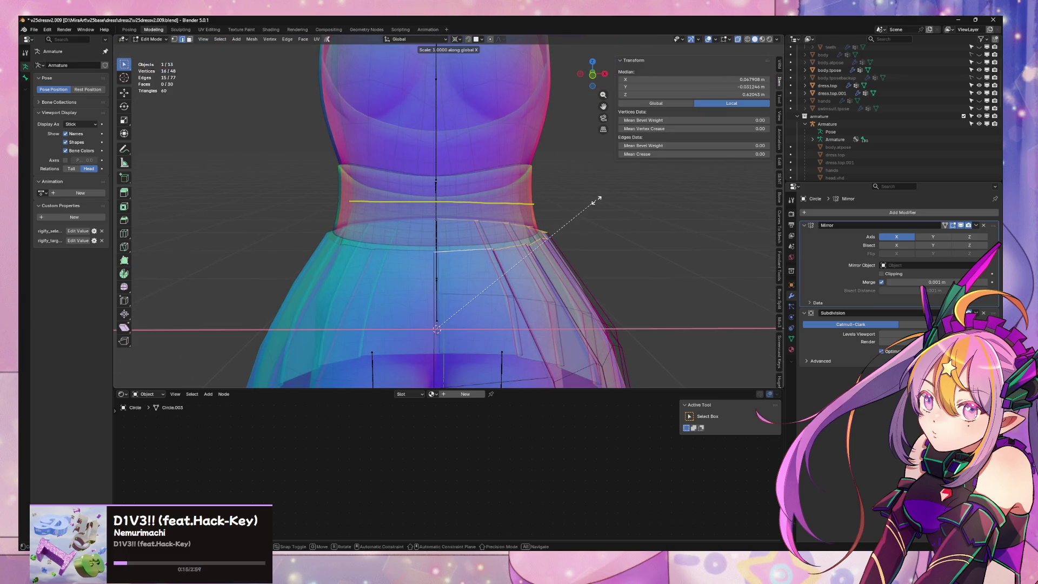
{"action": "left_click", "coordinate": [591, 201]}
{"action": "key", "text": "Tab"}
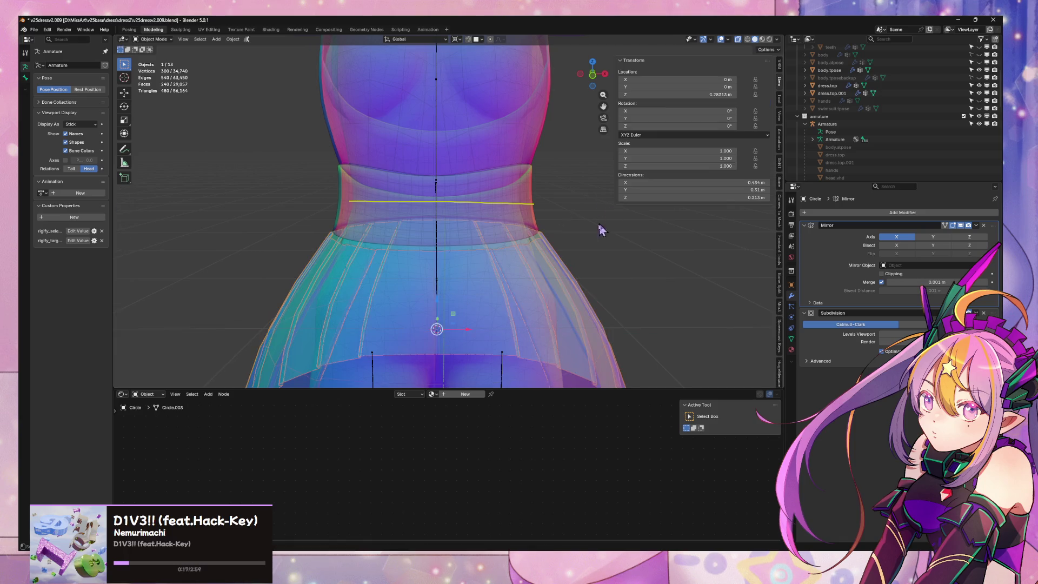
Slide a horizontal skirt edge loop, leaving the skirt about 0.184 m tall and 0.454 m wide
{"action": "scroll", "coordinate": [597, 232], "scroll_direction": "down", "scroll_amount": 3}
{"action": "scroll", "coordinate": [589, 224], "scroll_direction": "up", "scroll_amount": 3}
{"action": "middle_click_drag", "start_coordinate": [582, 223], "coordinate": [572, 231]}
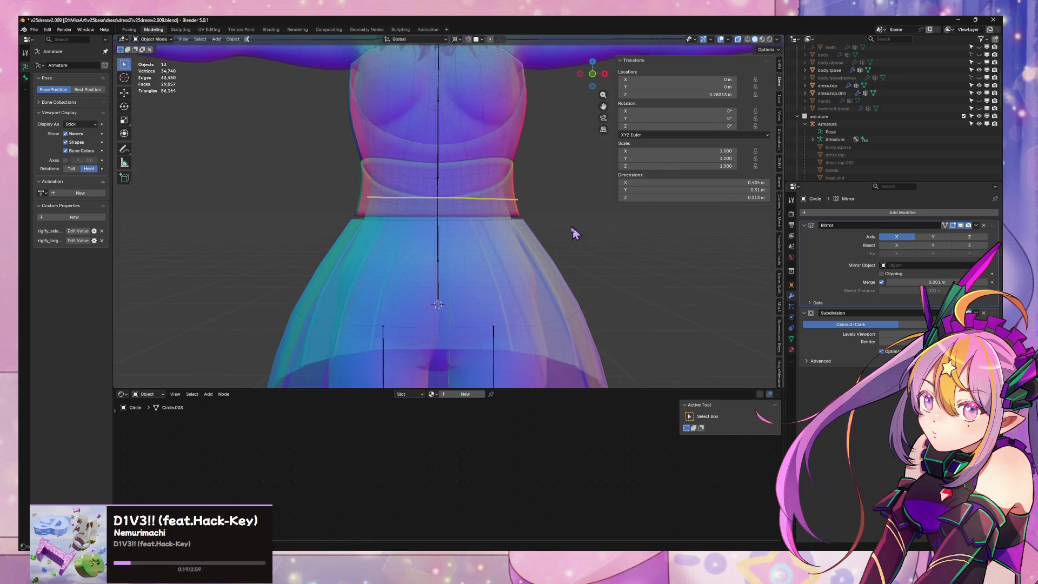
{"action": "key", "text": "Tab"}
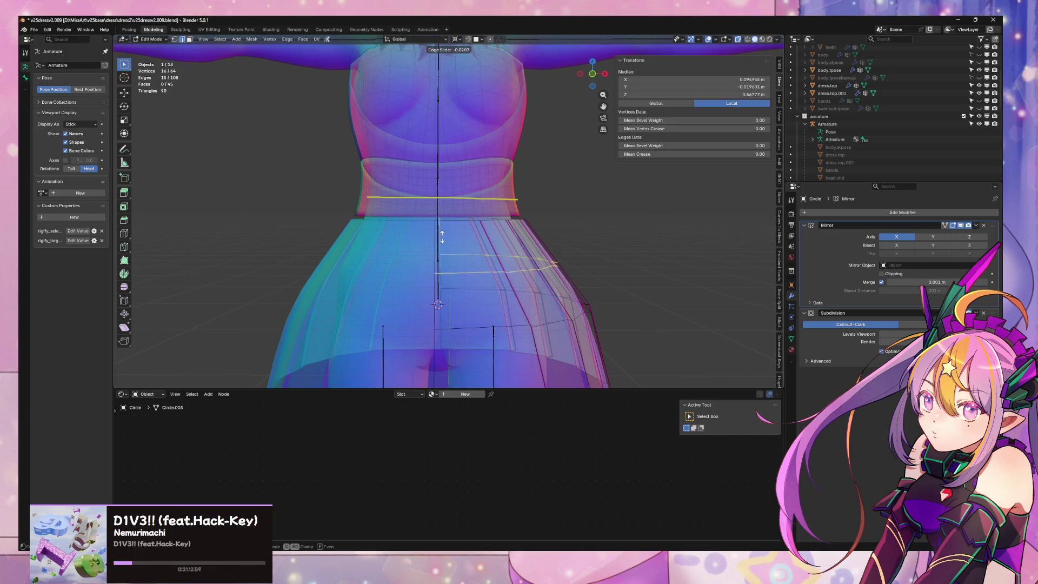
{"action": "left_click", "coordinate": [436, 221]}
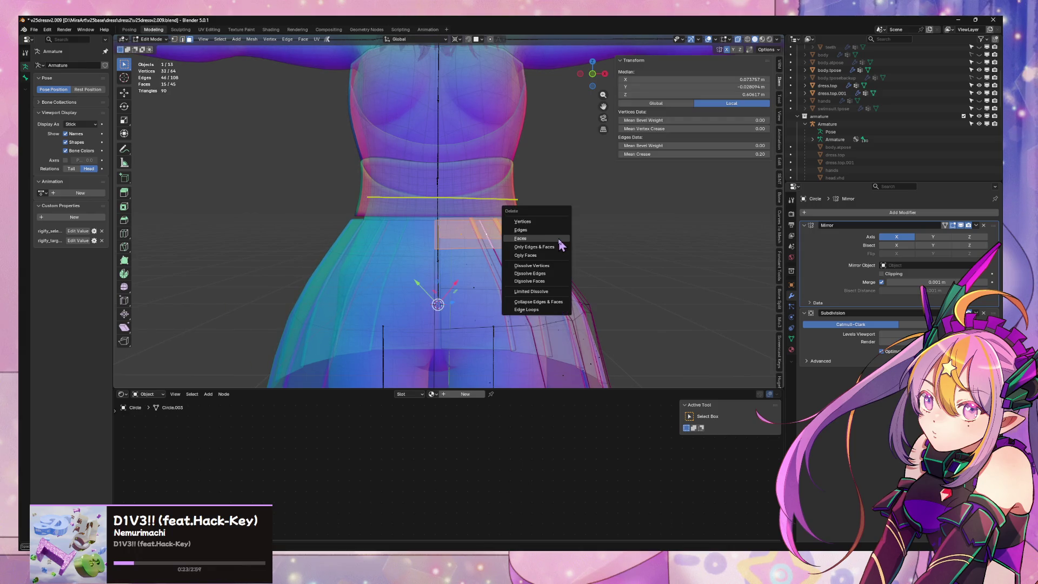
{"action": "right_click", "coordinate": [557, 238]}
{"action": "key", "text": "Escape"}
{"action": "key", "text": "Tab"}
{"action": "mouse_move", "coordinate": [568, 234]}
{"action": "middle_mouse_down"}
{"action": "mouse_move", "coordinate": [558, 261]}
{"action": "mouse_move", "coordinate": [424, 248]}
{"action": "mouse_move", "coordinate": [549, 251]}
{"action": "mouse_move", "coordinate": [537, 241]}
{"action": "middle_mouse_up"}
{"action": "scroll", "coordinate": [547, 232], "scroll_direction": "down", "scroll_amount": 5}
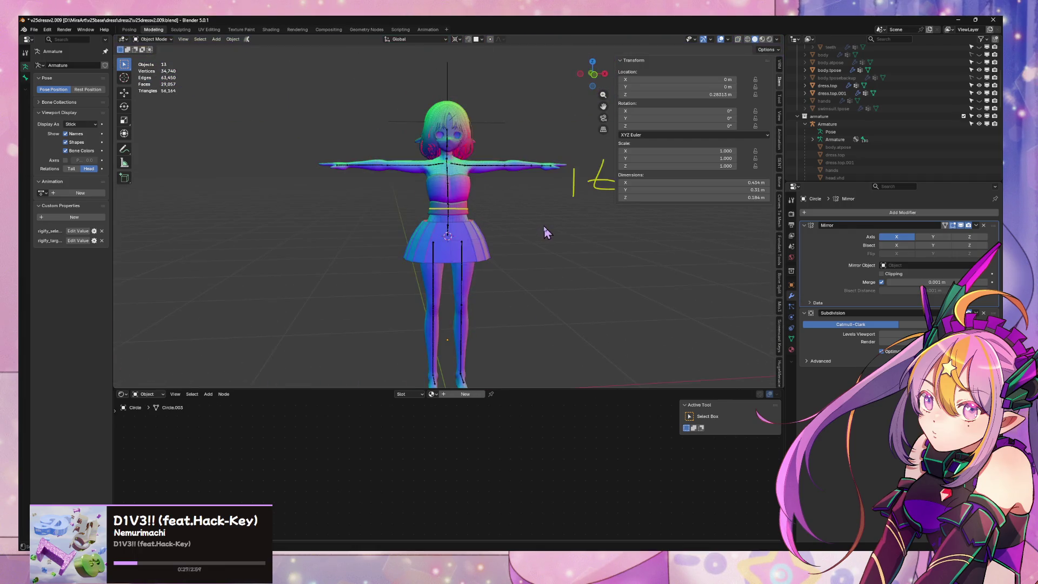
Narrow the skirt object slightly along the X axis
{"action": "scroll", "coordinate": [543, 220], "scroll_direction": "up", "scroll_amount": 6}
{"action": "scroll", "coordinate": [521, 198], "scroll_direction": "down", "scroll_amount": 5}
{"action": "mouse_move", "coordinate": [523, 198]}
{"action": "middle_mouse_down"}
{"action": "mouse_move", "coordinate": [614, 227]}
{"action": "mouse_move", "coordinate": [686, 232]}
{"action": "mouse_move", "coordinate": [580, 212]}
{"action": "mouse_move", "coordinate": [514, 215]}
{"action": "middle_mouse_up"}
{"action": "scroll", "coordinate": [514, 215], "scroll_direction": "up", "scroll_amount": 4}
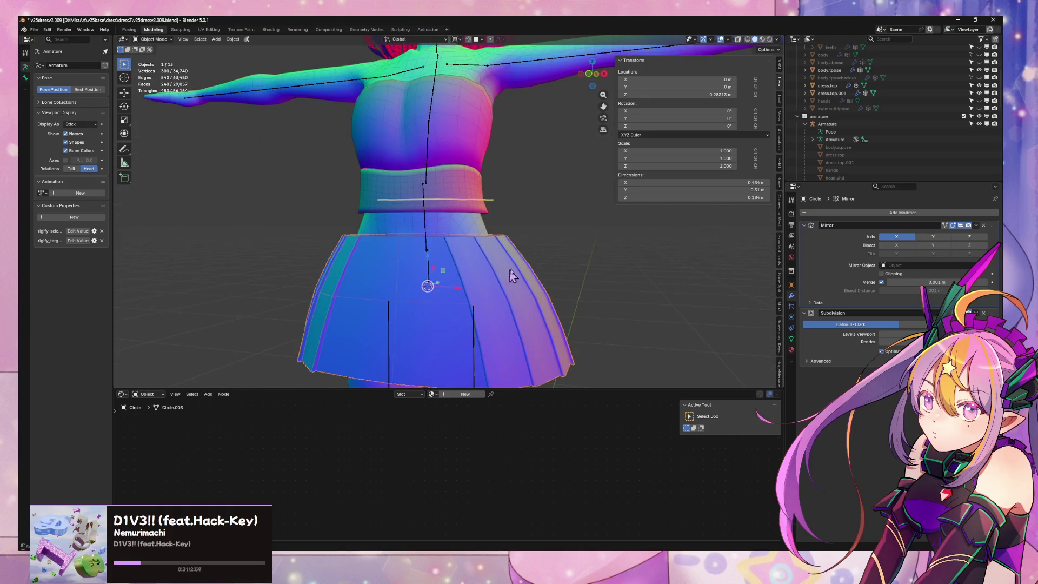
{"action": "left_click", "coordinate": [579, 266]}
{"action": "key", "text": "s"}
{"action": "key", "text": "x"}
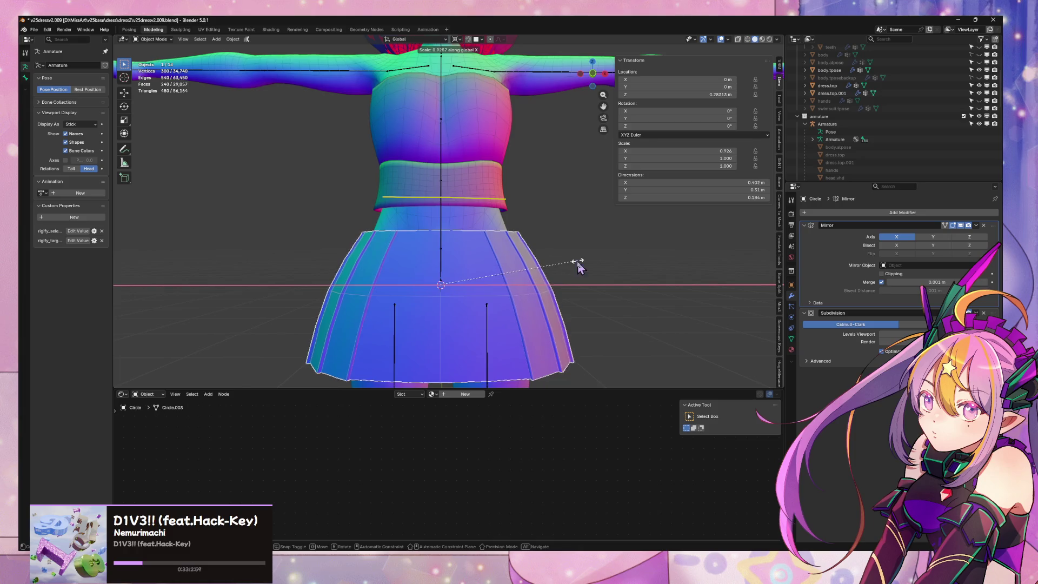
{"action": "left_click", "coordinate": [579, 266]}
{"action": "scroll", "coordinate": [582, 294], "scroll_direction": "down", "scroll_amount": 3}
{"action": "mouse_move", "coordinate": [581, 281]}
{"action": "middle_mouse_down"}
{"action": "mouse_move", "coordinate": [544, 262]}
{"action": "mouse_move", "coordinate": [574, 254]}
{"action": "middle_mouse_up"}
Apply the skirt's Mirror modifier so only the Subdivision modifier remains
{"action": "key", "text": "Tab"}
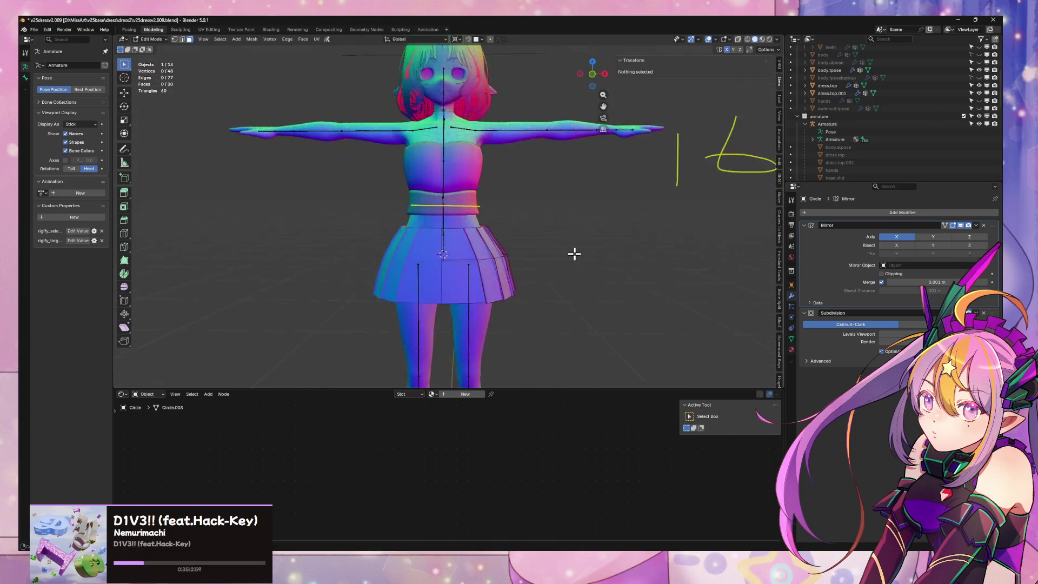
{"action": "scroll", "coordinate": [574, 253], "scroll_direction": "up", "scroll_amount": 5}
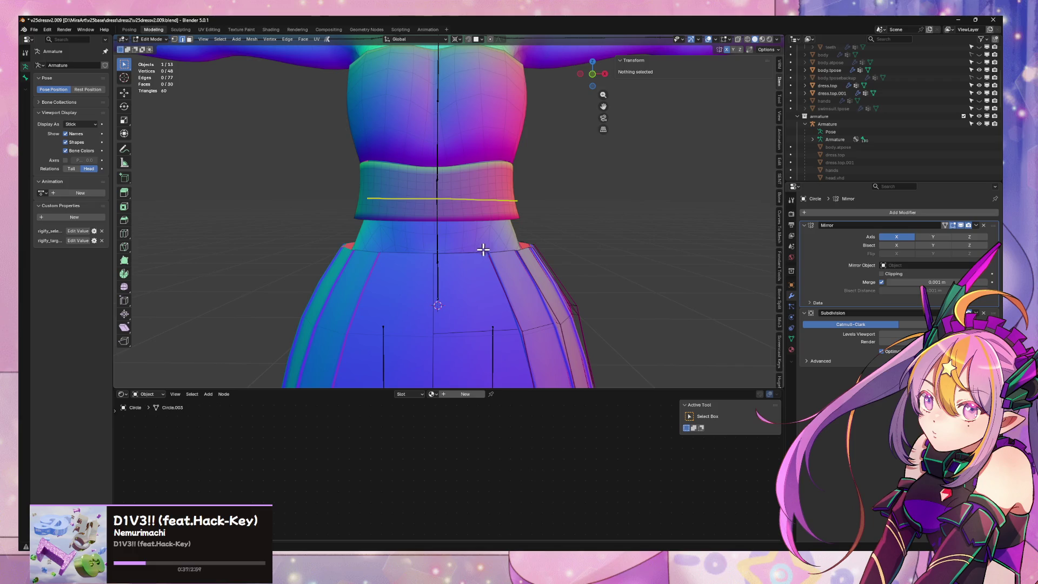
{"action": "left_click", "coordinate": [976, 226]}
{"action": "key", "text": "Tab"}
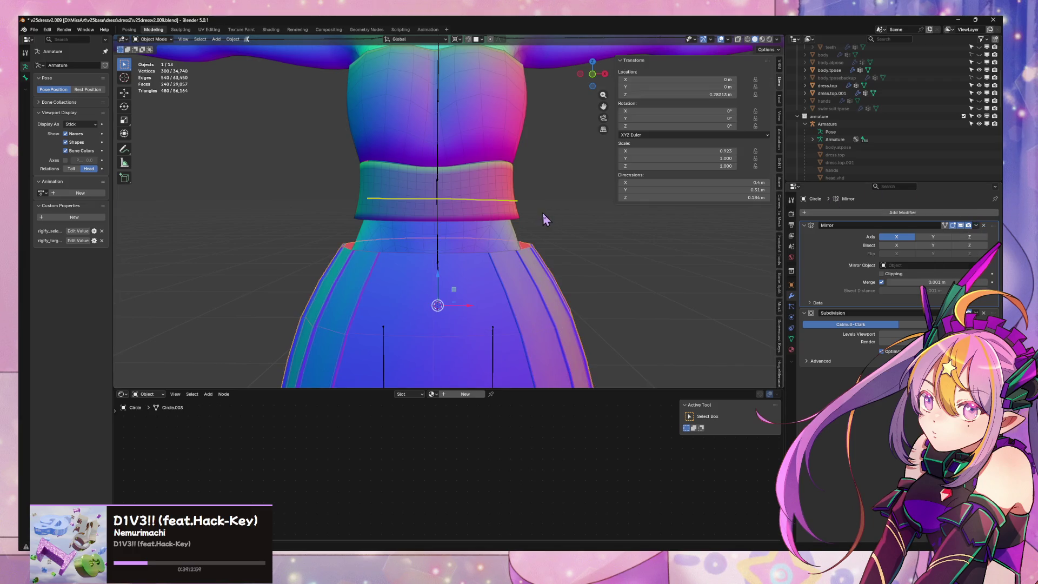
{"action": "left_click", "coordinate": [977, 225]}
{"action": "left_click", "coordinate": [968, 237]}
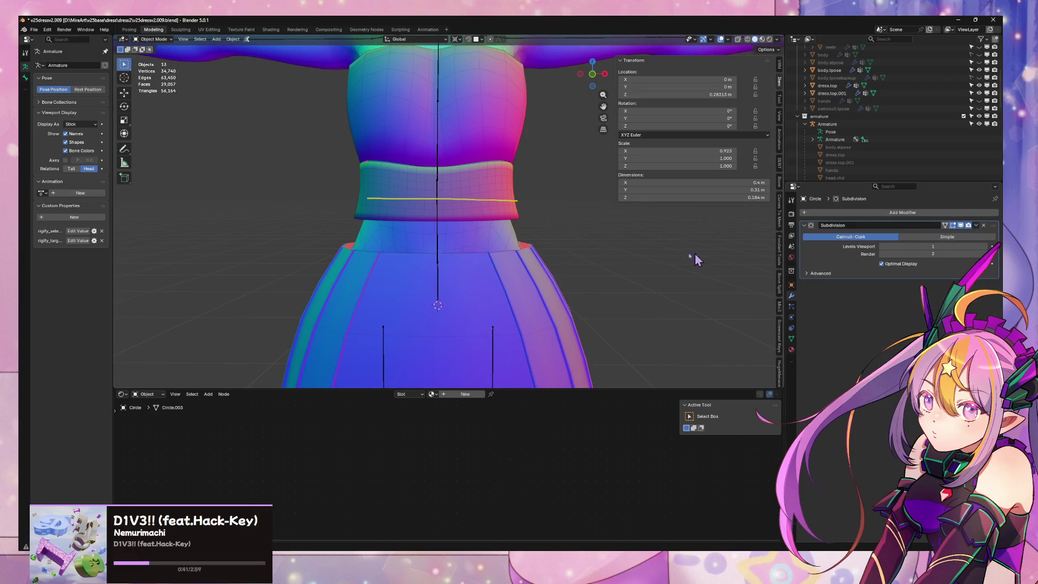
{"action": "mouse_move", "coordinate": [695, 253]}
{"action": "middle_mouse_down"}
{"action": "mouse_move", "coordinate": [514, 226]}
{"action": "mouse_move", "coordinate": [510, 239]}
{"action": "mouse_move", "coordinate": [558, 225]}
{"action": "mouse_move", "coordinate": [663, 242]}
{"action": "mouse_move", "coordinate": [506, 227]}
{"action": "mouse_move", "coordinate": [523, 225]}
{"action": "mouse_move", "coordinate": [563, 230]}
{"action": "mouse_move", "coordinate": [459, 267]}
{"action": "middle_mouse_up"}
{"action": "key", "text": "Tab"}
Bevel a front pleat edge of the skirt into a 0.0179 m strip
{"action": "left_click", "coordinate": [434, 246], "text": "alt"}
{"action": "right_click", "coordinate": [478, 252]}
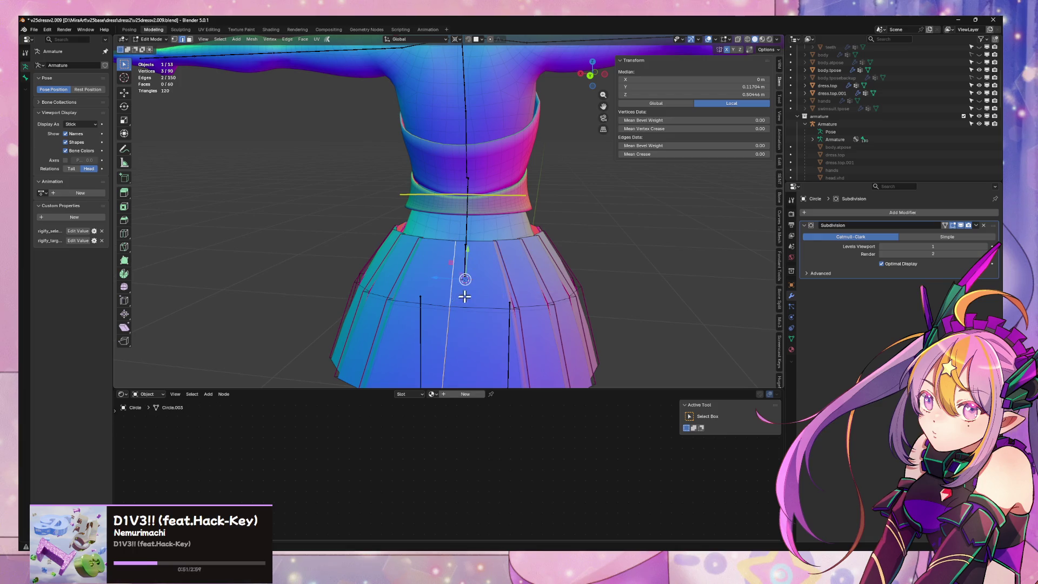
{"action": "right_click", "coordinate": [465, 296]}
{"action": "left_click", "coordinate": [456, 326]}
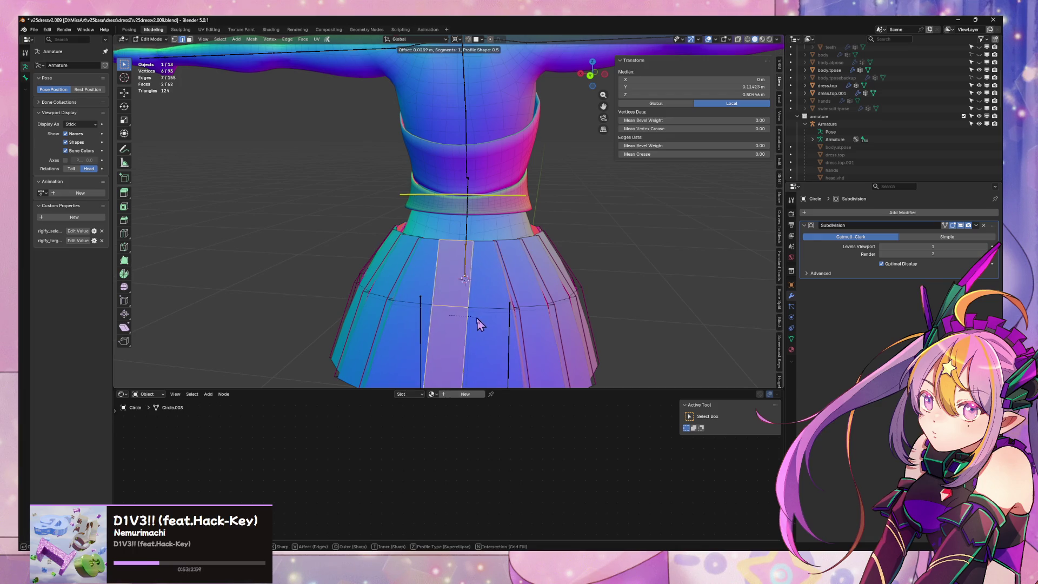
{"action": "left_click", "coordinate": [473, 324]}
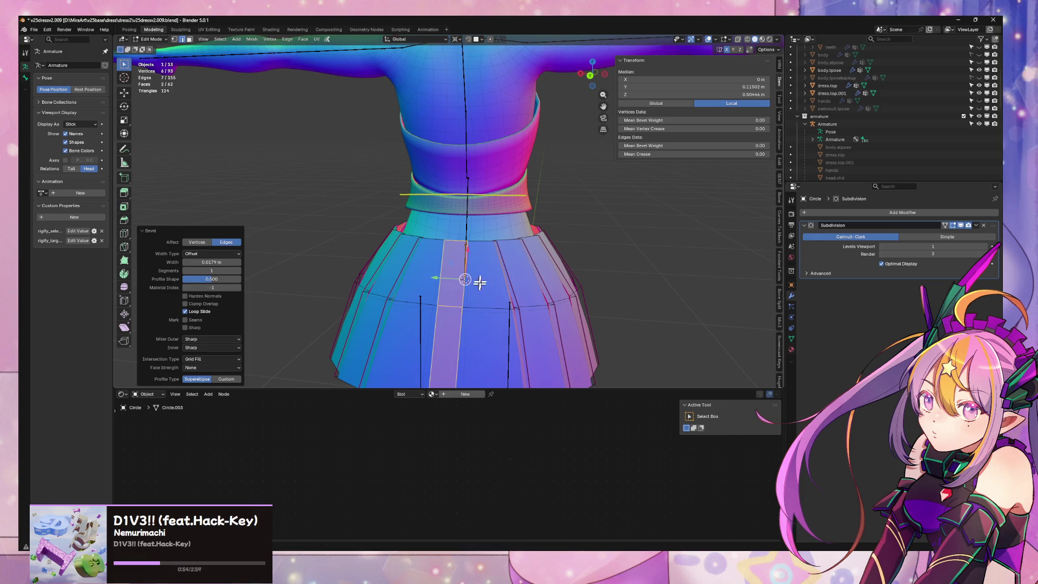
Nudge a skirt vertex slightly along Z
{"action": "left_click", "coordinate": [473, 244], "text": "alt"}
{"action": "left_click", "coordinate": [476, 253], "text": "ctrl+alt"}
{"action": "mouse_move", "coordinate": [475, 253]}
{"action": "middle_mouse_down"}
{"action": "mouse_move", "coordinate": [517, 247]}
{"action": "mouse_move", "coordinate": [559, 313]}
{"action": "mouse_move", "coordinate": [523, 290]}
{"action": "mouse_move", "coordinate": [546, 274]}
{"action": "middle_mouse_up"}
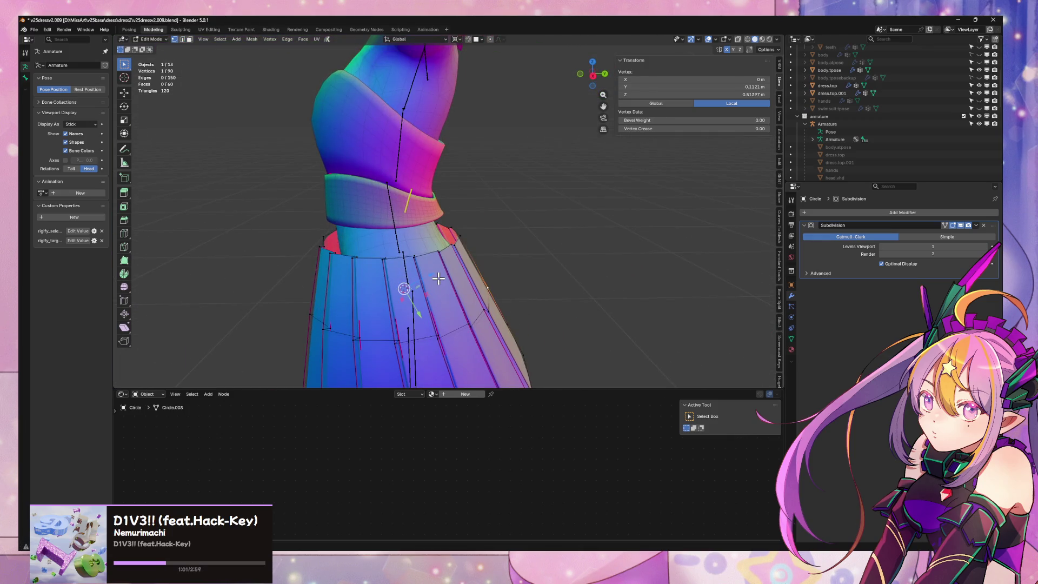
{"action": "key", "text": "g"}
{"action": "key", "text": "z"}
{"action": "left_click", "coordinate": [518, 338]}
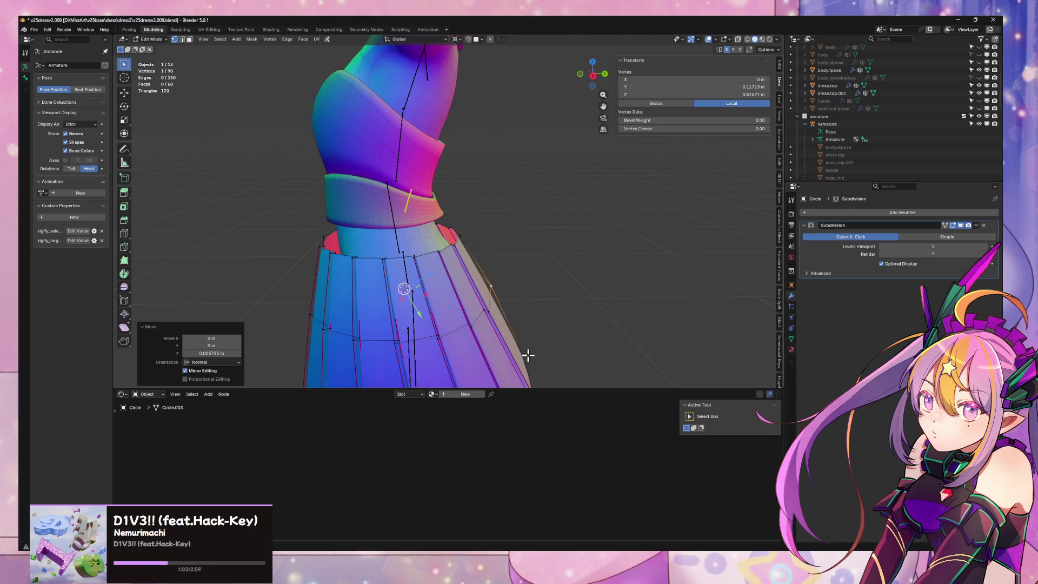
In edge select mode, push one pleat edge outward along its normal
{"action": "key", "text": "2"}
{"action": "left_click", "coordinate": [514, 329]}
{"action": "scroll", "coordinate": [536, 336], "scroll_direction": "up", "scroll_amount": 1}
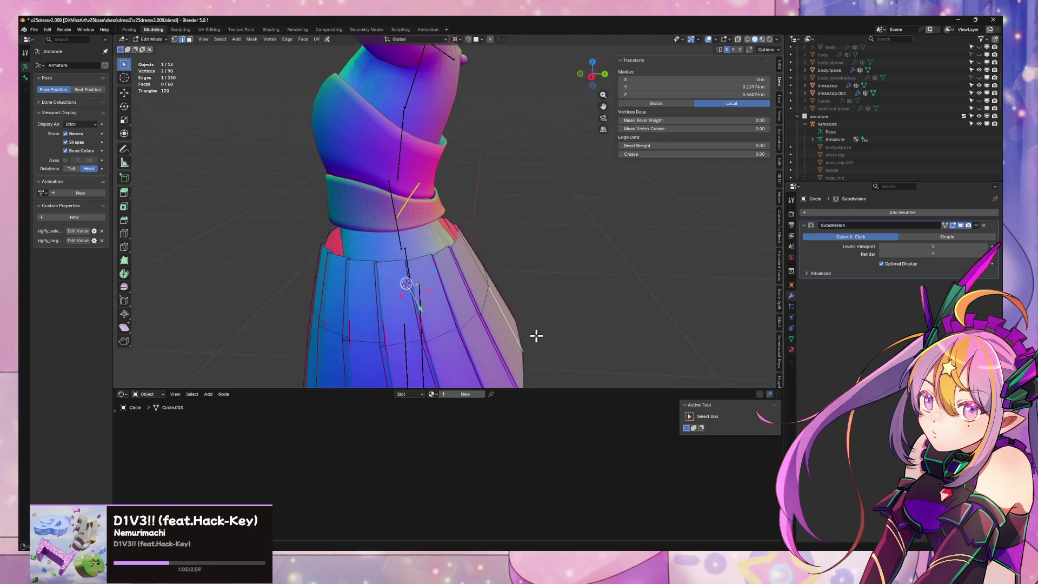
{"action": "scroll", "coordinate": [439, 279], "scroll_direction": "down", "scroll_amount": 1}
{"action": "key", "text": "g"}
{"action": "key", "text": "z"}
{"action": "key", "text": "z"}
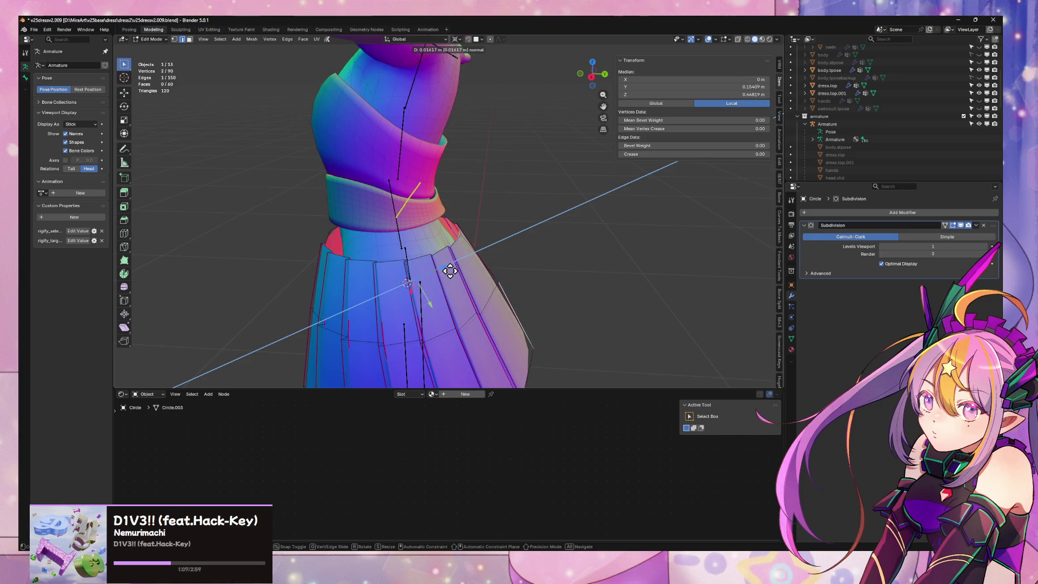
{"action": "left_click", "coordinate": [449, 271]}
{"action": "mouse_move", "coordinate": [450, 271]}
{"action": "middle_mouse_down"}
{"action": "mouse_move", "coordinate": [588, 268]}
{"action": "mouse_move", "coordinate": [562, 231]}
{"action": "mouse_move", "coordinate": [568, 297]}
{"action": "mouse_move", "coordinate": [530, 273]}
{"action": "mouse_move", "coordinate": [452, 278]}
{"action": "mouse_move", "coordinate": [498, 246]}
{"action": "mouse_move", "coordinate": [501, 220]}
{"action": "mouse_move", "coordinate": [489, 254]}
{"action": "mouse_move", "coordinate": [517, 253]}
{"action": "mouse_move", "coordinate": [519, 274]}
{"action": "middle_mouse_up"}
Shift another pleat edge along X and return to object mode
{"action": "left_click", "coordinate": [517, 259]}
{"action": "key", "text": "g"}
{"action": "key", "text": "x"}
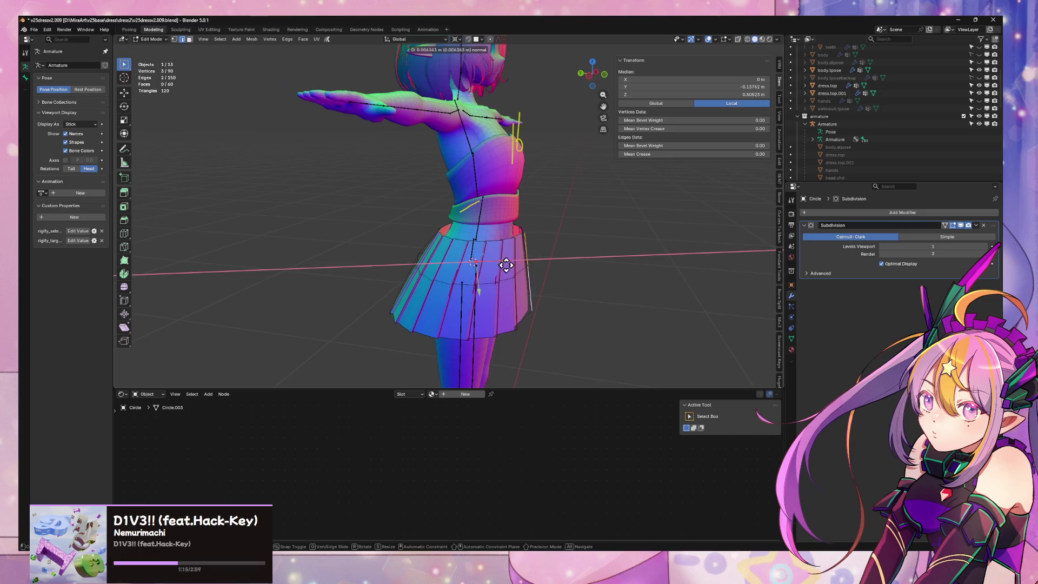
{"action": "left_click", "coordinate": [527, 269]}
{"action": "key", "text": "Tab"}
{"action": "left_click", "coordinate": [616, 268]}
{"action": "mouse_move", "coordinate": [615, 267]}
{"action": "middle_mouse_down"}
{"action": "mouse_move", "coordinate": [574, 276]}
{"action": "mouse_move", "coordinate": [510, 261]}
{"action": "middle_mouse_up"}
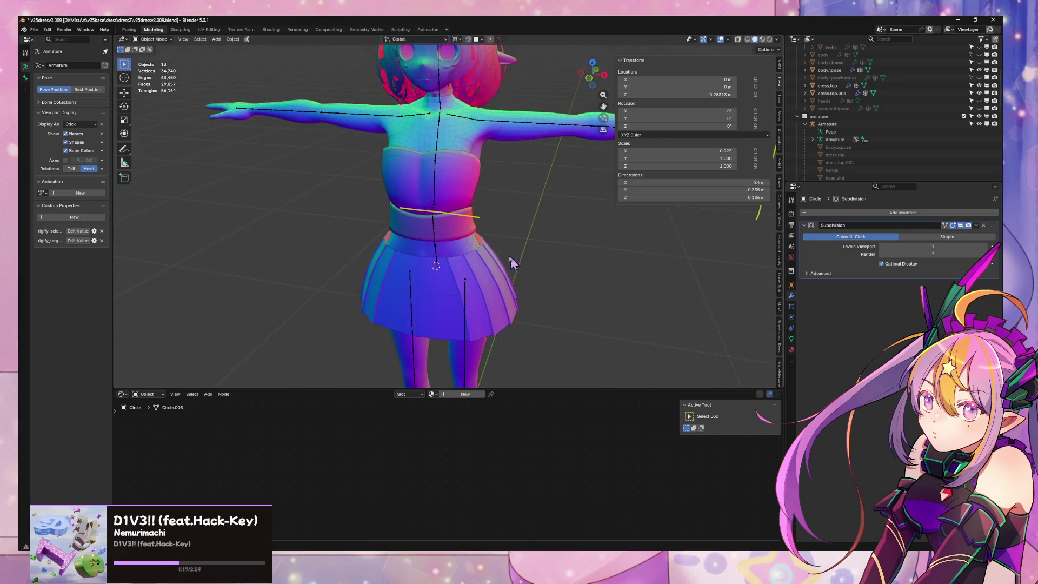
In edit mode, select the skirt's top edge loop just below the waistband
{"action": "key", "text": "Tab"}
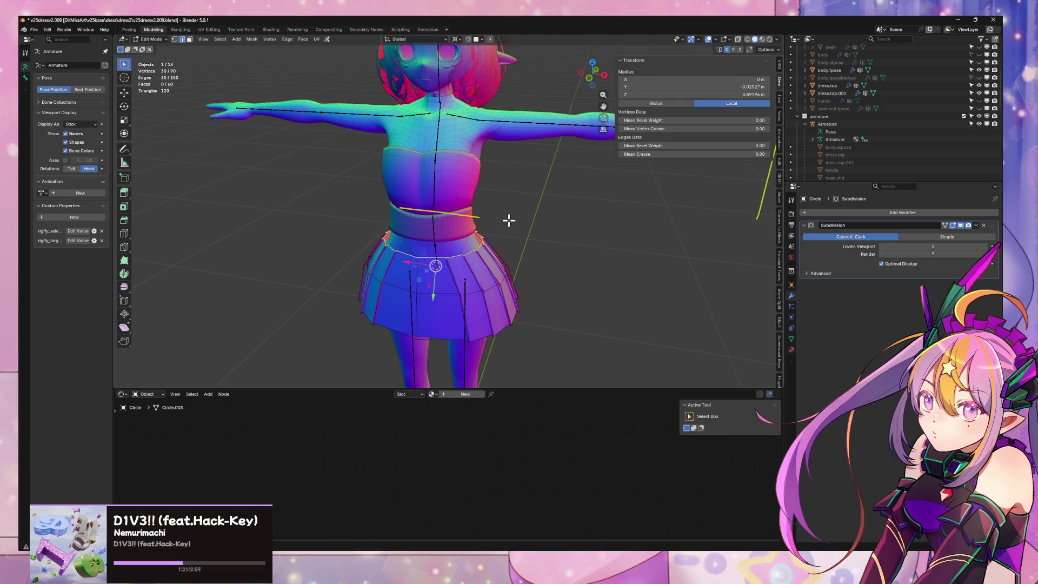
{"action": "scroll", "coordinate": [403, 211], "scroll_direction": "up", "scroll_amount": 4}
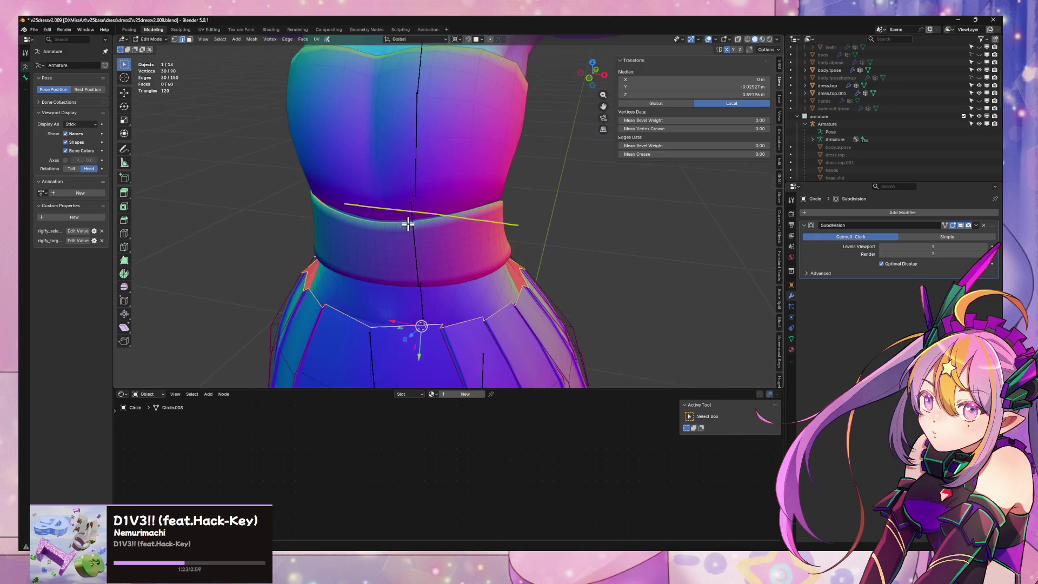
{"action": "mouse_move", "coordinate": [407, 223]}
{"action": "middle_mouse_down", "text": "shift"}
{"action": "mouse_move", "coordinate": [480, 132]}
{"action": "mouse_move", "coordinate": [435, 128]}
{"action": "mouse_move", "coordinate": [438, 146]}
{"action": "mouse_move", "coordinate": [491, 179]}
{"action": "mouse_move", "coordinate": [458, 157]}
{"action": "middle_mouse_up", "text": "shift"}
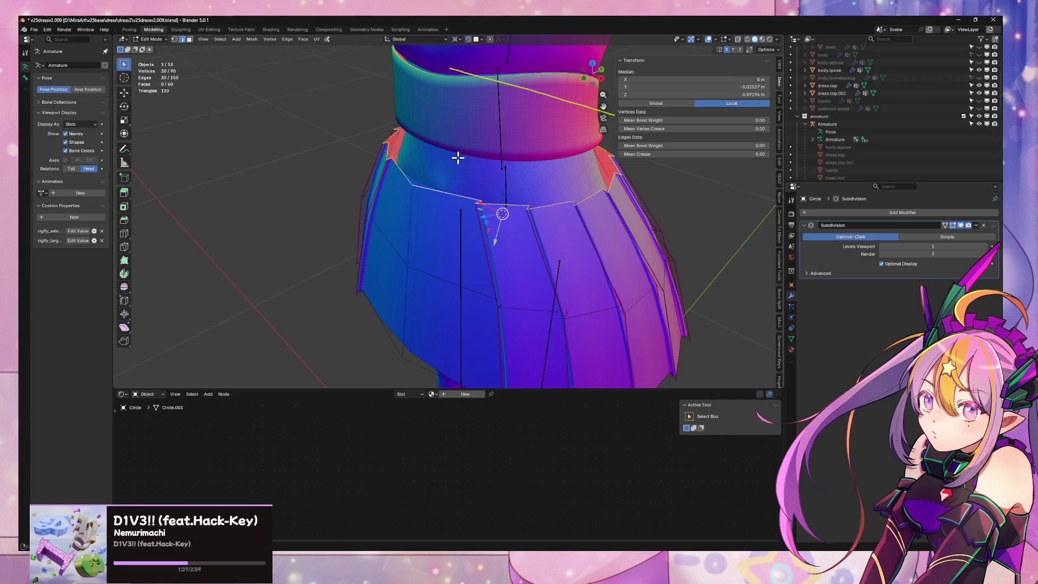
{"action": "left_click", "coordinate": [459, 154], "text": "alt"}
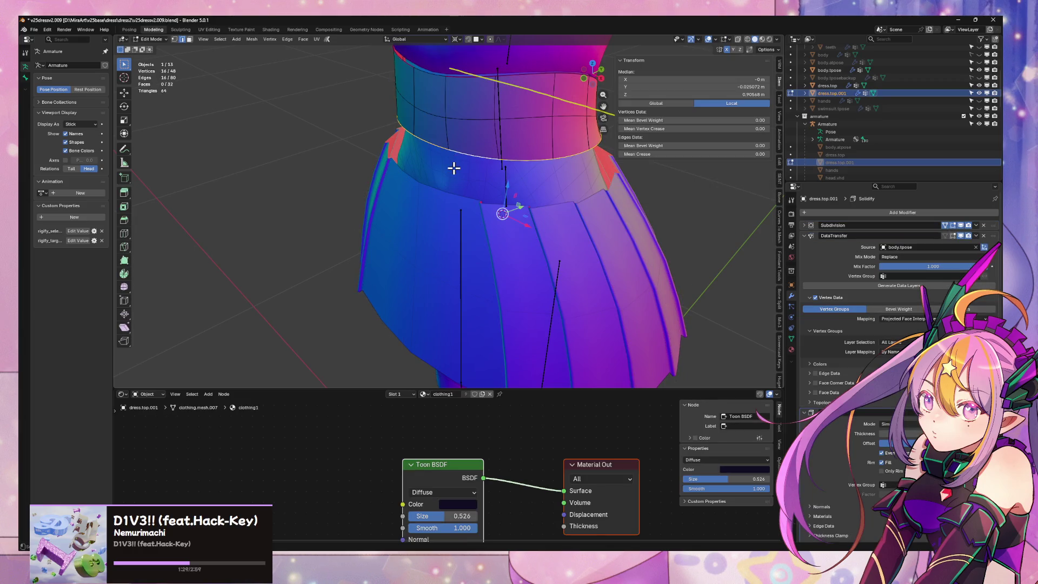
{"action": "left_click", "coordinate": [453, 200], "text": "alt"}
{"action": "left_click", "coordinate": [447, 188], "text": "alt"}
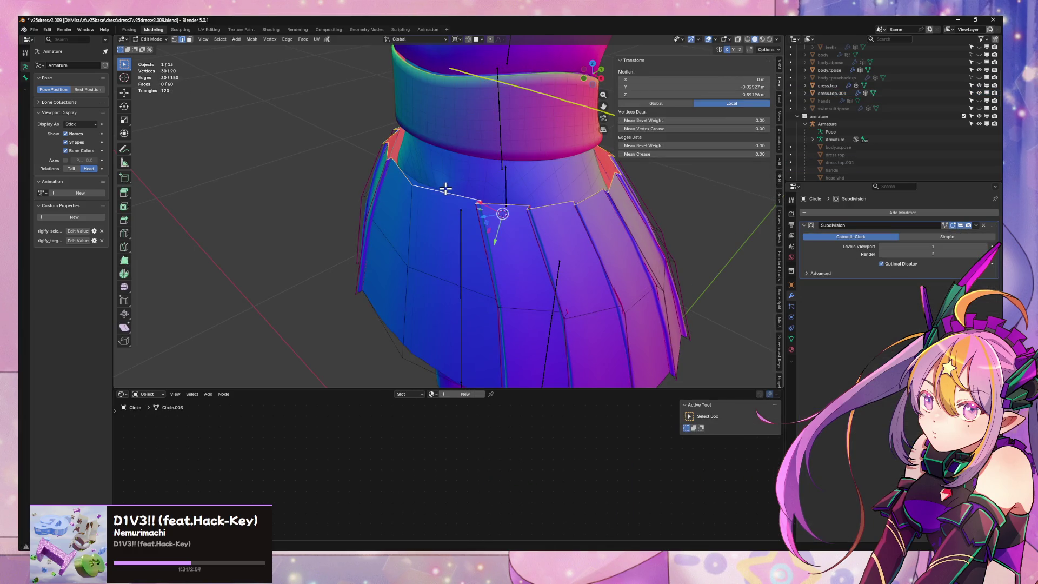
{"action": "mouse_move", "coordinate": [463, 181]}
{"action": "middle_mouse_down"}
{"action": "mouse_move", "coordinate": [484, 171]}
{"action": "mouse_move", "coordinate": [490, 188]}
{"action": "mouse_move", "coordinate": [348, 182]}
{"action": "middle_mouse_up"}
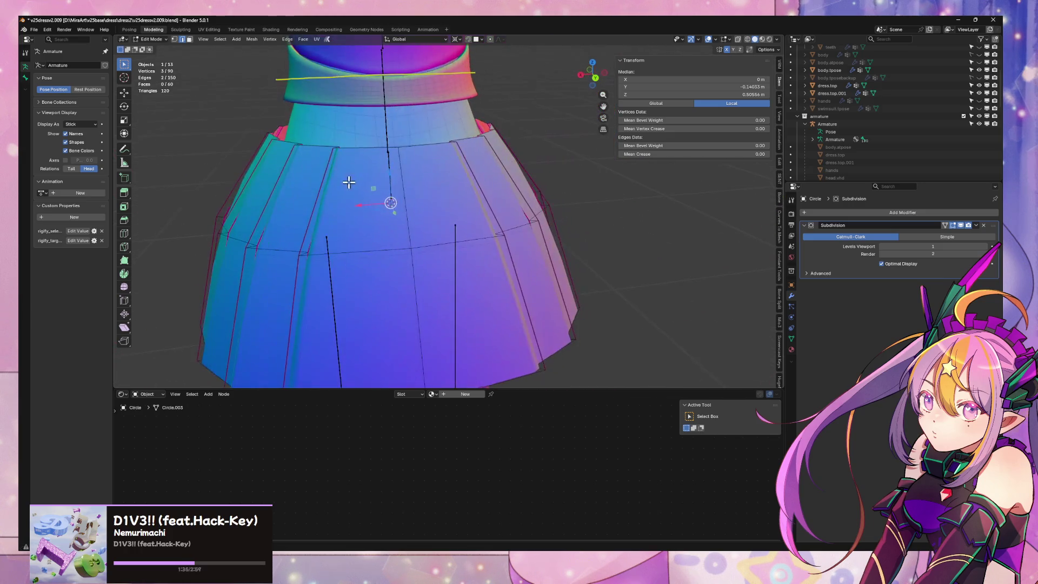
Subdivide the selected front skirt edges and return to object mode
{"action": "right_click", "coordinate": [413, 193]}
{"action": "left_click", "coordinate": [416, 204]}
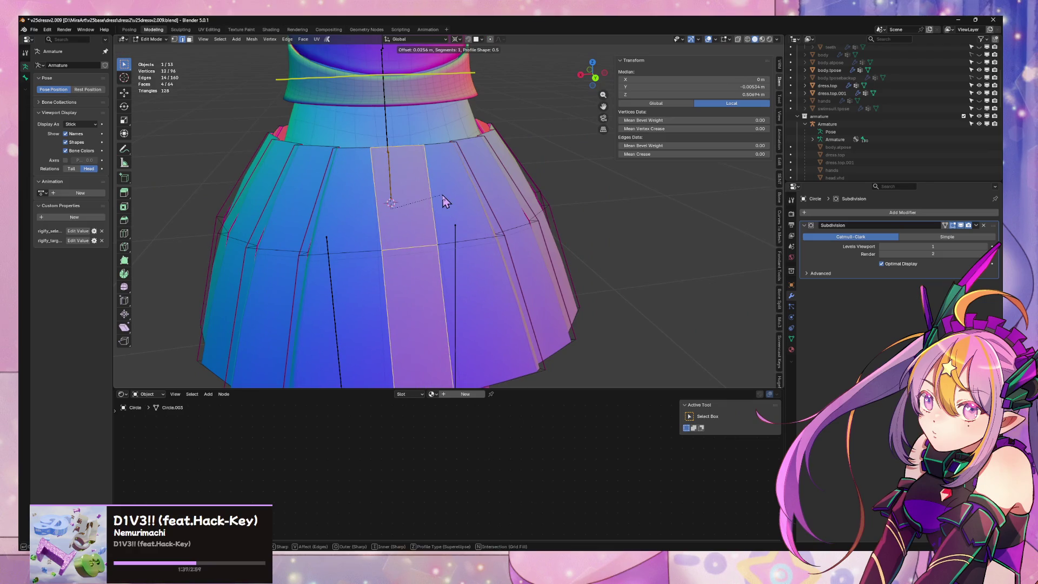
{"action": "left_click", "coordinate": [410, 153], "text": "alt"}
{"action": "scroll", "coordinate": [436, 182], "scroll_direction": "down", "scroll_amount": 3}
{"action": "mouse_move", "coordinate": [437, 182]}
{"action": "middle_mouse_down"}
{"action": "mouse_move", "coordinate": [544, 179]}
{"action": "mouse_move", "coordinate": [475, 224]}
{"action": "middle_mouse_up"}
{"action": "key", "text": "Tab"}
{"action": "mouse_move", "coordinate": [483, 203]}
{"action": "middle_mouse_down"}
{"action": "mouse_move", "coordinate": [552, 167]}
{"action": "mouse_move", "coordinate": [519, 216]}
{"action": "mouse_move", "coordinate": [465, 197]}
{"action": "mouse_move", "coordinate": [454, 178]}
{"action": "mouse_move", "coordinate": [416, 227]}
{"action": "middle_mouse_up"}
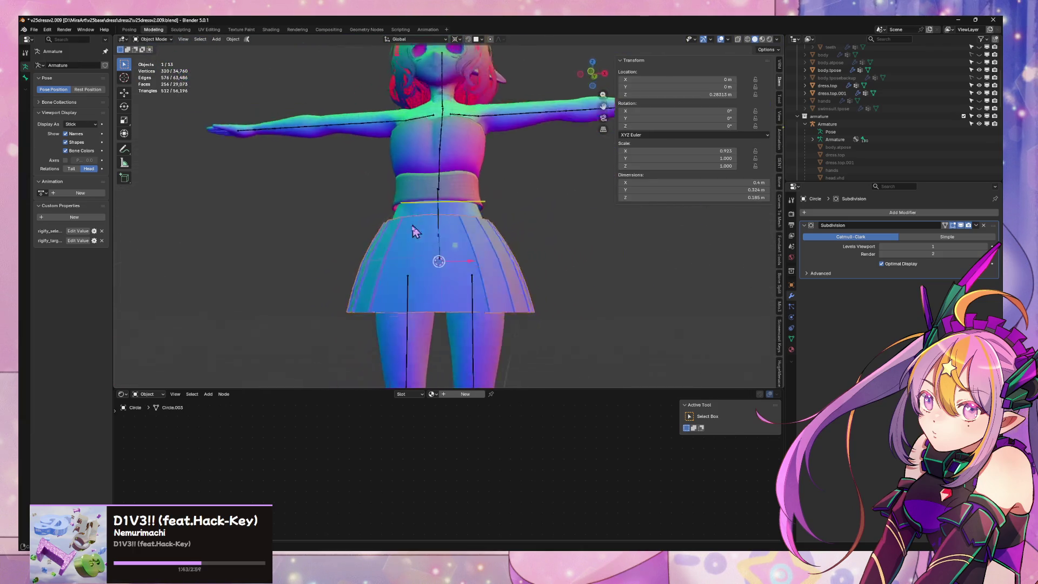
Slide the vertices of one vertical skirt edge along the mesh
{"action": "scroll", "coordinate": [436, 283], "scroll_direction": "up", "scroll_amount": 3}
{"action": "key", "text": "Tab"}
{"action": "mouse_move", "coordinate": [436, 282]}
{"action": "middle_mouse_down", "text": "shift"}
{"action": "mouse_move", "coordinate": [482, 146]}
{"action": "mouse_move", "coordinate": [466, 231]}
{"action": "mouse_move", "coordinate": [480, 213]}
{"action": "middle_mouse_up", "text": "shift"}
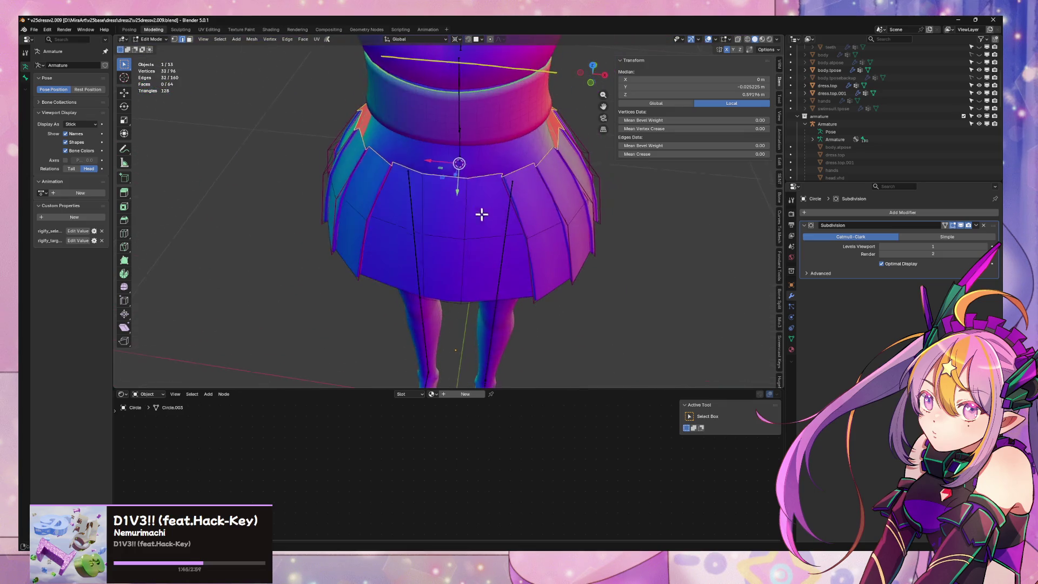
{"action": "left_click", "coordinate": [419, 213]}
{"action": "key", "text": "g"}
{"action": "key", "text": "g"}
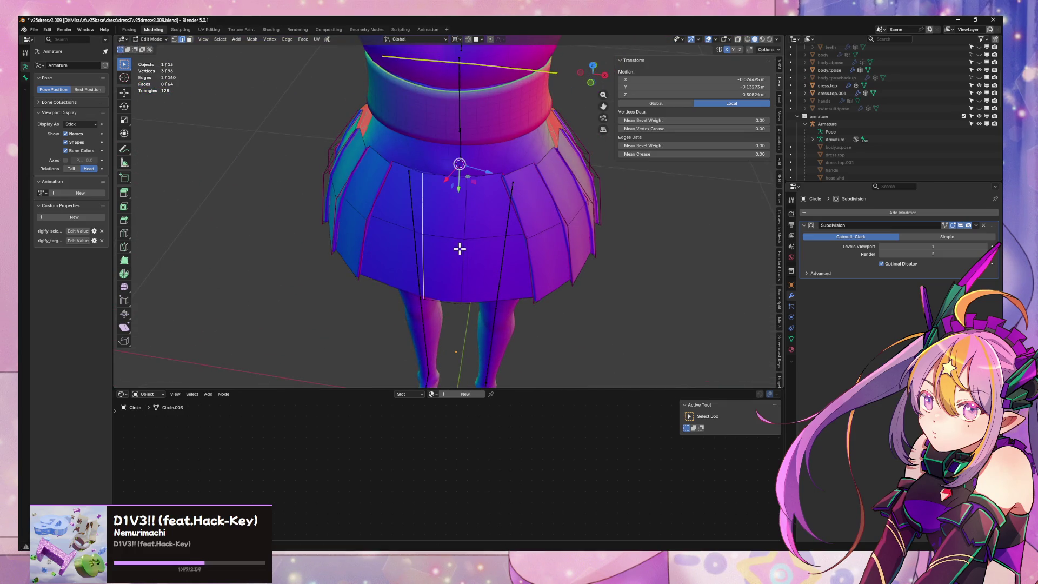
{"action": "left_click", "coordinate": [451, 248]}
{"action": "key", "text": "Tab"}
Dissolve the extra front skirt edges and add a new vertical loop cut
{"action": "scroll", "coordinate": [449, 244], "scroll_direction": "down", "scroll_amount": 4}
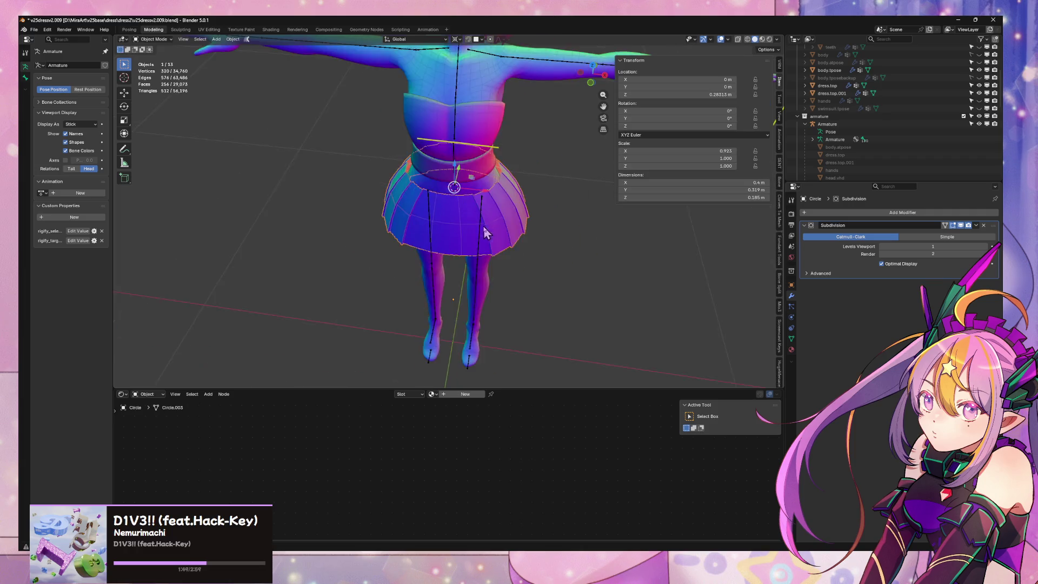
{"action": "middle_click_drag", "start_coordinate": [483, 226], "coordinate": [342, 188]}
{"action": "scroll", "coordinate": [342, 188], "scroll_direction": "up", "scroll_amount": 3}
{"action": "key", "text": "Tab"}
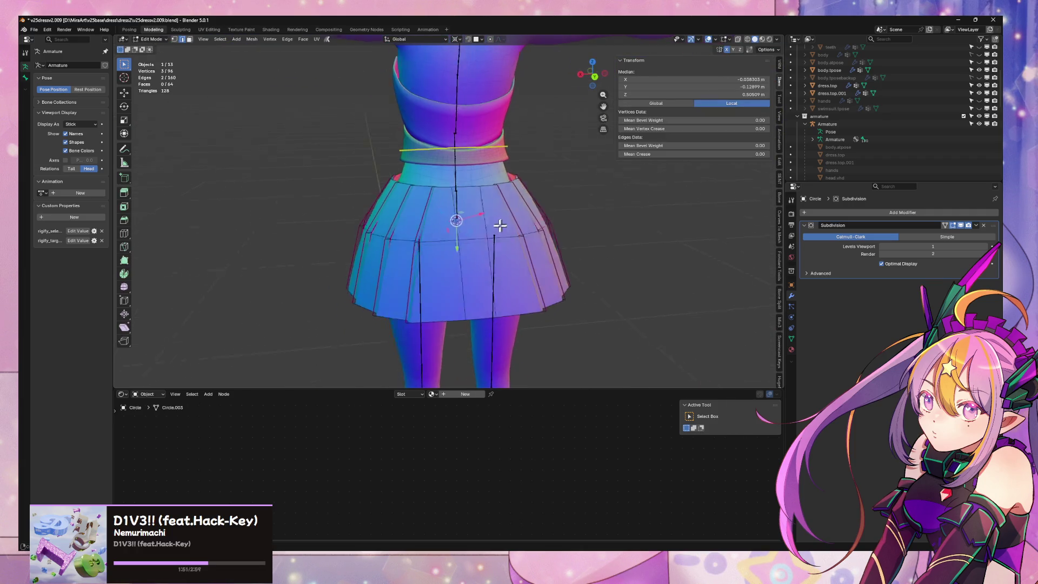
{"action": "middle_click_drag", "start_coordinate": [433, 238], "coordinate": [459, 261]}
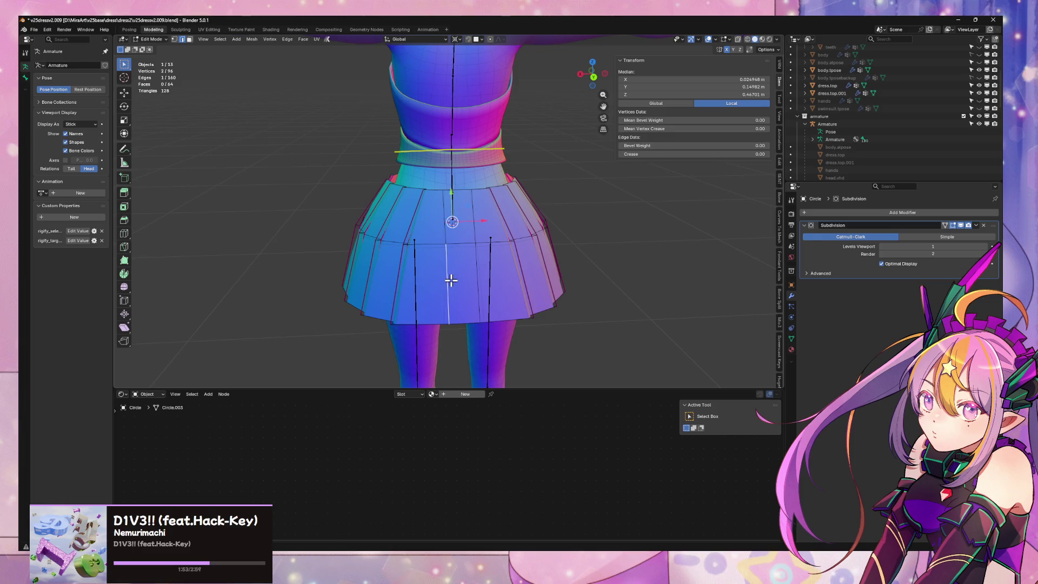
{"action": "key", "text": "ctrl+x"}
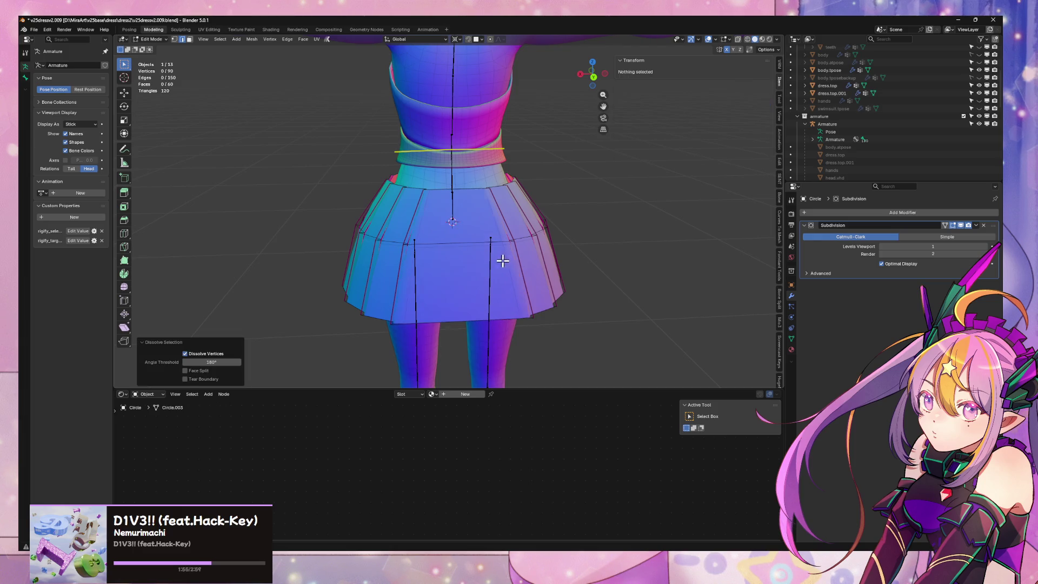
{"action": "key", "text": "ctrl+r"}
{"action": "left_click", "coordinate": [455, 200]}
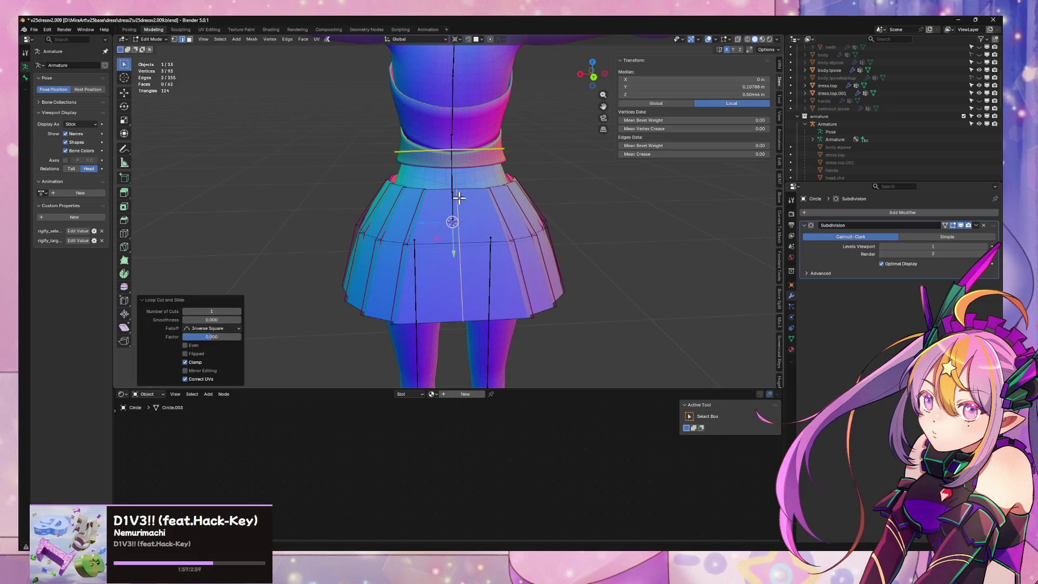
{"action": "right_click", "coordinate": [458, 202]}
{"action": "left_click", "coordinate": [460, 204]}
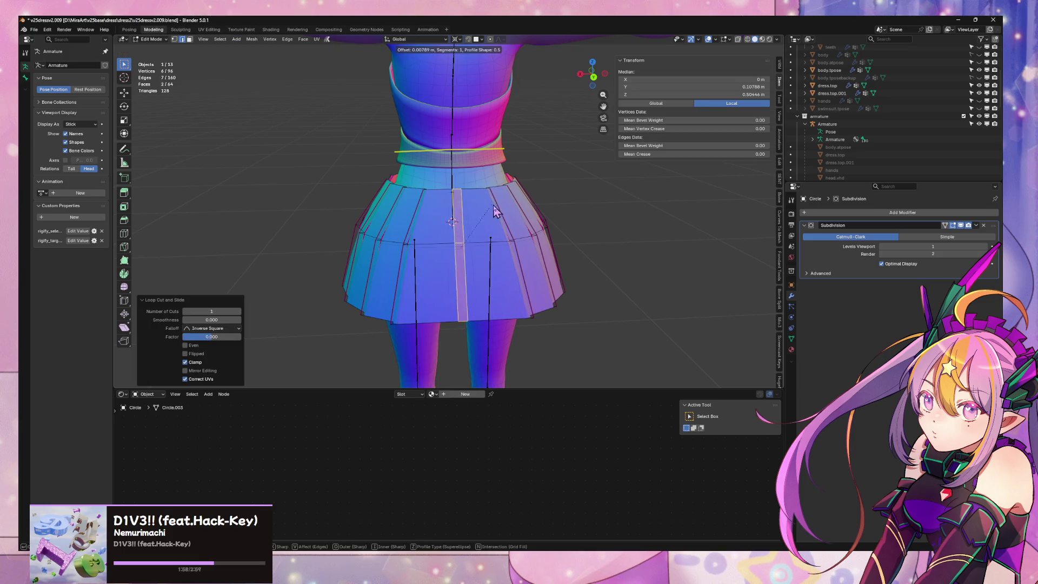
{"action": "right_click", "coordinate": [521, 223]}
Move a skirt hem edge along the Y axis
{"action": "mouse_move", "coordinate": [489, 248]}
{"action": "middle_mouse_down"}
{"action": "mouse_move", "coordinate": [494, 218]}
{"action": "mouse_move", "coordinate": [399, 209]}
{"action": "mouse_move", "coordinate": [513, 219]}
{"action": "mouse_move", "coordinate": [535, 201]}
{"action": "middle_mouse_up"}
{"action": "left_click", "coordinate": [562, 233], "text": "alt"}
{"action": "key", "text": "Tab"}
{"action": "key", "text": "Tab"}
{"action": "scroll", "coordinate": [535, 201], "scroll_direction": "up", "scroll_amount": 4}
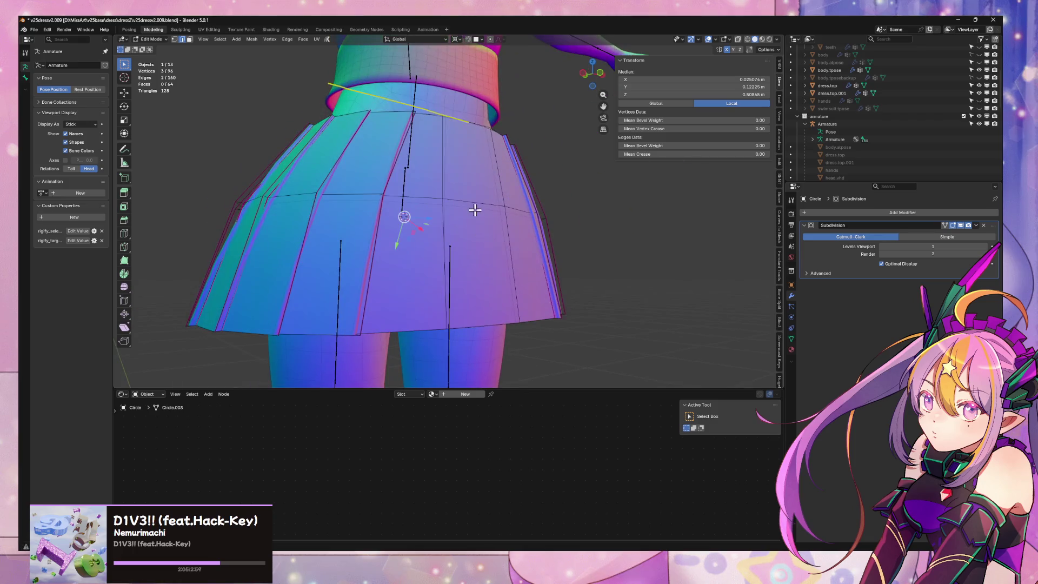
{"action": "left_click", "coordinate": [479, 323]}
{"action": "key", "text": "g"}
{"action": "key", "text": "x"}
{"action": "key", "text": "y"}
{"action": "left_click", "coordinate": [506, 309]}
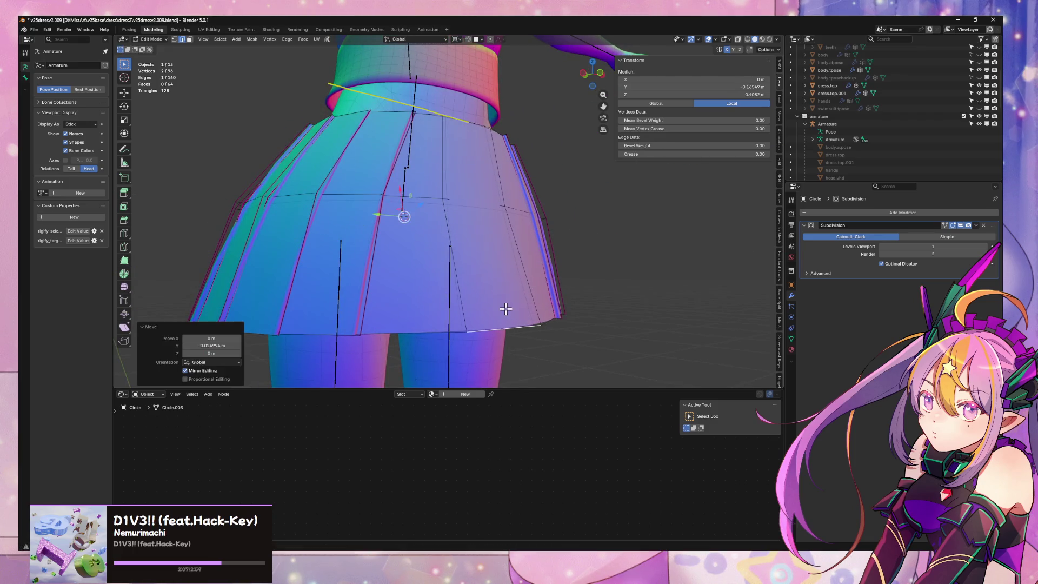
Move a middle skirt edge along Y to form the fold, then exit edit mode
{"action": "left_click", "coordinate": [482, 208]}
{"action": "key", "text": "g"}
{"action": "key", "text": "y"}
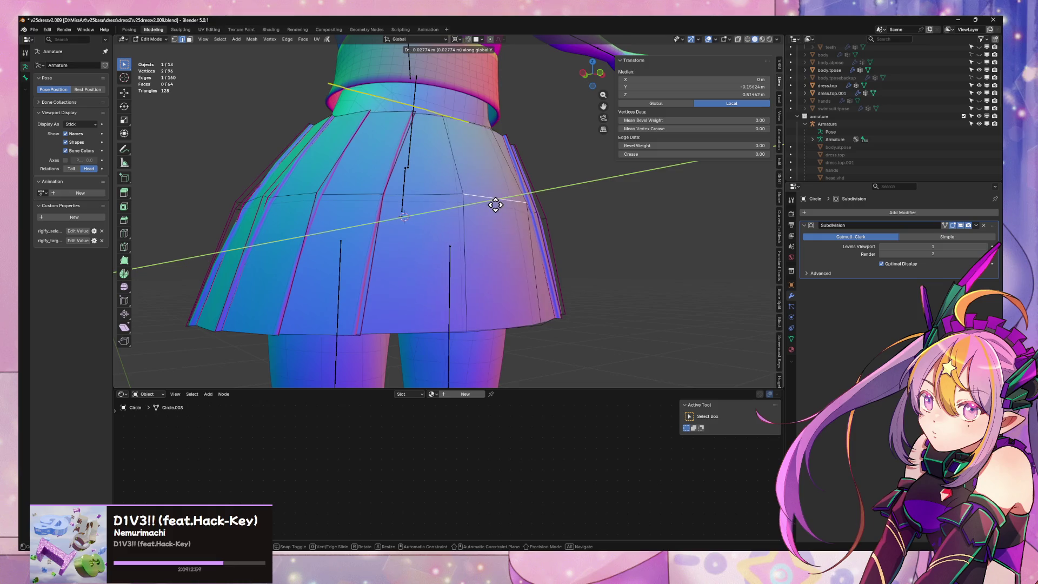
{"action": "left_click", "coordinate": [493, 203]}
{"action": "key", "text": "Tab"}
{"action": "scroll", "coordinate": [579, 248], "scroll_direction": "down", "scroll_amount": 5}
{"action": "mouse_move", "coordinate": [526, 276]}
{"action": "middle_mouse_down"}
{"action": "mouse_move", "coordinate": [476, 283]}
{"action": "mouse_move", "coordinate": [444, 268]}
{"action": "mouse_move", "coordinate": [489, 268]}
{"action": "mouse_move", "coordinate": [494, 216]}
{"action": "mouse_move", "coordinate": [558, 281]}
{"action": "mouse_move", "coordinate": [531, 294]}
{"action": "mouse_move", "coordinate": [527, 254]}
{"action": "mouse_move", "coordinate": [493, 215]}
{"action": "mouse_move", "coordinate": [550, 276]}
{"action": "mouse_move", "coordinate": [537, 267]}
{"action": "middle_mouse_up"}
{"action": "scroll", "coordinate": [492, 221], "scroll_direction": "up", "scroll_amount": 3}
{"action": "scroll", "coordinate": [482, 246], "scroll_direction": "down", "scroll_amount": 3}
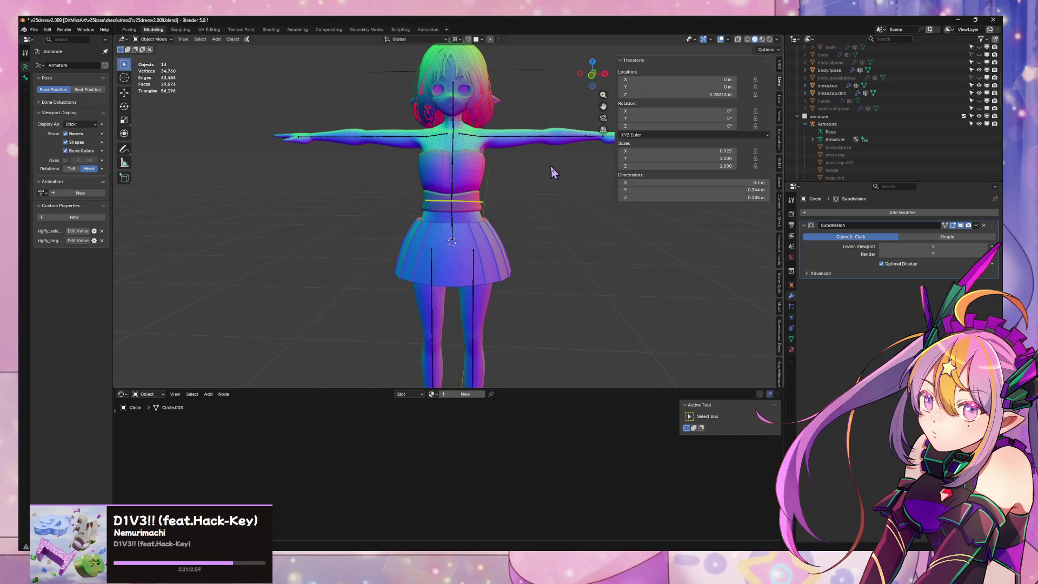
Vertex-slide an edge of the waist band dress.top.001 twice
{"action": "mouse_move", "coordinate": [540, 178]}
{"action": "middle_mouse_down"}
{"action": "mouse_move", "coordinate": [508, 183]}
{"action": "mouse_move", "coordinate": [535, 180]}
{"action": "middle_mouse_up"}
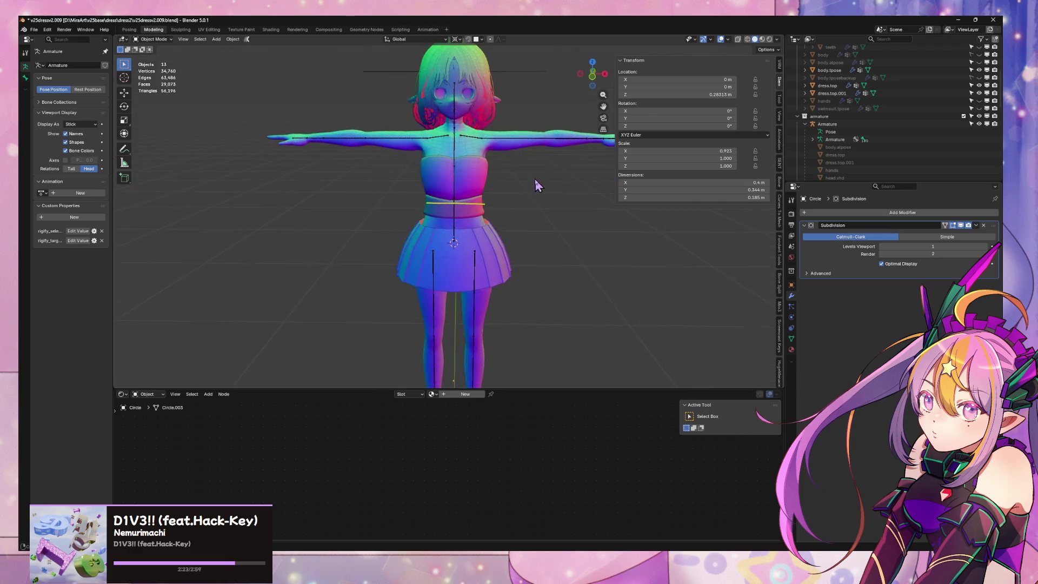
{"action": "scroll", "coordinate": [540, 189], "scroll_direction": "up", "scroll_amount": 5}
{"action": "mouse_move", "coordinate": [561, 212]}
{"action": "middle_mouse_down"}
{"action": "mouse_move", "coordinate": [508, 192]}
{"action": "mouse_move", "coordinate": [480, 204]}
{"action": "middle_mouse_up"}
{"action": "left_click", "coordinate": [394, 189]}
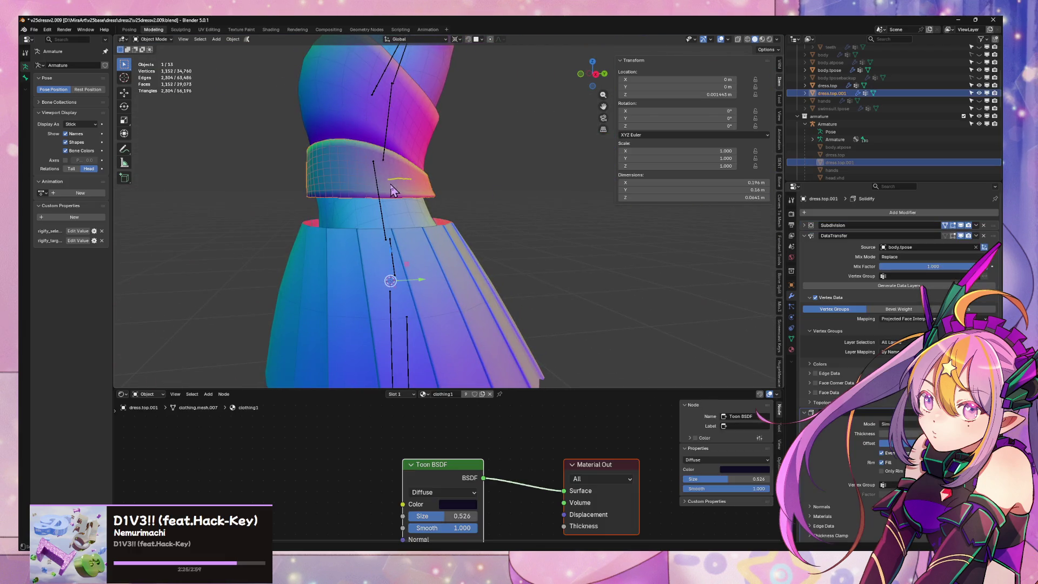
{"action": "scroll", "coordinate": [471, 213], "scroll_direction": "up", "scroll_amount": 3}
{"action": "key", "text": "Tab"}
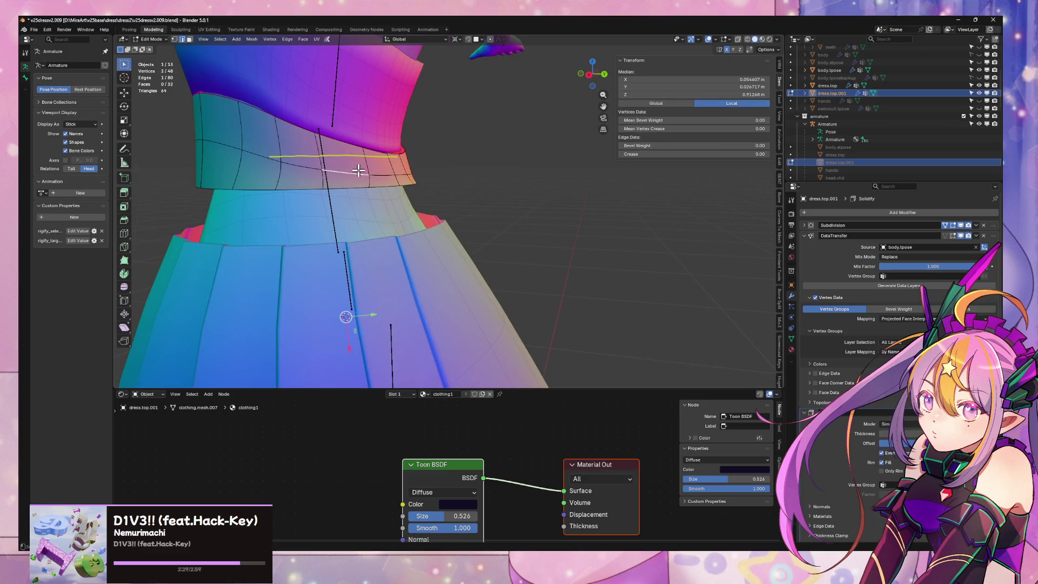
{"action": "key", "text": "shift+v"}
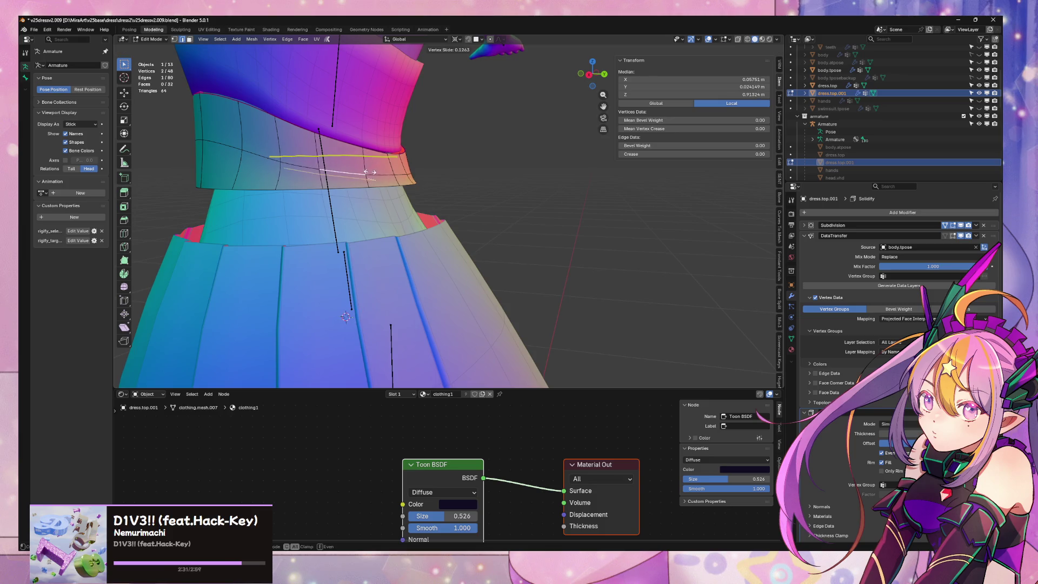
{"action": "left_click", "coordinate": [352, 171]}
{"action": "key", "text": "shift+v"}
{"action": "left_click", "coordinate": [349, 172]}
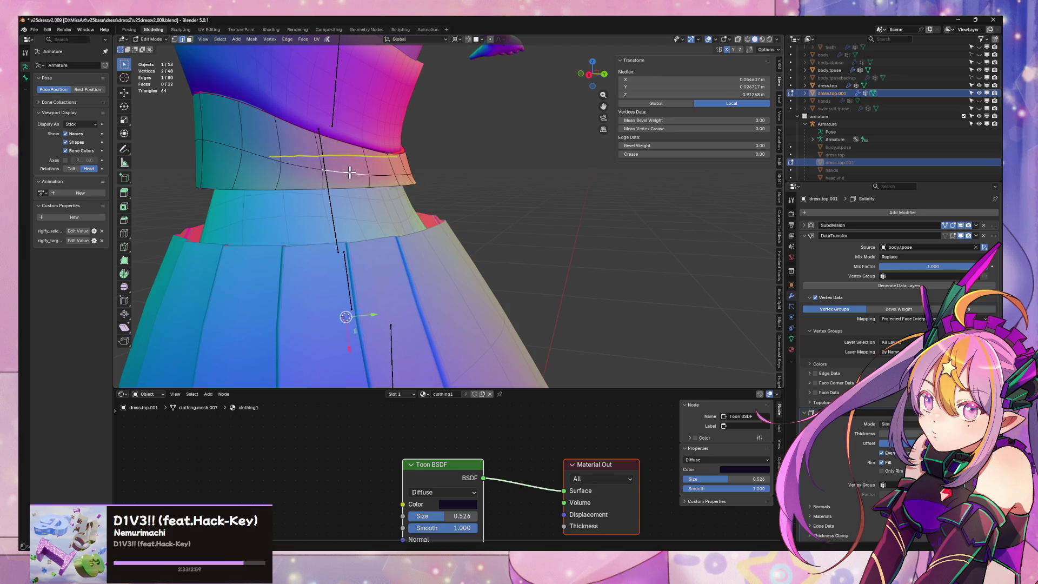
{"action": "key", "text": "Tab"}
Rescale the selected ring of the skirt object Circle
{"action": "left_click", "coordinate": [377, 246]}
{"action": "scroll", "coordinate": [354, 220], "scroll_direction": "up", "scroll_amount": 2}
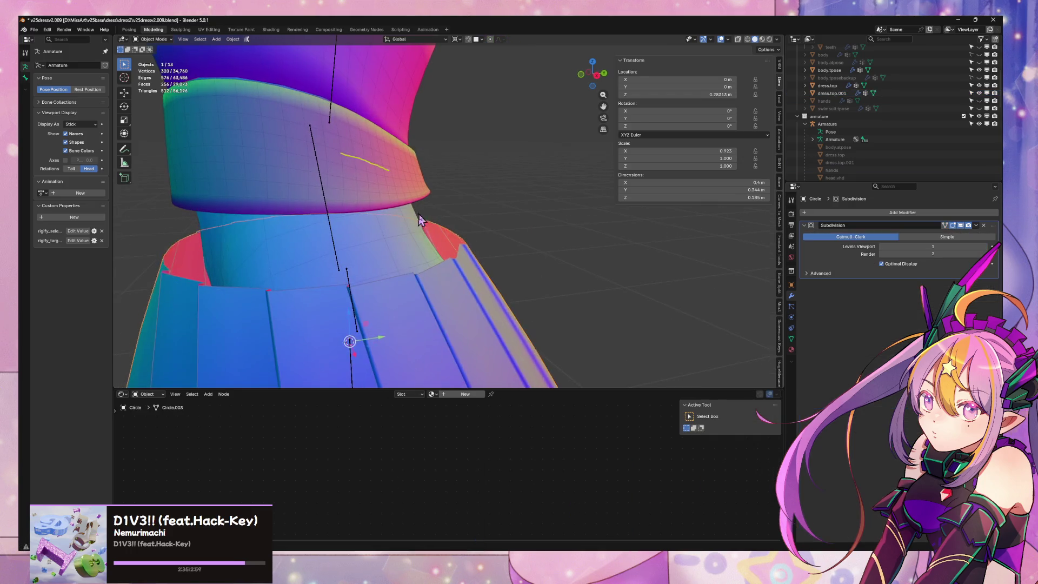
{"action": "key", "text": "Tab"}
{"action": "mouse_move", "coordinate": [410, 270]}
{"action": "middle_mouse_down"}
{"action": "mouse_move", "coordinate": [387, 299]}
{"action": "mouse_move", "coordinate": [492, 206]}
{"action": "mouse_move", "coordinate": [529, 213]}
{"action": "middle_mouse_up"}
{"action": "key", "text": "s"}
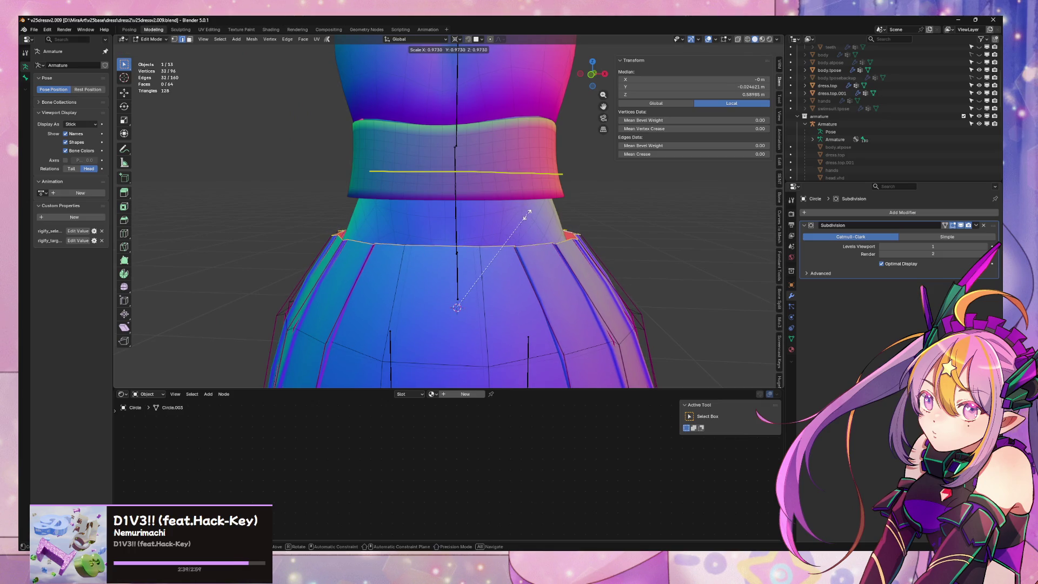
{"action": "left_click", "coordinate": [528, 215]}
{"action": "key", "text": "Tab"}
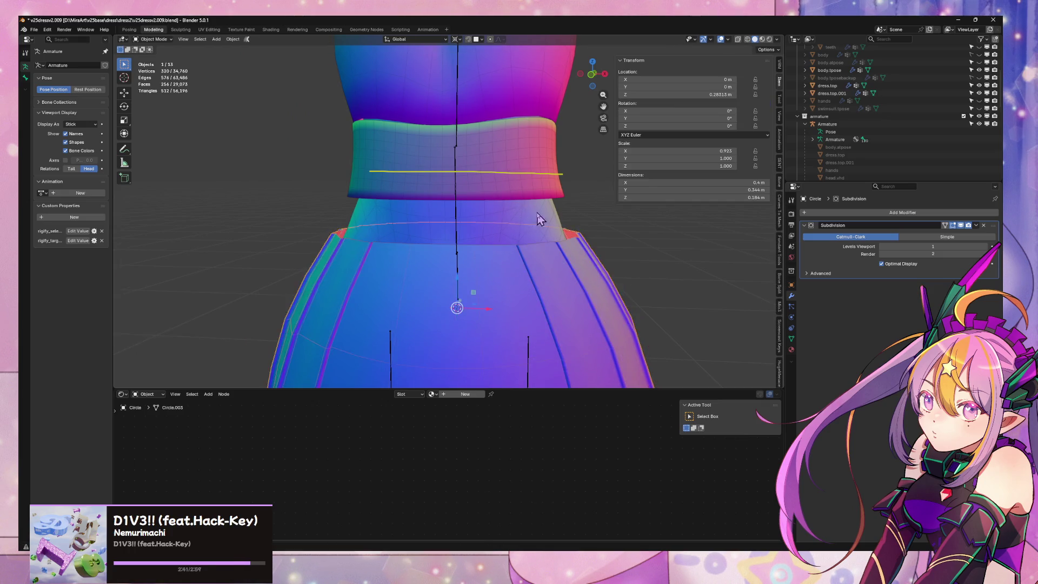
{"action": "scroll", "coordinate": [541, 213], "scroll_direction": "down", "scroll_amount": 6}
{"action": "mouse_move", "coordinate": [569, 198]}
{"action": "middle_mouse_down"}
{"action": "mouse_move", "coordinate": [665, 215]}
{"action": "mouse_move", "coordinate": [556, 209]}
{"action": "mouse_move", "coordinate": [567, 201]}
{"action": "middle_mouse_up"}
Narrow a skirt loop to 0.924 along X
{"action": "key", "text": "Tab"}
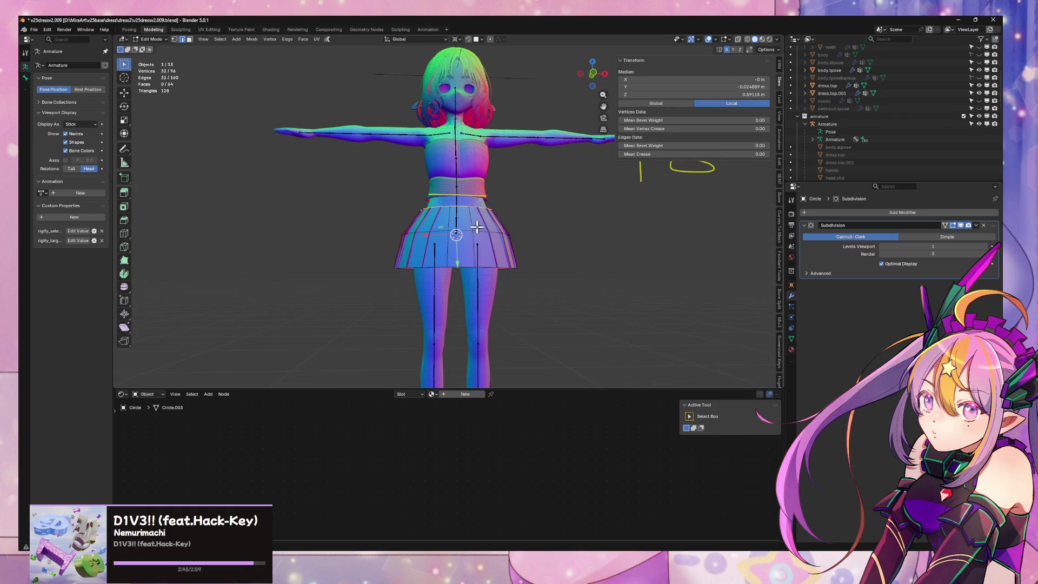
{"action": "key", "text": "s"}
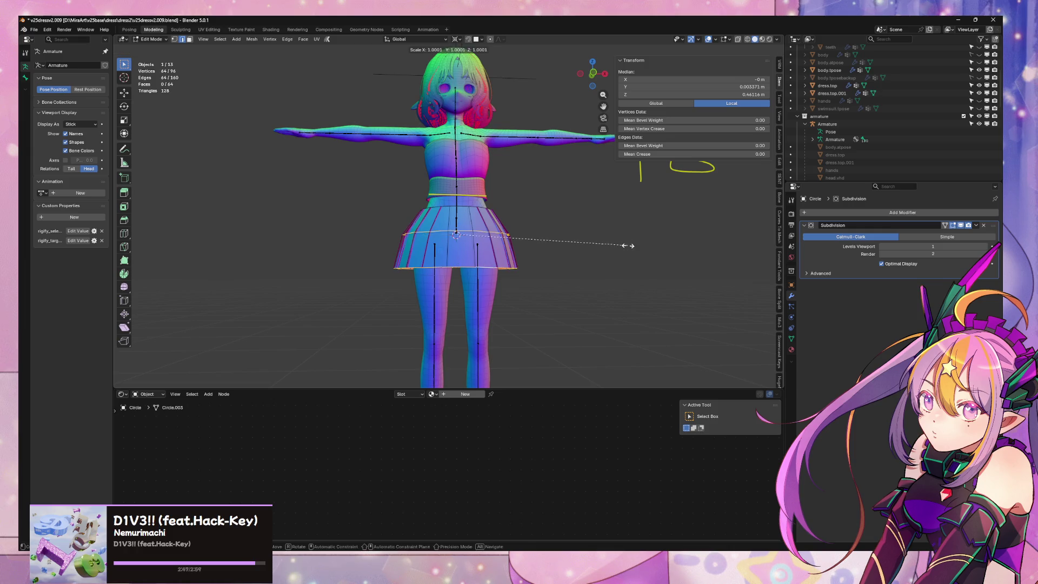
{"action": "key", "text": "x"}
{"action": "left_click", "coordinate": [615, 250]}
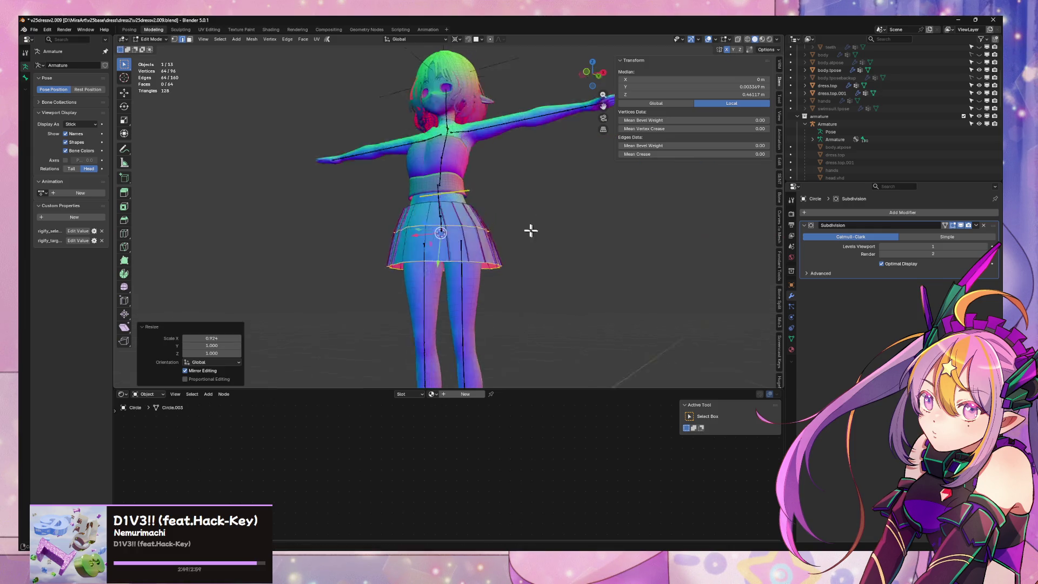
Scale the skirt's bottom rim loop to 0.880 in Y and move it along Y
{"action": "mouse_move", "coordinate": [530, 229]}
{"action": "middle_mouse_down"}
{"action": "mouse_move", "coordinate": [476, 229]}
{"action": "mouse_move", "coordinate": [493, 262]}
{"action": "middle_mouse_up"}
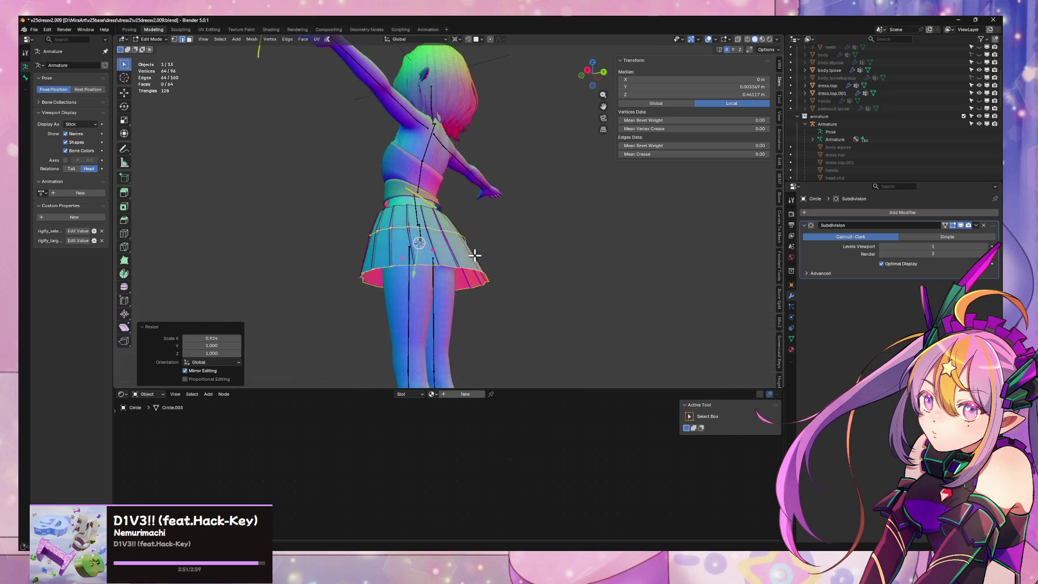
{"action": "left_click", "coordinate": [474, 265], "text": "alt"}
{"action": "key", "text": "s"}
{"action": "key", "text": "y"}
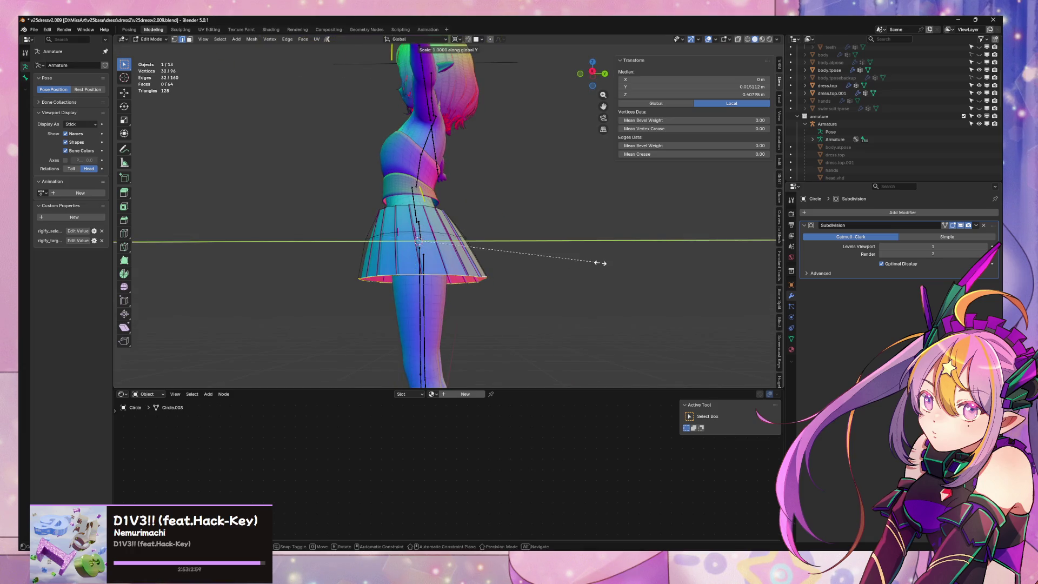
{"action": "left_click", "coordinate": [580, 254]}
{"action": "key", "text": "g"}
{"action": "key", "text": "y"}
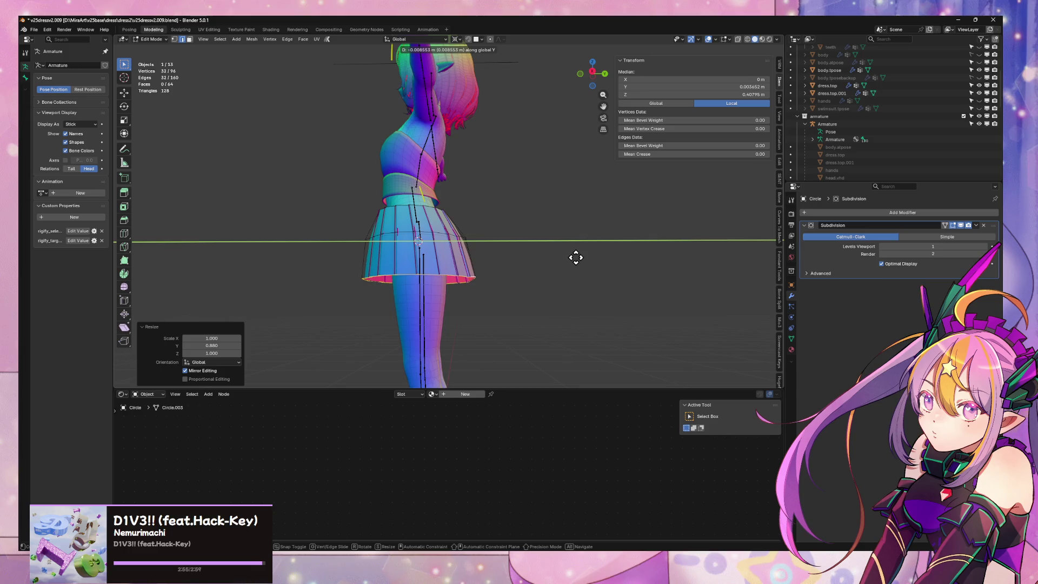
{"action": "left_click", "coordinate": [567, 257]}
{"action": "key", "text": "Tab"}
{"action": "middle_click_drag", "start_coordinate": [562, 250], "coordinate": [518, 285]}
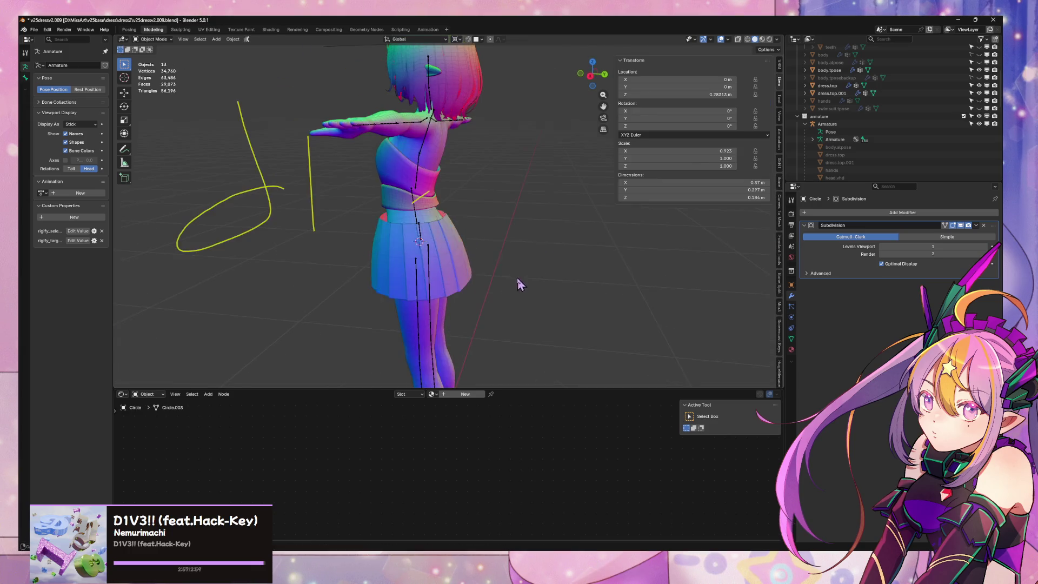
Rescale the rim loop to 0.976 in Y, shift it back -0.002357 m, view from front
{"action": "key", "text": "Tab"}
{"action": "key", "text": "s"}
{"action": "key", "text": "y"}
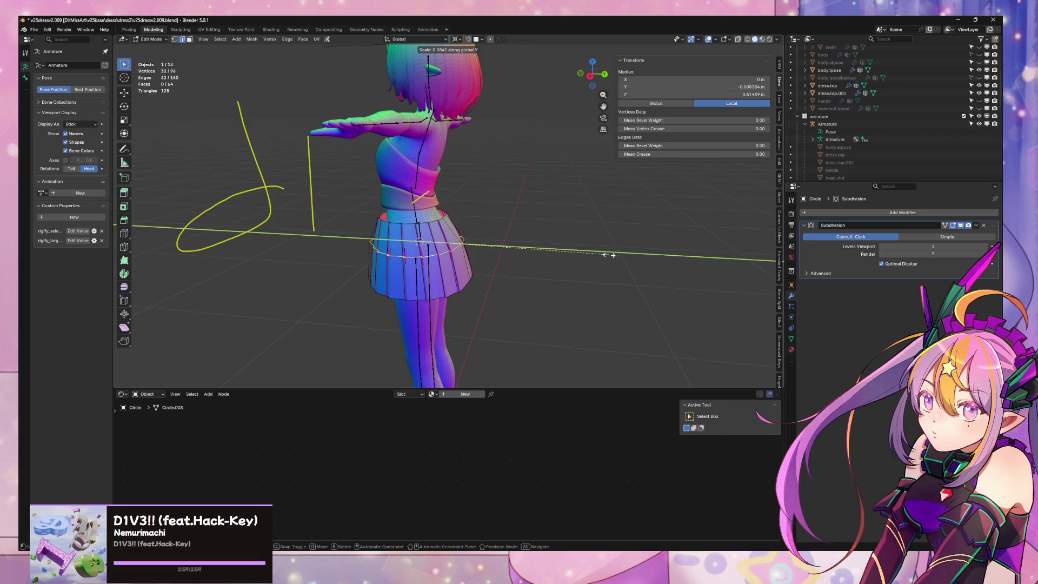
{"action": "left_click", "coordinate": [604, 255]}
{"action": "key", "text": "g"}
{"action": "key", "text": "y"}
{"action": "left_click", "coordinate": [593, 255]}
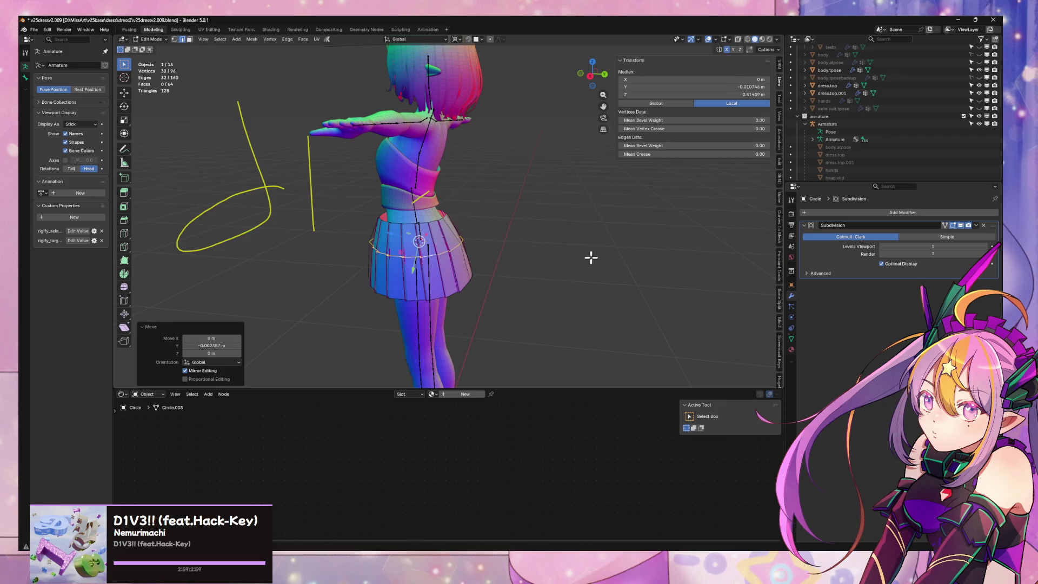
{"action": "key", "text": "Tab"}
{"action": "key", "text": "KP_1"}
{"action": "scroll", "coordinate": [608, 230], "scroll_direction": "down", "scroll_amount": 1}
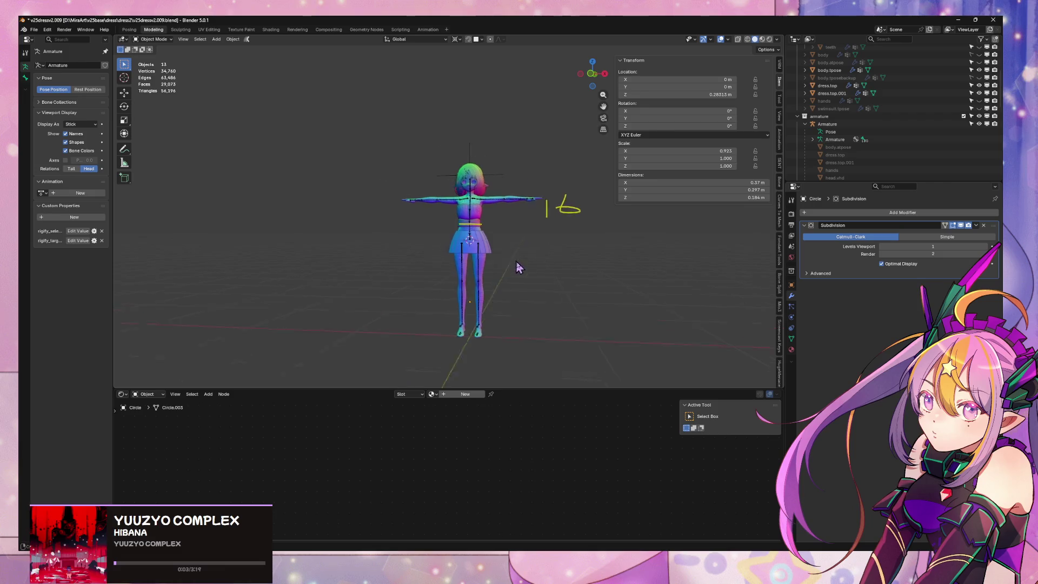
Orbit around the character and return to a straight front view
{"action": "scroll", "coordinate": [431, 183], "scroll_direction": "up", "scroll_amount": 8}
{"action": "scroll", "coordinate": [431, 187], "scroll_direction": "down", "scroll_amount": 6}
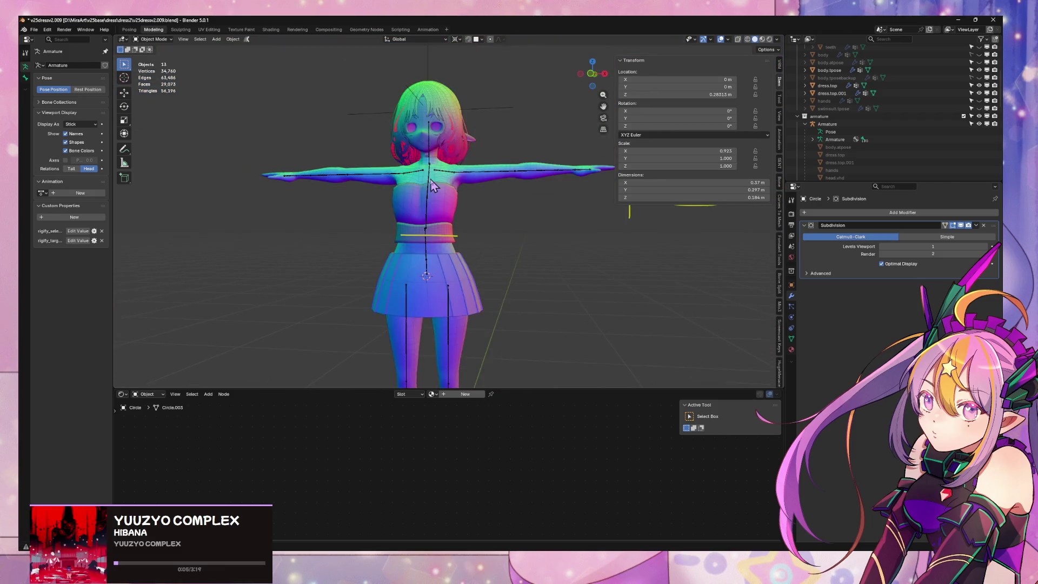
{"action": "mouse_move", "coordinate": [435, 186]}
{"action": "middle_mouse_down"}
{"action": "mouse_move", "coordinate": [454, 184]}
{"action": "mouse_move", "coordinate": [429, 192]}
{"action": "mouse_move", "coordinate": [452, 208]}
{"action": "middle_mouse_up"}
{"action": "key", "text": "KP_1"}
{"action": "scroll", "coordinate": [439, 187], "scroll_direction": "up", "scroll_amount": 1}
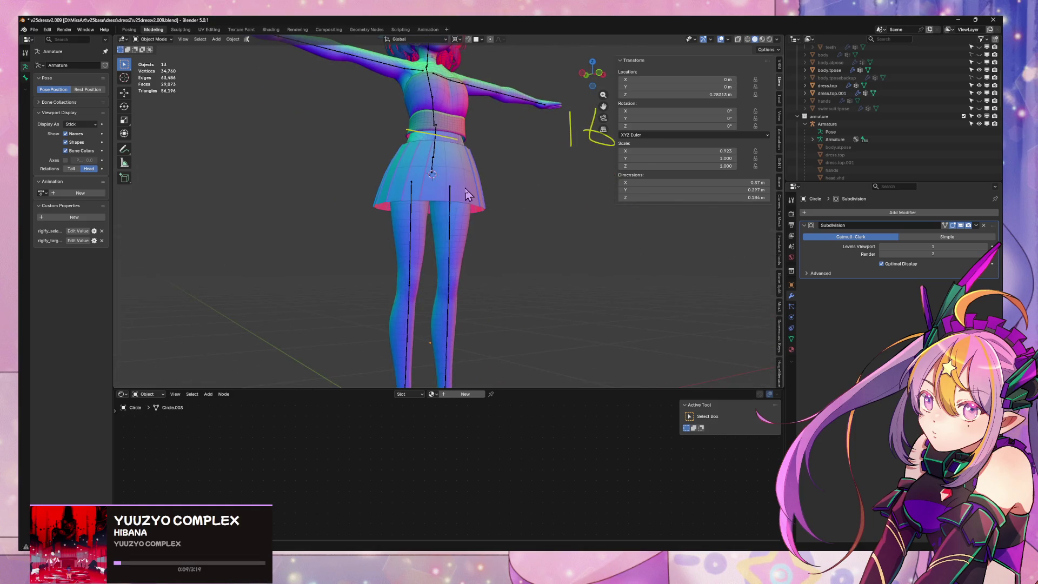
In Edit Mode, try lowering the skirt hem vertically, then undo the attempt
{"action": "key", "text": "Tab"}
{"action": "key", "text": "KP_1"}
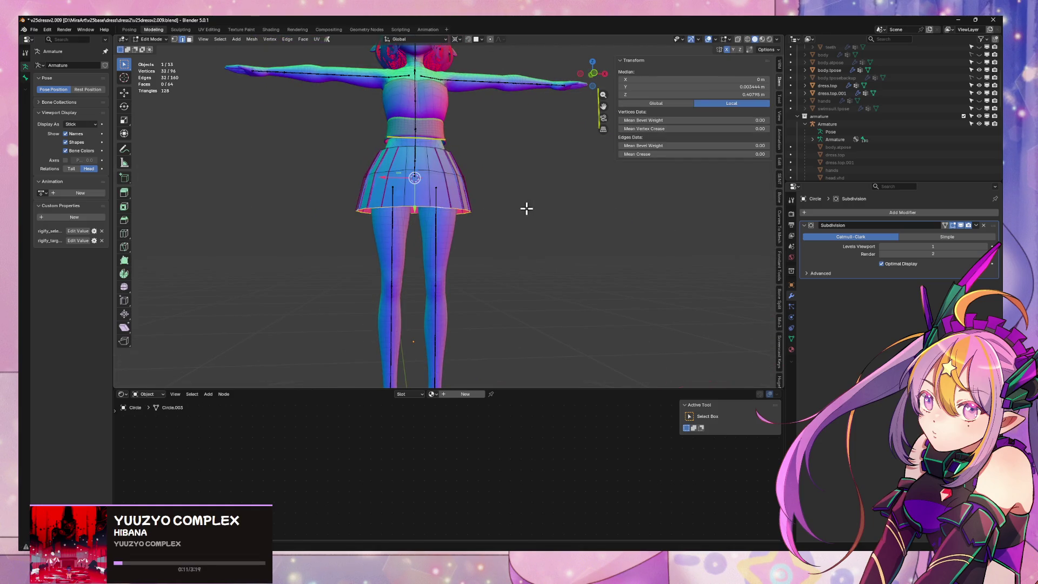
{"action": "key", "text": "g"}
{"action": "key", "text": "z"}
{"action": "left_click", "coordinate": [546, 242]}
{"action": "key", "text": "s"}
{"action": "key", "text": "Escape"}
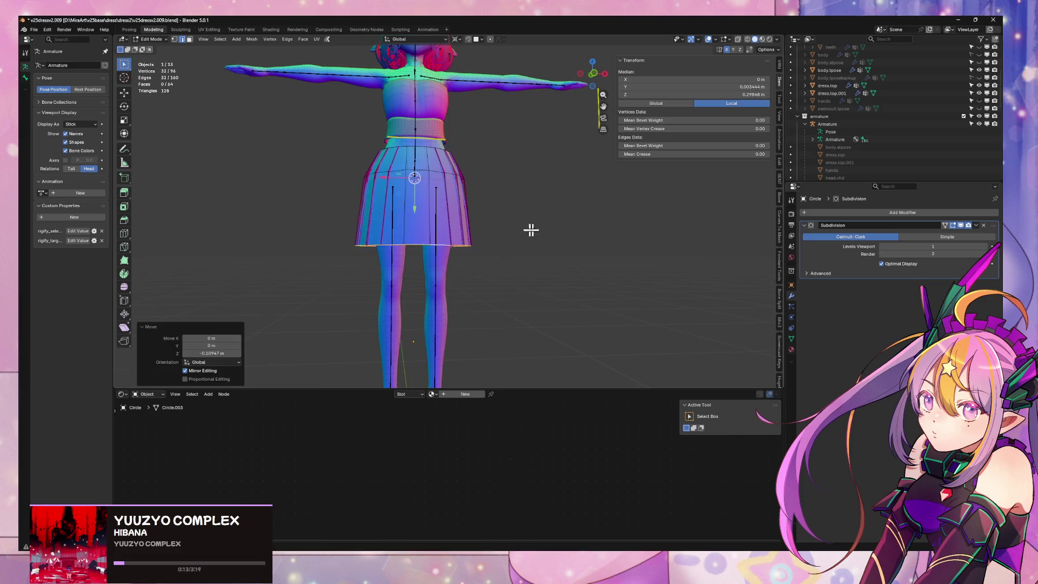
{"action": "mouse_move", "coordinate": [530, 230]}
{"action": "middle_mouse_down"}
{"action": "mouse_move", "coordinate": [598, 234]}
{"action": "mouse_move", "coordinate": [523, 233]}
{"action": "mouse_move", "coordinate": [536, 229]}
{"action": "middle_mouse_up"}
{"action": "key", "text": "ctrl+z"}
Drop the hem vertices lower along Z and scale them out to 1.119
{"action": "key", "text": "g"}
{"action": "key", "text": "z"}
{"action": "left_click", "coordinate": [560, 240]}
{"action": "key", "text": "s"}
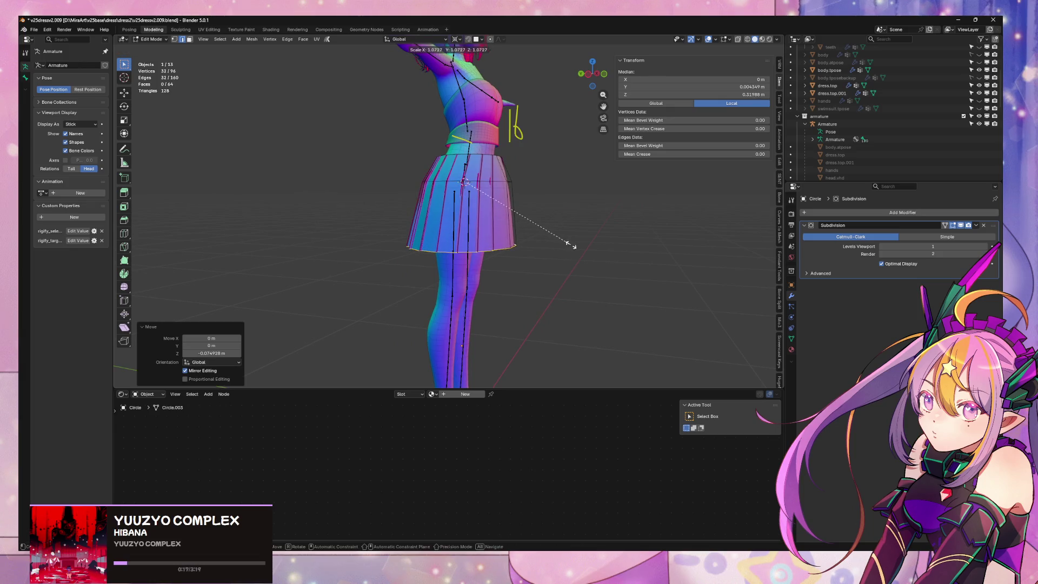
{"action": "left_click", "coordinate": [576, 239]}
Check the back of the skirt, then return to Object Mode in front view
{"action": "mouse_move", "coordinate": [579, 238]}
{"action": "middle_mouse_down"}
{"action": "mouse_move", "coordinate": [649, 212]}
{"action": "mouse_move", "coordinate": [602, 192]}
{"action": "mouse_move", "coordinate": [575, 220]}
{"action": "mouse_move", "coordinate": [528, 216]}
{"action": "middle_mouse_up"}
{"action": "scroll", "coordinate": [528, 215], "scroll_direction": "down", "scroll_amount": 4}
{"action": "key", "text": "Tab"}
{"action": "key", "text": "KP_1"}
{"action": "scroll", "coordinate": [503, 246], "scroll_direction": "up", "scroll_amount": 6}
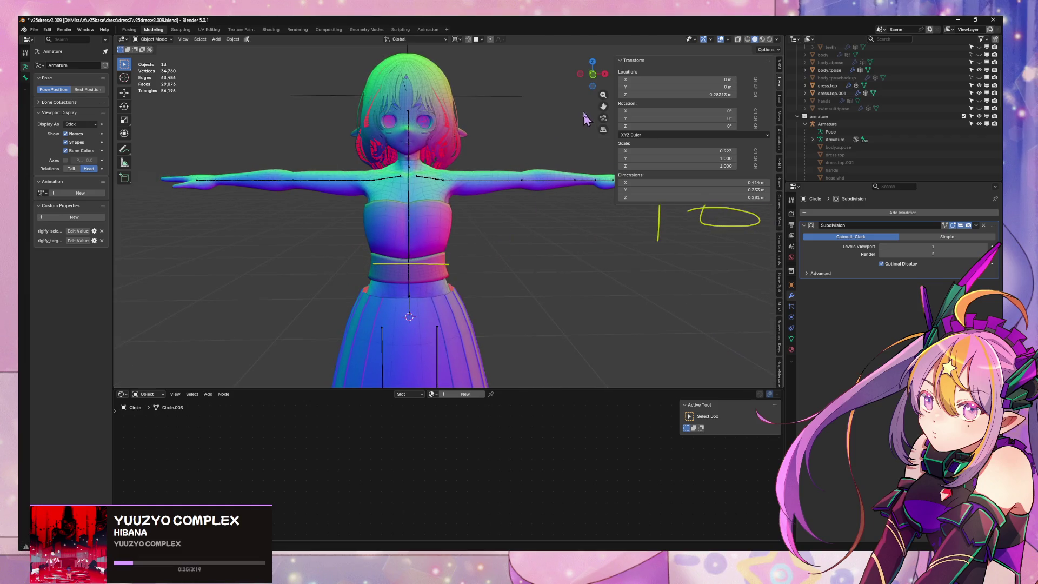
Raise the skirt's top ring along Z and narrow it horizontally with Shift+Z scaling
{"action": "left_click", "coordinate": [593, 74]}
{"action": "scroll", "coordinate": [442, 359], "scroll_direction": "up", "scroll_amount": 5}
{"action": "middle_click_drag", "start_coordinate": [395, 349], "coordinate": [484, 292], "text": "shift"}
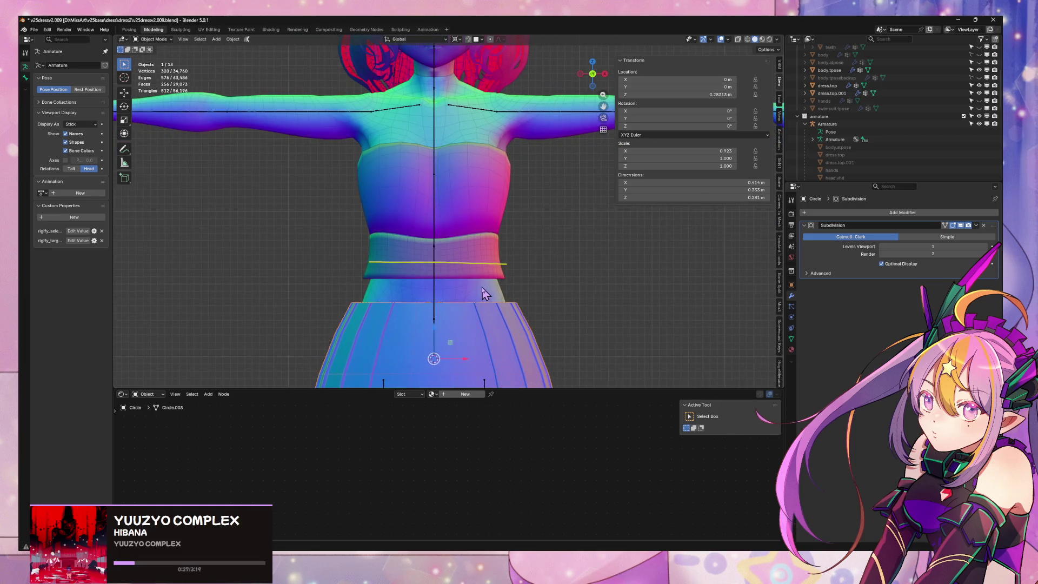
{"action": "key", "text": "Tab"}
{"action": "key", "text": "g"}
{"action": "key", "text": "z"}
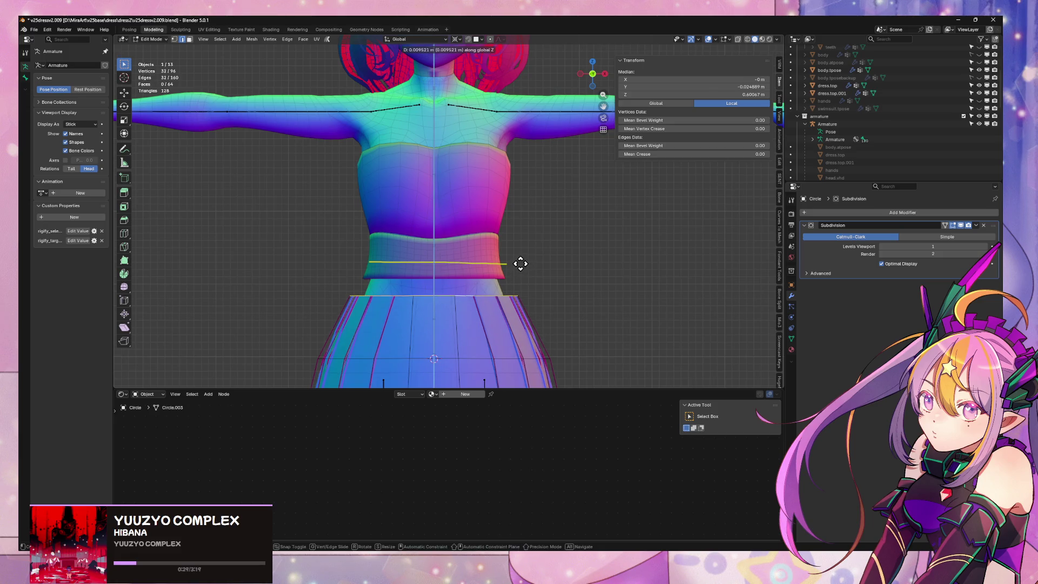
{"action": "left_click", "coordinate": [519, 262]}
{"action": "key", "text": "s"}
{"action": "key", "text": "shift+z"}
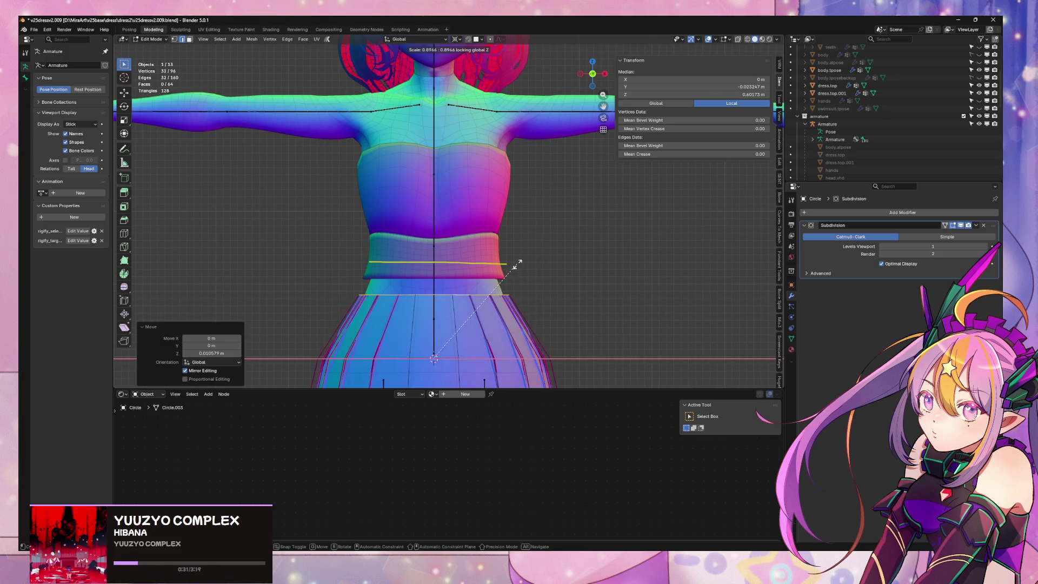
{"action": "left_click", "coordinate": [519, 271]}
Duplicate a waistband edge loop in dress.top.001 and separate it into its own object
{"action": "key", "text": "Tab"}
{"action": "left_click", "coordinate": [469, 281]}
{"action": "key", "text": "Tab"}
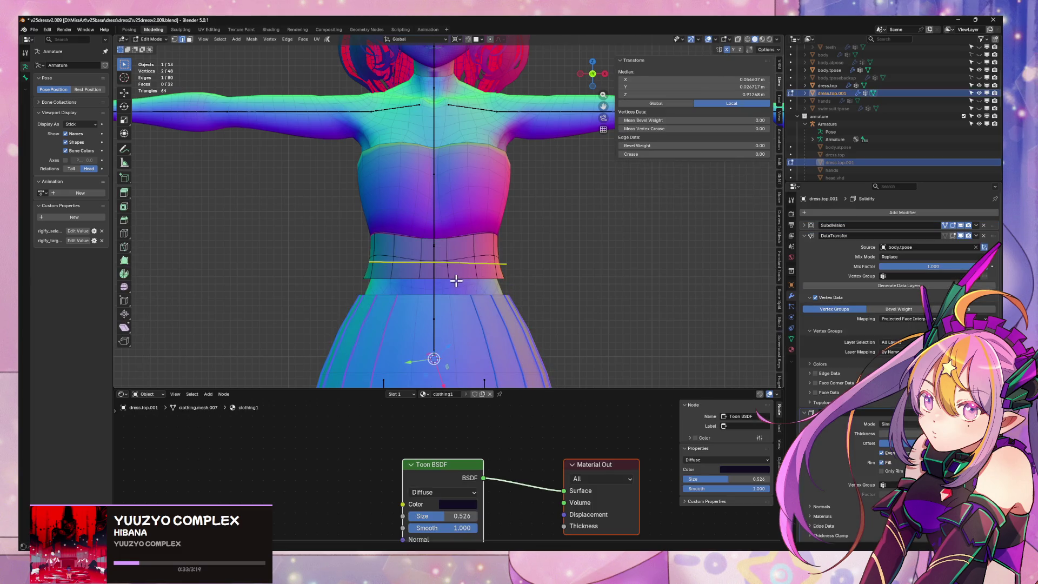
{"action": "key", "text": "shift+d"}
{"action": "key", "text": "Escape"}
{"action": "key", "text": "p"}
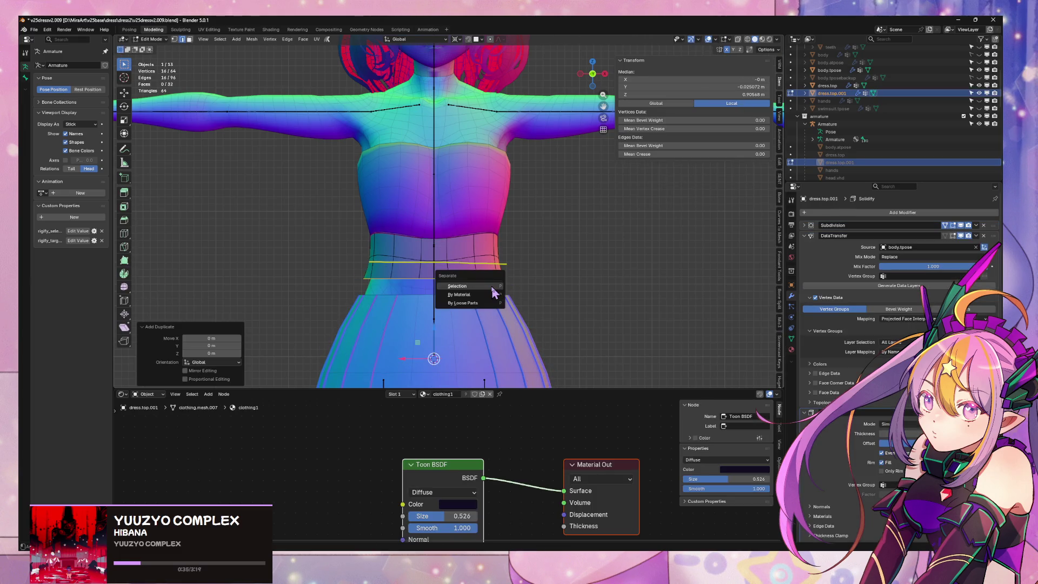
{"action": "left_click", "coordinate": [491, 285]}
{"action": "key", "text": "Tab"}
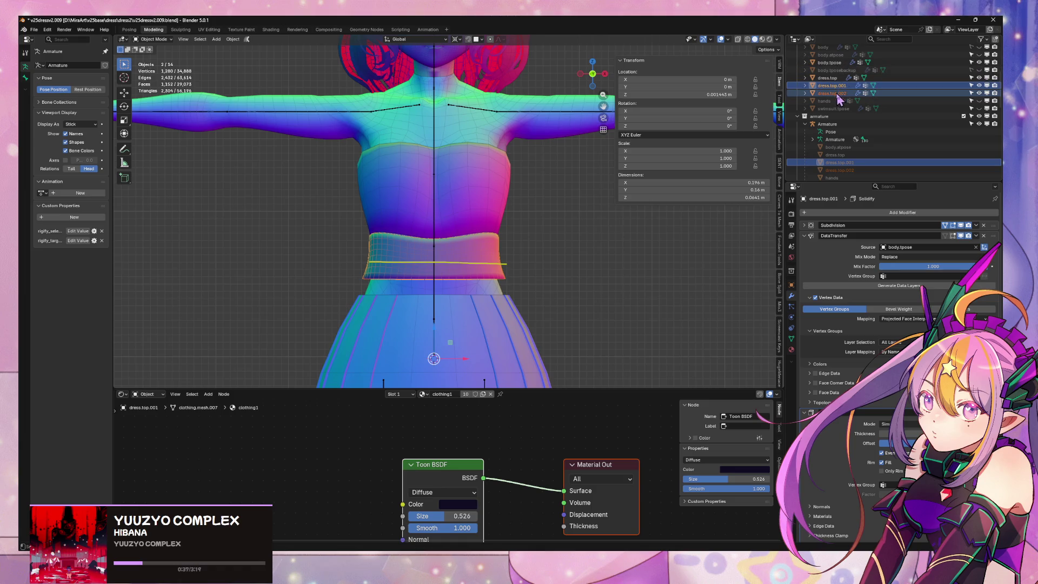
Join the new dress.top.002 loop into the skirt Circle with Ctrl+J
{"action": "left_click", "coordinate": [541, 304]}
{"action": "left_click", "coordinate": [498, 325], "text": "shift"}
{"action": "key", "text": "ctrl+j"}
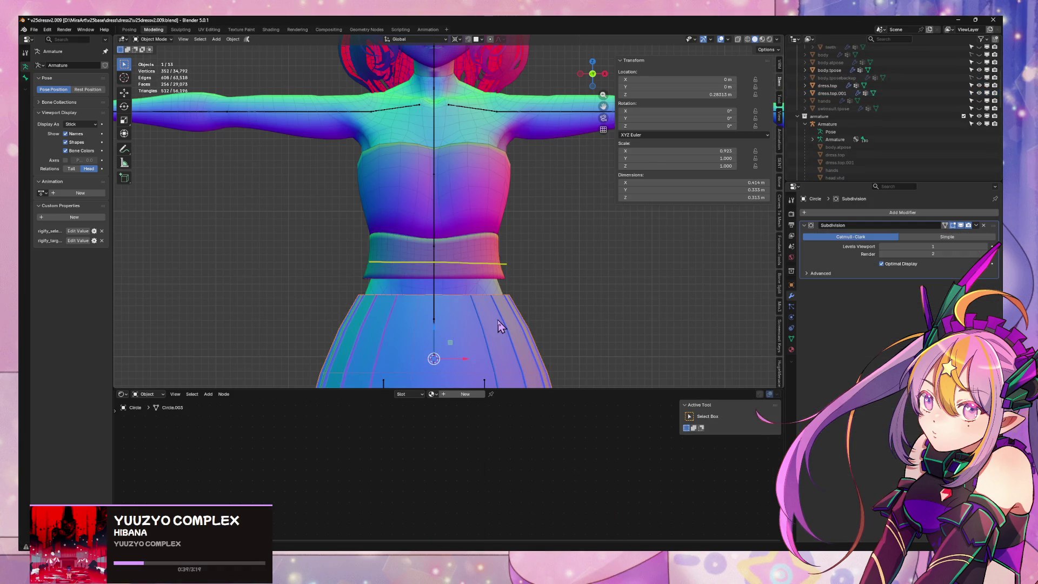
Try Bridge Edge Loops on the combined skirt mesh, then undo the bridge
{"action": "key", "text": "Tab"}
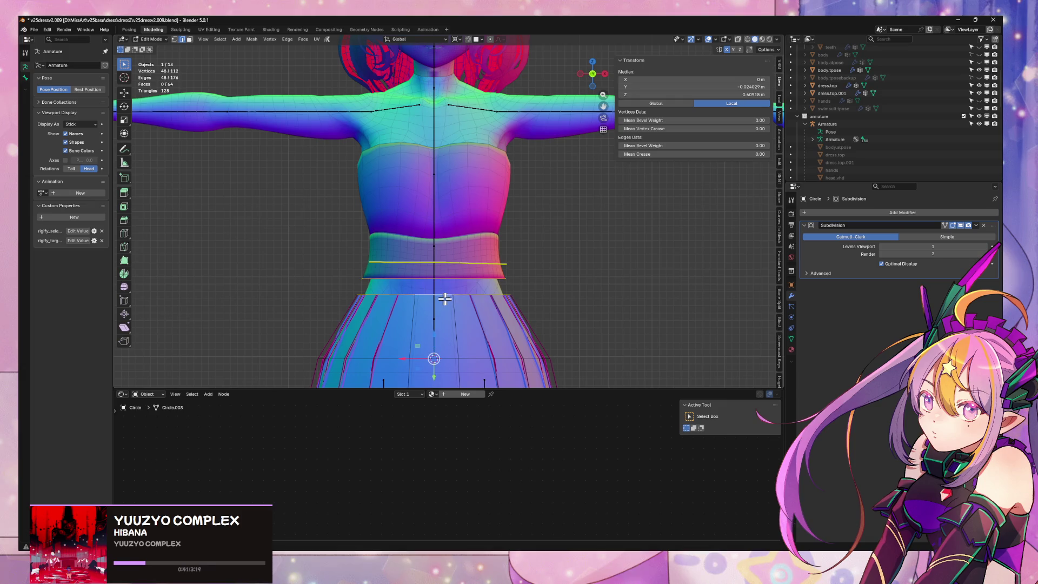
{"action": "key", "text": "ctrl+e"}
{"action": "left_click", "coordinate": [594, 277]}
{"action": "mouse_move", "coordinate": [551, 286]}
{"action": "middle_mouse_down"}
{"action": "mouse_move", "coordinate": [607, 280]}
{"action": "mouse_move", "coordinate": [591, 266]}
{"action": "mouse_move", "coordinate": [563, 267]}
{"action": "middle_mouse_up"}
{"action": "scroll", "coordinate": [568, 275], "scroll_direction": "up", "scroll_amount": 2}
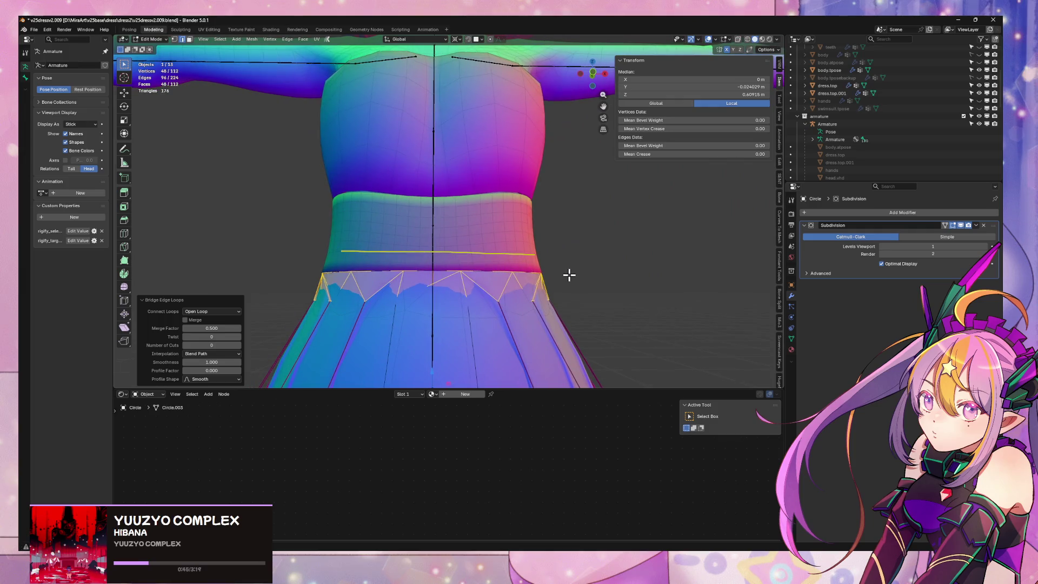
{"action": "key", "text": "ctrl+z"}
{"action": "scroll", "coordinate": [566, 265], "scroll_direction": "down", "scroll_amount": 3}
{"action": "scroll", "coordinate": [528, 254], "scroll_direction": "up", "scroll_amount": 3}
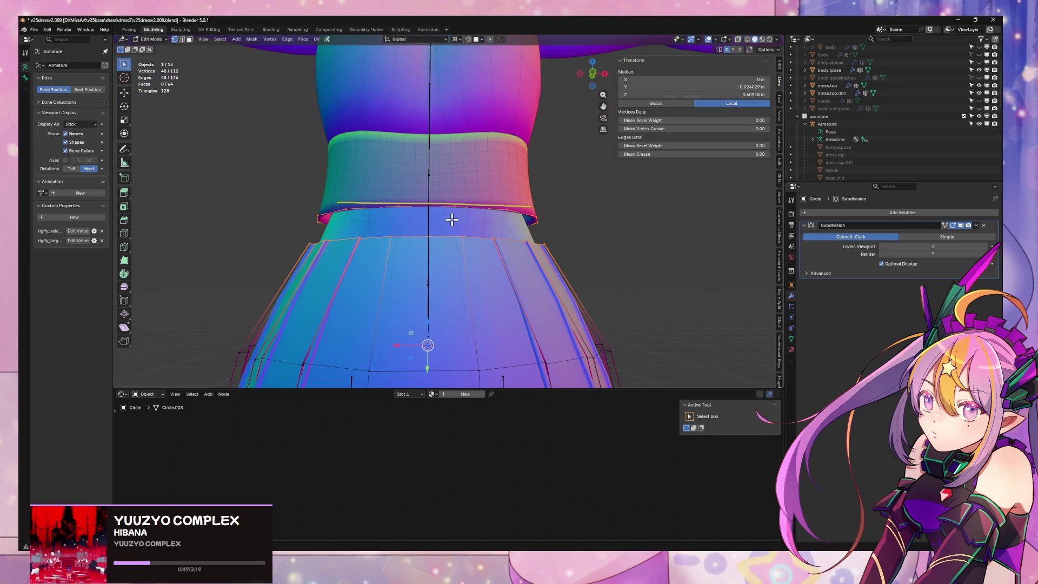
In edge select mode, select the waist loop and the skirt-top loop
{"action": "mouse_move", "coordinate": [484, 249]}
{"action": "middle_mouse_down"}
{"action": "mouse_move", "coordinate": [431, 271]}
{"action": "mouse_move", "coordinate": [348, 273]}
{"action": "mouse_move", "coordinate": [510, 250]}
{"action": "mouse_move", "coordinate": [391, 245]}
{"action": "mouse_move", "coordinate": [403, 239]}
{"action": "mouse_move", "coordinate": [417, 264]}
{"action": "mouse_move", "coordinate": [382, 222]}
{"action": "middle_mouse_up"}
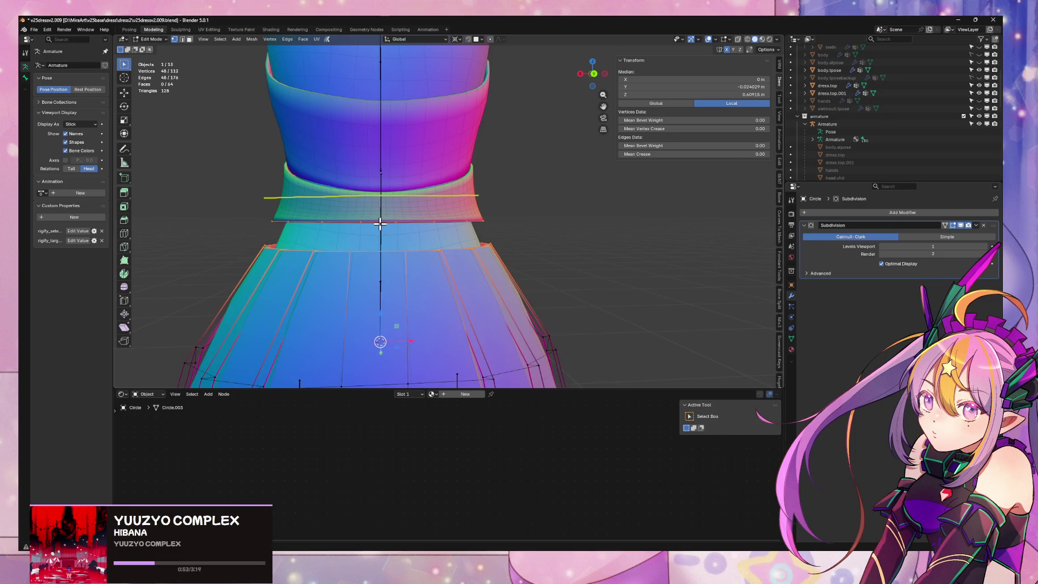
{"action": "key", "text": "2"}
{"action": "left_click", "coordinate": [379, 218], "text": "alt"}
{"action": "scroll", "coordinate": [381, 227], "scroll_direction": "down", "scroll_amount": 2}
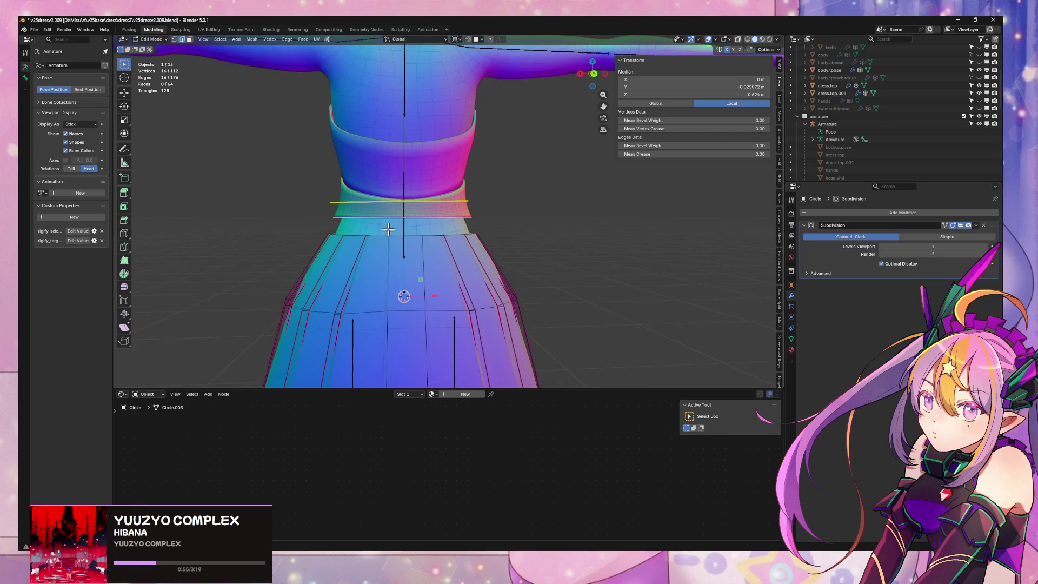
{"action": "scroll", "coordinate": [350, 225], "scroll_direction": "up", "scroll_amount": 2}
{"action": "scroll", "coordinate": [361, 222], "scroll_direction": "up", "scroll_amount": 1}
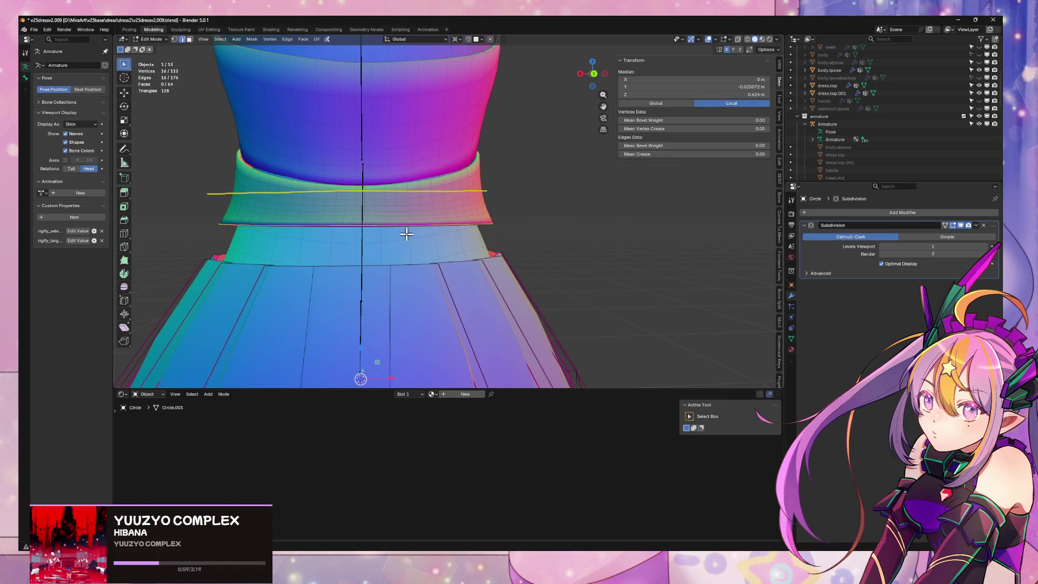
{"action": "left_click", "coordinate": [357, 265]}
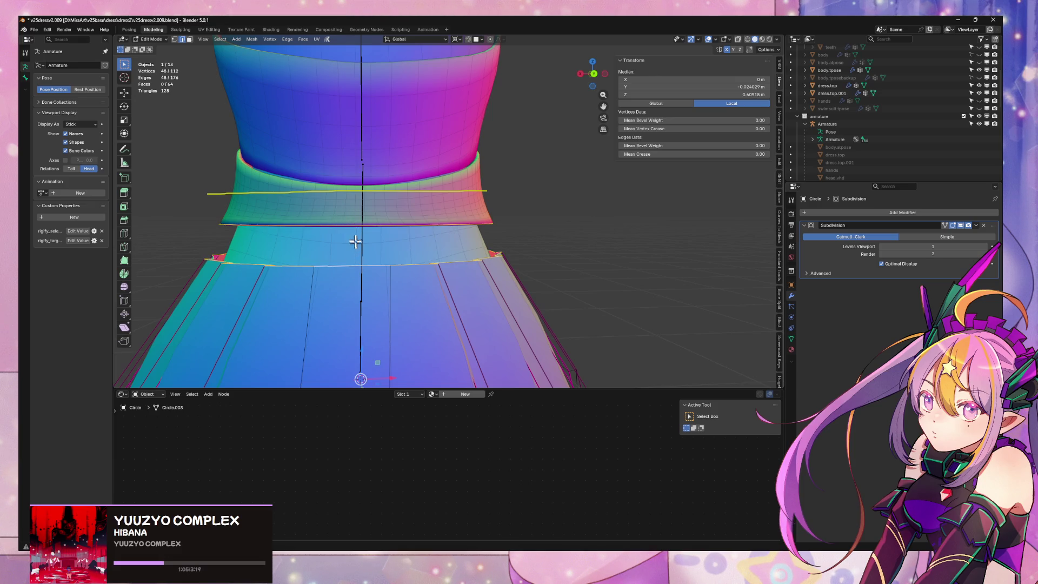
{"action": "left_click", "coordinate": [352, 223], "text": "alt"}
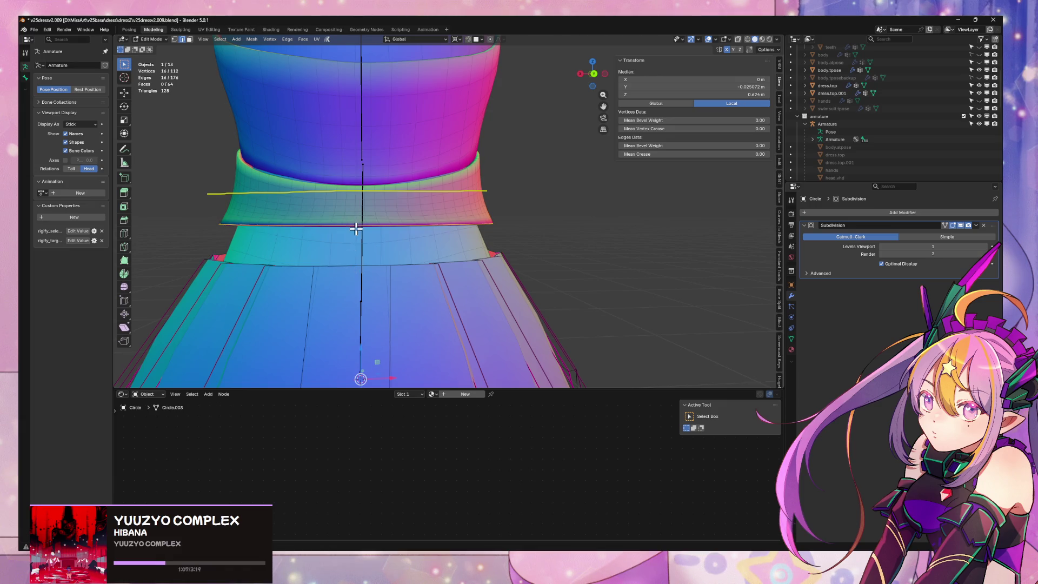
{"action": "right_click", "coordinate": [357, 228]}
Bridge the selected loops, try adding and removing a cut, then undo the bridge
{"action": "right_click", "coordinate": [394, 262]}
{"action": "left_click", "coordinate": [395, 264]}
{"action": "scroll", "coordinate": [395, 262], "scroll_direction": "up", "scroll_amount": 2}
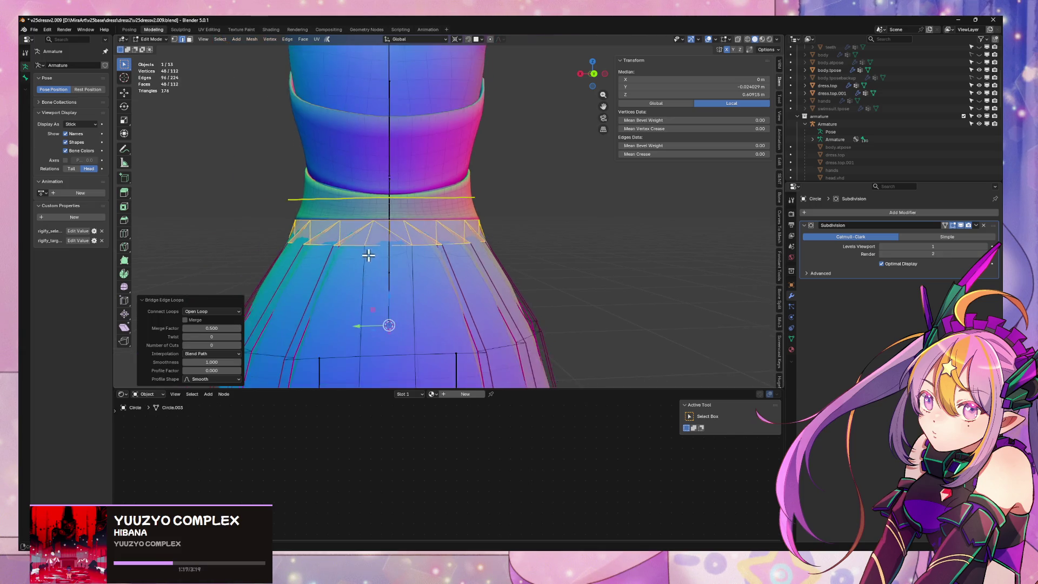
{"action": "mouse_move", "coordinate": [395, 261]}
{"action": "middle_mouse_down"}
{"action": "mouse_move", "coordinate": [473, 248]}
{"action": "mouse_move", "coordinate": [461, 270]}
{"action": "middle_mouse_up"}
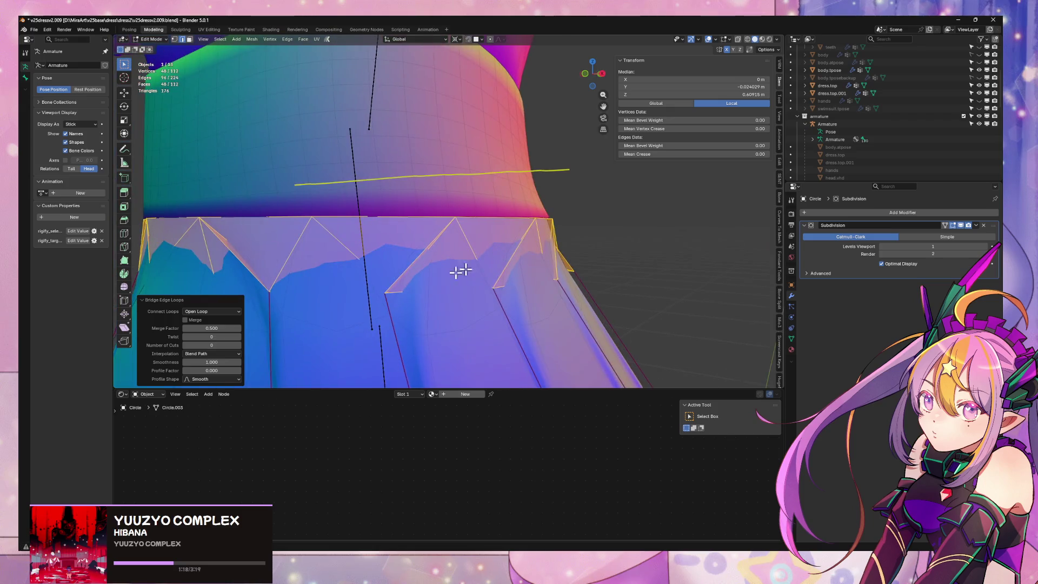
{"action": "left_click", "coordinate": [239, 345]}
{"action": "scroll", "coordinate": [413, 282], "scroll_direction": "down", "scroll_amount": 4}
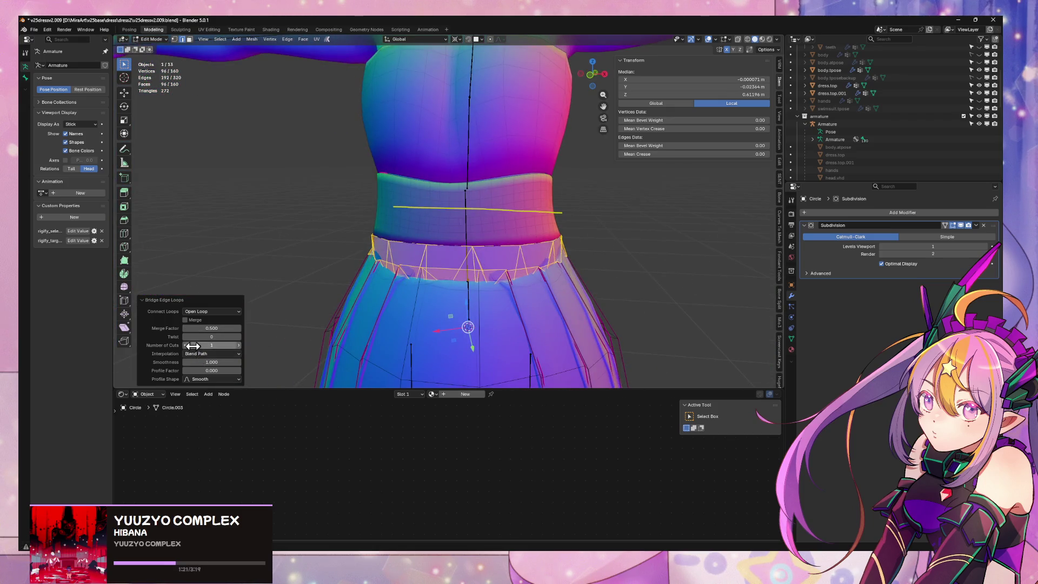
{"action": "left_click", "coordinate": [184, 345]}
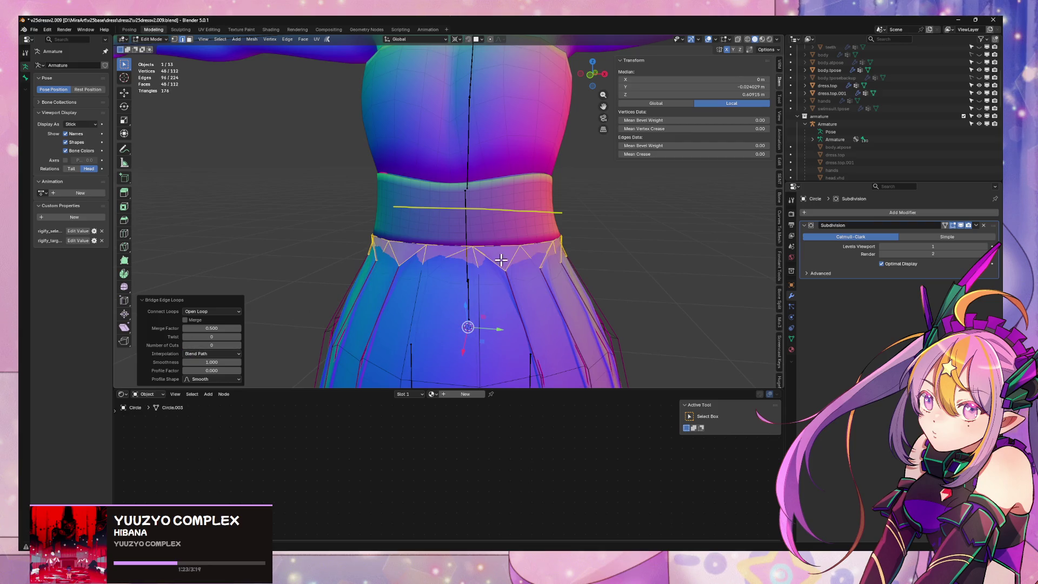
{"action": "mouse_move", "coordinate": [501, 260]}
{"action": "middle_mouse_down"}
{"action": "mouse_move", "coordinate": [447, 248]}
{"action": "mouse_move", "coordinate": [379, 271]}
{"action": "mouse_move", "coordinate": [422, 273]}
{"action": "mouse_move", "coordinate": [416, 261]}
{"action": "middle_mouse_up"}
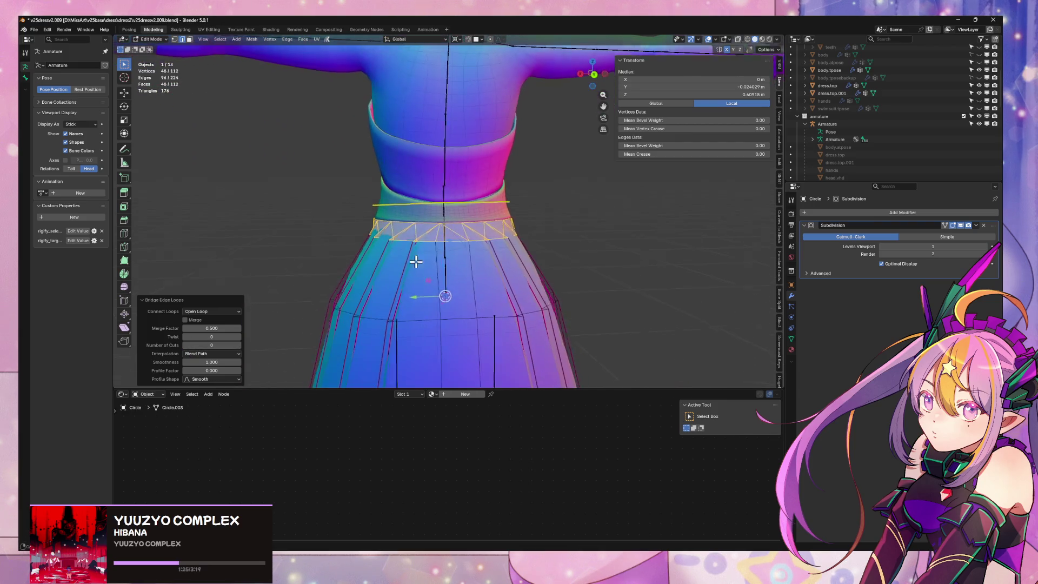
{"action": "key", "text": "ctrl+z"}
In front view, bridge the skirt top loop to the waist ring, then bridge the left side
{"action": "scroll", "coordinate": [525, 258], "scroll_direction": "up", "scroll_amount": 5}
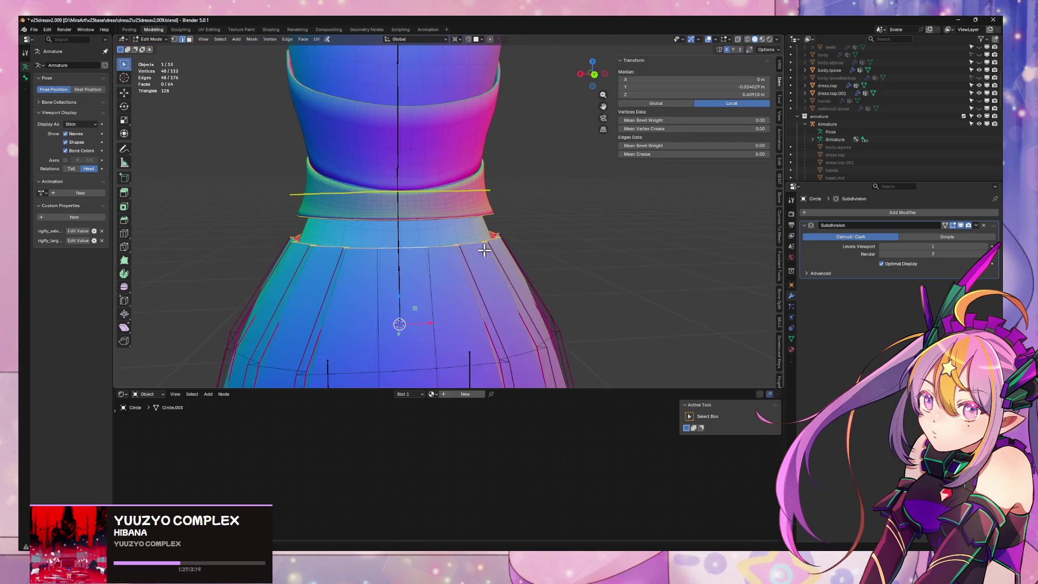
{"action": "left_click", "coordinate": [468, 254]}
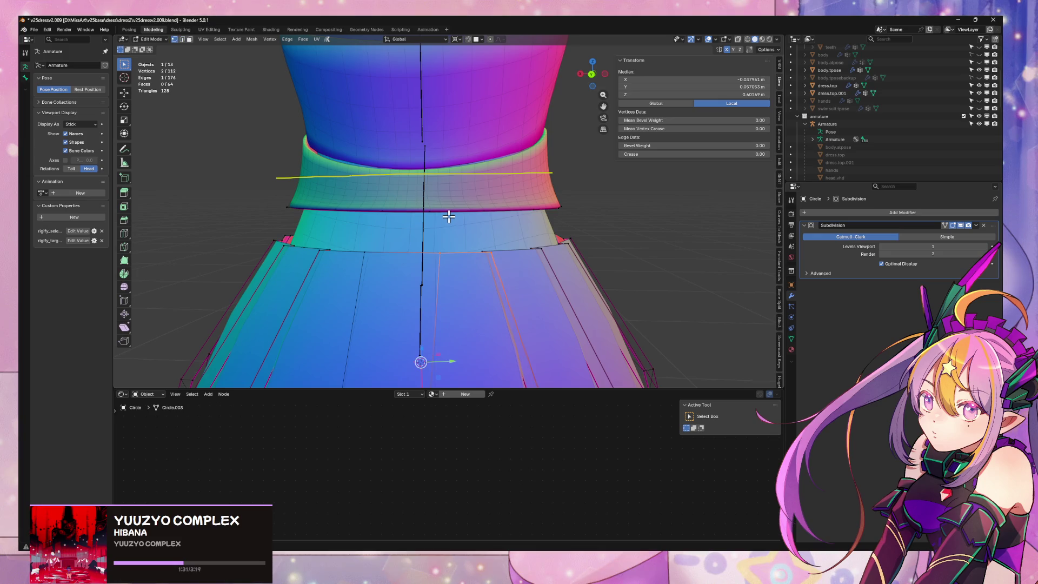
{"action": "scroll", "coordinate": [471, 236], "scroll_direction": "down", "scroll_amount": 3}
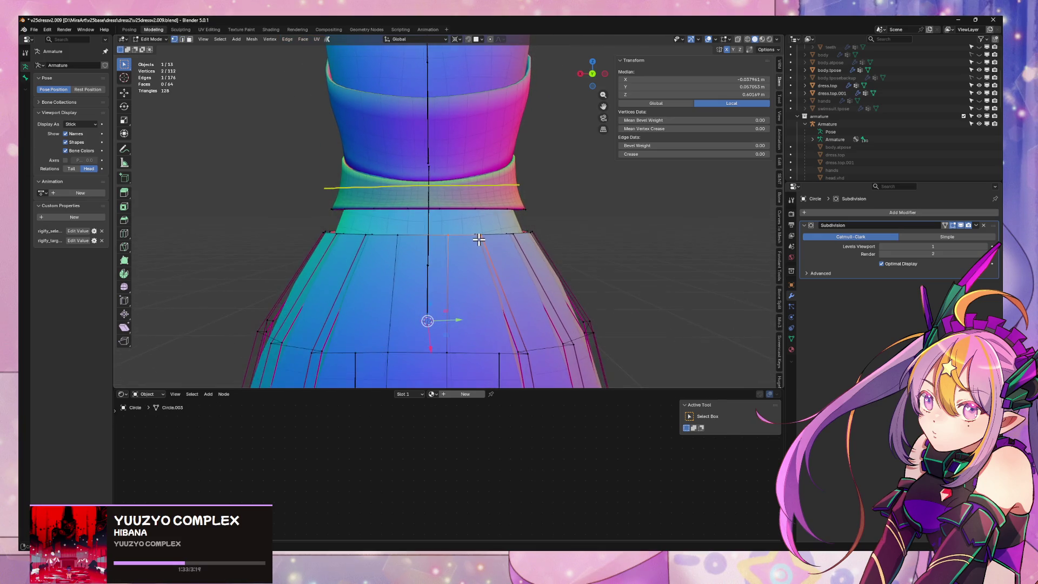
{"action": "left_click", "coordinate": [591, 76]}
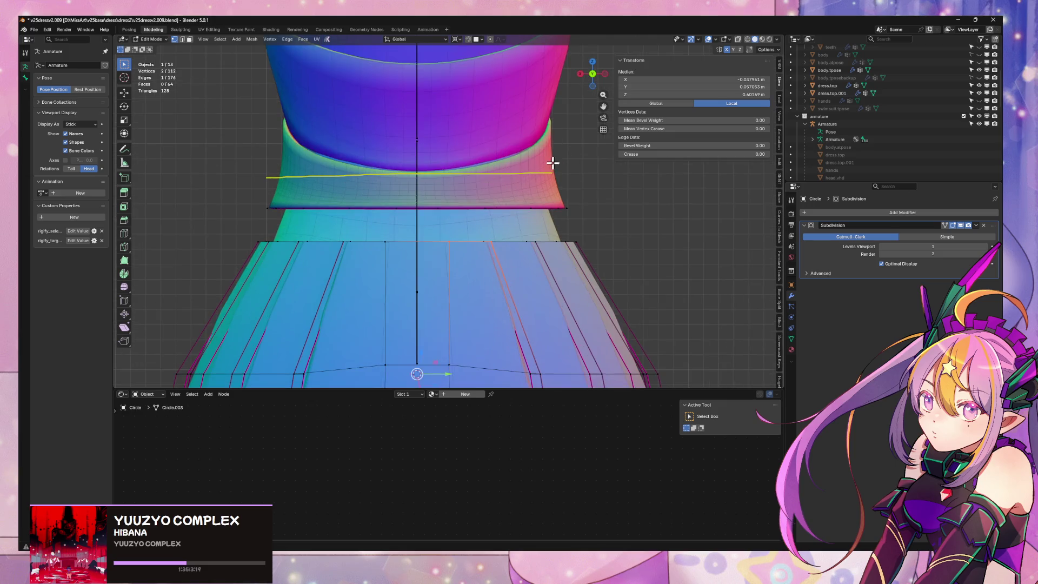
{"action": "left_click_drag", "start_coordinate": [546, 243], "coordinate": [626, 238]}
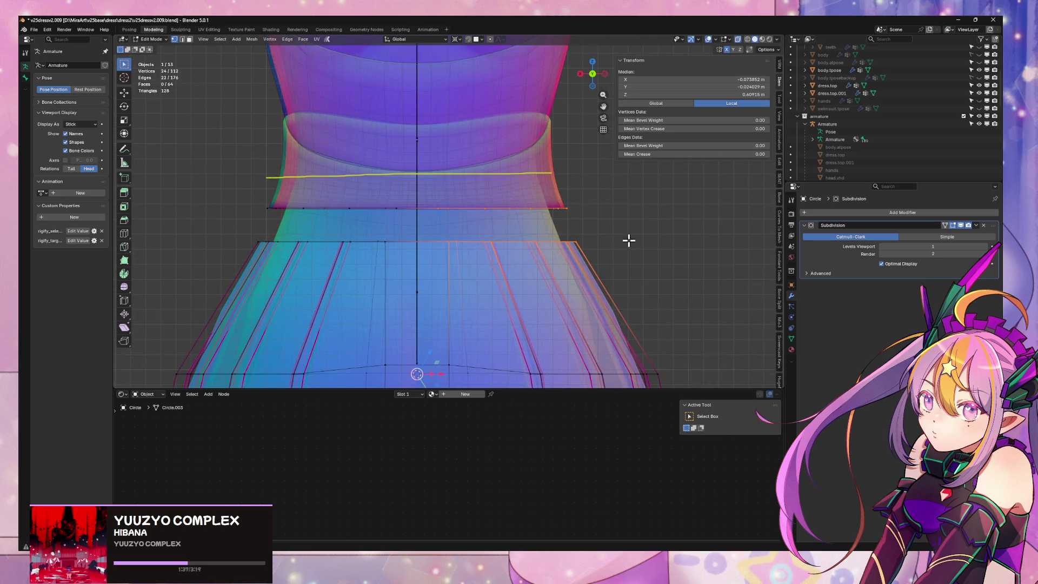
{"action": "key", "text": "ctrl+e"}
{"action": "left_click", "coordinate": [628, 241]}
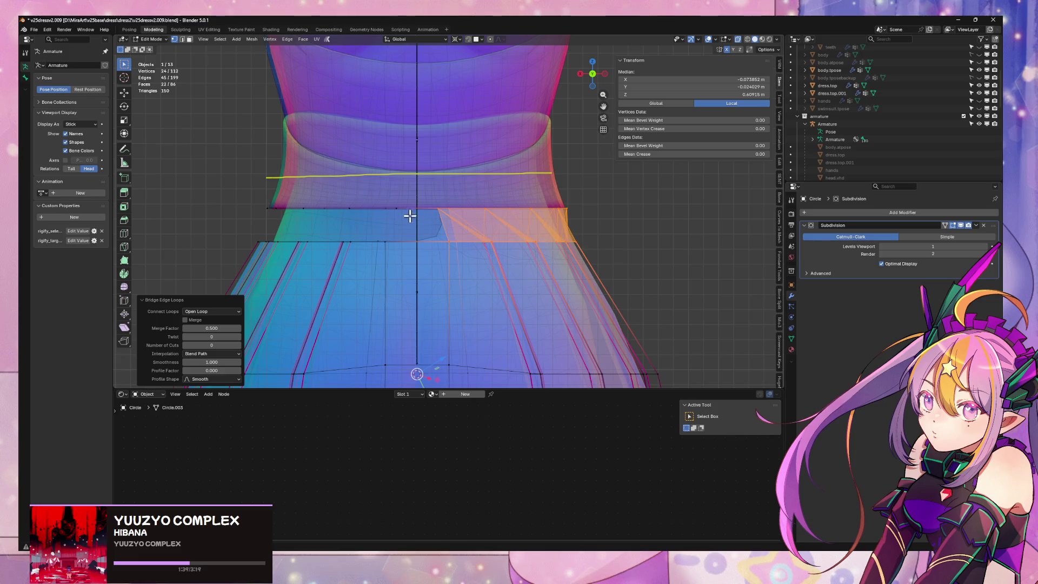
{"action": "left_click_drag", "start_coordinate": [272, 236], "coordinate": [228, 264]}
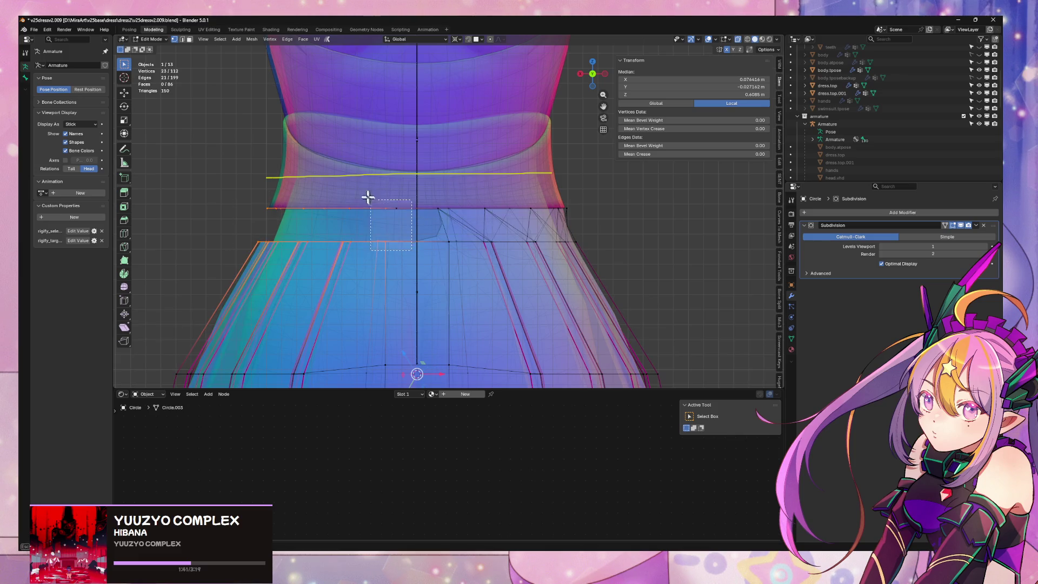
{"action": "key", "text": "ctrl+e"}
{"action": "left_click", "coordinate": [528, 226]}
Inspect the bridged waist and apply an edge fix at the waist seam
{"action": "key", "text": "Tab"}
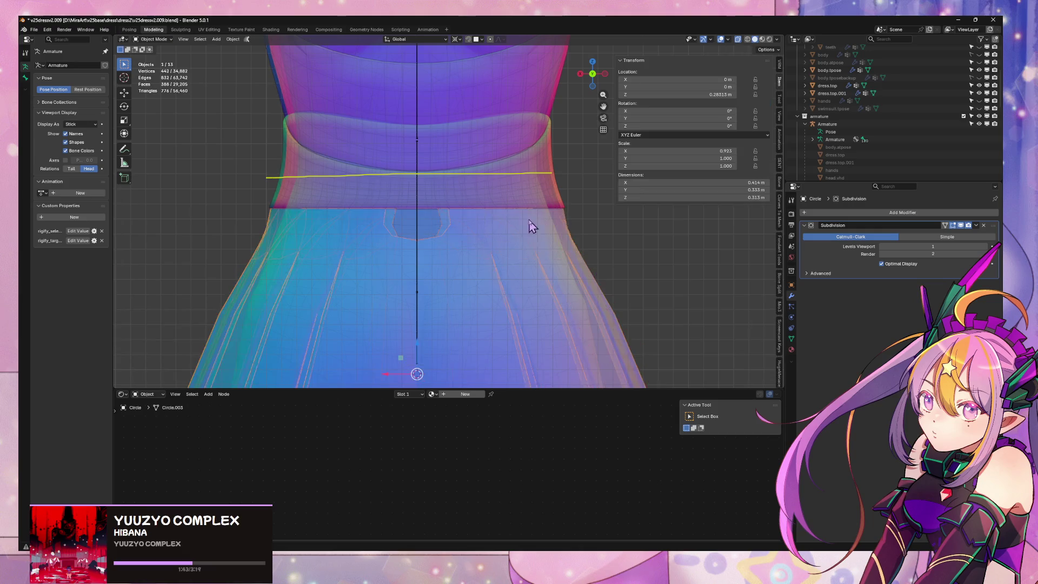
{"action": "scroll", "coordinate": [525, 227], "scroll_direction": "down", "scroll_amount": 3}
{"action": "mouse_move", "coordinate": [522, 228]}
{"action": "middle_mouse_down"}
{"action": "mouse_move", "coordinate": [468, 232]}
{"action": "mouse_move", "coordinate": [582, 226]}
{"action": "middle_mouse_up"}
{"action": "key", "text": "Tab"}
{"action": "scroll", "coordinate": [541, 231], "scroll_direction": "up", "scroll_amount": 2}
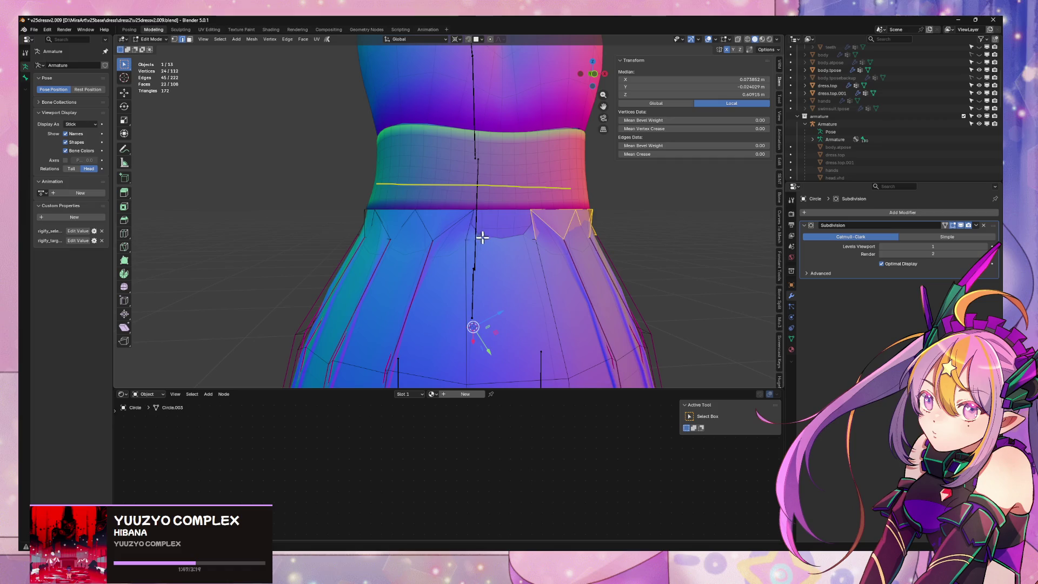
{"action": "left_click", "coordinate": [493, 212]}
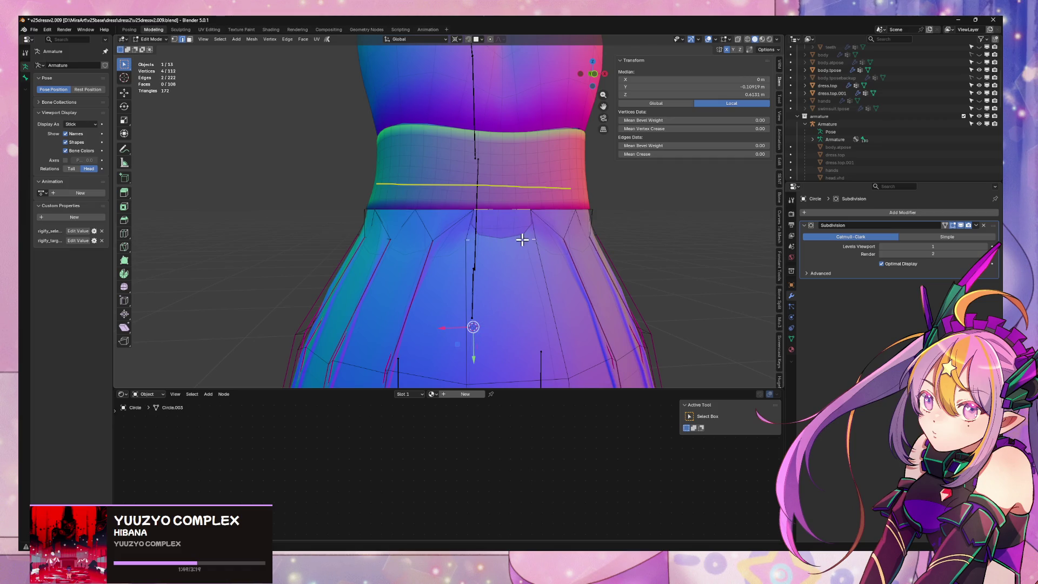
{"action": "right_click", "coordinate": [522, 227]}
{"action": "left_click", "coordinate": [528, 226]}
{"action": "key", "text": "Tab"}
{"action": "mouse_move", "coordinate": [529, 225]}
{"action": "middle_mouse_down"}
{"action": "mouse_move", "coordinate": [519, 225]}
{"action": "mouse_move", "coordinate": [558, 225]}
{"action": "mouse_move", "coordinate": [456, 232]}
{"action": "mouse_move", "coordinate": [460, 245]}
{"action": "middle_mouse_up"}
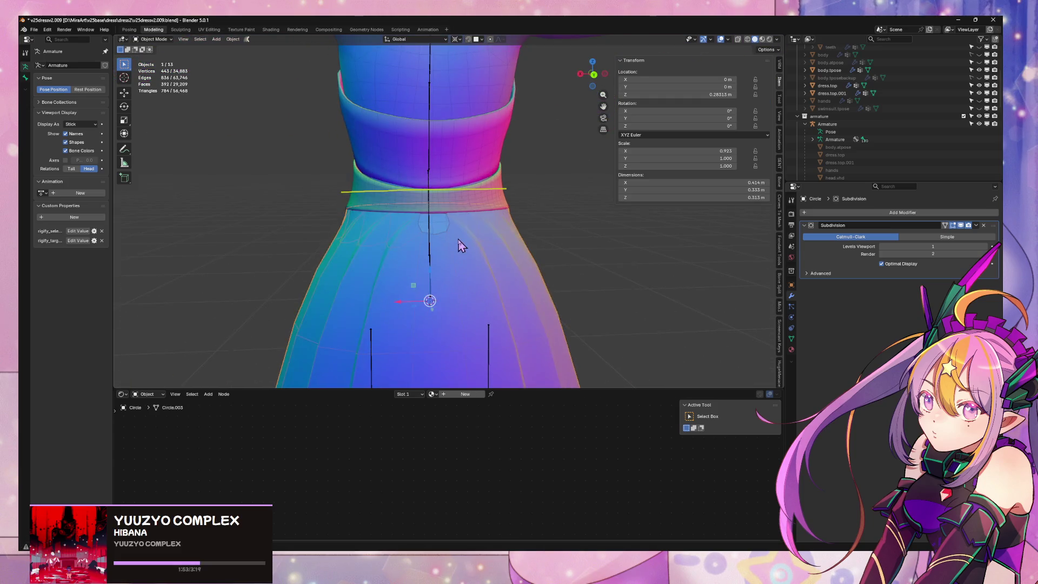
Return to Object Mode and view the character straight from behind
{"action": "key", "text": "Tab"}
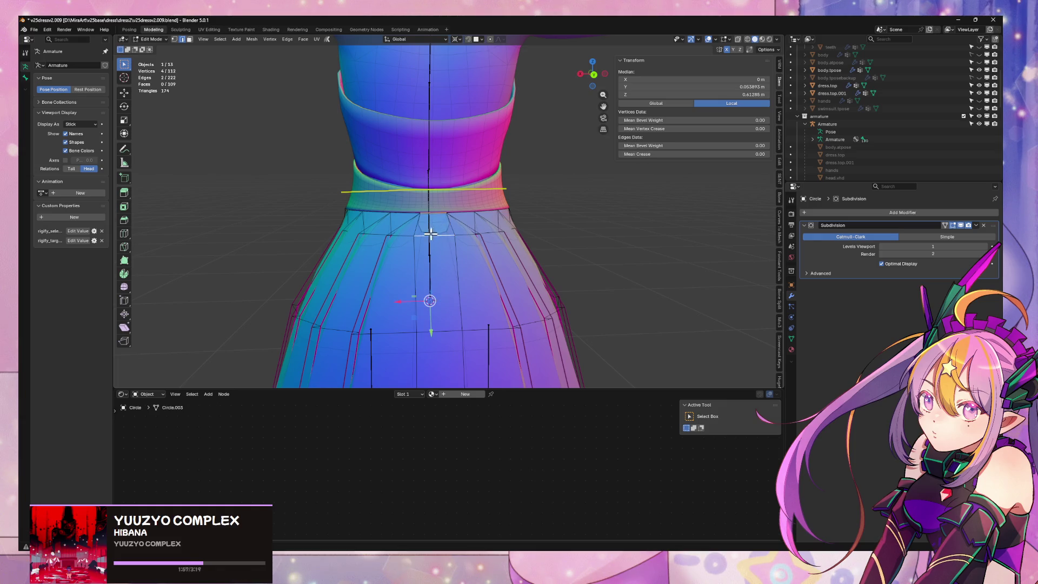
{"action": "key", "text": "f"}
{"action": "left_click", "coordinate": [486, 302]}
{"action": "key", "text": "Tab"}
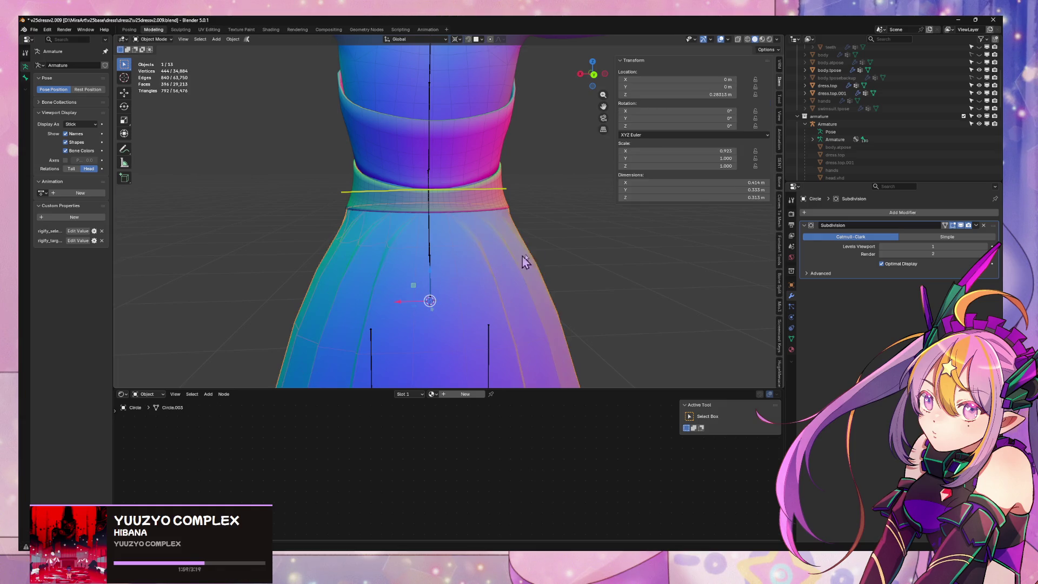
{"action": "scroll", "coordinate": [522, 259], "scroll_direction": "down", "scroll_amount": 5}
{"action": "middle_click_drag", "start_coordinate": [561, 250], "coordinate": [559, 247]}
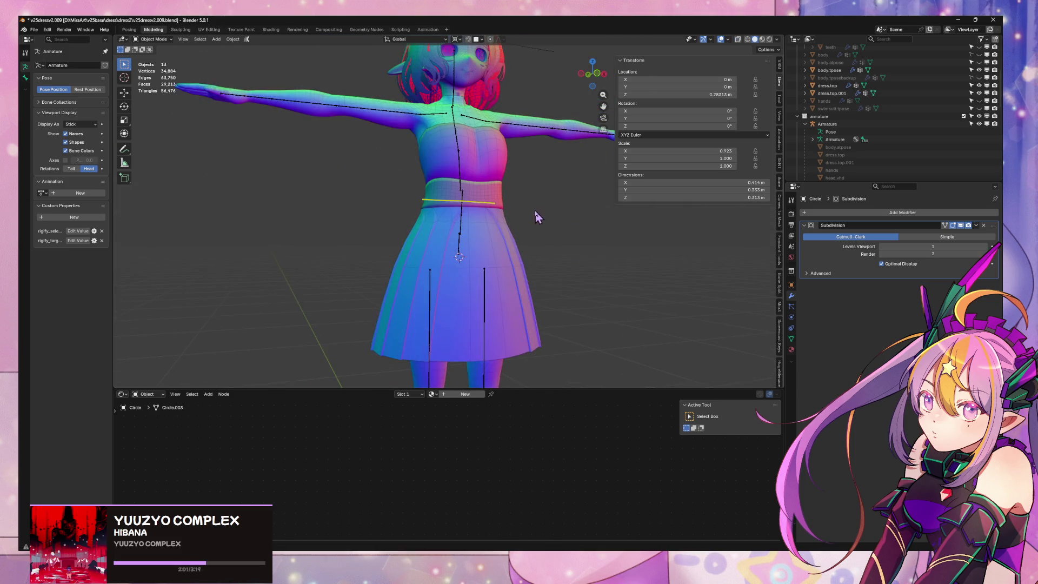
{"action": "mouse_move", "coordinate": [535, 212]}
{"action": "middle_mouse_down"}
{"action": "mouse_move", "coordinate": [505, 167]}
{"action": "mouse_move", "coordinate": [551, 227]}
{"action": "mouse_move", "coordinate": [667, 225]}
{"action": "mouse_move", "coordinate": [552, 272]}
{"action": "mouse_move", "coordinate": [607, 257]}
{"action": "mouse_move", "coordinate": [562, 238]}
{"action": "mouse_move", "coordinate": [494, 232]}
{"action": "mouse_move", "coordinate": [352, 253]}
{"action": "mouse_move", "coordinate": [498, 258]}
{"action": "mouse_move", "coordinate": [500, 294]}
{"action": "mouse_move", "coordinate": [655, 297]}
{"action": "mouse_move", "coordinate": [480, 262]}
{"action": "mouse_move", "coordinate": [537, 241]}
{"action": "mouse_move", "coordinate": [432, 222]}
{"action": "mouse_move", "coordinate": [598, 227]}
{"action": "mouse_move", "coordinate": [510, 232]}
{"action": "mouse_move", "coordinate": [552, 194]}
{"action": "mouse_move", "coordinate": [610, 70]}
{"action": "middle_mouse_up"}
{"action": "left_click", "coordinate": [593, 76]}
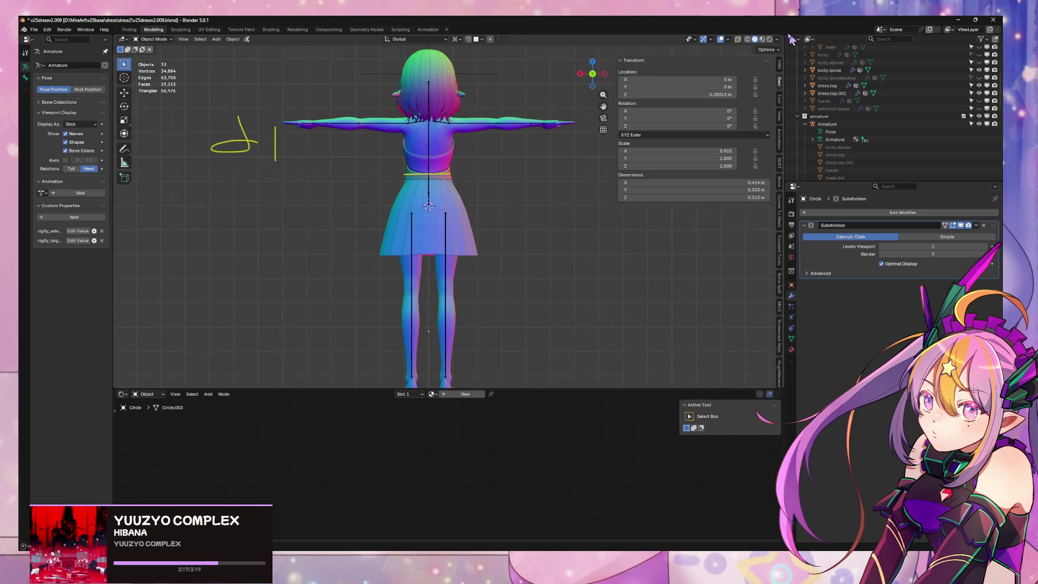
Scale the skirt down slightly along Z so it becomes a bit shorter
{"action": "scroll", "coordinate": [475, 216], "scroll_direction": "up", "scroll_amount": 5}
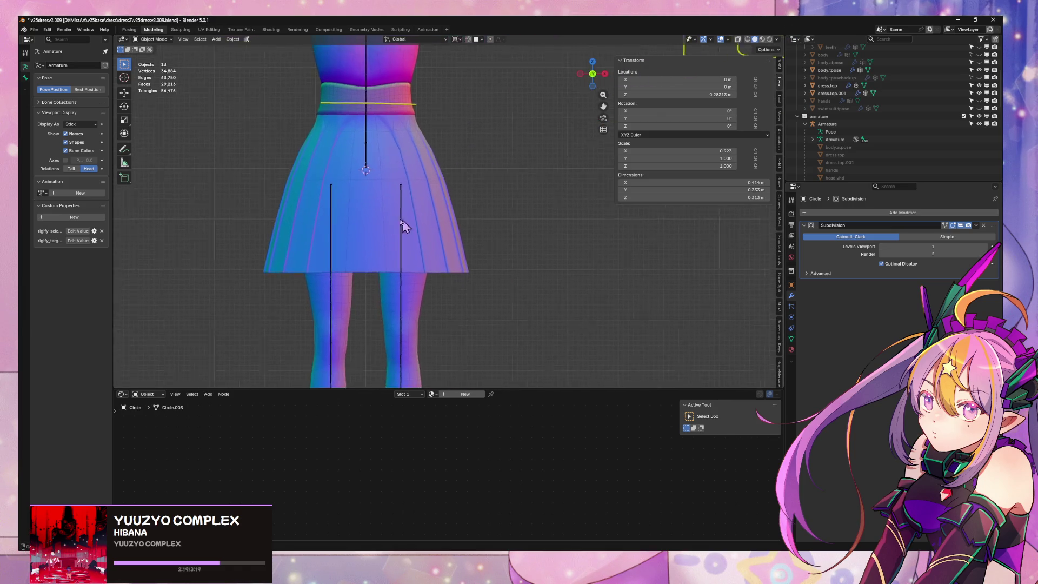
{"action": "middle_click_drag", "start_coordinate": [389, 205], "coordinate": [329, 198]}
{"action": "key", "text": "Tab"}
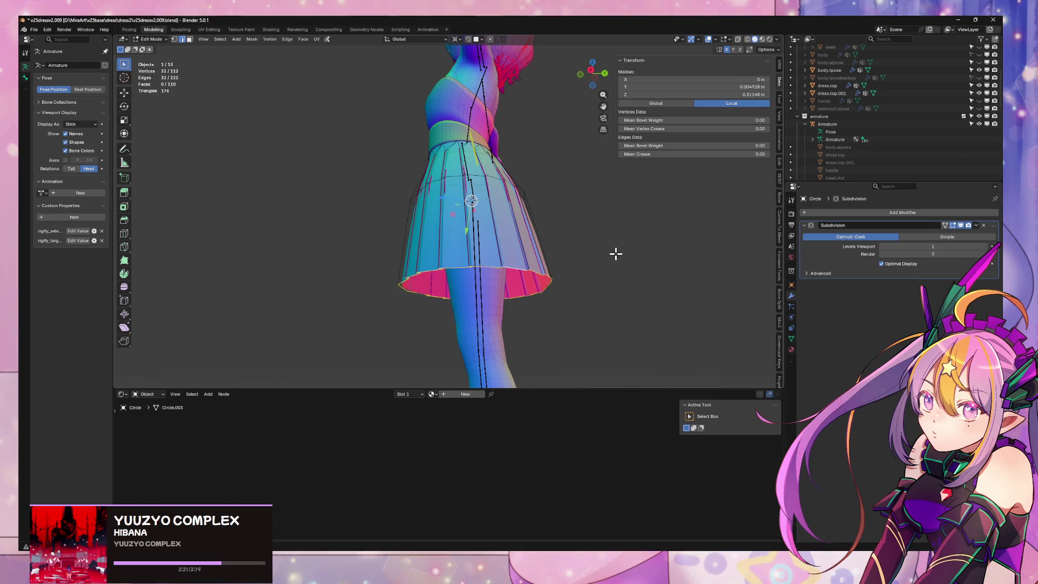
{"action": "key", "text": "Escape"}
{"action": "left_click", "coordinate": [457, 41]}
{"action": "key", "text": "s"}
{"action": "key", "text": "z"}
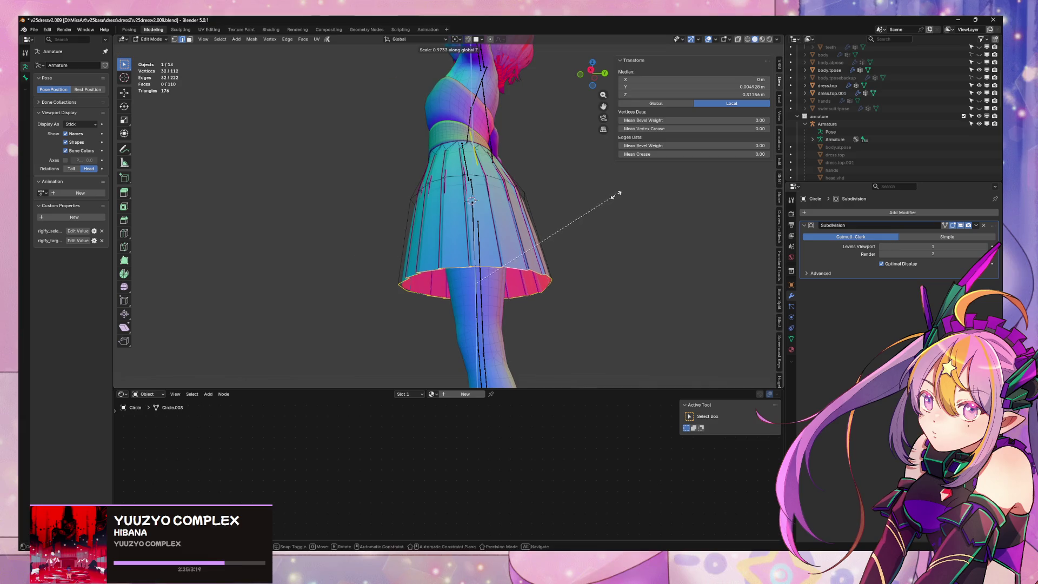
{"action": "left_click", "coordinate": [614, 194]}
Save the file, inspect the waist, and switch editing to the dress.top.001 bodice
{"action": "middle_click_drag", "start_coordinate": [614, 194], "coordinate": [624, 215]}
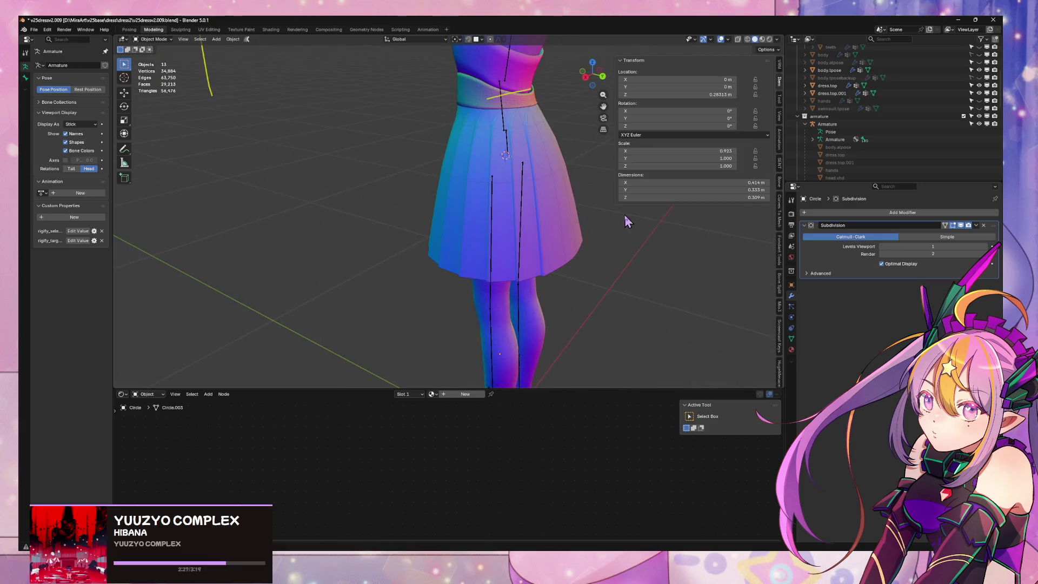
{"action": "key", "text": "Tab"}
{"action": "scroll", "coordinate": [587, 227], "scroll_direction": "down", "scroll_amount": 3}
{"action": "middle_click_drag", "start_coordinate": [386, 176], "coordinate": [411, 205]}
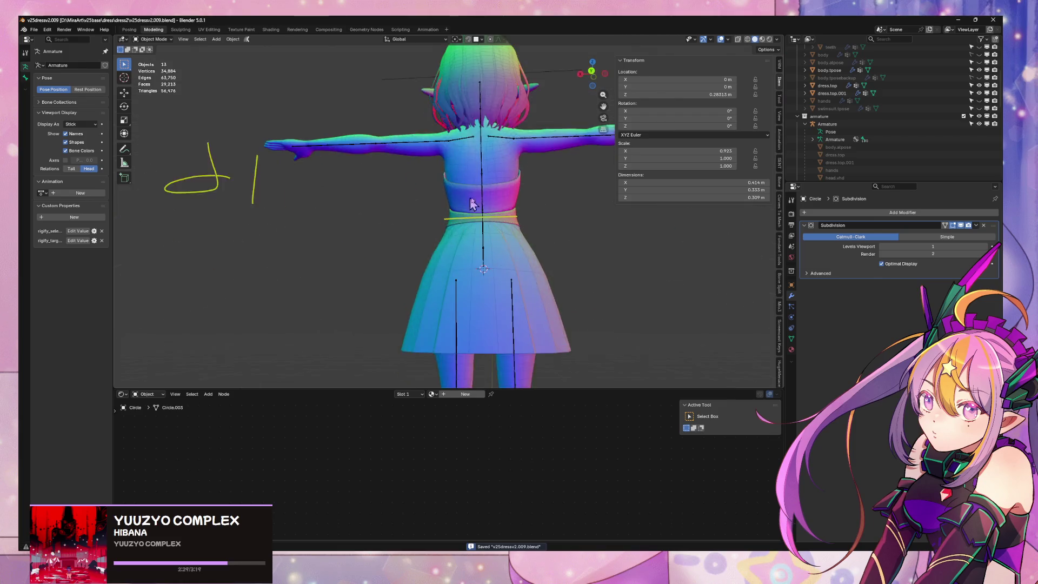
{"action": "scroll", "coordinate": [475, 209], "scroll_direction": "up", "scroll_amount": 6}
{"action": "mouse_move", "coordinate": [533, 229]}
{"action": "middle_mouse_down"}
{"action": "mouse_move", "coordinate": [593, 262]}
{"action": "mouse_move", "coordinate": [408, 260]}
{"action": "mouse_move", "coordinate": [424, 250]}
{"action": "mouse_move", "coordinate": [443, 258]}
{"action": "mouse_move", "coordinate": [514, 189]}
{"action": "middle_mouse_up"}
{"action": "key", "text": "Tab"}
{"action": "key", "text": "alt+q"}
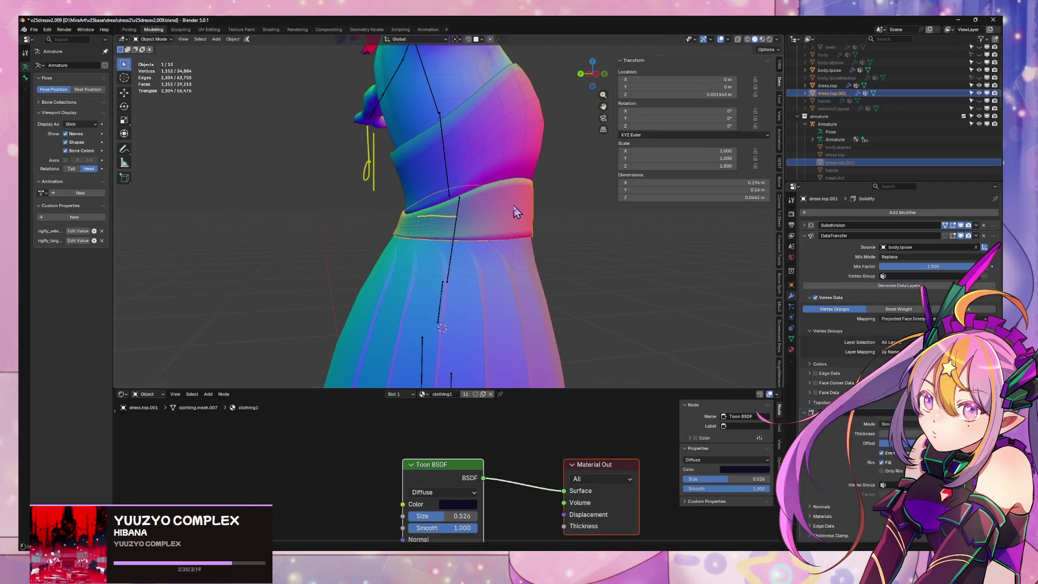
Dissolve one waistband edge loop on the bodice
{"action": "left_click", "coordinate": [468, 229], "text": "alt"}
{"action": "key", "text": "x"}
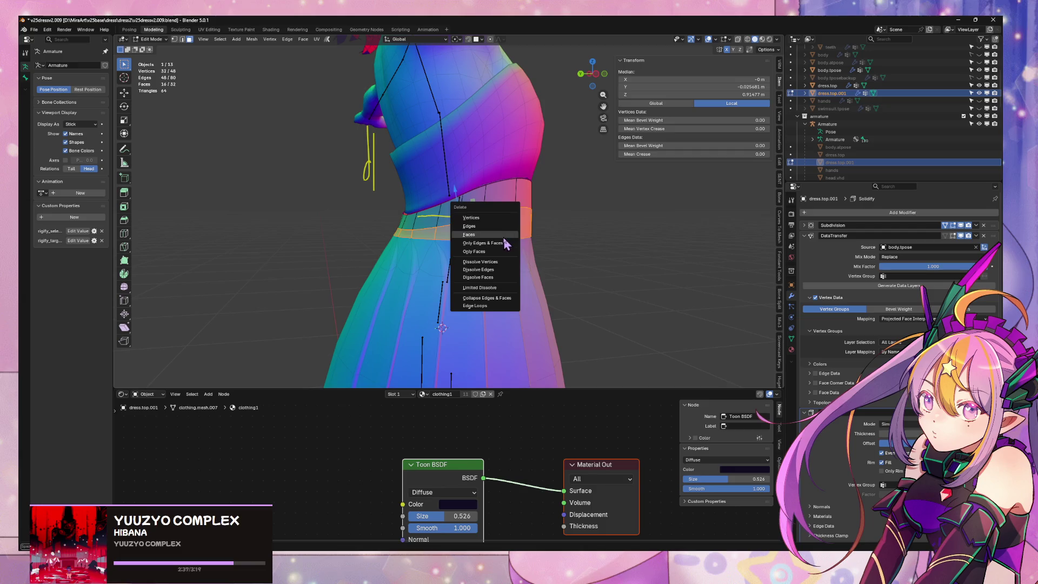
{"action": "left_click", "coordinate": [481, 275]}
Duplicate the bodice's bottom waistband loop in place and separate it into its own object
{"action": "mouse_move", "coordinate": [526, 225]}
{"action": "middle_mouse_down"}
{"action": "mouse_move", "coordinate": [447, 220]}
{"action": "mouse_move", "coordinate": [429, 236]}
{"action": "middle_mouse_up"}
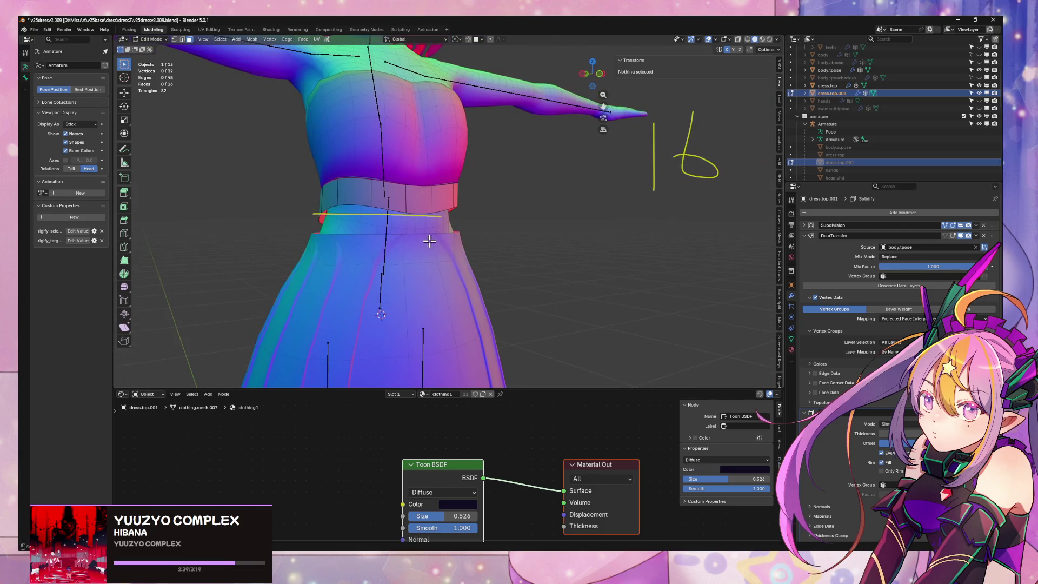
{"action": "key", "text": "alt+q"}
{"action": "left_click", "coordinate": [415, 238], "text": "alt"}
{"action": "key", "text": "alt+q"}
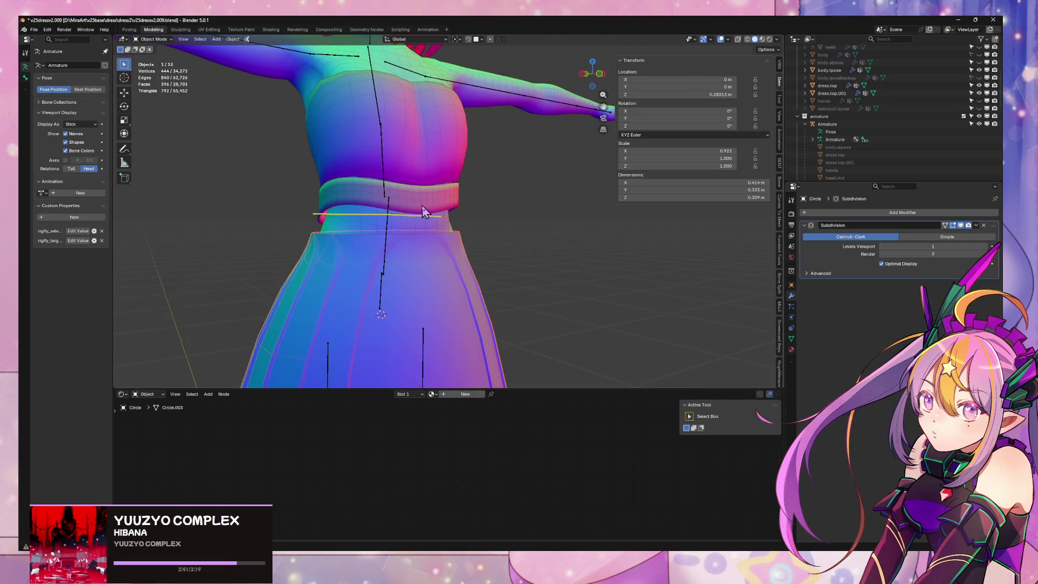
{"action": "left_click", "coordinate": [405, 211], "text": "alt"}
{"action": "key", "text": "shift+d"}
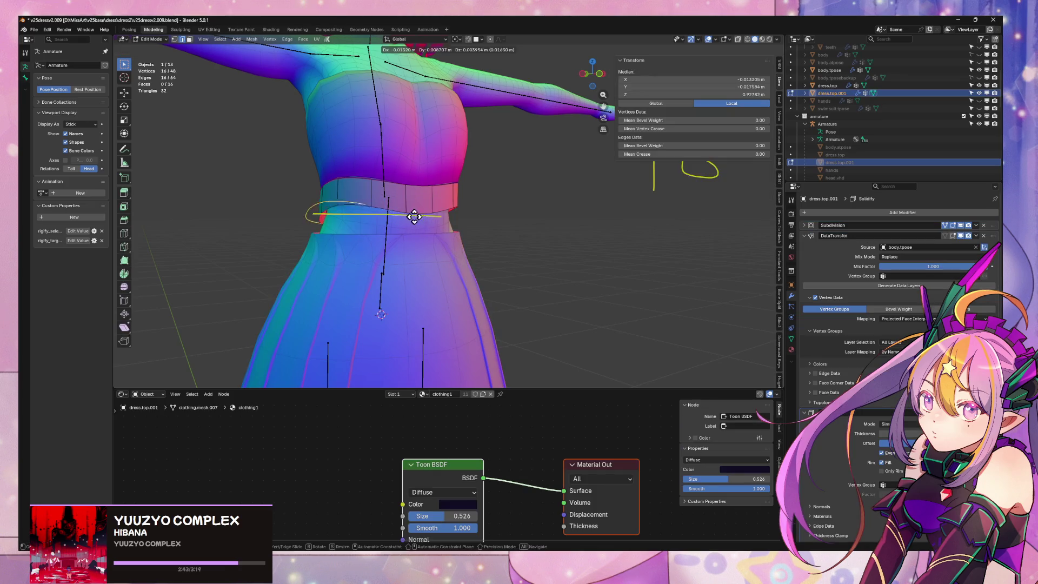
{"action": "key", "text": "Escape"}
{"action": "key", "text": "p"}
{"action": "left_click", "coordinate": [396, 224]}
Return to Object Mode and delete the separated dress.top.002 object
{"action": "key", "text": "Tab"}
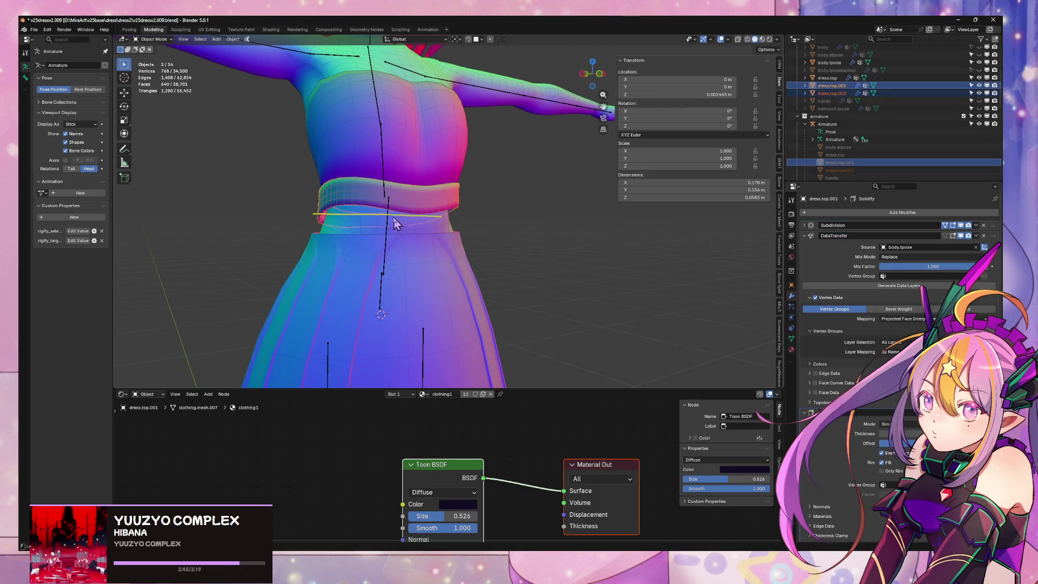
{"action": "left_click", "coordinate": [392, 215]}
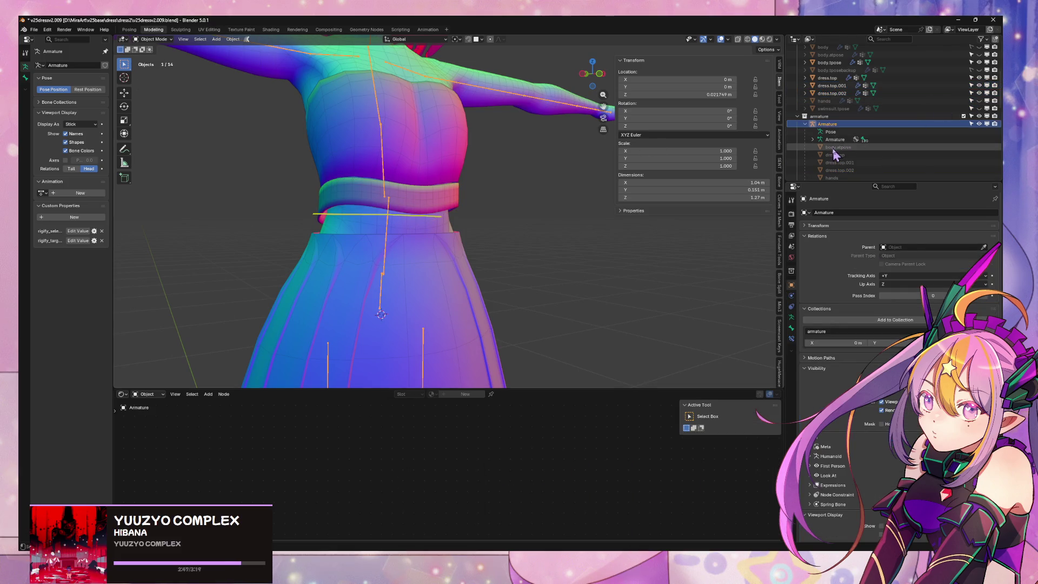
{"action": "left_click", "coordinate": [831, 93]}
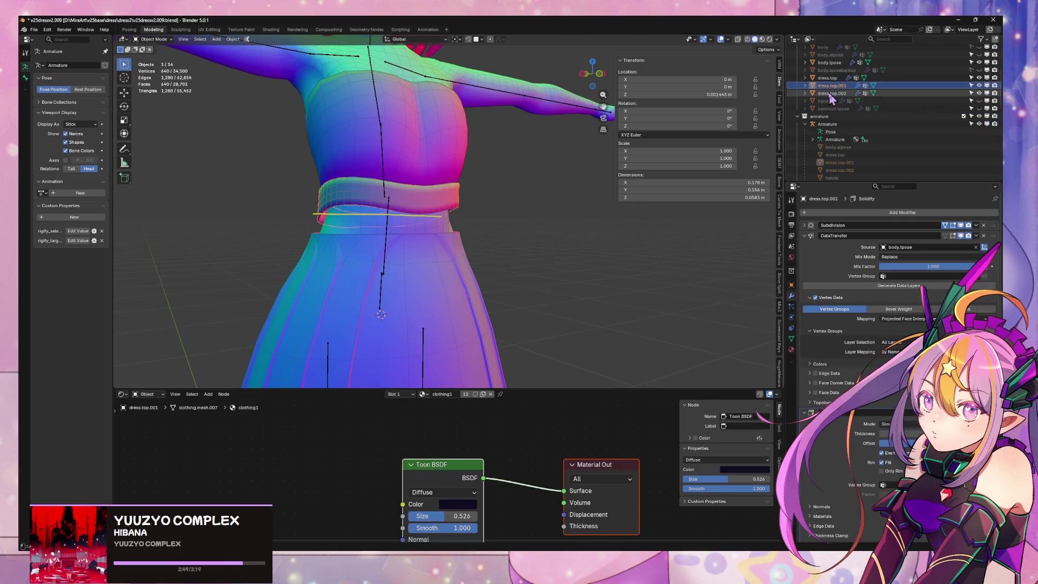
{"action": "key", "text": "Delete"}
Bridge the skirt's top edge loop to the waist loop in Edit Mode
{"action": "left_click", "coordinate": [470, 246]}
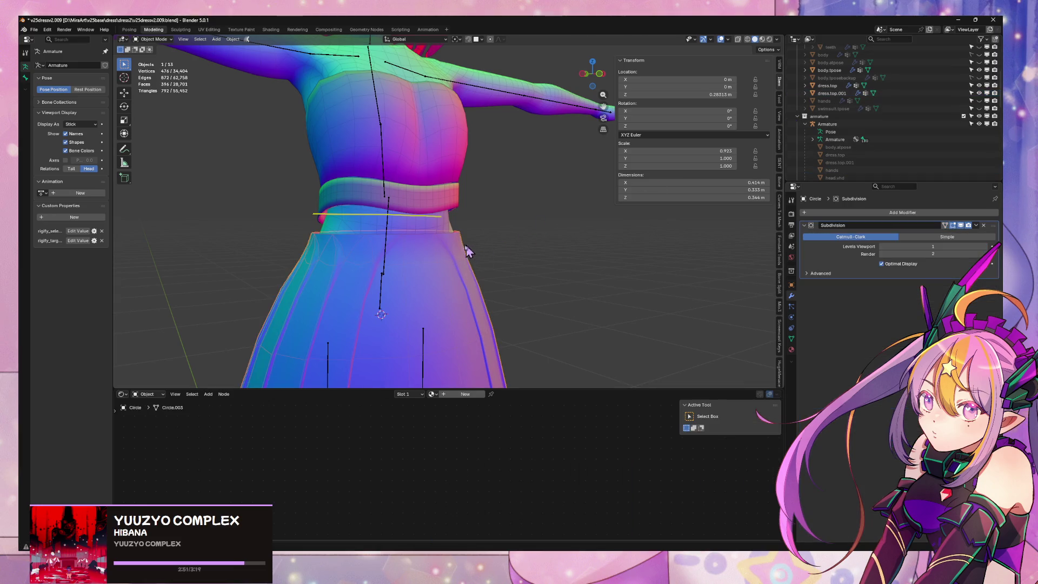
{"action": "key", "text": "Tab"}
{"action": "right_click", "coordinate": [405, 234]}
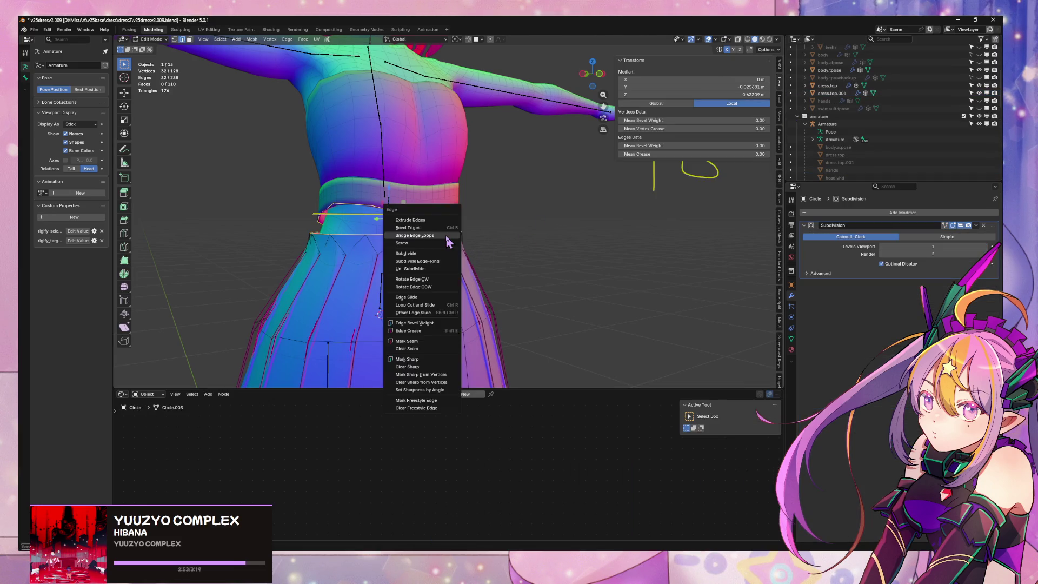
{"action": "left_click", "coordinate": [445, 235]}
{"action": "key", "text": "Tab"}
From the back, slide a skirt top-ring vertex along its edge under the waistband
{"action": "mouse_move", "coordinate": [520, 234]}
{"action": "middle_mouse_down"}
{"action": "mouse_move", "coordinate": [361, 246]}
{"action": "mouse_move", "coordinate": [417, 216]}
{"action": "middle_mouse_up"}
{"action": "scroll", "coordinate": [417, 216], "scroll_direction": "down", "scroll_amount": 5}
{"action": "scroll", "coordinate": [481, 216], "scroll_direction": "up", "scroll_amount": 5}
{"action": "scroll", "coordinate": [481, 217], "scroll_direction": "up", "scroll_amount": 2}
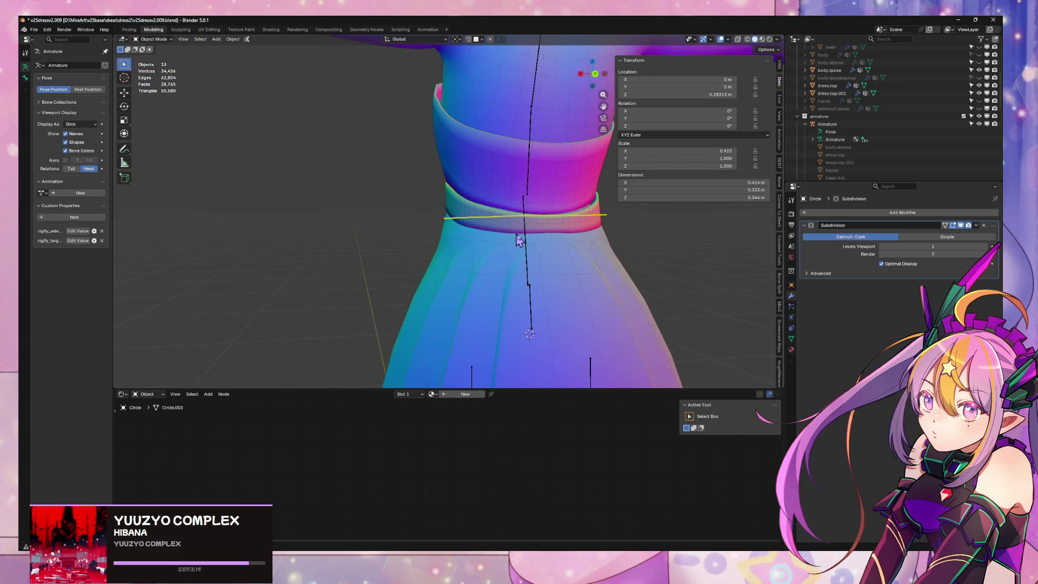
{"action": "key", "text": "Tab"}
{"action": "left_click", "coordinate": [553, 244]}
{"action": "key", "text": "shift+v"}
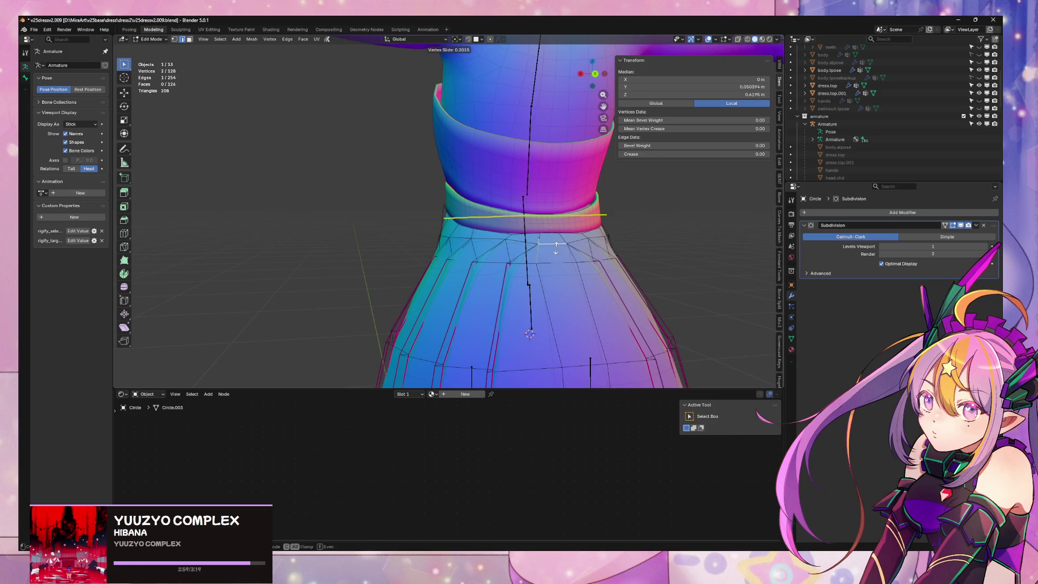
{"action": "left_click", "coordinate": [575, 240]}
{"action": "key", "text": "Tab"}
Select the dress top object and switch to the numpad 1 front view
{"action": "scroll", "coordinate": [667, 280], "scroll_direction": "down", "scroll_amount": 4}
{"action": "middle_click_drag", "start_coordinate": [667, 281], "coordinate": [487, 272]}
{"action": "scroll", "coordinate": [488, 272], "scroll_direction": "down", "scroll_amount": 3}
{"action": "mouse_move", "coordinate": [541, 206]}
{"action": "middle_mouse_down"}
{"action": "mouse_move", "coordinate": [616, 199]}
{"action": "mouse_move", "coordinate": [691, 241]}
{"action": "middle_mouse_up"}
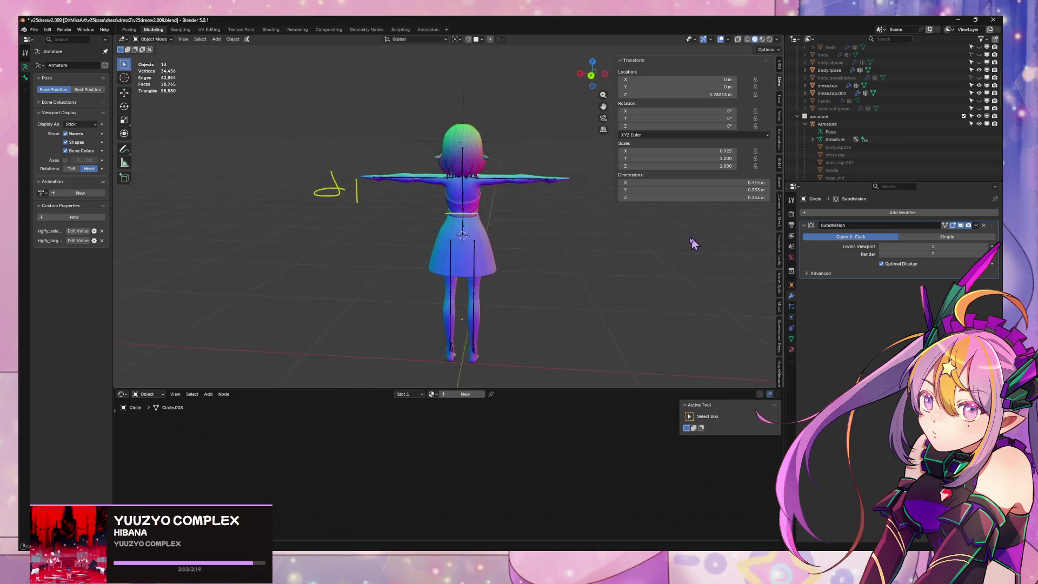
{"action": "scroll", "coordinate": [530, 238], "scroll_direction": "up", "scroll_amount": 2}
{"action": "scroll", "coordinate": [529, 238], "scroll_direction": "up", "scroll_amount": 5}
{"action": "left_click", "coordinate": [475, 212]}
{"action": "mouse_move", "coordinate": [476, 212]}
{"action": "middle_mouse_down"}
{"action": "mouse_move", "coordinate": [497, 198]}
{"action": "mouse_move", "coordinate": [467, 205]}
{"action": "middle_mouse_up"}
{"action": "key", "text": "KP_1"}
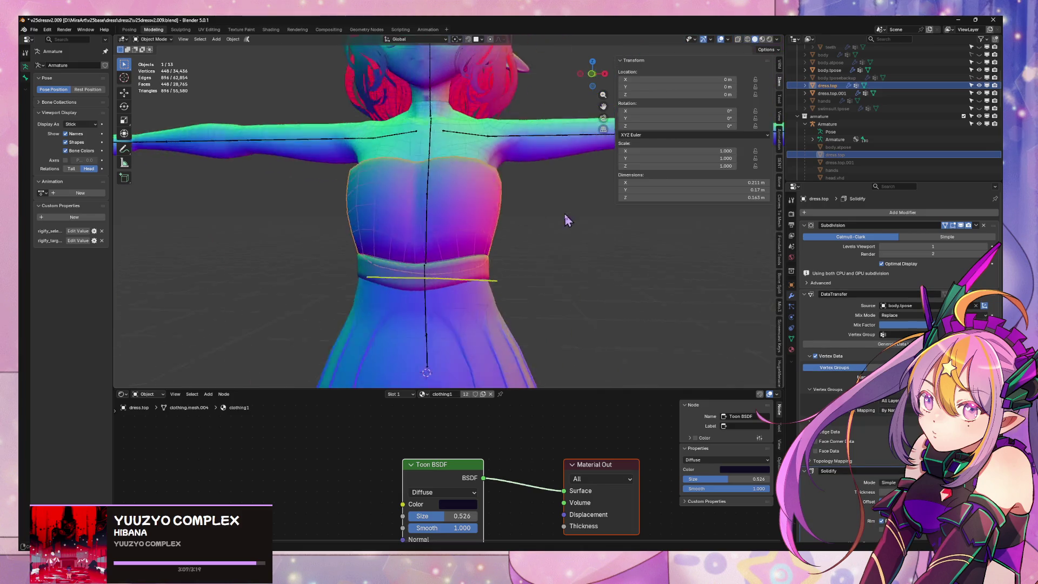
Inspect the torso from above, briefly toggling X-ray, and enter Edit Mode on the dress top
{"action": "scroll", "coordinate": [897, 325], "scroll_direction": "down", "scroll_amount": 2}
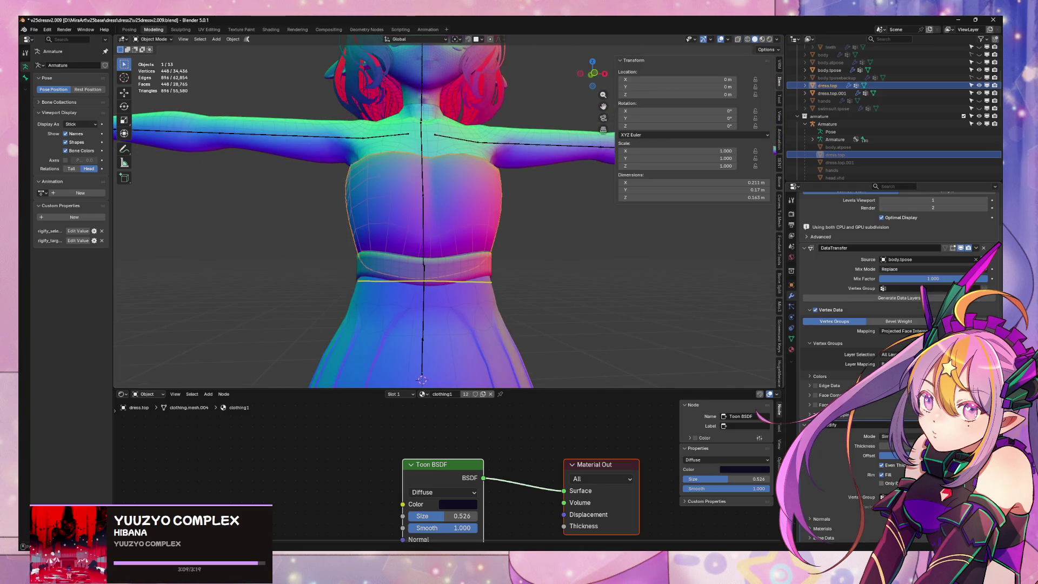
{"action": "scroll", "coordinate": [528, 224], "scroll_direction": "up", "scroll_amount": 3}
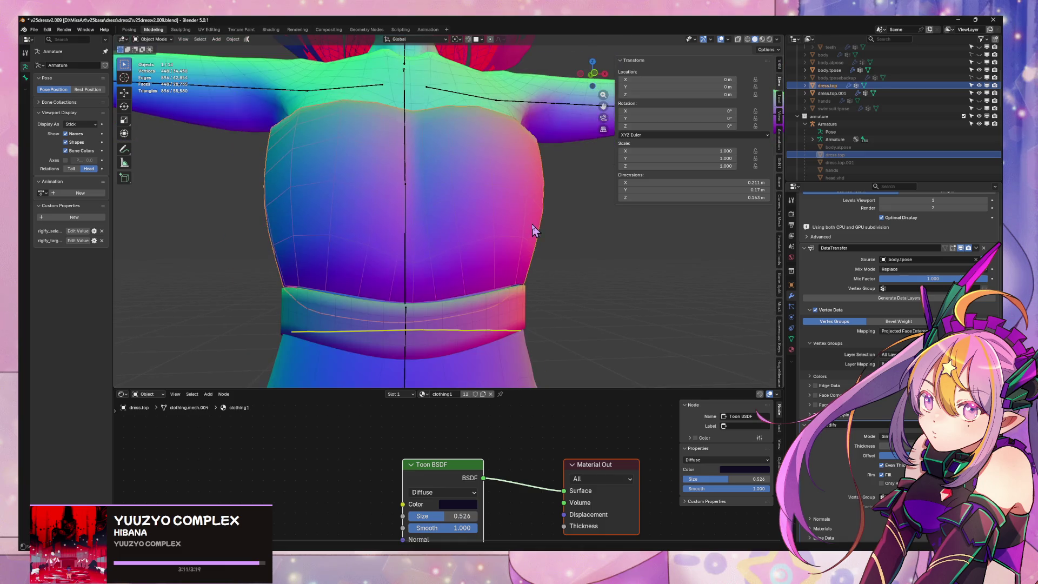
{"action": "left_click_drag", "start_coordinate": [594, 79], "coordinate": [578, 176]}
{"action": "key", "text": "alt+z"}
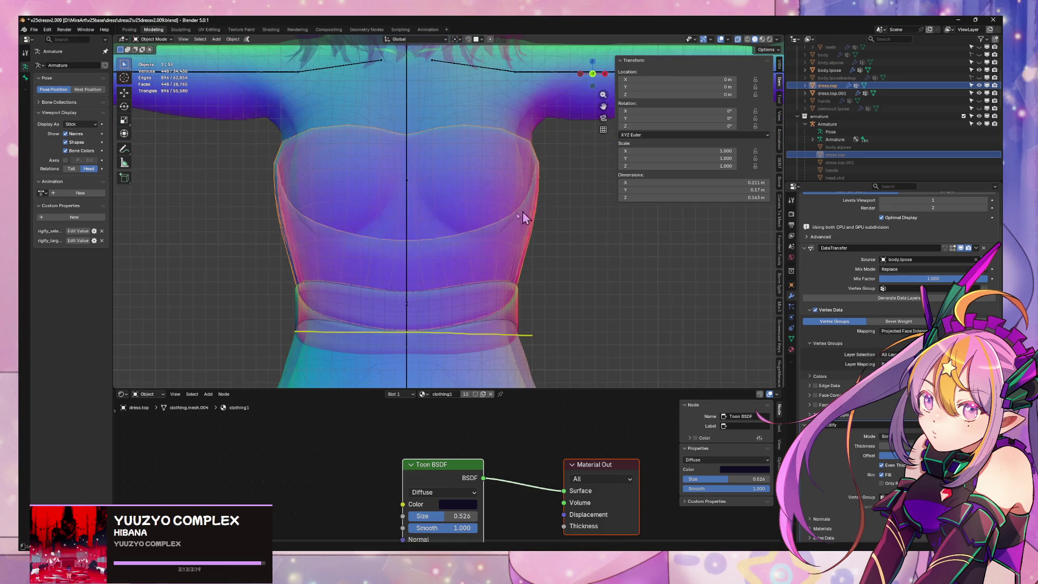
{"action": "key", "text": "alt+z"}
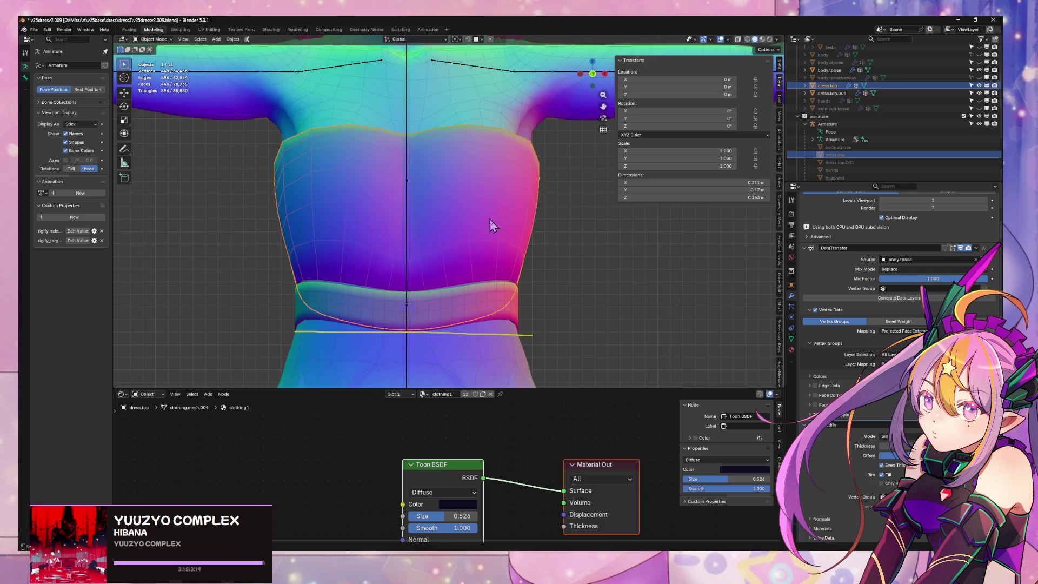
{"action": "key", "text": "Tab"}
{"action": "scroll", "coordinate": [554, 210], "scroll_direction": "down", "scroll_amount": 3}
{"action": "middle_click_drag", "start_coordinate": [554, 211], "coordinate": [514, 213]}
{"action": "scroll", "coordinate": [408, 234], "scroll_direction": "up", "scroll_amount": 3}
{"action": "middle_click_drag", "start_coordinate": [408, 234], "coordinate": [399, 230]}
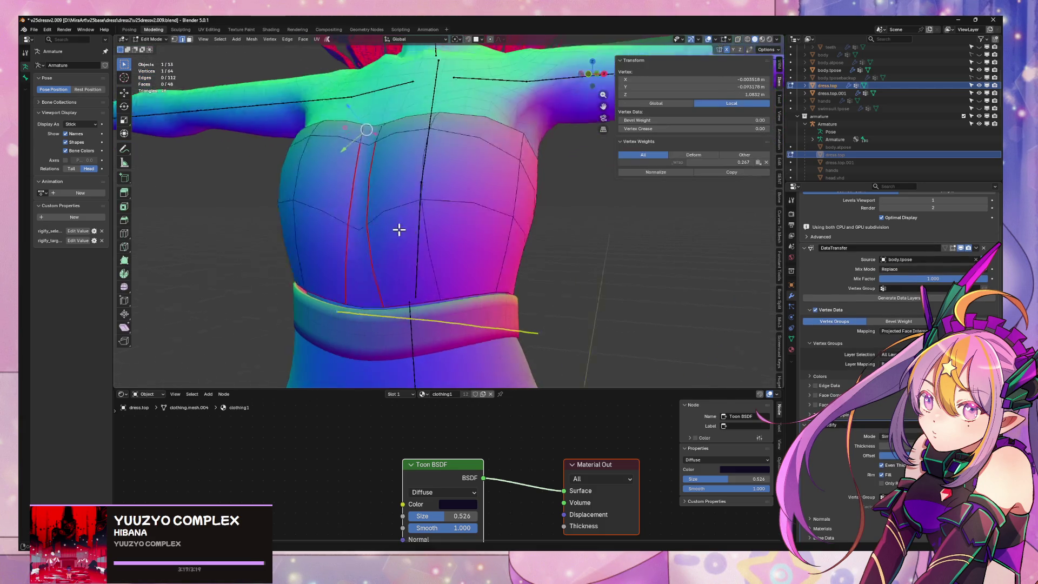
Slide the selected upper bodice vertices along their edges toward the chest
{"action": "left_click", "coordinate": [439, 228], "text": "shift"}
{"action": "middle_click_drag", "start_coordinate": [484, 218], "coordinate": [522, 228]}
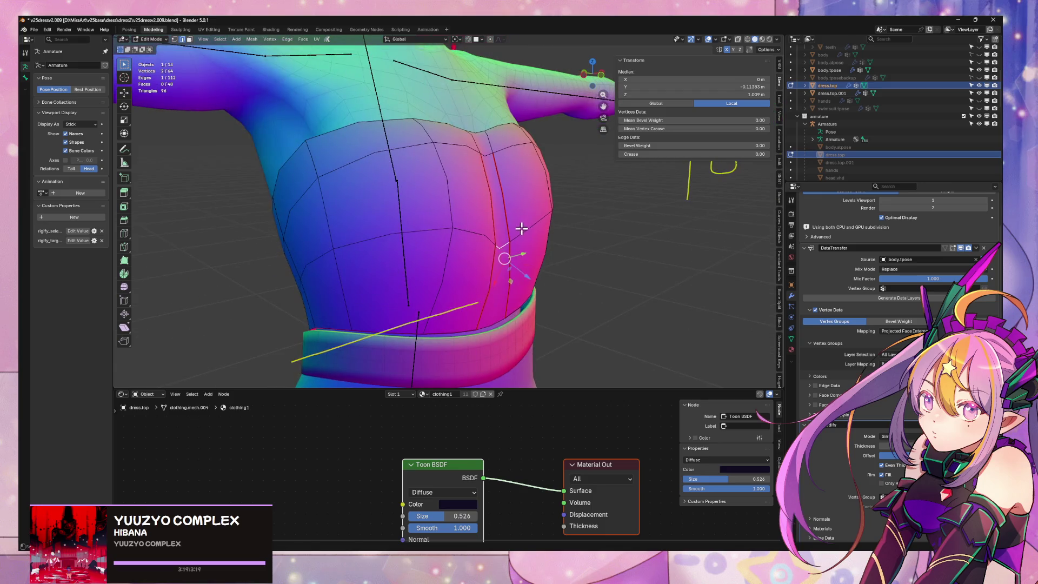
{"action": "key", "text": "g"}
{"action": "key", "text": "y"}
{"action": "key", "text": "g"}
{"action": "left_click", "coordinate": [513, 166]}
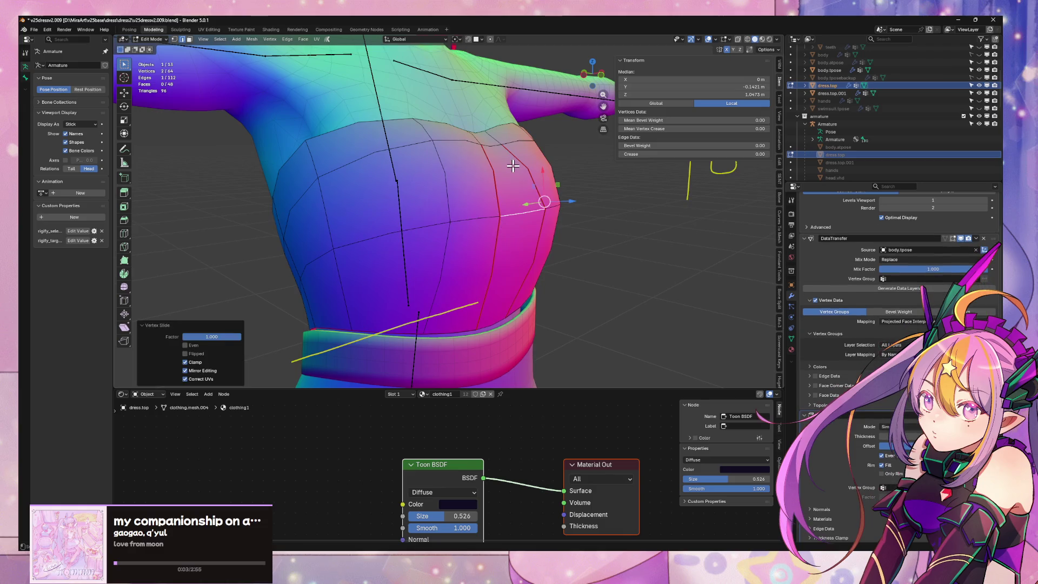
{"action": "middle_click_drag", "start_coordinate": [595, 185], "coordinate": [546, 176]}
{"action": "key", "text": "g"}
{"action": "key", "text": "g"}
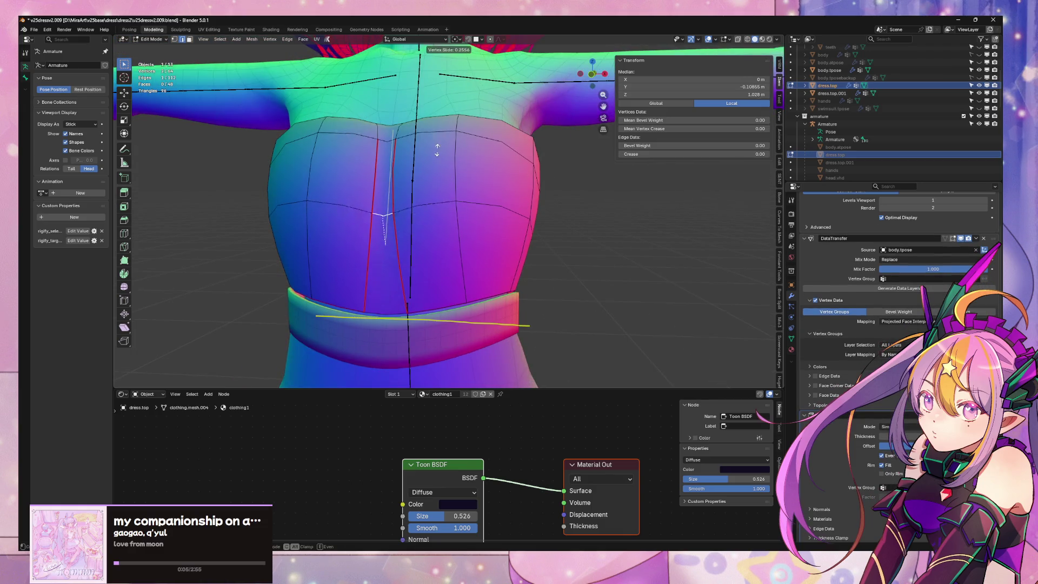
{"action": "left_click", "coordinate": [432, 131]}
Move another upper-edge bodice vertex sideways along the X axis
{"action": "left_click", "coordinate": [393, 189]}
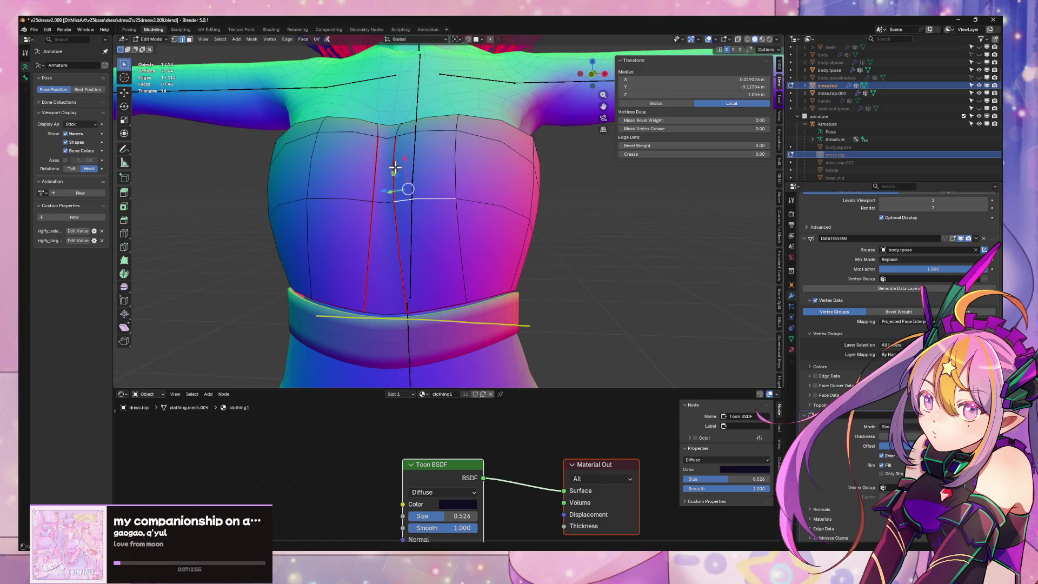
{"action": "key", "text": "g"}
{"action": "key", "text": "g"}
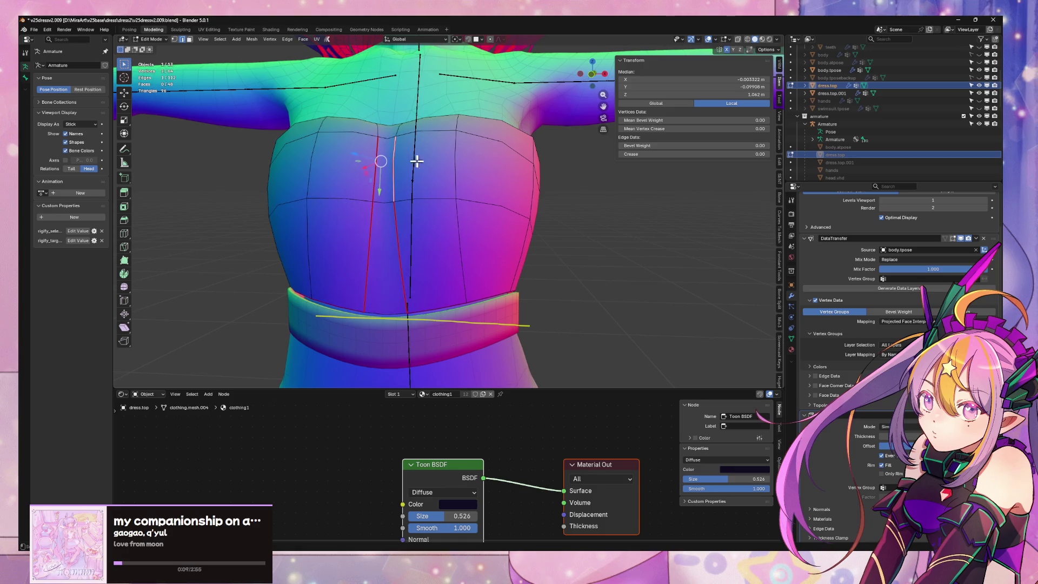
{"action": "key", "text": "g"}
{"action": "key", "text": "x"}
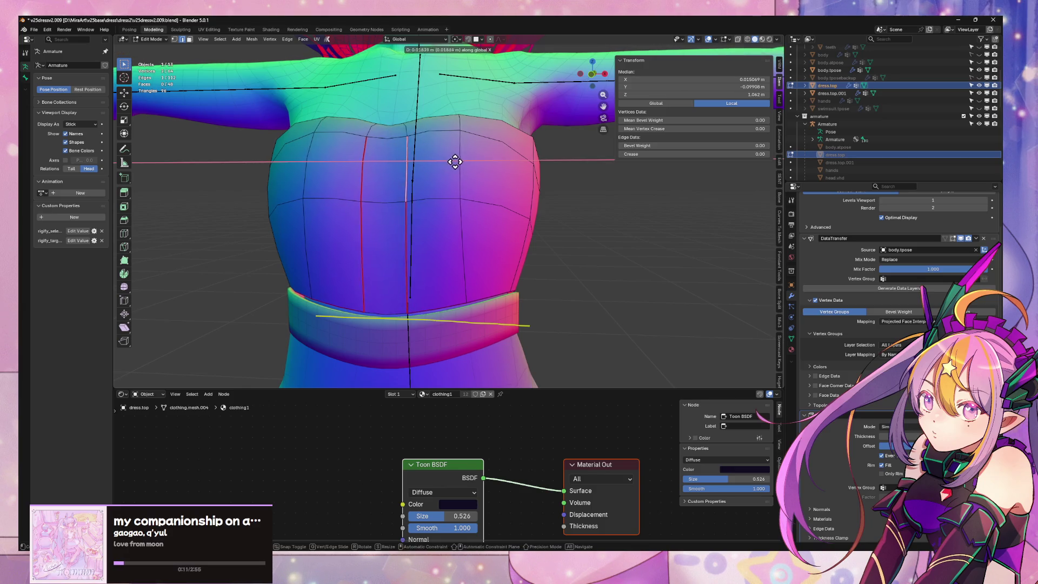
{"action": "left_click", "coordinate": [455, 161]}
Orbit to the waistband and select a vertical edge on the bodice front in Edit Mode
{"action": "key", "text": "Tab"}
{"action": "mouse_move", "coordinate": [454, 161]}
{"action": "middle_mouse_down"}
{"action": "mouse_move", "coordinate": [568, 264]}
{"action": "mouse_move", "coordinate": [529, 272]}
{"action": "mouse_move", "coordinate": [549, 282]}
{"action": "mouse_move", "coordinate": [582, 265]}
{"action": "mouse_move", "coordinate": [645, 258]}
{"action": "middle_mouse_up"}
{"action": "scroll", "coordinate": [554, 284], "scroll_direction": "up", "scroll_amount": 5}
{"action": "mouse_move", "coordinate": [555, 285]}
{"action": "middle_mouse_down"}
{"action": "mouse_move", "coordinate": [556, 352]}
{"action": "mouse_move", "coordinate": [580, 299]}
{"action": "mouse_move", "coordinate": [549, 294]}
{"action": "middle_mouse_up"}
{"action": "scroll", "coordinate": [555, 352], "scroll_direction": "down", "scroll_amount": 5}
{"action": "key", "text": "Tab"}
{"action": "left_click", "coordinate": [396, 228]}
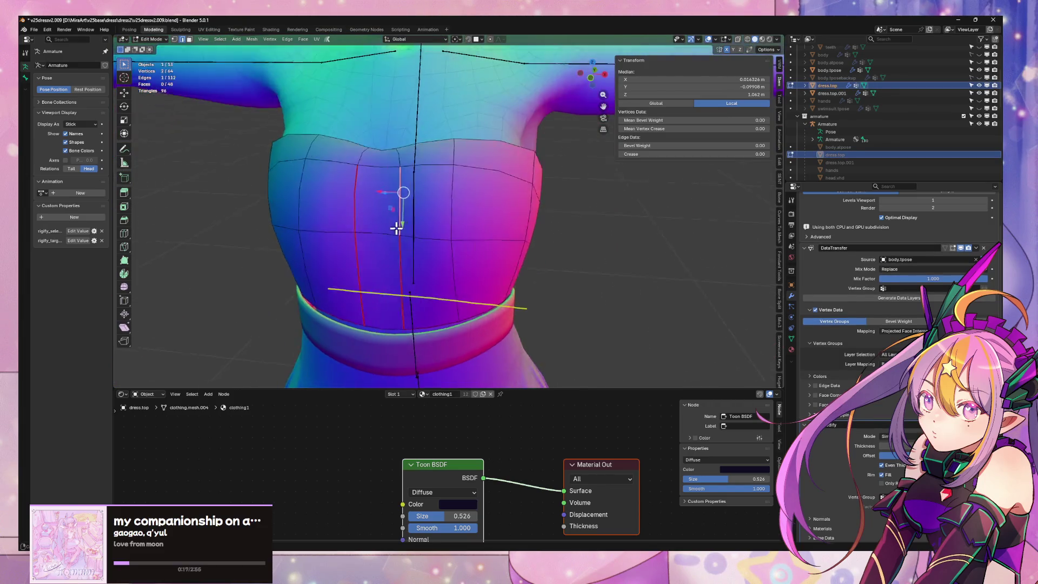
{"action": "mouse_move", "coordinate": [396, 228]}
{"action": "middle_mouse_down"}
{"action": "mouse_move", "coordinate": [533, 179]}
{"action": "mouse_move", "coordinate": [468, 153]}
{"action": "mouse_move", "coordinate": [460, 183]}
{"action": "middle_mouse_up"}
Vertex-slide several upper bodice vertices along their edges with Shift+V
{"action": "left_click", "coordinate": [527, 169]}
{"action": "key", "text": "shift+v"}
{"action": "left_click", "coordinate": [532, 174]}
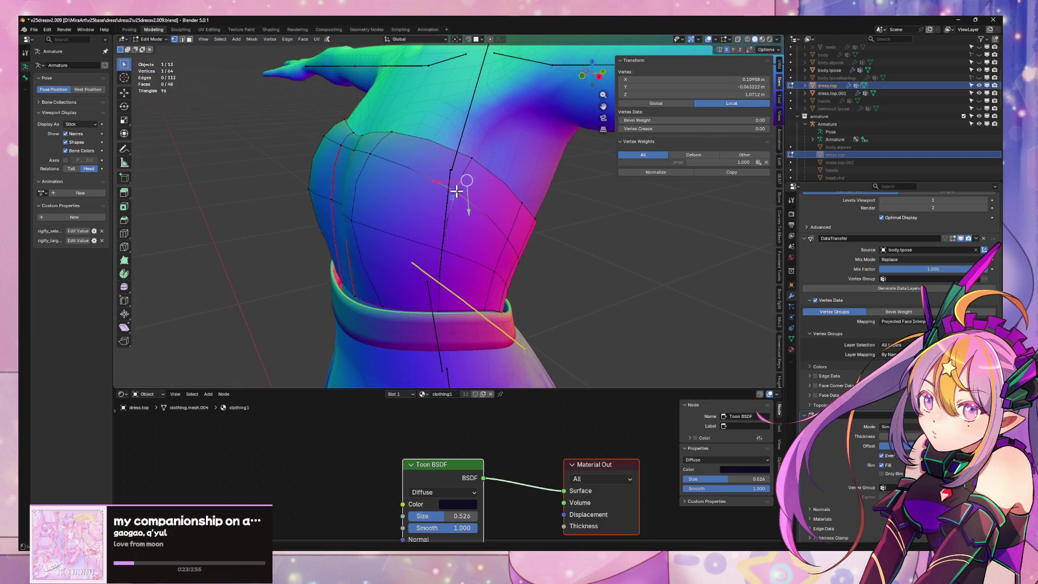
{"action": "key", "text": "shift+v"}
{"action": "left_click", "coordinate": [454, 203]}
{"action": "left_click", "coordinate": [351, 134]}
{"action": "key", "text": "shift+v"}
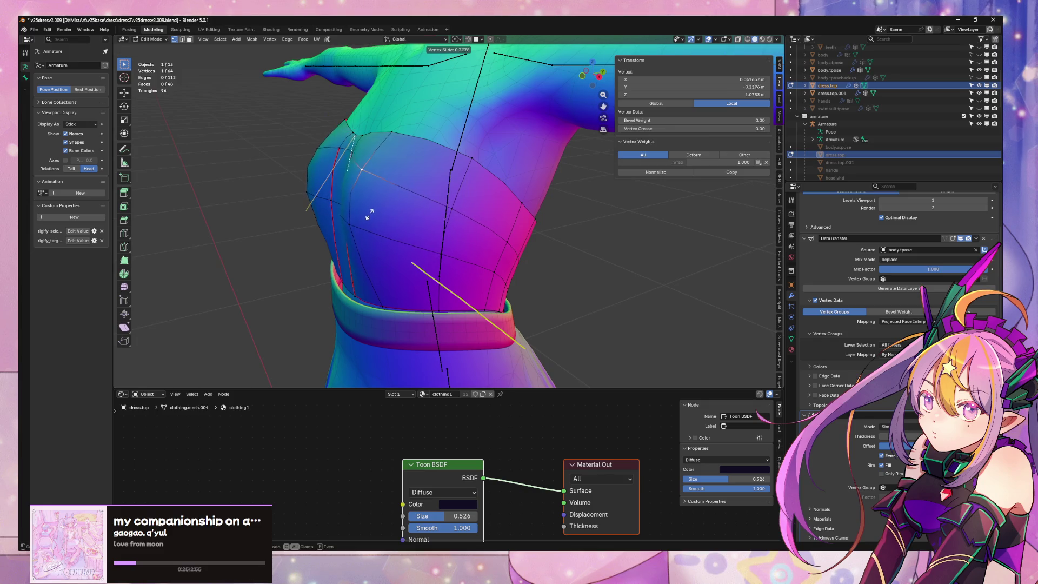
{"action": "left_click", "coordinate": [389, 186]}
{"action": "middle_click_drag", "start_coordinate": [389, 185], "coordinate": [476, 187]}
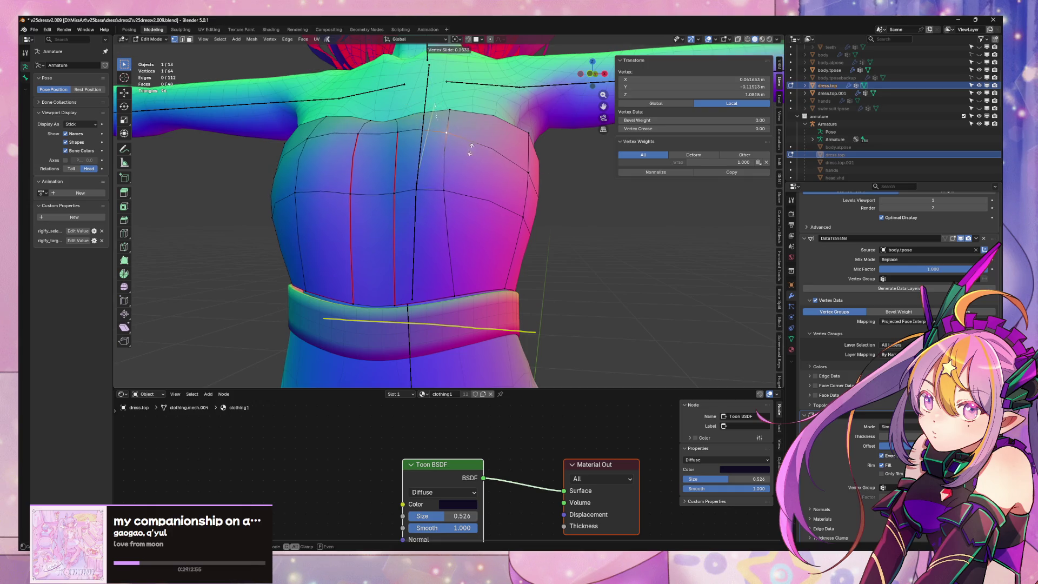
{"action": "left_click", "coordinate": [424, 151]}
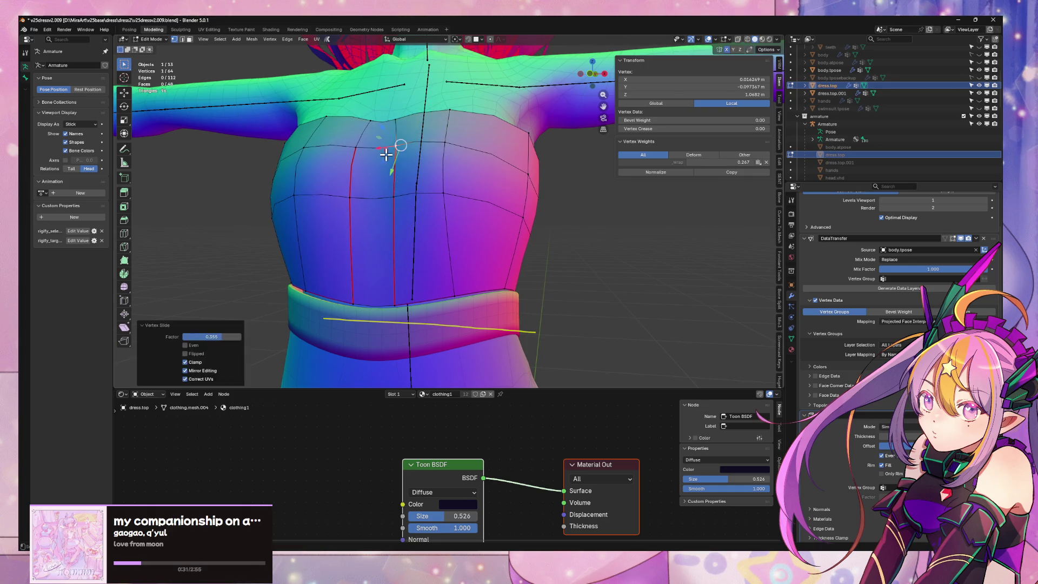
Orbit to the shoulder and select two vertices on the bodice back in Edit Mode
{"action": "key", "text": "Tab"}
{"action": "scroll", "coordinate": [541, 259], "scroll_direction": "down", "scroll_amount": 5}
{"action": "left_click", "coordinate": [547, 252]}
{"action": "mouse_move", "coordinate": [547, 252]}
{"action": "middle_mouse_down"}
{"action": "mouse_move", "coordinate": [614, 207]}
{"action": "mouse_move", "coordinate": [669, 266]}
{"action": "mouse_move", "coordinate": [508, 296]}
{"action": "middle_mouse_up"}
{"action": "scroll", "coordinate": [669, 266], "scroll_direction": "up", "scroll_amount": 3}
{"action": "scroll", "coordinate": [508, 295], "scroll_direction": "up", "scroll_amount": 2}
{"action": "key", "text": "Tab"}
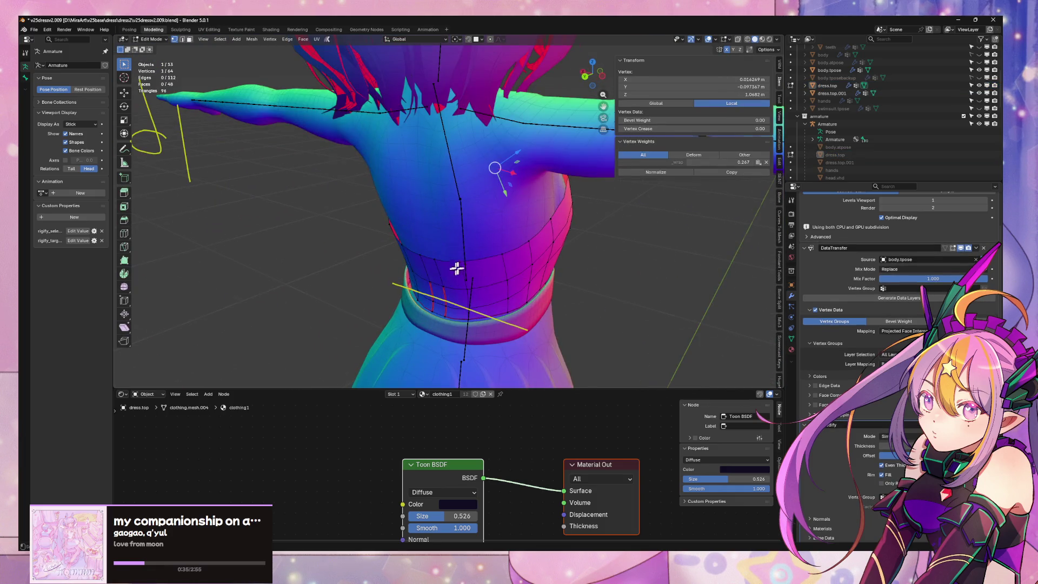
{"action": "scroll", "coordinate": [526, 255], "scroll_direction": "up", "scroll_amount": 3}
{"action": "left_click", "coordinate": [523, 237], "text": "shift"}
{"action": "middle_click_drag", "start_coordinate": [524, 234], "coordinate": [529, 273]}
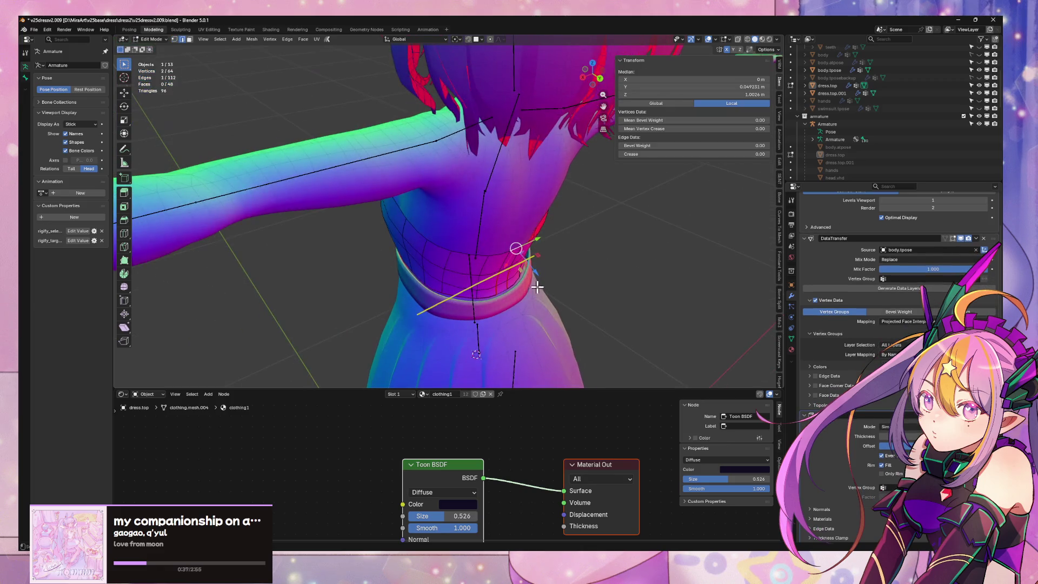
Push the back vertices along their normals, undo, then retry with proportional editing
{"action": "key", "text": "g"}
{"action": "left_click", "coordinate": [531, 272]}
{"action": "left_click", "coordinate": [535, 270]}
{"action": "key", "text": "ctrl+z"}
{"action": "key", "text": "g"}
{"action": "key", "text": "z"}
{"action": "key", "text": "z"}
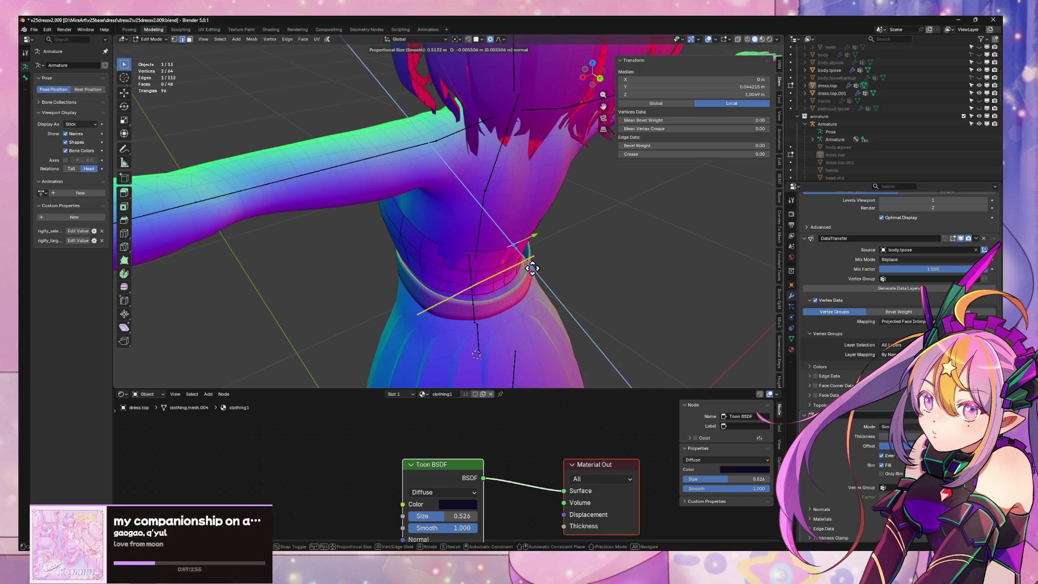
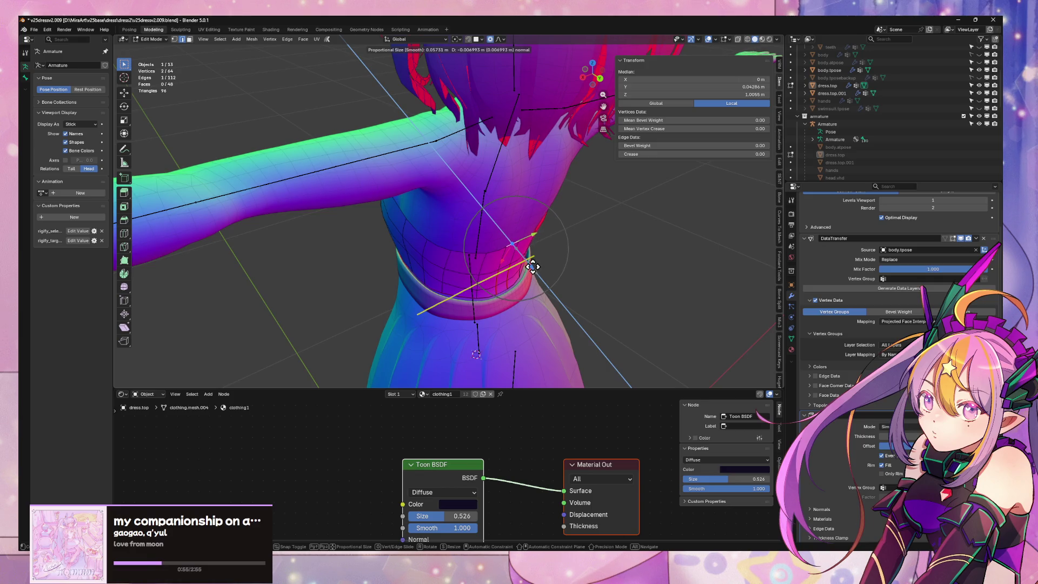
Confirm the proportional waist reshape on the dress top, return to Object Mode, and select the skirt Circle
{"action": "left_click", "coordinate": [533, 267]}
{"action": "key", "text": "Tab"}
{"action": "middle_click_drag", "start_coordinate": [591, 273], "coordinate": [539, 234]}
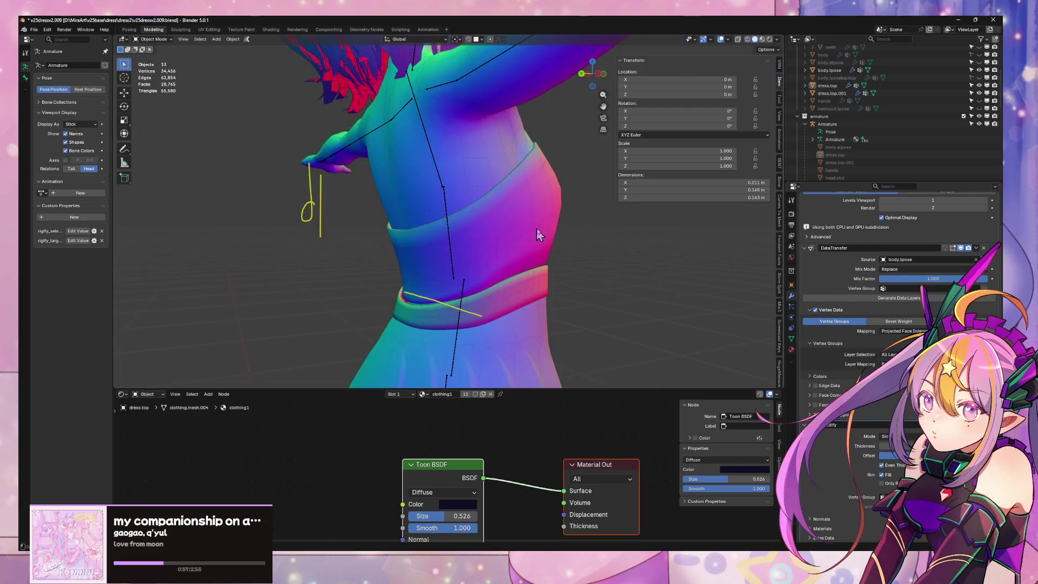
{"action": "key", "text": "KP_1"}
{"action": "scroll", "coordinate": [546, 243], "scroll_direction": "down", "scroll_amount": 3}
{"action": "scroll", "coordinate": [555, 270], "scroll_direction": "up", "scroll_amount": 3}
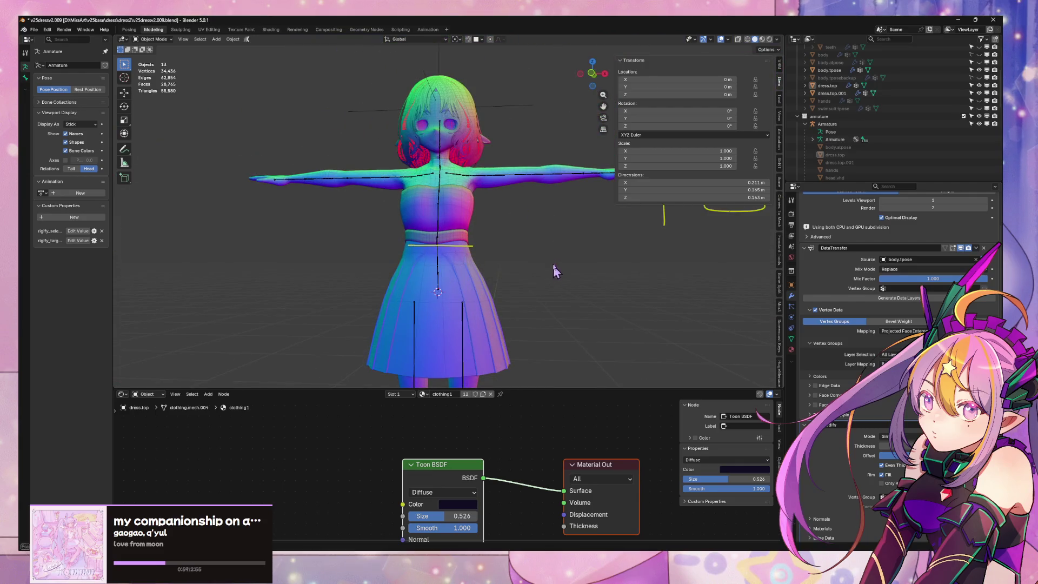
{"action": "mouse_move", "coordinate": [555, 270]}
{"action": "middle_mouse_down"}
{"action": "mouse_move", "coordinate": [573, 232]}
{"action": "mouse_move", "coordinate": [603, 214]}
{"action": "mouse_move", "coordinate": [500, 276]}
{"action": "middle_mouse_up"}
{"action": "left_click", "coordinate": [498, 277]}
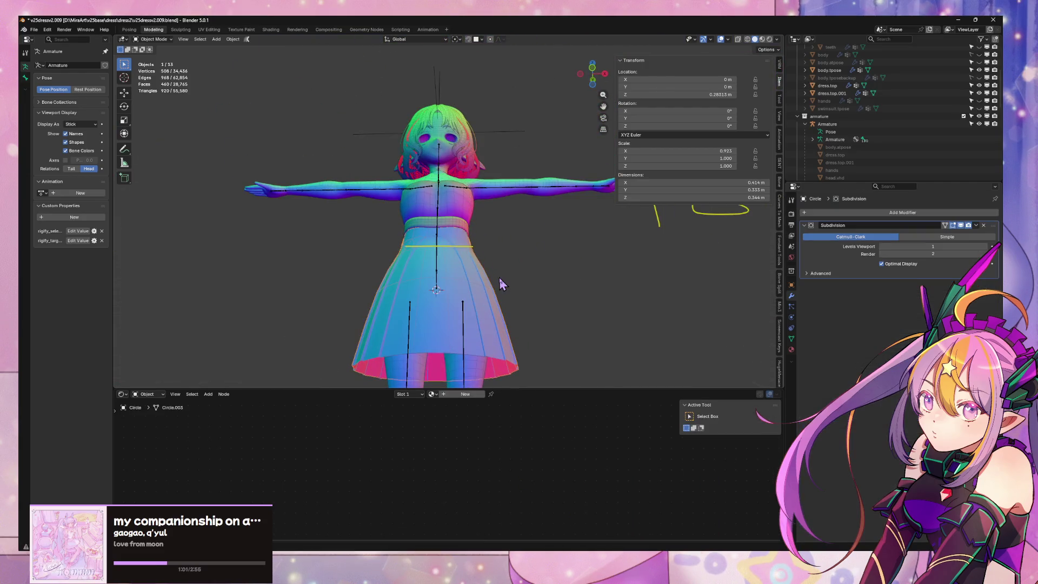
Enter Edit Mode on the skirt Circle and inspect its waist from below and the front
{"action": "key", "text": "Tab"}
{"action": "scroll", "coordinate": [465, 261], "scroll_direction": "up", "scroll_amount": 6}
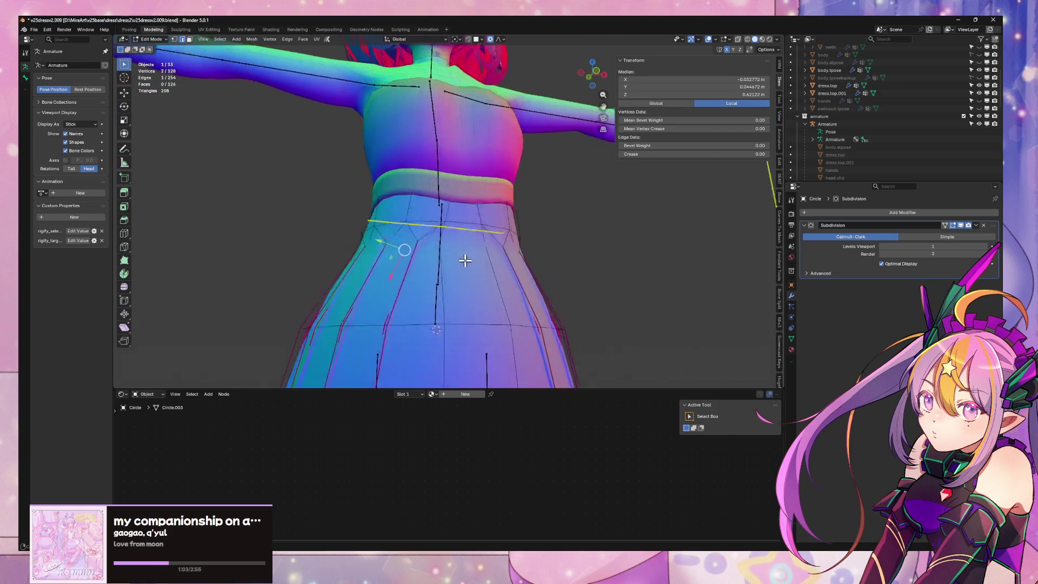
{"action": "mouse_move", "coordinate": [465, 261]}
{"action": "middle_mouse_down"}
{"action": "mouse_move", "coordinate": [470, 216]}
{"action": "mouse_move", "coordinate": [488, 264]}
{"action": "mouse_move", "coordinate": [470, 273]}
{"action": "mouse_move", "coordinate": [491, 266]}
{"action": "mouse_move", "coordinate": [473, 280]}
{"action": "mouse_move", "coordinate": [409, 264]}
{"action": "mouse_move", "coordinate": [428, 255]}
{"action": "mouse_move", "coordinate": [308, 248]}
{"action": "mouse_move", "coordinate": [440, 234]}
{"action": "middle_mouse_up"}
{"action": "scroll", "coordinate": [409, 265], "scroll_direction": "down", "scroll_amount": 5}
{"action": "scroll", "coordinate": [308, 248], "scroll_direction": "up", "scroll_amount": 5}
{"action": "scroll", "coordinate": [480, 247], "scroll_direction": "down", "scroll_amount": 4}
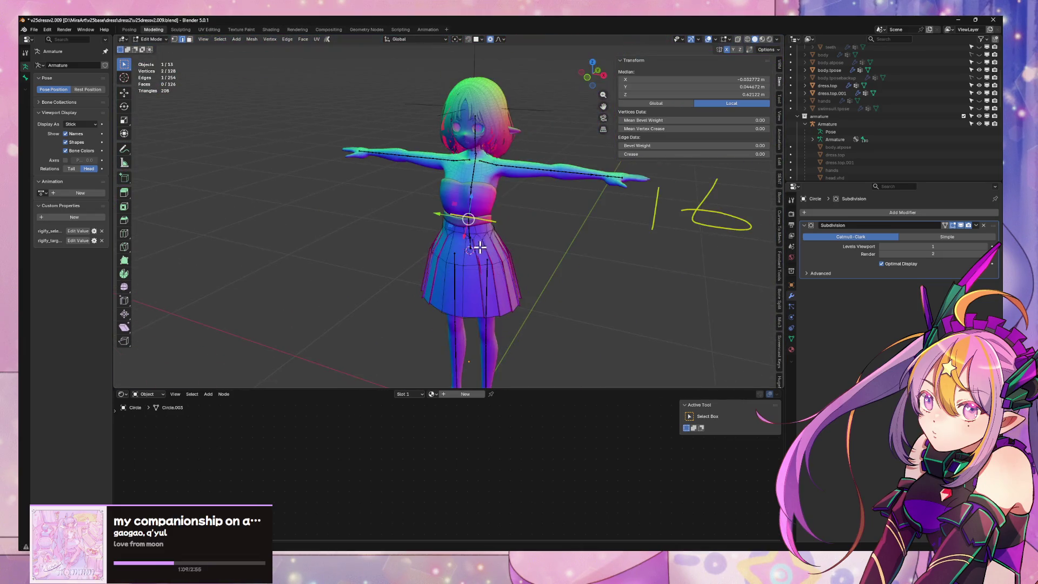
{"action": "key", "text": "KP_1"}
Preview the dress without overlays at three-quarter view, then resume skirt editing with overlays shown
{"action": "key", "text": "Tab"}
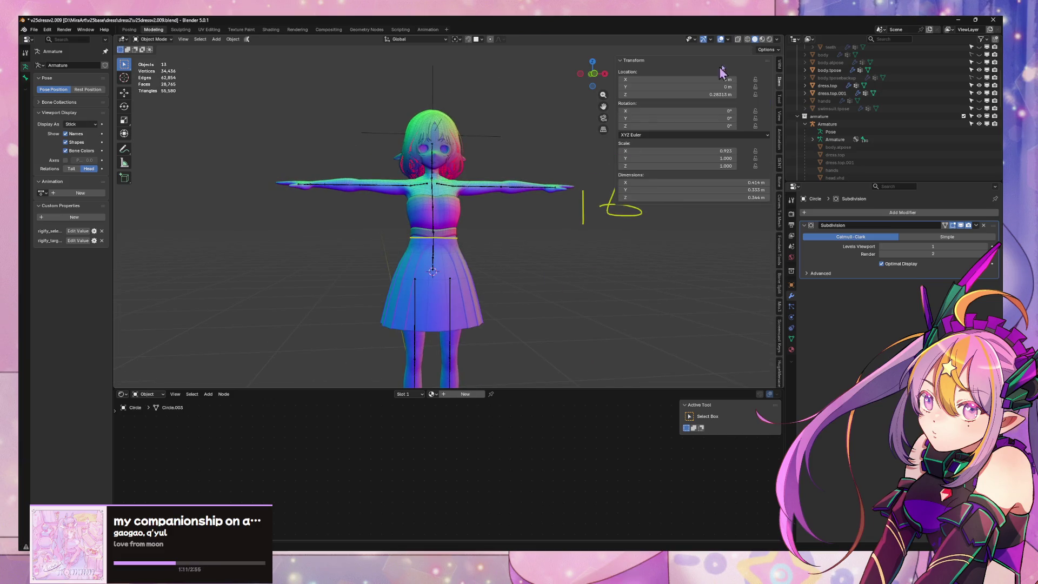
{"action": "left_click", "coordinate": [721, 40]}
{"action": "mouse_move", "coordinate": [486, 124]}
{"action": "middle_mouse_down"}
{"action": "mouse_move", "coordinate": [501, 84]}
{"action": "mouse_move", "coordinate": [555, 105]}
{"action": "mouse_move", "coordinate": [519, 113]}
{"action": "middle_mouse_up"}
{"action": "key", "text": "KP_1"}
{"action": "key", "text": "Tab"}
{"action": "scroll", "coordinate": [458, 195], "scroll_direction": "up", "scroll_amount": 4}
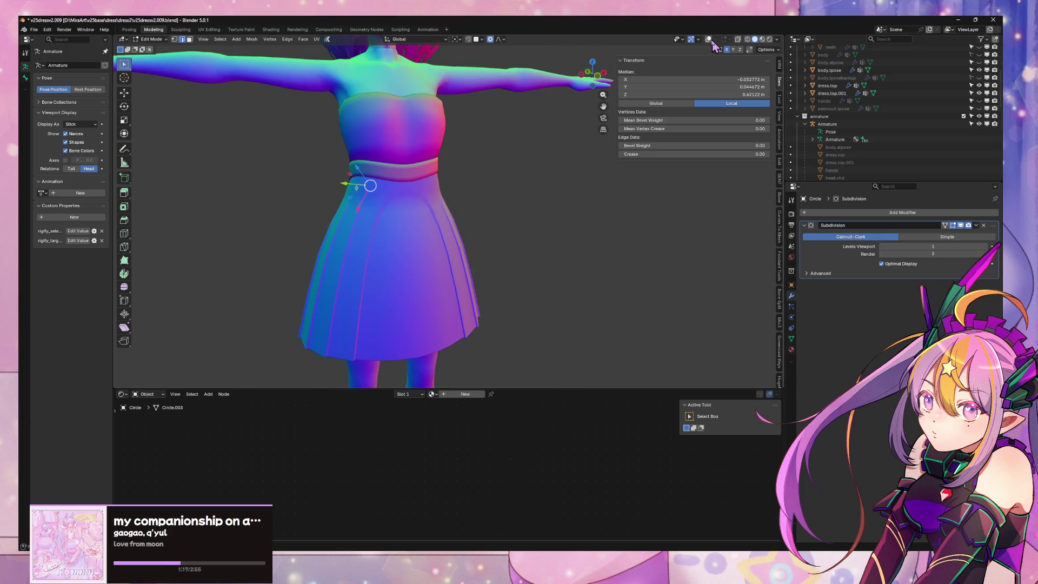
{"action": "left_click", "coordinate": [709, 41]}
{"action": "scroll", "coordinate": [560, 212], "scroll_direction": "up", "scroll_amount": 5}
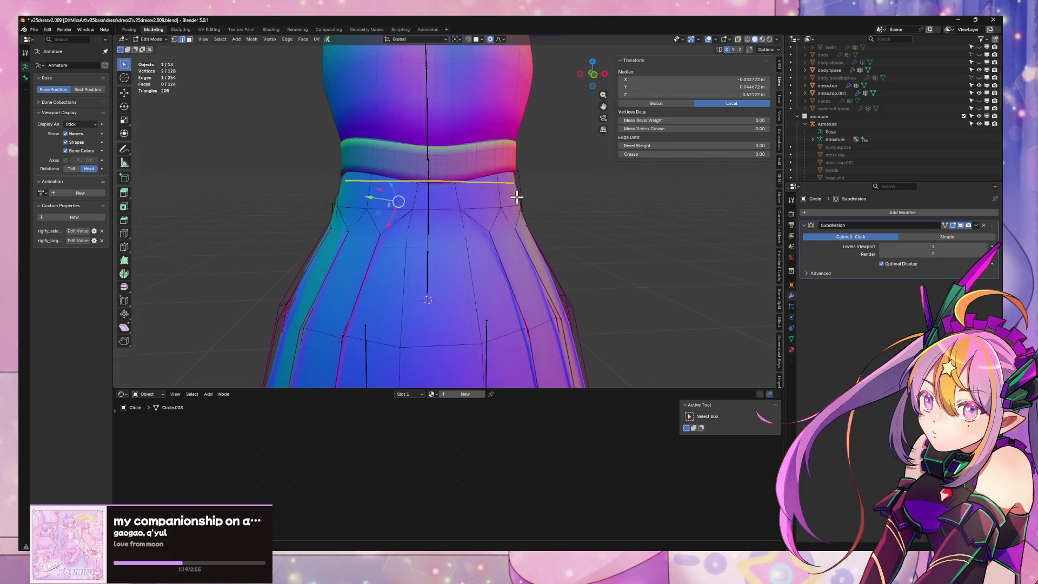
{"action": "mouse_move", "coordinate": [517, 197]}
{"action": "middle_mouse_down"}
{"action": "mouse_move", "coordinate": [327, 199]}
{"action": "mouse_move", "coordinate": [506, 202]}
{"action": "middle_mouse_up"}
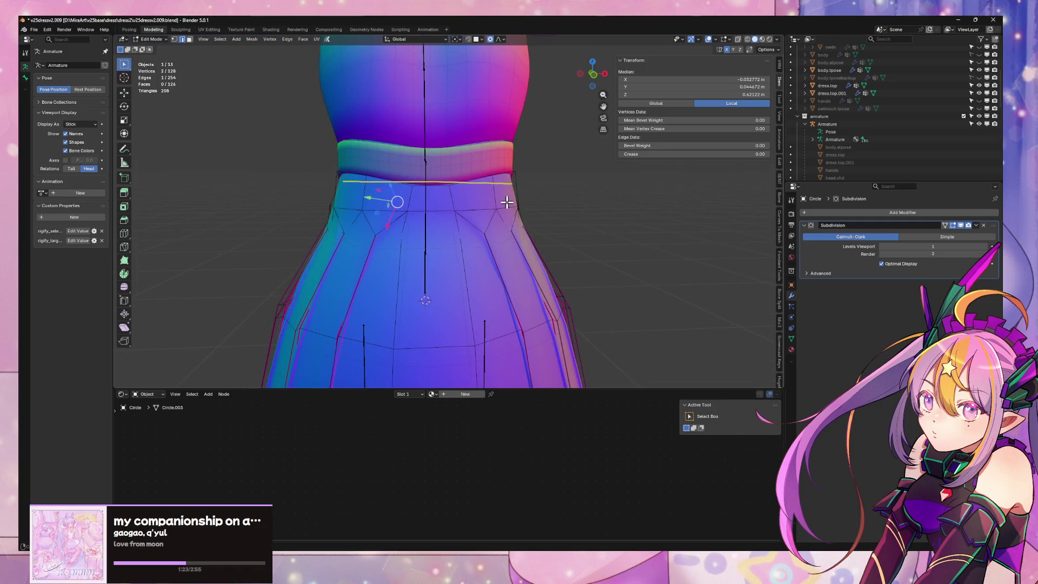
Select the skirt's waist loop in X-ray vertex mode and mark it as a seam
{"action": "left_click", "coordinate": [471, 211]}
{"action": "left_click", "coordinate": [449, 204], "text": "alt"}
{"action": "left_click", "coordinate": [410, 243], "text": "ctrl"}
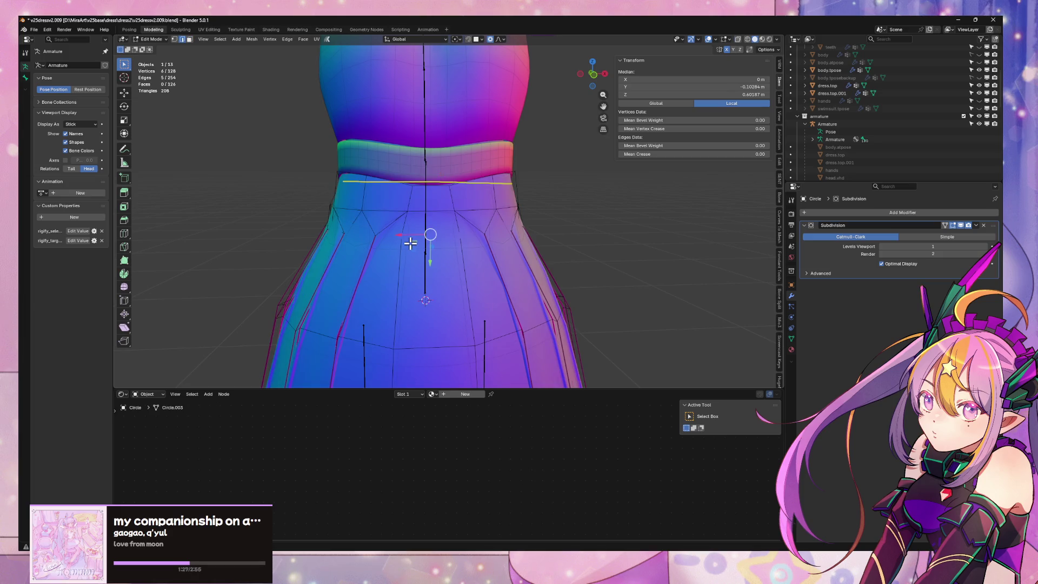
{"action": "key", "text": "alt+z"}
{"action": "key", "text": "1"}
{"action": "mouse_move", "coordinate": [421, 238]}
{"action": "middle_mouse_down"}
{"action": "mouse_move", "coordinate": [440, 211]}
{"action": "mouse_move", "coordinate": [349, 219]}
{"action": "middle_mouse_up"}
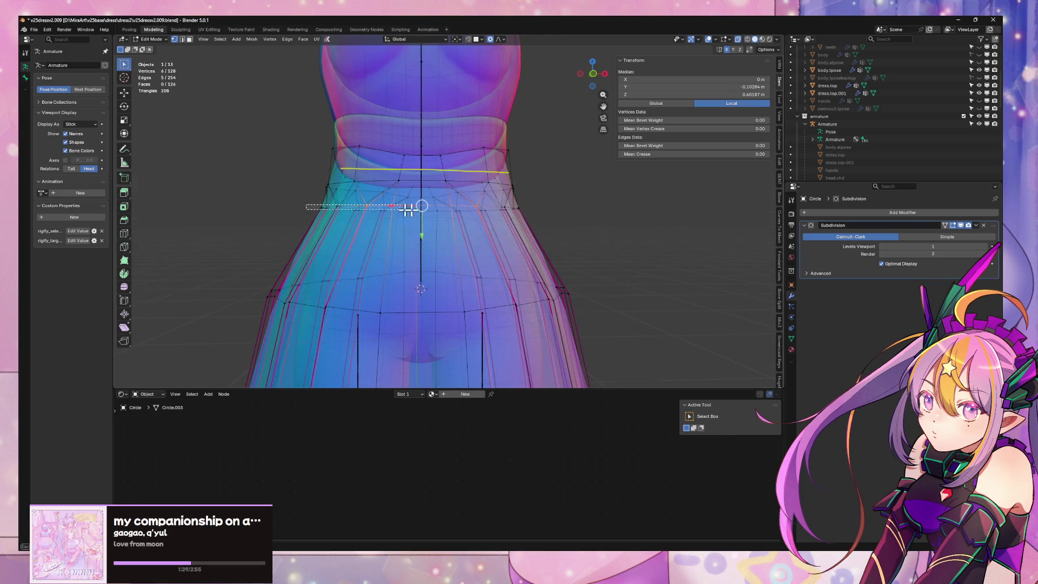
{"action": "left_click_drag", "start_coordinate": [409, 210], "coordinate": [572, 213]}
{"action": "key", "text": "ctrl+e"}
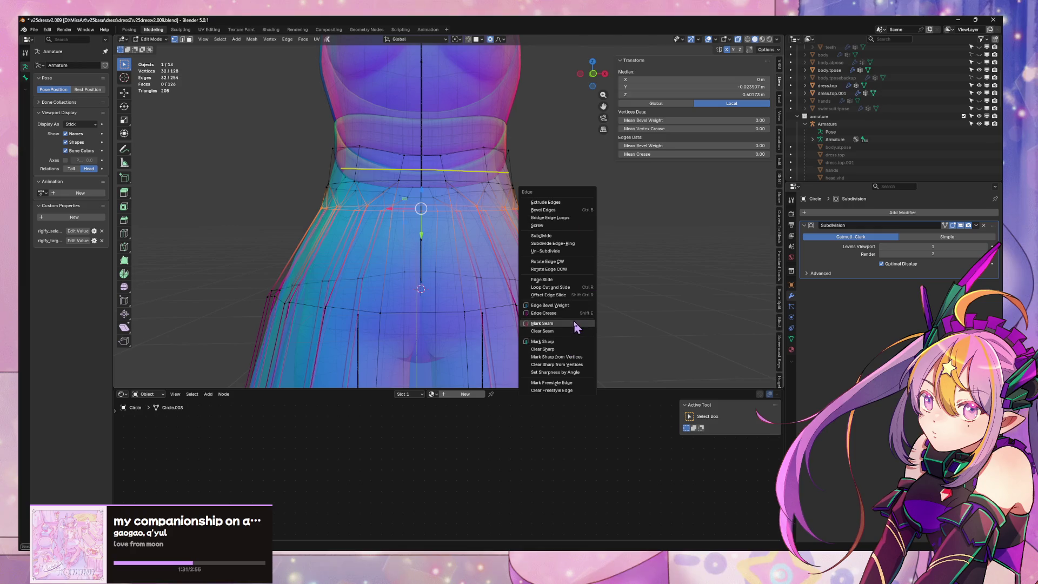
{"action": "left_click", "coordinate": [543, 323]}
Clear the seam from a stray waist edge
{"action": "mouse_move", "coordinate": [542, 323]}
{"action": "middle_mouse_down"}
{"action": "mouse_move", "coordinate": [485, 239]}
{"action": "mouse_move", "coordinate": [411, 227]}
{"action": "middle_mouse_up"}
{"action": "left_click", "coordinate": [381, 224]}
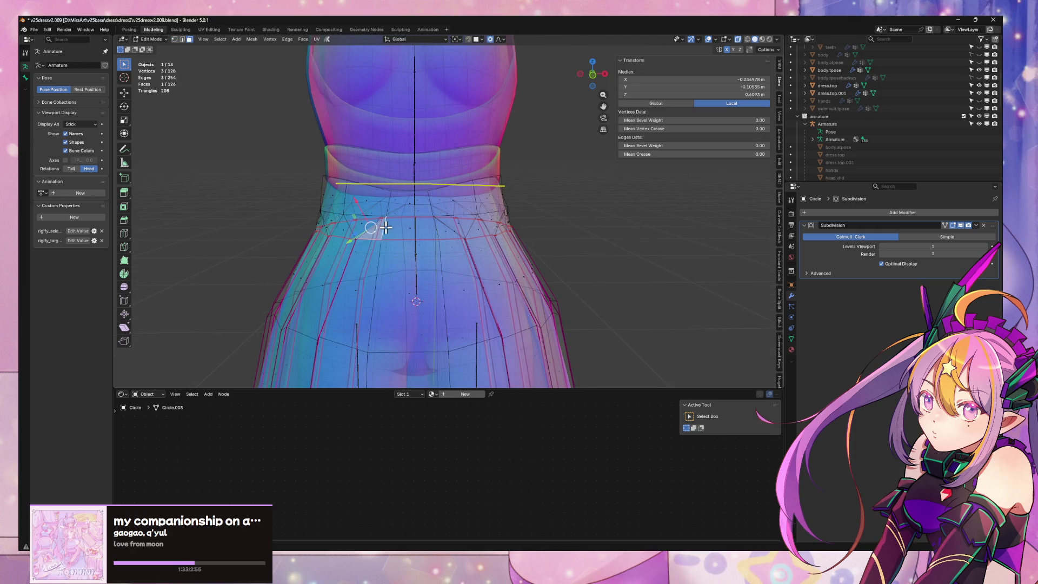
{"action": "key", "text": "2"}
{"action": "left_click", "coordinate": [375, 217]}
{"action": "middle_click_drag", "start_coordinate": [401, 211], "coordinate": [366, 196]}
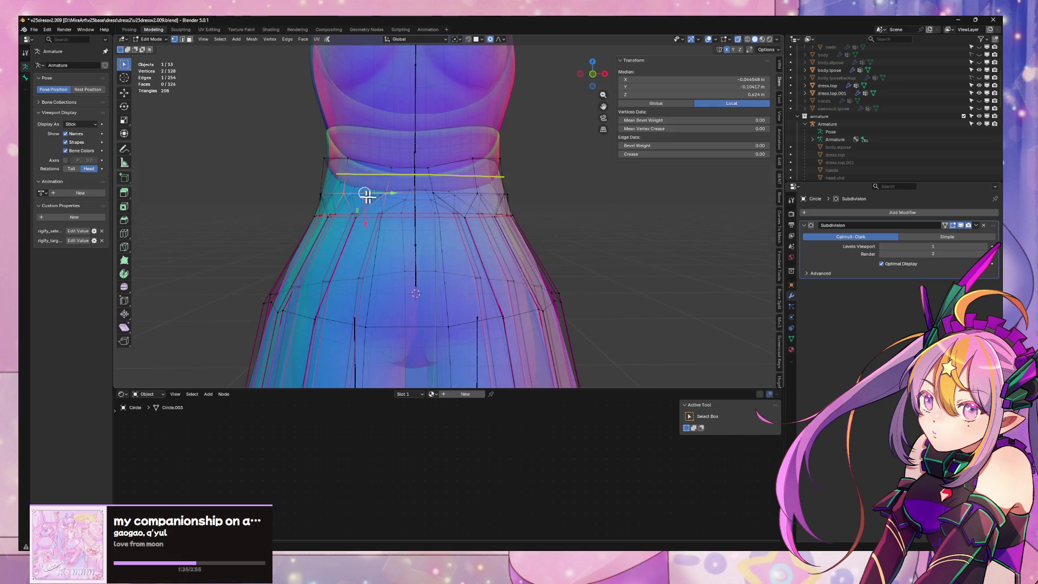
{"action": "middle_click_drag", "start_coordinate": [543, 199], "coordinate": [543, 207]}
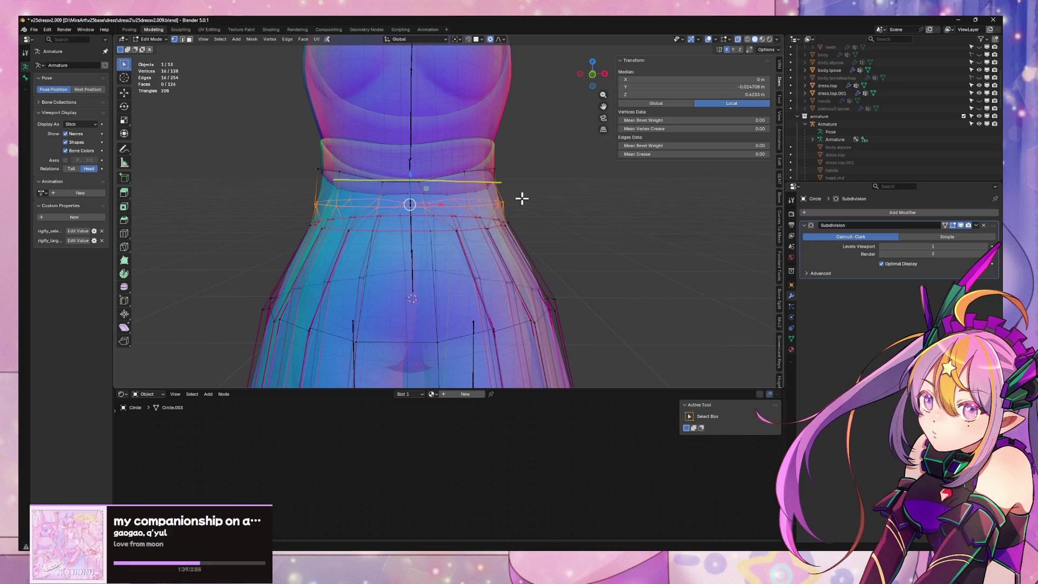
{"action": "key", "text": "ctrl+e"}
{"action": "left_click", "coordinate": [525, 206]}
Select the waist-band faces bounded by the seam with Select Linked and delete them
{"action": "left_click", "coordinate": [377, 218]}
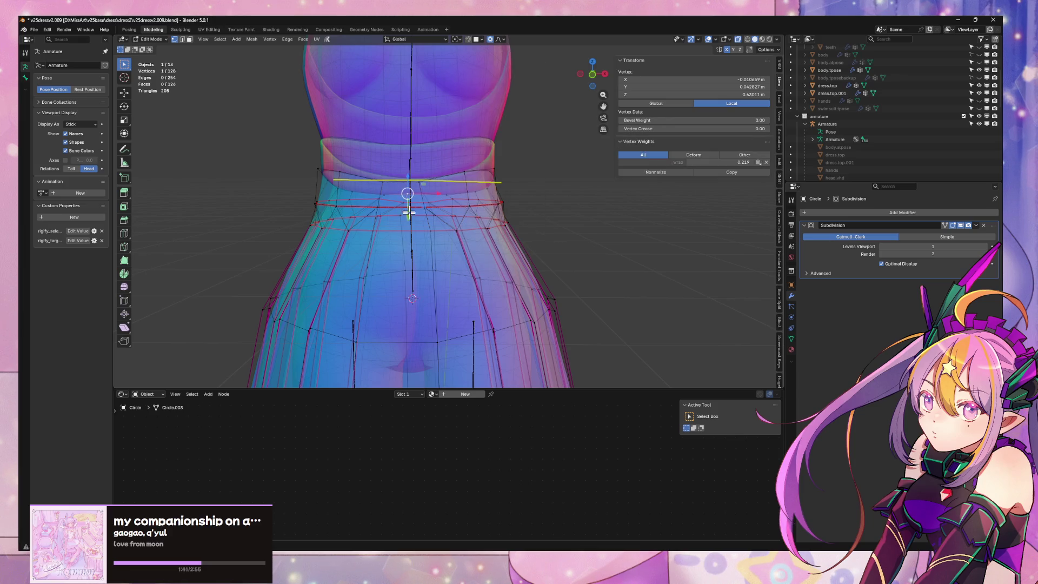
{"action": "key", "text": "3"}
{"action": "left_click", "coordinate": [349, 217]}
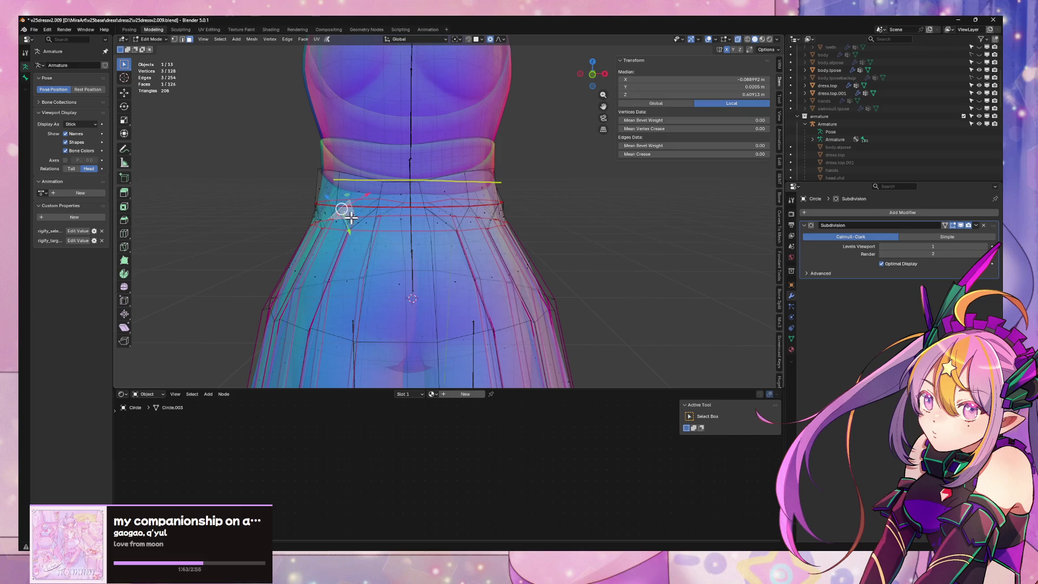
{"action": "mouse_move", "coordinate": [371, 214]}
{"action": "middle_mouse_down"}
{"action": "mouse_move", "coordinate": [382, 204]}
{"action": "mouse_move", "coordinate": [456, 201]}
{"action": "mouse_move", "coordinate": [452, 225]}
{"action": "middle_mouse_up"}
{"action": "key", "text": "ctrl+l"}
{"action": "key", "text": "x"}
{"action": "left_click", "coordinate": [386, 208]}
Select the skirt's top edge loop, frame it, and bring up the delete options
{"action": "key", "text": "2"}
{"action": "left_click", "coordinate": [451, 224], "text": "alt"}
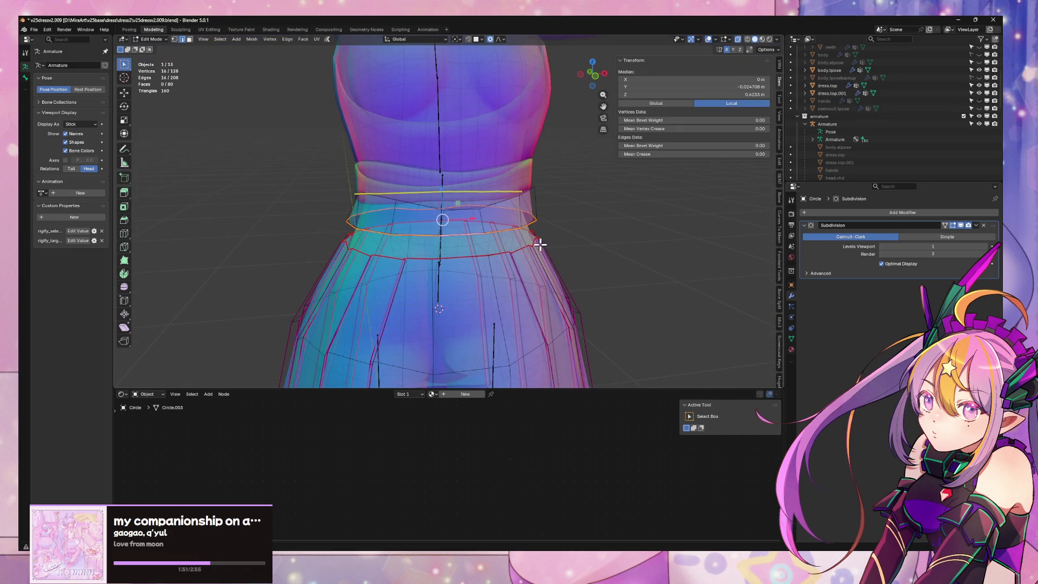
{"action": "key", "text": "KP_Decimal"}
{"action": "key", "text": "x"}
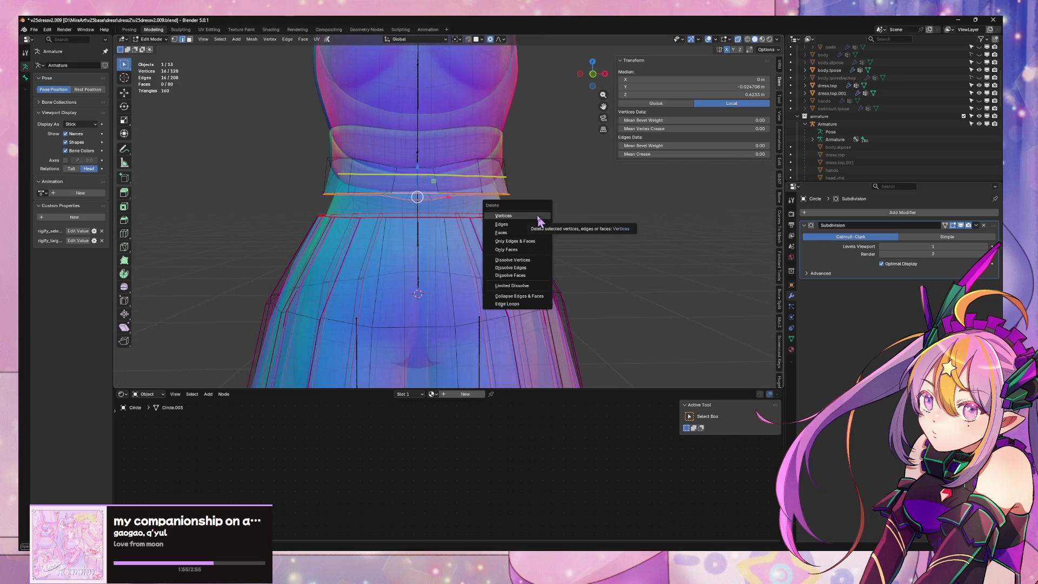
Delete the top loop's vertices and pick out the waistline and skirt-top edge loops
{"action": "left_click", "coordinate": [538, 218]}
{"action": "mouse_move", "coordinate": [530, 211]}
{"action": "middle_mouse_down"}
{"action": "mouse_move", "coordinate": [491, 206]}
{"action": "mouse_move", "coordinate": [511, 206]}
{"action": "mouse_move", "coordinate": [470, 185]}
{"action": "mouse_move", "coordinate": [433, 185]}
{"action": "middle_mouse_up"}
{"action": "key", "text": "1"}
{"action": "left_click", "coordinate": [419, 185]}
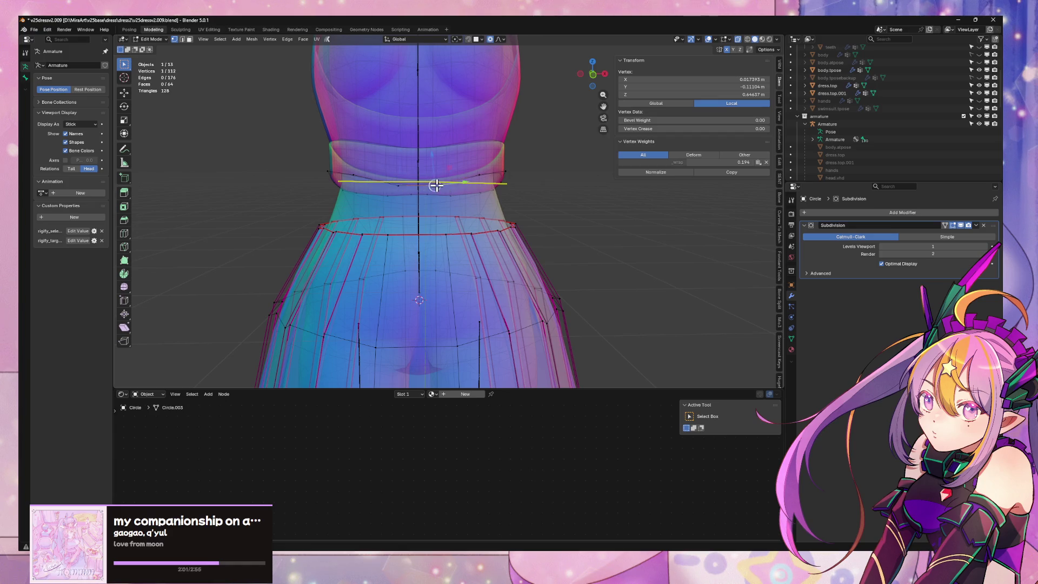
{"action": "key", "text": "2"}
{"action": "left_click", "coordinate": [429, 185], "text": "alt"}
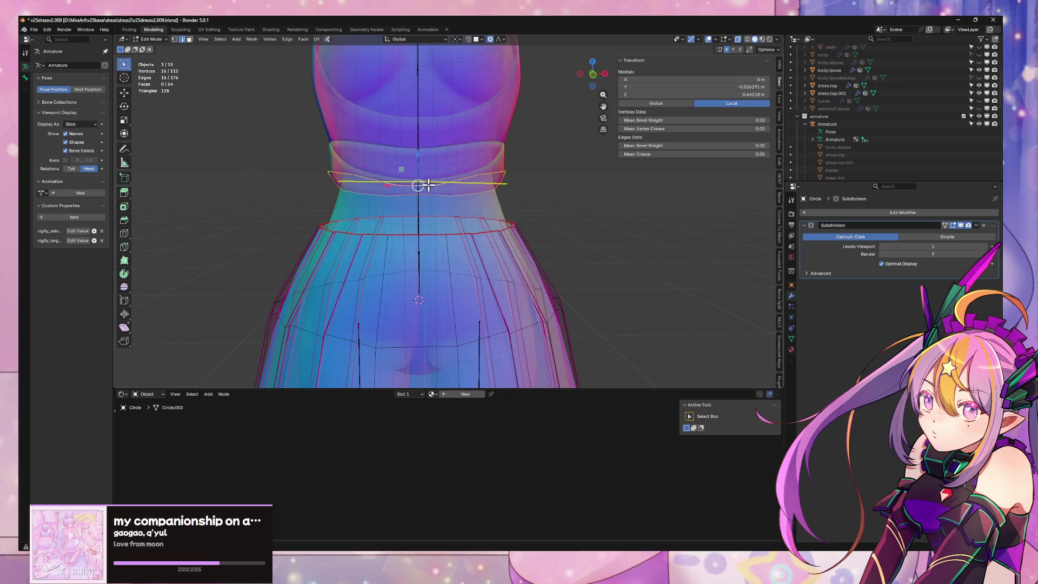
{"action": "left_click", "coordinate": [433, 237], "text": "alt"}
{"action": "mouse_move", "coordinate": [433, 234]}
{"action": "middle_mouse_down"}
{"action": "mouse_move", "coordinate": [430, 224]}
{"action": "mouse_move", "coordinate": [462, 213]}
{"action": "middle_mouse_up"}
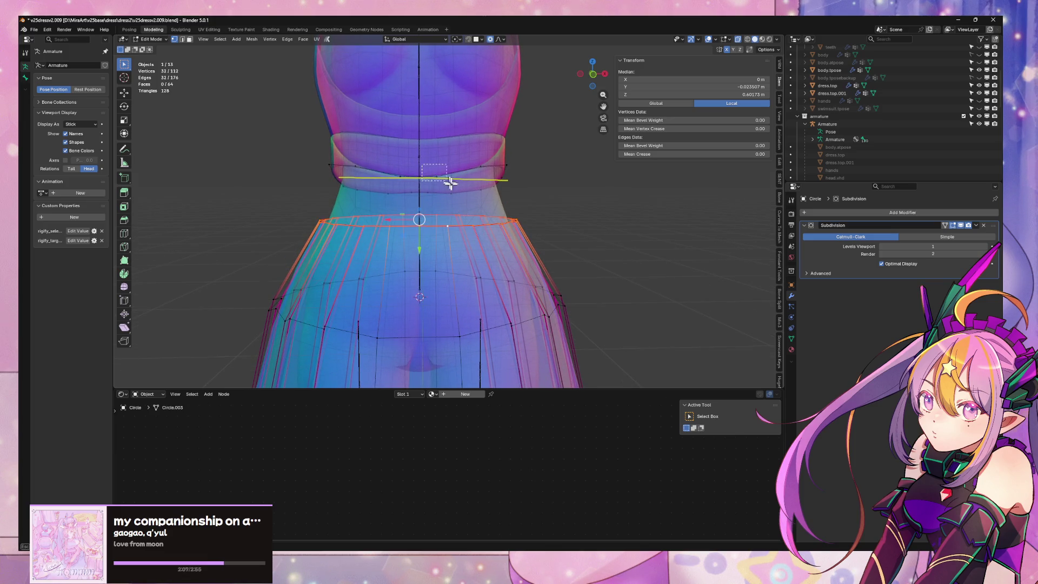
Bridge the waistline to the skirt top on the right and left sides with Bridge Edge Loops
{"action": "left_click_drag", "start_coordinate": [450, 182], "coordinate": [557, 230]}
{"action": "key", "text": "ctrl+e"}
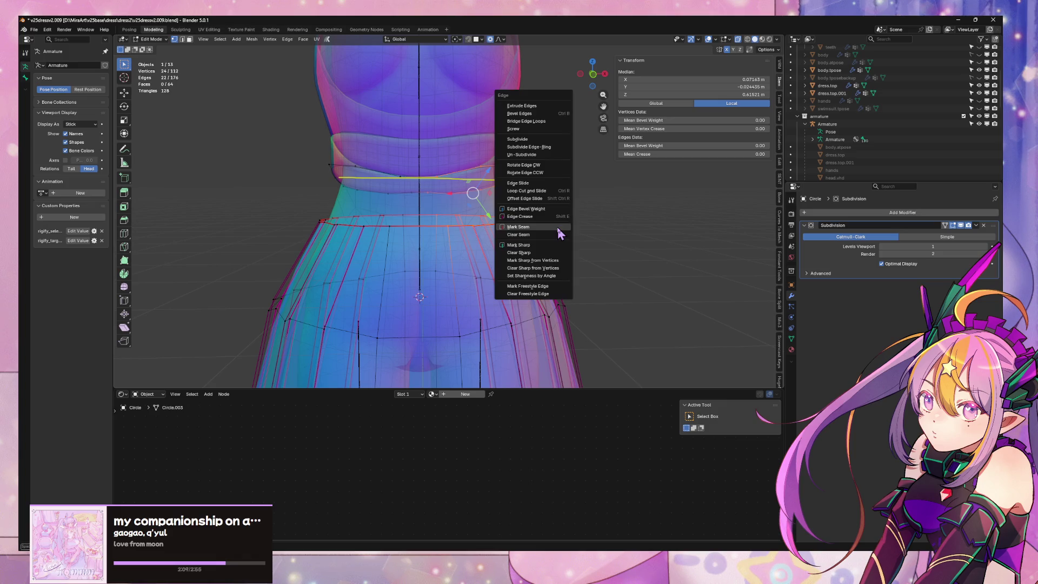
{"action": "left_click", "coordinate": [560, 122]}
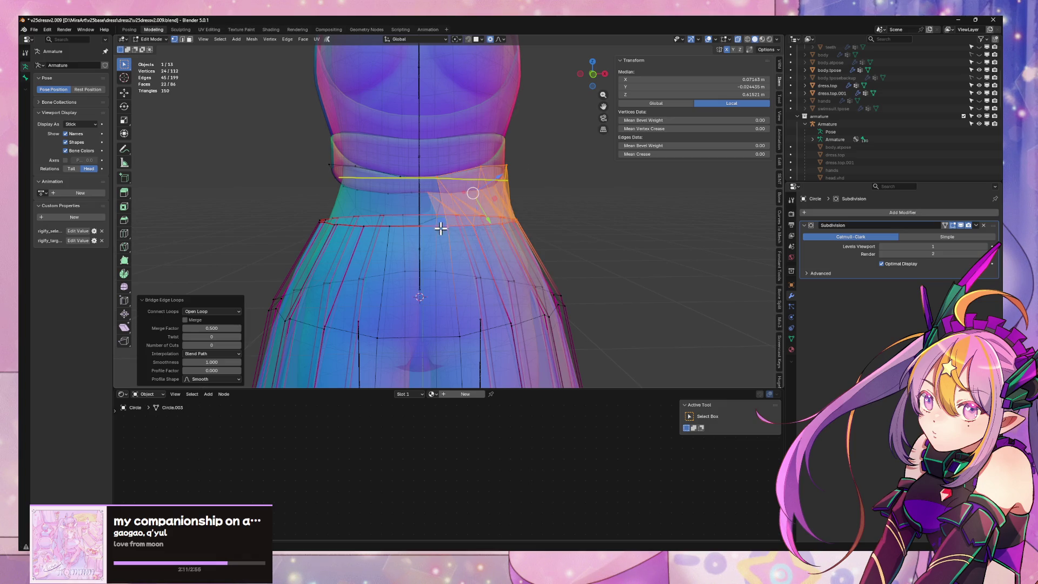
{"action": "left_click_drag", "start_coordinate": [412, 239], "coordinate": [305, 130]}
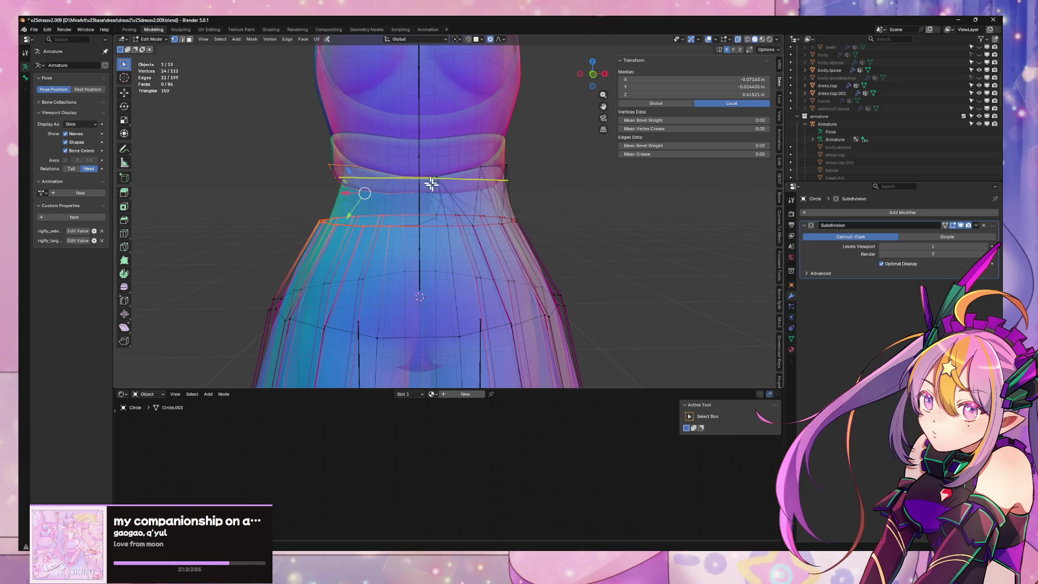
{"action": "key", "text": "ctrl+e"}
{"action": "left_click", "coordinate": [447, 205]}
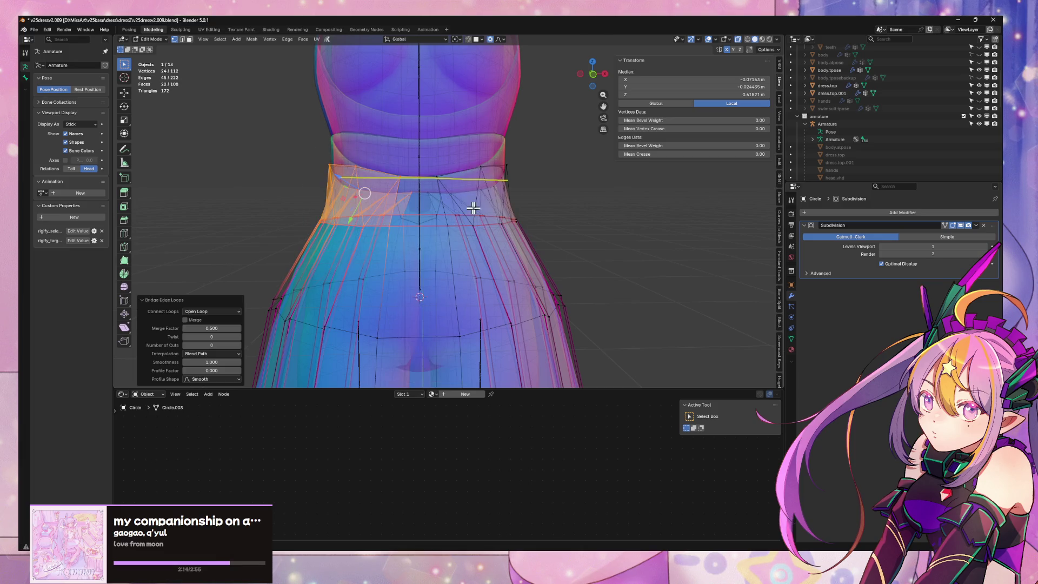
Fill the front gap between the waistline and skirt top with a face
{"action": "key", "text": "2"}
{"action": "left_click", "coordinate": [417, 177]}
{"action": "left_click", "coordinate": [419, 224], "text": "alt"}
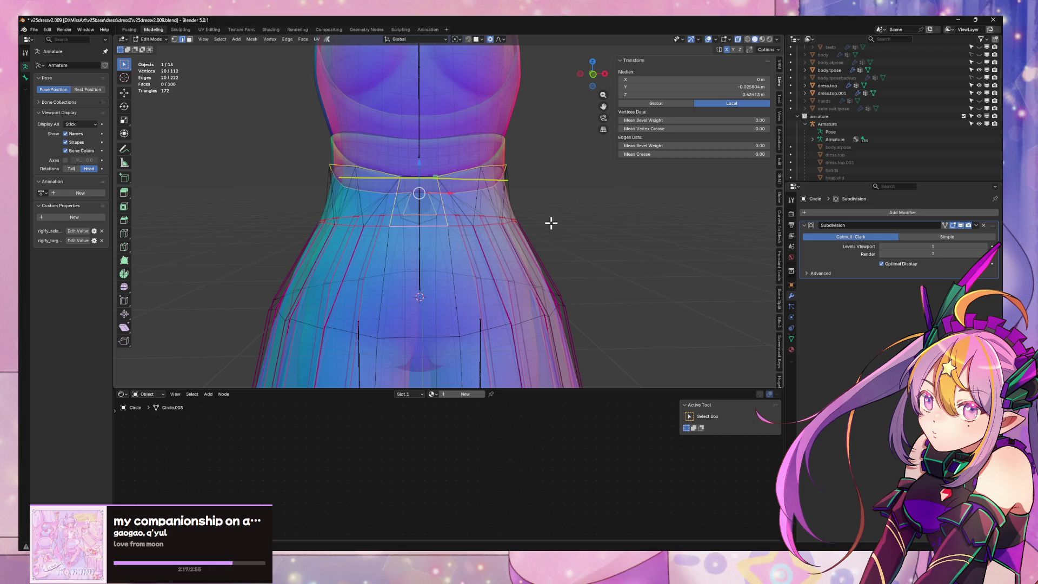
{"action": "left_click", "coordinate": [420, 174]}
{"action": "left_click", "coordinate": [417, 226], "text": "shift"}
{"action": "key", "text": "q"}
{"action": "left_click", "coordinate": [427, 233]}
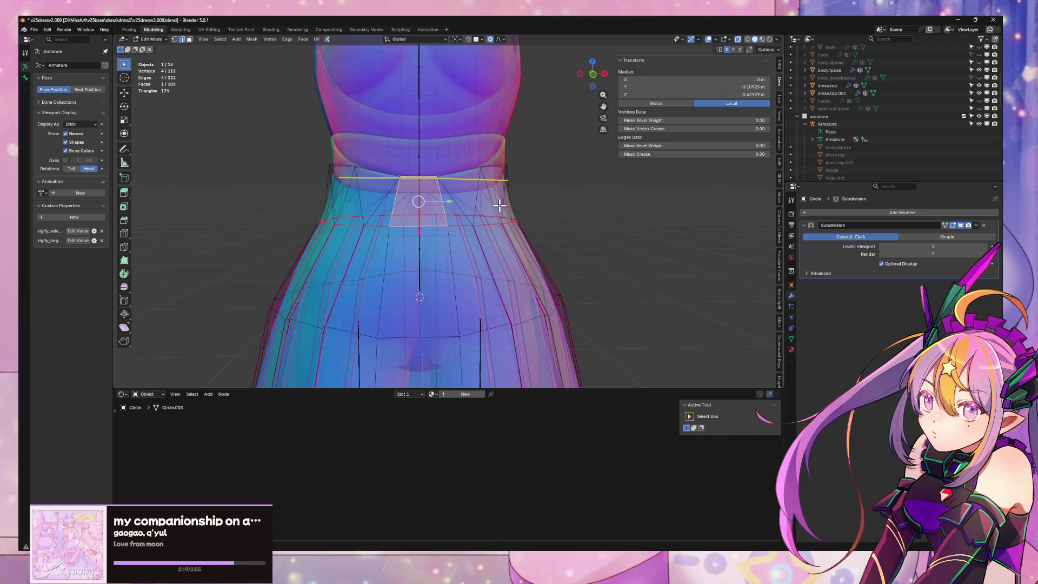
{"action": "left_click_drag", "start_coordinate": [600, 92], "coordinate": [444, 123]}
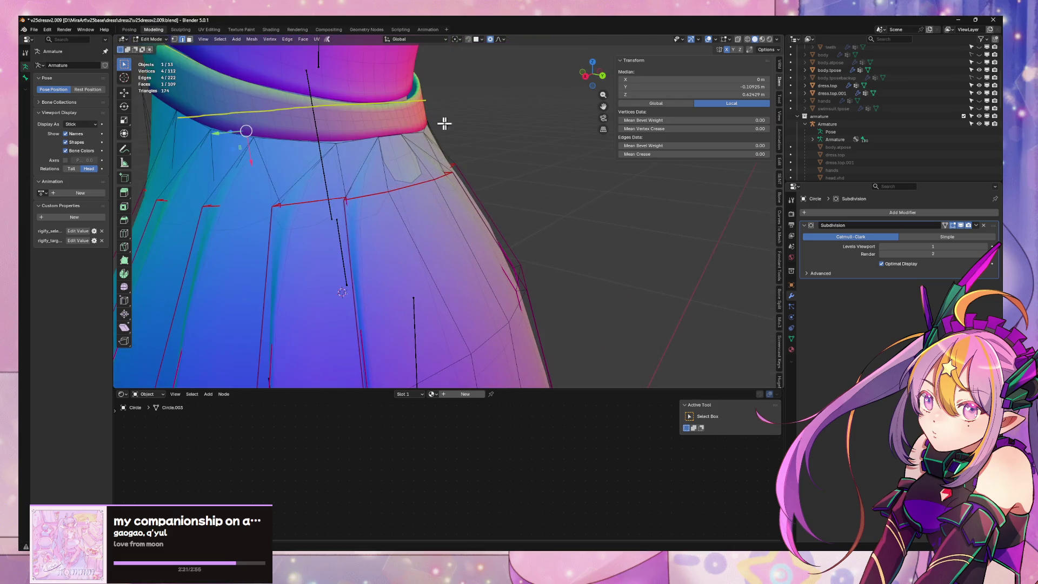
Preview the skirt join in Object Mode, then return to editing the skirt cage
{"action": "right_click", "coordinate": [418, 187]}
{"action": "left_click", "coordinate": [435, 197]}
{"action": "scroll", "coordinate": [454, 178], "scroll_direction": "down", "scroll_amount": 4}
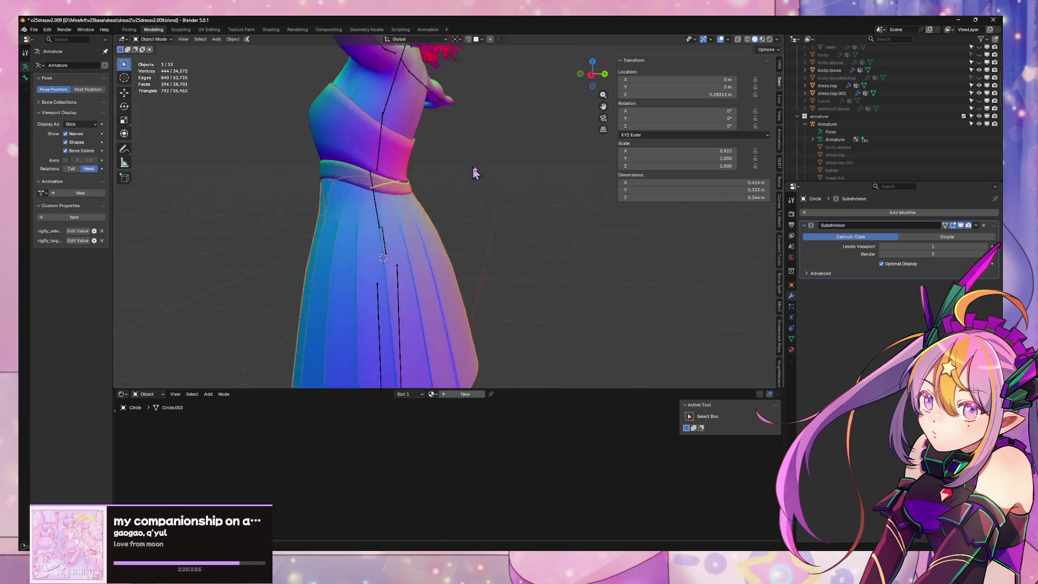
{"action": "mouse_move", "coordinate": [475, 172]}
{"action": "middle_mouse_down"}
{"action": "mouse_move", "coordinate": [527, 167]}
{"action": "mouse_move", "coordinate": [429, 188]}
{"action": "mouse_move", "coordinate": [501, 200]}
{"action": "middle_mouse_up"}
{"action": "scroll", "coordinate": [493, 199], "scroll_direction": "up", "scroll_amount": 3}
{"action": "key", "text": "Tab"}
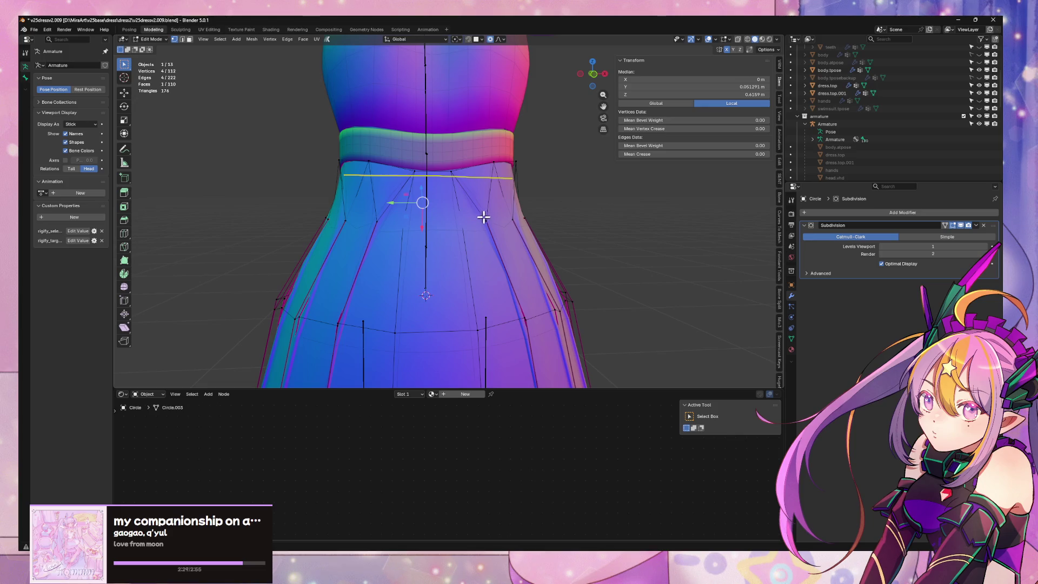
Nudge a skirt-cage waist vertex slightly along the X axis
{"action": "left_click", "coordinate": [484, 218]}
{"action": "key", "text": "g"}
{"action": "key", "text": "x"}
{"action": "left_click", "coordinate": [486, 220]}
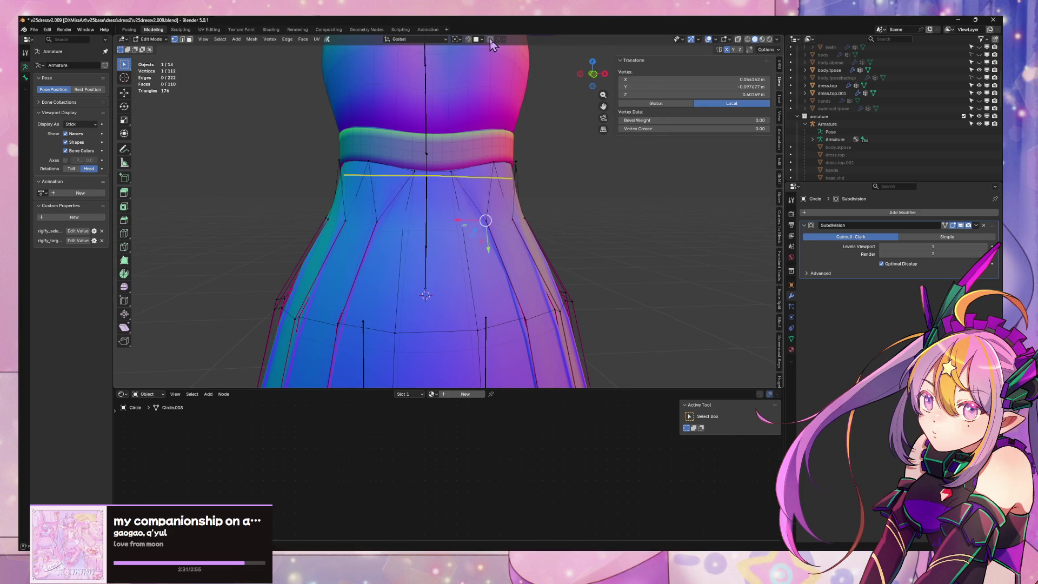
{"action": "key", "text": "h"}
{"action": "left_click", "coordinate": [552, 224]}
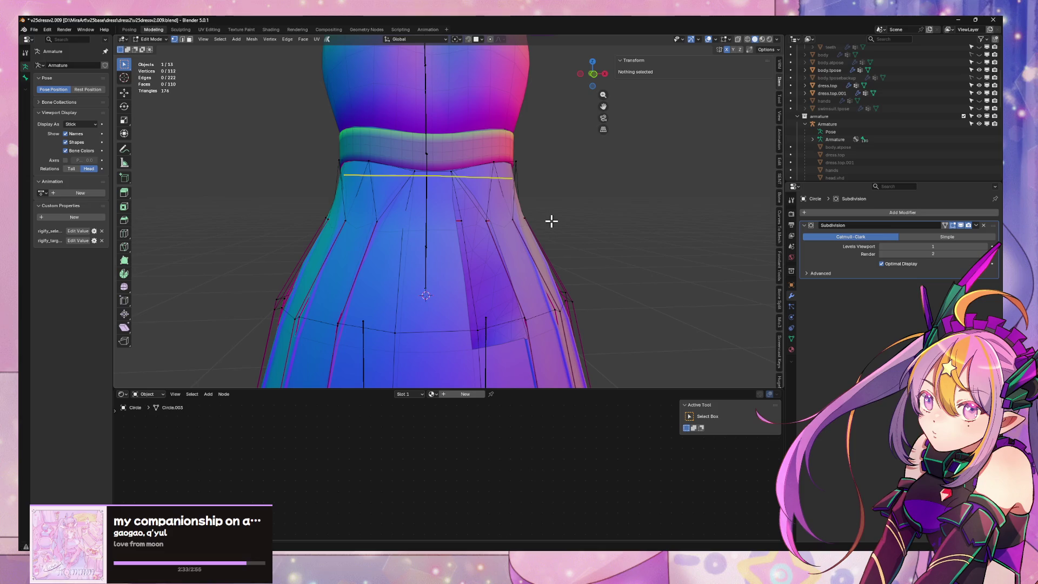
{"action": "key", "text": "alt+h"}
{"action": "key", "text": "g"}
{"action": "key", "text": "x"}
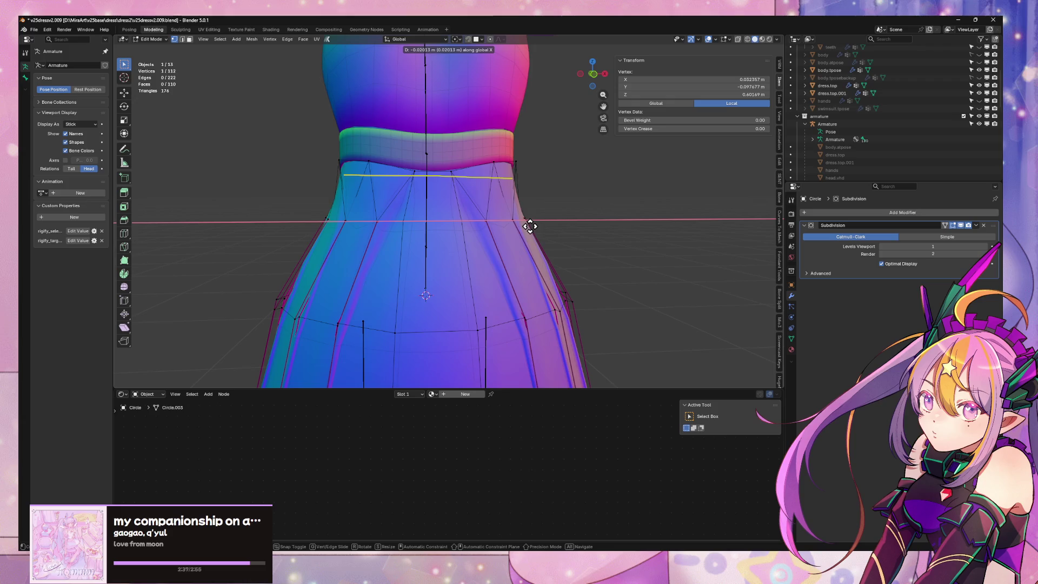
{"action": "left_click", "coordinate": [484, 220]}
{"action": "mouse_move", "coordinate": [484, 220]}
{"action": "middle_mouse_down"}
{"action": "mouse_move", "coordinate": [542, 200]}
{"action": "mouse_move", "coordinate": [552, 242]}
{"action": "mouse_move", "coordinate": [607, 250]}
{"action": "mouse_move", "coordinate": [579, 234]}
{"action": "middle_mouse_up"}
{"action": "scroll", "coordinate": [605, 246], "scroll_direction": "up", "scroll_amount": 3}
Shift an adjacent skirt-cage edge sideways along X from the front view
{"action": "key", "text": "2"}
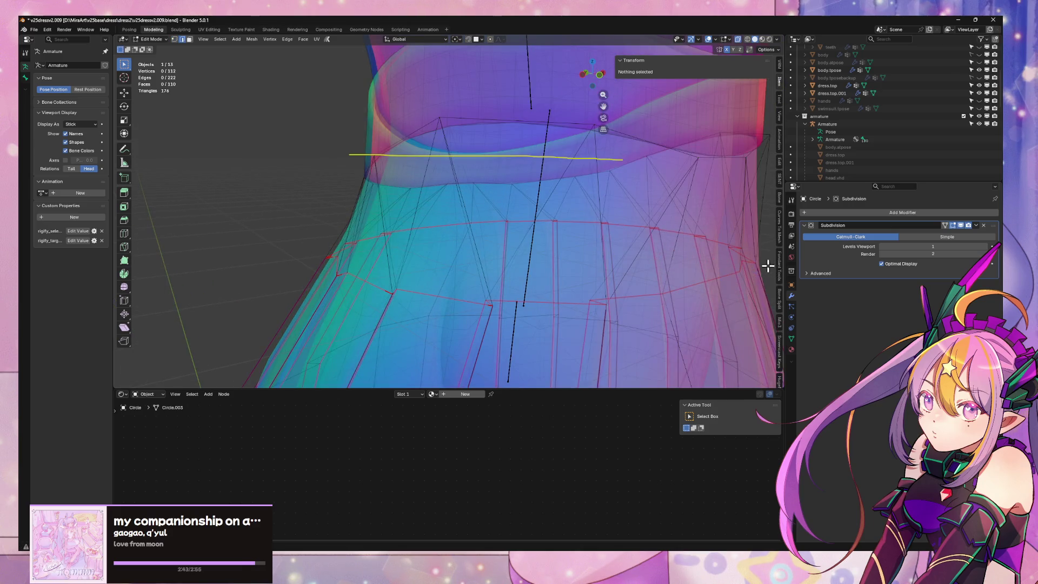
{"action": "left_click", "coordinate": [746, 262]}
{"action": "key", "text": "KP_1"}
{"action": "key", "text": "g"}
{"action": "key", "text": "x"}
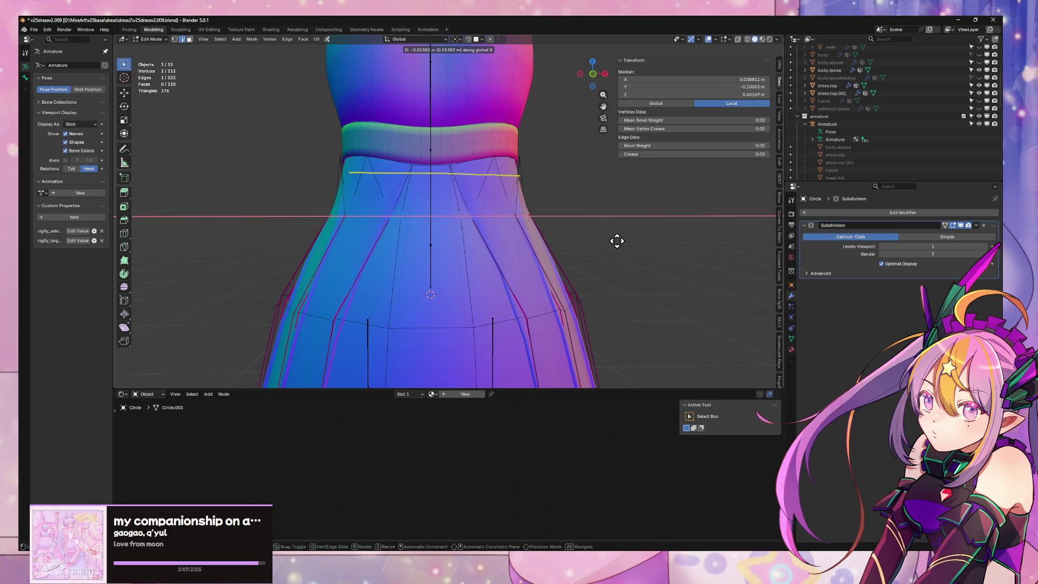
{"action": "left_click", "coordinate": [614, 242]}
{"action": "key", "text": "Tab"}
{"action": "scroll", "coordinate": [594, 241], "scroll_direction": "down", "scroll_amount": 5}
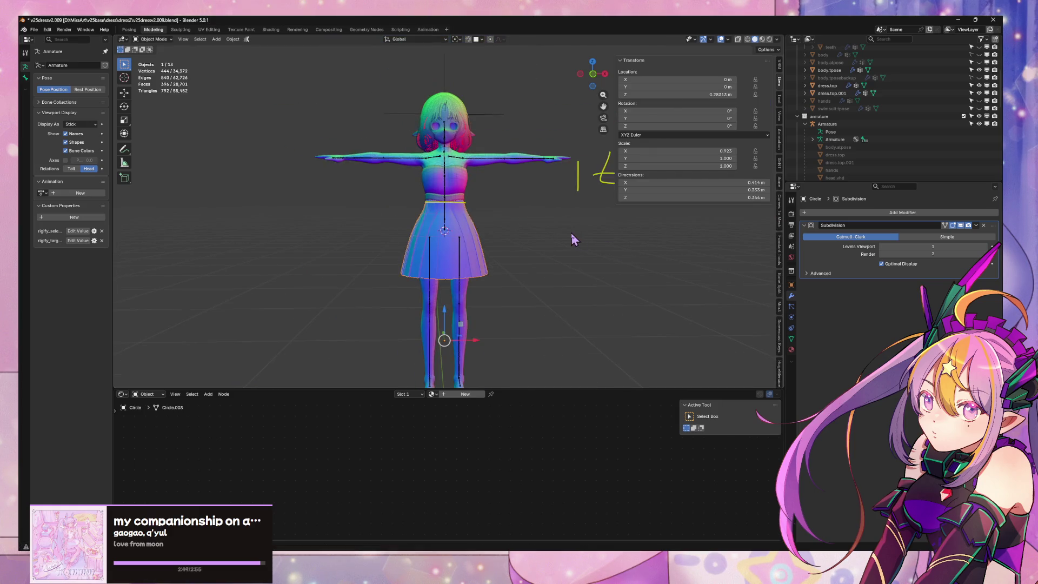
{"action": "scroll", "coordinate": [574, 205], "scroll_direction": "up", "scroll_amount": 5}
Nudge a horizontal skirt loop slightly along the Y axis
{"action": "key", "text": "Tab"}
{"action": "middle_click_drag", "start_coordinate": [563, 203], "coordinate": [383, 234]}
{"action": "left_click", "coordinate": [320, 258], "text": "alt"}
{"action": "key", "text": "g"}
{"action": "key", "text": "x"}
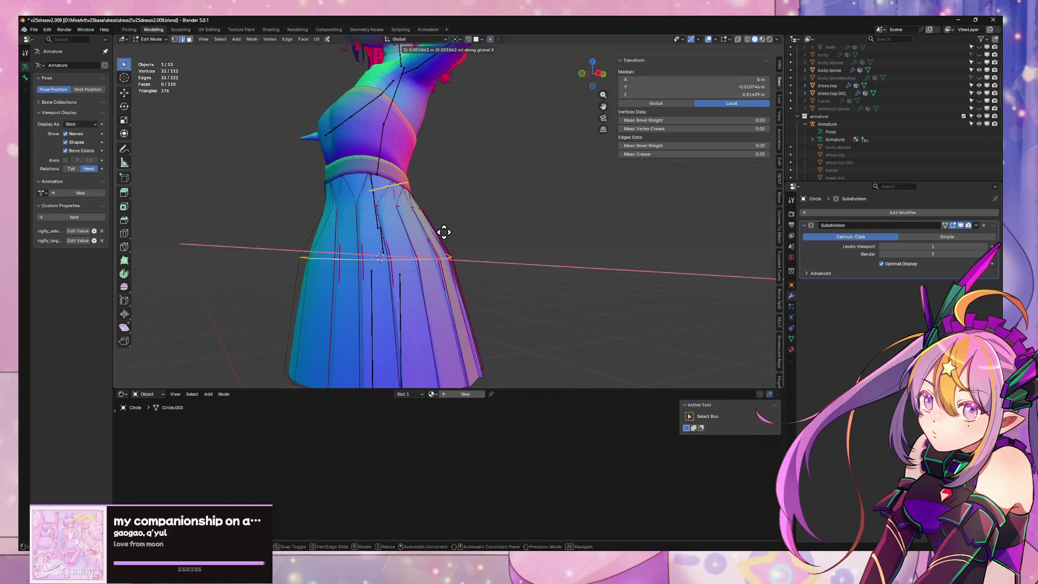
{"action": "key", "text": "y"}
{"action": "left_click", "coordinate": [447, 231]}
{"action": "key", "text": "Tab"}
{"action": "scroll", "coordinate": [537, 226], "scroll_direction": "down", "scroll_amount": 4}
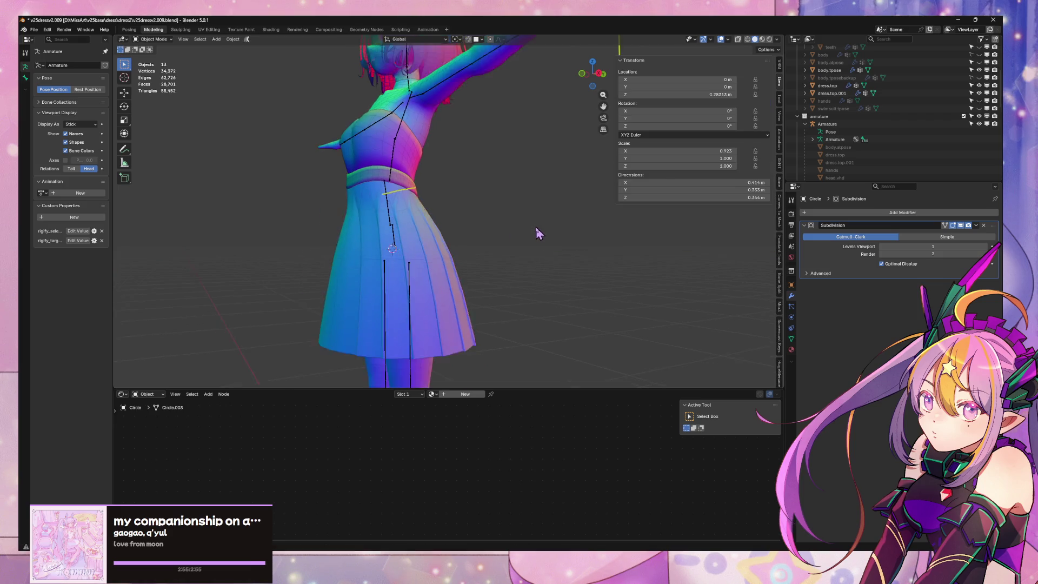
Delete the separate waistband object dress.top.001, leaving the original top and skirt
{"action": "mouse_move", "coordinate": [536, 226]}
{"action": "middle_mouse_down"}
{"action": "mouse_move", "coordinate": [740, 242]}
{"action": "mouse_move", "coordinate": [424, 225]}
{"action": "middle_mouse_up"}
{"action": "scroll", "coordinate": [479, 164], "scroll_direction": "up", "scroll_amount": 5}
{"action": "middle_click_drag", "start_coordinate": [480, 165], "coordinate": [493, 210], "text": "shift"}
{"action": "left_click", "coordinate": [493, 210]}
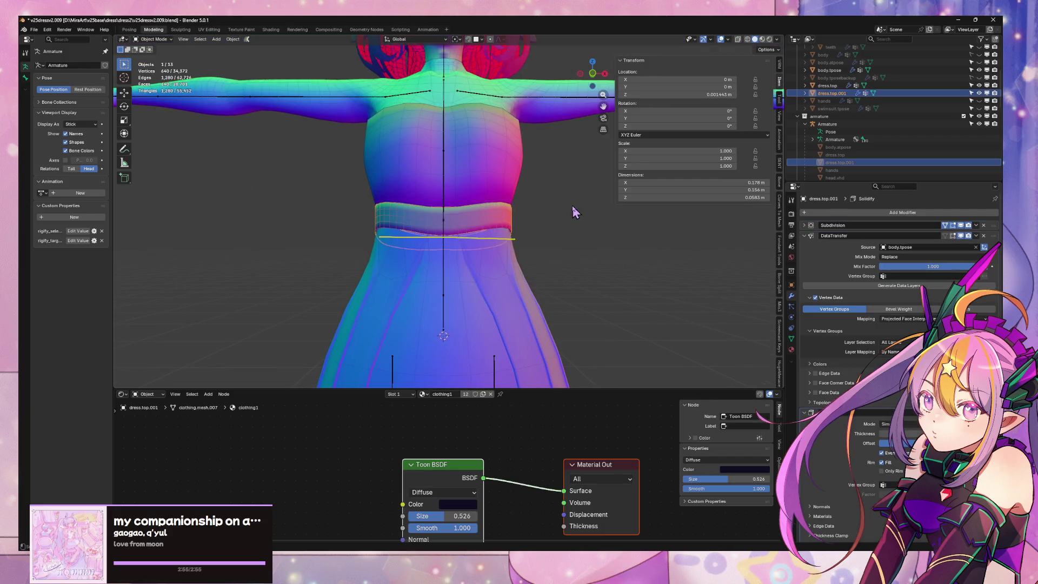
{"action": "middle_click_drag", "start_coordinate": [572, 205], "coordinate": [531, 206]}
{"action": "key", "text": "Delete"}
{"action": "left_click", "coordinate": [432, 222]}
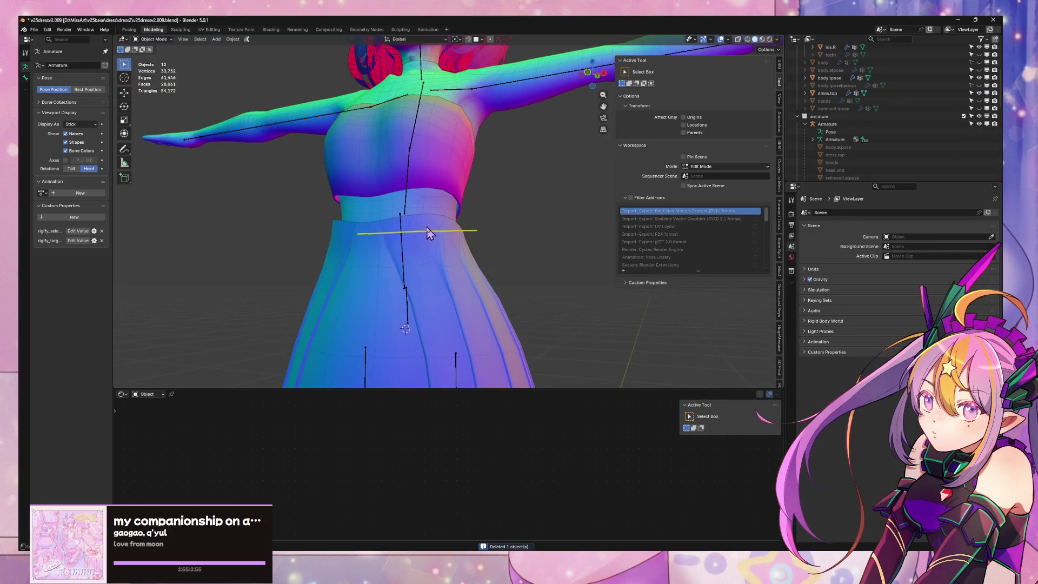
Switch to the dress top object, cancelling an accidental hide of other collections
{"action": "key", "text": "Tab"}
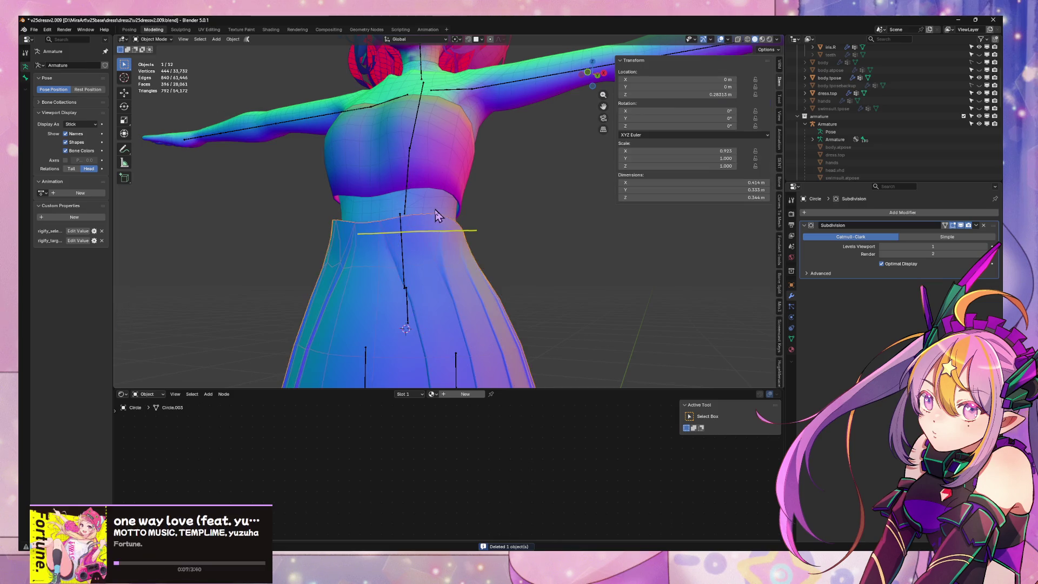
{"action": "left_click", "coordinate": [400, 218]}
{"action": "key", "text": "Tab"}
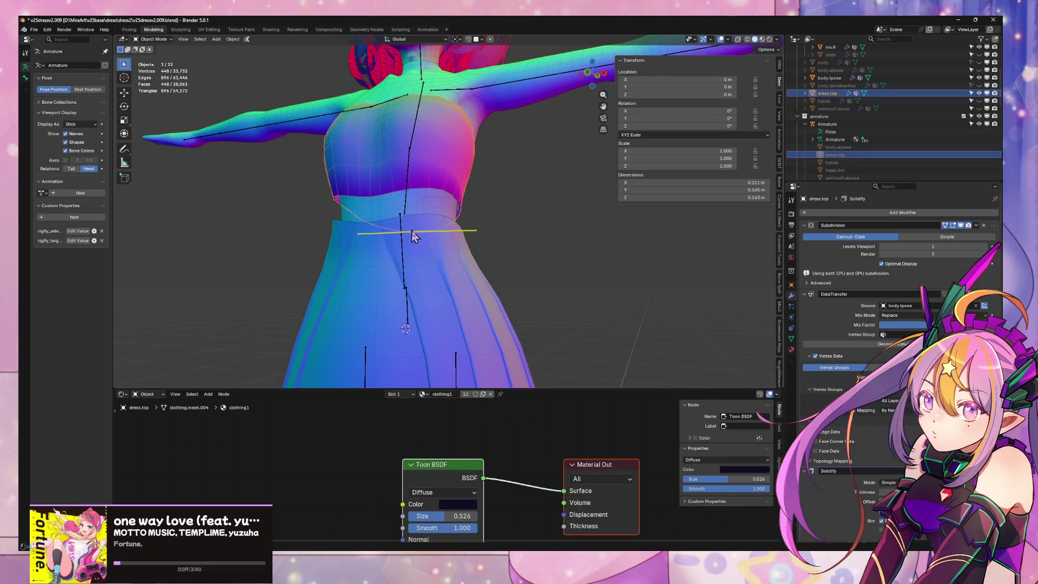
{"action": "left_click", "coordinate": [434, 211], "text": "shift"}
{"action": "left_click", "coordinate": [438, 204], "text": "shift"}
{"action": "key", "text": "ctrl+h"}
{"action": "key", "text": "Escape"}
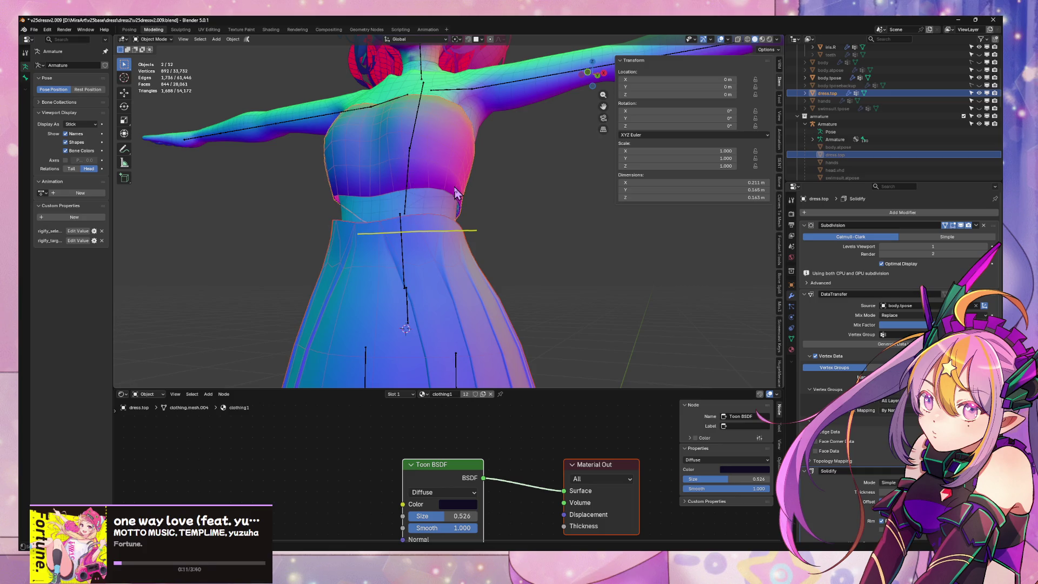
Bridge the dress top's lower loop to the skirt's waistband loop with Bridge Edge Loops
{"action": "key", "text": "Tab"}
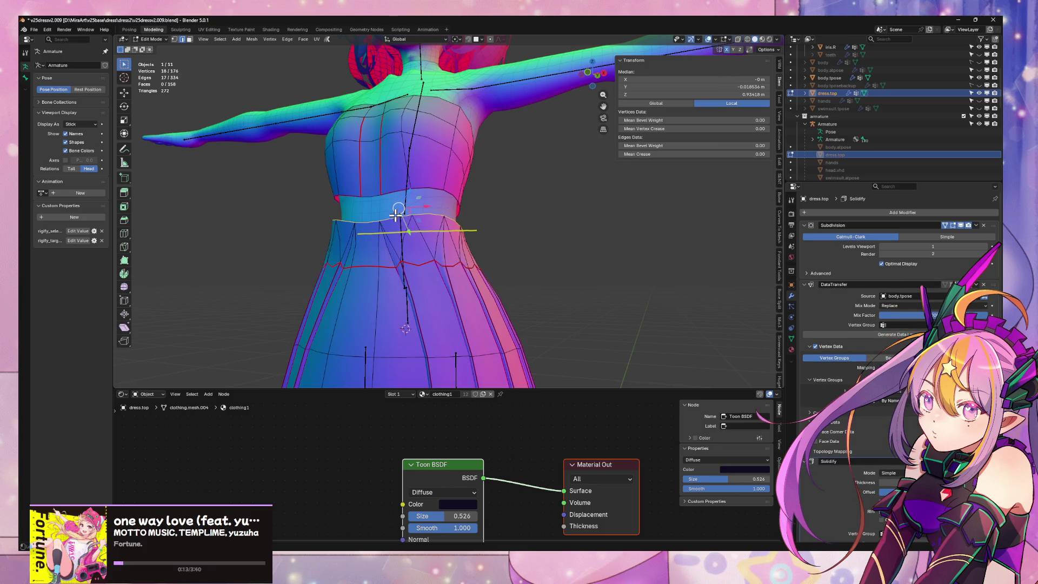
{"action": "left_click", "coordinate": [396, 215], "text": "shift"}
{"action": "right_click", "coordinate": [463, 212]}
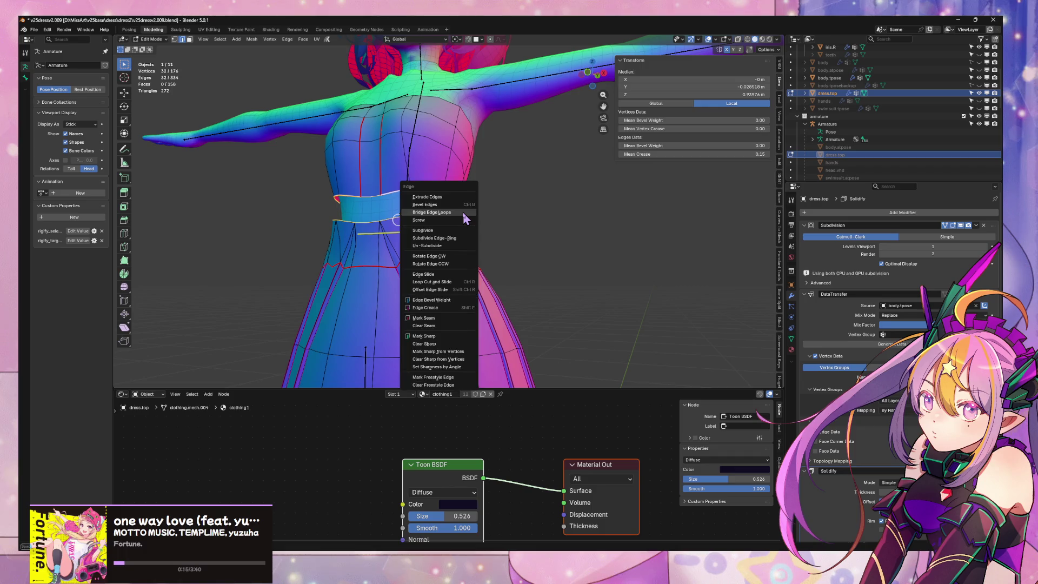
{"action": "left_click", "coordinate": [449, 227]}
{"action": "key", "text": "Tab"}
Inspect the bridged waist from the side and finish in an exact front view
{"action": "mouse_move", "coordinate": [514, 216]}
{"action": "middle_mouse_down"}
{"action": "mouse_move", "coordinate": [598, 227]}
{"action": "mouse_move", "coordinate": [514, 213]}
{"action": "mouse_move", "coordinate": [537, 209]}
{"action": "mouse_move", "coordinate": [377, 220]}
{"action": "middle_mouse_up"}
{"action": "key", "text": "Tab"}
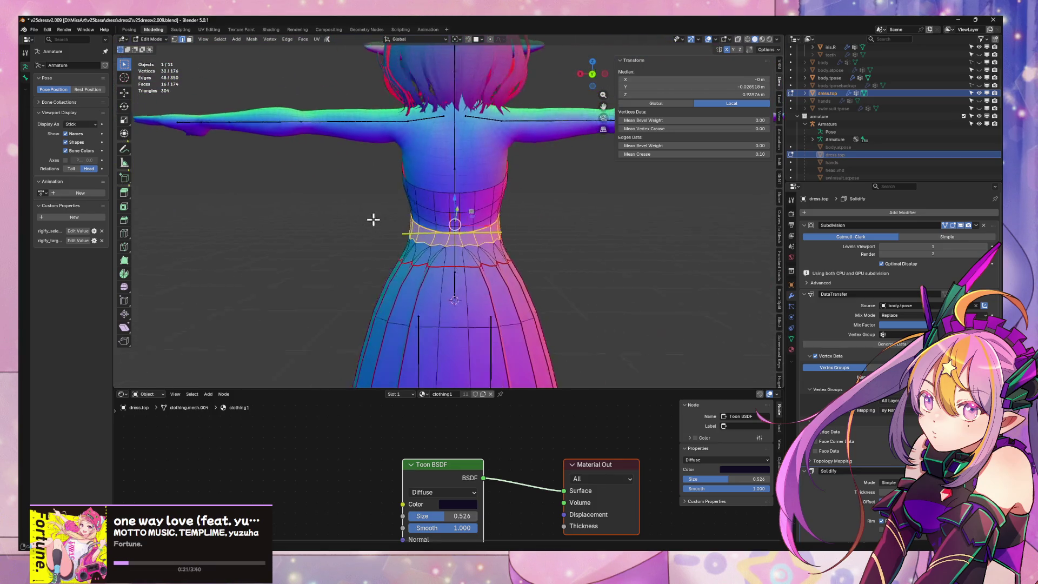
{"action": "scroll", "coordinate": [405, 232], "scroll_direction": "up", "scroll_amount": 4}
{"action": "mouse_move", "coordinate": [445, 239]}
{"action": "middle_mouse_down", "text": "shift"}
{"action": "mouse_move", "coordinate": [421, 196]}
{"action": "mouse_move", "coordinate": [580, 206]}
{"action": "middle_mouse_up", "text": "shift"}
{"action": "scroll", "coordinate": [417, 225], "scroll_direction": "down", "scroll_amount": 5}
{"action": "key", "text": "Tab"}
{"action": "key", "text": "KP_1"}
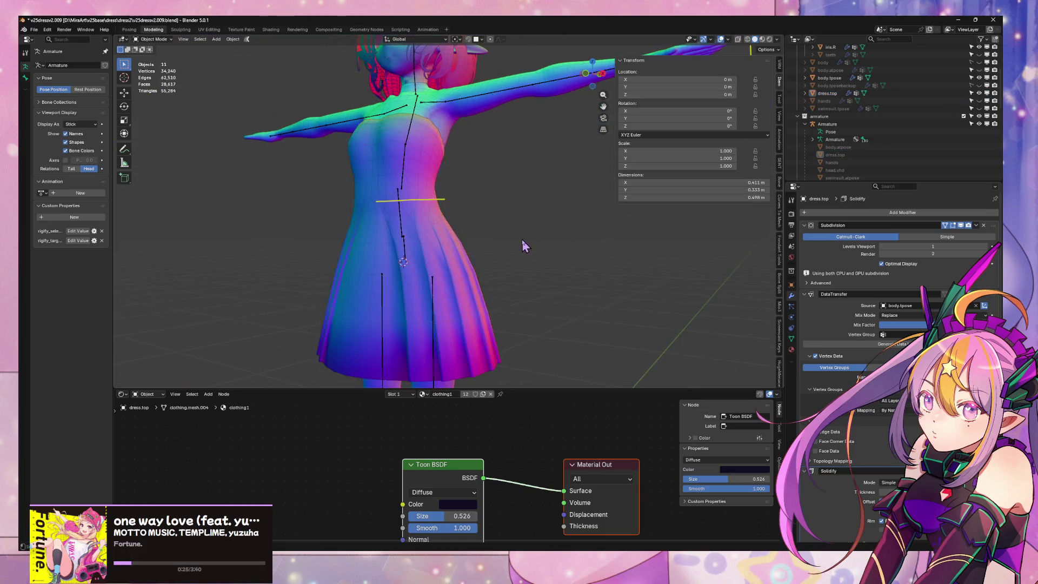
Orbit around the dress to inspect it and select the dress top object
{"action": "scroll", "coordinate": [563, 232], "scroll_direction": "down", "scroll_amount": 3}
{"action": "scroll", "coordinate": [529, 218], "scroll_direction": "up", "scroll_amount": 6}
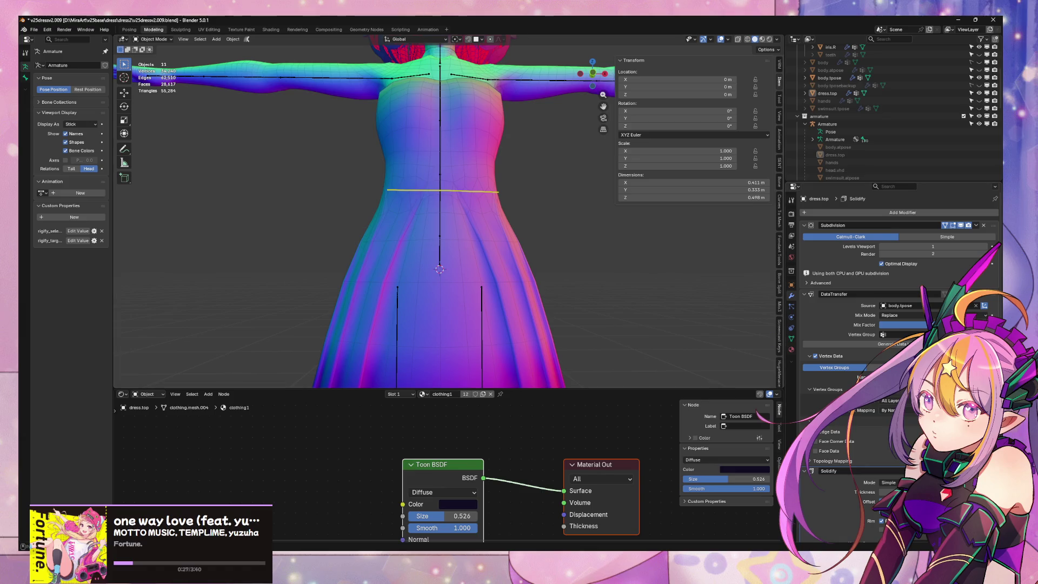
{"action": "middle_click_drag", "start_coordinate": [530, 224], "coordinate": [479, 226]}
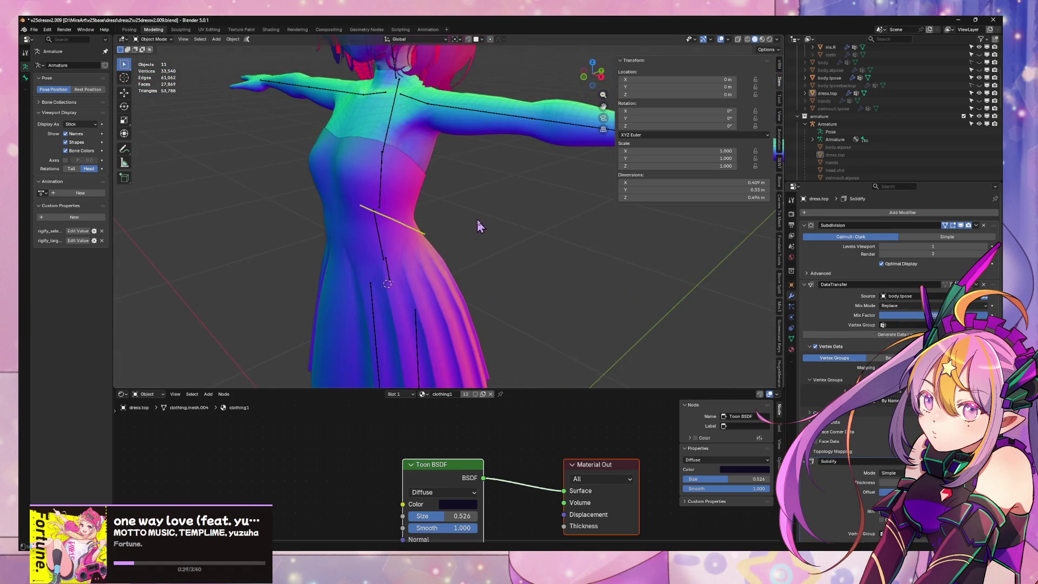
{"action": "scroll", "coordinate": [541, 178], "scroll_direction": "down", "scroll_amount": 5}
{"action": "mouse_move", "coordinate": [541, 179]}
{"action": "middle_mouse_down"}
{"action": "mouse_move", "coordinate": [530, 162]}
{"action": "mouse_move", "coordinate": [531, 213]}
{"action": "mouse_move", "coordinate": [660, 204]}
{"action": "mouse_move", "coordinate": [529, 204]}
{"action": "mouse_move", "coordinate": [508, 168]}
{"action": "middle_mouse_up"}
{"action": "scroll", "coordinate": [530, 162], "scroll_direction": "up", "scroll_amount": 6}
{"action": "scroll", "coordinate": [558, 207], "scroll_direction": "up", "scroll_amount": 2}
{"action": "scroll", "coordinate": [539, 193], "scroll_direction": "down", "scroll_amount": 3}
{"action": "scroll", "coordinate": [520, 199], "scroll_direction": "down", "scroll_amount": 3}
{"action": "scroll", "coordinate": [520, 199], "scroll_direction": "up", "scroll_amount": 3}
{"action": "scroll", "coordinate": [508, 168], "scroll_direction": "up", "scroll_amount": 3}
{"action": "left_click", "coordinate": [439, 169]}
{"action": "mouse_move", "coordinate": [439, 169]}
{"action": "middle_mouse_down"}
{"action": "mouse_move", "coordinate": [479, 166]}
{"action": "mouse_move", "coordinate": [513, 221]}
{"action": "mouse_move", "coordinate": [507, 214]}
{"action": "mouse_move", "coordinate": [540, 238]}
{"action": "mouse_move", "coordinate": [493, 227]}
{"action": "middle_mouse_up"}
In Edit Mode on dress.top, switch to vertex select and trial X-axis moves on the waist edge and a bodice vertex
{"action": "key", "text": "Tab"}
{"action": "mouse_move", "coordinate": [420, 206]}
{"action": "middle_mouse_down"}
{"action": "mouse_move", "coordinate": [489, 197]}
{"action": "mouse_move", "coordinate": [626, 208]}
{"action": "mouse_move", "coordinate": [512, 181]}
{"action": "mouse_move", "coordinate": [522, 179]}
{"action": "middle_mouse_up"}
{"action": "key", "text": "g"}
{"action": "key", "text": "x"}
{"action": "right_click", "coordinate": [632, 208]}
{"action": "key", "text": "1"}
{"action": "left_click", "coordinate": [551, 181]}
{"action": "key", "text": "g"}
{"action": "key", "text": "x"}
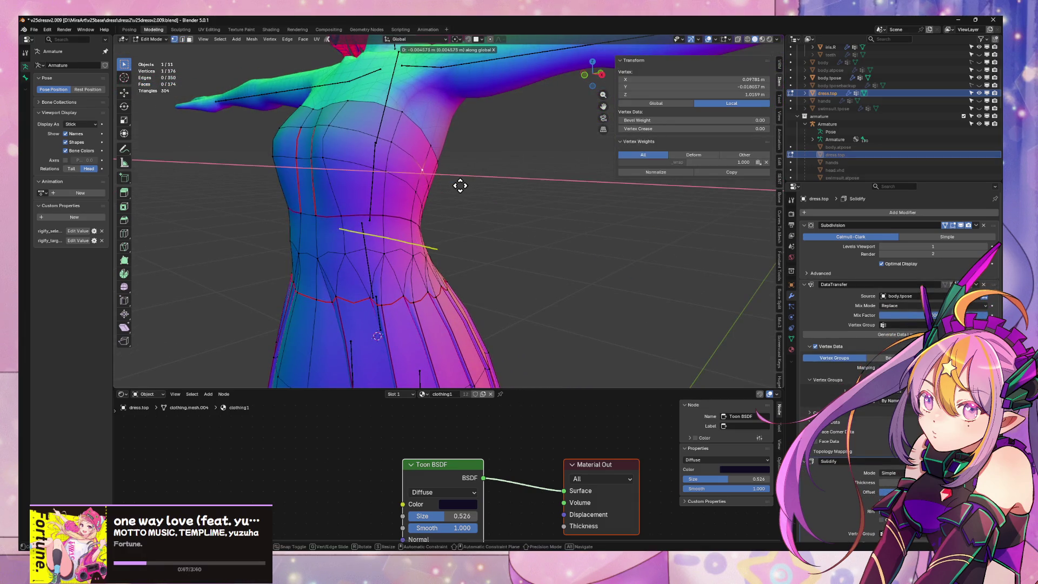
{"action": "right_click", "coordinate": [457, 186]}
Nudge two bodice side vertices and a waist-side vertex along X, then return to Object Mode
{"action": "left_click", "coordinate": [430, 146], "text": "shift"}
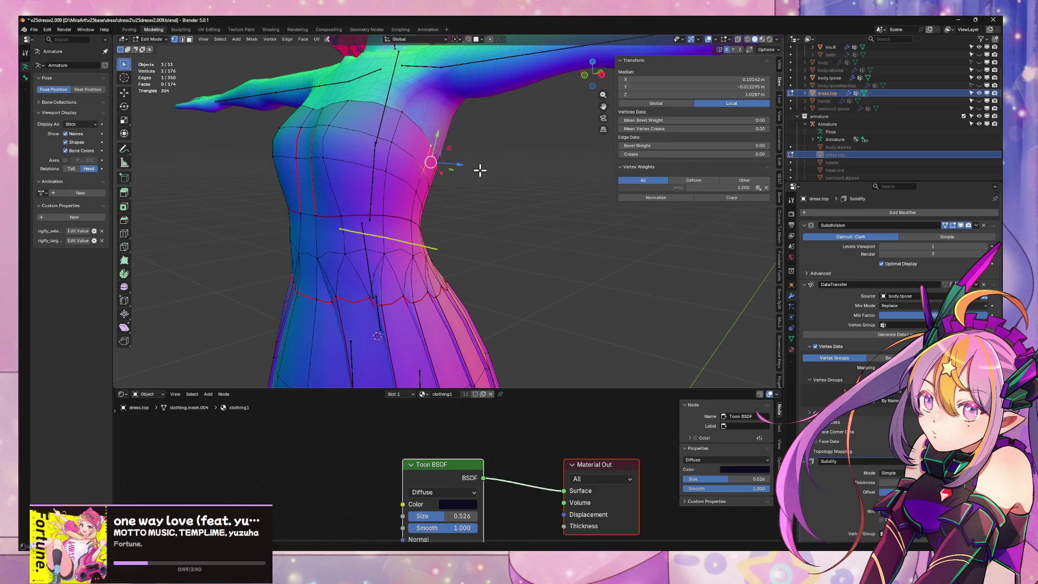
{"action": "key", "text": "g"}
{"action": "key", "text": "x"}
{"action": "right_click", "coordinate": [477, 172]}
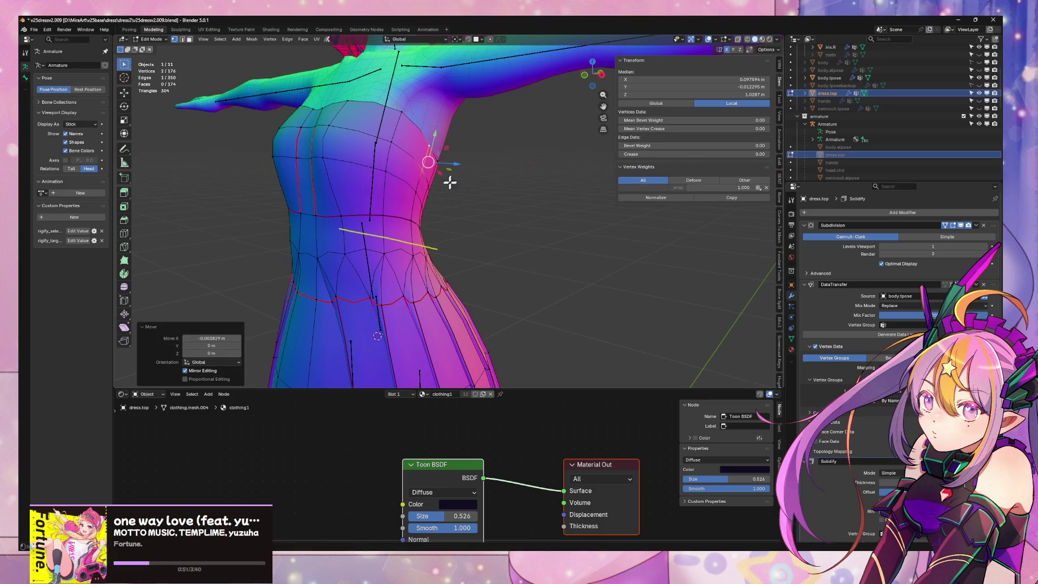
{"action": "left_click", "coordinate": [433, 195]}
{"action": "key", "text": "g"}
{"action": "key", "text": "x"}
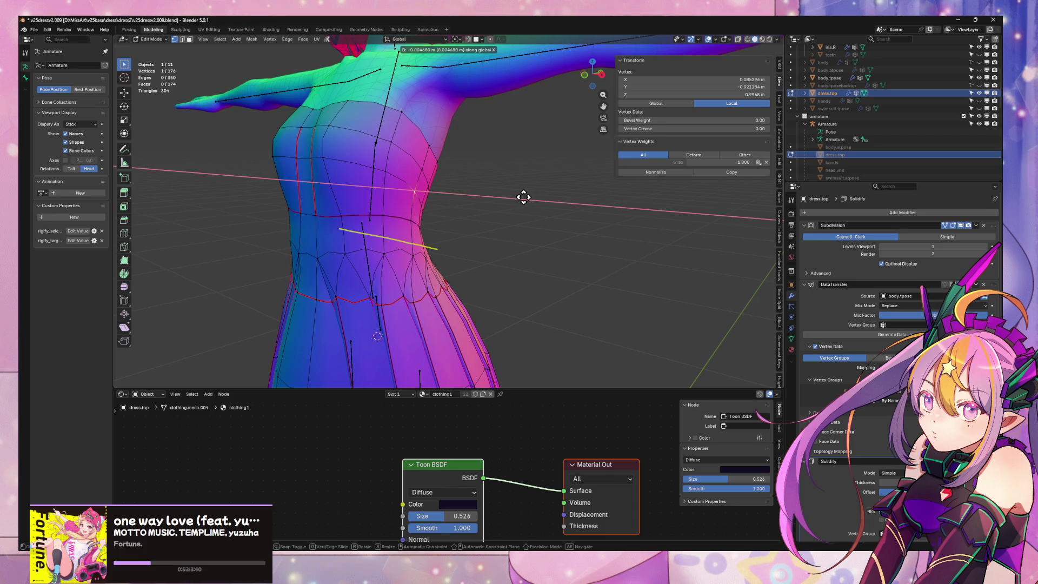
{"action": "right_click", "coordinate": [523, 198]}
{"action": "key", "text": "Tab"}
View the dress from the front and side, then switch the viewport to Material Preview
{"action": "scroll", "coordinate": [533, 216], "scroll_direction": "down", "scroll_amount": 5}
{"action": "key", "text": "KP_1"}
{"action": "scroll", "coordinate": [570, 210], "scroll_direction": "up", "scroll_amount": 5}
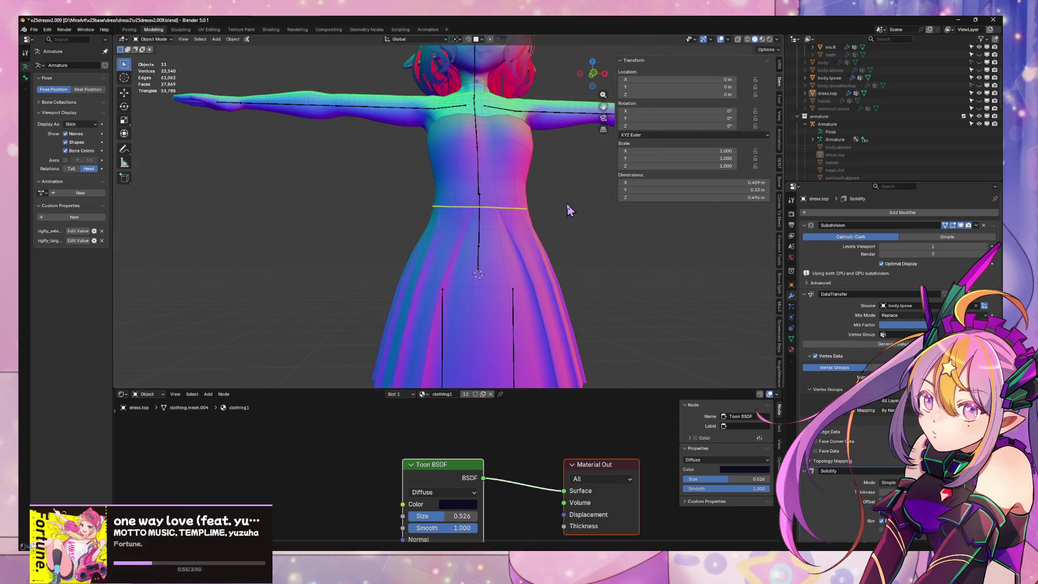
{"action": "scroll", "coordinate": [567, 214], "scroll_direction": "down", "scroll_amount": 5}
{"action": "scroll", "coordinate": [555, 224], "scroll_direction": "up", "scroll_amount": 6}
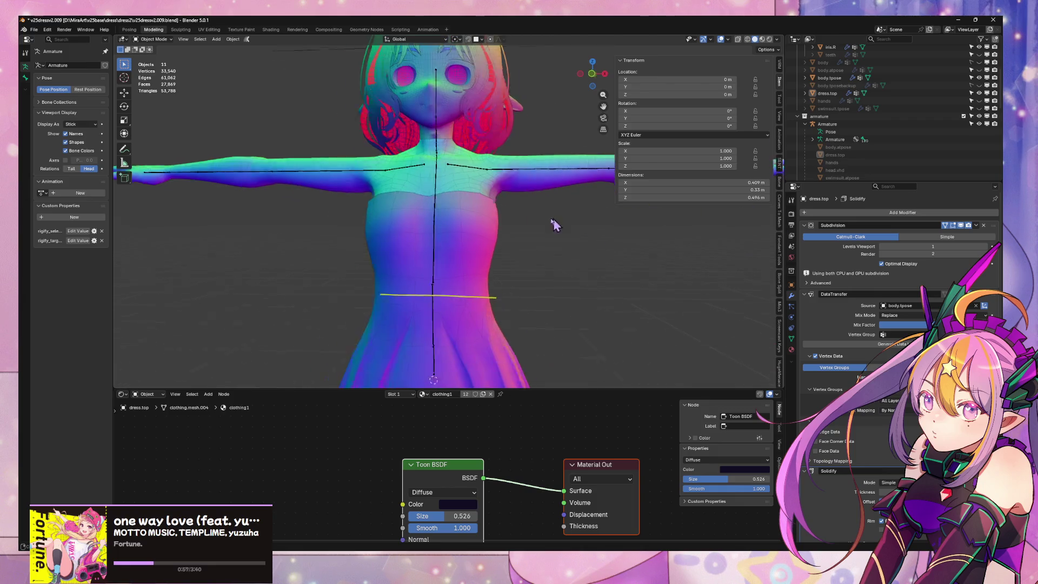
{"action": "mouse_move", "coordinate": [556, 225]}
{"action": "middle_mouse_down"}
{"action": "mouse_move", "coordinate": [541, 219]}
{"action": "mouse_move", "coordinate": [612, 199]}
{"action": "mouse_move", "coordinate": [590, 227]}
{"action": "mouse_move", "coordinate": [540, 232]}
{"action": "mouse_move", "coordinate": [573, 233]}
{"action": "mouse_move", "coordinate": [493, 242]}
{"action": "mouse_move", "coordinate": [408, 232]}
{"action": "mouse_move", "coordinate": [479, 215]}
{"action": "middle_mouse_up"}
{"action": "scroll", "coordinate": [546, 216], "scroll_direction": "up", "scroll_amount": 4}
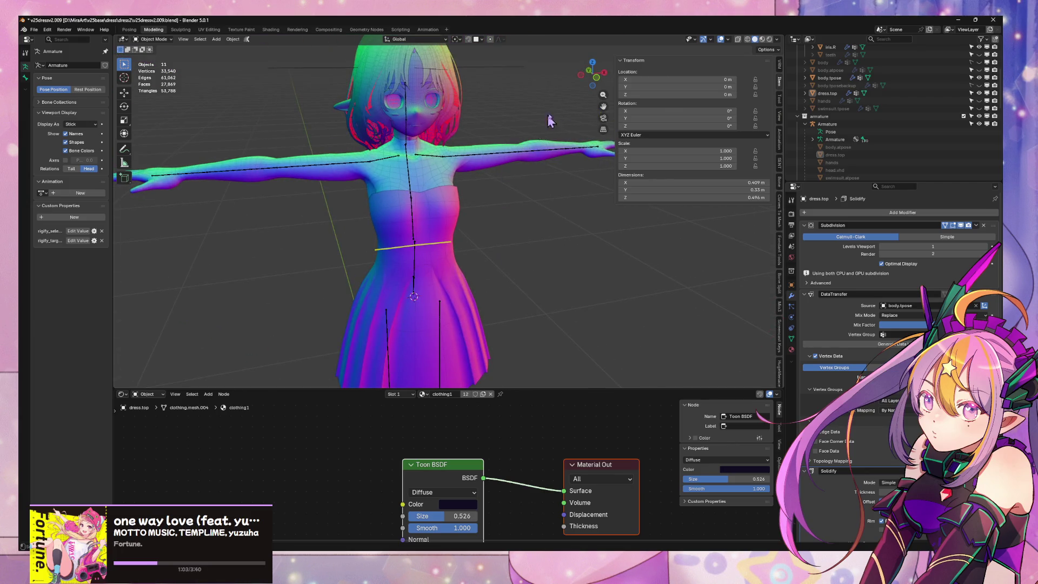
{"action": "mouse_move", "coordinate": [608, 80]}
{"action": "middle_mouse_down"}
{"action": "mouse_move", "coordinate": [541, 124]}
{"action": "mouse_move", "coordinate": [453, 149]}
{"action": "mouse_move", "coordinate": [470, 172]}
{"action": "mouse_move", "coordinate": [519, 186]}
{"action": "mouse_move", "coordinate": [470, 167]}
{"action": "mouse_move", "coordinate": [335, 160]}
{"action": "mouse_move", "coordinate": [453, 157]}
{"action": "middle_mouse_up"}
{"action": "scroll", "coordinate": [528, 139], "scroll_direction": "up", "scroll_amount": 3}
{"action": "scroll", "coordinate": [453, 150], "scroll_direction": "down", "scroll_amount": 4}
{"action": "scroll", "coordinate": [460, 162], "scroll_direction": "up", "scroll_amount": 4}
{"action": "scroll", "coordinate": [453, 157], "scroll_direction": "down", "scroll_amount": 5}
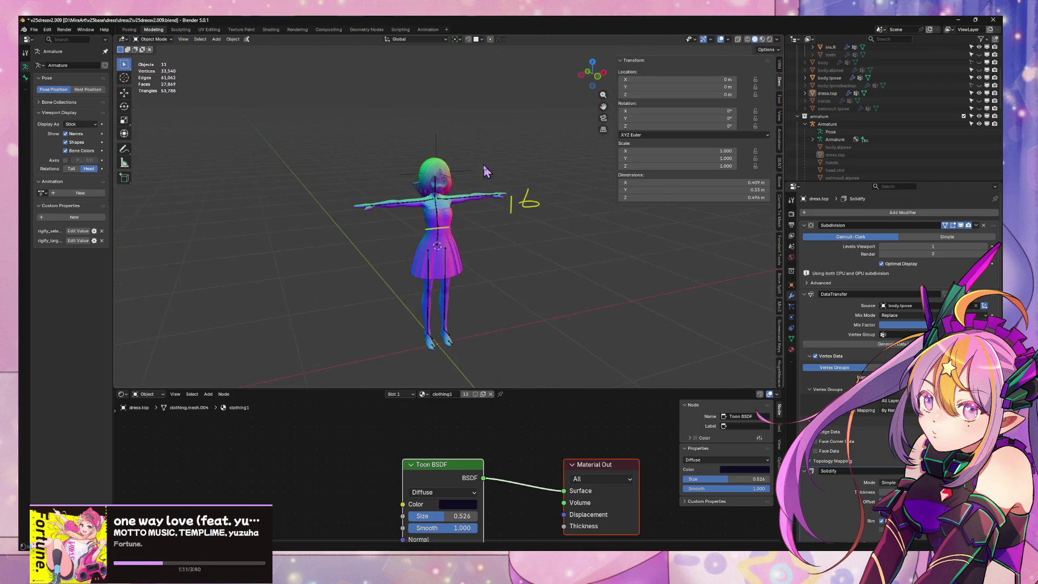
{"action": "scroll", "coordinate": [453, 157], "scroll_direction": "up", "scroll_amount": 5}
{"action": "left_click", "coordinate": [762, 39]}
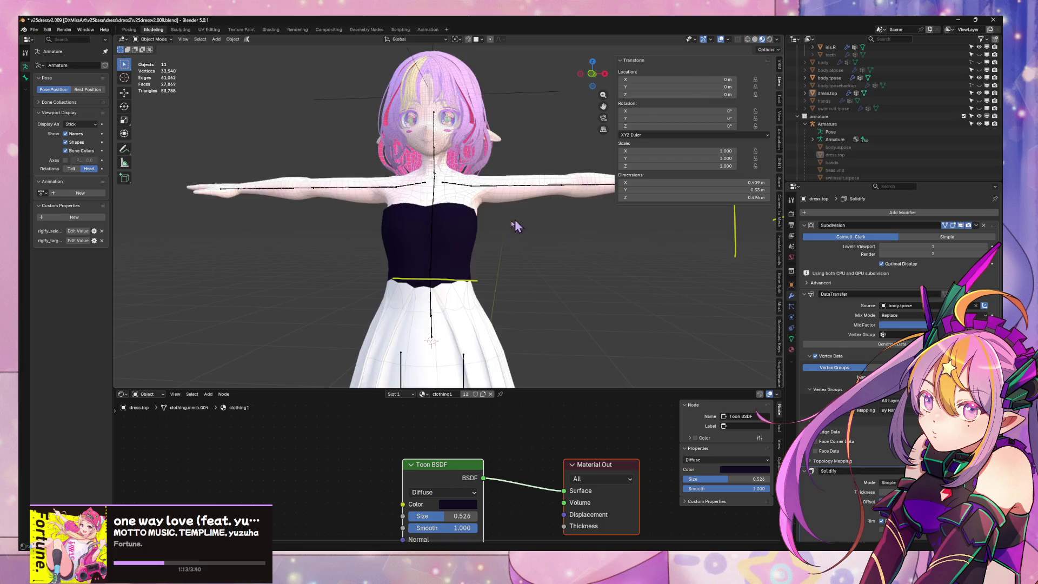
Assign the clothing2 material to the dress top's first material slot
{"action": "scroll", "coordinate": [486, 183], "scroll_direction": "down", "scroll_amount": 5}
{"action": "scroll", "coordinate": [487, 184], "scroll_direction": "up", "scroll_amount": 5}
{"action": "mouse_move", "coordinate": [487, 184]}
{"action": "middle_mouse_down"}
{"action": "mouse_move", "coordinate": [518, 180]}
{"action": "mouse_move", "coordinate": [518, 236]}
{"action": "middle_mouse_up"}
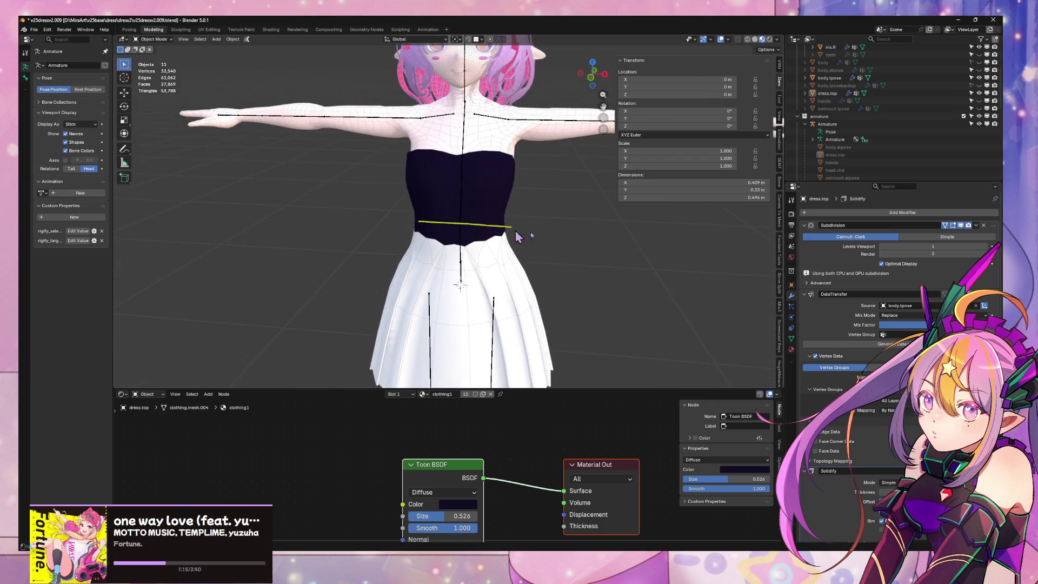
{"action": "left_click", "coordinate": [792, 350]}
{"action": "left_click", "coordinate": [898, 222]}
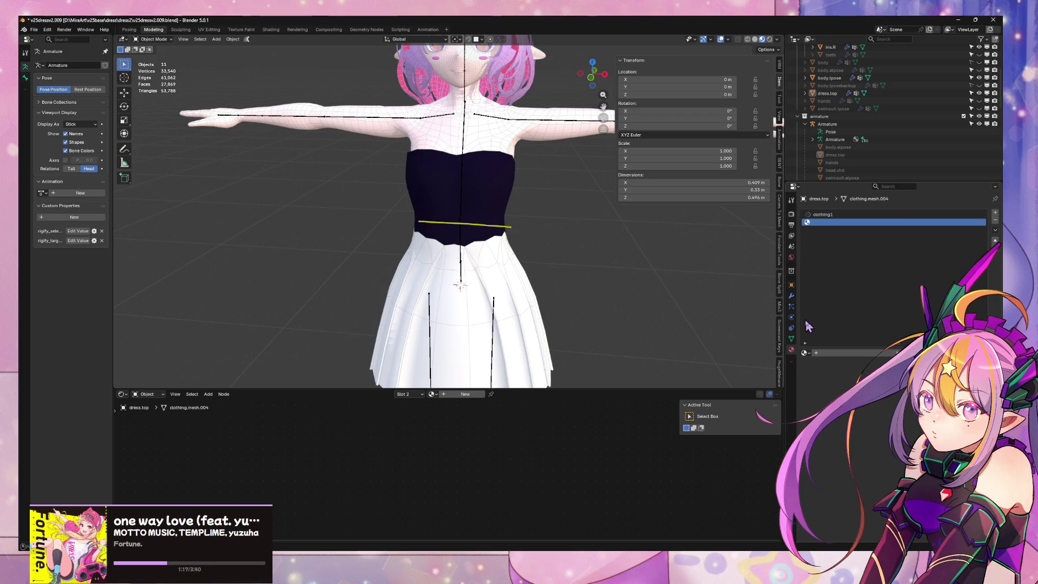
{"action": "left_click", "coordinate": [836, 215]}
{"action": "left_click", "coordinate": [805, 353]}
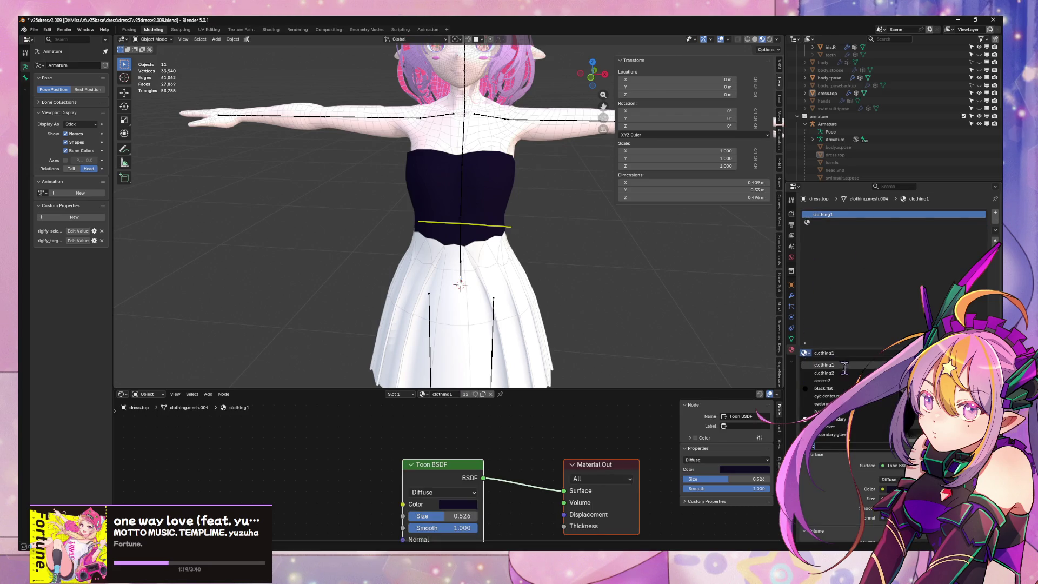
{"action": "left_click", "coordinate": [825, 373]}
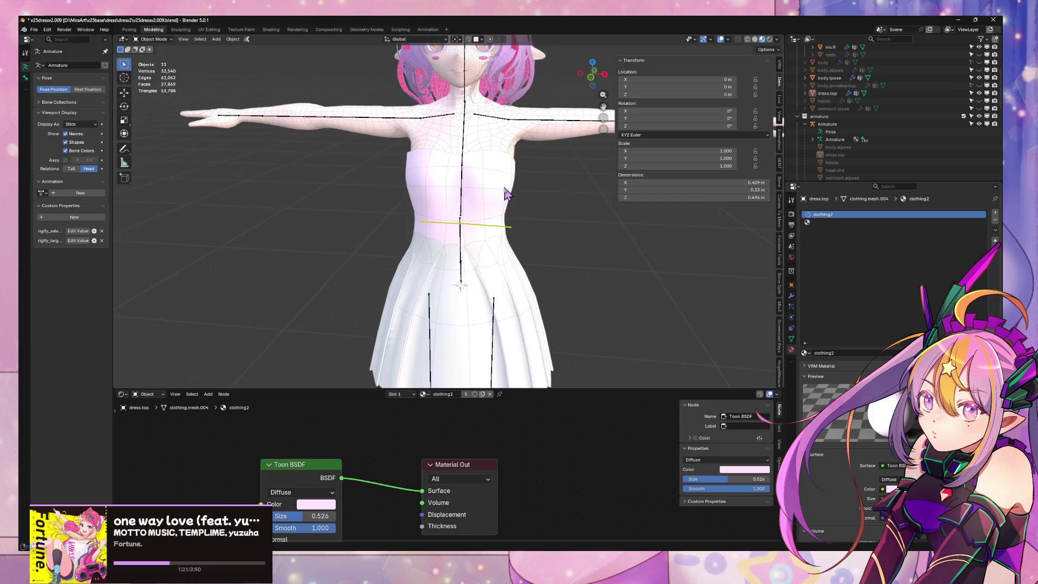
Remove the empty second material slot and set the dress colour to light blue
{"action": "middle_click_drag", "start_coordinate": [506, 194], "coordinate": [521, 193]}
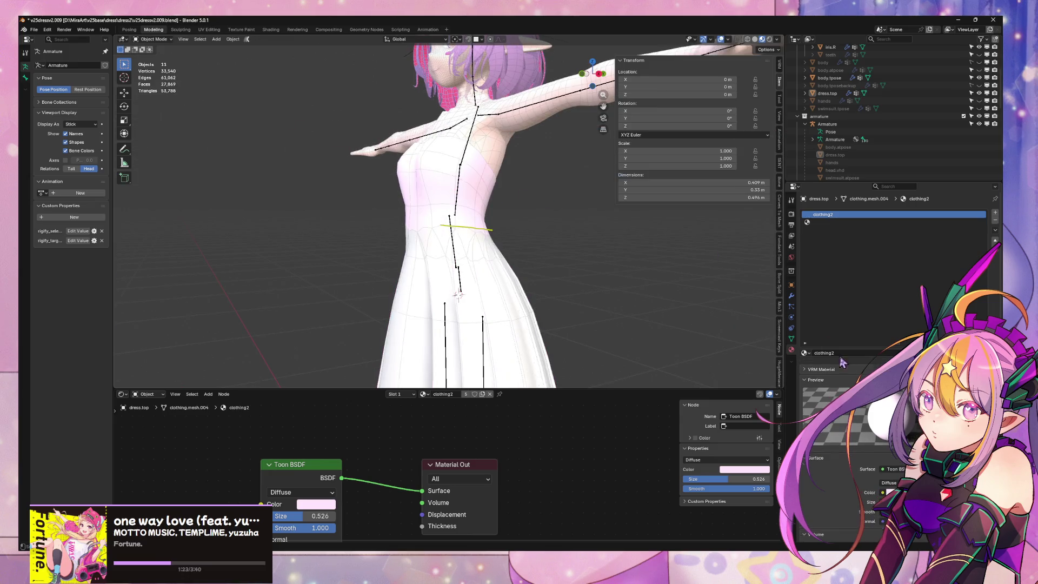
{"action": "left_click", "coordinate": [818, 223]}
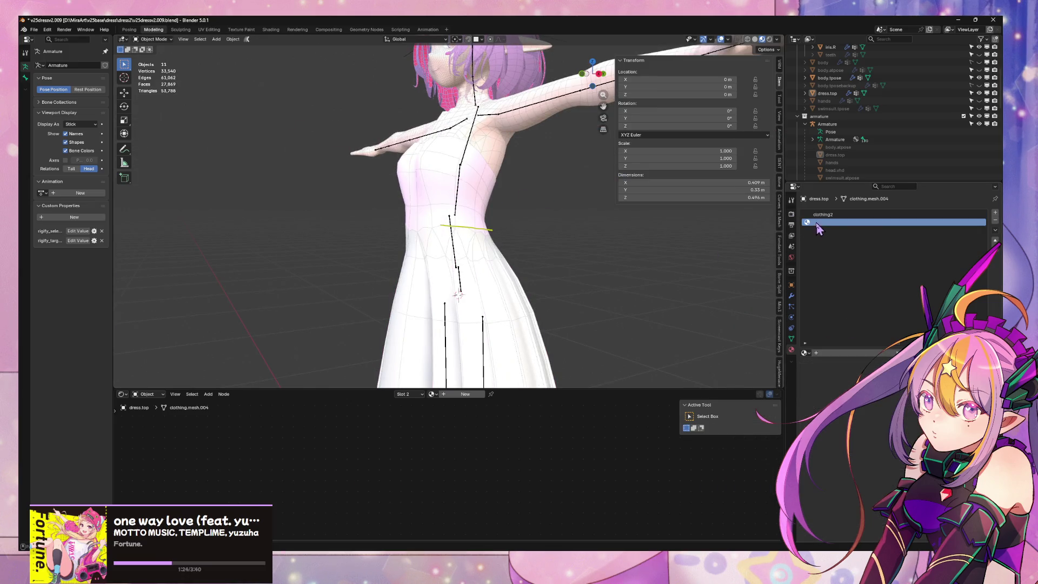
{"action": "left_click", "coordinate": [996, 220]}
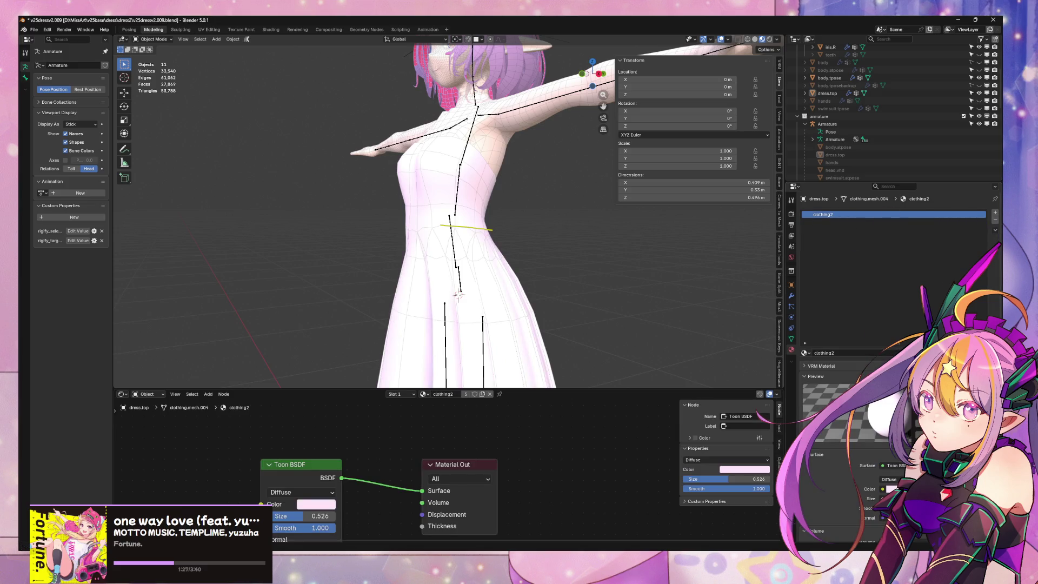
{"action": "key", "text": "Escape"}
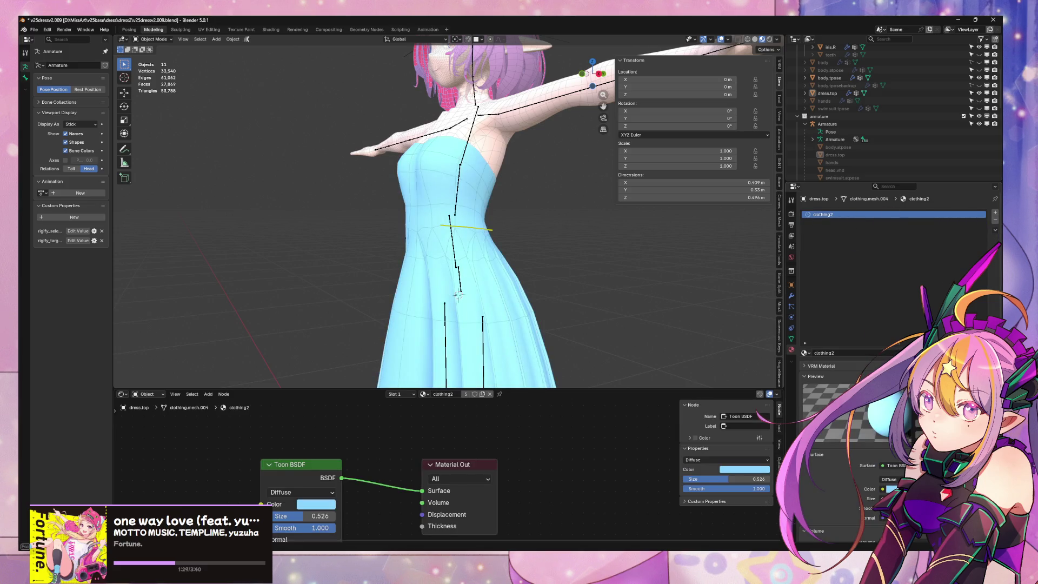
Hide viewport overlays and switch to Solid shading with a normal matcap
{"action": "middle_click_drag", "start_coordinate": [524, 210], "coordinate": [487, 216]}
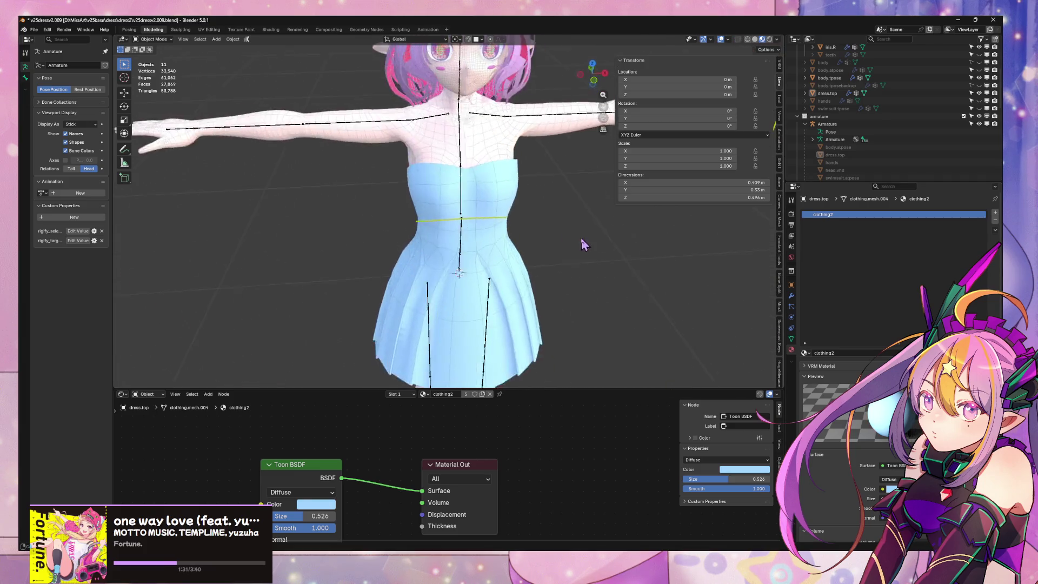
{"action": "scroll", "coordinate": [486, 216], "scroll_direction": "up", "scroll_amount": 3}
{"action": "left_click", "coordinate": [721, 39]}
{"action": "scroll", "coordinate": [566, 177], "scroll_direction": "down", "scroll_amount": 3}
{"action": "mouse_move", "coordinate": [566, 176]}
{"action": "middle_mouse_down"}
{"action": "mouse_move", "coordinate": [355, 157]}
{"action": "mouse_move", "coordinate": [494, 167]}
{"action": "mouse_move", "coordinate": [598, 105]}
{"action": "middle_mouse_up"}
{"action": "scroll", "coordinate": [355, 158], "scroll_direction": "up", "scroll_amount": 3}
{"action": "left_click", "coordinate": [755, 39]}
{"action": "mouse_move", "coordinate": [541, 216]}
{"action": "middle_mouse_down"}
{"action": "mouse_move", "coordinate": [497, 282]}
{"action": "mouse_move", "coordinate": [549, 172]}
{"action": "middle_mouse_up"}
Select the dress top and enter Edit Mode with mesh overlays turned back on
{"action": "left_click", "coordinate": [491, 264]}
{"action": "key", "text": "Tab"}
{"action": "left_click", "coordinate": [708, 41]}
{"action": "mouse_move", "coordinate": [708, 41]}
{"action": "middle_mouse_down"}
{"action": "mouse_move", "coordinate": [543, 172]}
{"action": "mouse_move", "coordinate": [455, 220]}
{"action": "mouse_move", "coordinate": [474, 208]}
{"action": "middle_mouse_up"}
Nudge two skirt edges along the Y axis
{"action": "key", "text": "alt+a"}
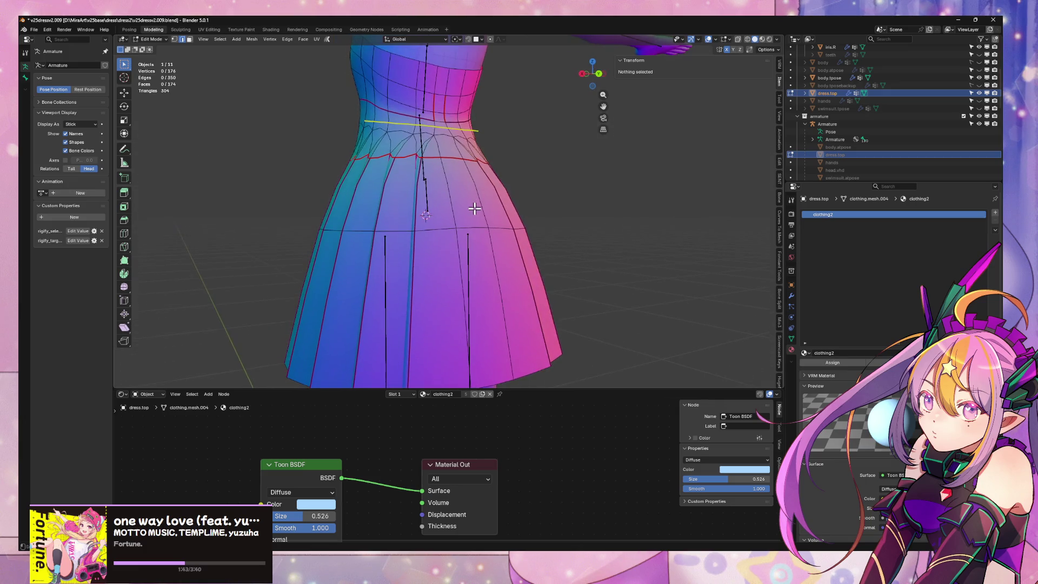
{"action": "left_click", "coordinate": [466, 269]}
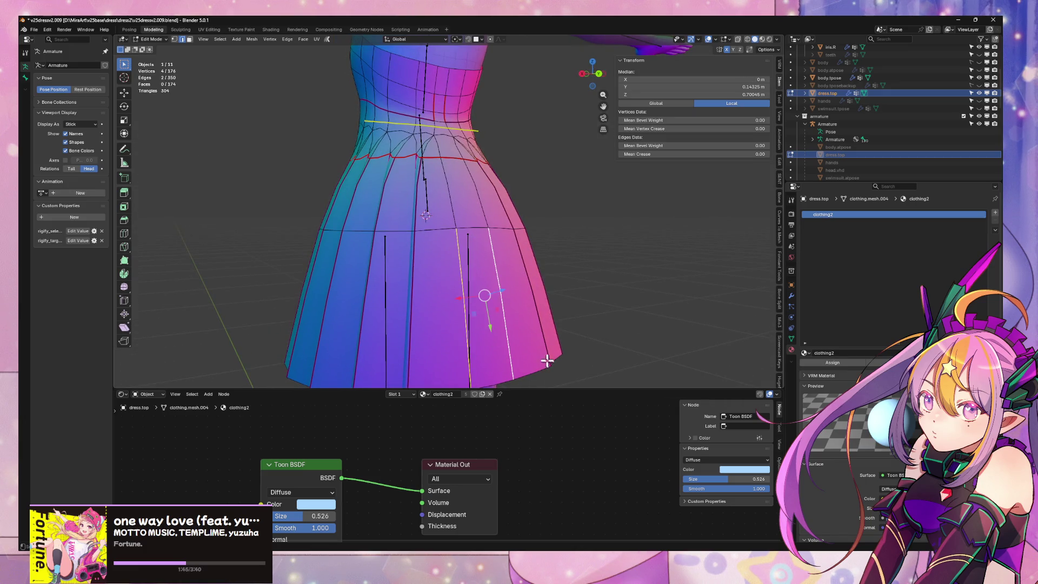
{"action": "mouse_move", "coordinate": [547, 360]}
{"action": "middle_mouse_down"}
{"action": "mouse_move", "coordinate": [536, 281]}
{"action": "mouse_move", "coordinate": [556, 280]}
{"action": "middle_mouse_up"}
{"action": "key", "text": "g"}
{"action": "key", "text": "y"}
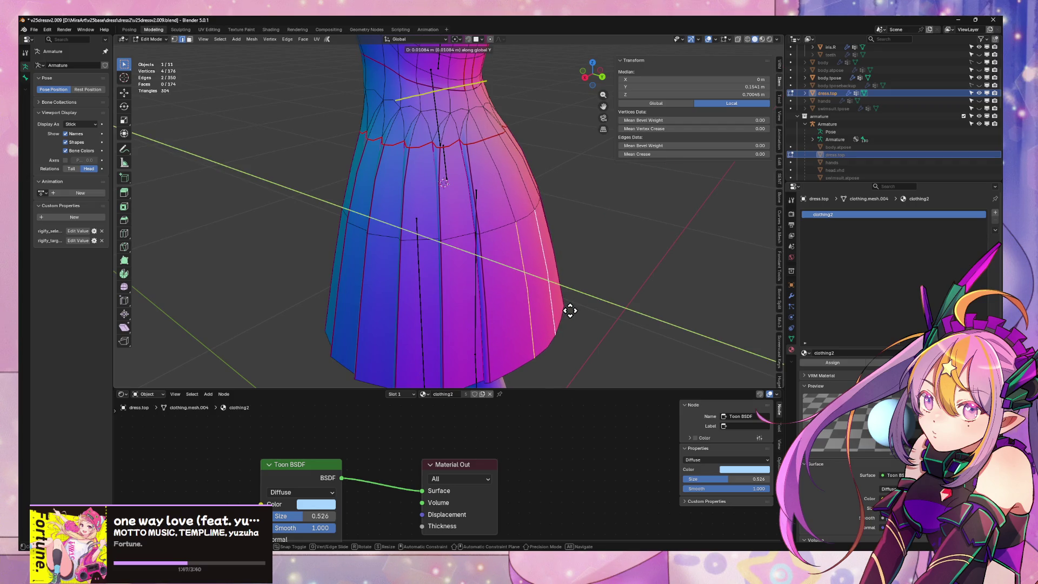
{"action": "left_click", "coordinate": [569, 310]}
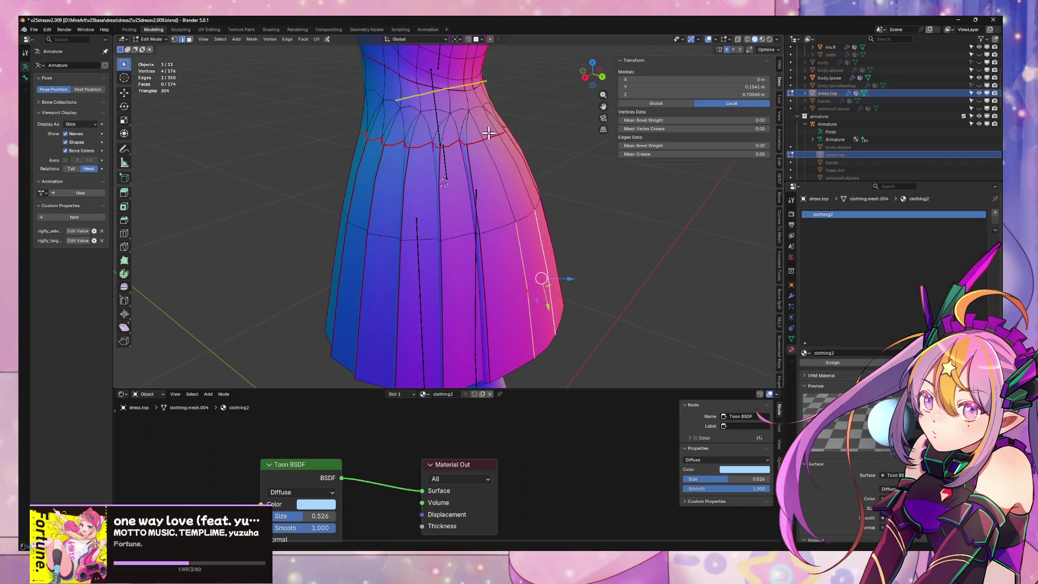
{"action": "key", "text": "Tab"}
{"action": "key", "text": "Tab"}
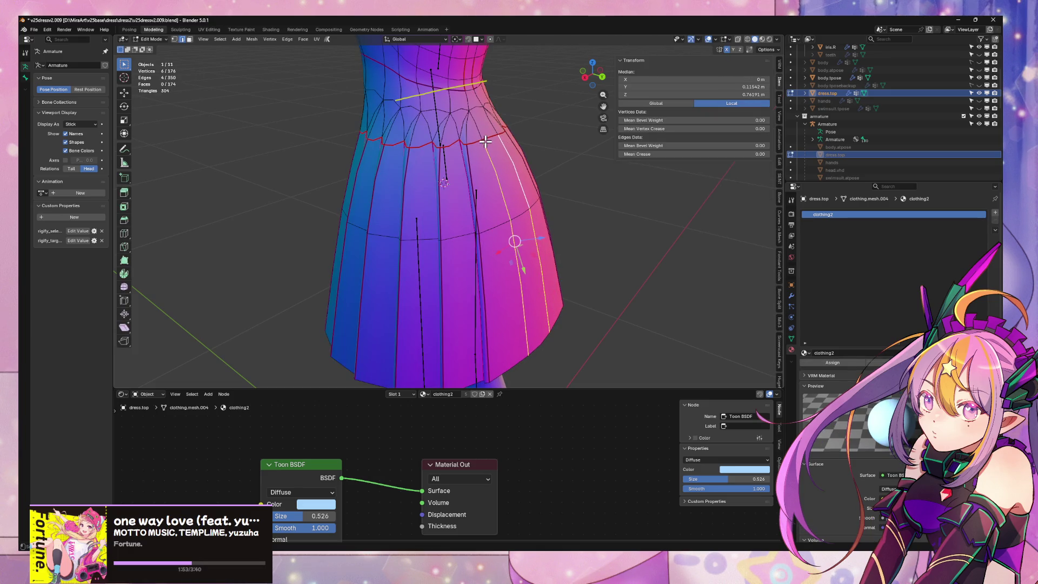
{"action": "key", "text": "g"}
{"action": "key", "text": "y"}
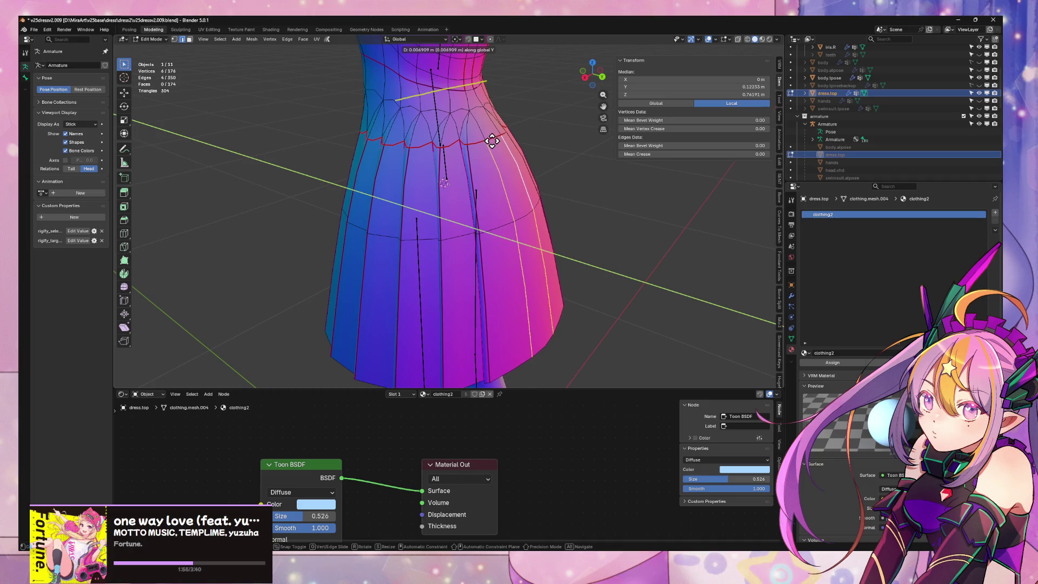
{"action": "left_click", "coordinate": [492, 141]}
Select the waist frill loop and set its crease to 0.57
{"action": "mouse_move", "coordinate": [491, 158]}
{"action": "middle_mouse_down"}
{"action": "mouse_move", "coordinate": [504, 199]}
{"action": "mouse_move", "coordinate": [471, 103]}
{"action": "mouse_move", "coordinate": [424, 213]}
{"action": "mouse_move", "coordinate": [510, 178]}
{"action": "mouse_move", "coordinate": [525, 190]}
{"action": "mouse_move", "coordinate": [493, 191]}
{"action": "middle_mouse_up"}
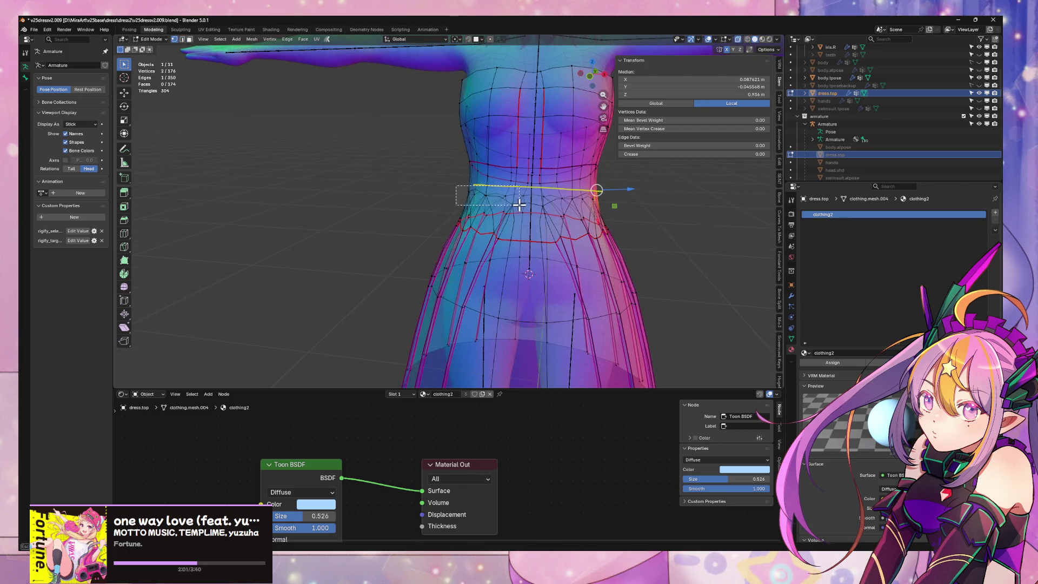
{"action": "left_click_drag", "start_coordinate": [506, 191], "coordinate": [506, 192]}
{"action": "mouse_move", "coordinate": [506, 192]}
{"action": "middle_mouse_down"}
{"action": "mouse_move", "coordinate": [630, 215]}
{"action": "mouse_move", "coordinate": [577, 217]}
{"action": "mouse_move", "coordinate": [582, 204]}
{"action": "middle_mouse_up"}
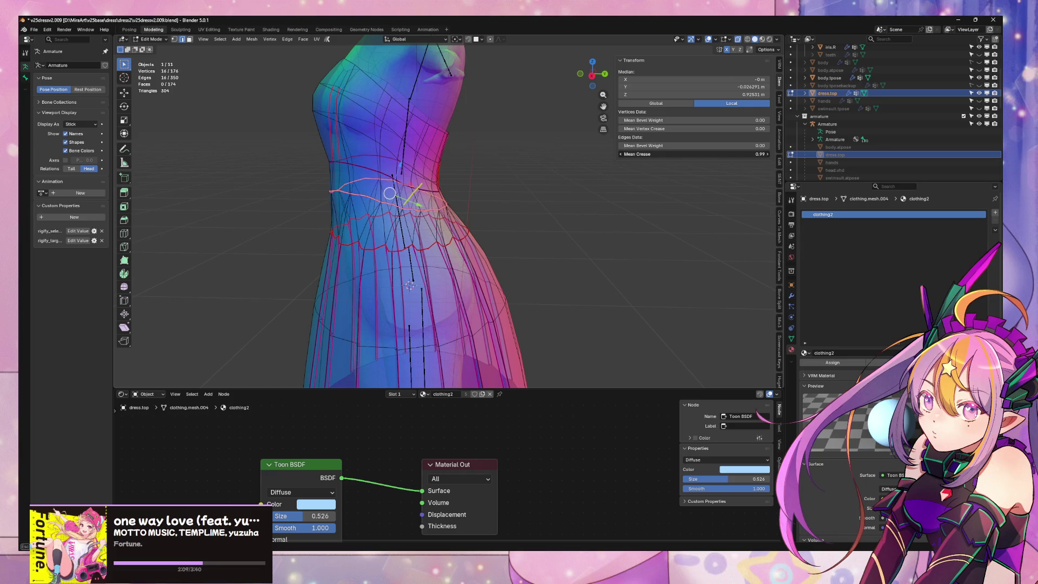
{"action": "mouse_move", "coordinate": [541, 227]}
{"action": "middle_mouse_down"}
{"action": "mouse_move", "coordinate": [417, 229]}
{"action": "mouse_move", "coordinate": [360, 212]}
{"action": "middle_mouse_up"}
{"action": "left_click_drag", "start_coordinate": [499, 223], "coordinate": [540, 226]}
{"action": "middle_click_drag", "start_coordinate": [562, 227], "coordinate": [587, 224]}
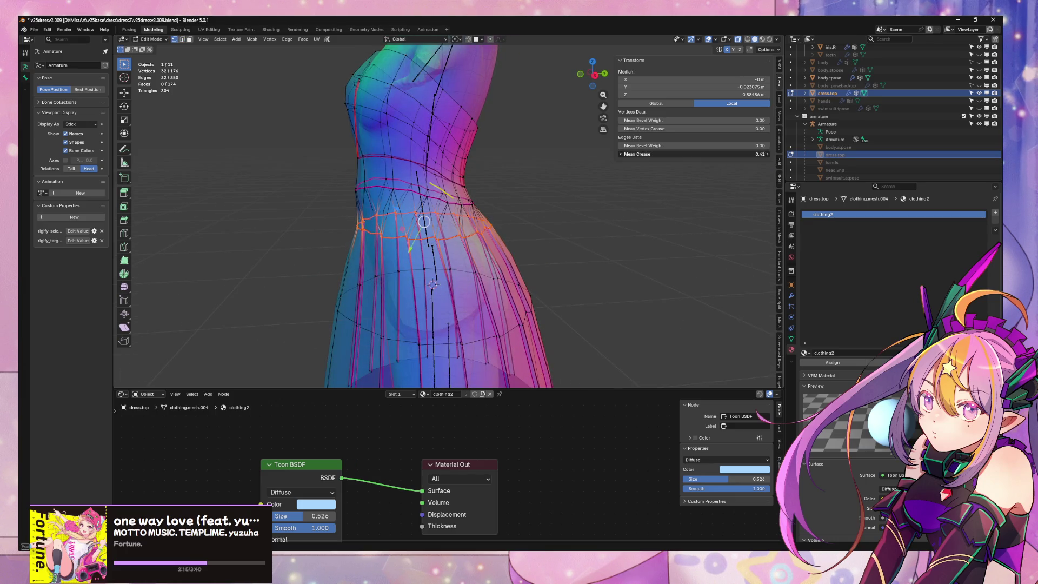
{"action": "mouse_move", "coordinate": [395, 275]}
{"action": "middle_mouse_down"}
{"action": "mouse_move", "coordinate": [500, 242]}
{"action": "mouse_move", "coordinate": [519, 269]}
{"action": "mouse_move", "coordinate": [595, 222]}
{"action": "middle_mouse_up"}
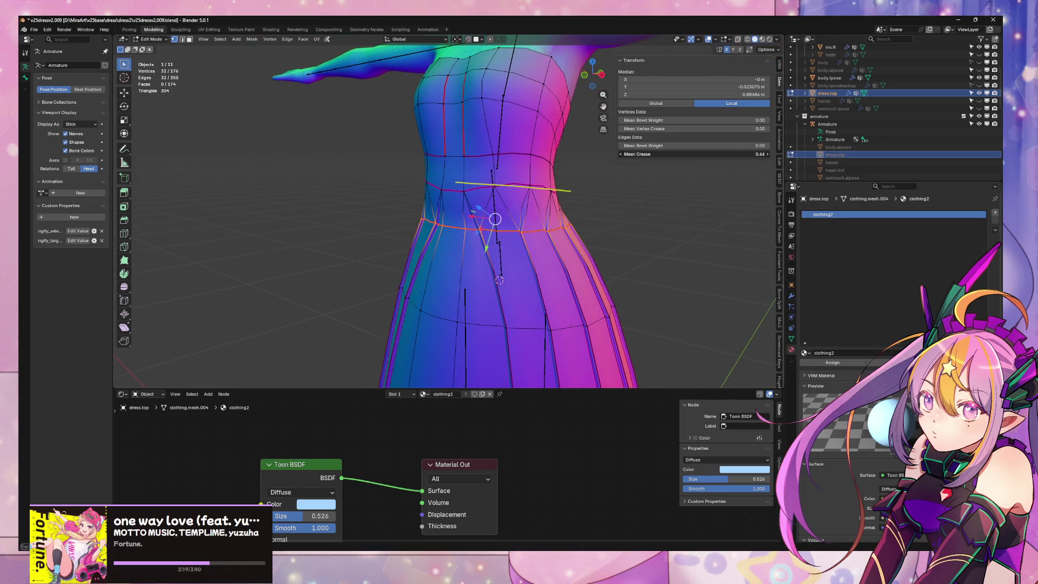
{"action": "left_click_drag", "start_coordinate": [755, 155], "coordinate": [755, 155]}
{"action": "mouse_move", "coordinate": [595, 225]}
{"action": "middle_mouse_down"}
{"action": "mouse_move", "coordinate": [544, 218]}
{"action": "mouse_move", "coordinate": [558, 224]}
{"action": "middle_mouse_up"}
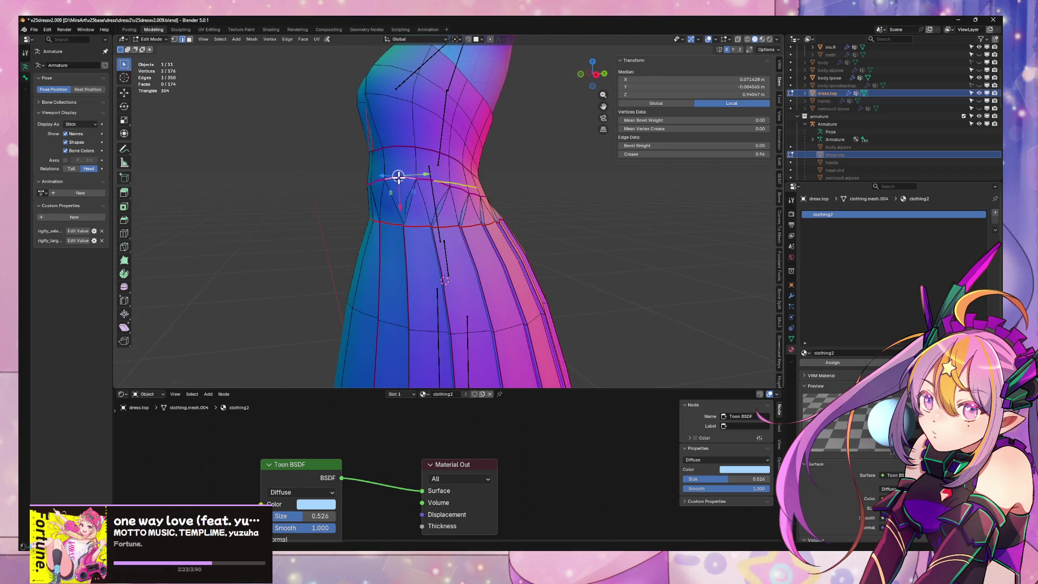
Select the waist vertices on one side and push them outward along the X axis
{"action": "middle_click_drag", "start_coordinate": [436, 182], "coordinate": [426, 193]}
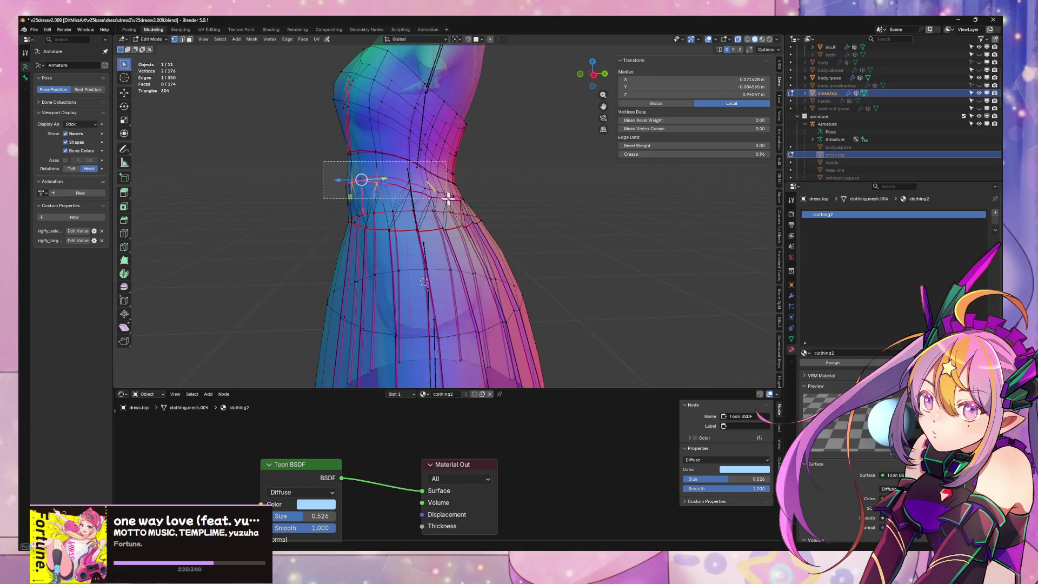
{"action": "left_click", "coordinate": [448, 198]}
{"action": "mouse_move", "coordinate": [448, 197]}
{"action": "middle_mouse_down"}
{"action": "mouse_move", "coordinate": [445, 173]}
{"action": "mouse_move", "coordinate": [461, 193]}
{"action": "middle_mouse_up"}
{"action": "mouse_move", "coordinate": [461, 193]}
{"action": "left_mouse_down"}
{"action": "mouse_move", "coordinate": [301, 162]}
{"action": "mouse_move", "coordinate": [370, 173]}
{"action": "left_mouse_up"}
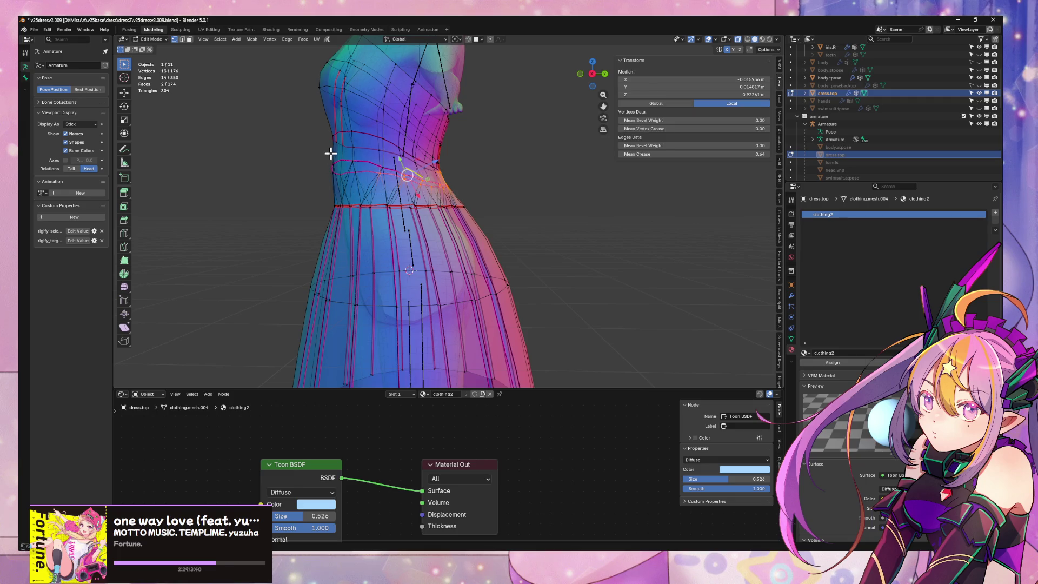
{"action": "key", "text": "g"}
{"action": "key", "text": "x"}
{"action": "left_click", "coordinate": [385, 171]}
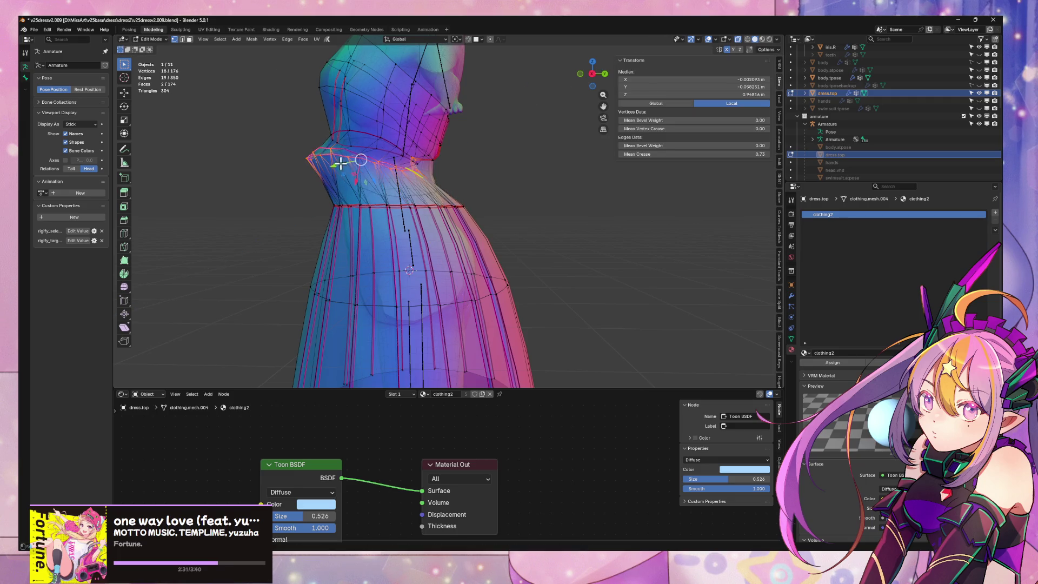
{"action": "key", "text": "g"}
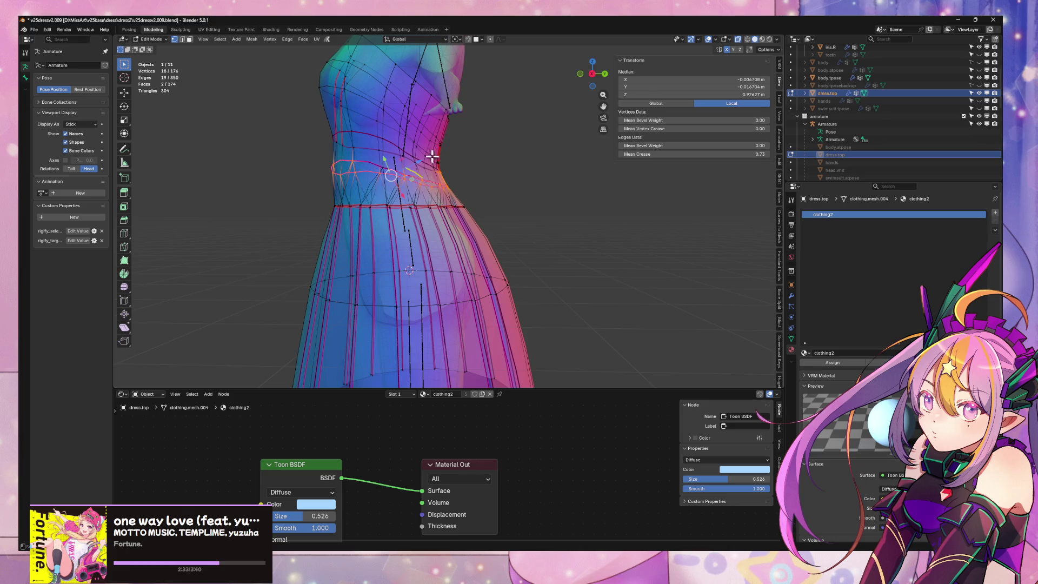
{"action": "left_click_drag", "start_coordinate": [453, 172], "coordinate": [452, 173], "text": "ctrl"}
{"action": "middle_click_drag", "start_coordinate": [453, 173], "coordinate": [423, 220]}
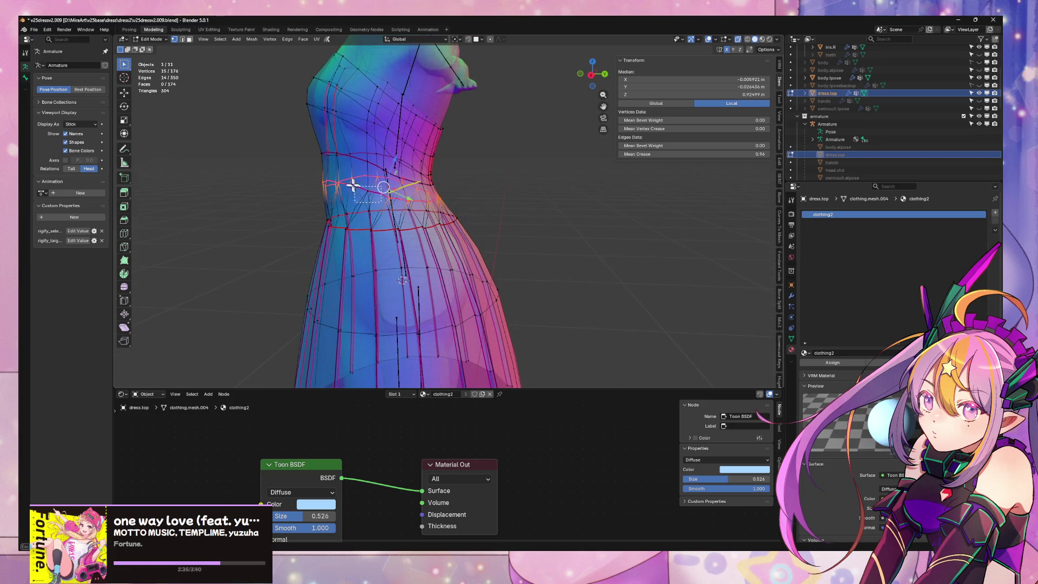
{"action": "left_click_drag", "start_coordinate": [352, 185], "coordinate": [353, 186], "text": "shift"}
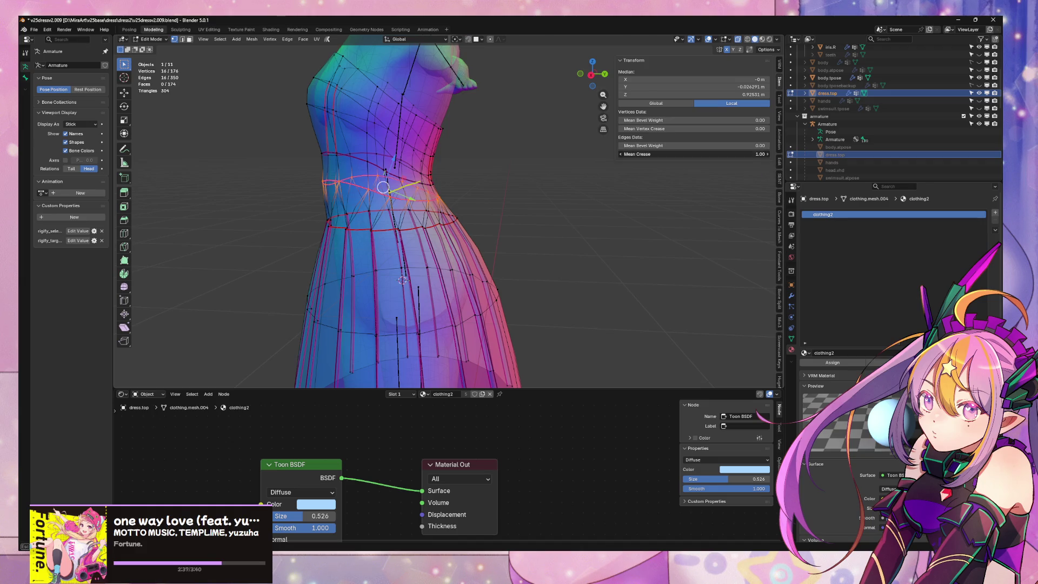
Select the whole waist edge loop, tilt it slightly and resize it
{"action": "left_click", "coordinate": [416, 227]}
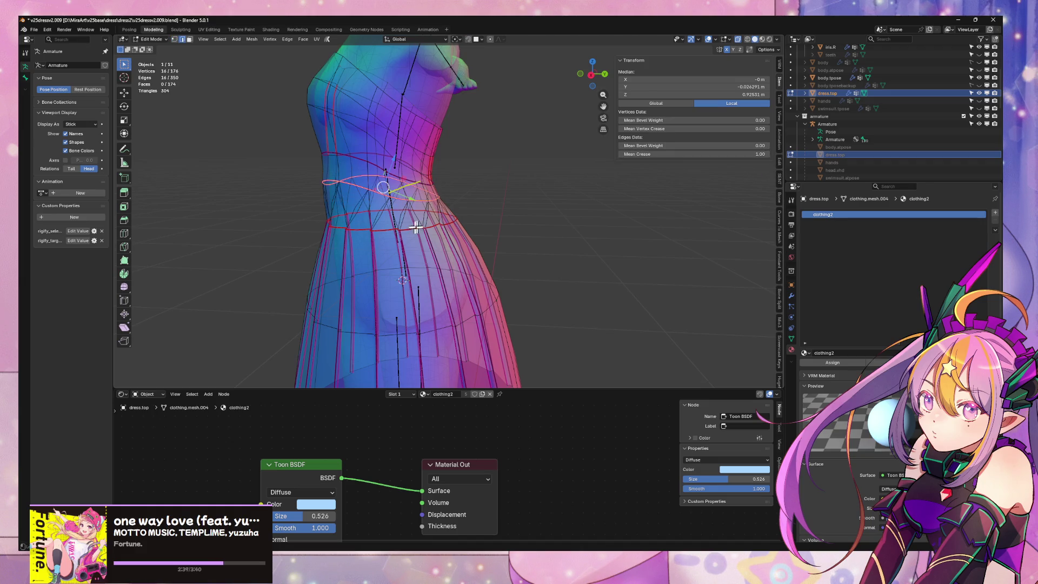
{"action": "left_click", "coordinate": [401, 228], "text": "shift"}
{"action": "middle_click_drag", "start_coordinate": [421, 224], "coordinate": [462, 207]}
{"action": "left_click", "coordinate": [337, 214], "text": "alt"}
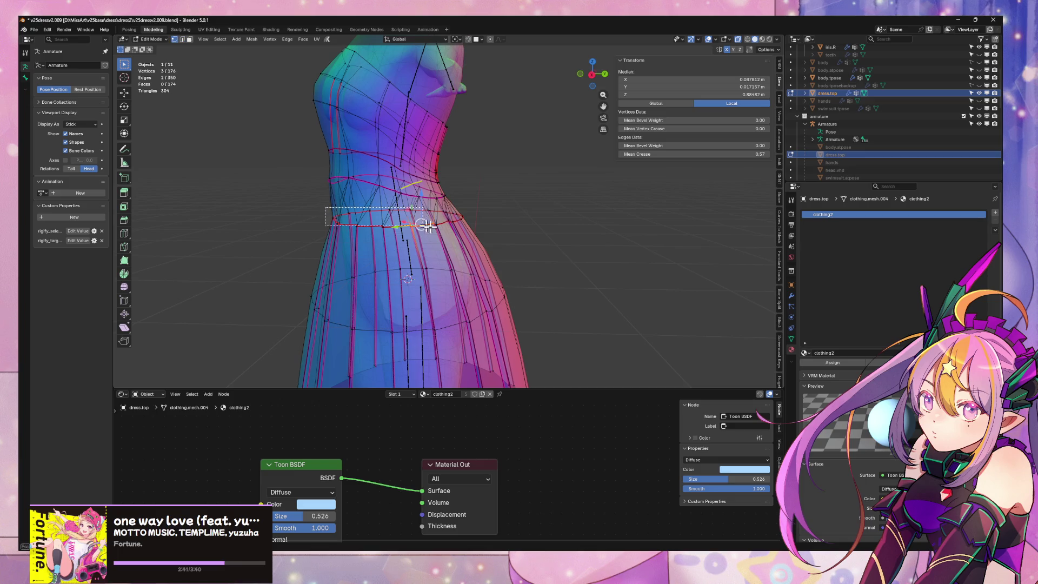
{"action": "key", "text": "r"}
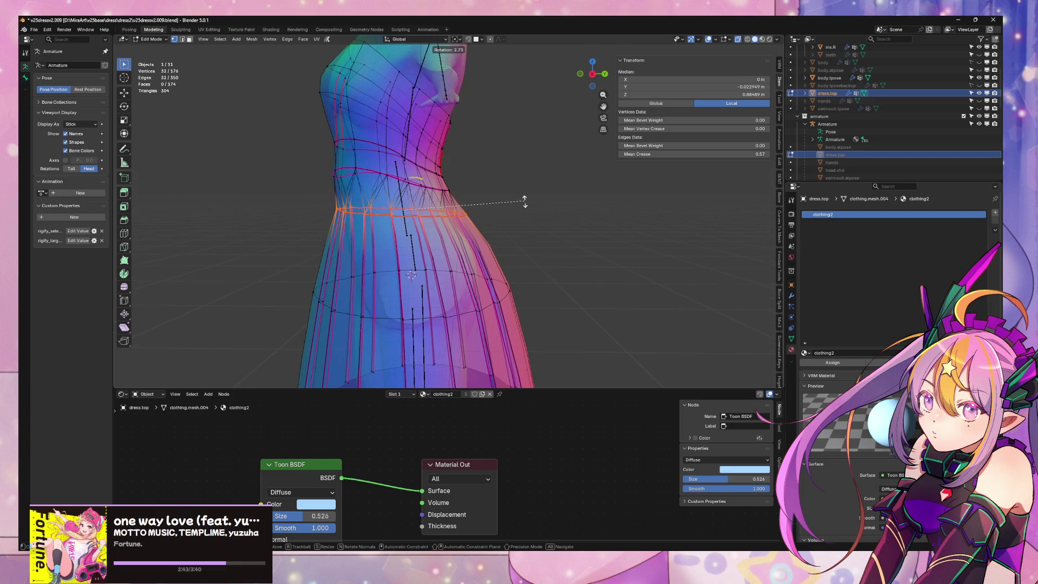
{"action": "left_click", "coordinate": [527, 207]}
{"action": "key", "text": "s"}
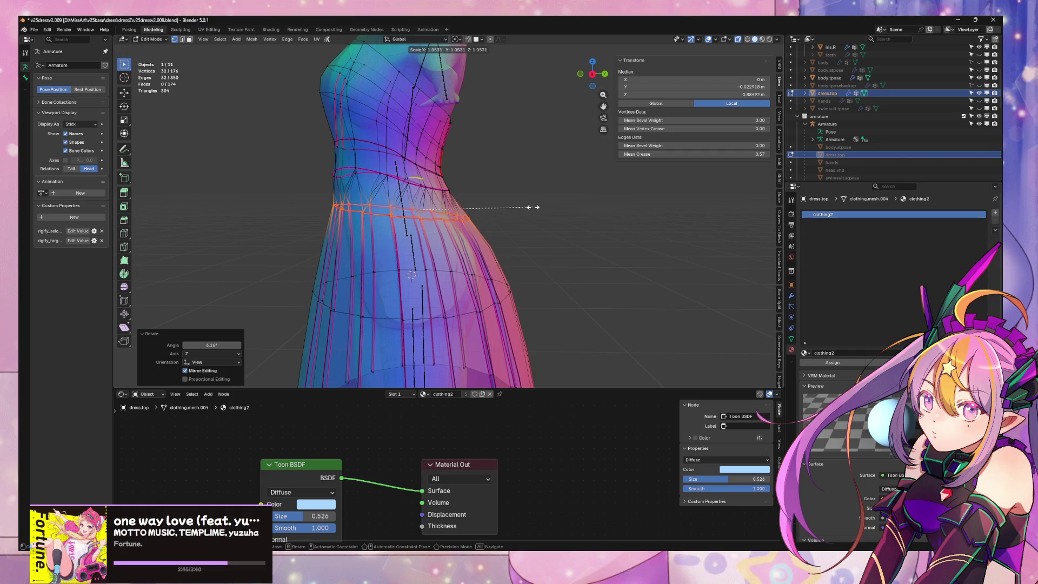
{"action": "left_click", "coordinate": [535, 208]}
Lower the waist loop's crease by entering 0.03, then return to Object Mode
{"action": "mouse_move", "coordinate": [536, 208]}
{"action": "middle_mouse_down"}
{"action": "mouse_move", "coordinate": [579, 237]}
{"action": "mouse_move", "coordinate": [539, 227]}
{"action": "mouse_move", "coordinate": [577, 232]}
{"action": "middle_mouse_up"}
{"action": "scroll", "coordinate": [581, 243], "scroll_direction": "up", "scroll_amount": 5}
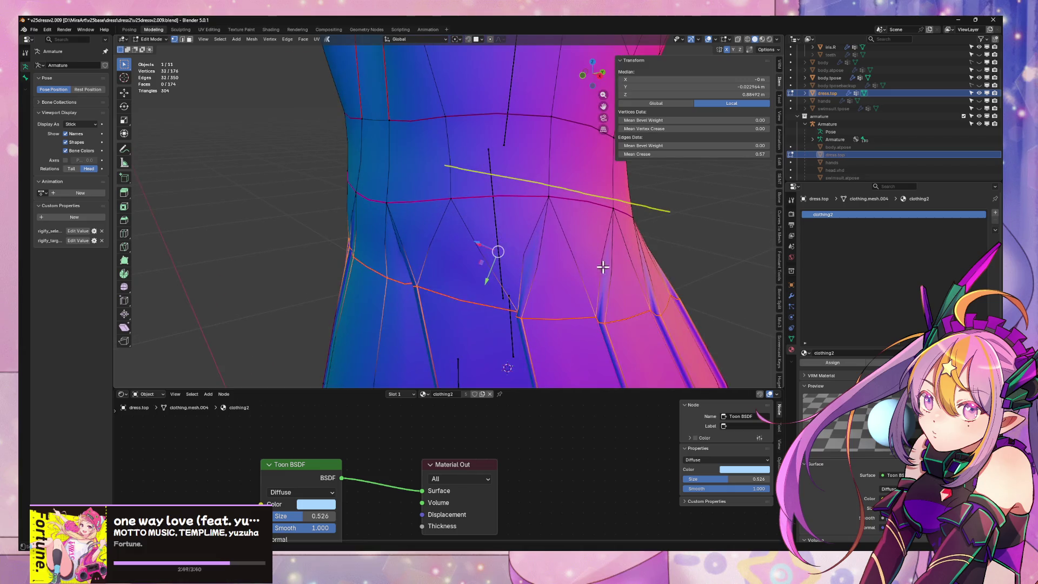
{"action": "left_click", "coordinate": [695, 154]}
{"action": "type", "text": "0.03"}
{"action": "key", "text": "Return"}
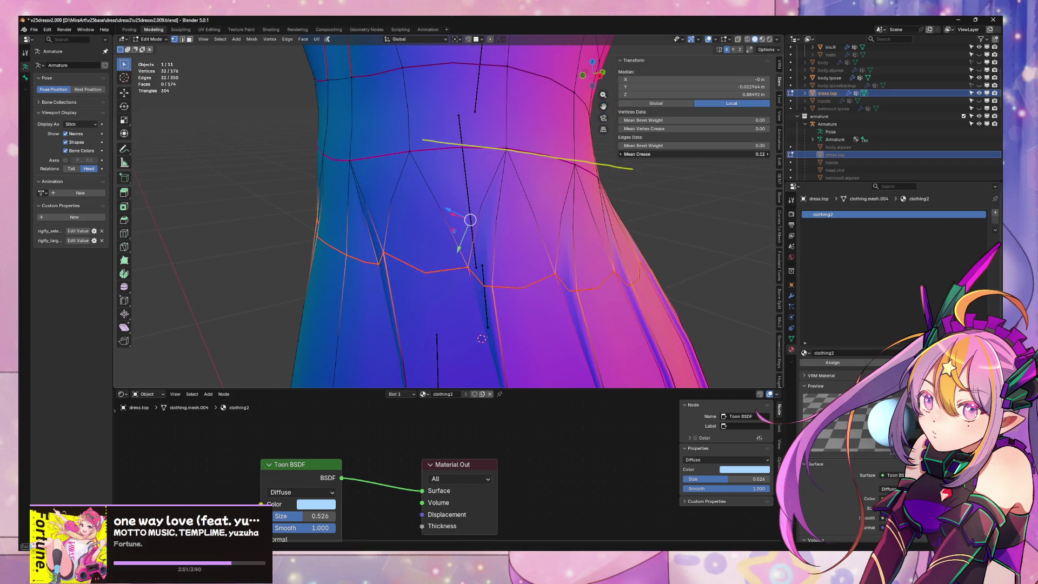
{"action": "key", "text": "Tab"}
{"action": "scroll", "coordinate": [665, 243], "scroll_direction": "down", "scroll_amount": 5}
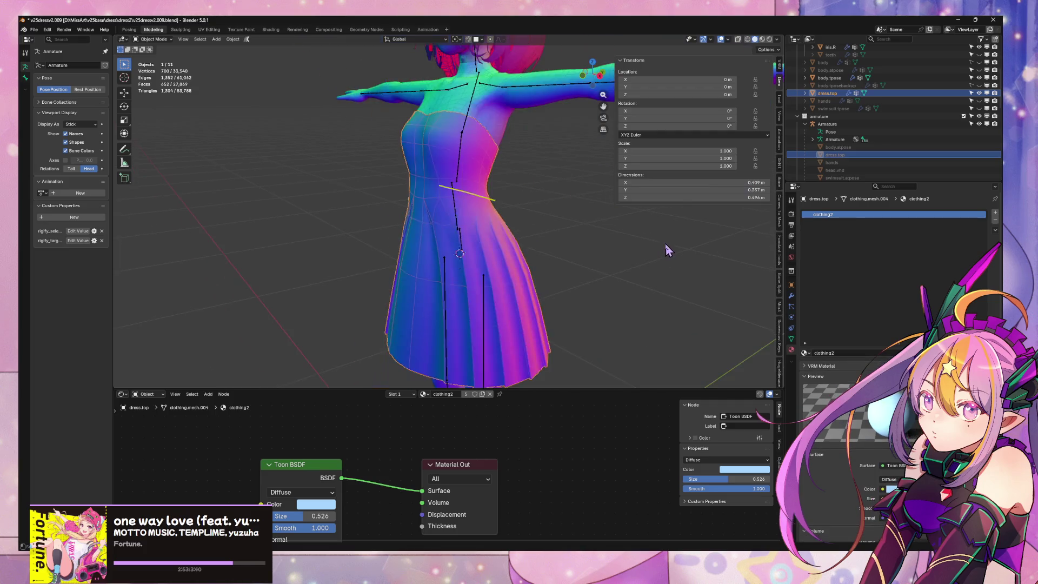
Hide overlays and orbit around the character to inspect the dress from several angles
{"action": "scroll", "coordinate": [622, 255], "scroll_direction": "up", "scroll_amount": 2}
{"action": "mouse_move", "coordinate": [622, 255]}
{"action": "middle_mouse_down"}
{"action": "mouse_move", "coordinate": [609, 243]}
{"action": "mouse_move", "coordinate": [549, 281]}
{"action": "mouse_move", "coordinate": [616, 260]}
{"action": "mouse_move", "coordinate": [551, 238]}
{"action": "mouse_move", "coordinate": [499, 239]}
{"action": "middle_mouse_up"}
{"action": "scroll", "coordinate": [609, 244], "scroll_direction": "up", "scroll_amount": 2}
{"action": "left_click", "coordinate": [609, 243]}
{"action": "scroll", "coordinate": [617, 251], "scroll_direction": "up", "scroll_amount": 2}
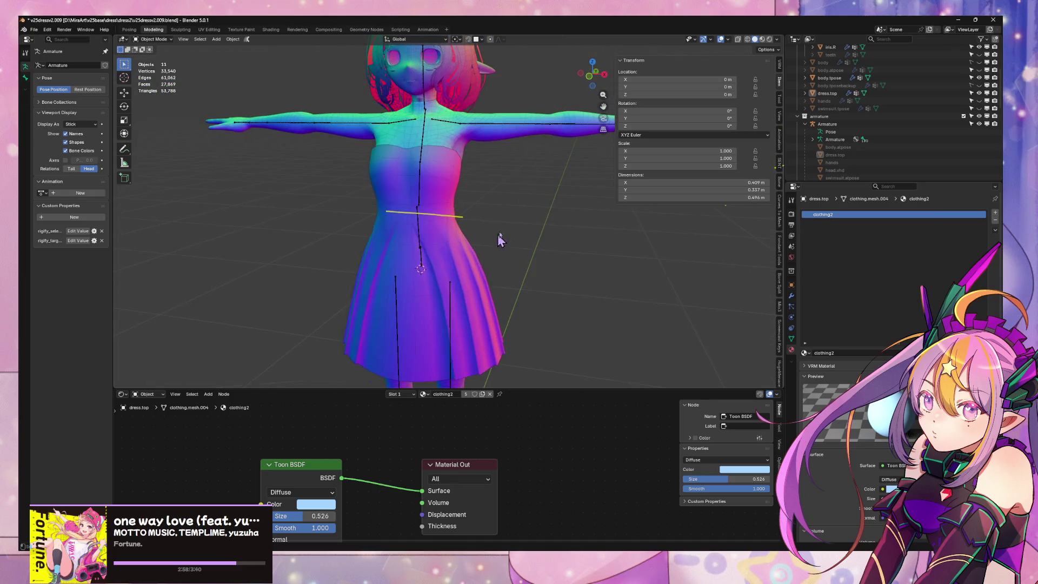
{"action": "left_click", "coordinate": [721, 39]}
{"action": "scroll", "coordinate": [549, 190], "scroll_direction": "down", "scroll_amount": 8}
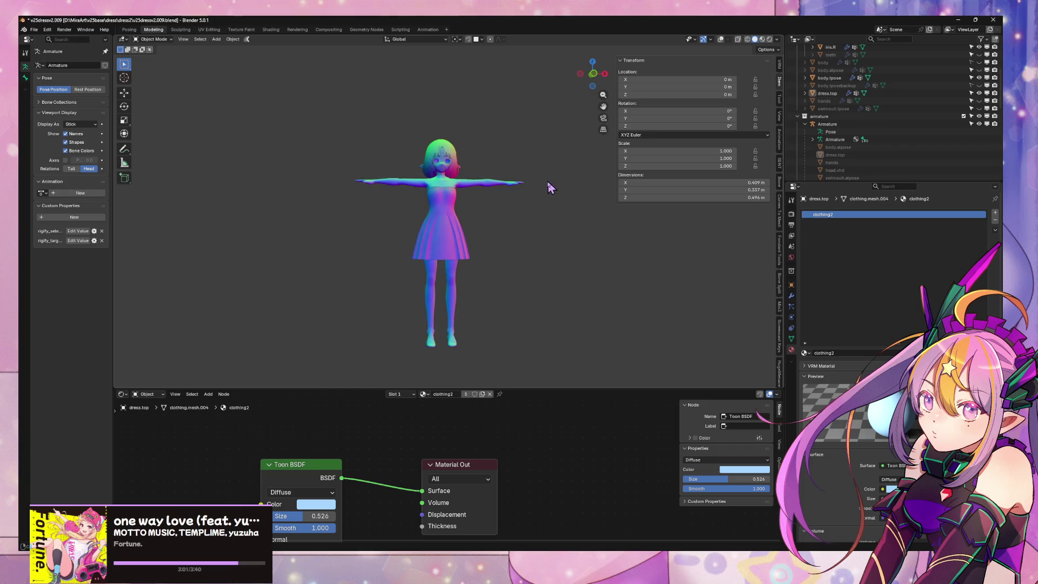
{"action": "mouse_move", "coordinate": [549, 187]}
{"action": "middle_mouse_down"}
{"action": "mouse_move", "coordinate": [540, 197]}
{"action": "mouse_move", "coordinate": [656, 180]}
{"action": "mouse_move", "coordinate": [551, 218]}
{"action": "mouse_move", "coordinate": [572, 269]}
{"action": "mouse_move", "coordinate": [519, 245]}
{"action": "mouse_move", "coordinate": [580, 234]}
{"action": "middle_mouse_up"}
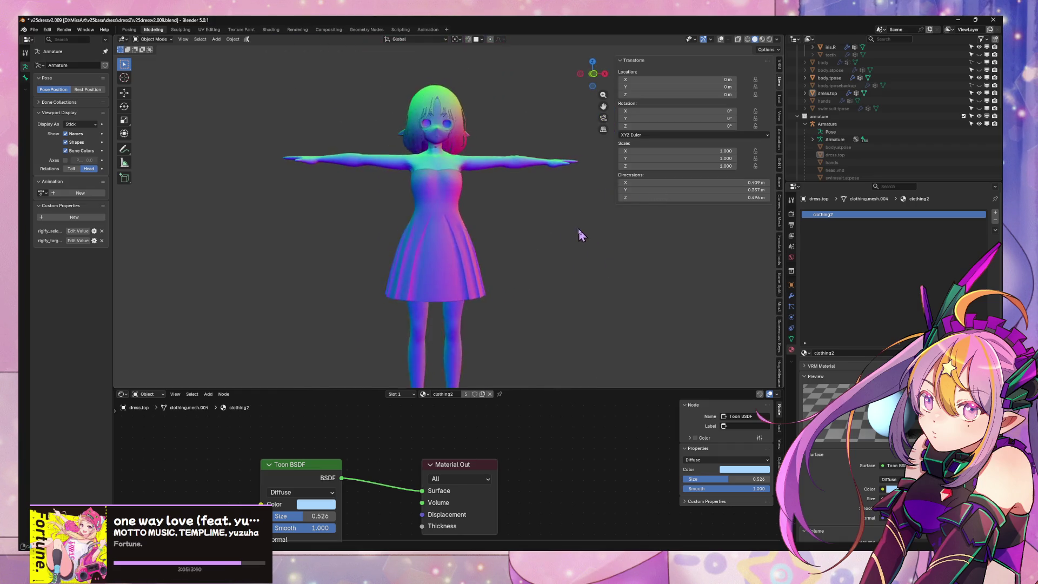
{"action": "scroll", "coordinate": [580, 235], "scroll_direction": "up", "scroll_amount": 5}
{"action": "scroll", "coordinate": [510, 265], "scroll_direction": "down", "scroll_amount": 5}
{"action": "mouse_move", "coordinate": [511, 264]}
{"action": "middle_mouse_down"}
{"action": "mouse_move", "coordinate": [577, 242]}
{"action": "mouse_move", "coordinate": [543, 223]}
{"action": "mouse_move", "coordinate": [501, 271]}
{"action": "mouse_move", "coordinate": [503, 219]}
{"action": "middle_mouse_up"}
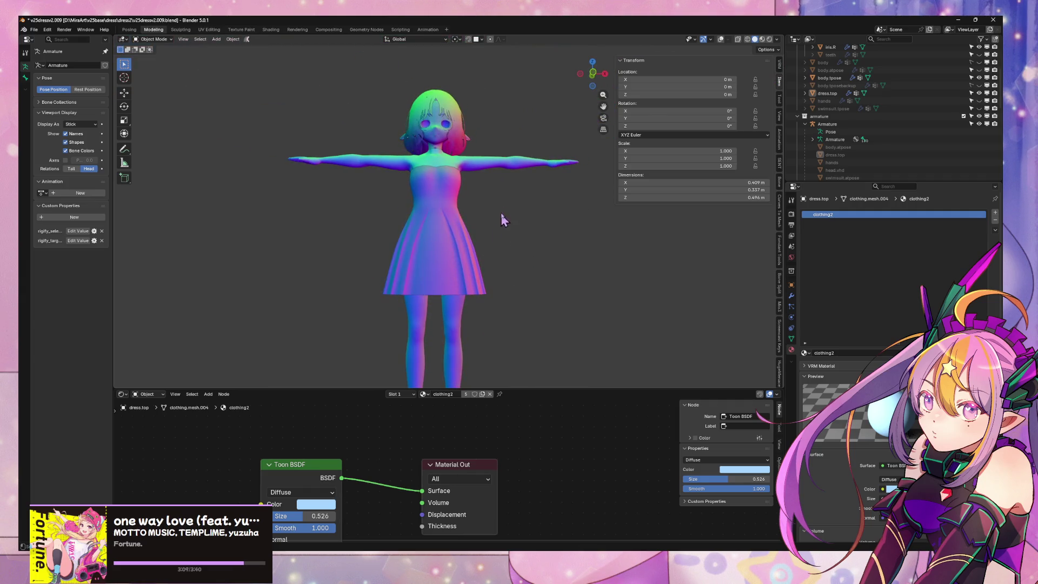
{"action": "scroll", "coordinate": [495, 217], "scroll_direction": "up", "scroll_amount": 2}
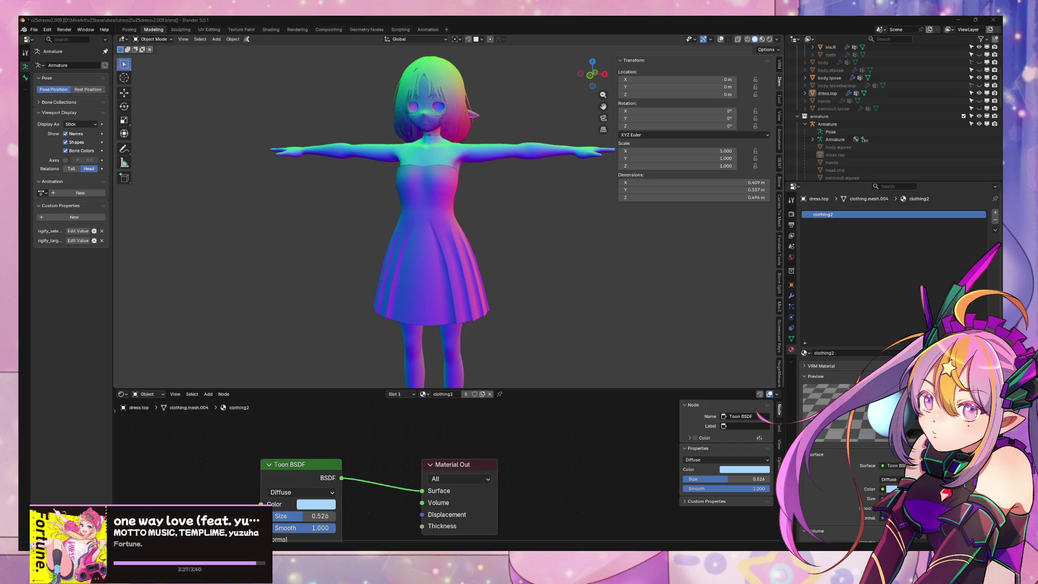
{"action": "mouse_move", "coordinate": [360, 223]}
{"action": "middle_mouse_down"}
{"action": "mouse_move", "coordinate": [521, 181]}
{"action": "mouse_move", "coordinate": [608, 190]}
{"action": "mouse_move", "coordinate": [477, 194]}
{"action": "mouse_move", "coordinate": [533, 219]}
{"action": "mouse_move", "coordinate": [496, 232]}
{"action": "mouse_move", "coordinate": [573, 127]}
{"action": "middle_mouse_up"}
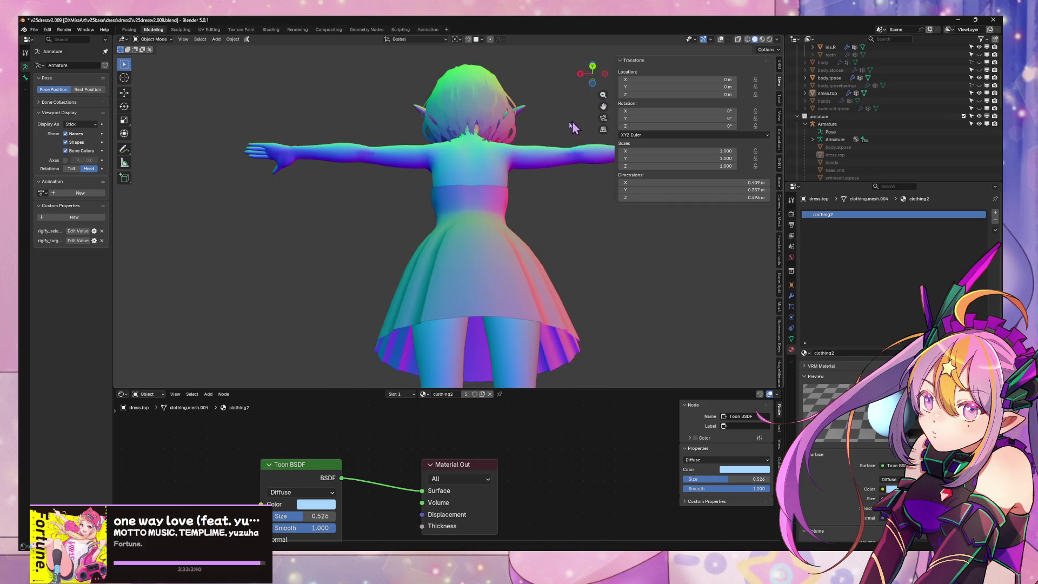
Re-enable overlays, enter Edit Mode on the dress top, and select the skirt-top edge loop
{"action": "left_click", "coordinate": [719, 41]}
{"action": "middle_click_drag", "start_coordinate": [562, 286], "coordinate": [558, 264]}
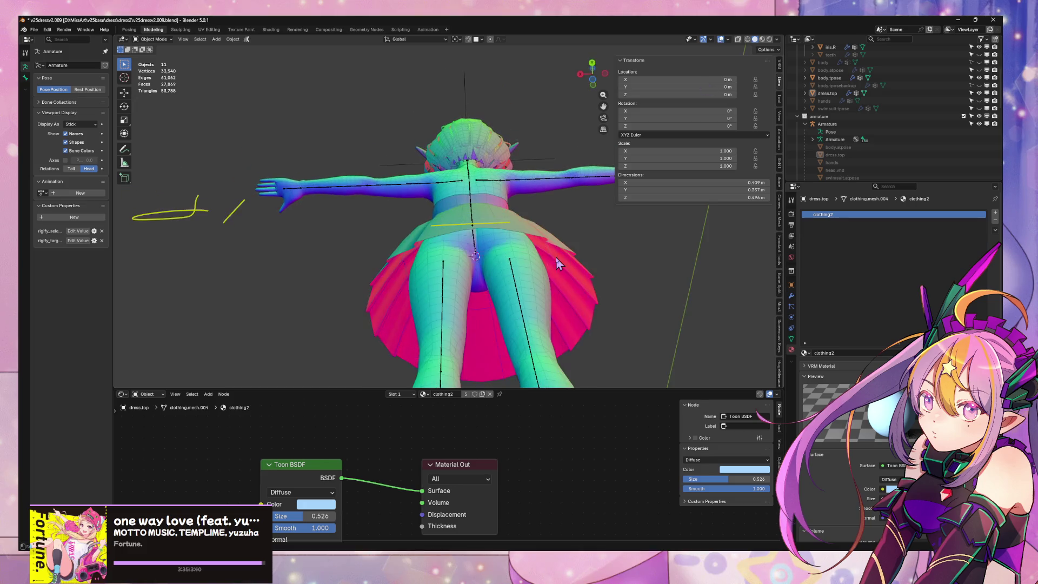
{"action": "key", "text": "Tab"}
{"action": "key", "text": "2"}
{"action": "left_click", "coordinate": [489, 229], "text": "alt"}
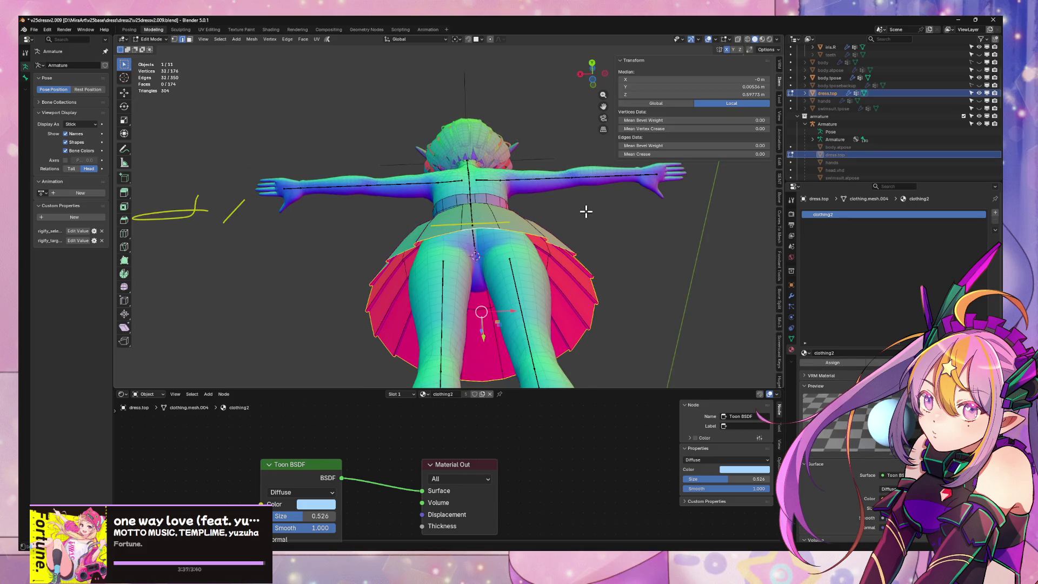
Snap the 3D cursor to the selected waist loop
{"action": "key", "text": "shift+s"}
{"action": "left_click", "coordinate": [577, 271]}
{"action": "mouse_move", "coordinate": [577, 271]}
{"action": "middle_mouse_down"}
{"action": "mouse_move", "coordinate": [526, 173]}
{"action": "mouse_move", "coordinate": [536, 167]}
{"action": "mouse_move", "coordinate": [535, 274]}
{"action": "middle_mouse_up"}
{"action": "scroll", "coordinate": [532, 265], "scroll_direction": "up", "scroll_amount": 5}
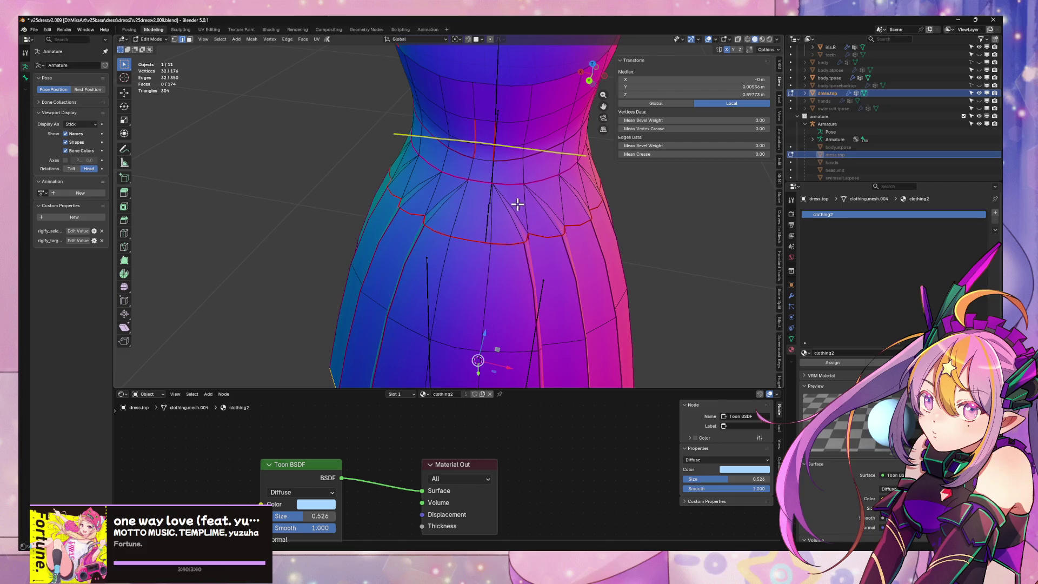
Select a single waist-seam vertex and slide it along its edge several times
{"action": "key", "text": "1"}
{"action": "left_click", "coordinate": [503, 185]}
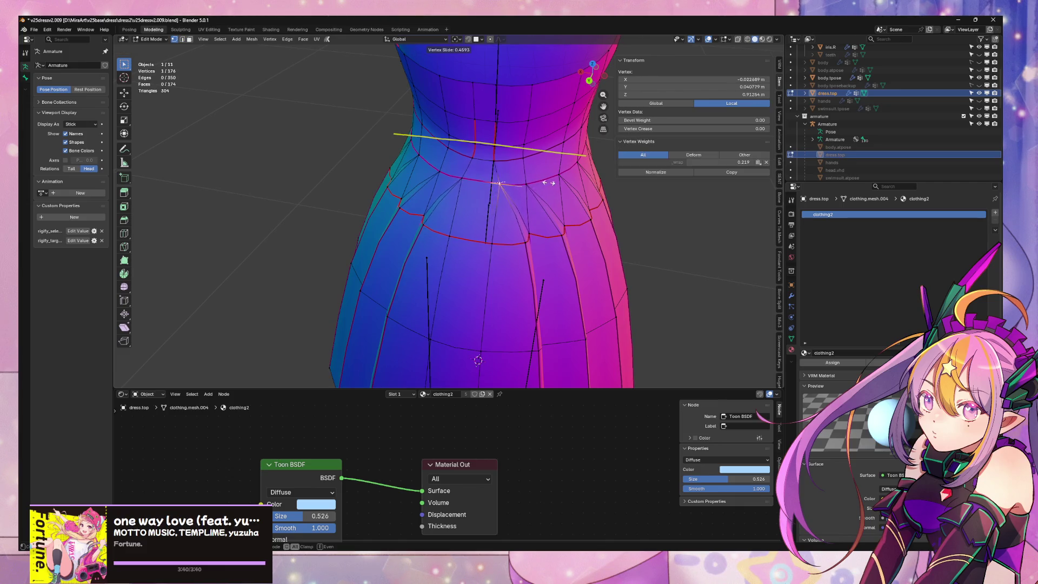
{"action": "key", "text": "g"}
{"action": "key", "text": "g"}
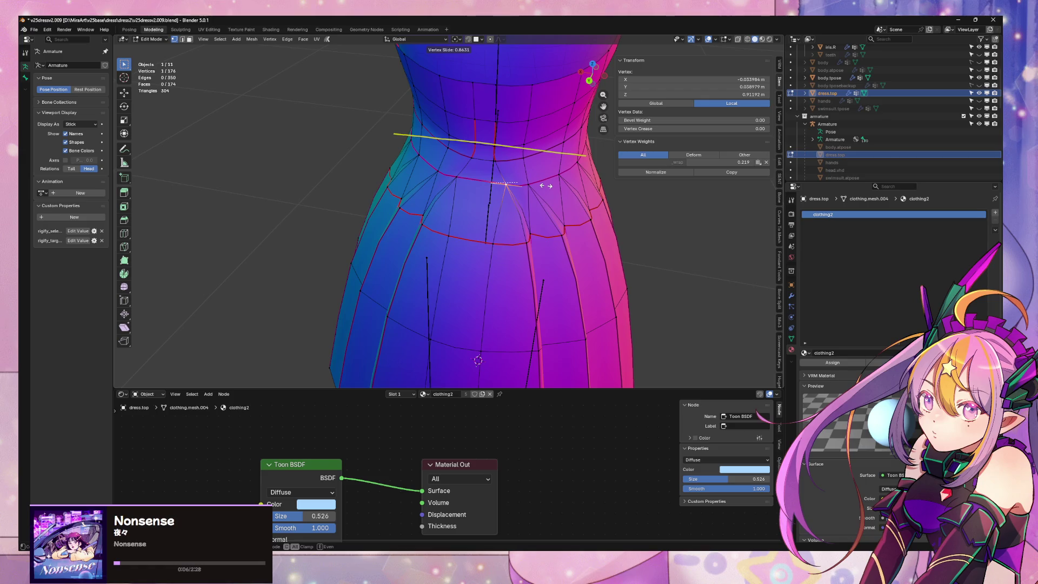
{"action": "left_click", "coordinate": [511, 184]}
{"action": "middle_click_drag", "start_coordinate": [511, 184], "coordinate": [445, 180]}
{"action": "key", "text": "g"}
{"action": "key", "text": "g"}
{"action": "left_click", "coordinate": [510, 180]}
{"action": "key", "text": "g"}
{"action": "key", "text": "g"}
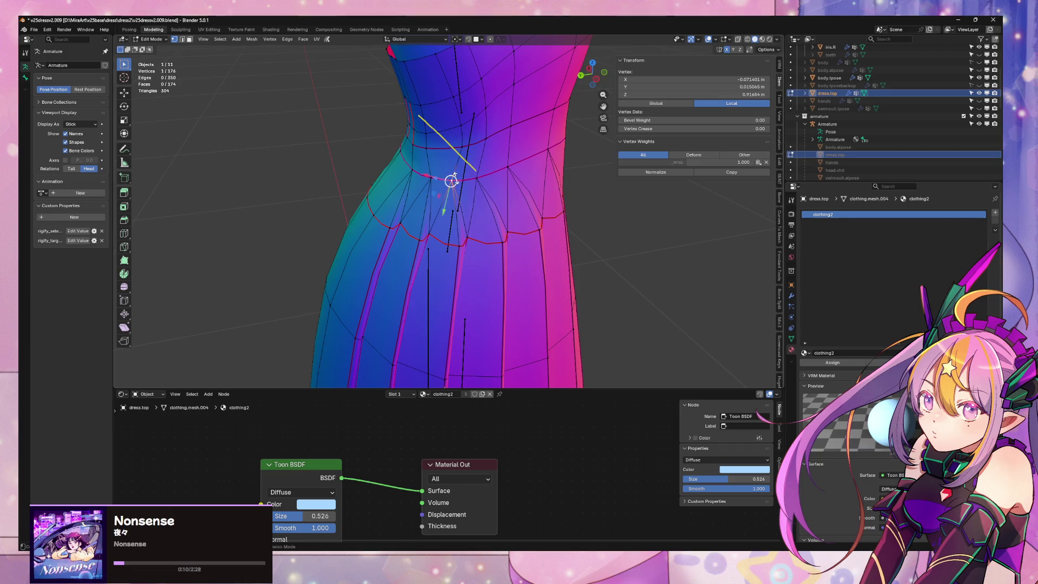
{"action": "left_click", "coordinate": [510, 172]}
{"action": "key", "text": "g"}
{"action": "key", "text": "g"}
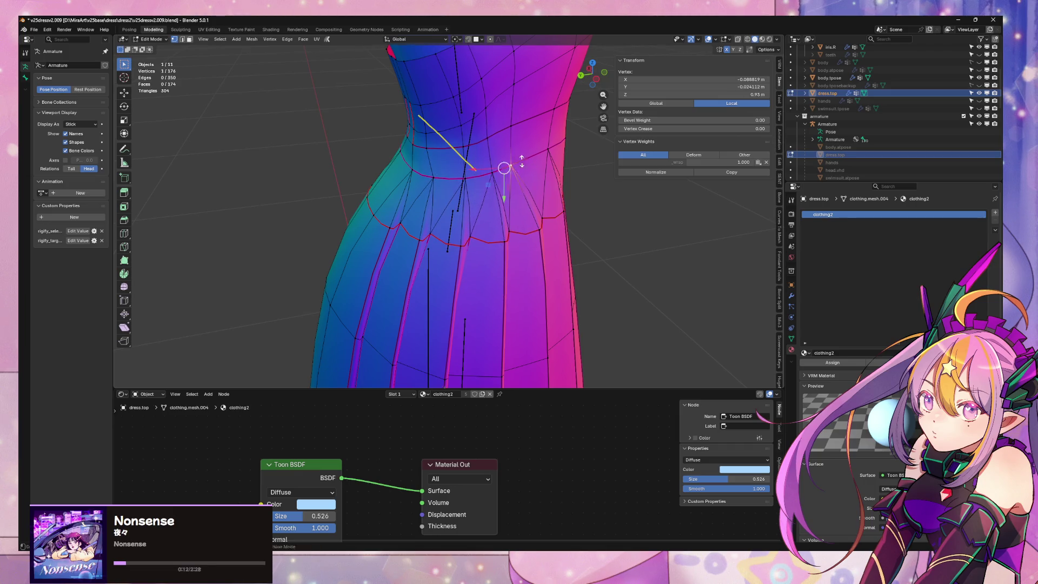
{"action": "left_click", "coordinate": [524, 163]}
Refine the waist vertex's slide from other angles, settling at factor 0.504
{"action": "mouse_move", "coordinate": [524, 163]}
{"action": "middle_mouse_down"}
{"action": "mouse_move", "coordinate": [447, 209]}
{"action": "mouse_move", "coordinate": [366, 187]}
{"action": "middle_mouse_up"}
{"action": "key", "text": "g"}
{"action": "key", "text": "g"}
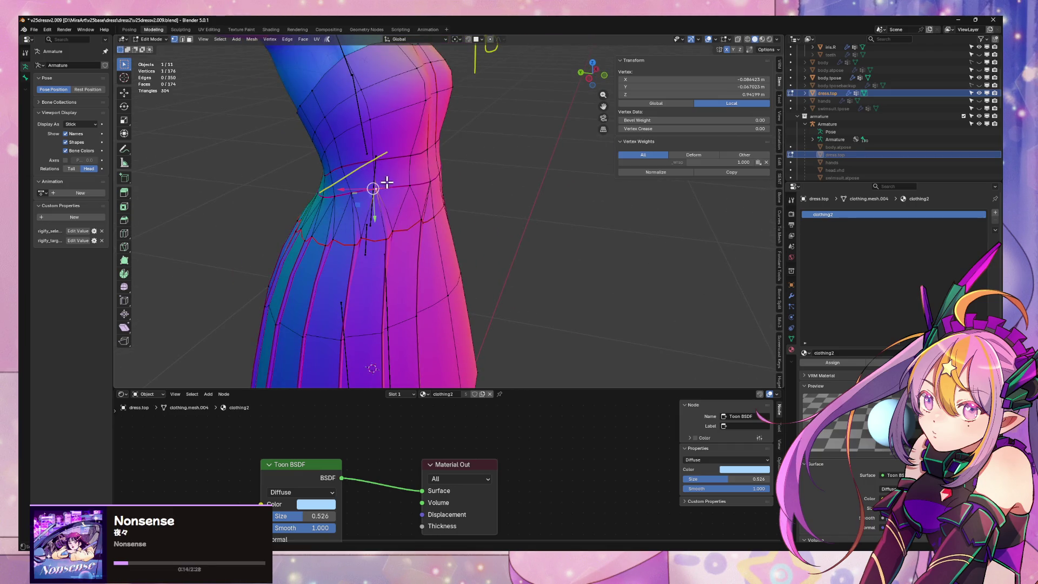
{"action": "middle_click_drag", "start_coordinate": [433, 181], "coordinate": [352, 162]}
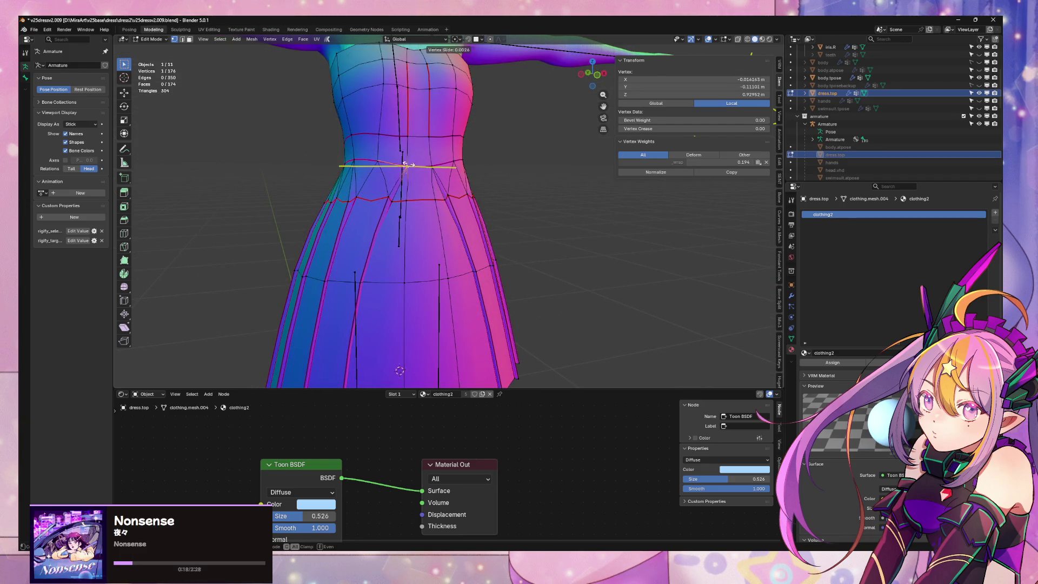
{"action": "left_click", "coordinate": [393, 161]}
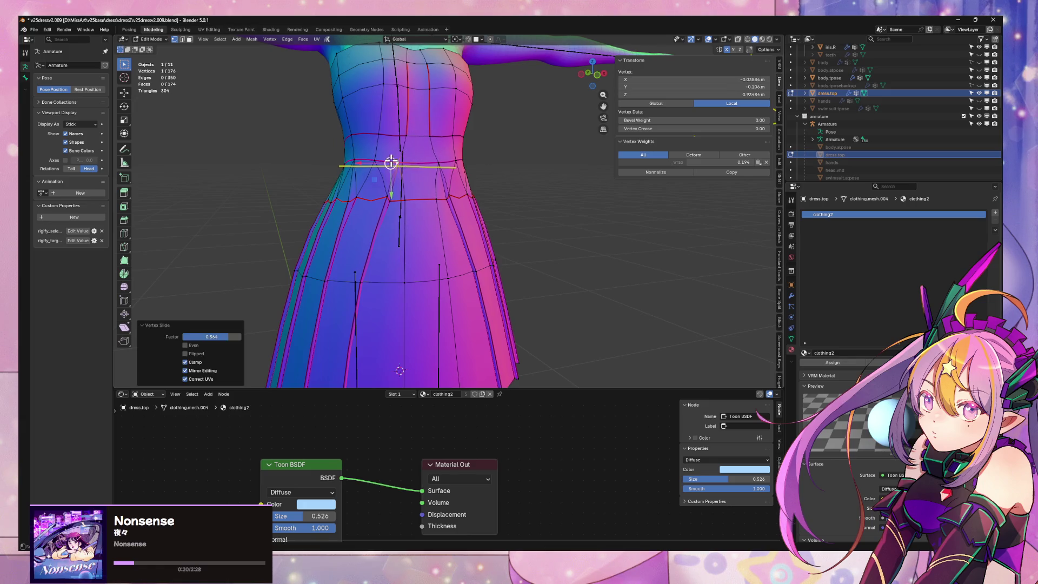
{"action": "mouse_move", "coordinate": [394, 167]}
{"action": "middle_mouse_down"}
{"action": "mouse_move", "coordinate": [382, 197]}
{"action": "mouse_move", "coordinate": [482, 197]}
{"action": "middle_mouse_up"}
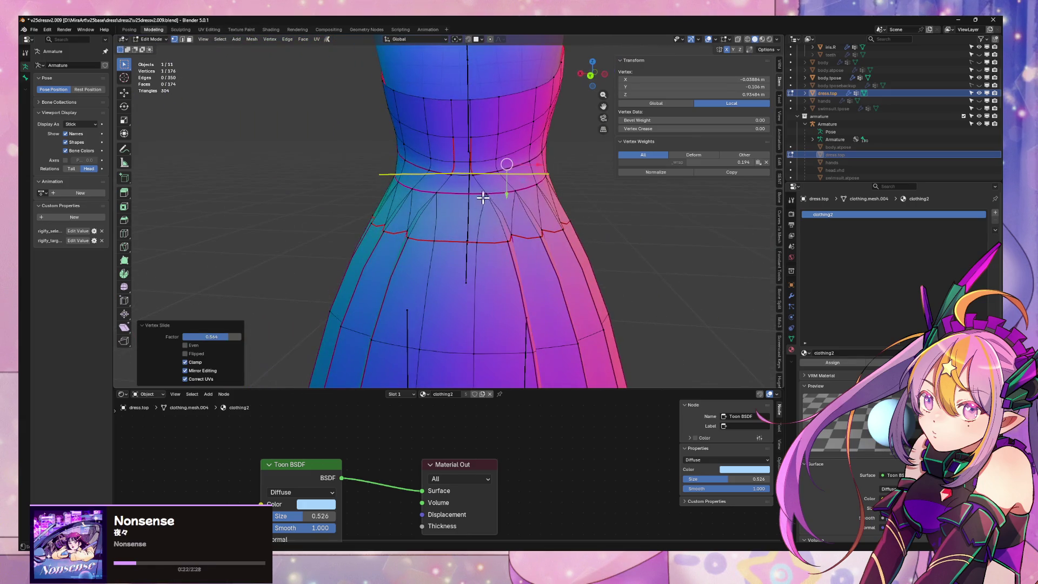
{"action": "key", "text": "shift+v"}
{"action": "left_click", "coordinate": [485, 193]}
{"action": "key", "text": "shift+v"}
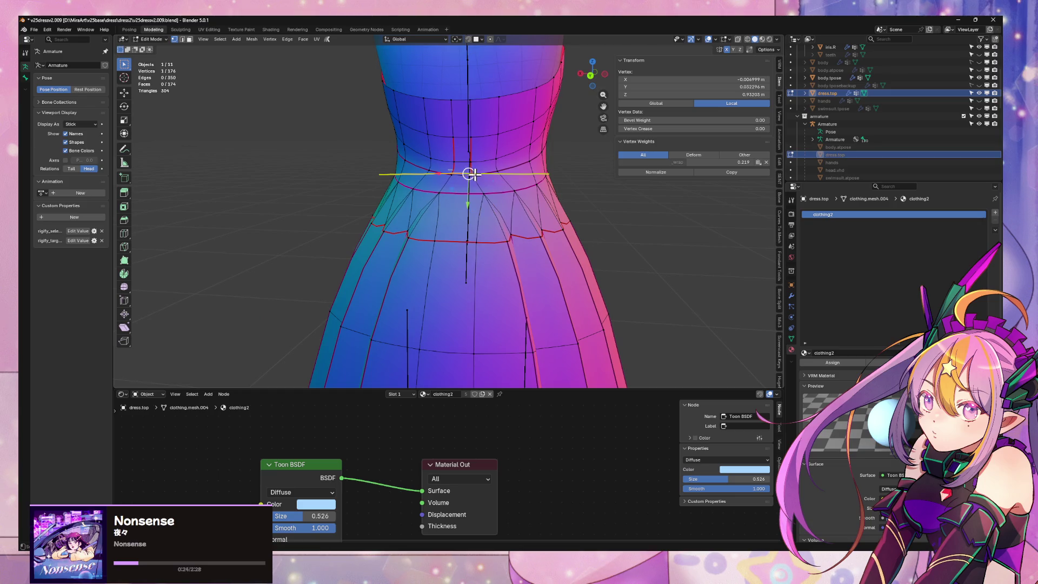
{"action": "left_click", "coordinate": [459, 175]}
Return to Object Mode and inspect the dress torso and waist from the front
{"action": "key", "text": "Tab"}
{"action": "scroll", "coordinate": [486, 195], "scroll_direction": "down", "scroll_amount": 5}
{"action": "mouse_move", "coordinate": [575, 220]}
{"action": "middle_mouse_down"}
{"action": "mouse_move", "coordinate": [510, 232]}
{"action": "mouse_move", "coordinate": [393, 223]}
{"action": "middle_mouse_up"}
{"action": "mouse_move", "coordinate": [473, 212]}
{"action": "middle_mouse_down", "text": "shift"}
{"action": "mouse_move", "coordinate": [452, 169]}
{"action": "mouse_move", "coordinate": [297, 142]}
{"action": "mouse_move", "coordinate": [436, 255]}
{"action": "mouse_move", "coordinate": [533, 290]}
{"action": "middle_mouse_up", "text": "shift"}
{"action": "scroll", "coordinate": [514, 271], "scroll_direction": "down", "scroll_amount": 5}
{"action": "scroll", "coordinate": [508, 277], "scroll_direction": "up", "scroll_amount": 3}
{"action": "scroll", "coordinate": [508, 278], "scroll_direction": "down", "scroll_amount": 1}
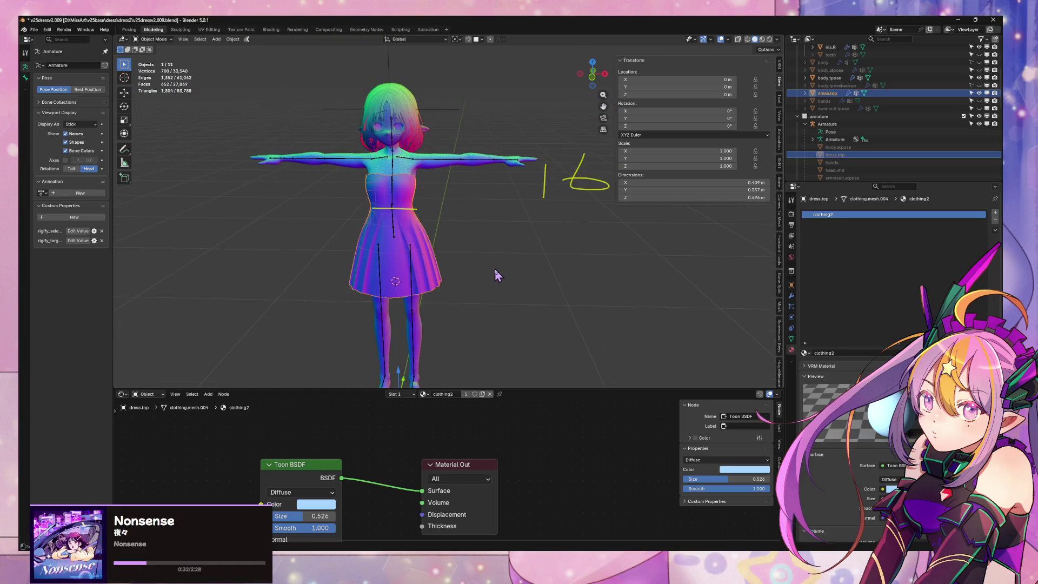
Enter Edit Mode on the dress top and select the face loop around the waist
{"action": "mouse_move", "coordinate": [495, 270]}
{"action": "middle_mouse_down"}
{"action": "mouse_move", "coordinate": [496, 246]}
{"action": "mouse_move", "coordinate": [566, 203]}
{"action": "mouse_move", "coordinate": [634, 214]}
{"action": "mouse_move", "coordinate": [626, 236]}
{"action": "middle_mouse_up"}
{"action": "scroll", "coordinate": [633, 214], "scroll_direction": "up", "scroll_amount": 3}
{"action": "scroll", "coordinate": [594, 227], "scroll_direction": "up", "scroll_amount": 8}
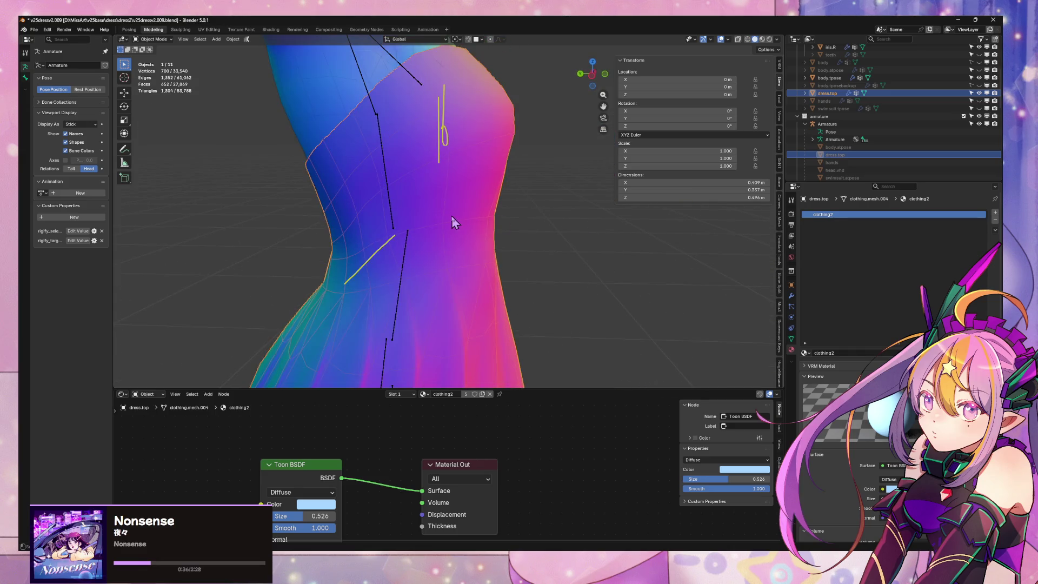
{"action": "key", "text": "Tab"}
{"action": "scroll", "coordinate": [548, 209], "scroll_direction": "down", "scroll_amount": 1}
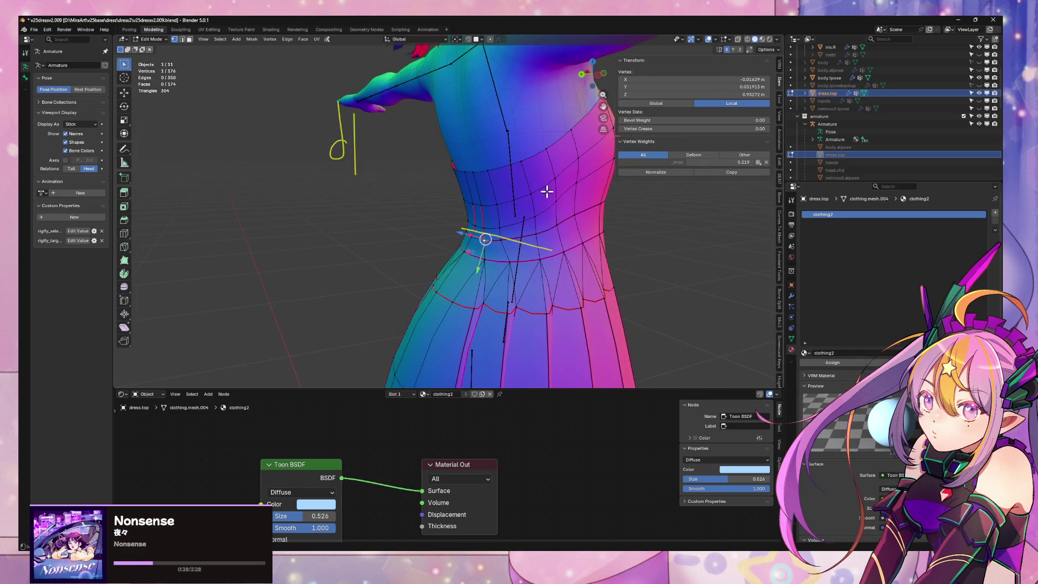
{"action": "left_click", "coordinate": [567, 182]}
{"action": "key", "text": "3"}
{"action": "left_click", "coordinate": [560, 192], "text": "alt"}
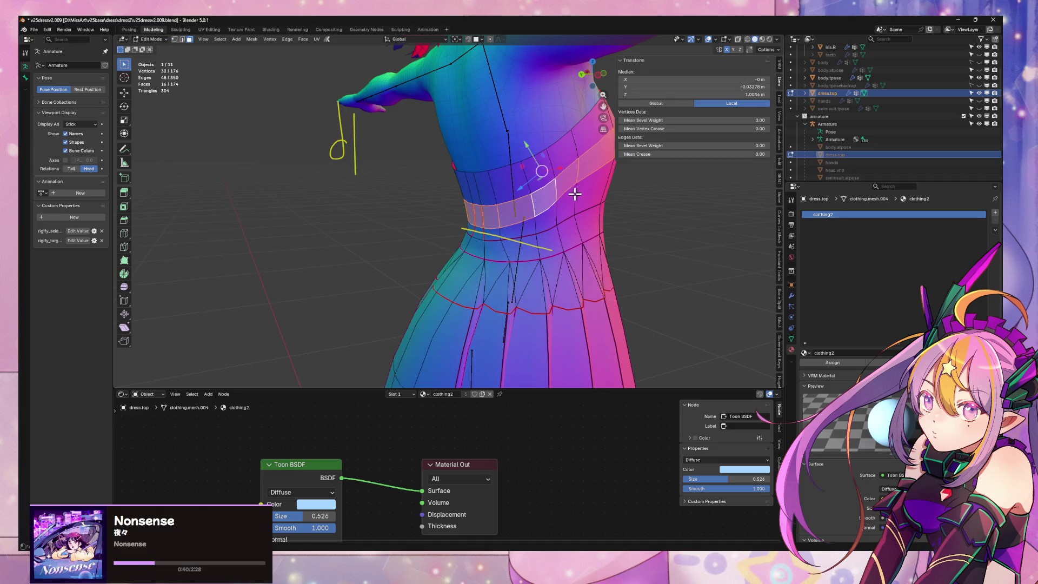
{"action": "mouse_move", "coordinate": [559, 192]}
{"action": "middle_mouse_down"}
{"action": "mouse_move", "coordinate": [475, 193]}
{"action": "mouse_move", "coordinate": [454, 168]}
{"action": "middle_mouse_up"}
Run Smooth Vertices on the waist band with the Z axis included, smoothing reduced to zero
{"action": "key", "text": "F3"}
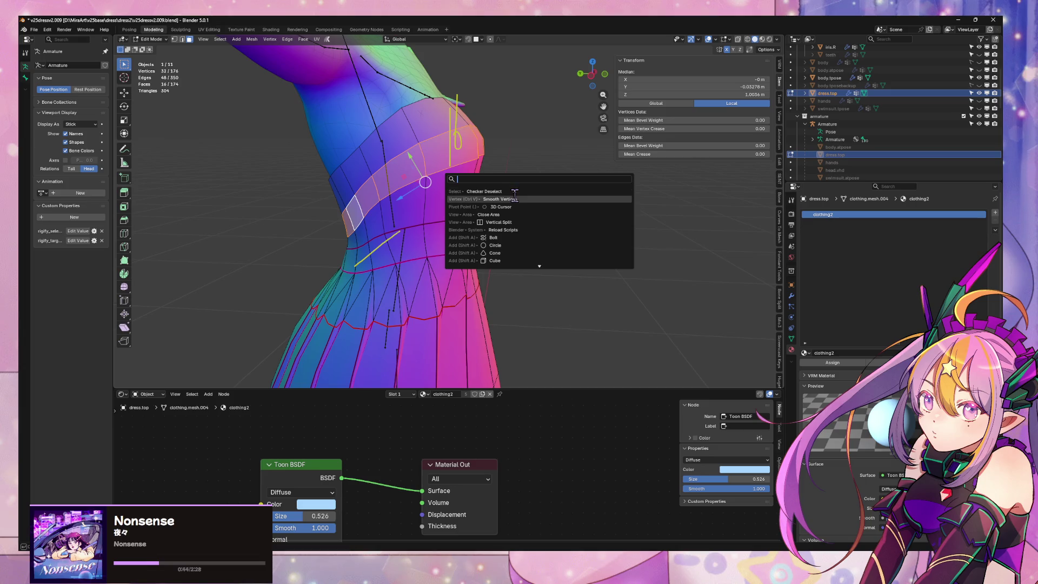
{"action": "left_click", "coordinate": [515, 199]}
{"action": "left_click", "coordinate": [196, 380]}
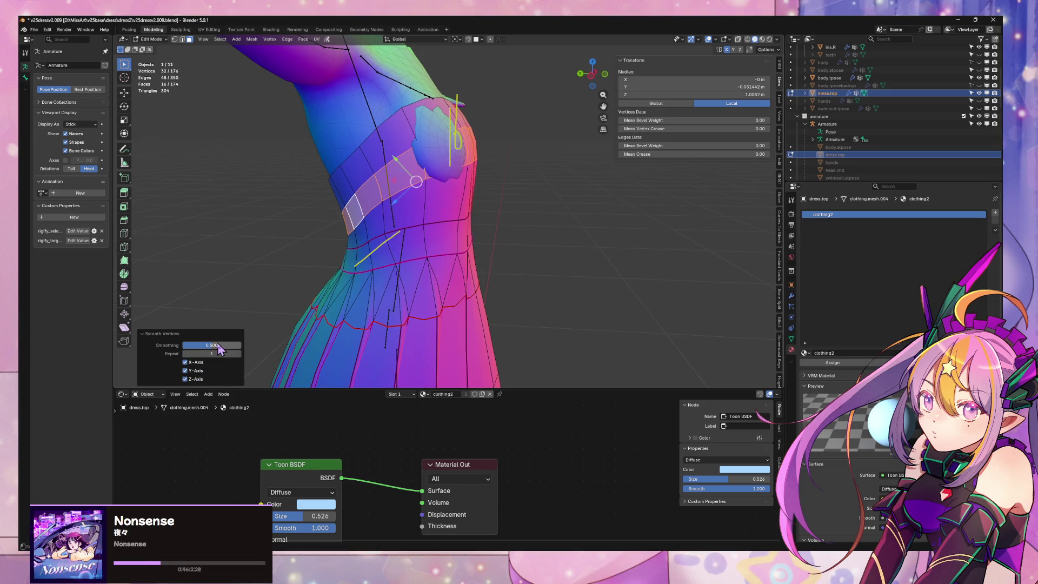
{"action": "left_click_drag", "start_coordinate": [211, 345], "coordinate": [184, 345]}
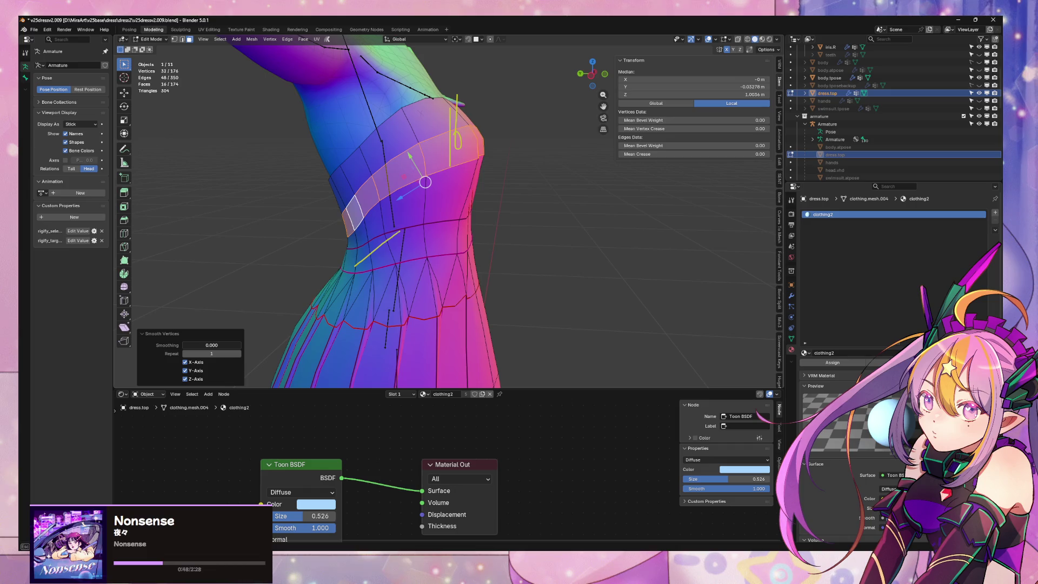
Select the waist seam edges and apply Smooth Vertices with smoothing 0.482
{"action": "middle_click_drag", "start_coordinate": [377, 222], "coordinate": [533, 232]}
{"action": "left_click", "coordinate": [460, 227]}
{"action": "key", "text": "2"}
{"action": "left_click", "coordinate": [457, 220]}
{"action": "left_click", "coordinate": [459, 225], "text": "shift"}
{"action": "key", "text": "F3"}
{"action": "left_click", "coordinate": [588, 254]}
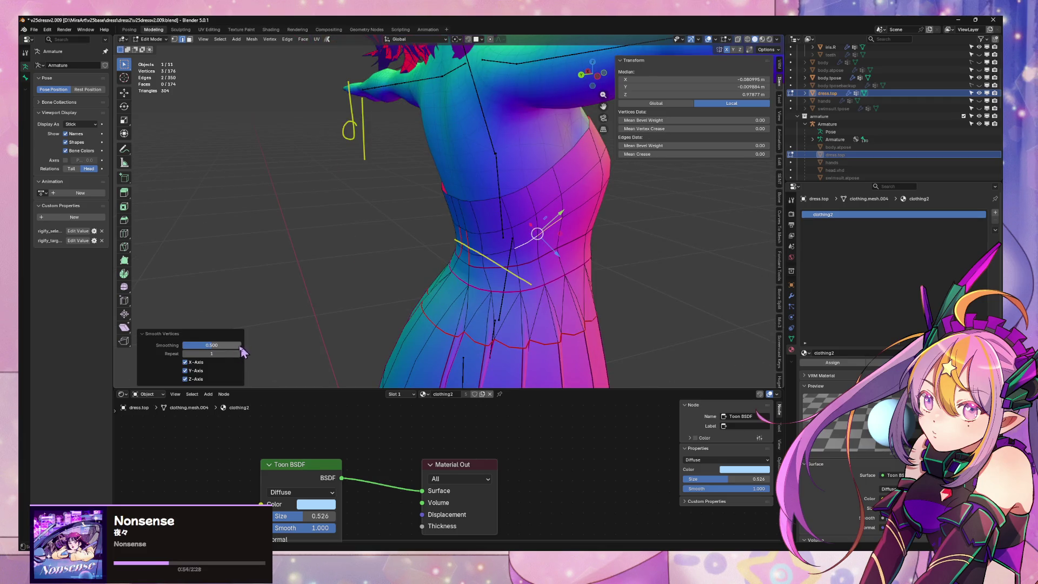
{"action": "left_click_drag", "start_coordinate": [211, 345], "coordinate": [233, 345]}
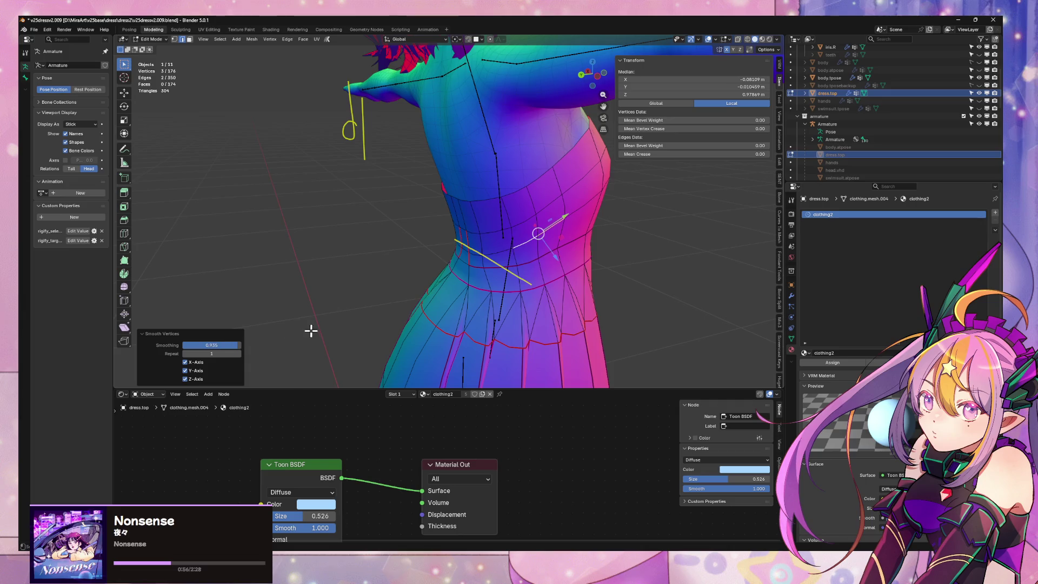
{"action": "middle_click_drag", "start_coordinate": [311, 331], "coordinate": [448, 320]}
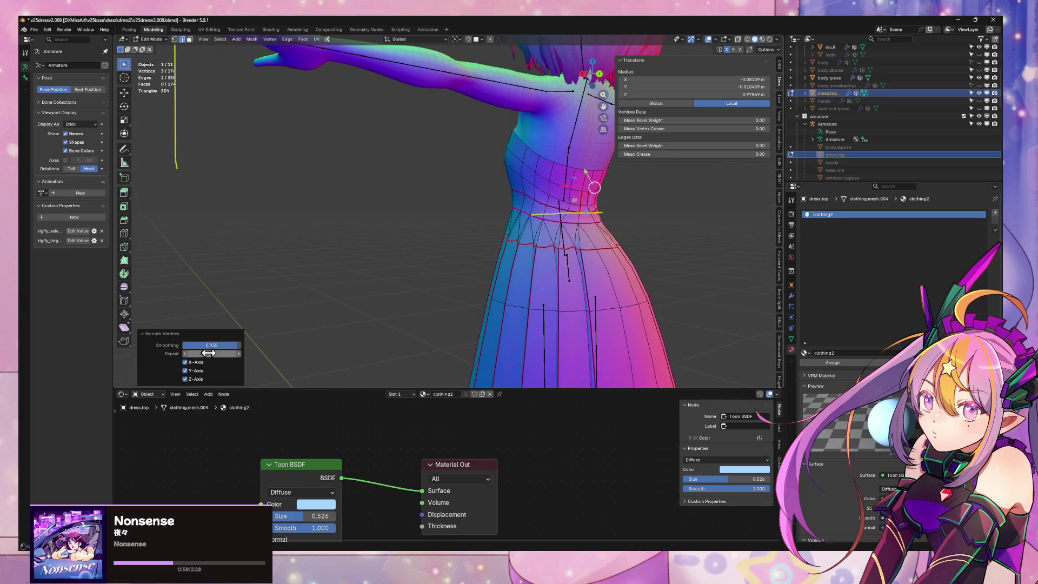
{"action": "left_click_drag", "start_coordinate": [212, 345], "coordinate": [203, 345]}
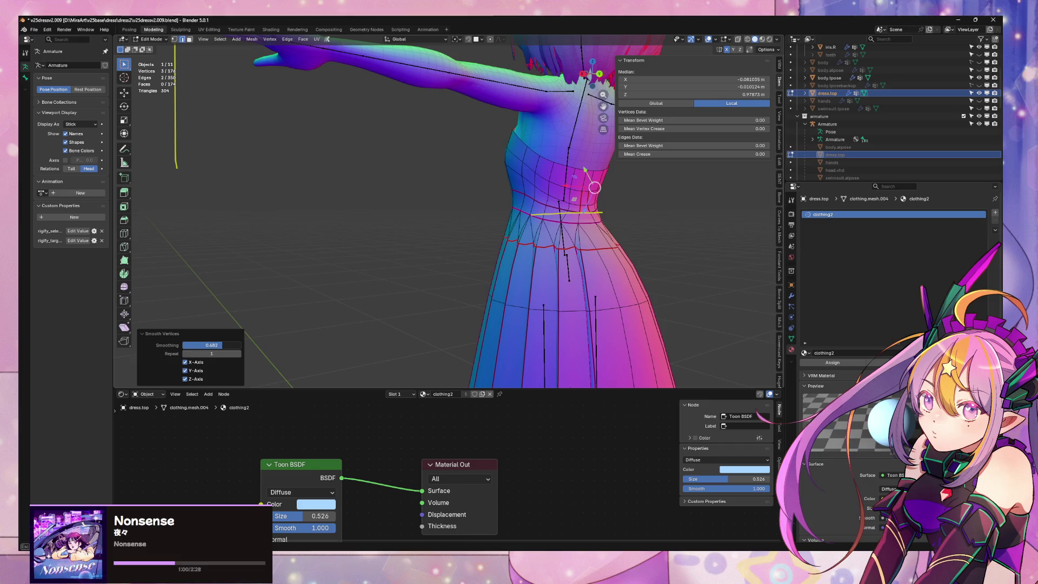